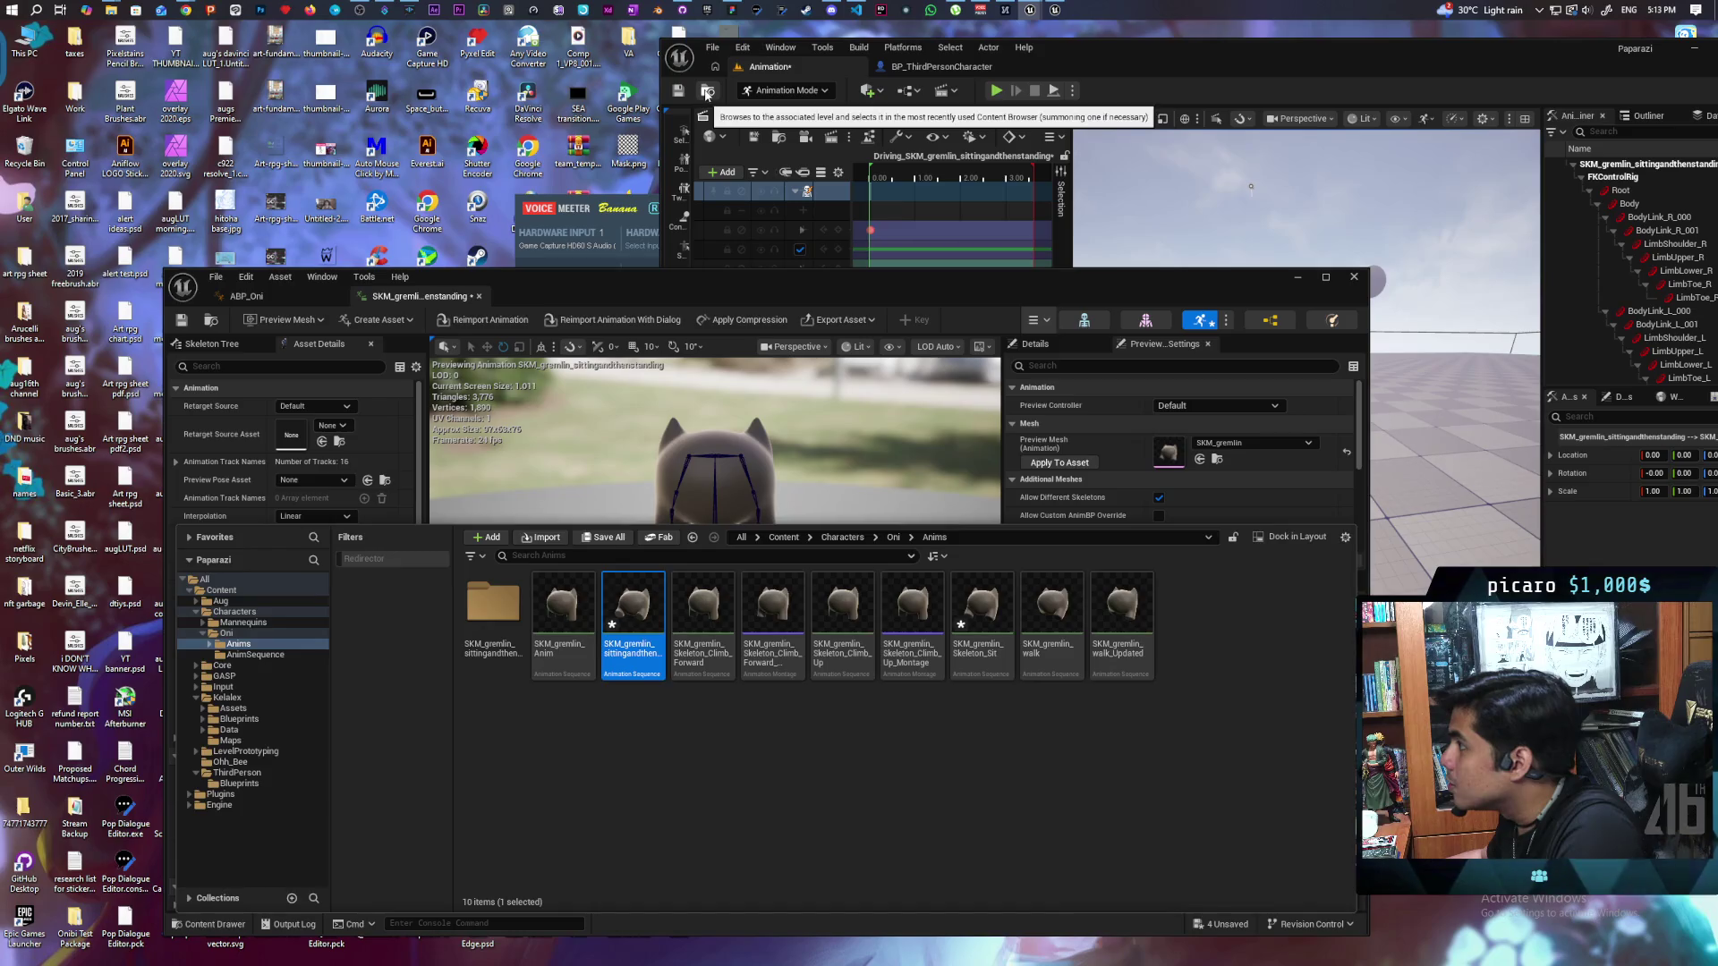
# Step: Save the modified animation assets and load the Demo level from the Content Browser
pyautogui.click(1220, 294)
pyautogui.moveTo(1221, 294); pyautogui.dragTo(1085, 707)
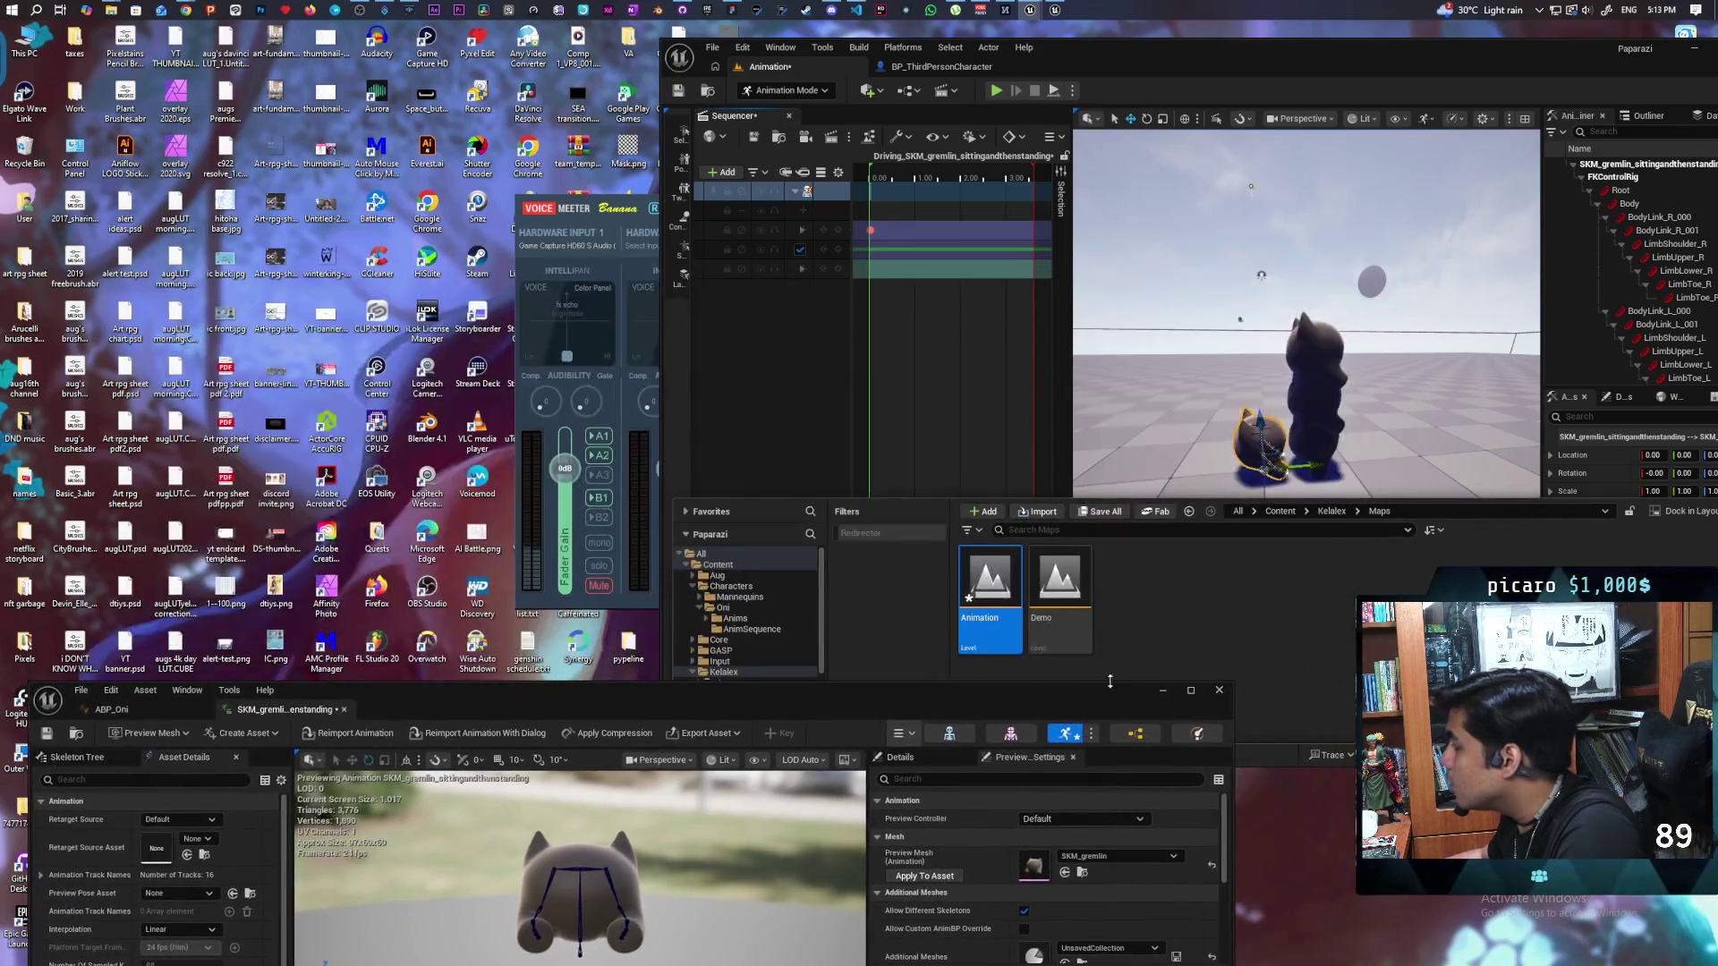
pyautogui.doubleClick(1065, 591)
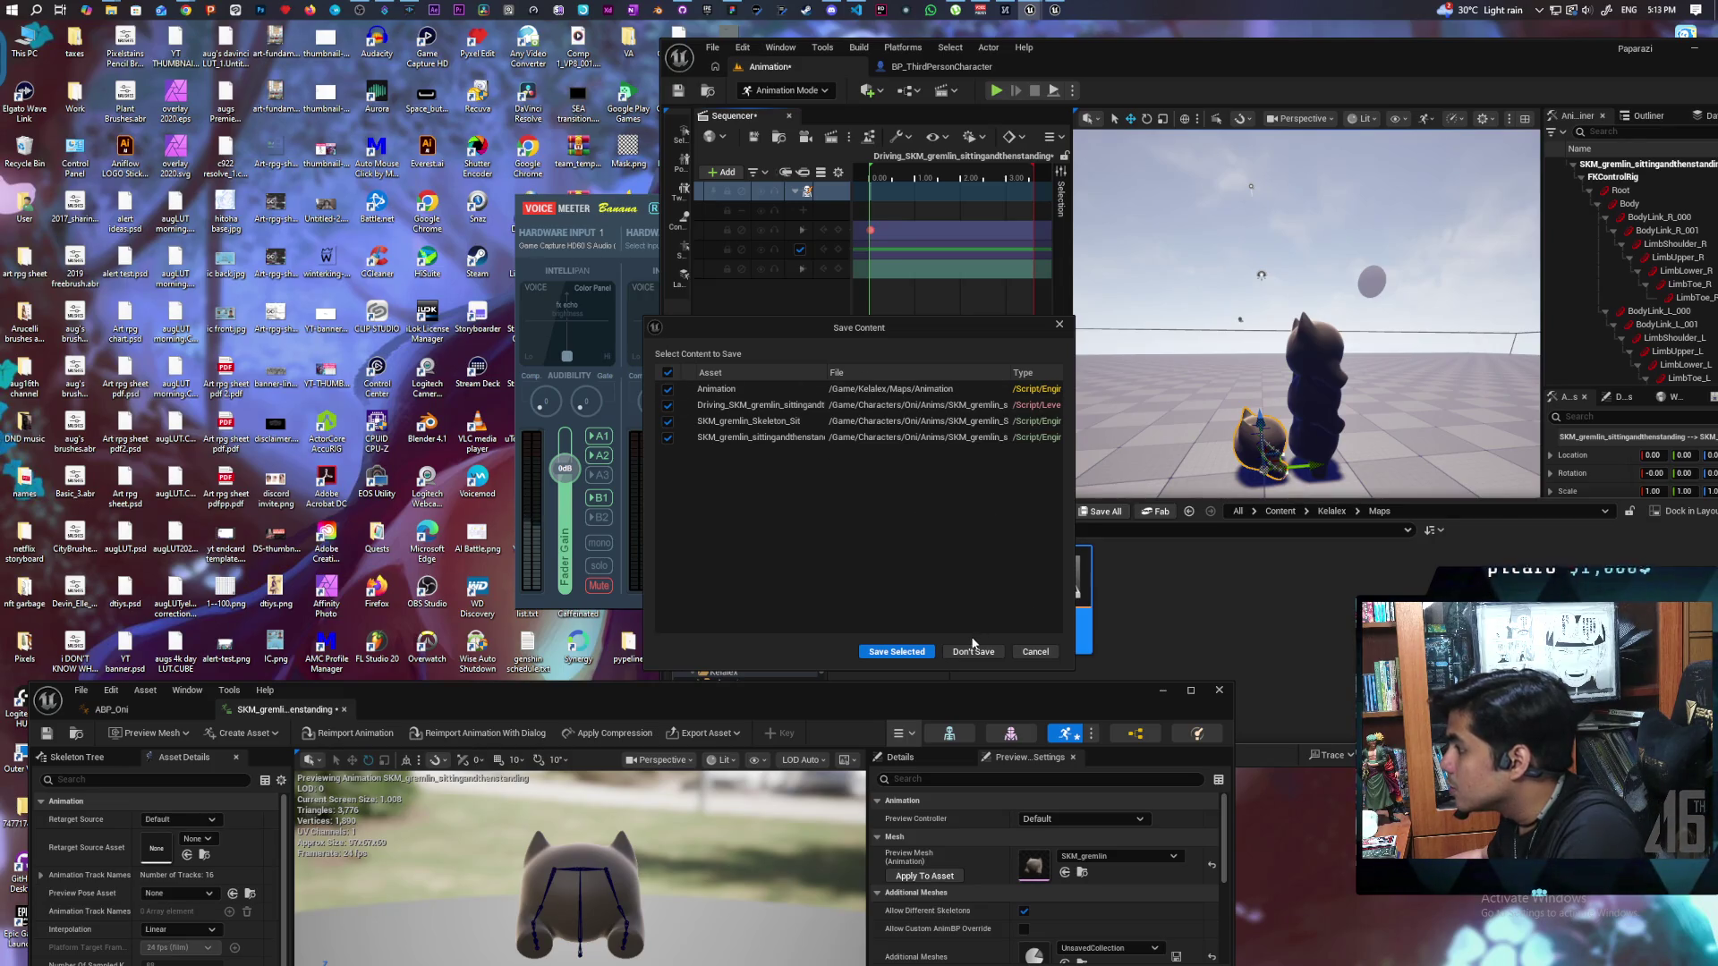
pyautogui.click(909, 652)
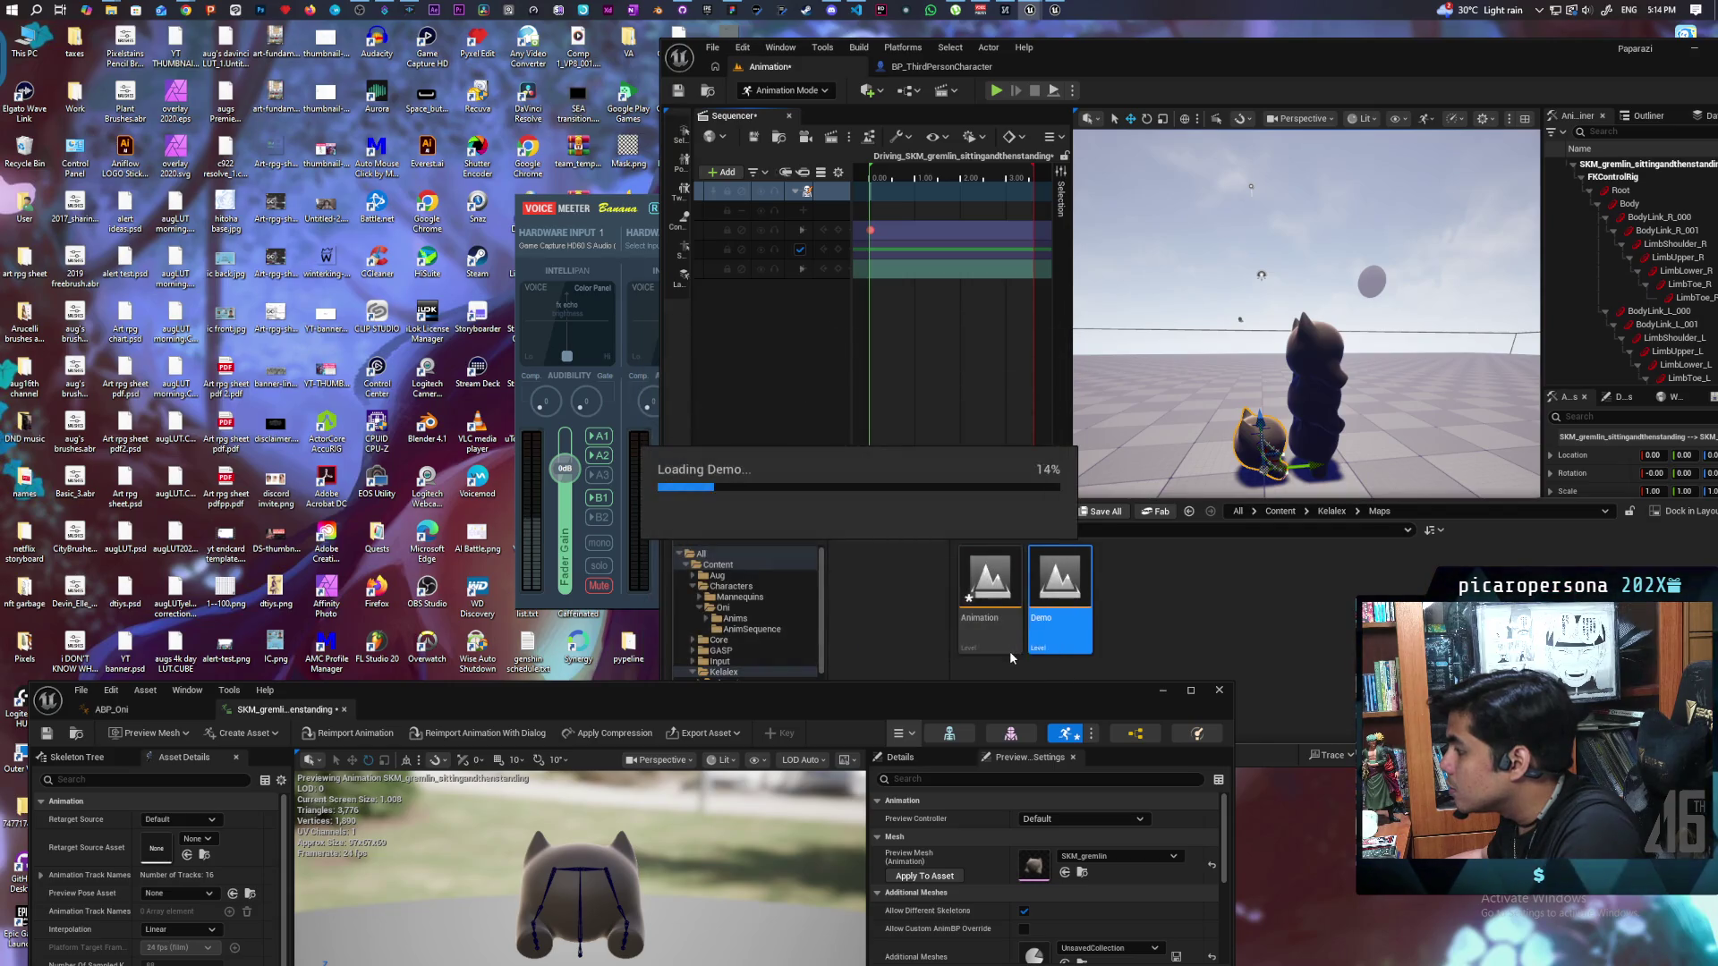
pyautogui.moveTo(925, 692); pyautogui.dragTo(1033, 232)
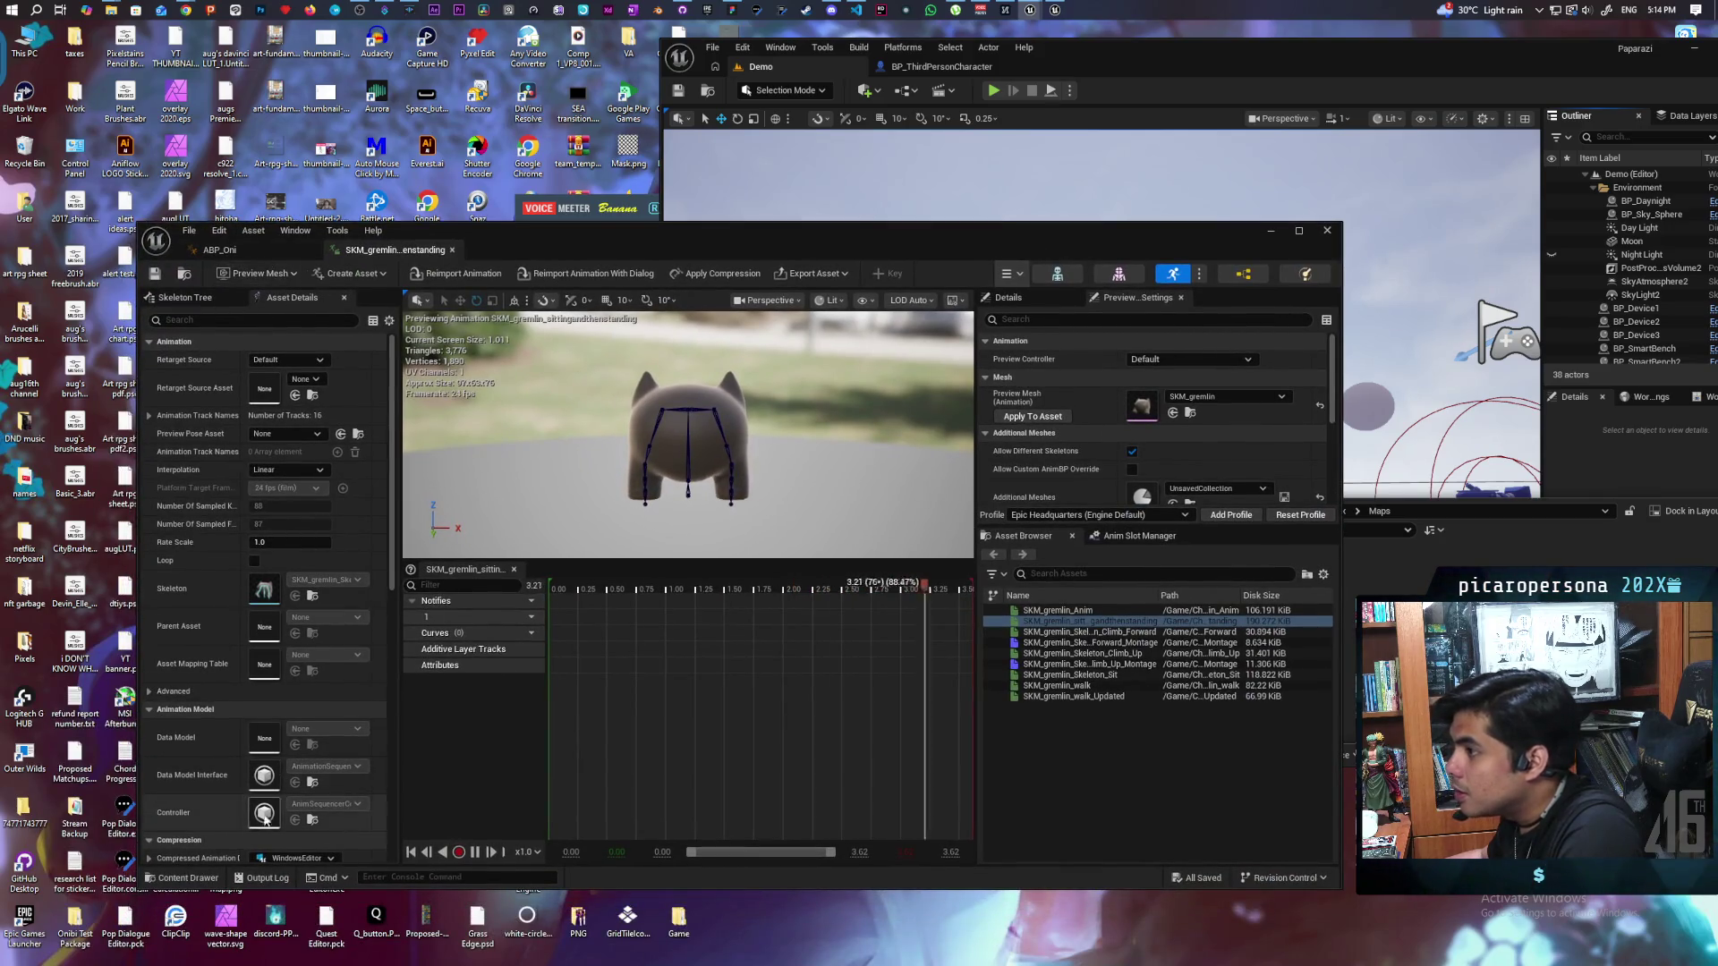
# Step: Navigate the Content Browser to Content > Characters > Oni > Anims
pyautogui.click(186, 879)
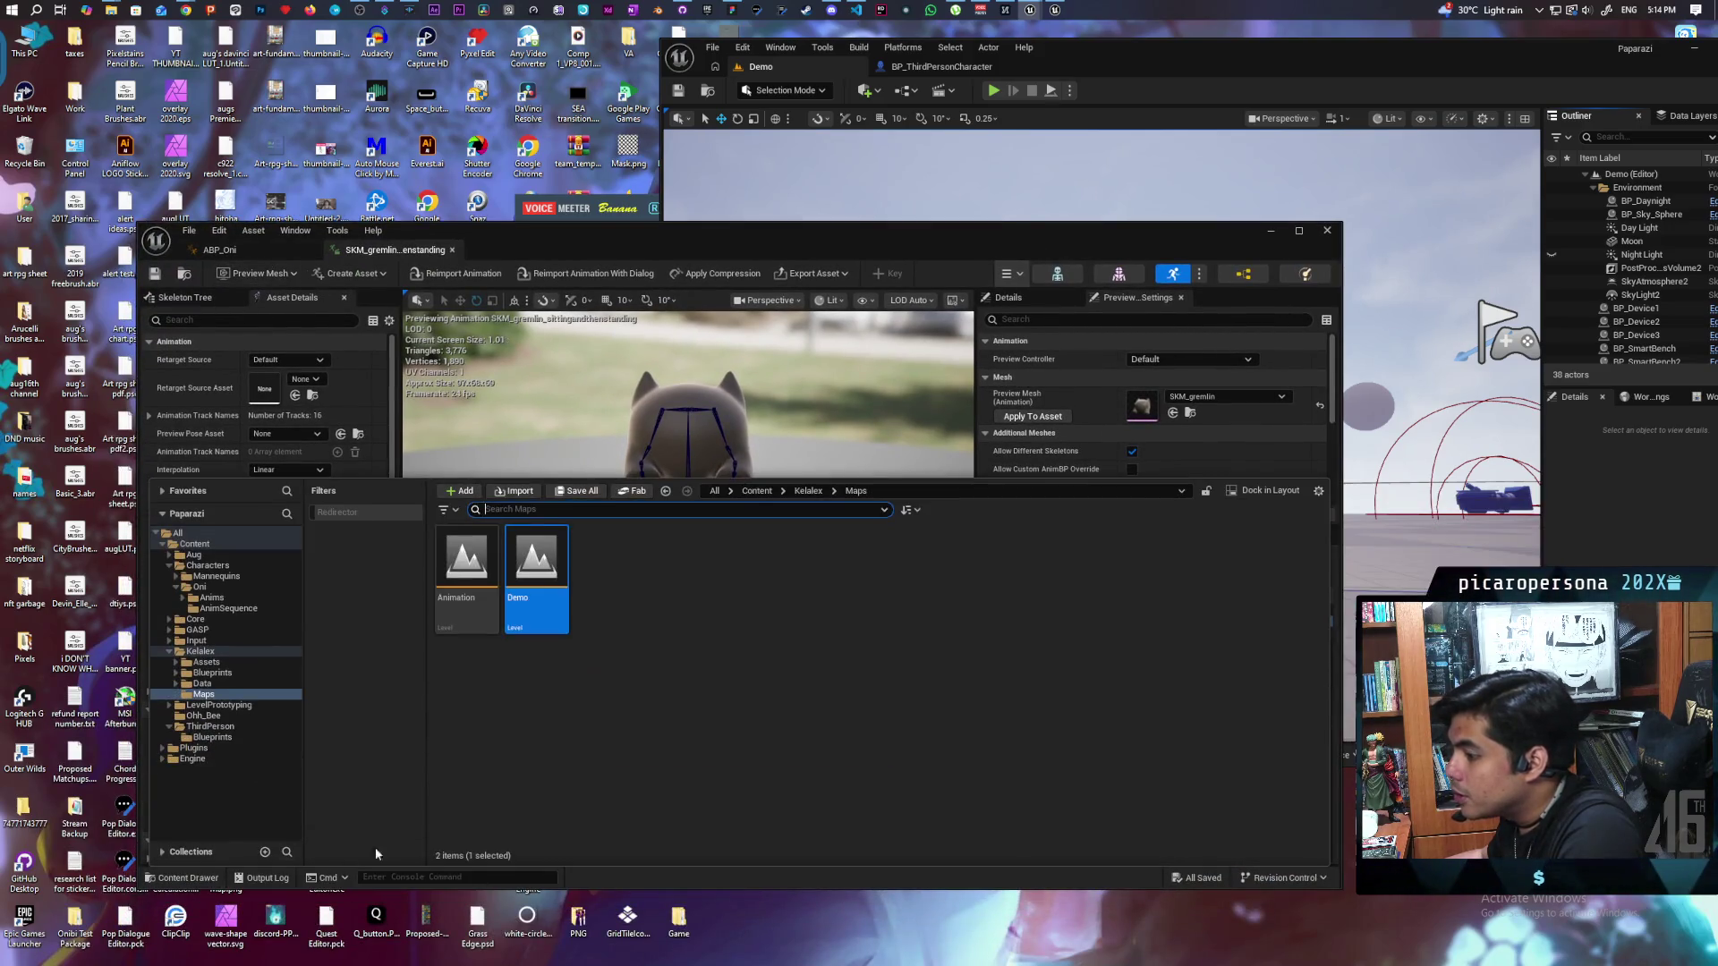
pyautogui.click(765, 491)
pyautogui.doubleClick(515, 581)
pyautogui.doubleClick(536, 559)
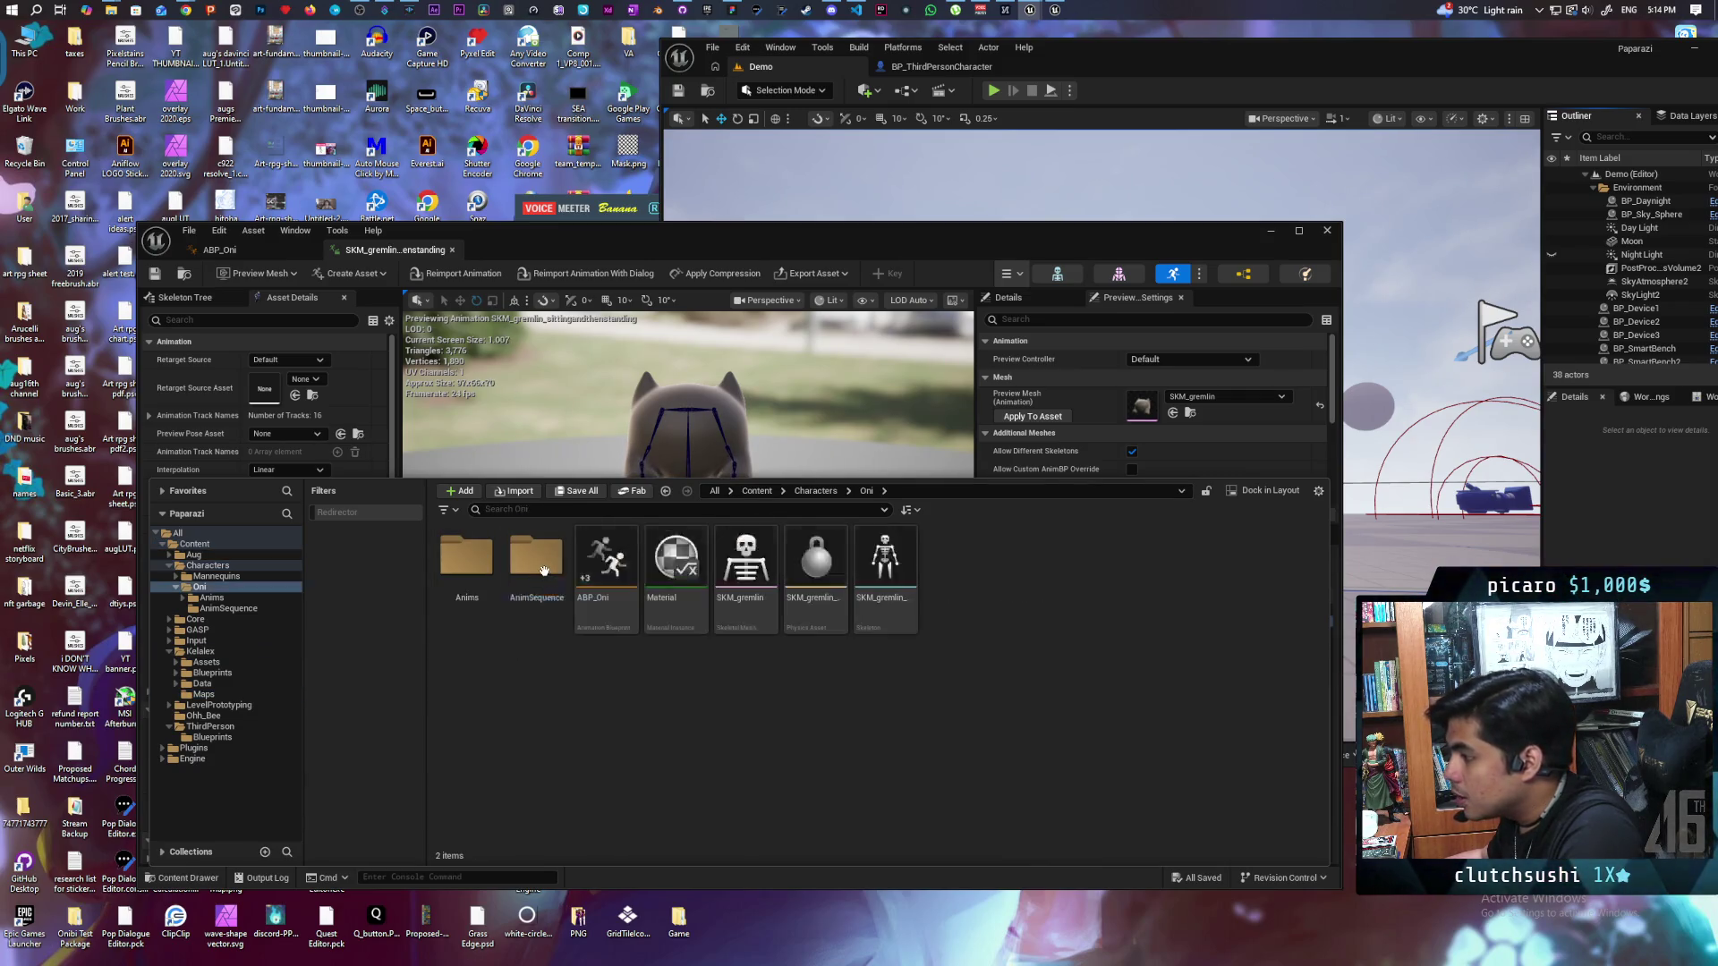
pyautogui.doubleClick(467, 556)
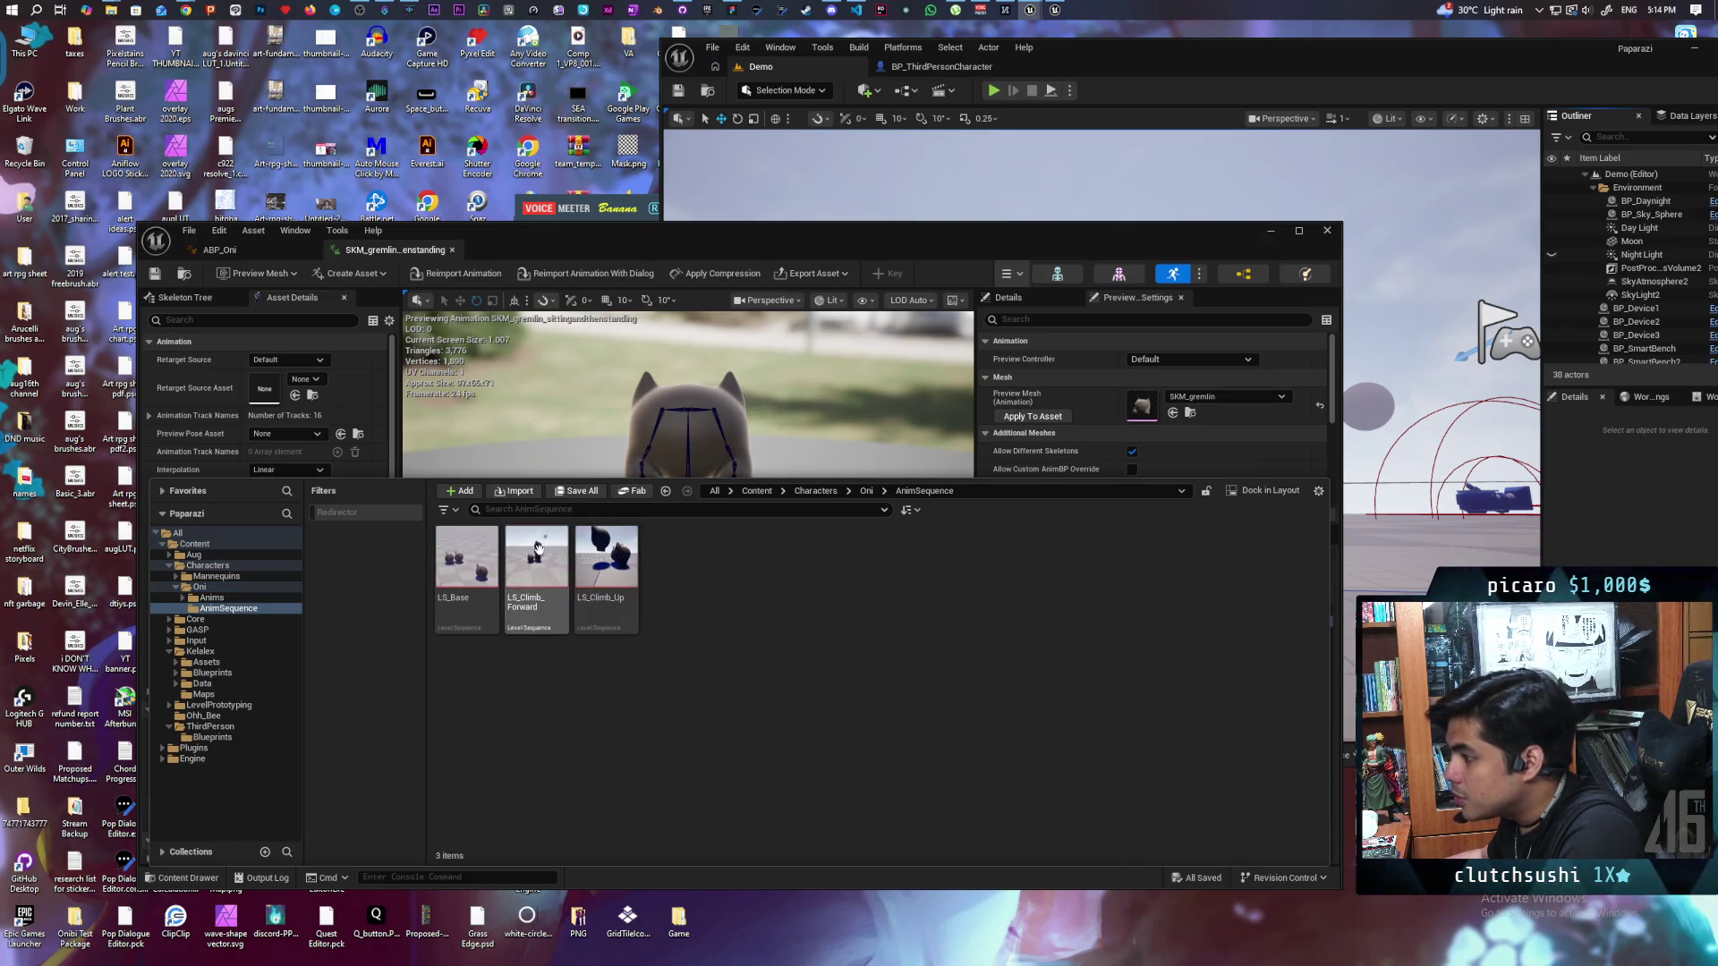
pyautogui.click(868, 491)
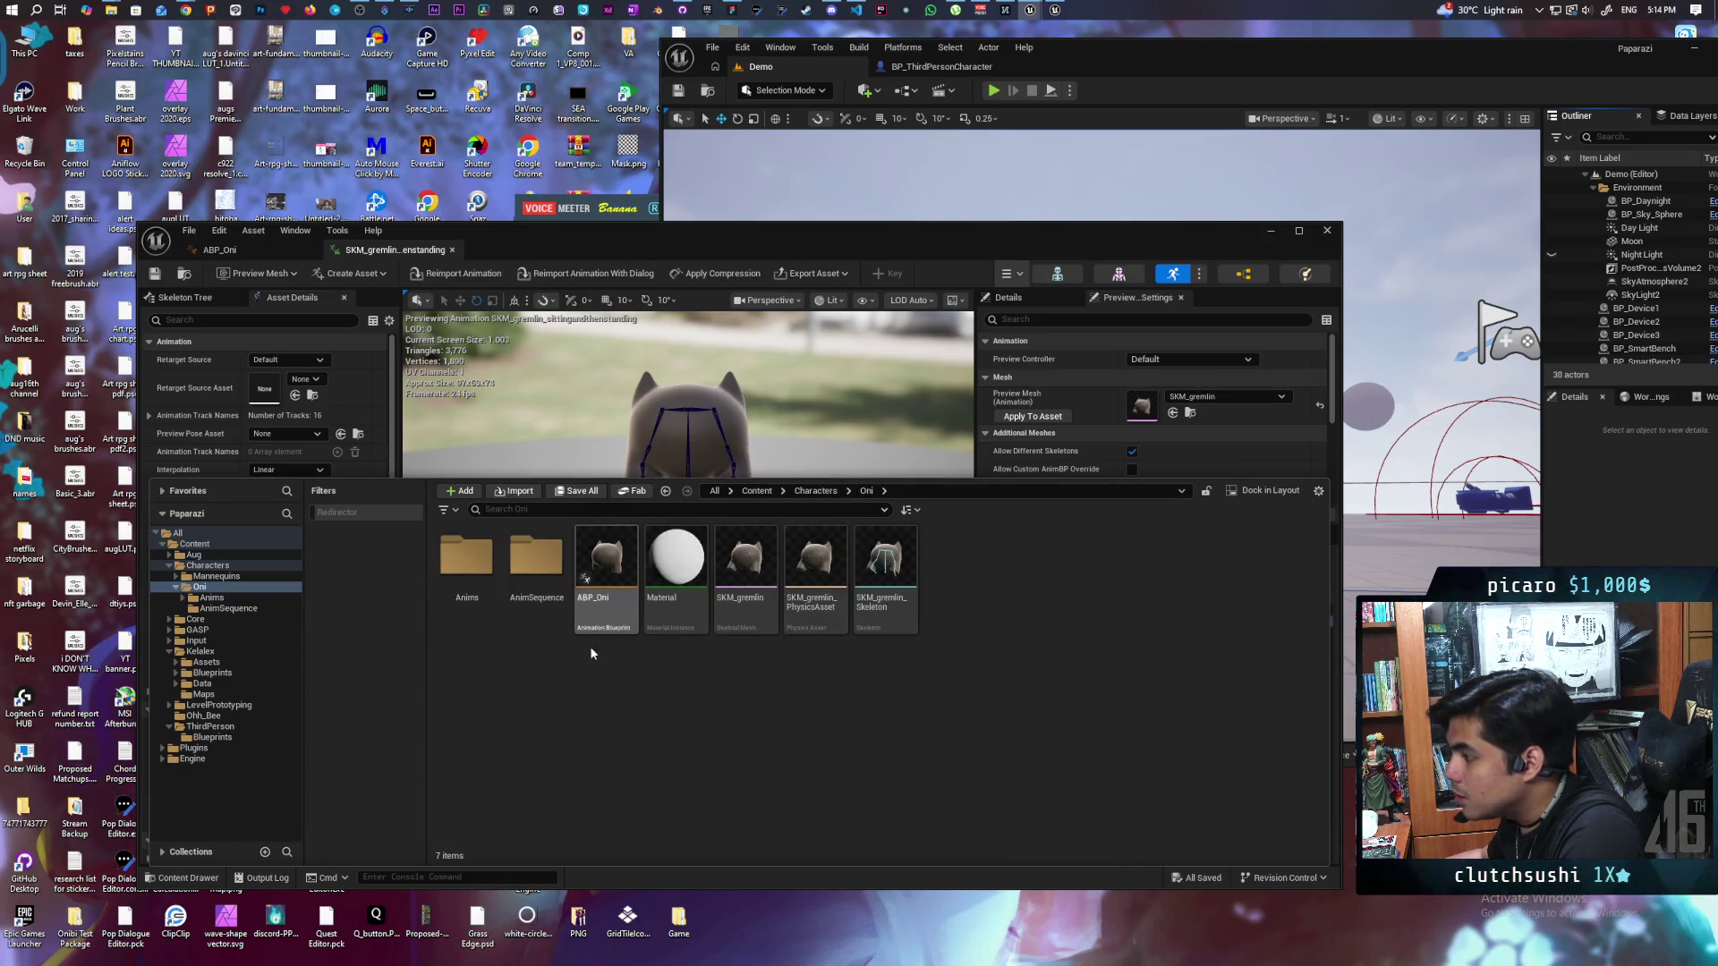
pyautogui.doubleClick(467, 559)
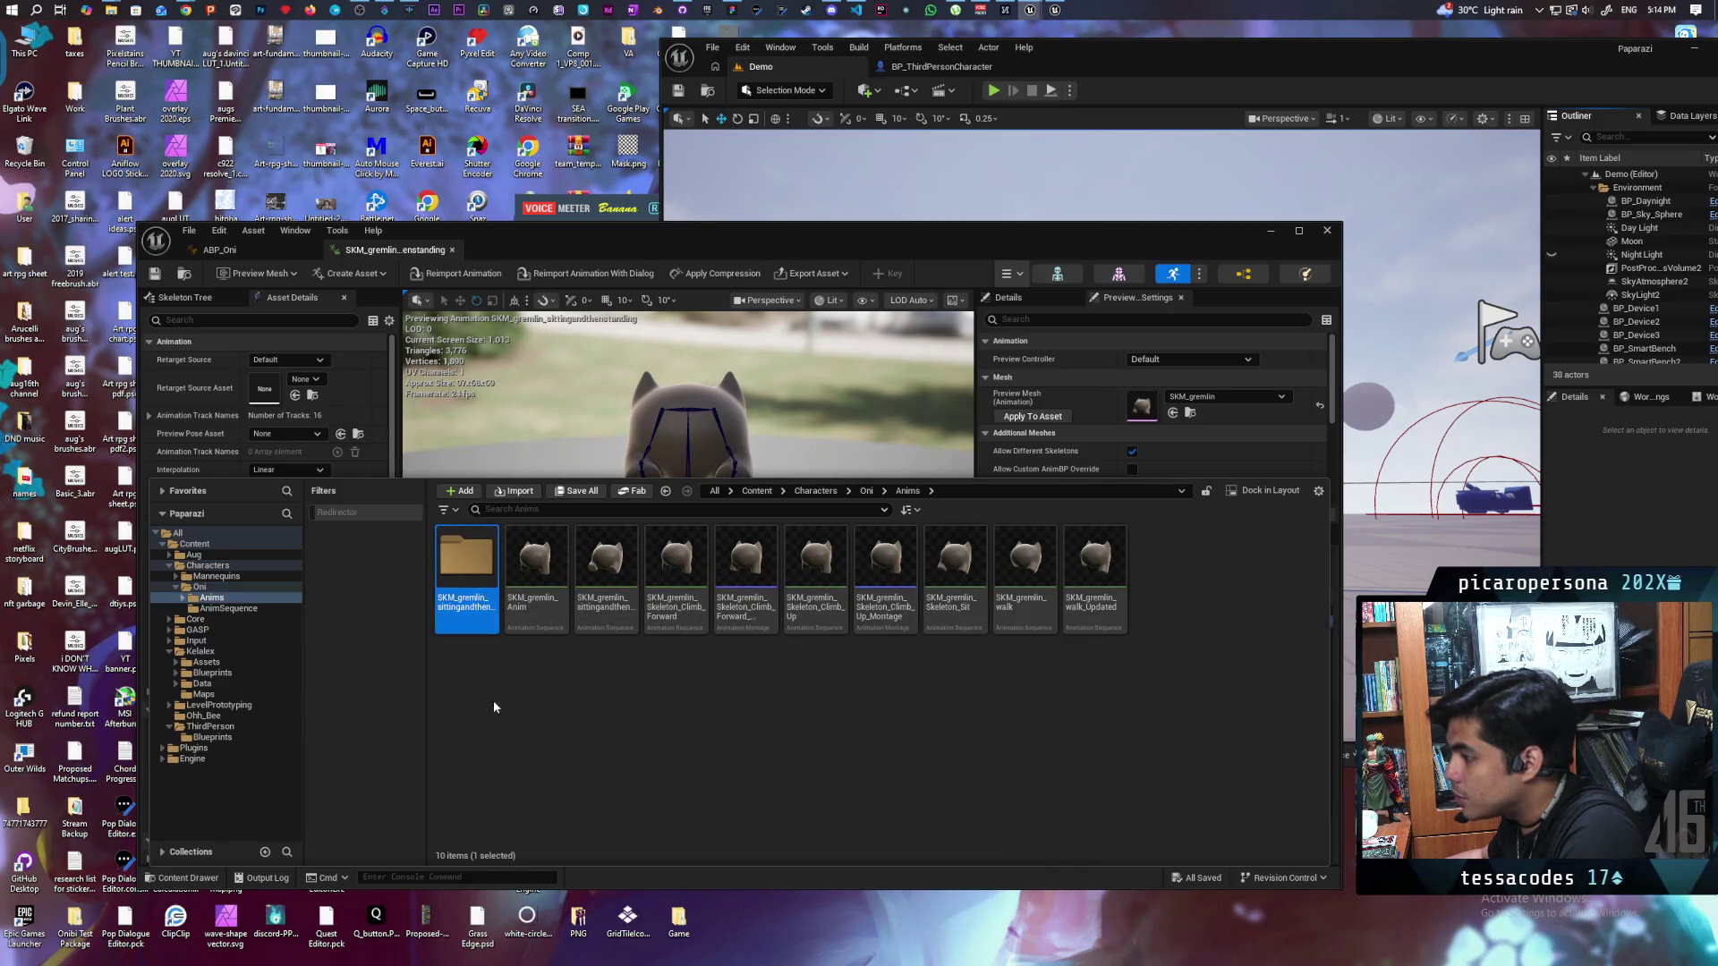
# Step: Delete the SKM_gremlin_sittingandthenstanding folder, replacing its references
pyautogui.press('Delete')
pyautogui.click(540, 741)
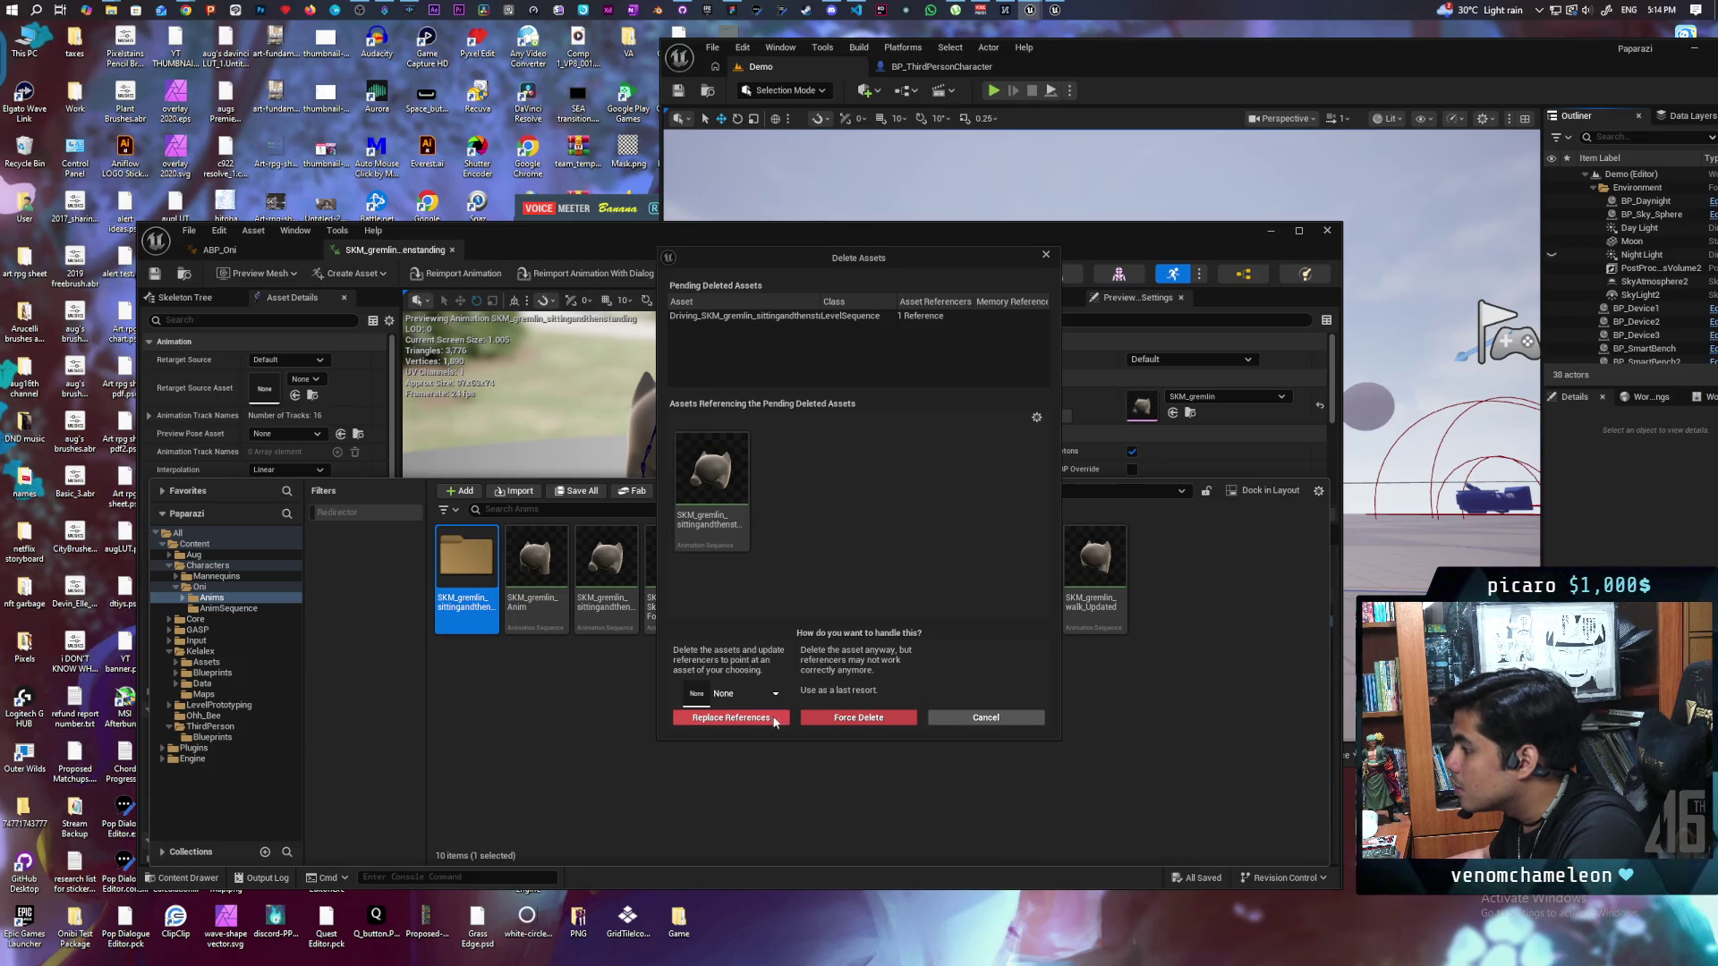
pyautogui.click(857, 717)
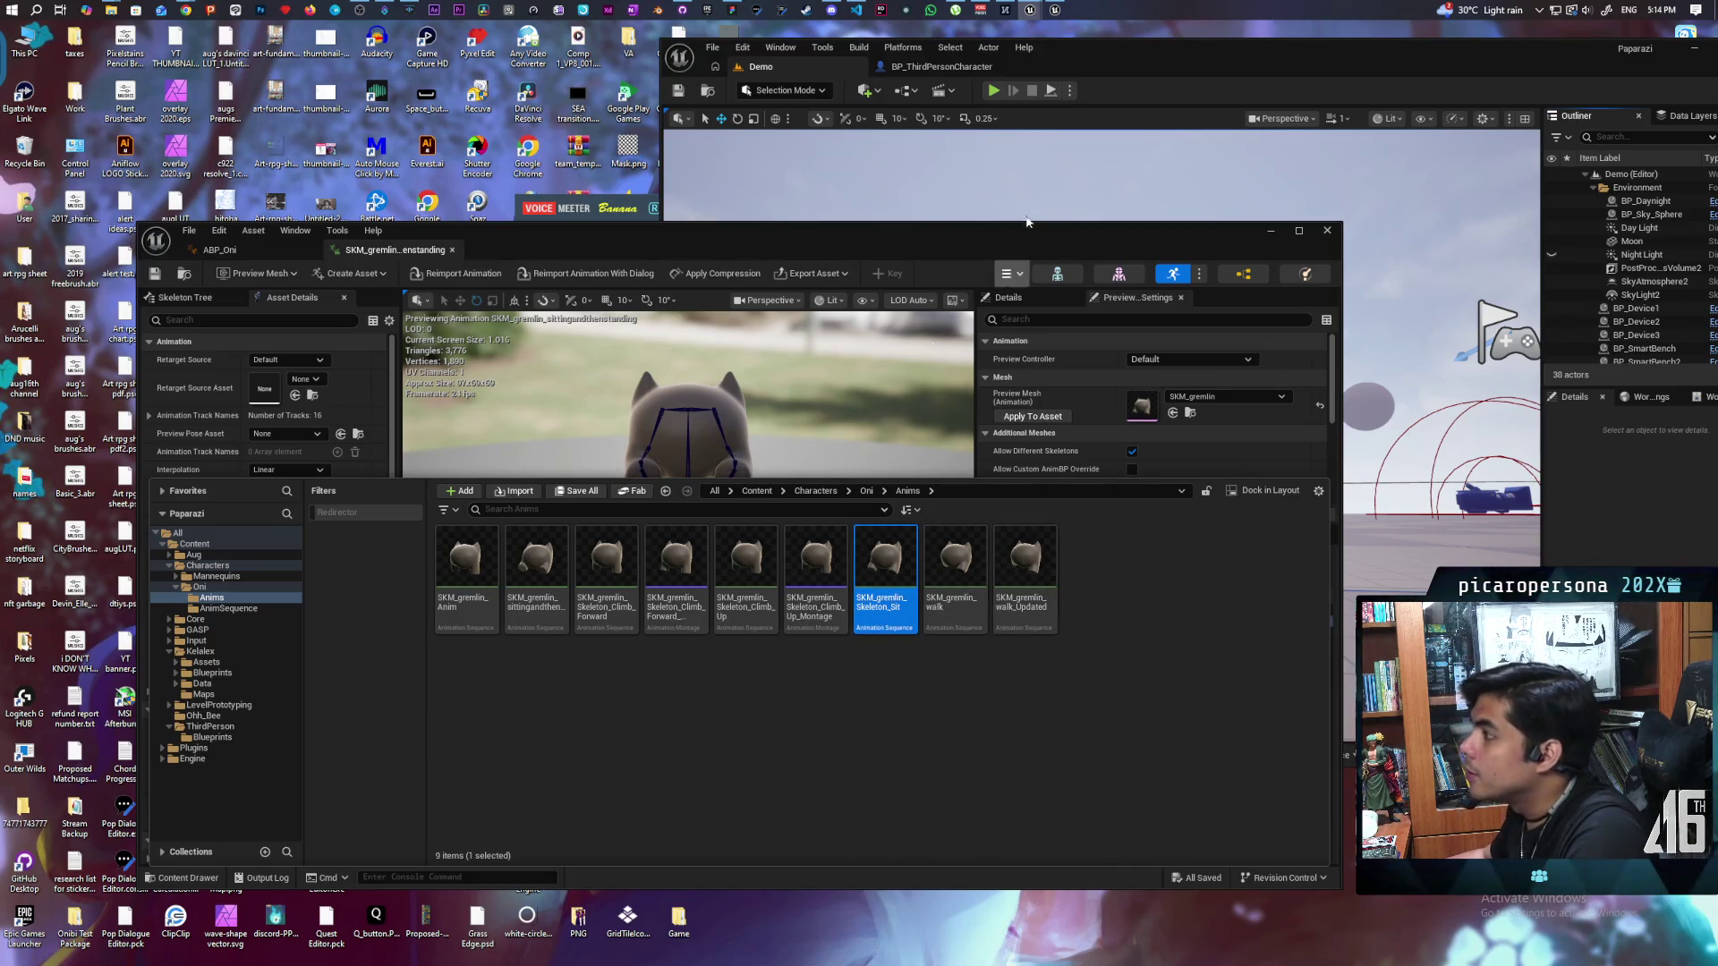
pyautogui.click(931, 67)
# Step: Create an AnimMontage from SKM_gremlin_Skeleton_Sit and save it
pyautogui.moveTo(1242, 235); pyautogui.dragTo(1067, 511)
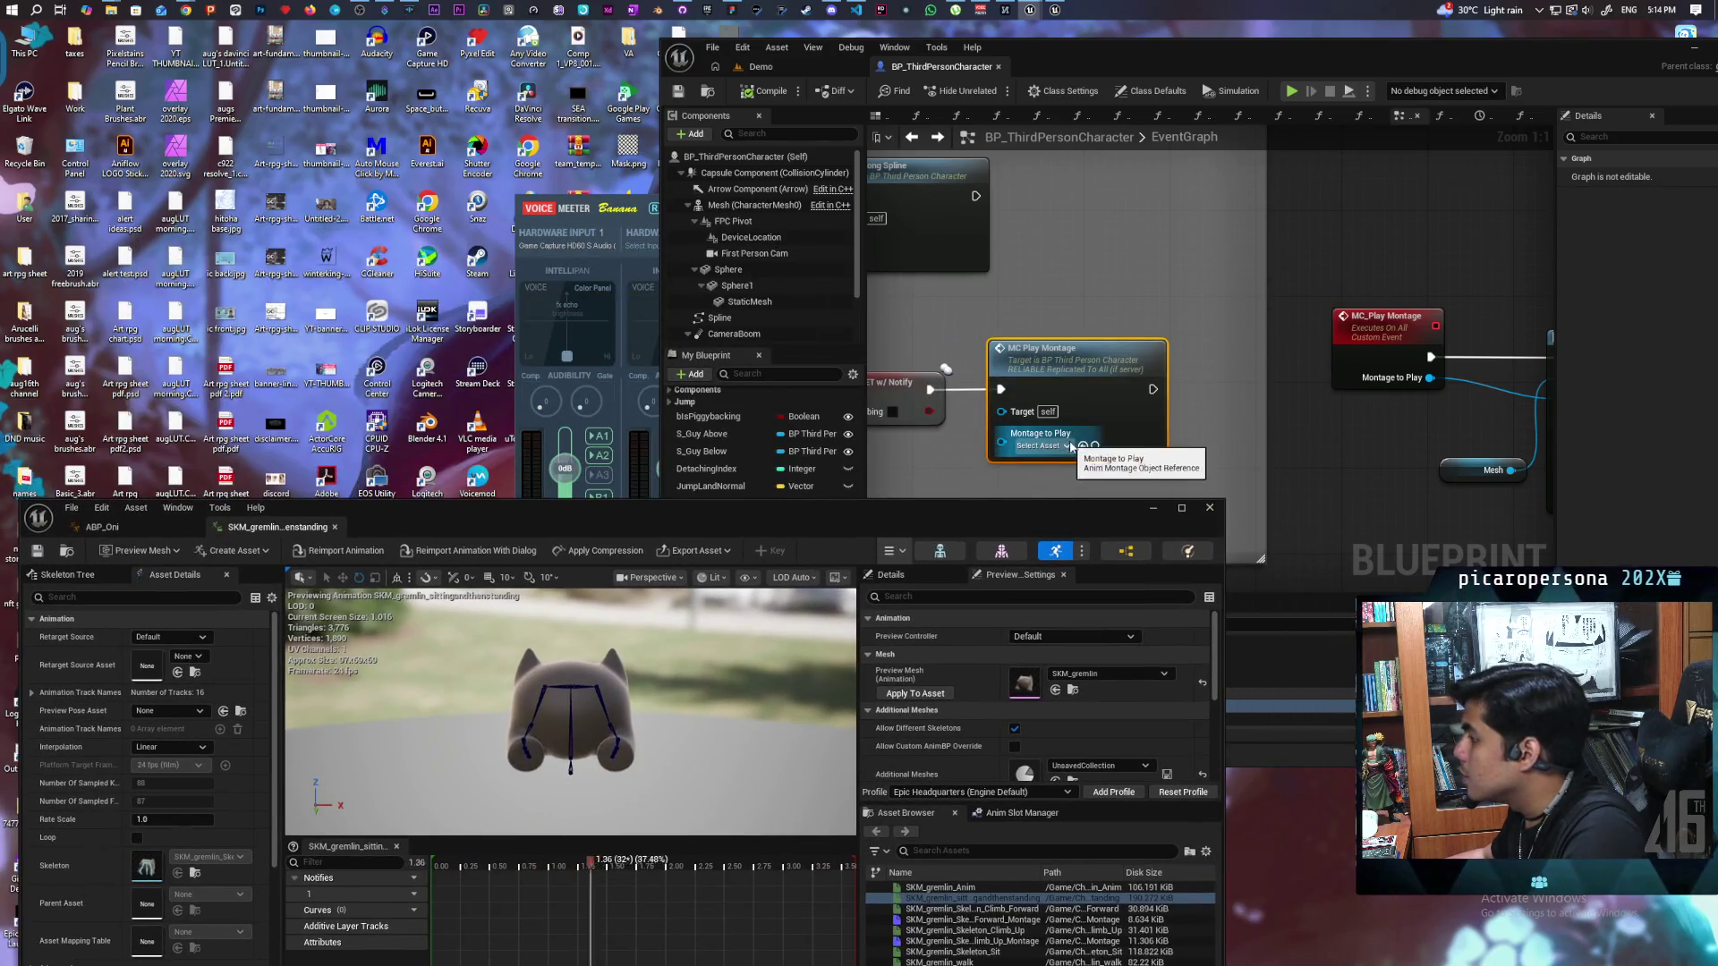
pyautogui.moveTo(1056, 512)
pyautogui.mouseDown()
pyautogui.moveTo(1050, 312)
pyautogui.moveTo(1151, 217)
pyautogui.mouseUp()
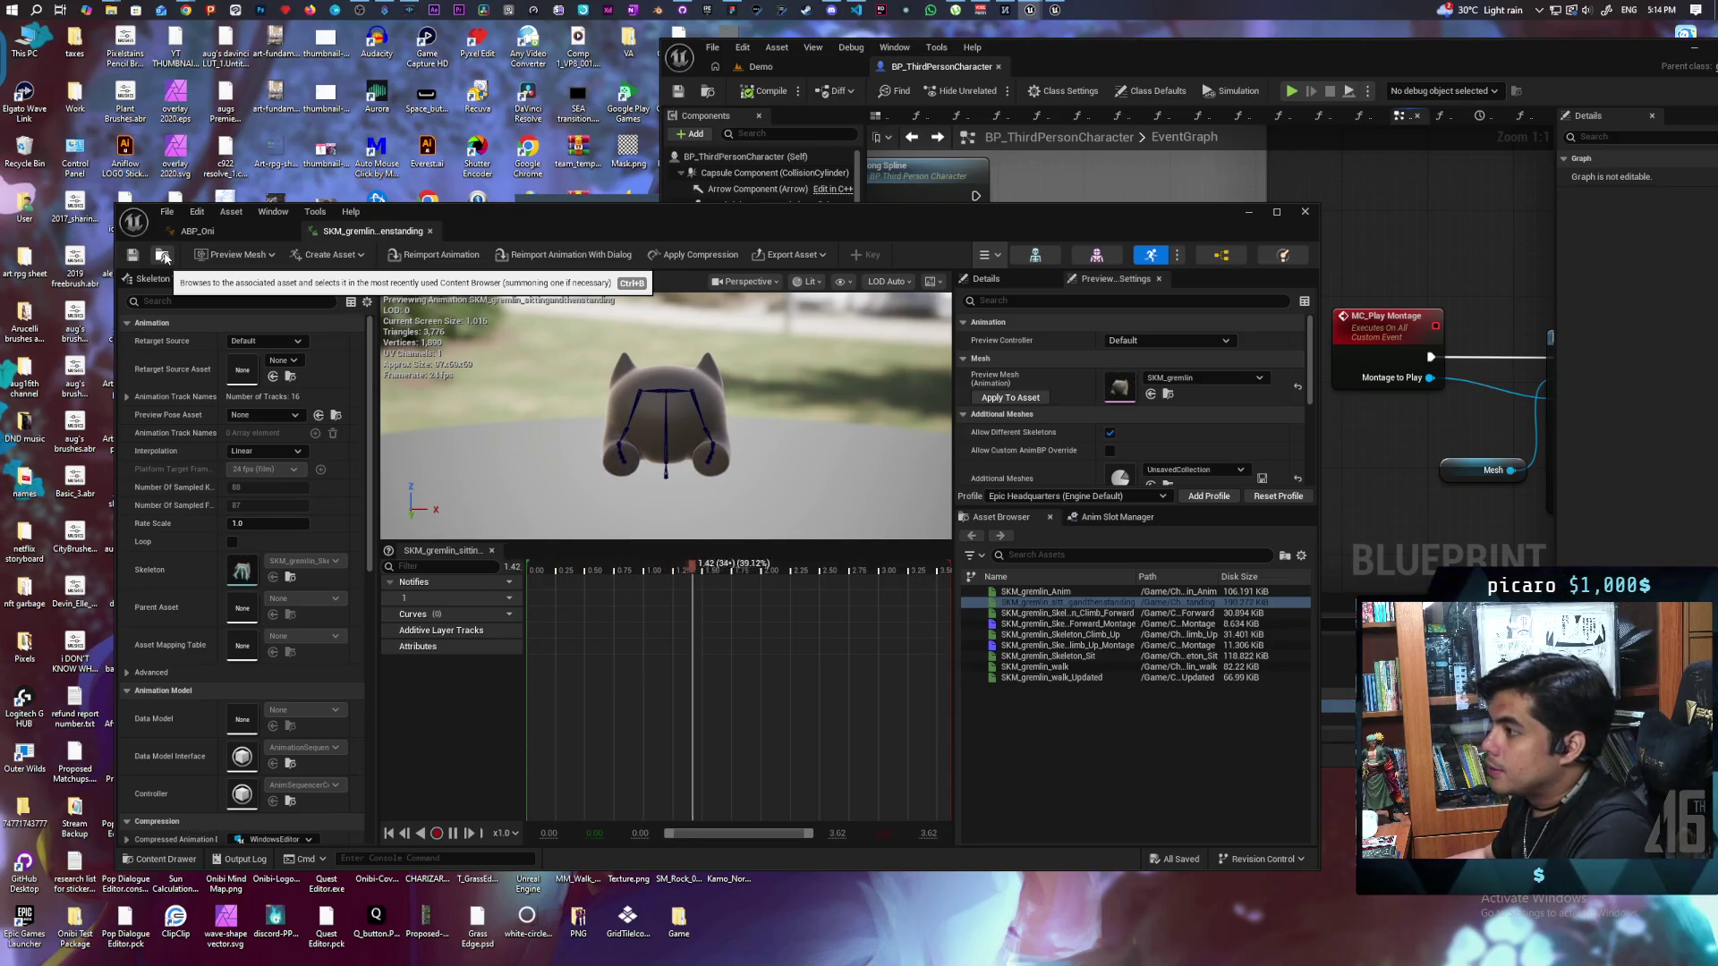
pyautogui.click(163, 257)
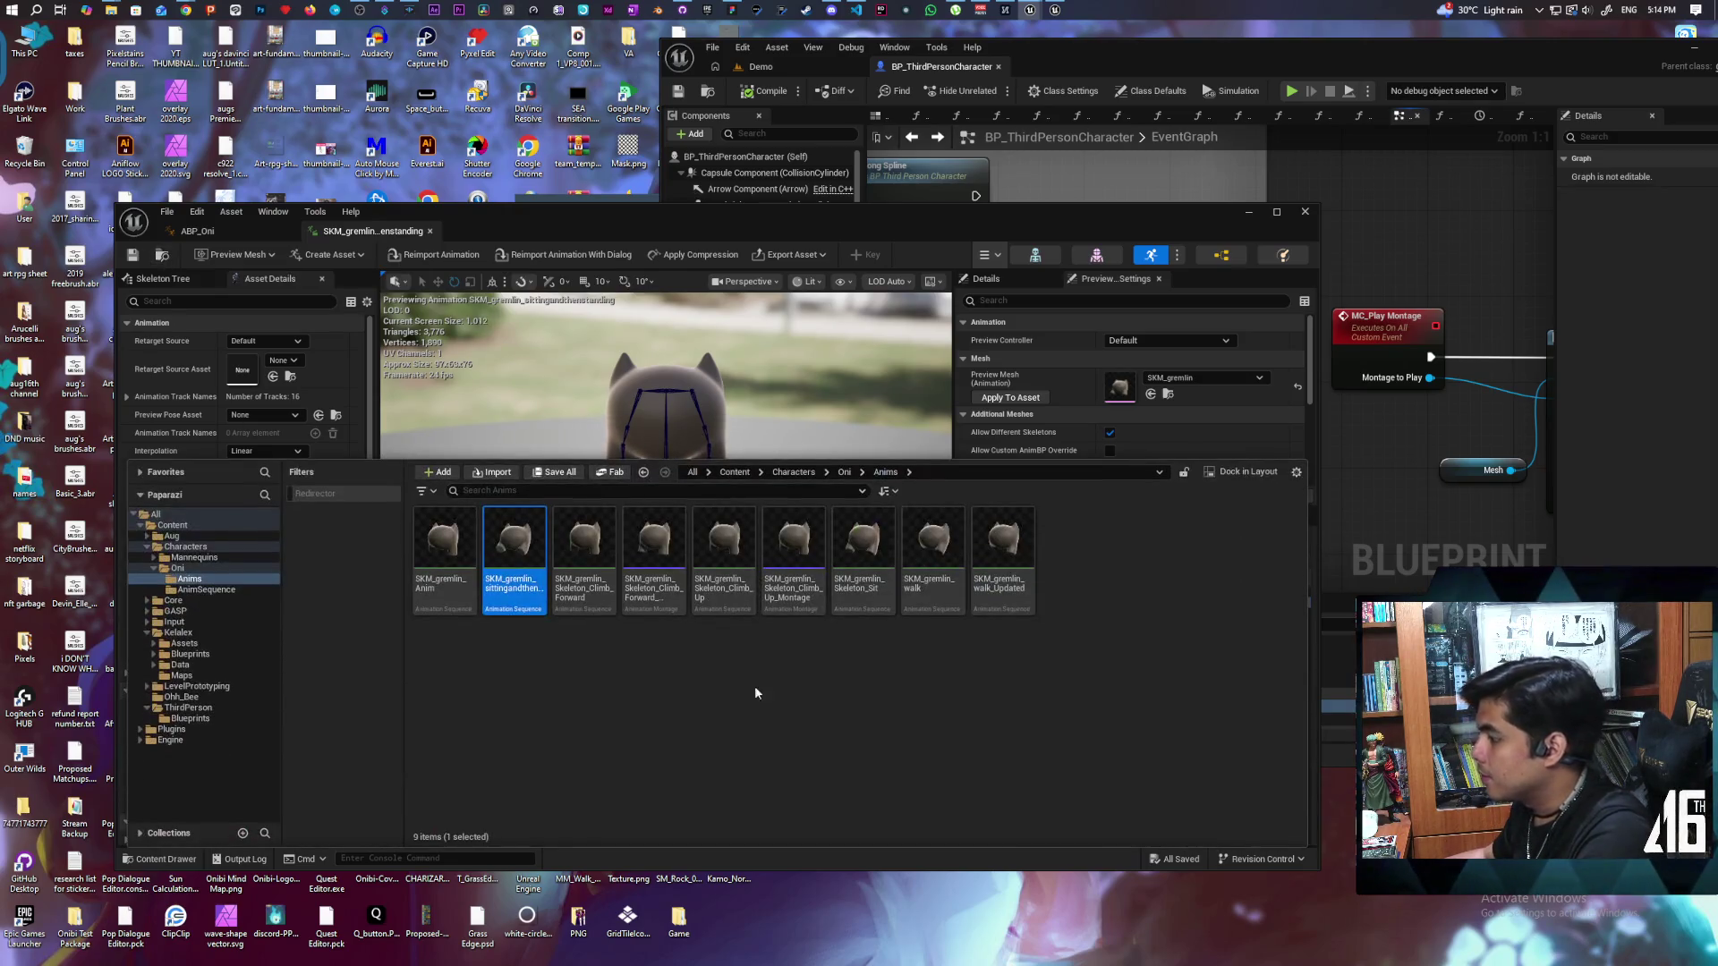
pyautogui.click(870, 589)
pyautogui.rightClick(866, 586)
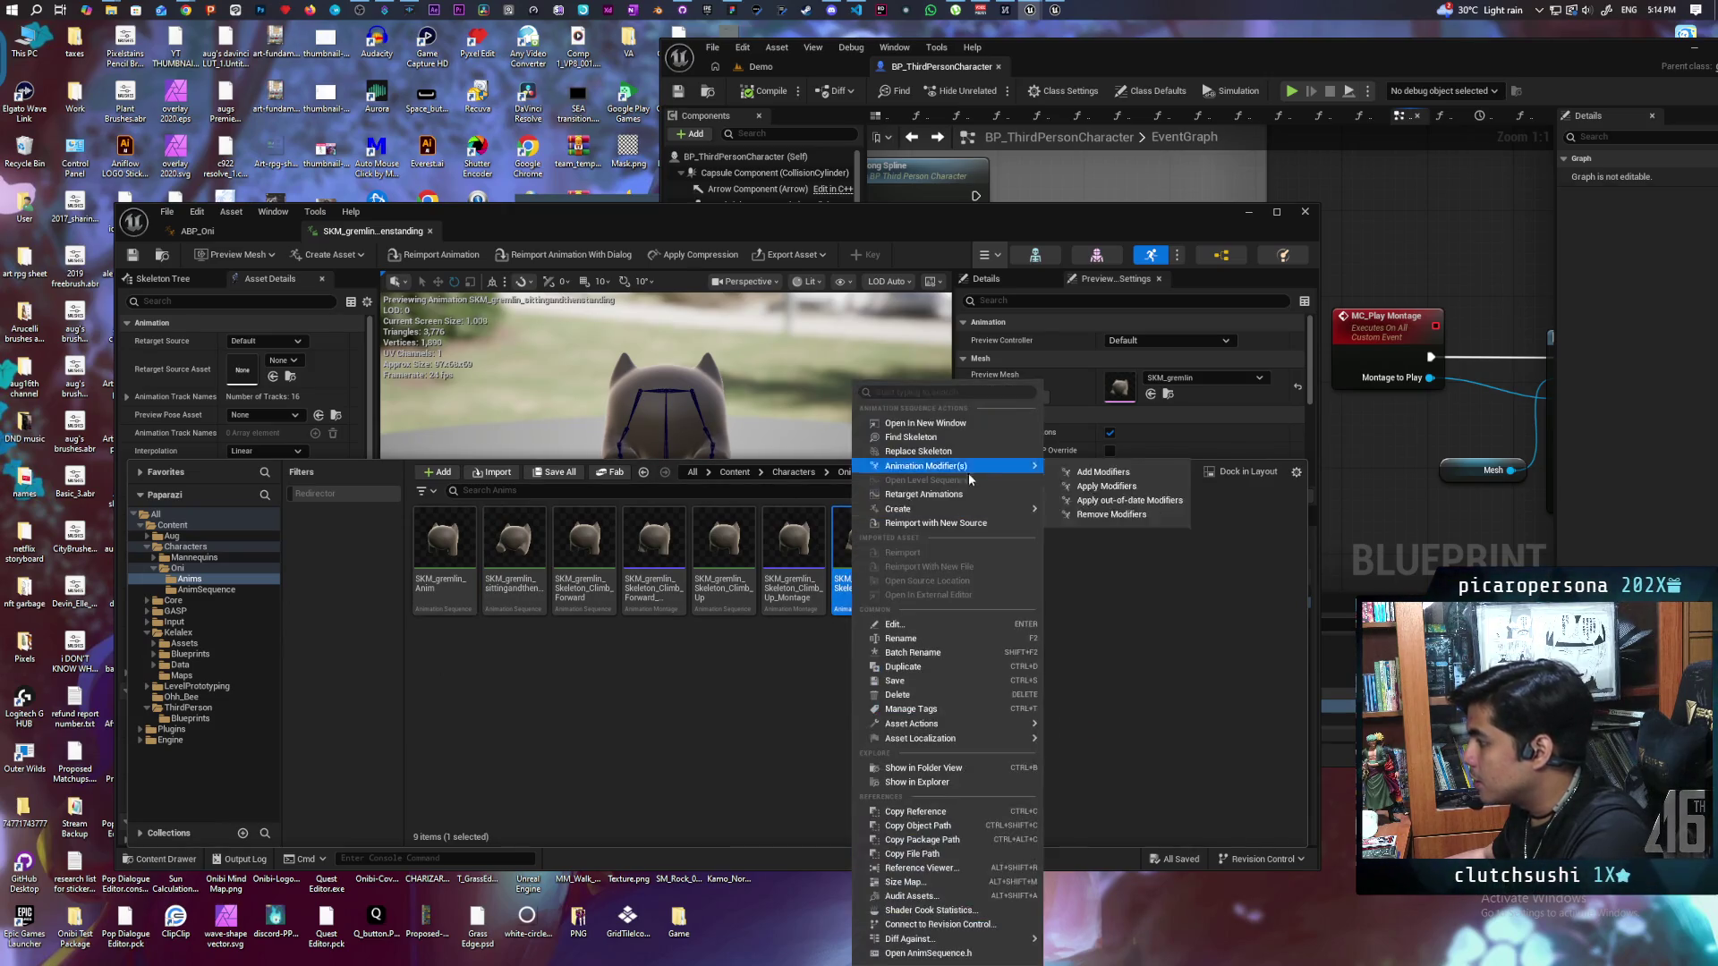
pyautogui.moveTo(988, 509)
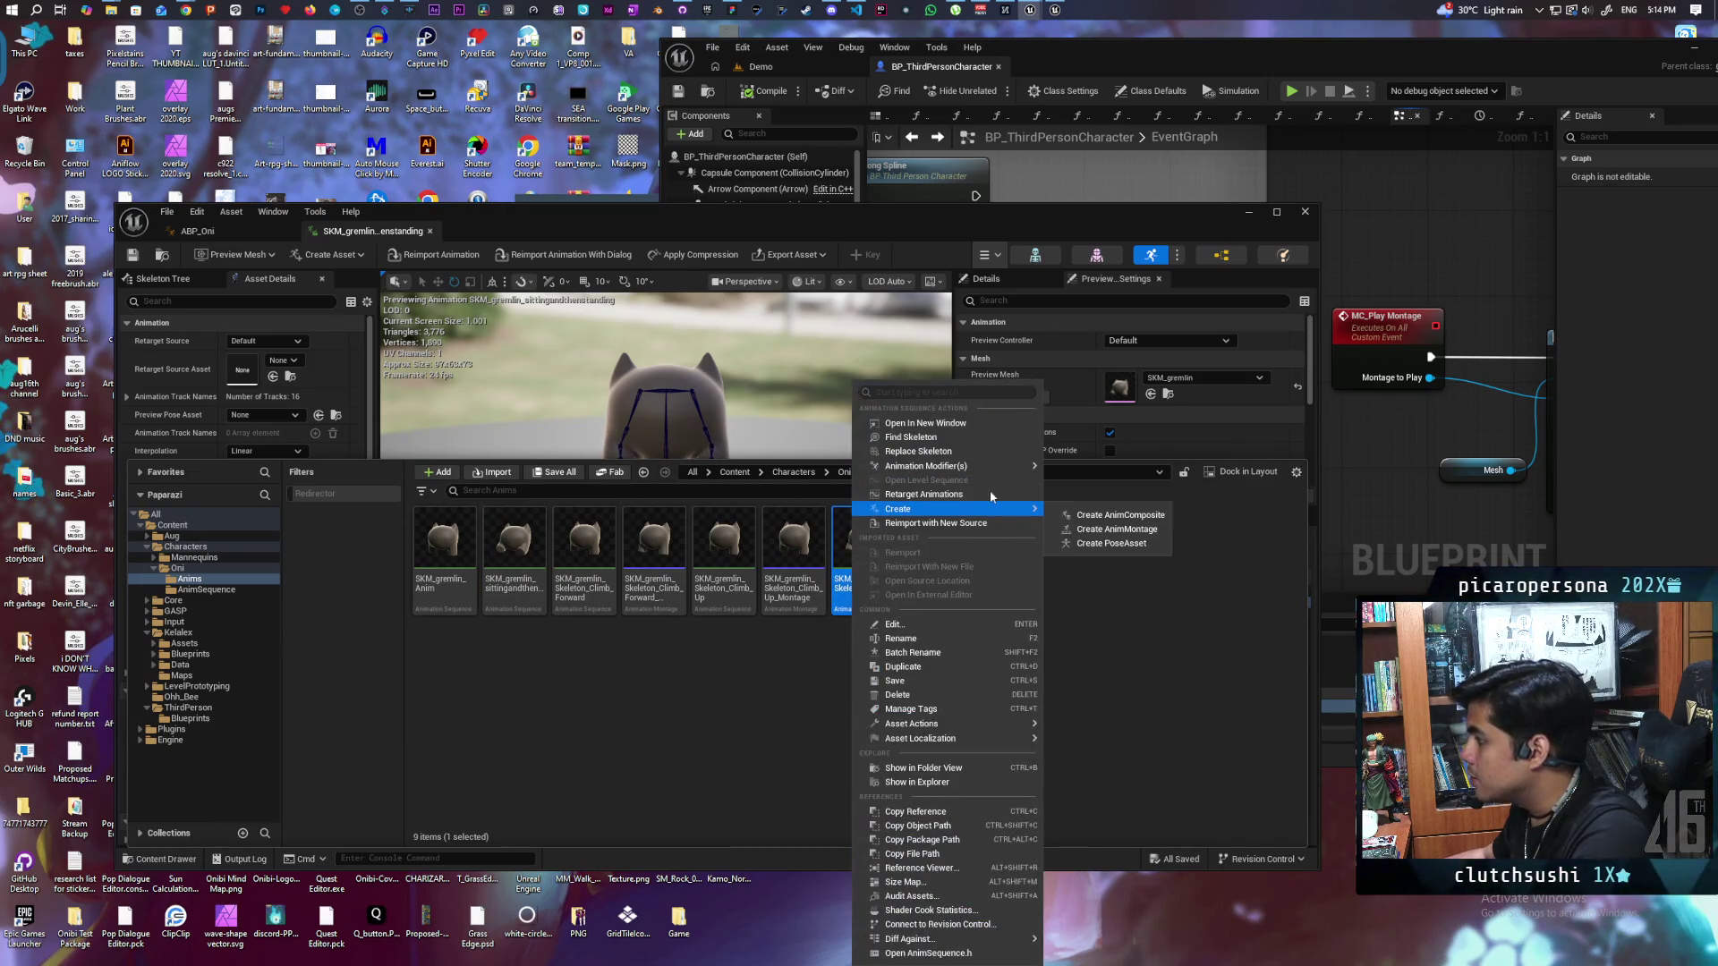
pyautogui.click(1116, 529)
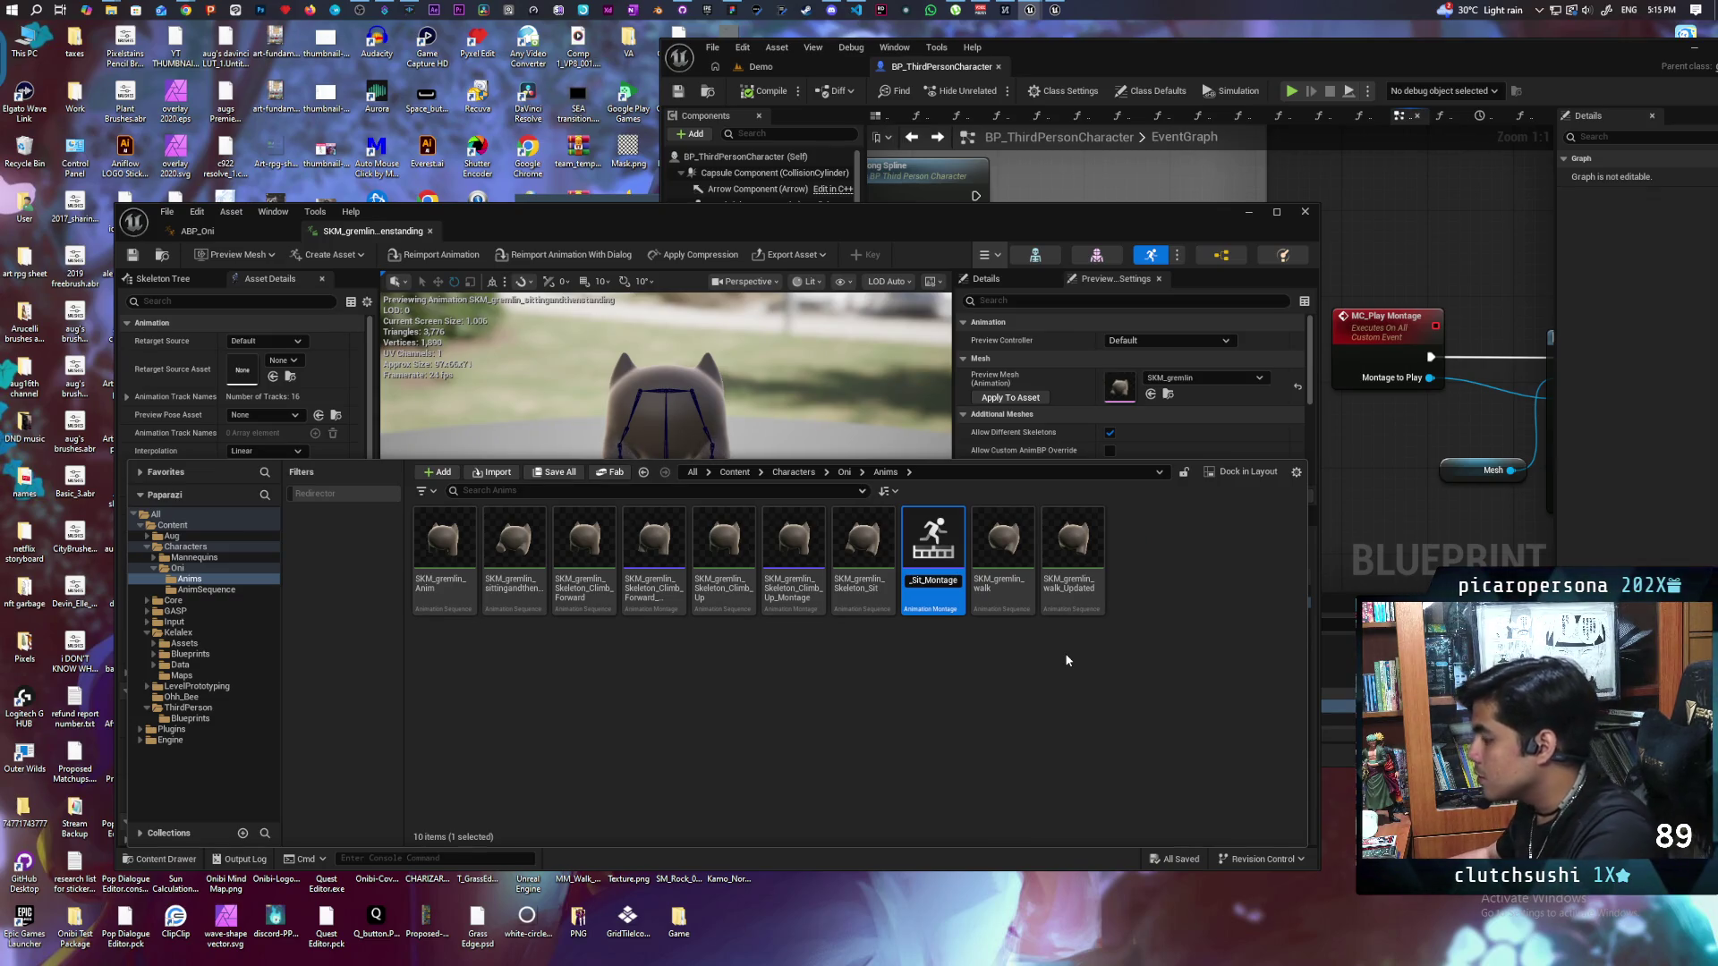
pyautogui.hotkey('ctrl', 's')
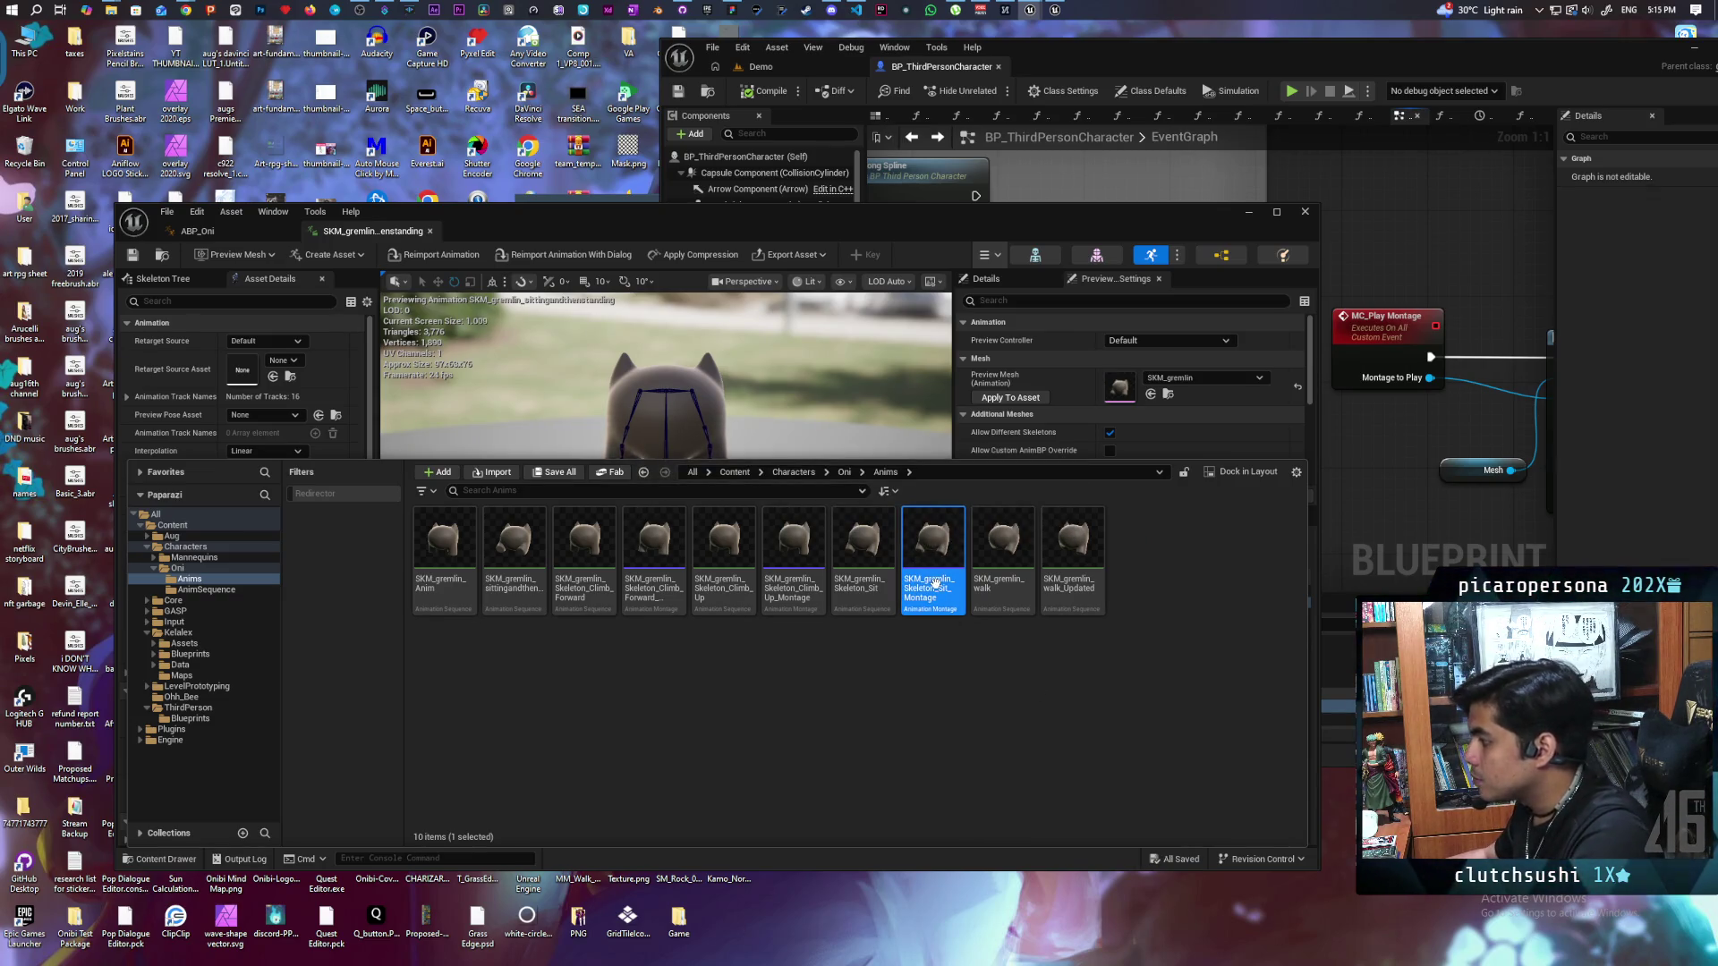
# Step: Disable Enable Auto Blend Out in SKM_gremlin_Skeleton_Sit_Montage and save it
pyautogui.doubleClick(936, 584)
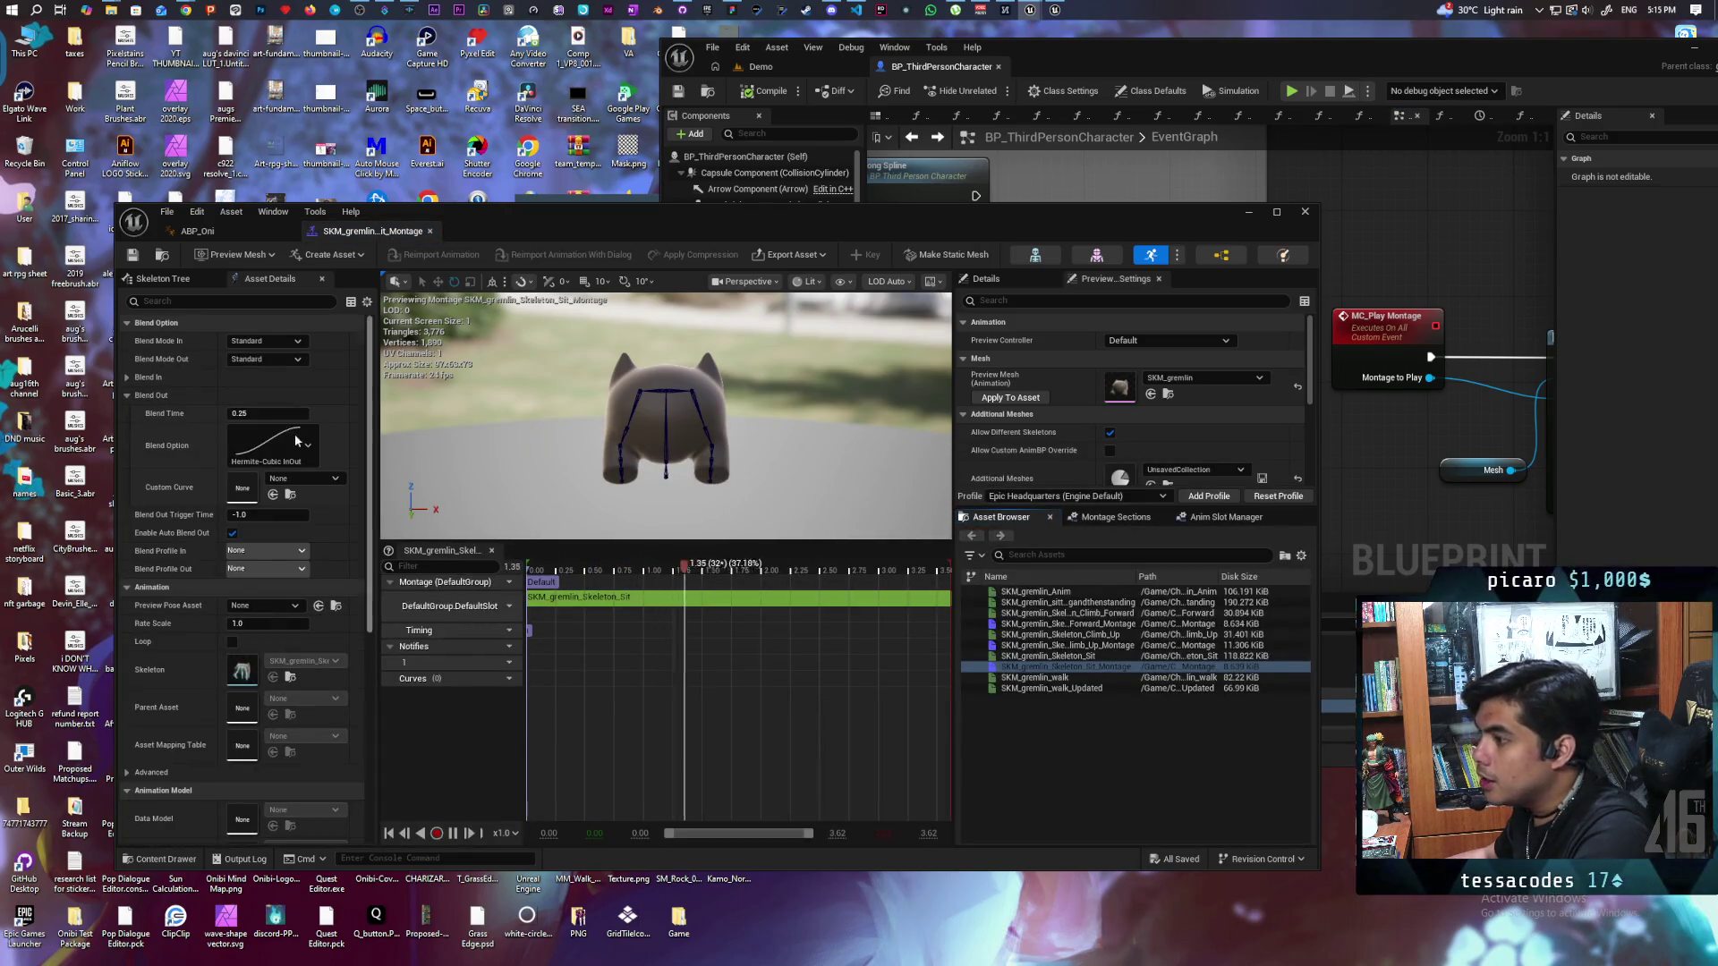
pyautogui.scroll(-2, 190, 530)
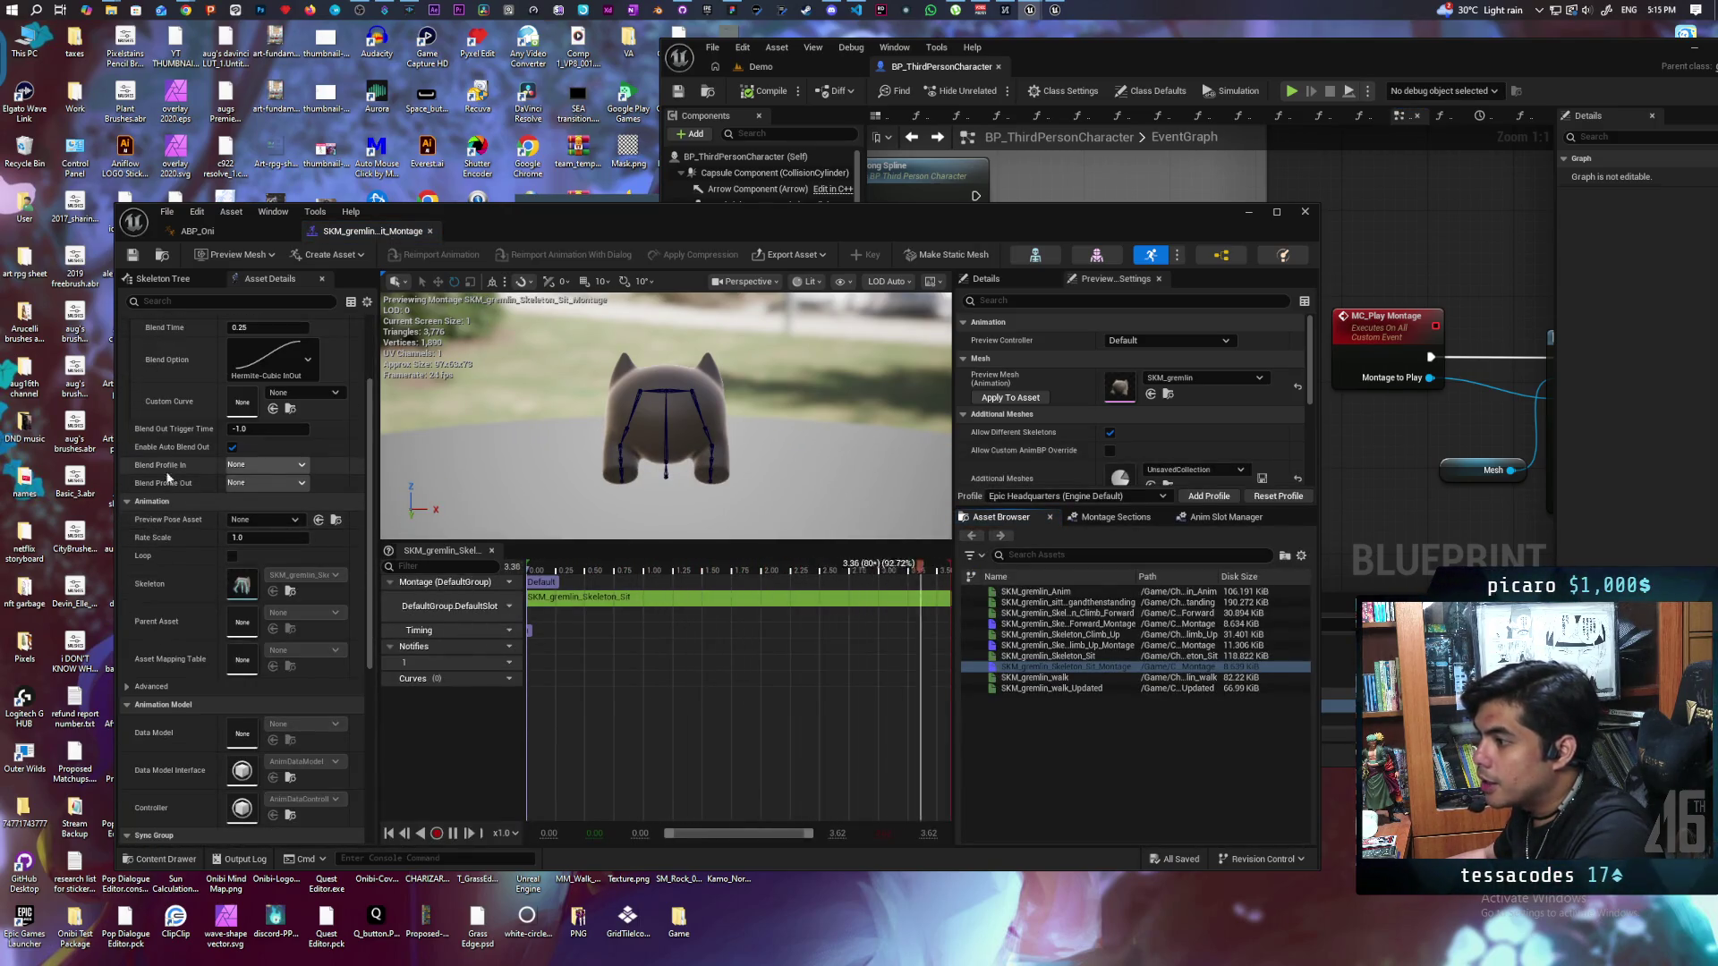
pyautogui.click(233, 446)
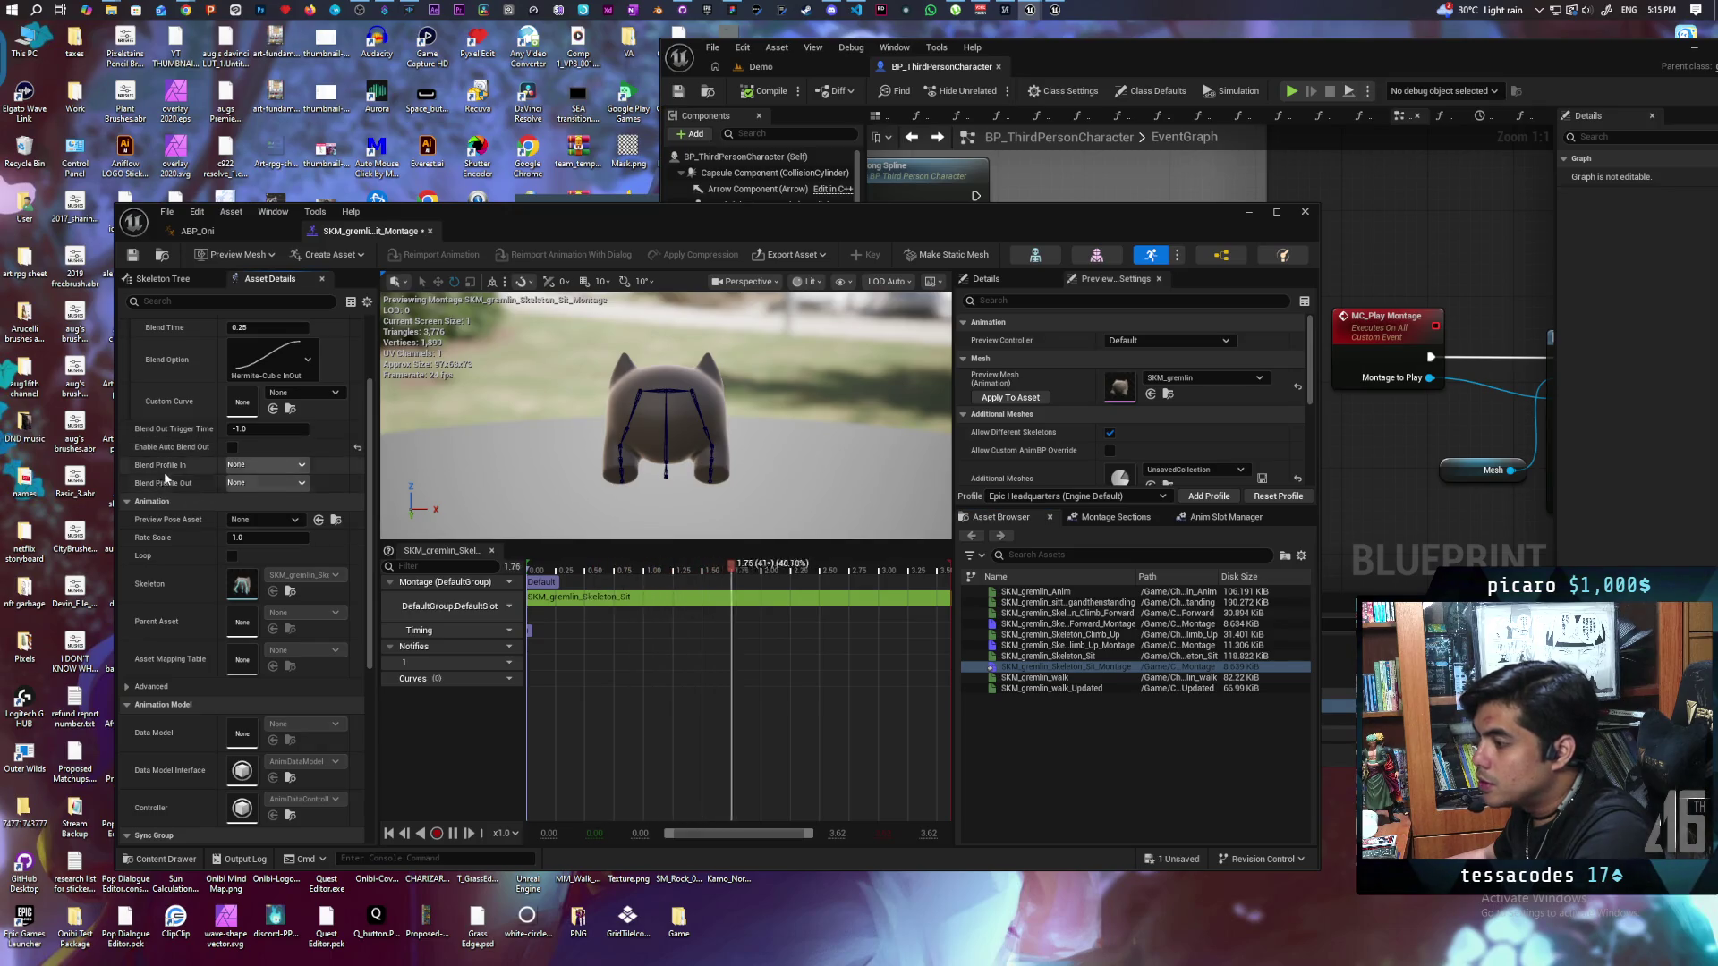
pyautogui.click(133, 254)
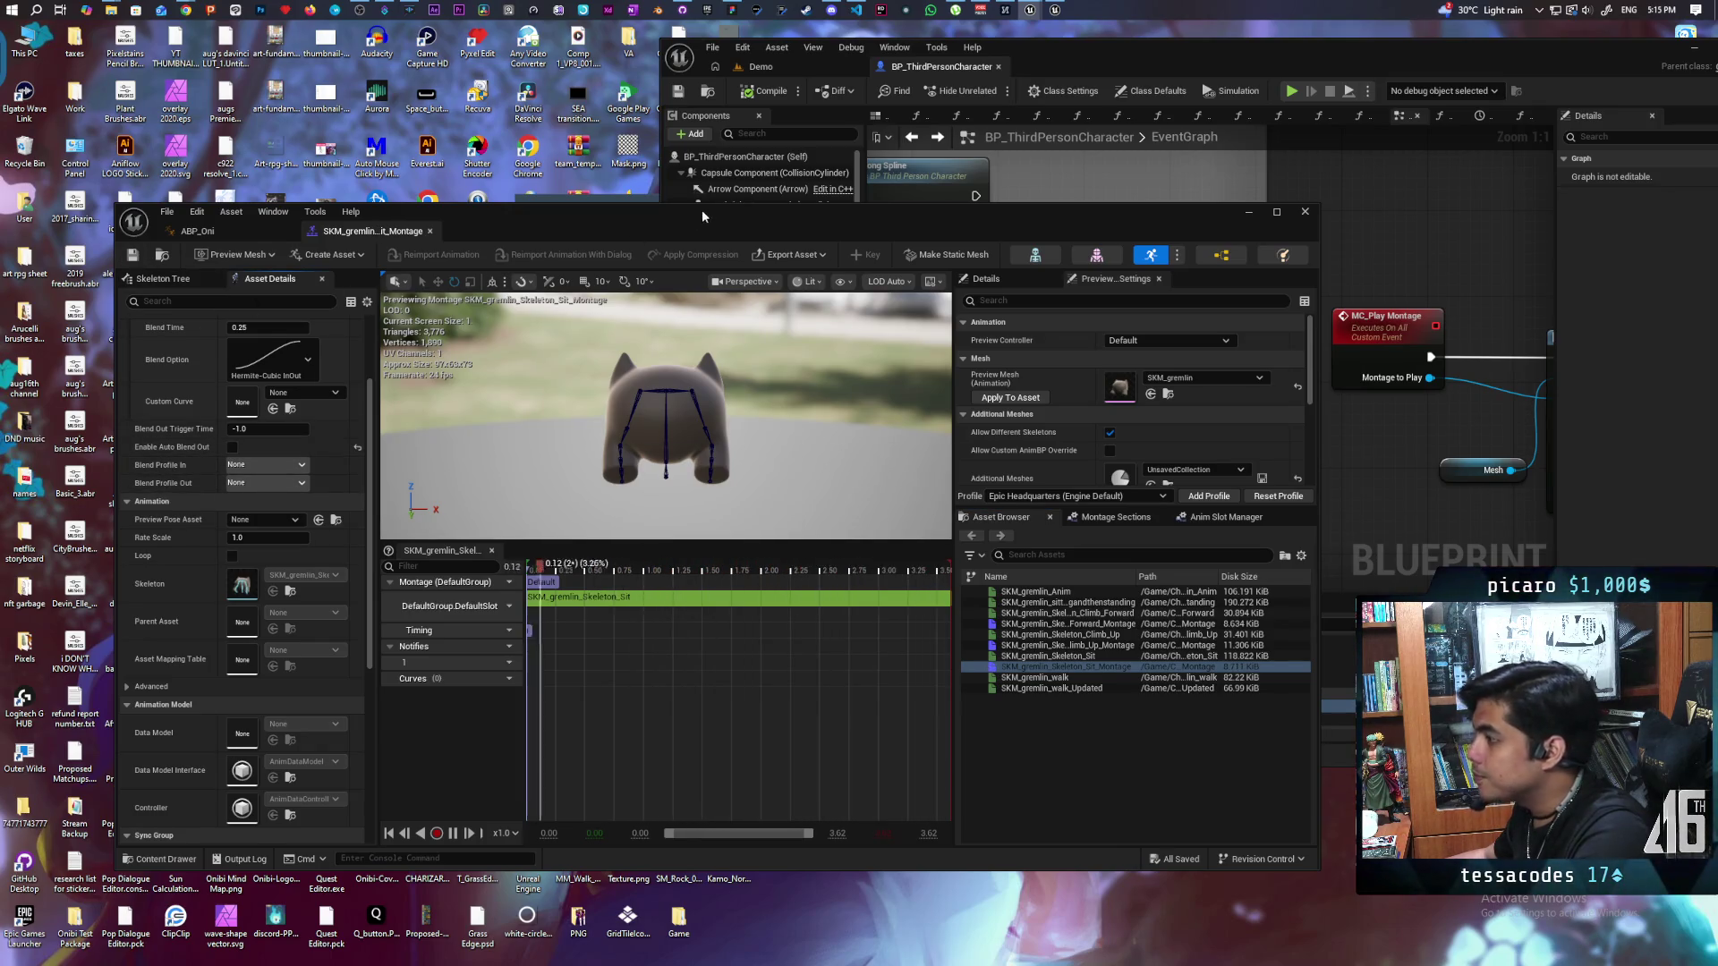
# Step: Assign the sit montage to the MC_Play Montage node's Montage to Play pin
pyautogui.moveTo(704, 216); pyautogui.dragTo(628, 306)
pyautogui.click(87, 345)
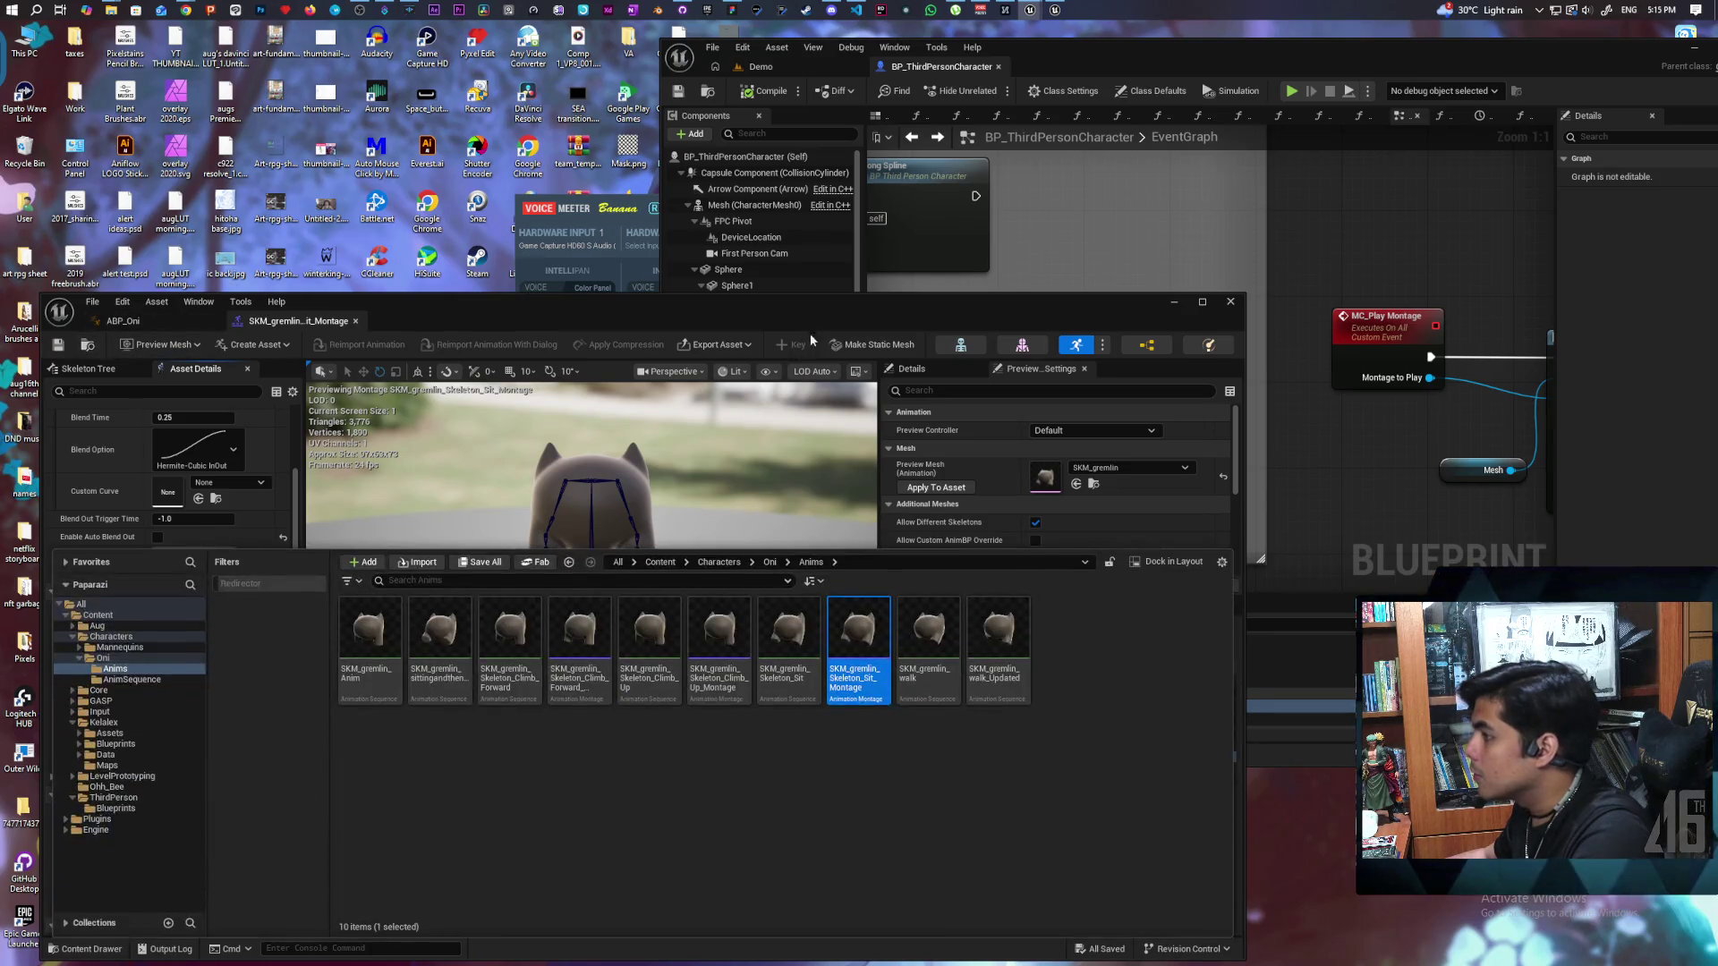
pyautogui.moveTo(864, 302); pyautogui.dragTo(859, 535)
pyautogui.click(1083, 447)
pyautogui.click(1083, 446)
pyautogui.moveTo(985, 535); pyautogui.dragTo(1096, 281)
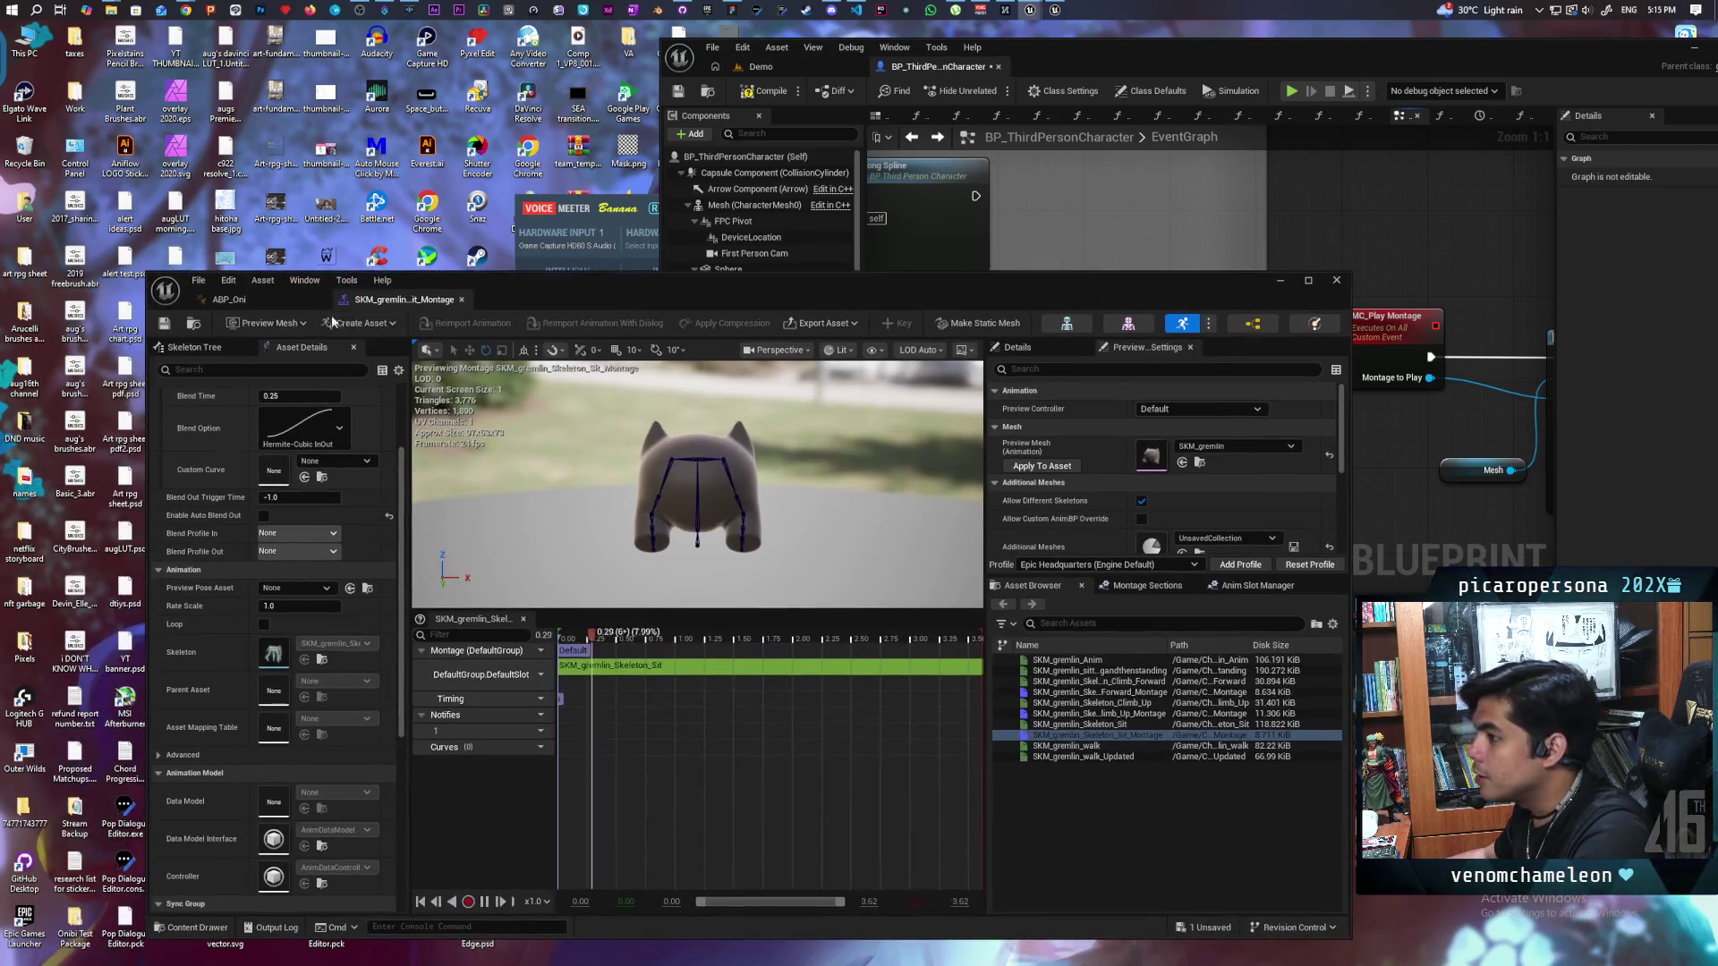
pyautogui.click(1281, 280)
pyautogui.moveTo(1380, 441)
pyautogui.mouseDown()
pyautogui.moveTo(950, 428)
pyautogui.moveTo(1082, 412)
pyautogui.mouseUp()
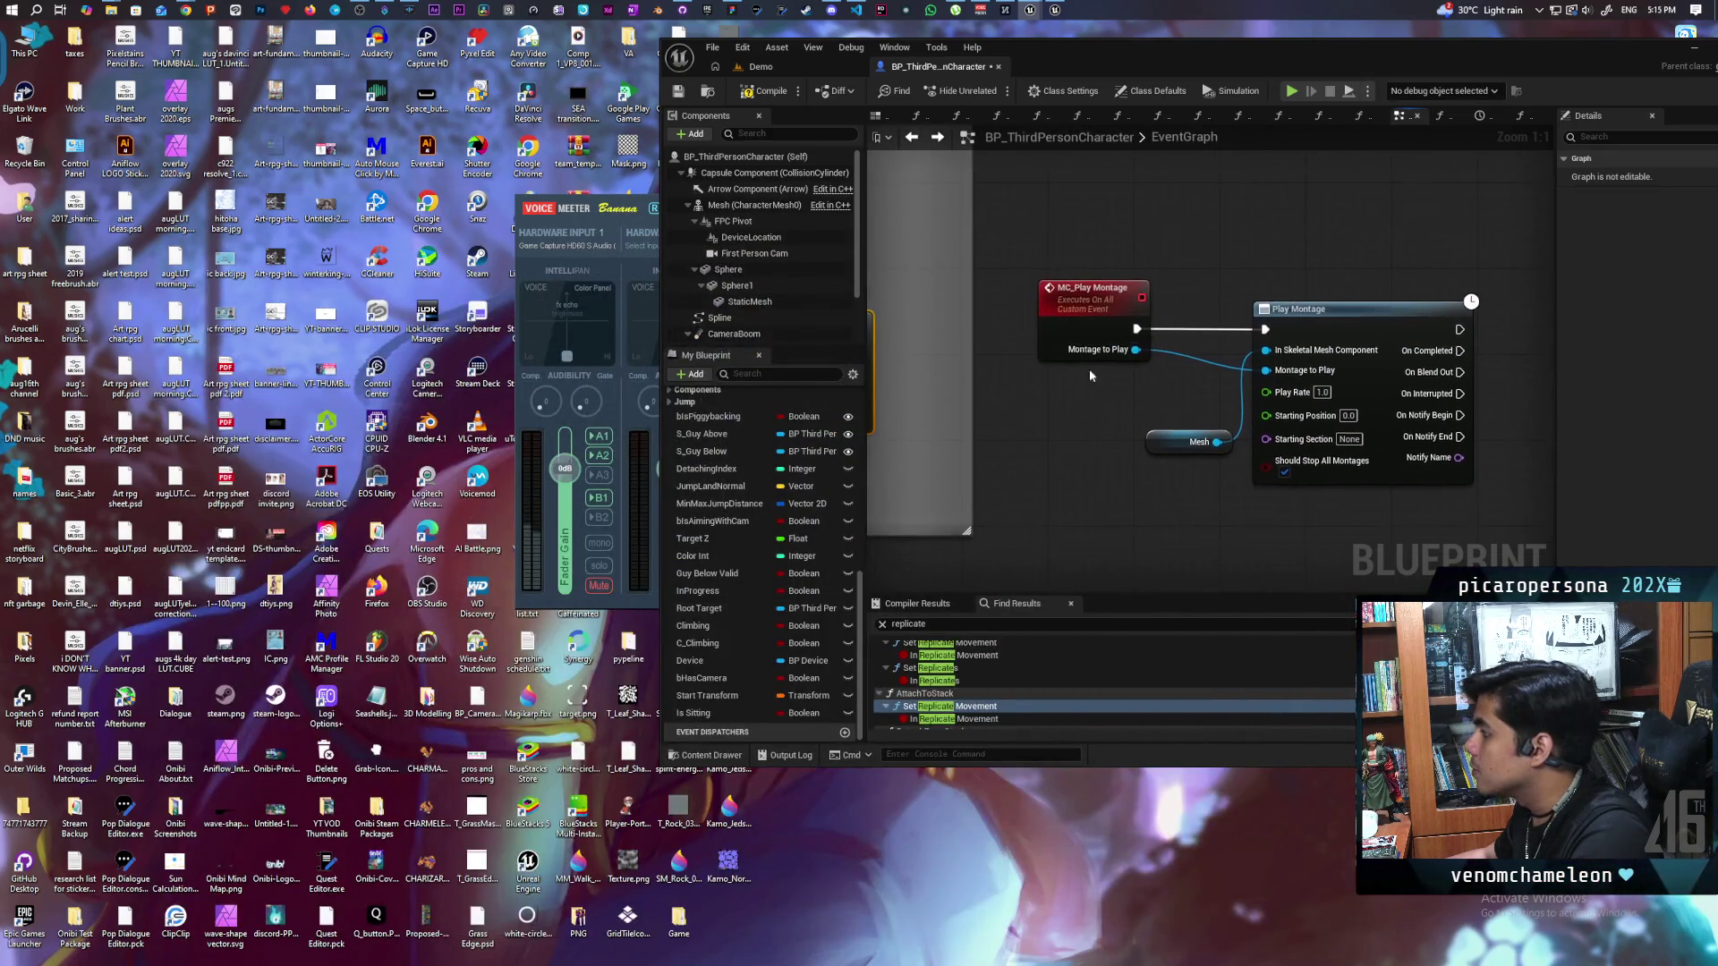
pyautogui.click(678, 90)
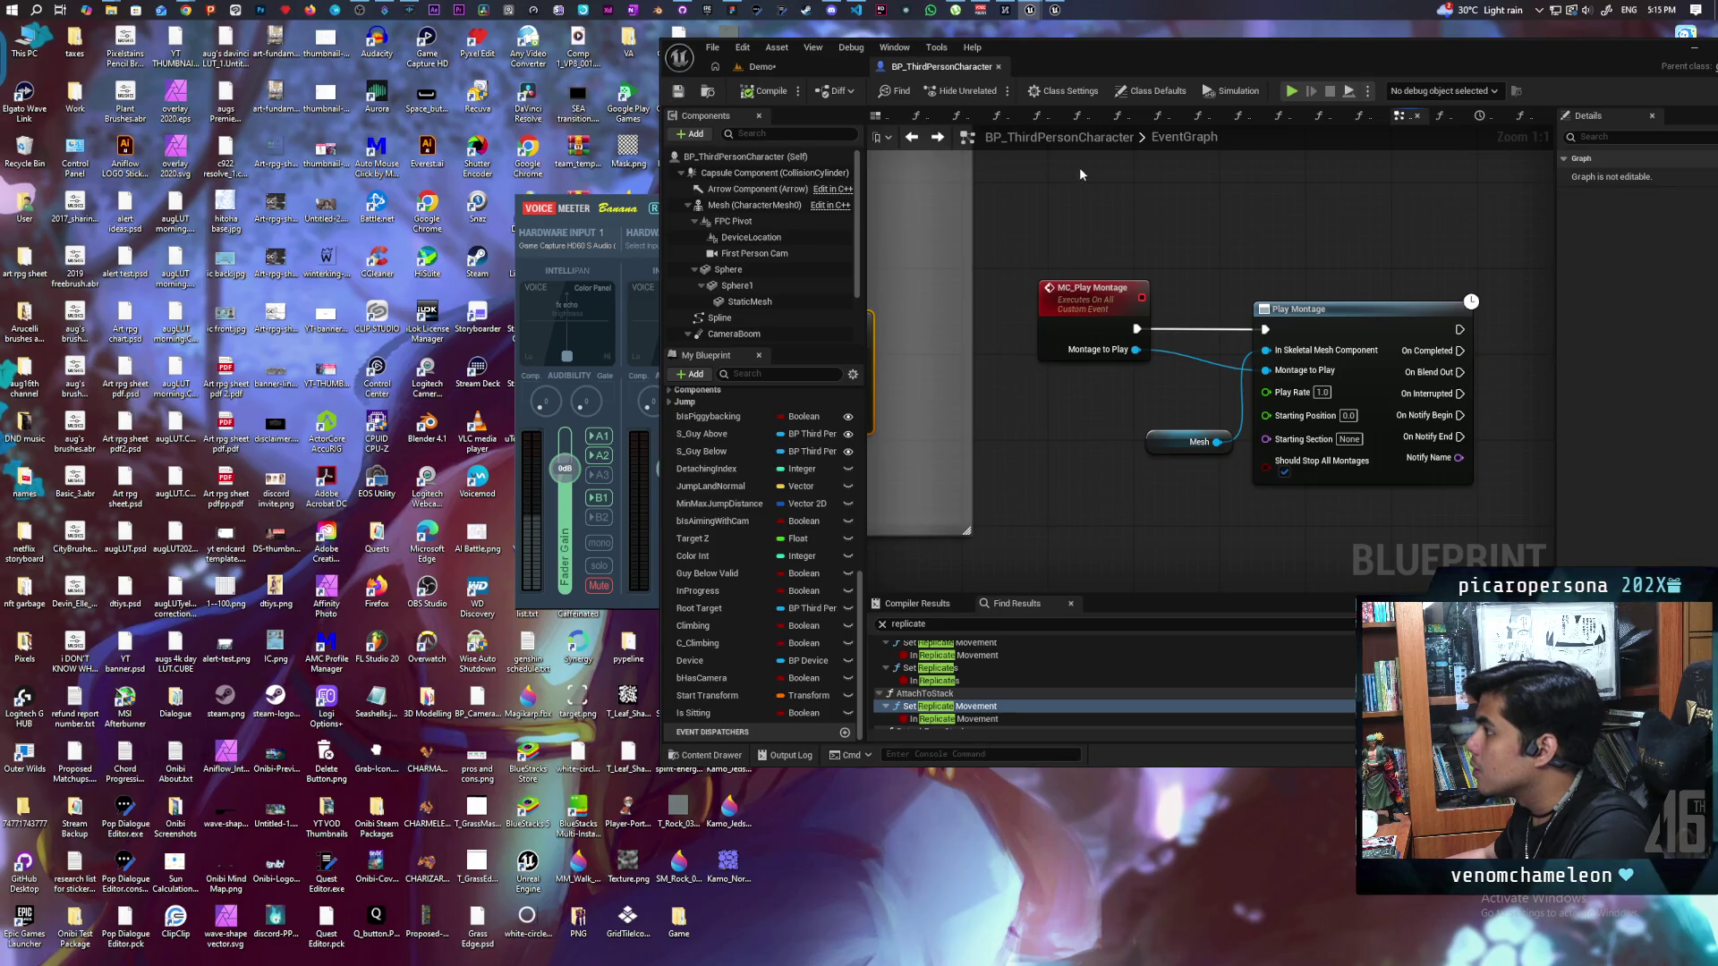
pyautogui.click(760, 66)
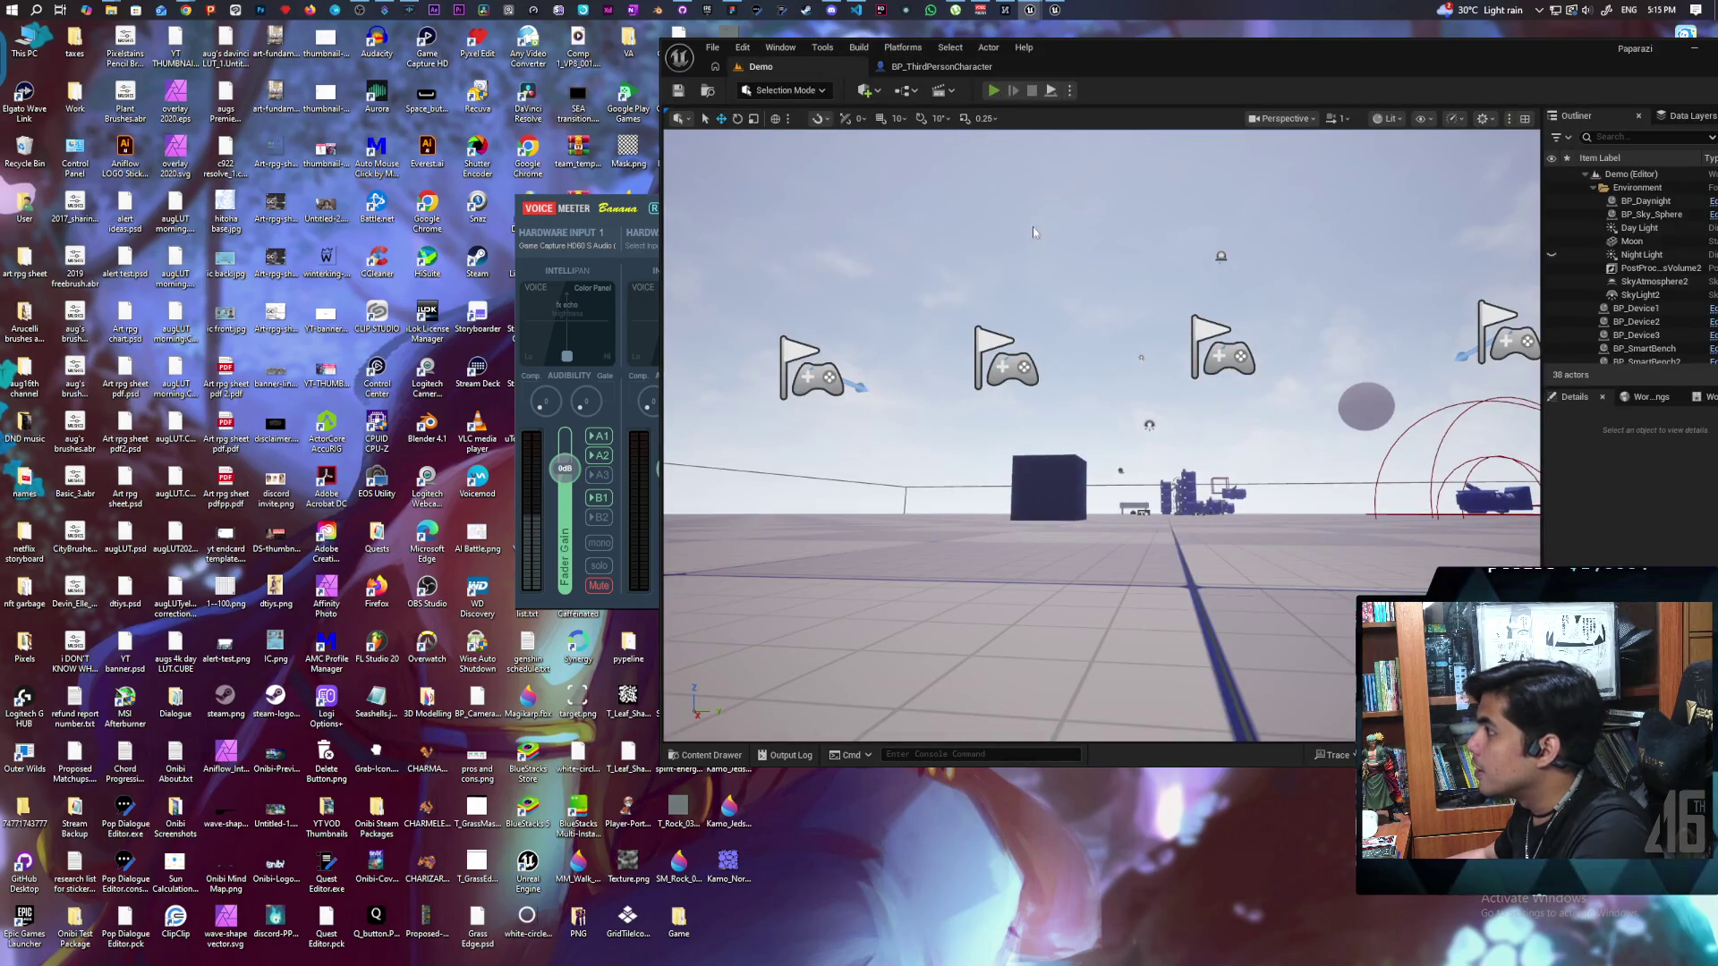
pyautogui.hotkey('alt', 'p')
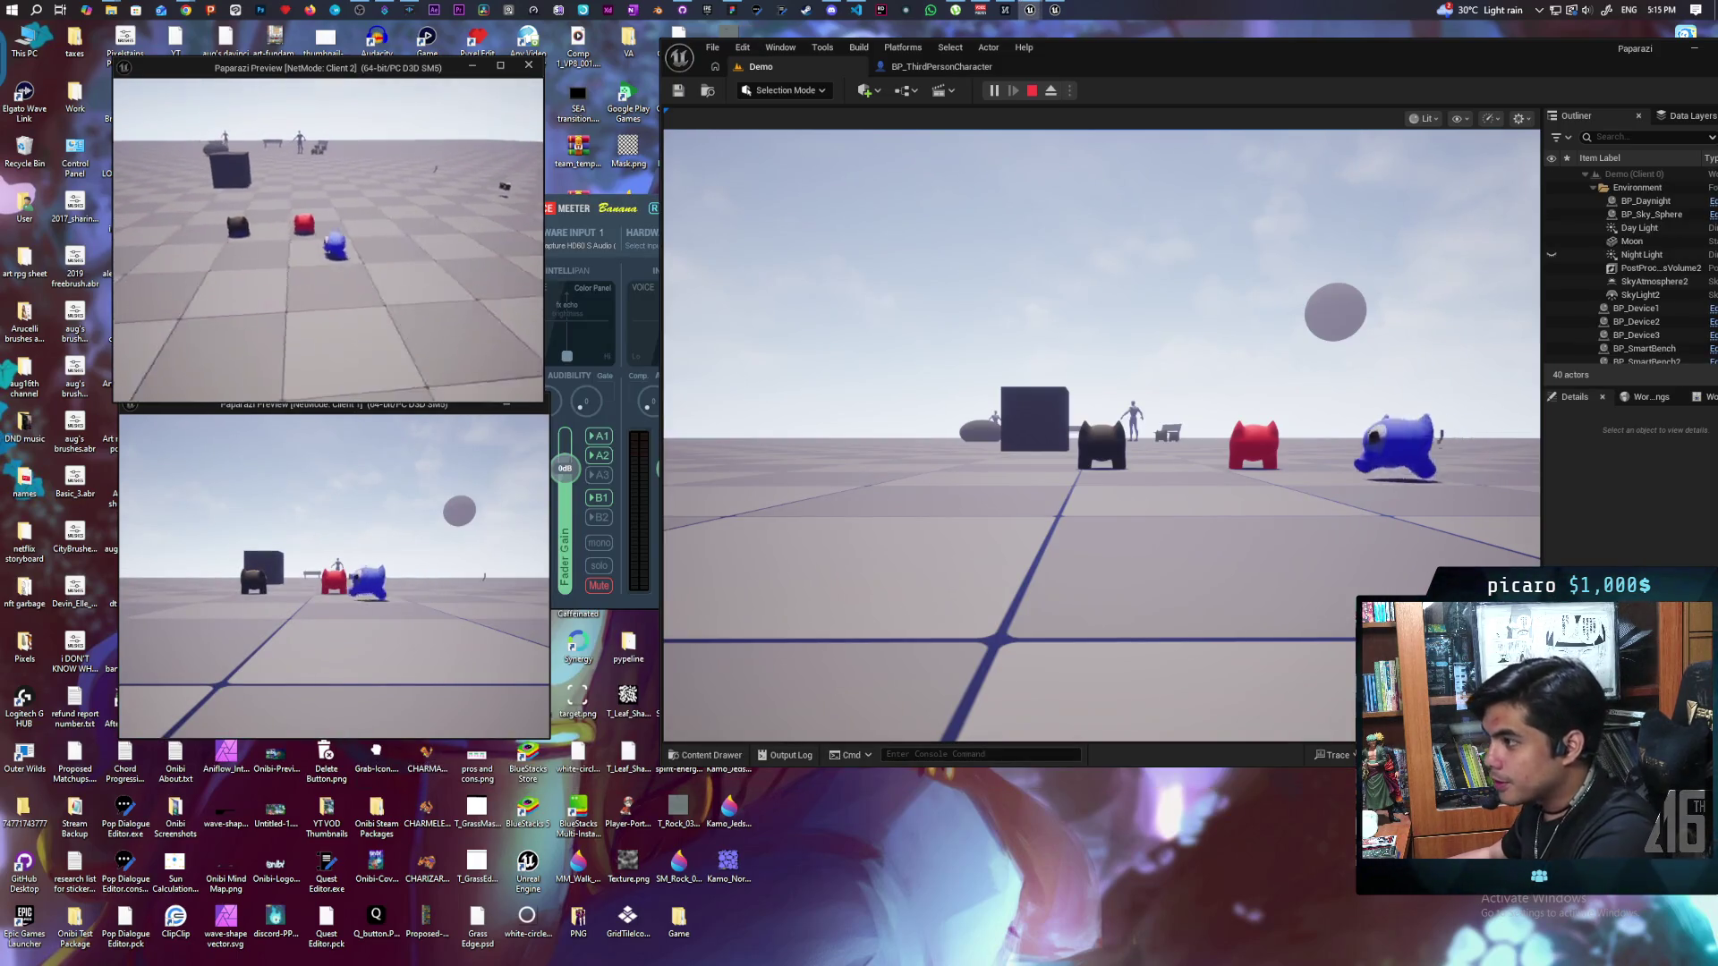
pyautogui.press('w')
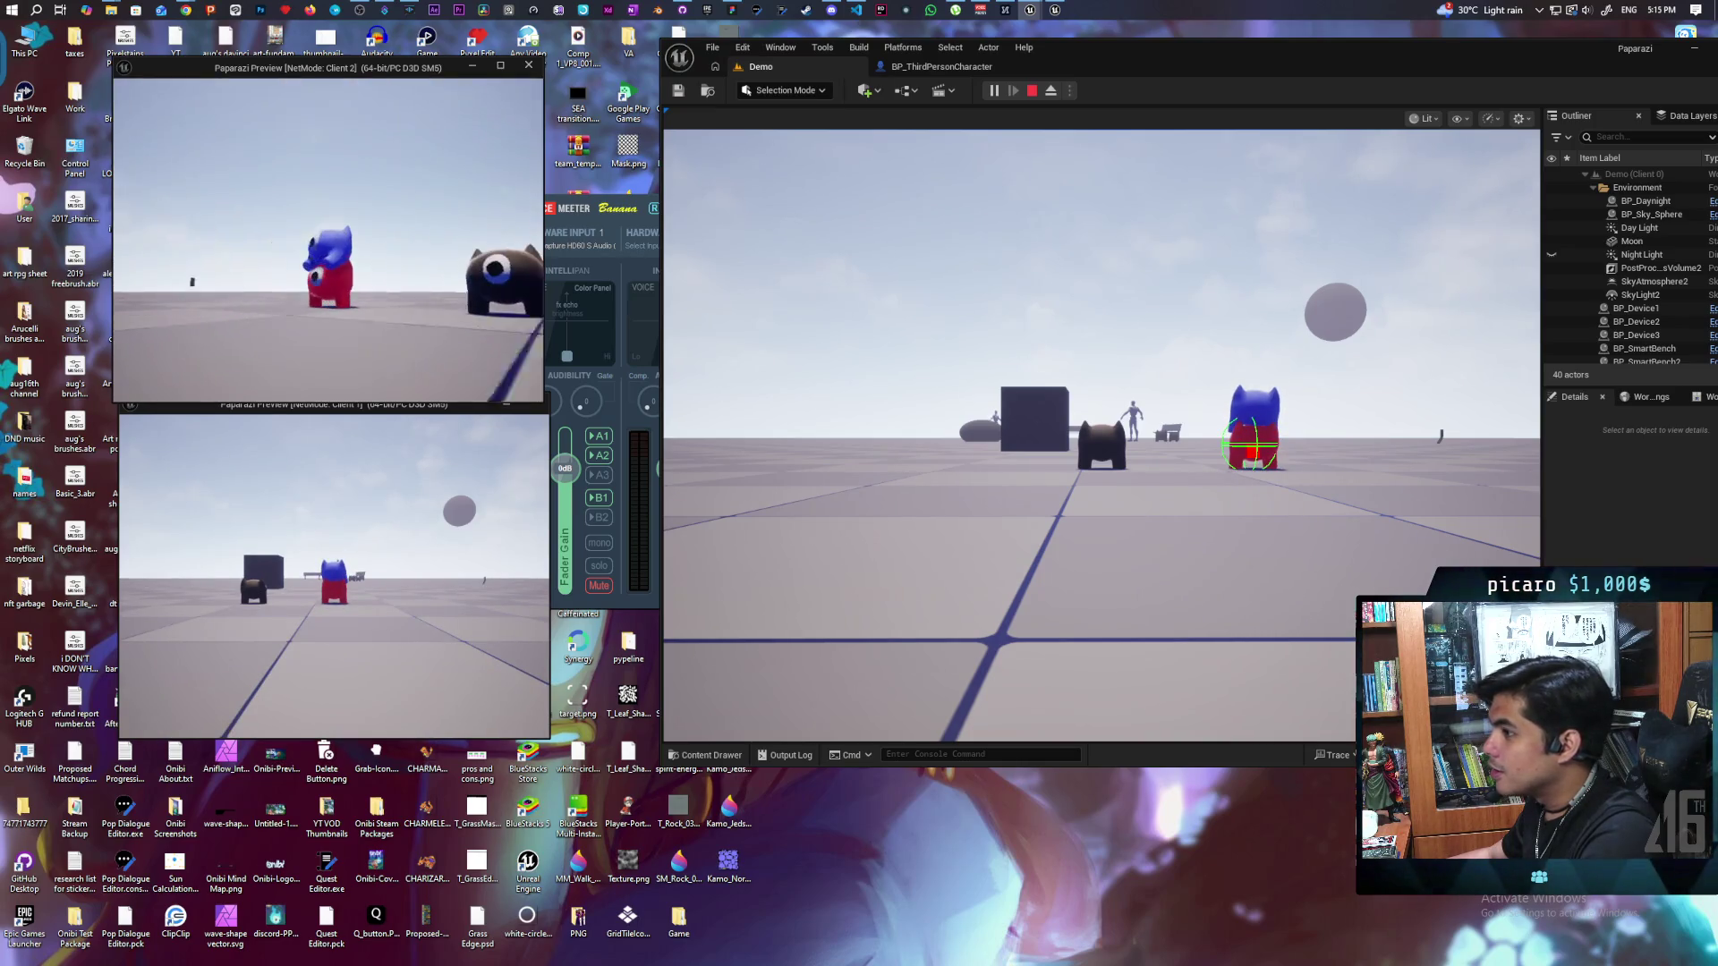
pyautogui.click(1101, 429)
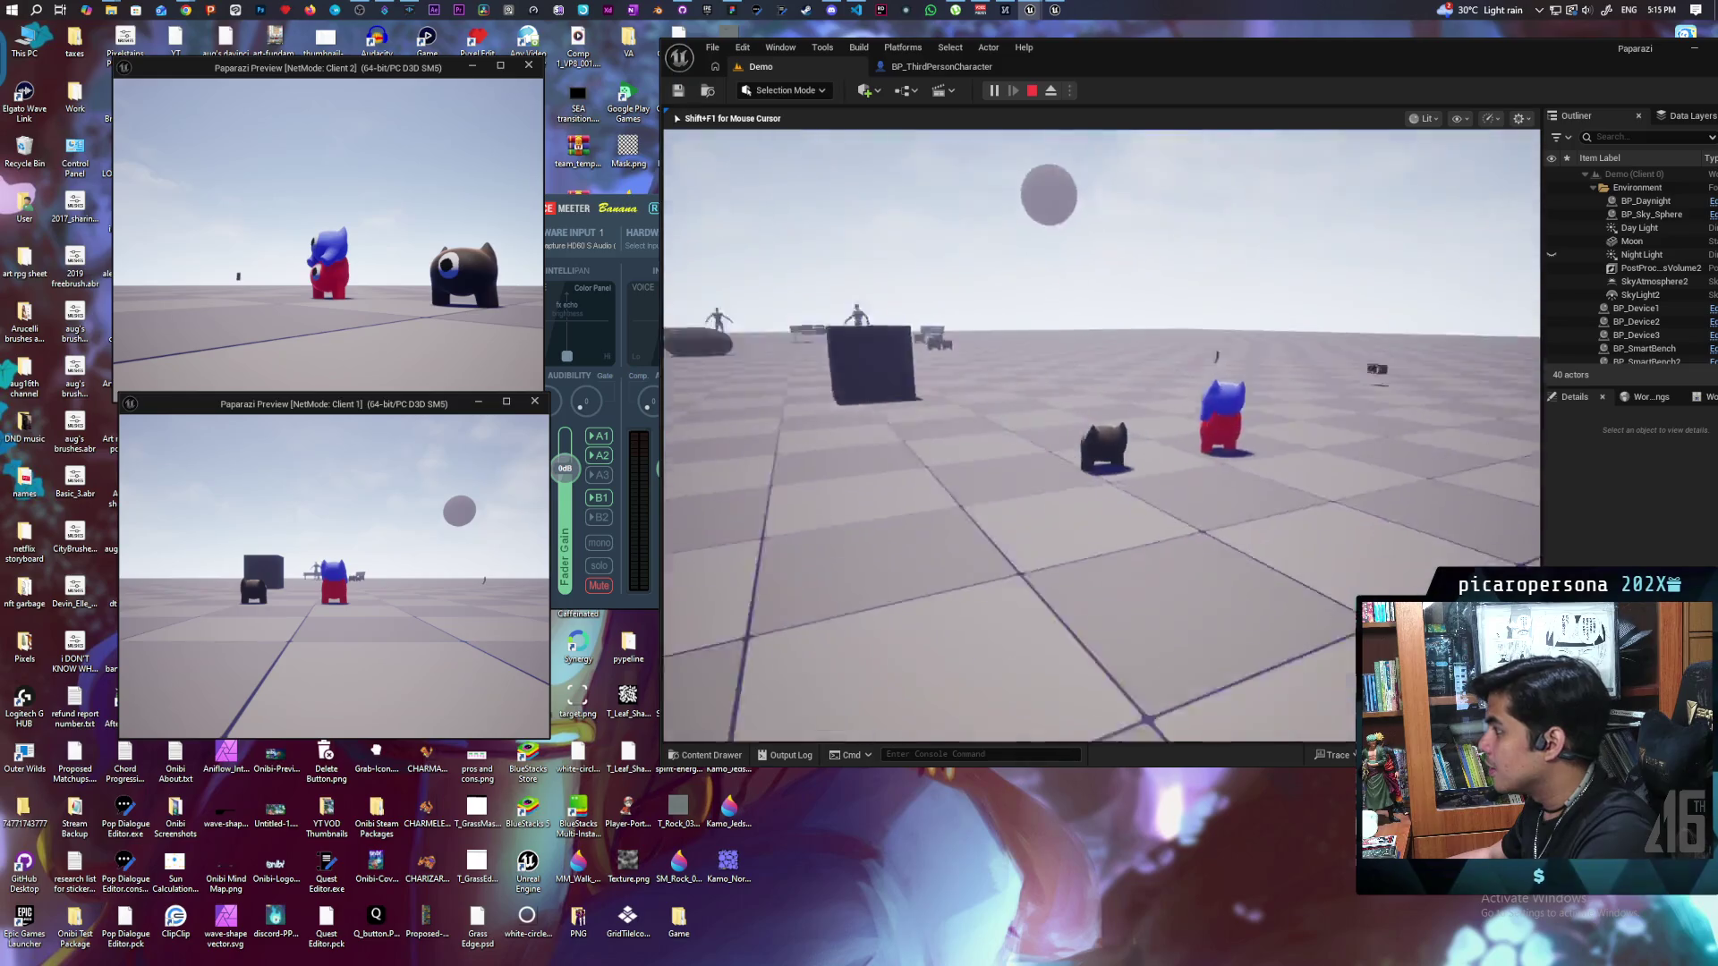
pyautogui.press('w')
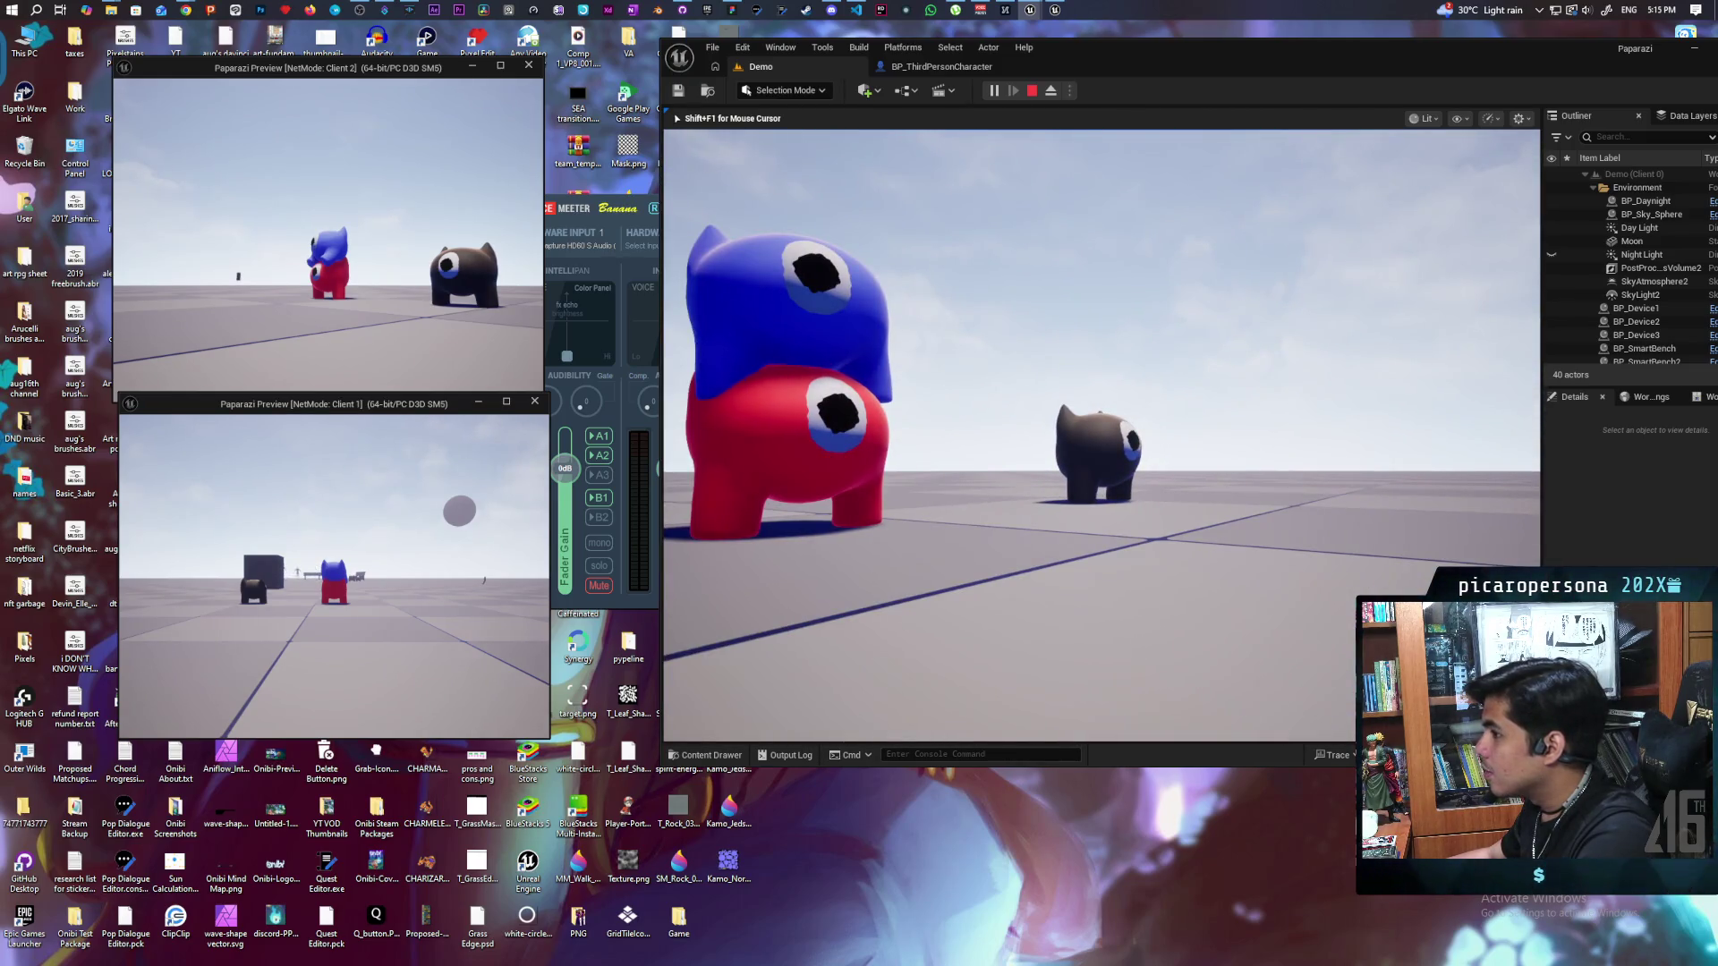
pyautogui.press('w')
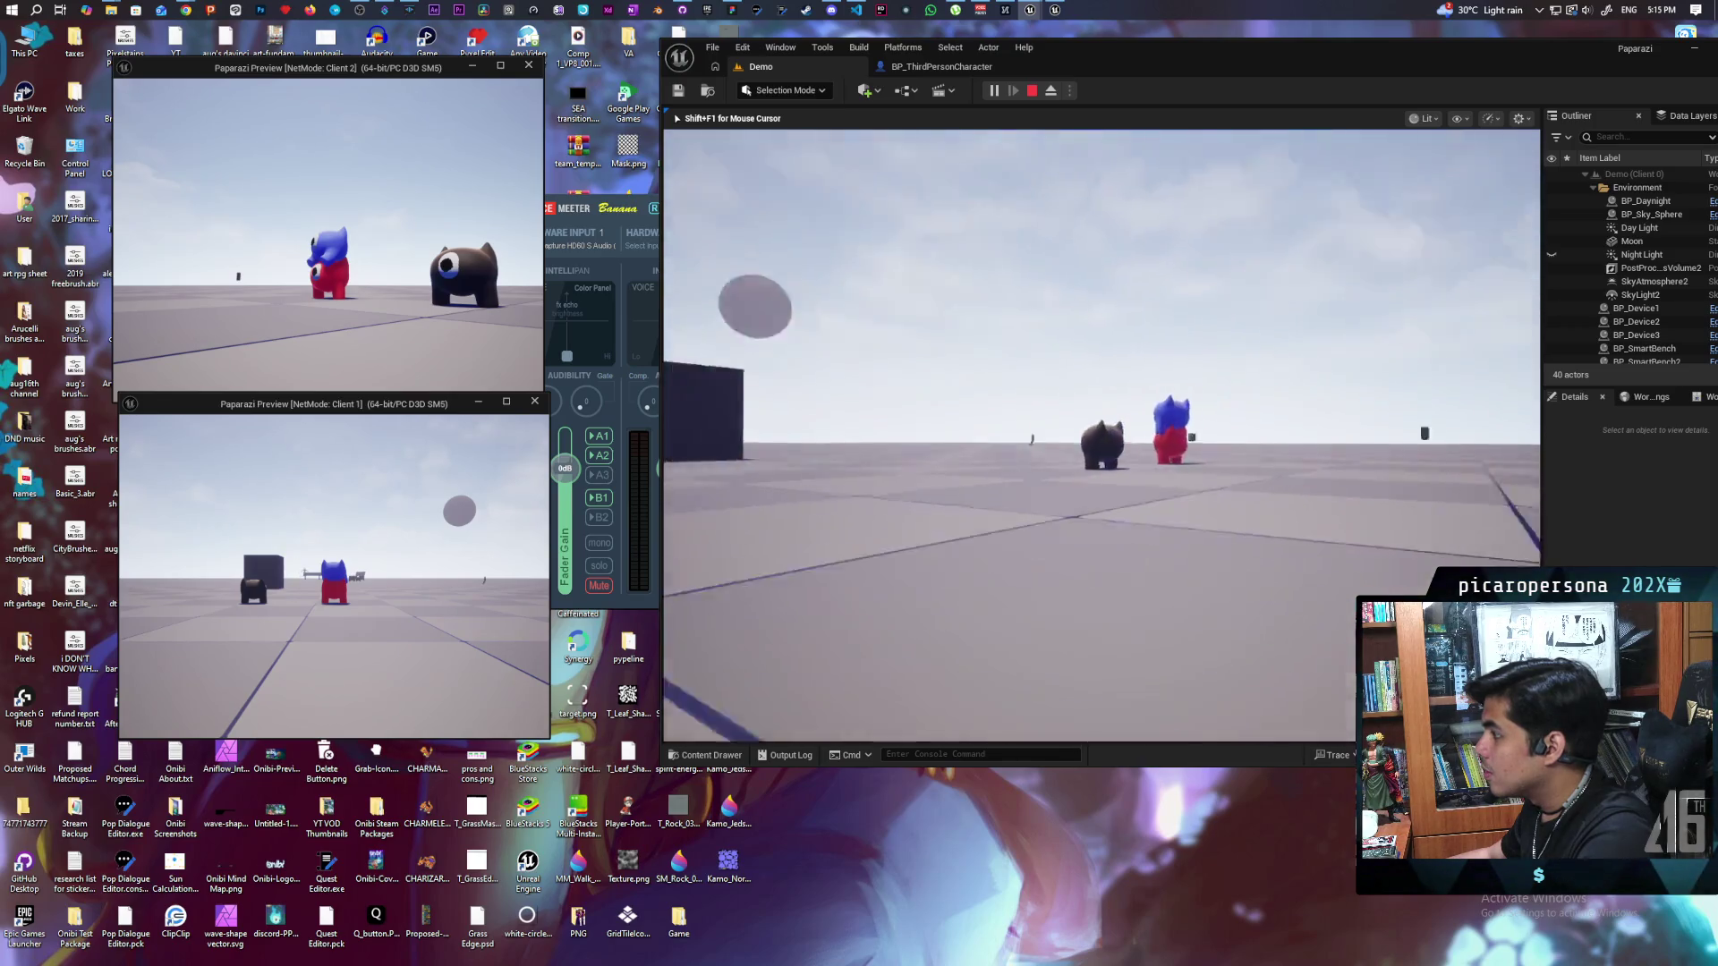
pyautogui.press('w')
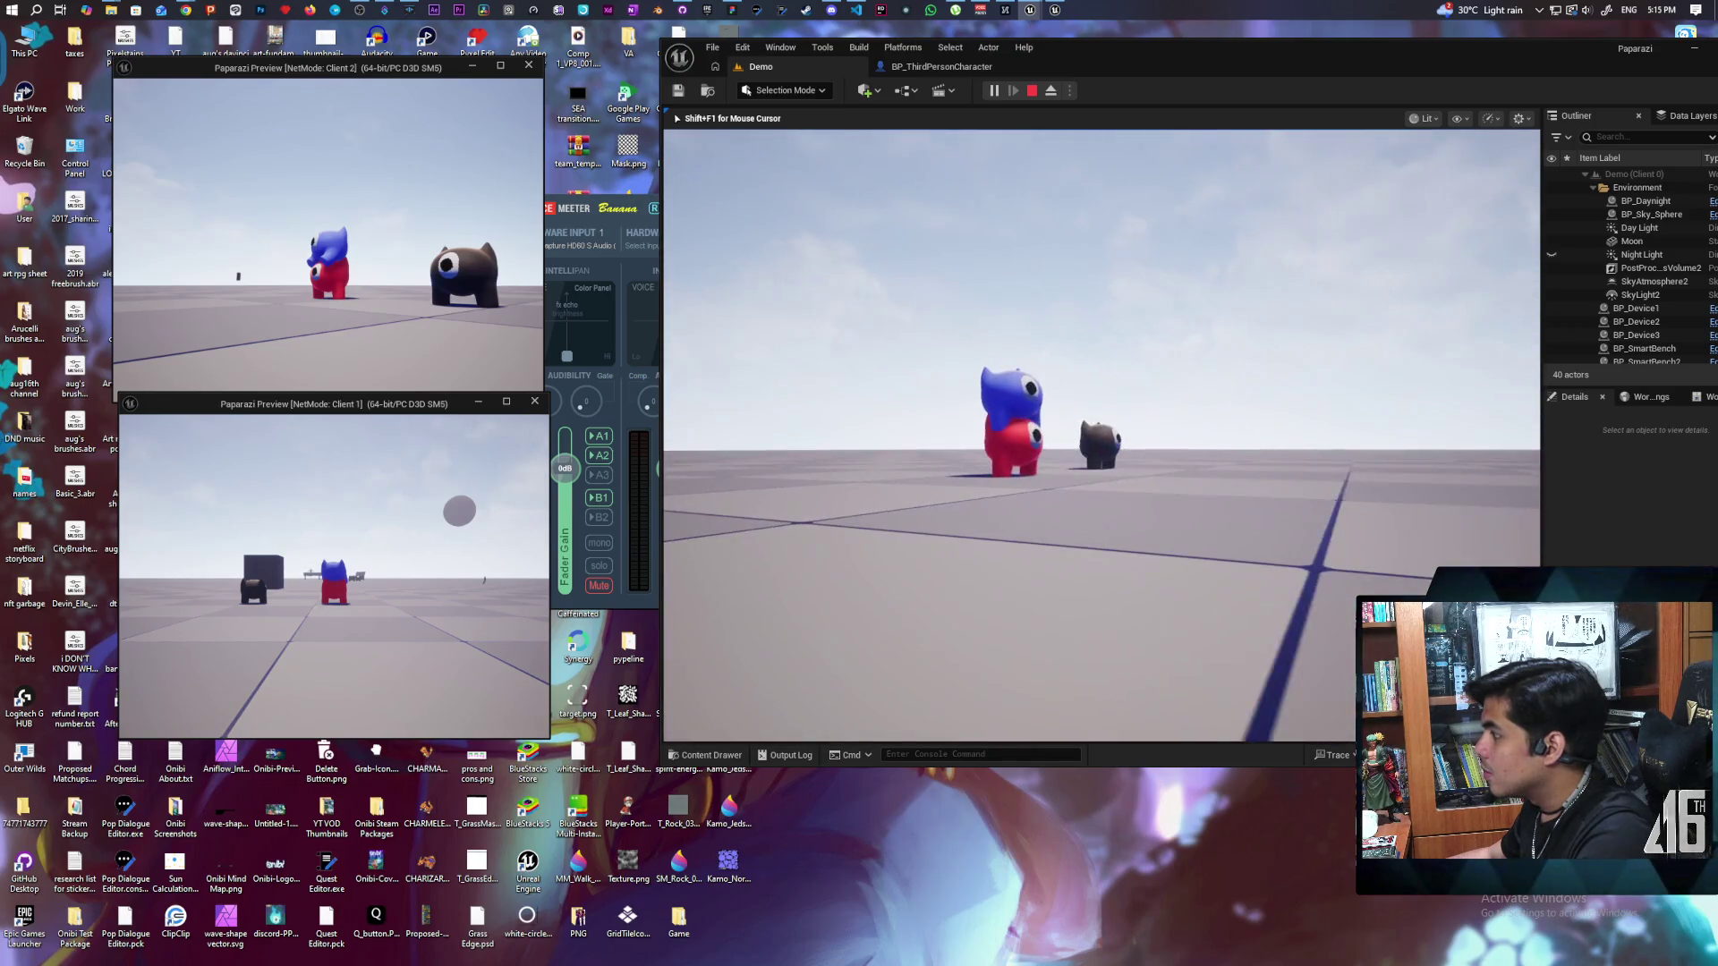
pyautogui.press('w')
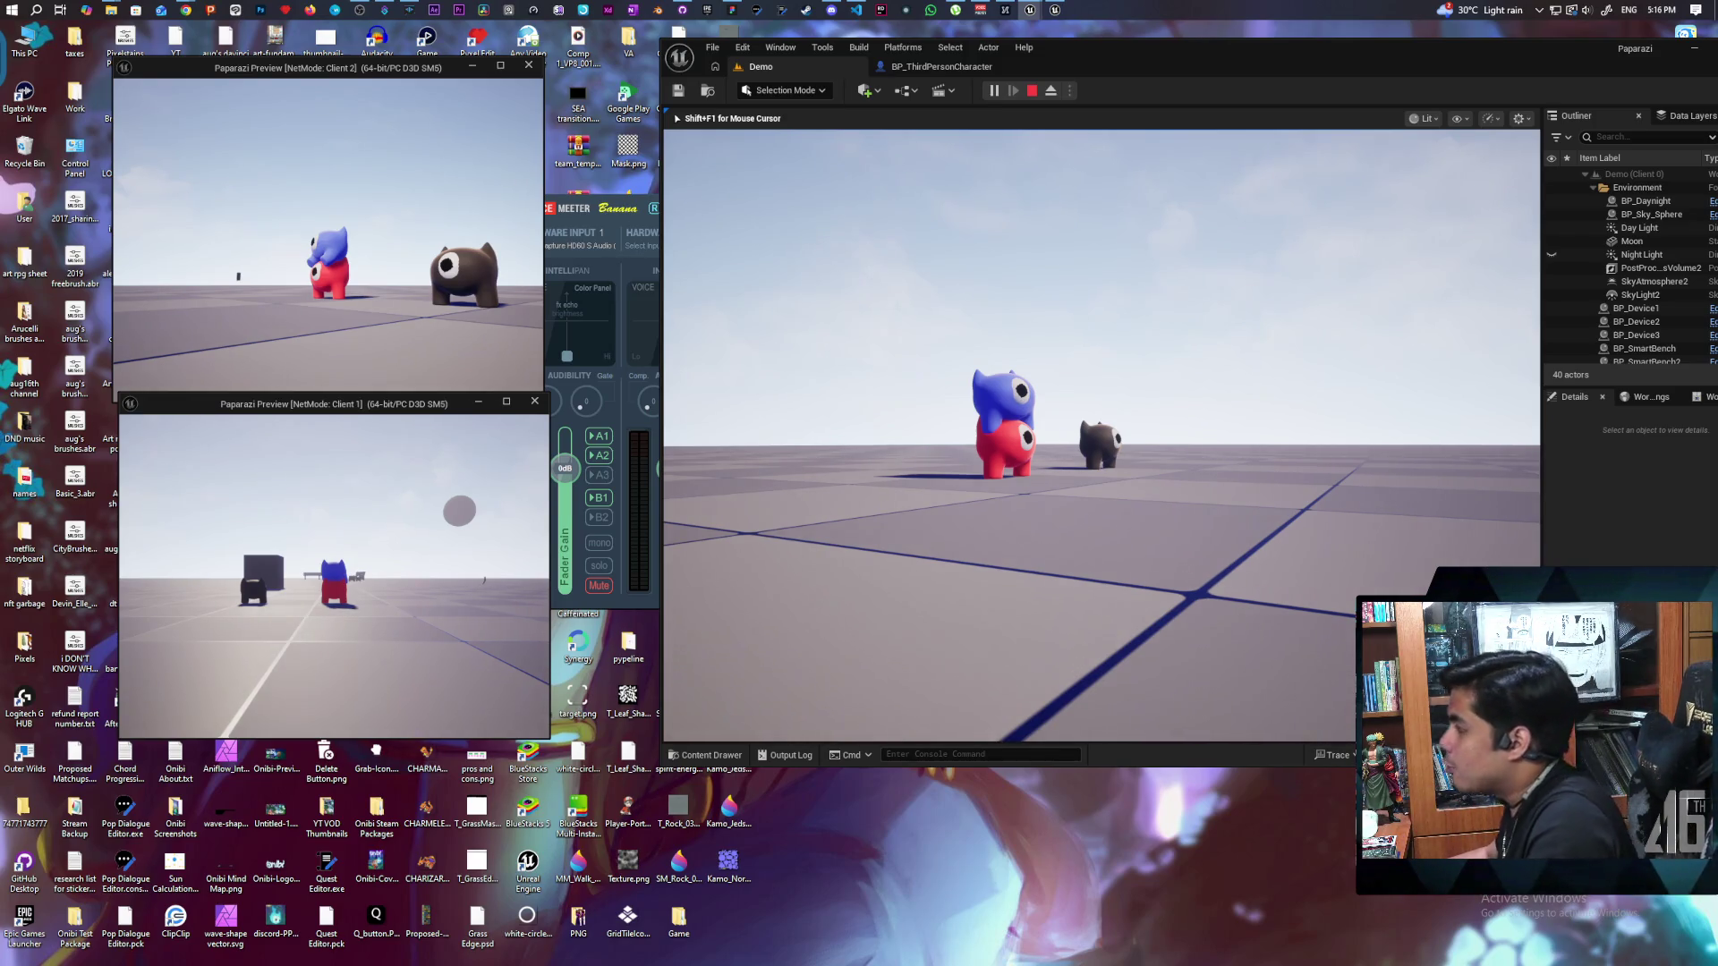
pyautogui.press('Escape')
# Step: In AttachToStack, wire the component node's exec straight into Set Replicate Movement
pyautogui.click(948, 68)
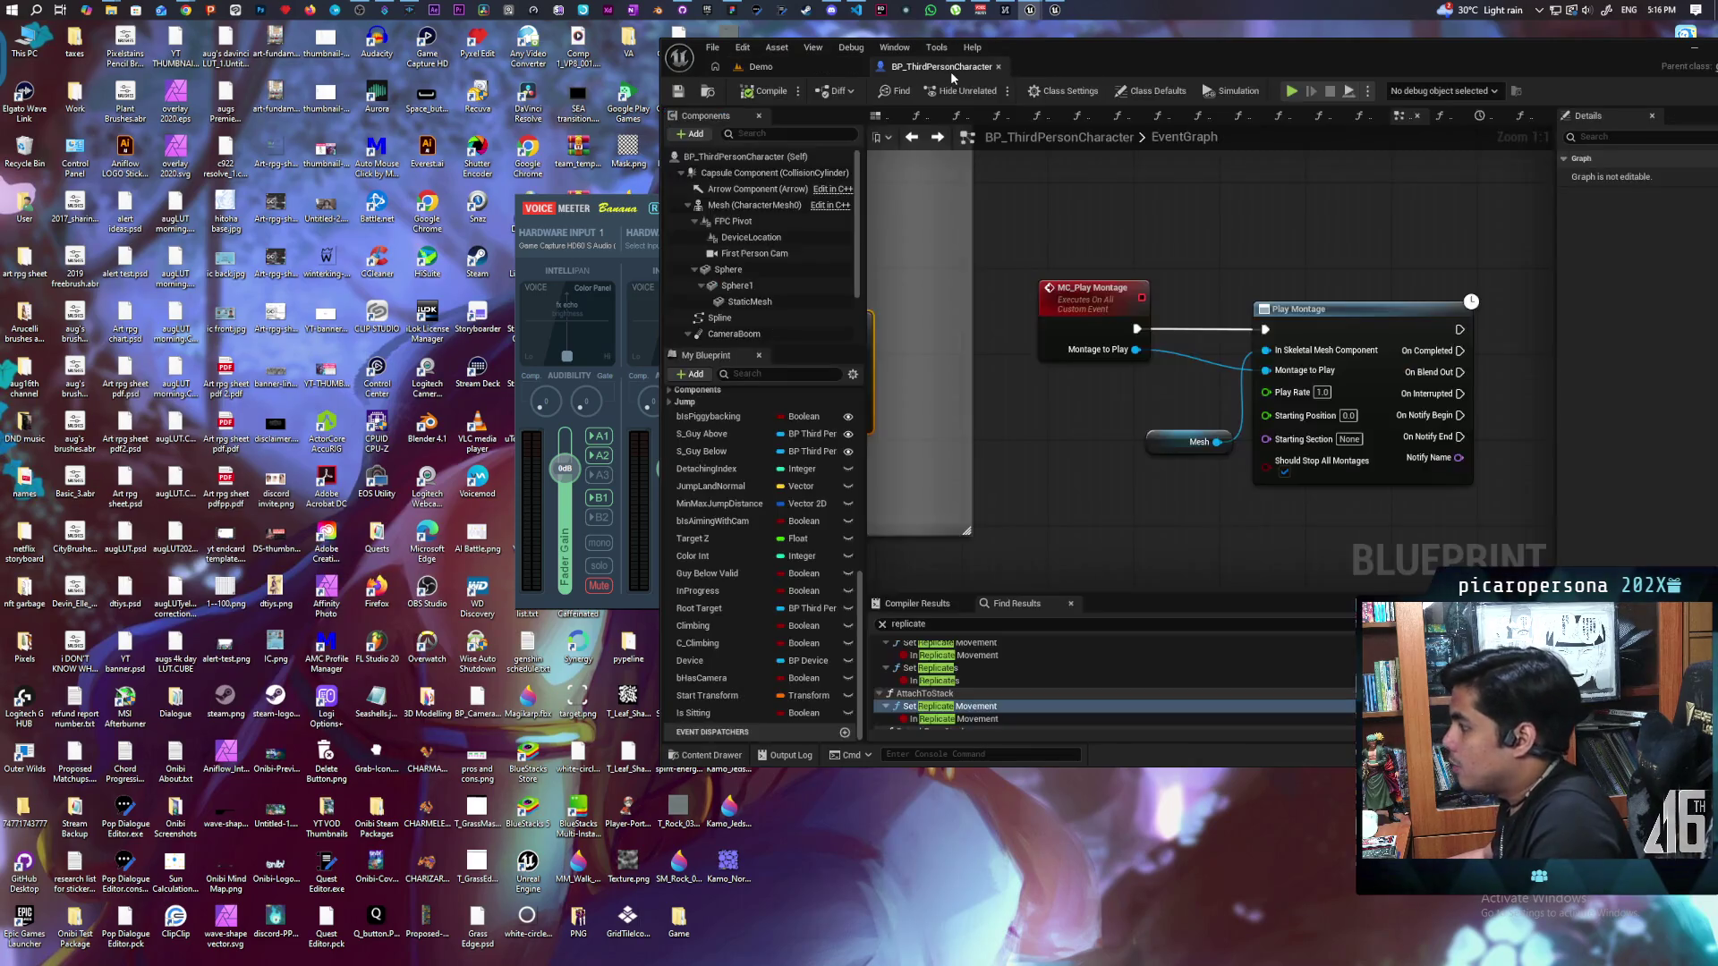
pyautogui.scroll(-3, 1049, 428)
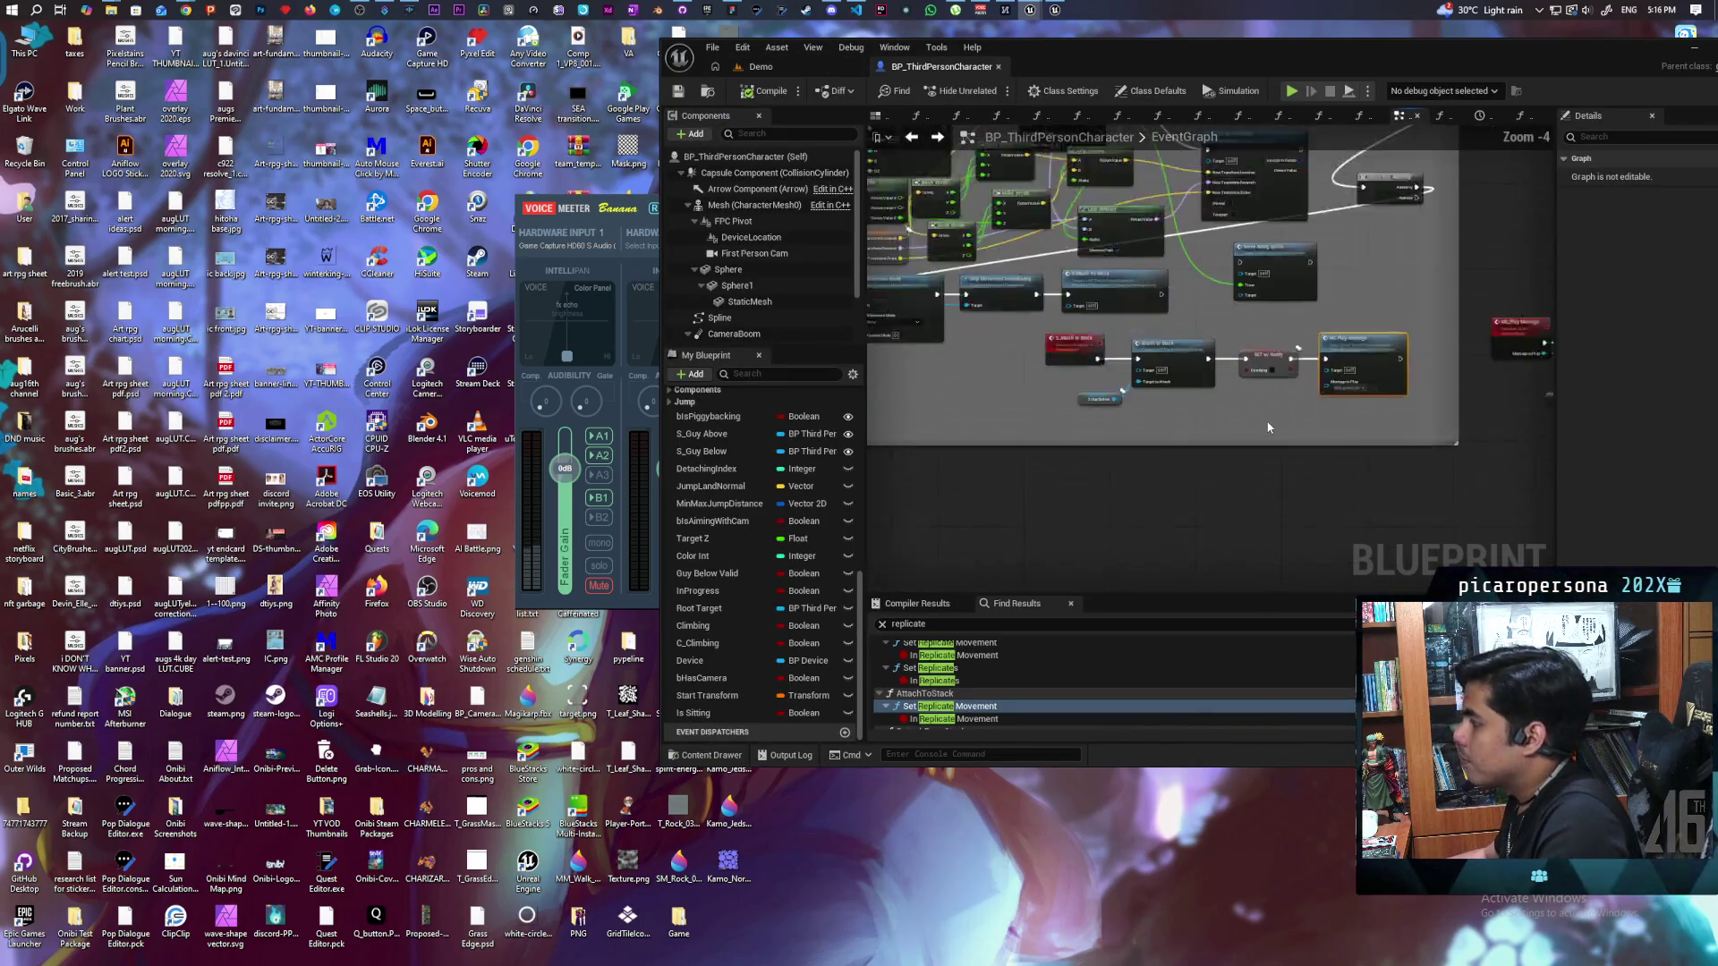
pyautogui.moveTo(1049, 428); pyautogui.dragTo(1248, 312)
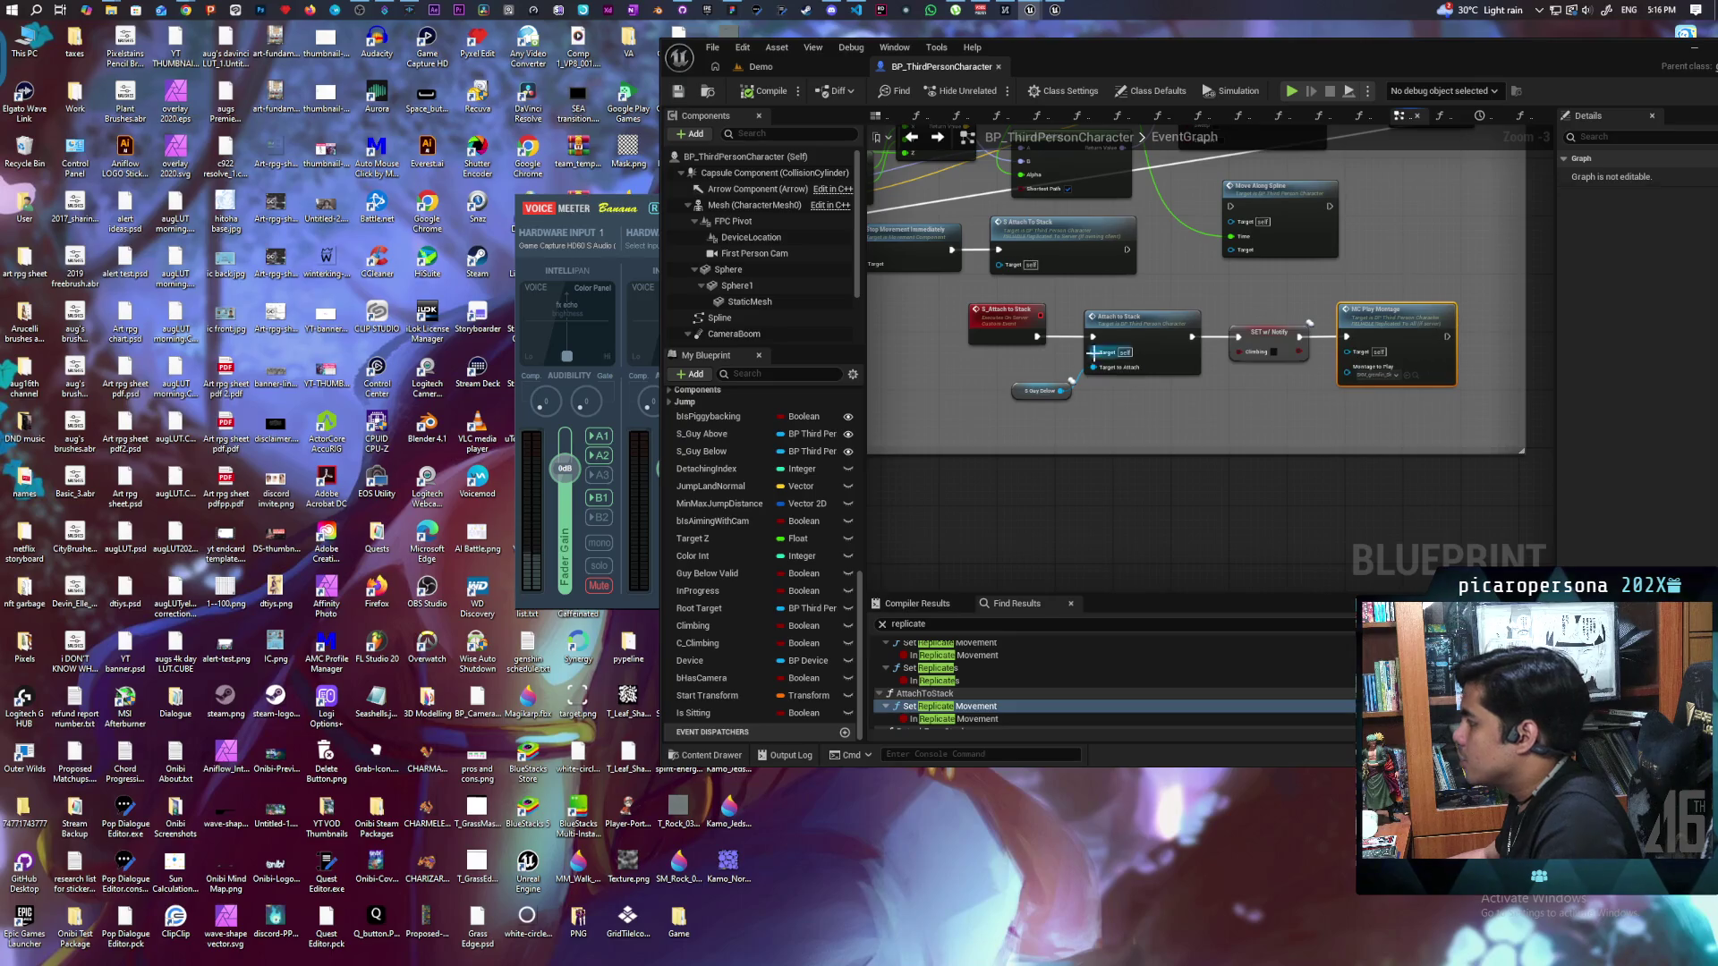
pyautogui.scroll(2, 1181, 383)
pyautogui.doubleClick(1173, 371)
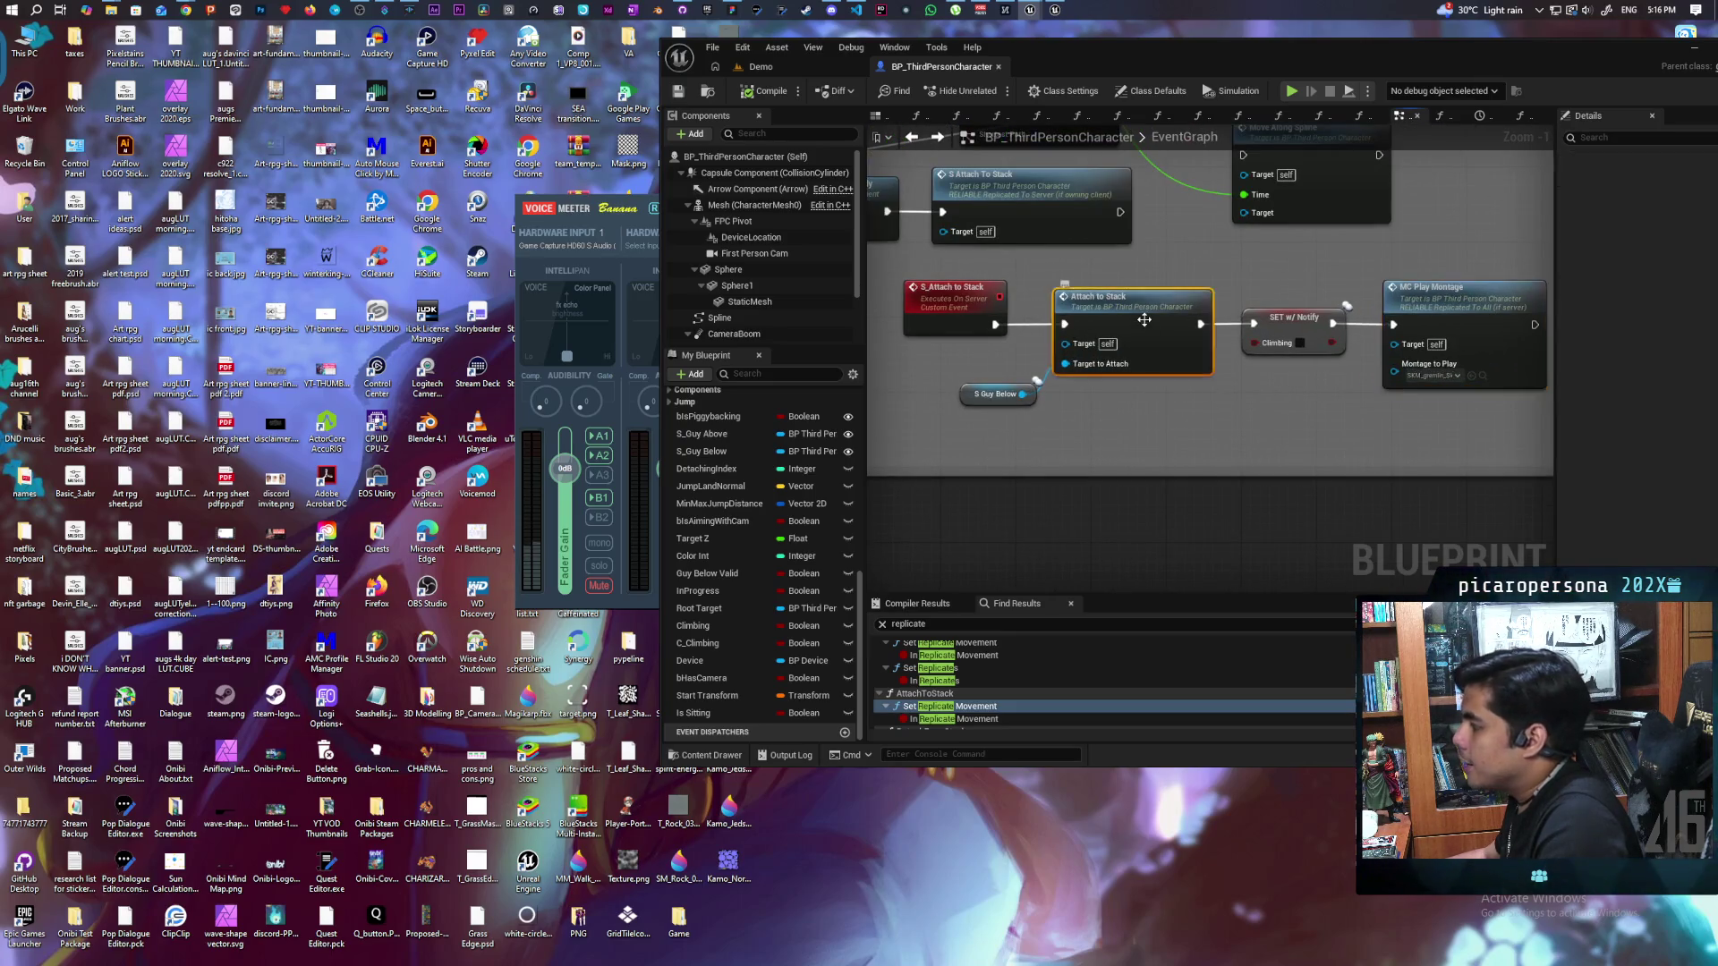
pyautogui.scroll(1, 1384, 376)
pyautogui.scroll(5, 1253, 296)
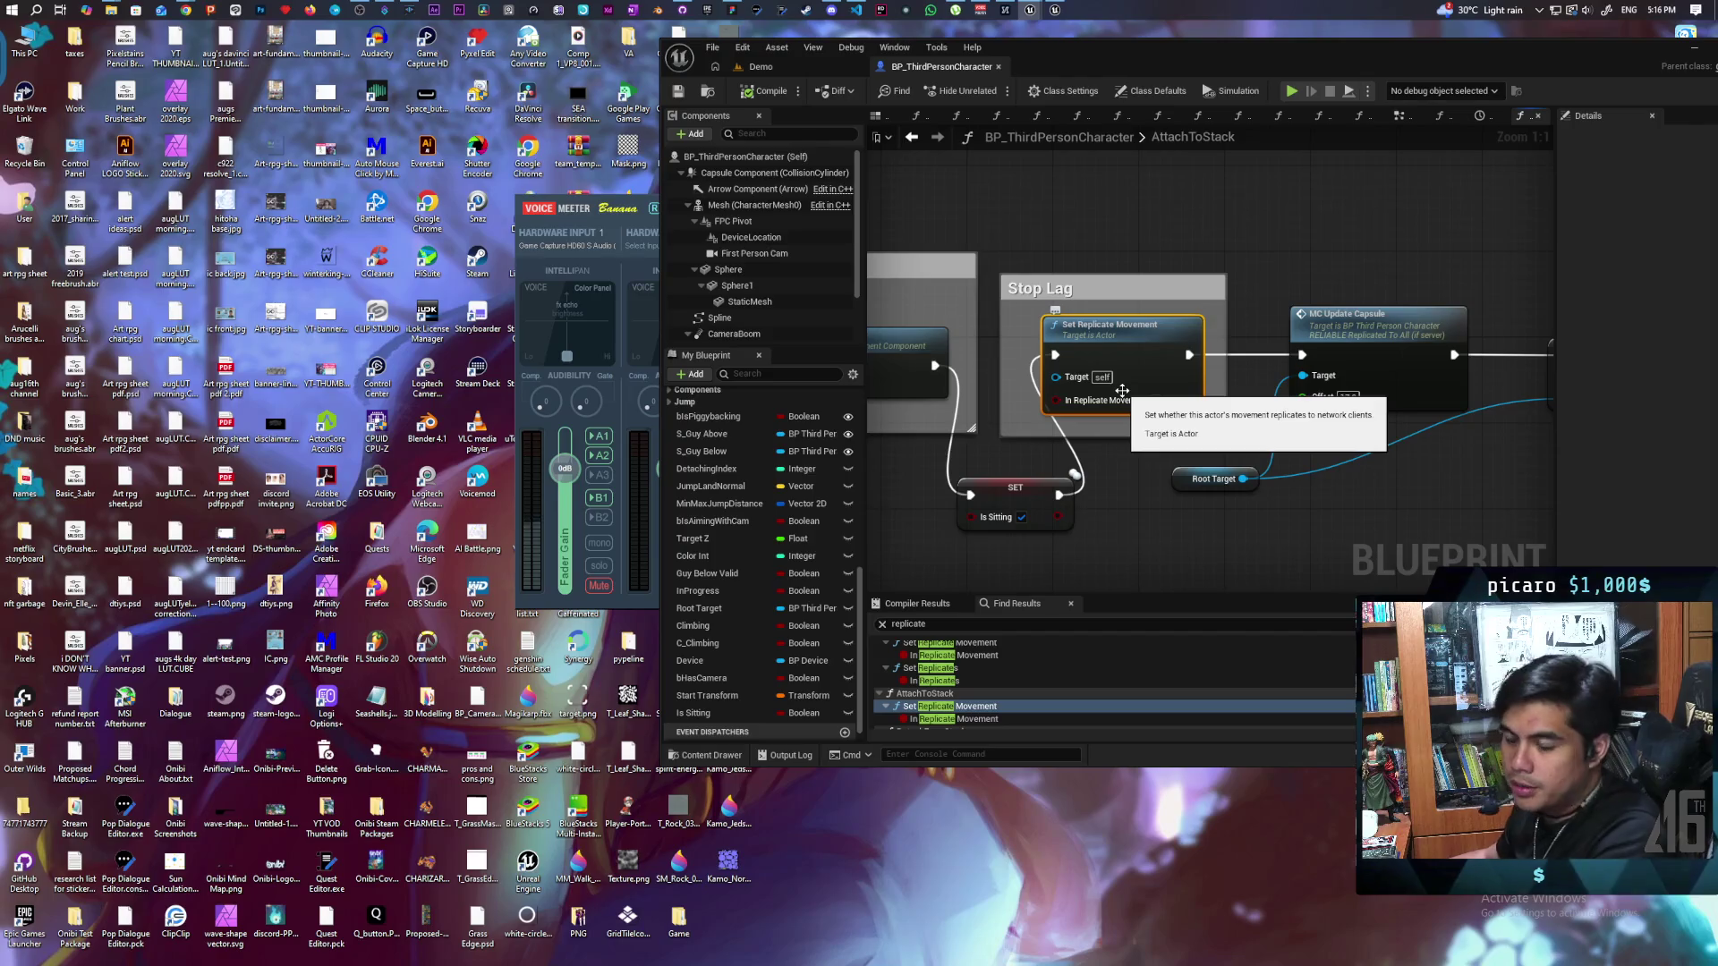
pyautogui.moveTo(1087, 513); pyautogui.dragTo(1243, 530)
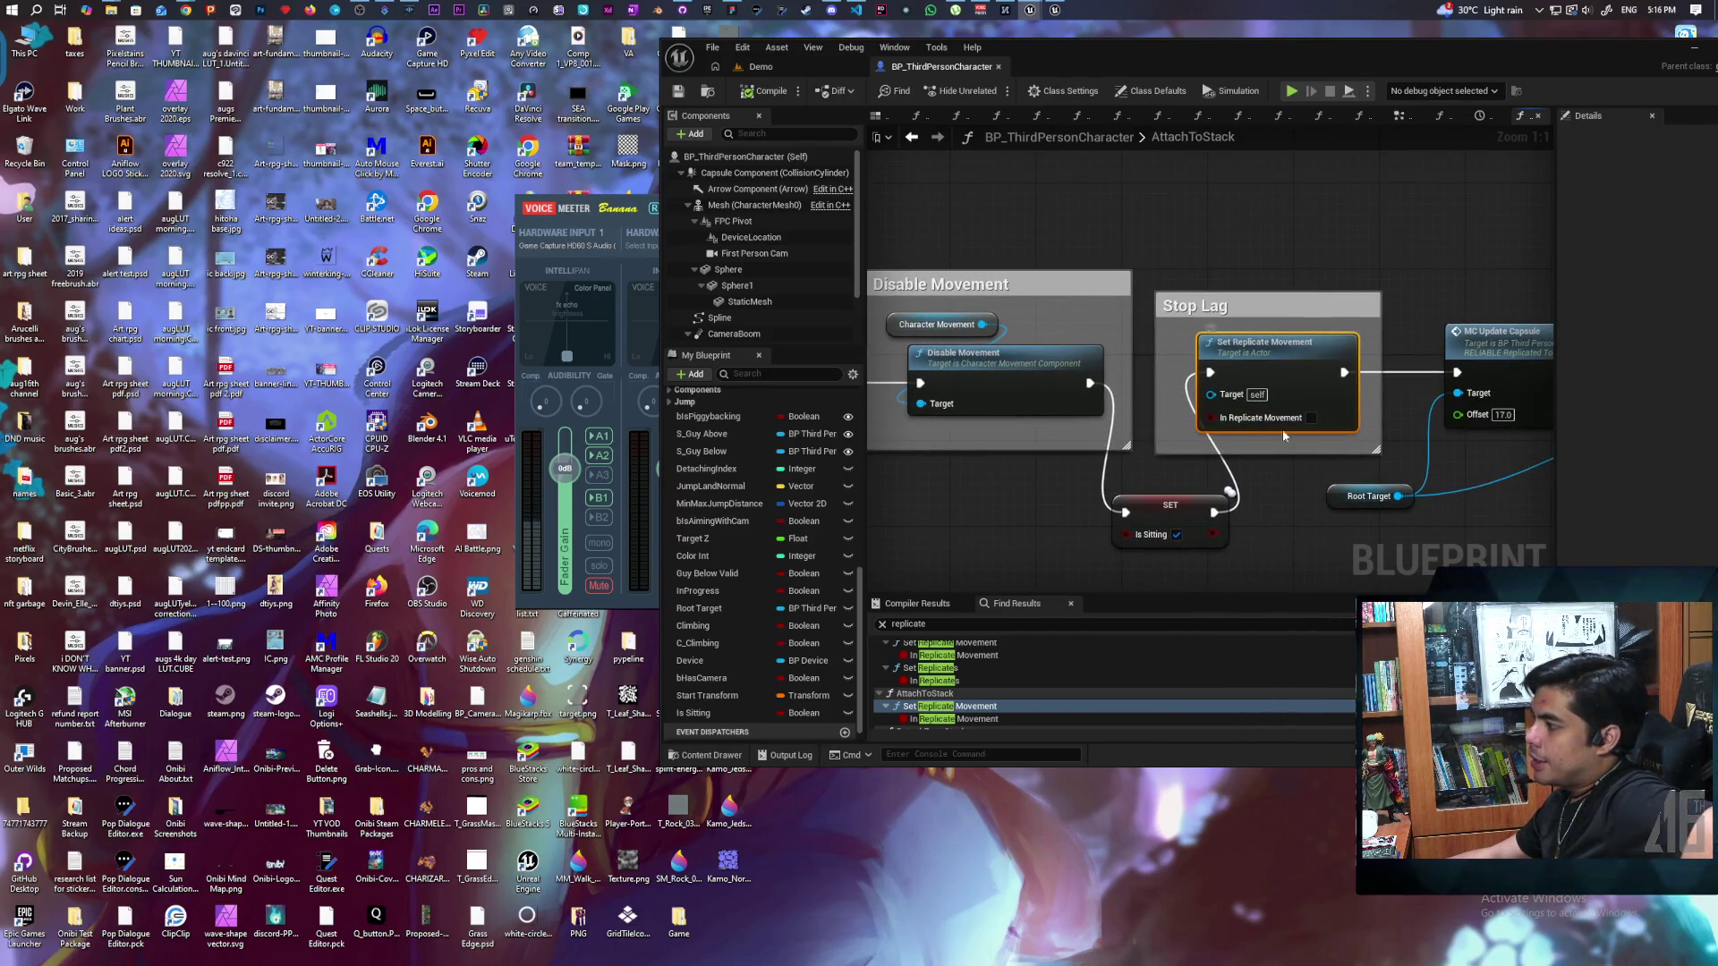
pyautogui.moveTo(1276, 463); pyautogui.dragTo(1103, 462)
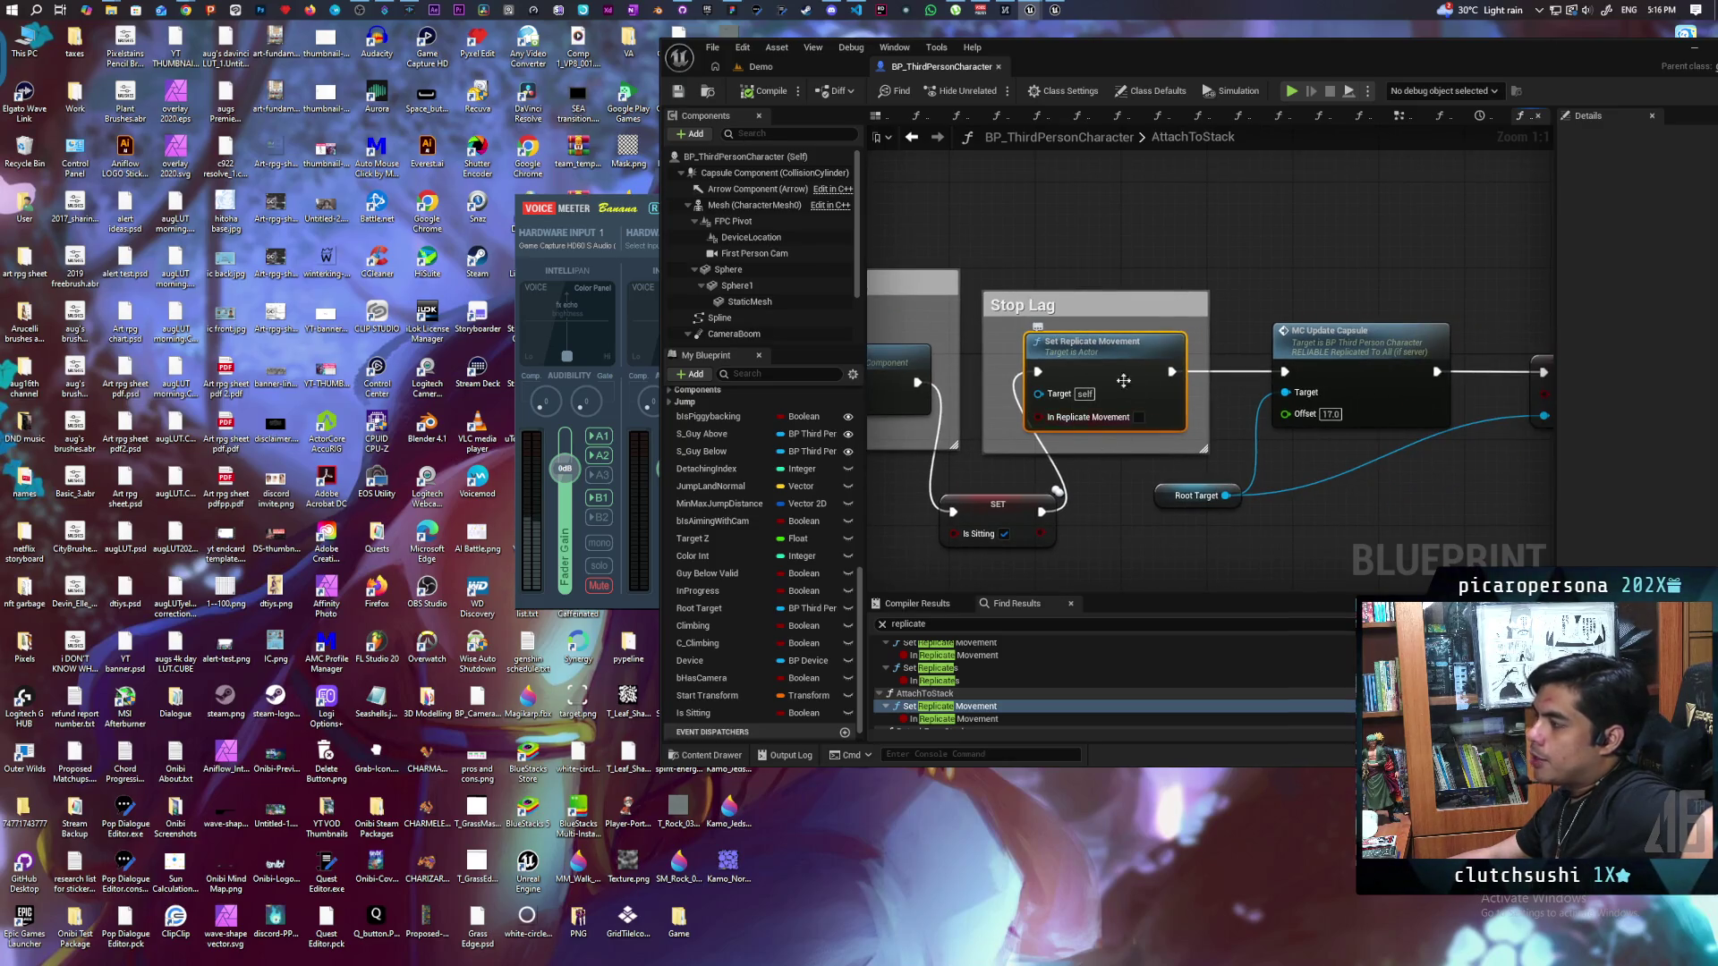
pyautogui.moveTo(917, 383); pyautogui.dragTo(1152, 386)
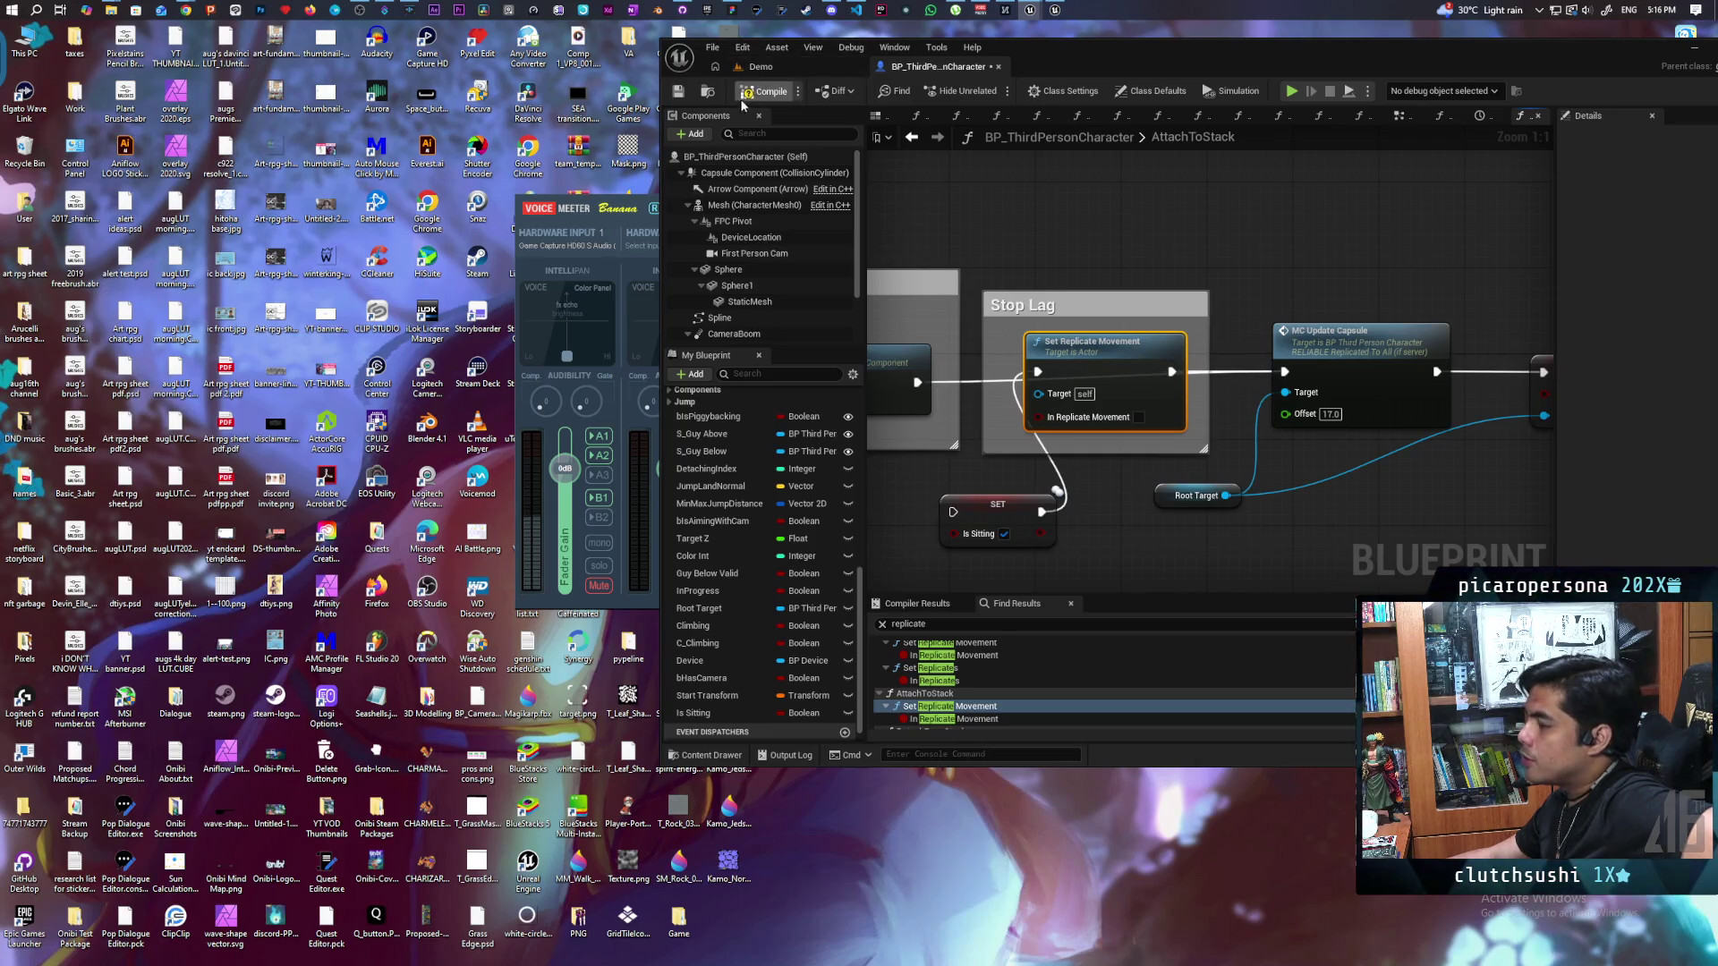
pyautogui.click(758, 67)
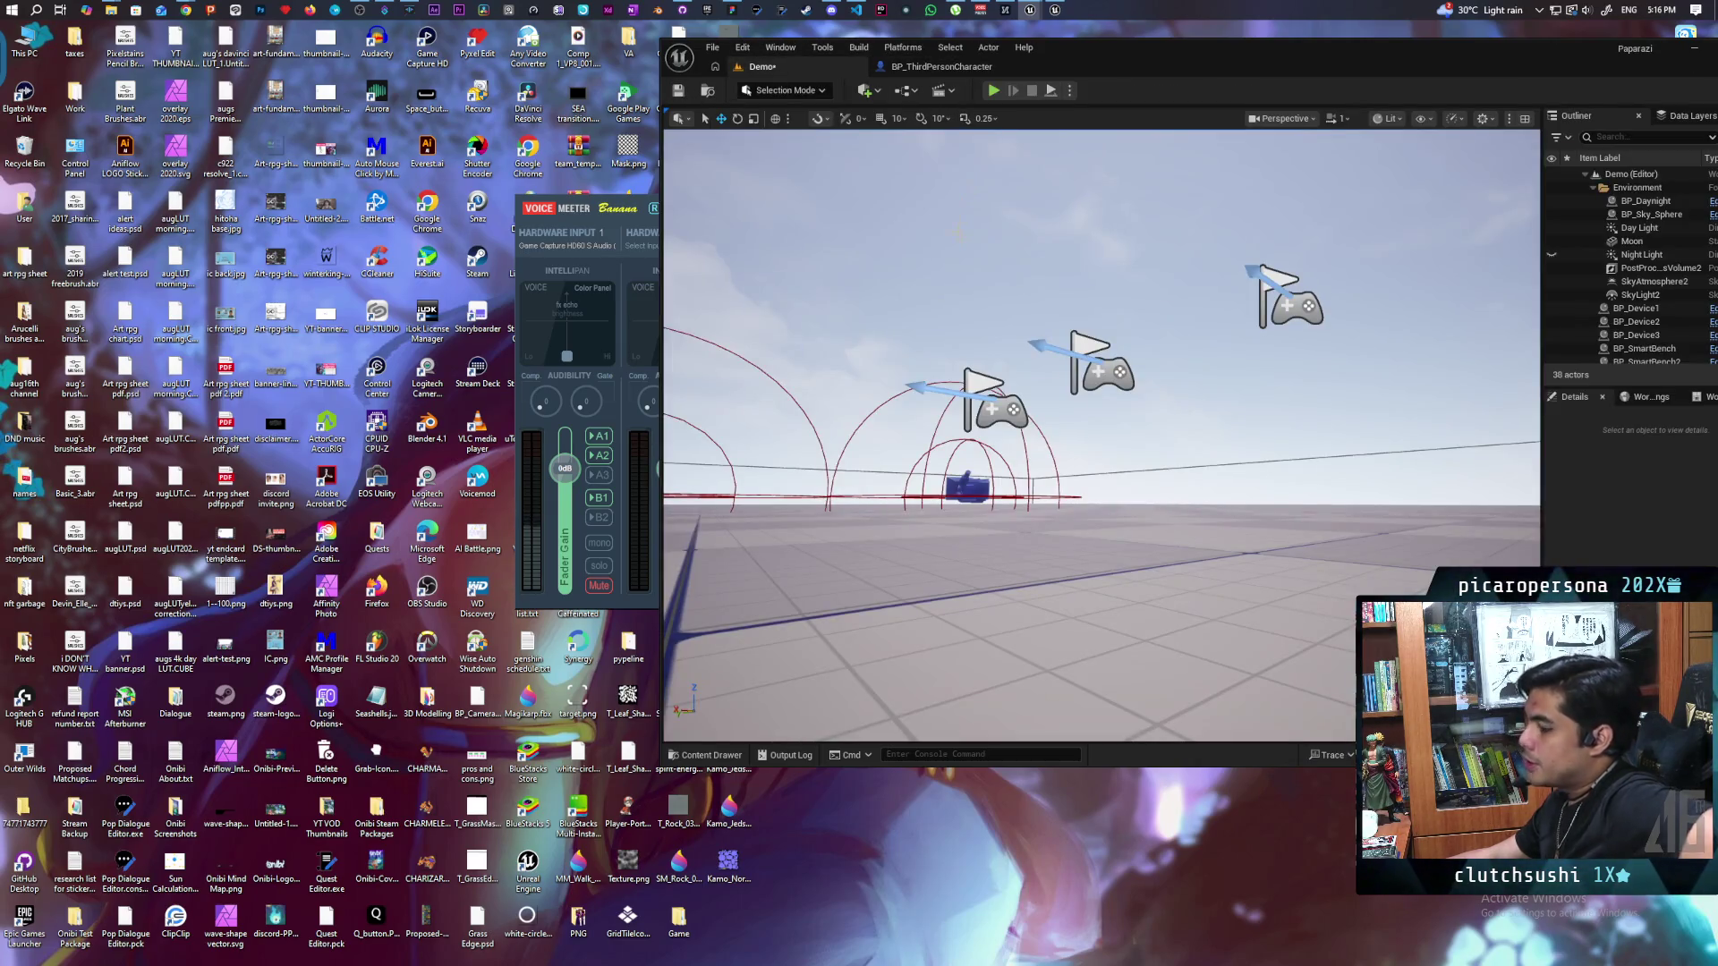
# Step: Save all modified packages and start a multiplayer playtest
pyautogui.hotkey('ctrl', 's')
pyautogui.press('capslock')
pyautogui.click(994, 94)
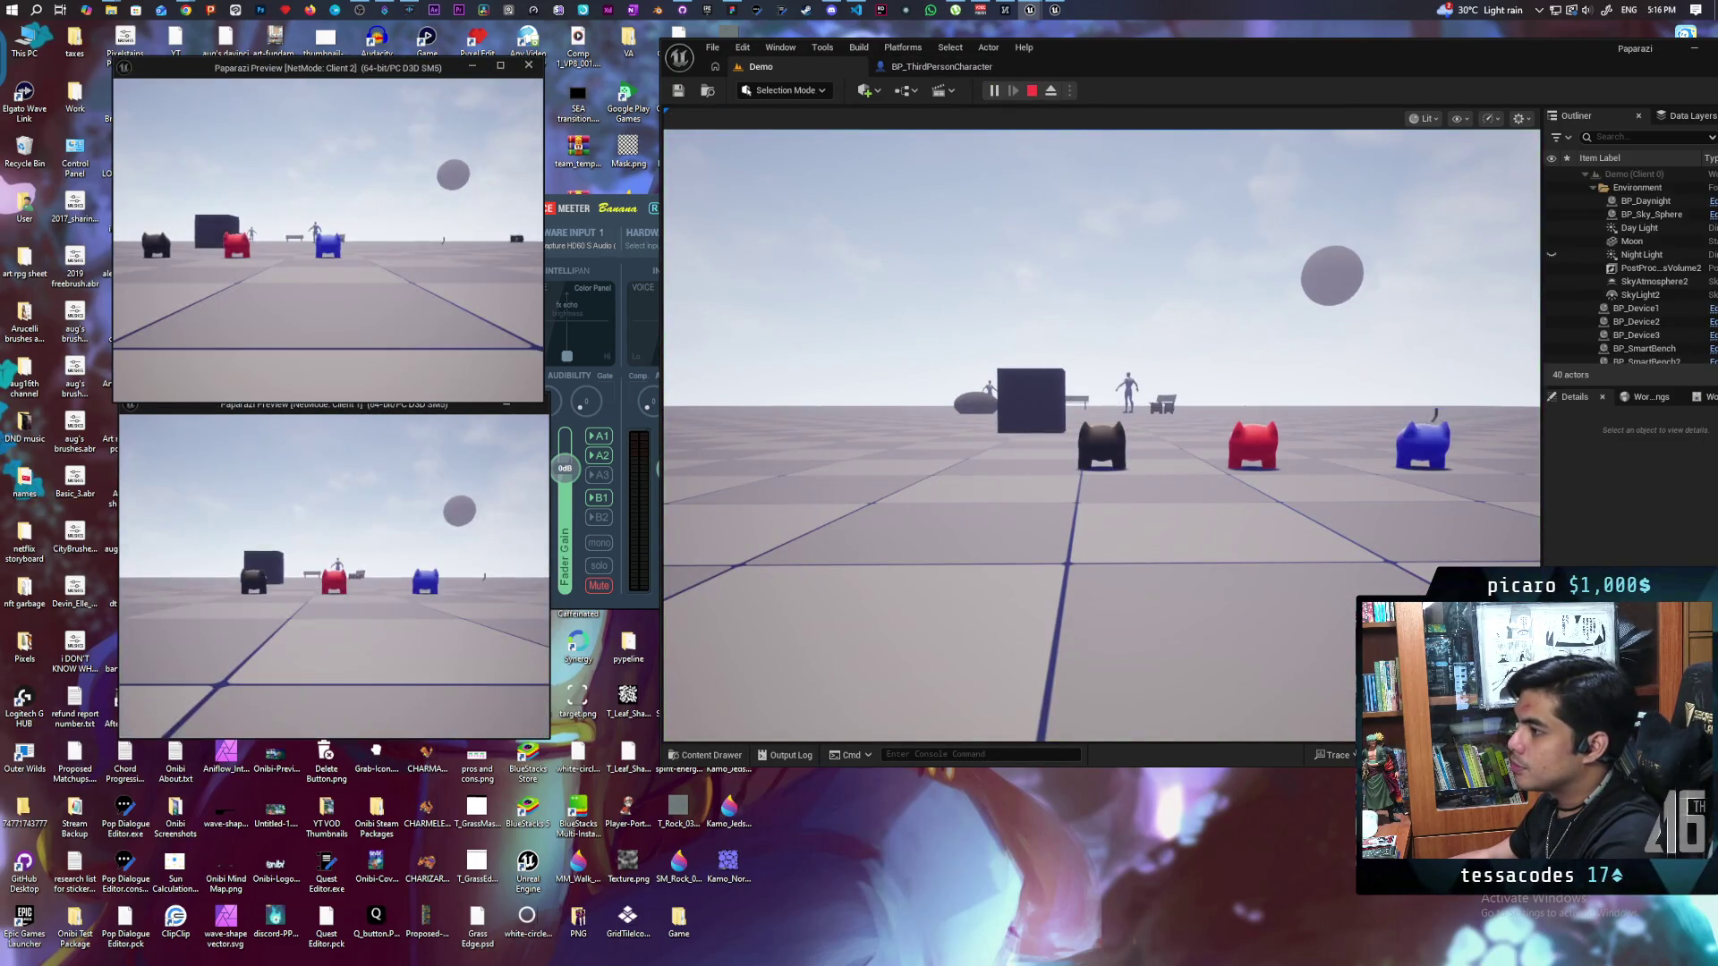
# Step: Walk the blue character onto the red one to test stacking, then stop the playtest
pyautogui.press('w')
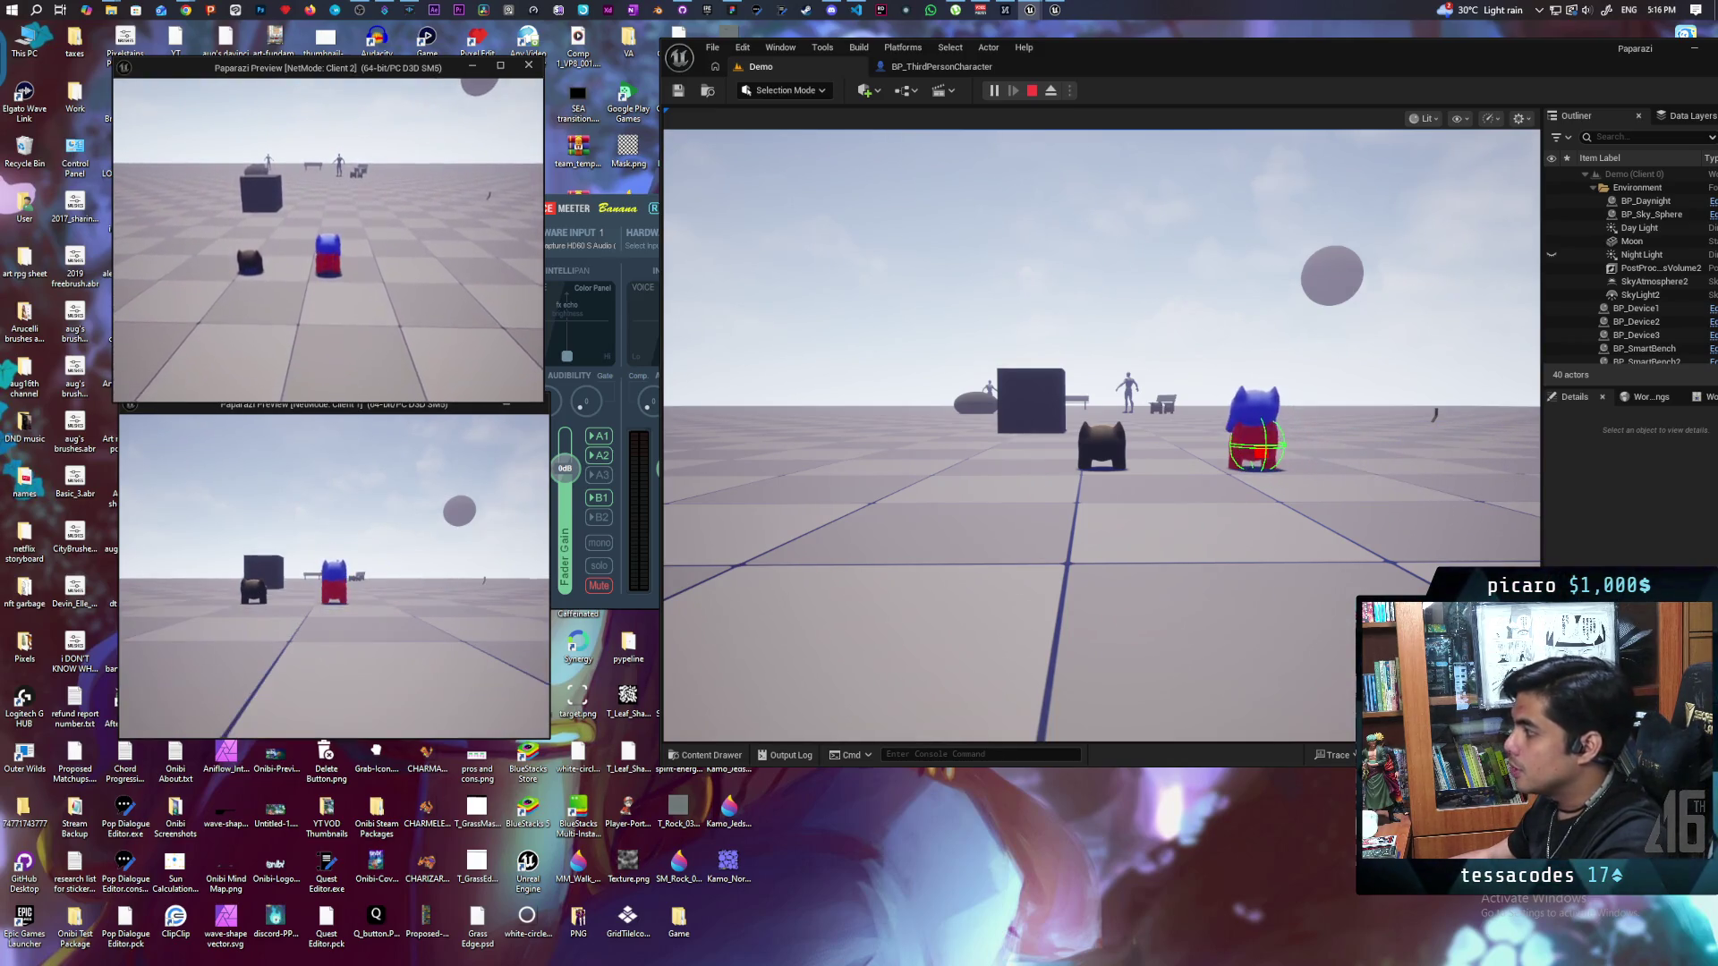
pyautogui.press('w')
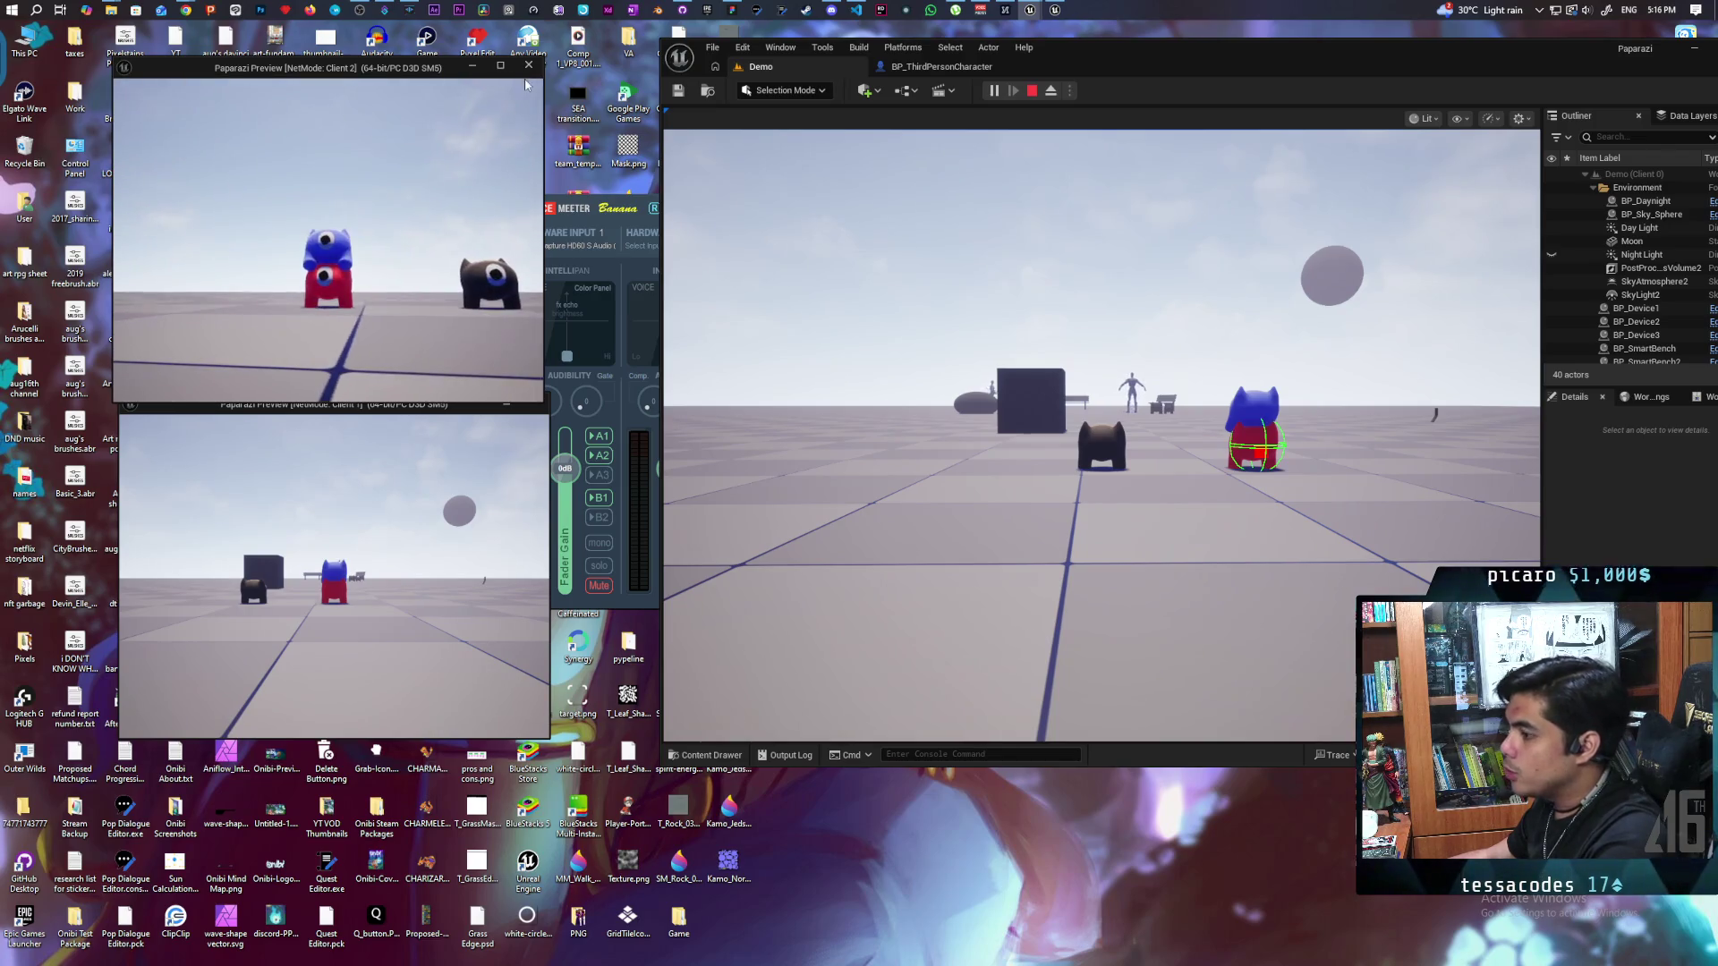
pyautogui.click(1101, 430)
pyautogui.press('w')
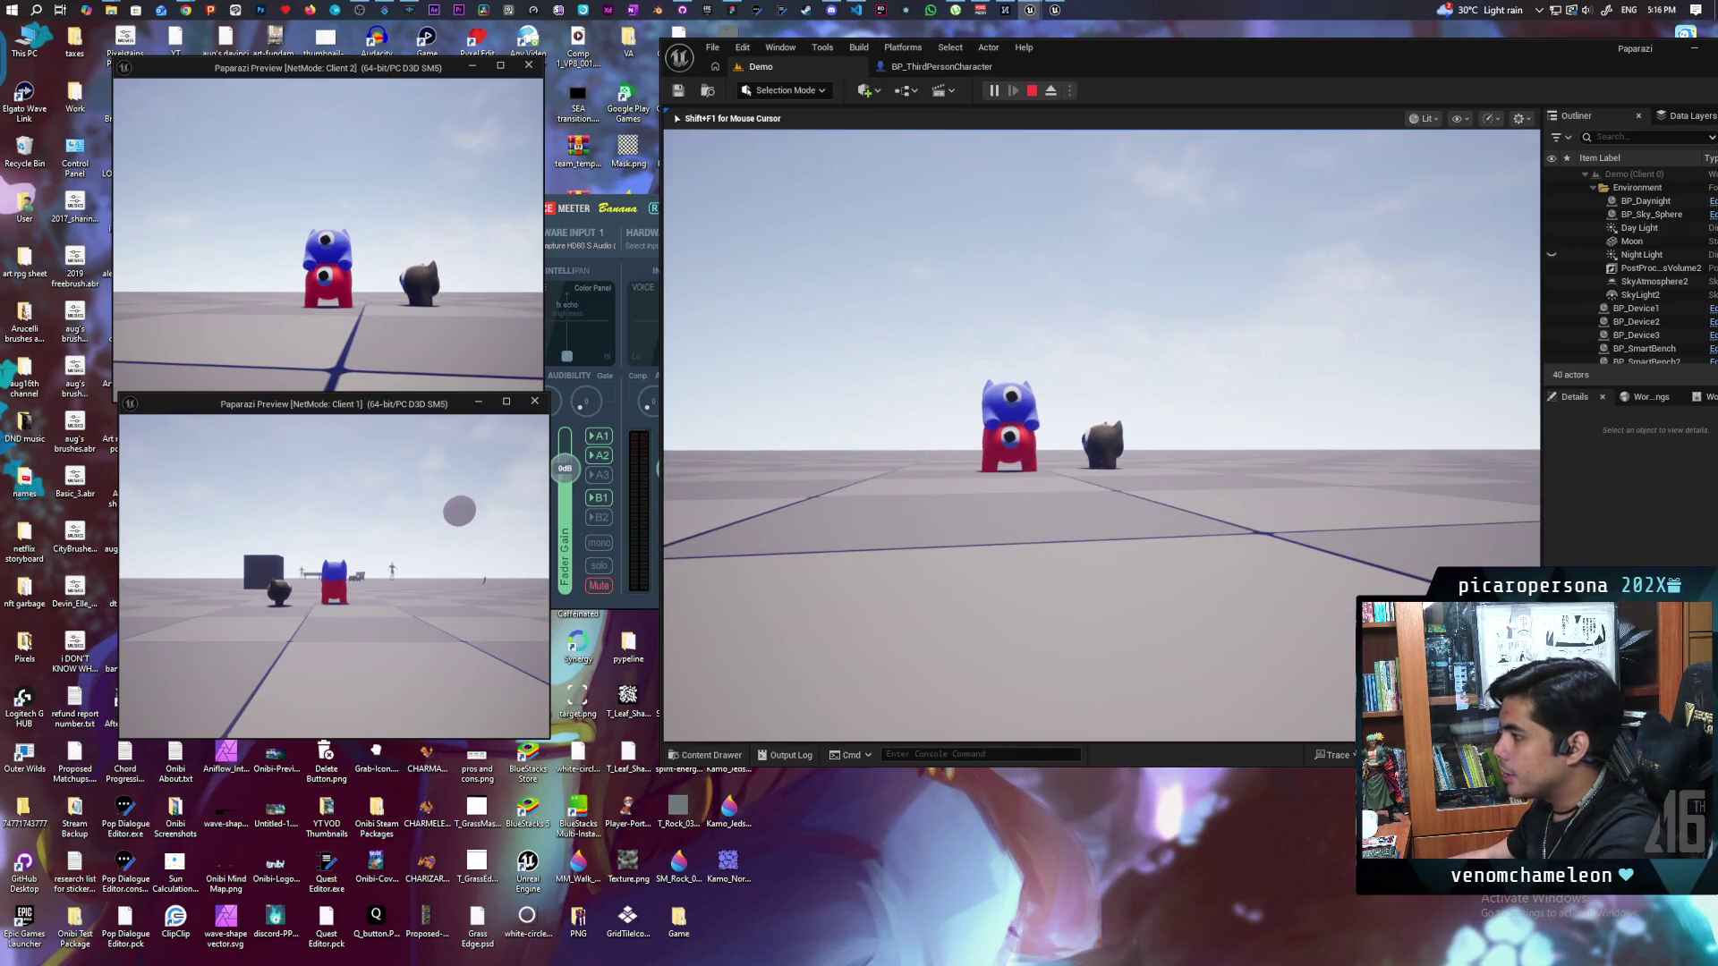
pyautogui.hotkey('shift', 'F1')
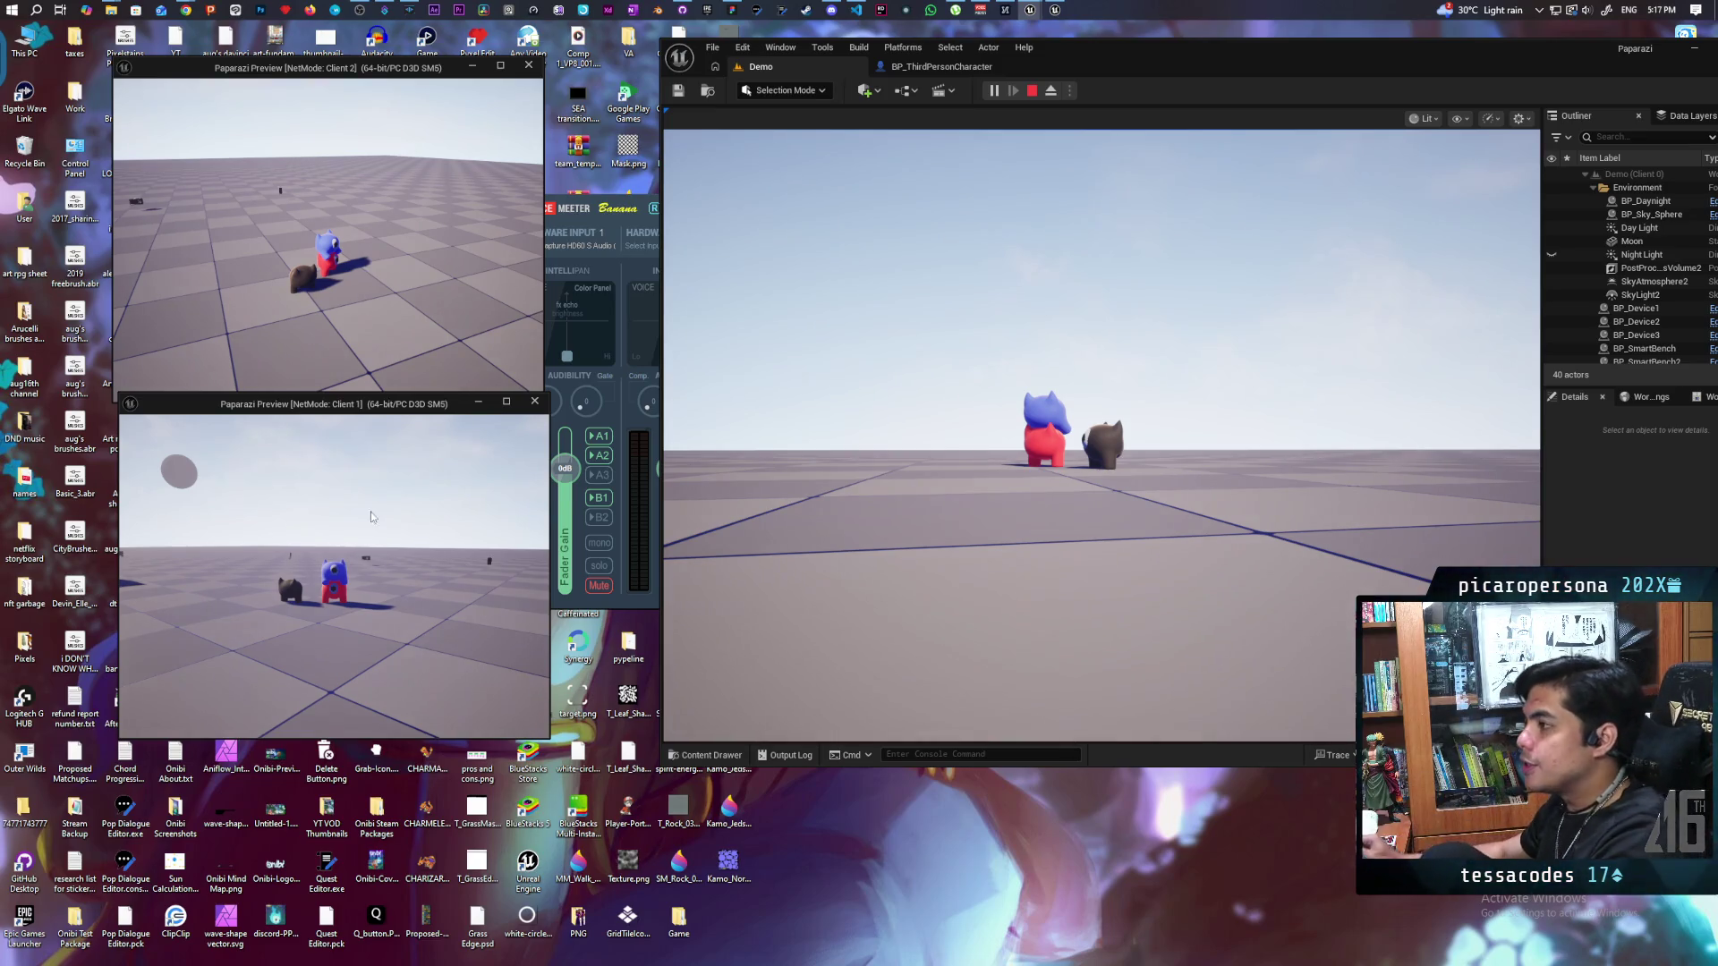
pyautogui.press('Escape')
pyautogui.click(943, 68)
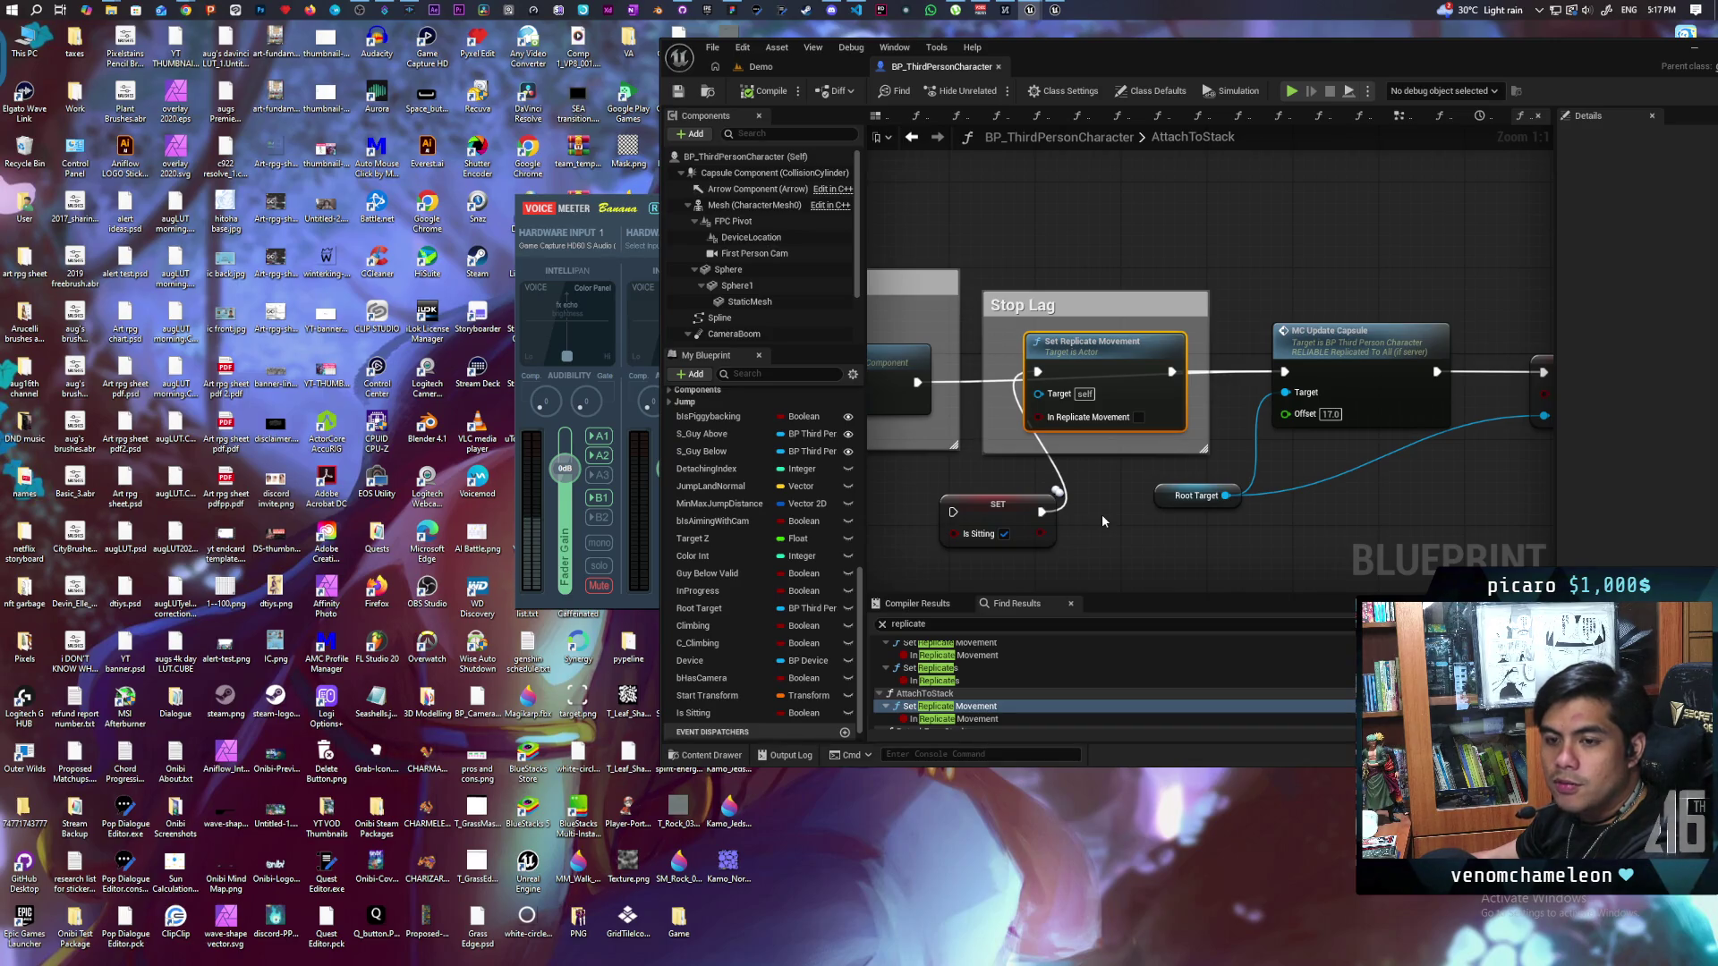
# Step: Filter the Class Defaults for 'REPLICA' settings, then select the Mesh (CharacterMesh0) component
pyautogui.click(1152, 91)
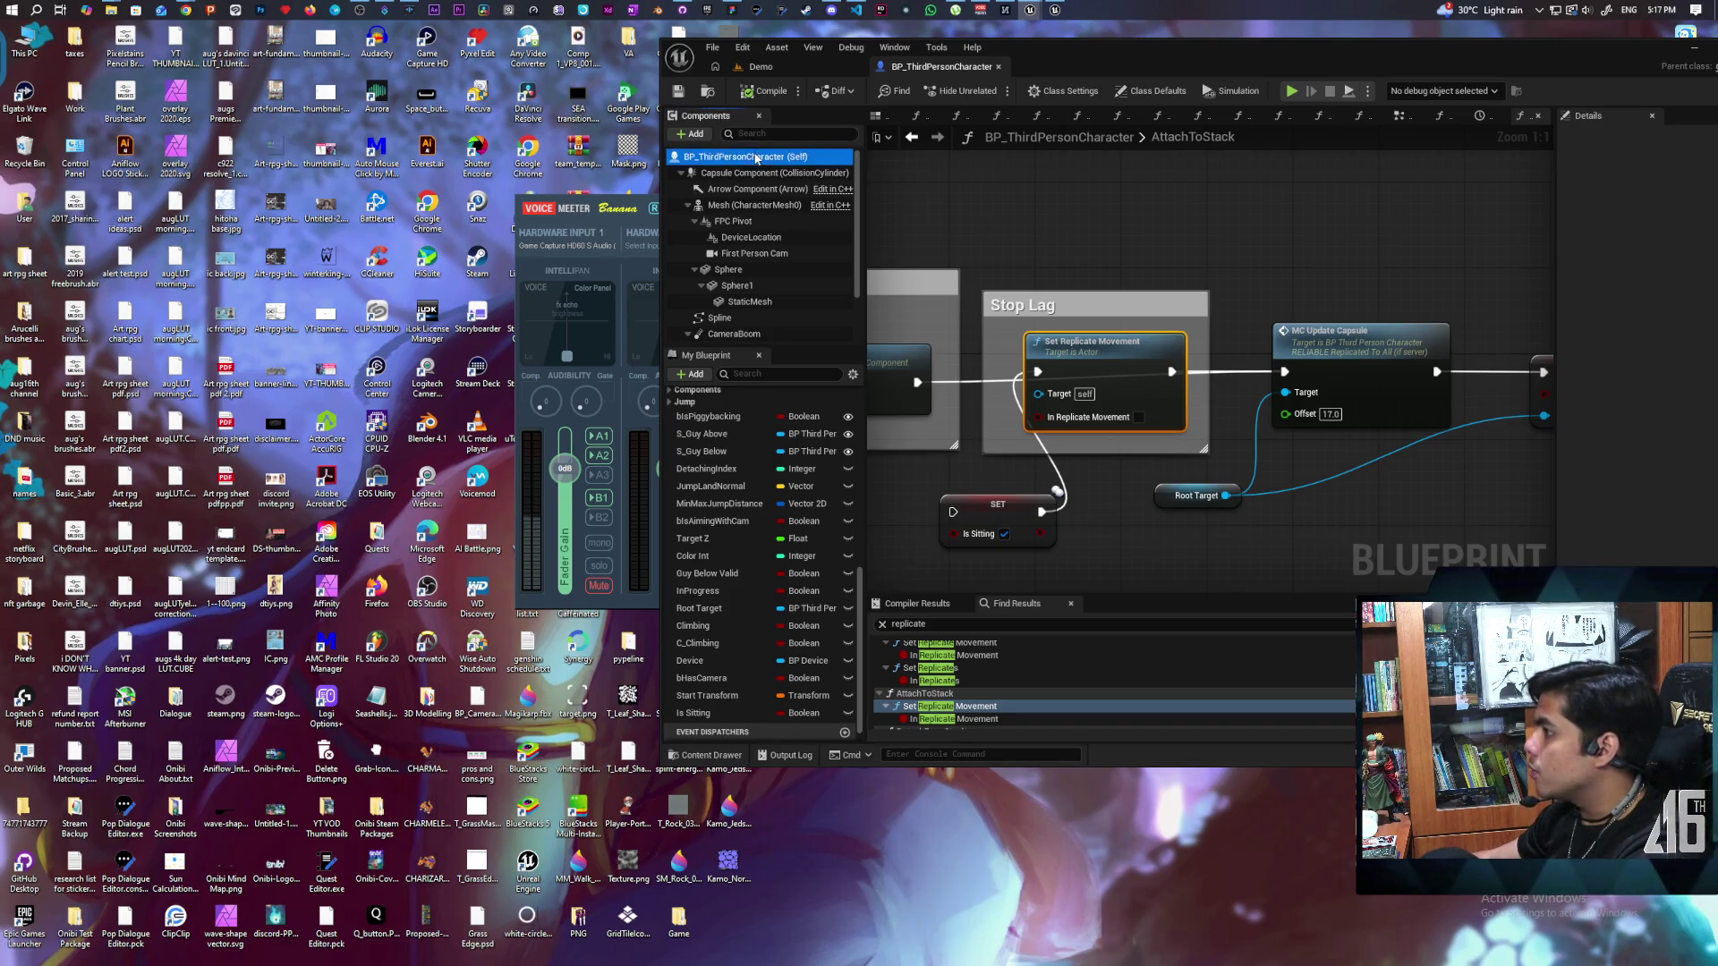
pyautogui.moveTo(1134, 66); pyautogui.dragTo(773, 111)
pyautogui.click(1260, 183)
pyautogui.write('REPLICA')
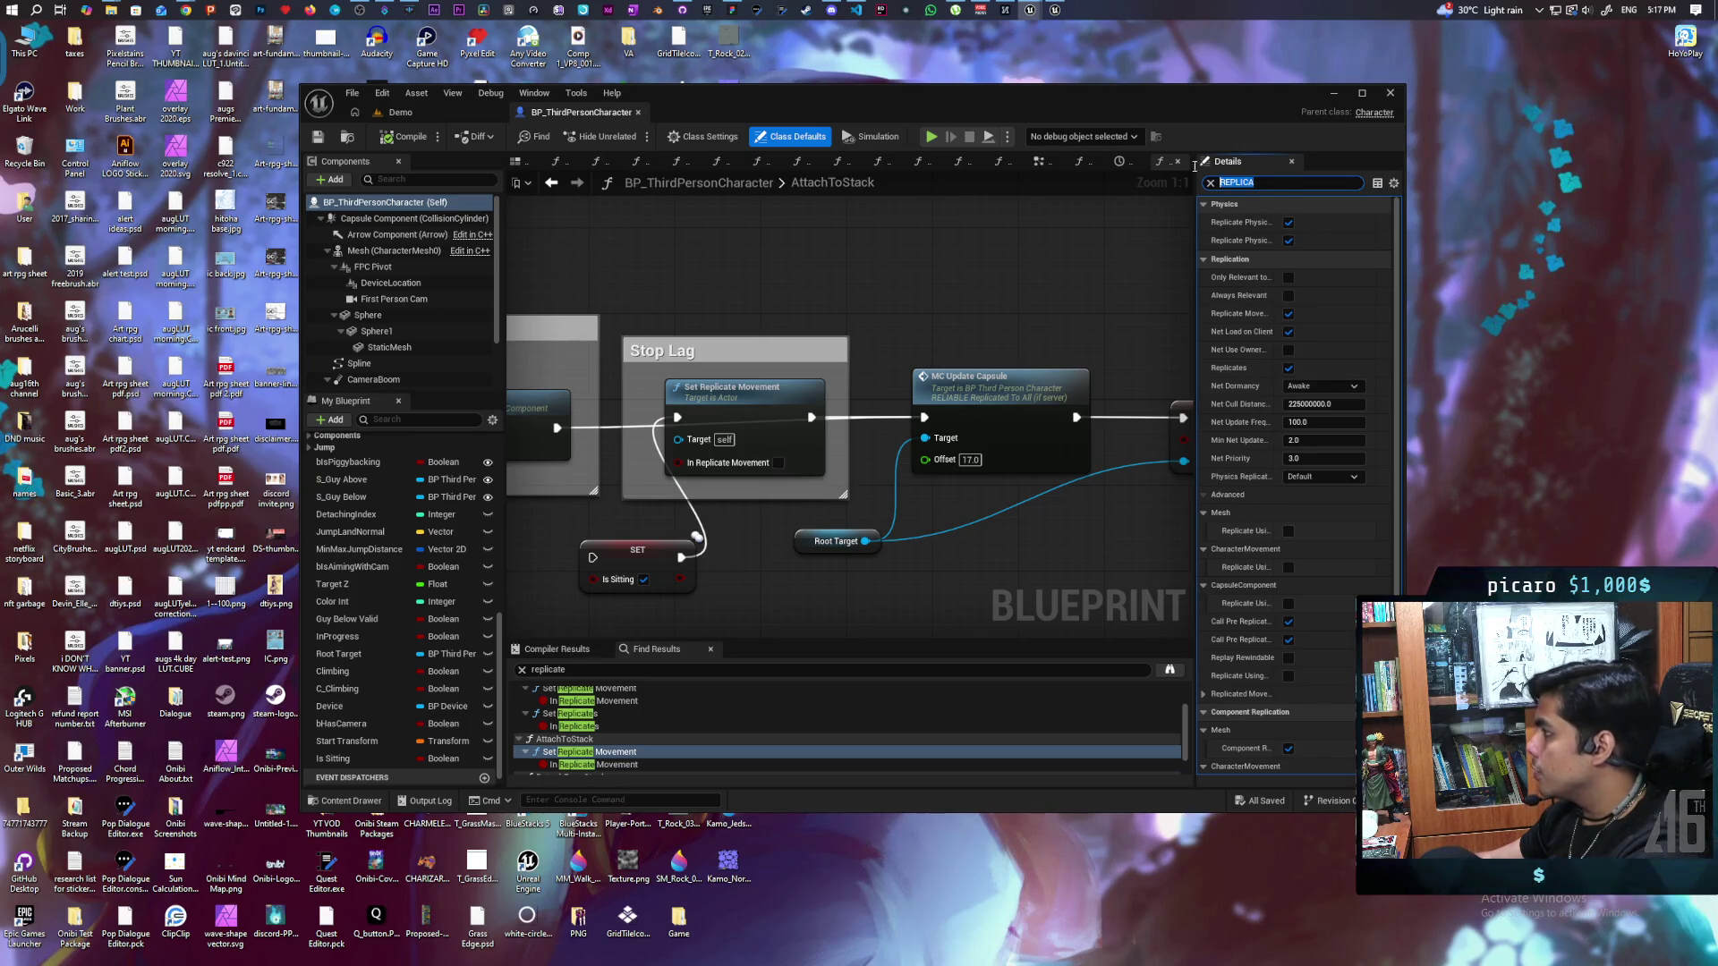
pyautogui.press('BackSpace')
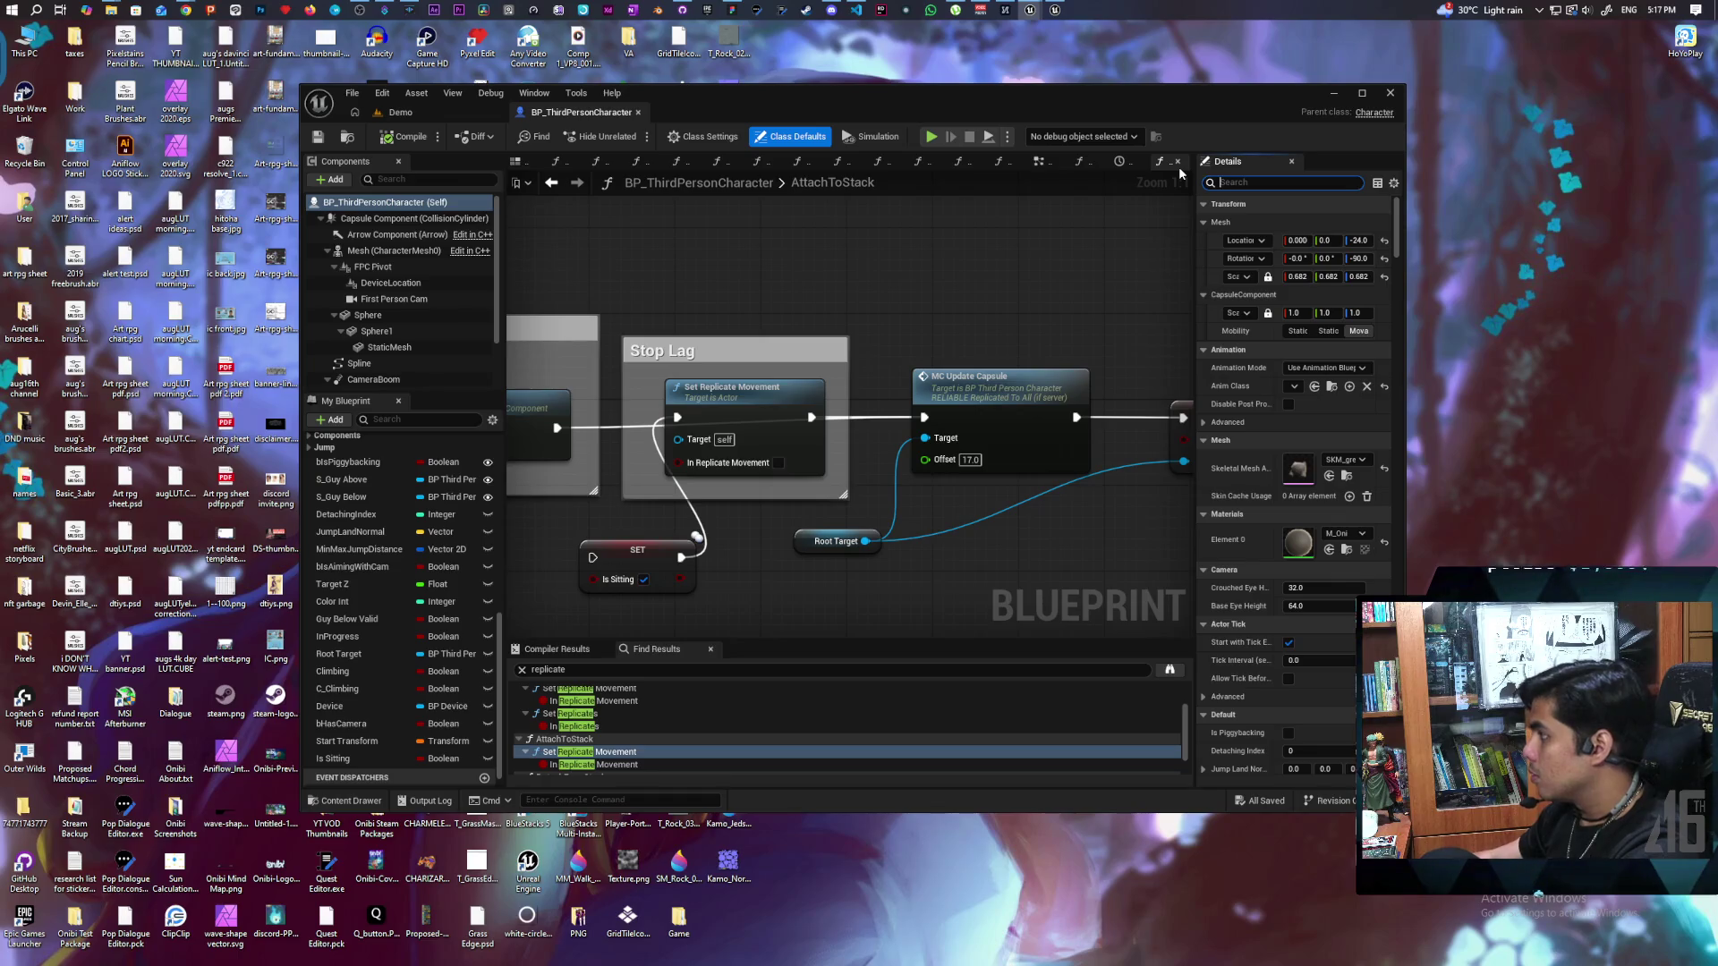
pyautogui.press('capslock')
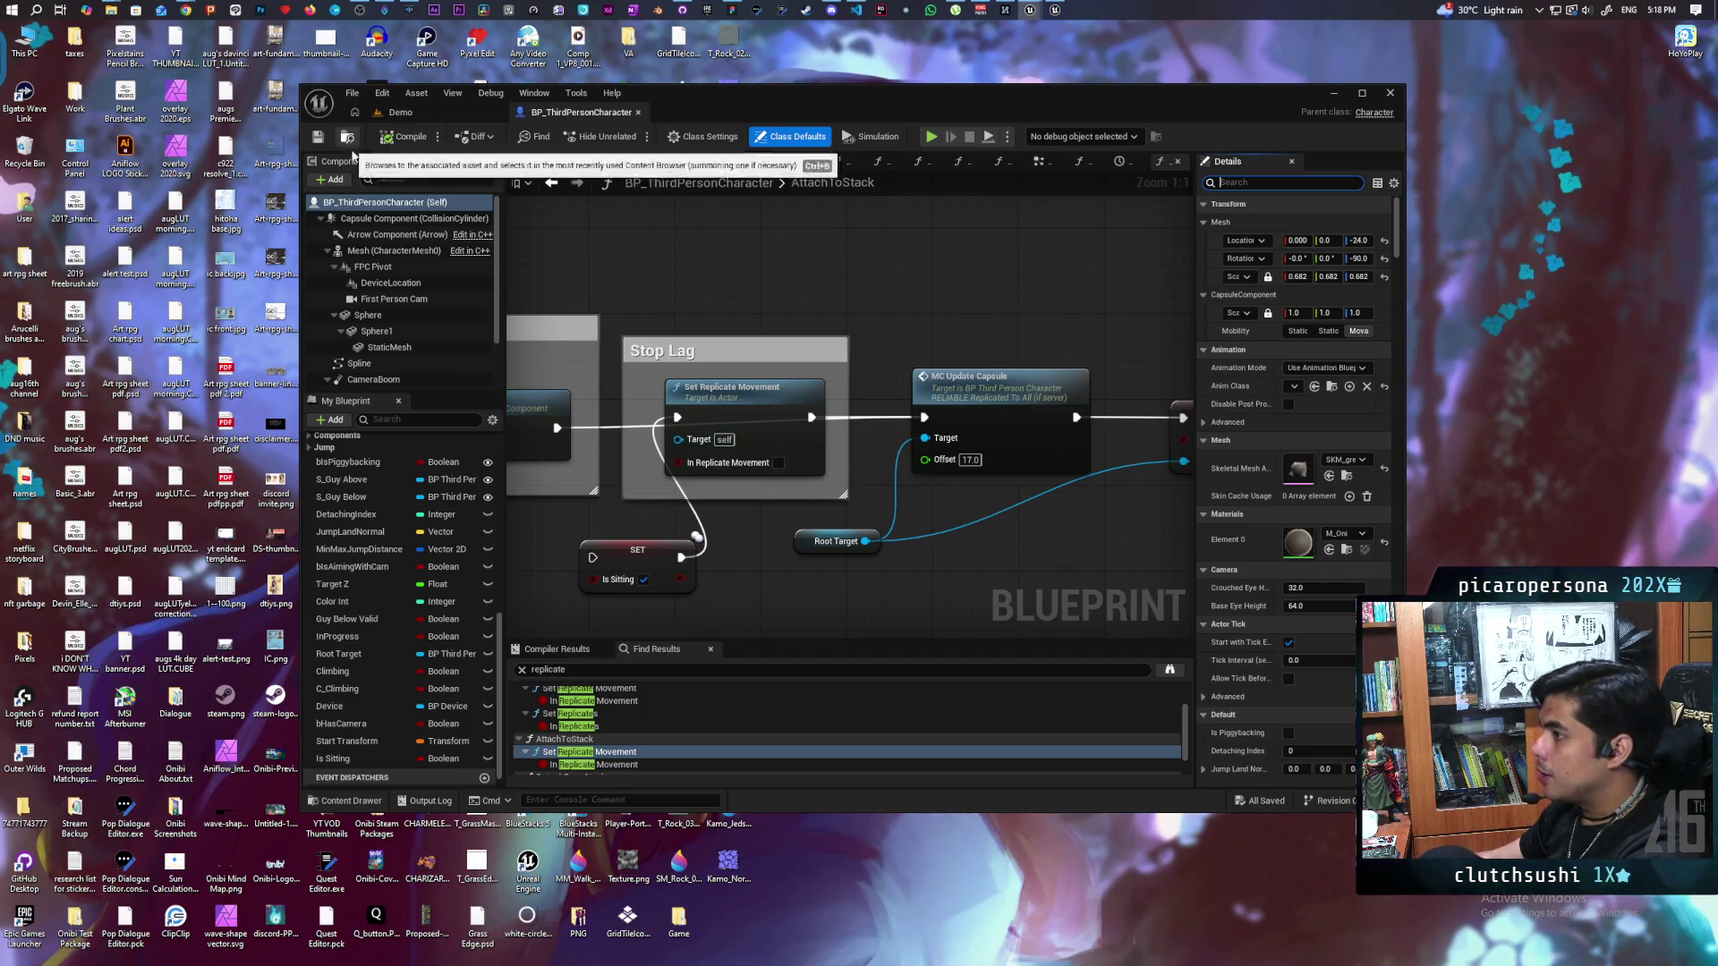
pyautogui.click(376, 252)
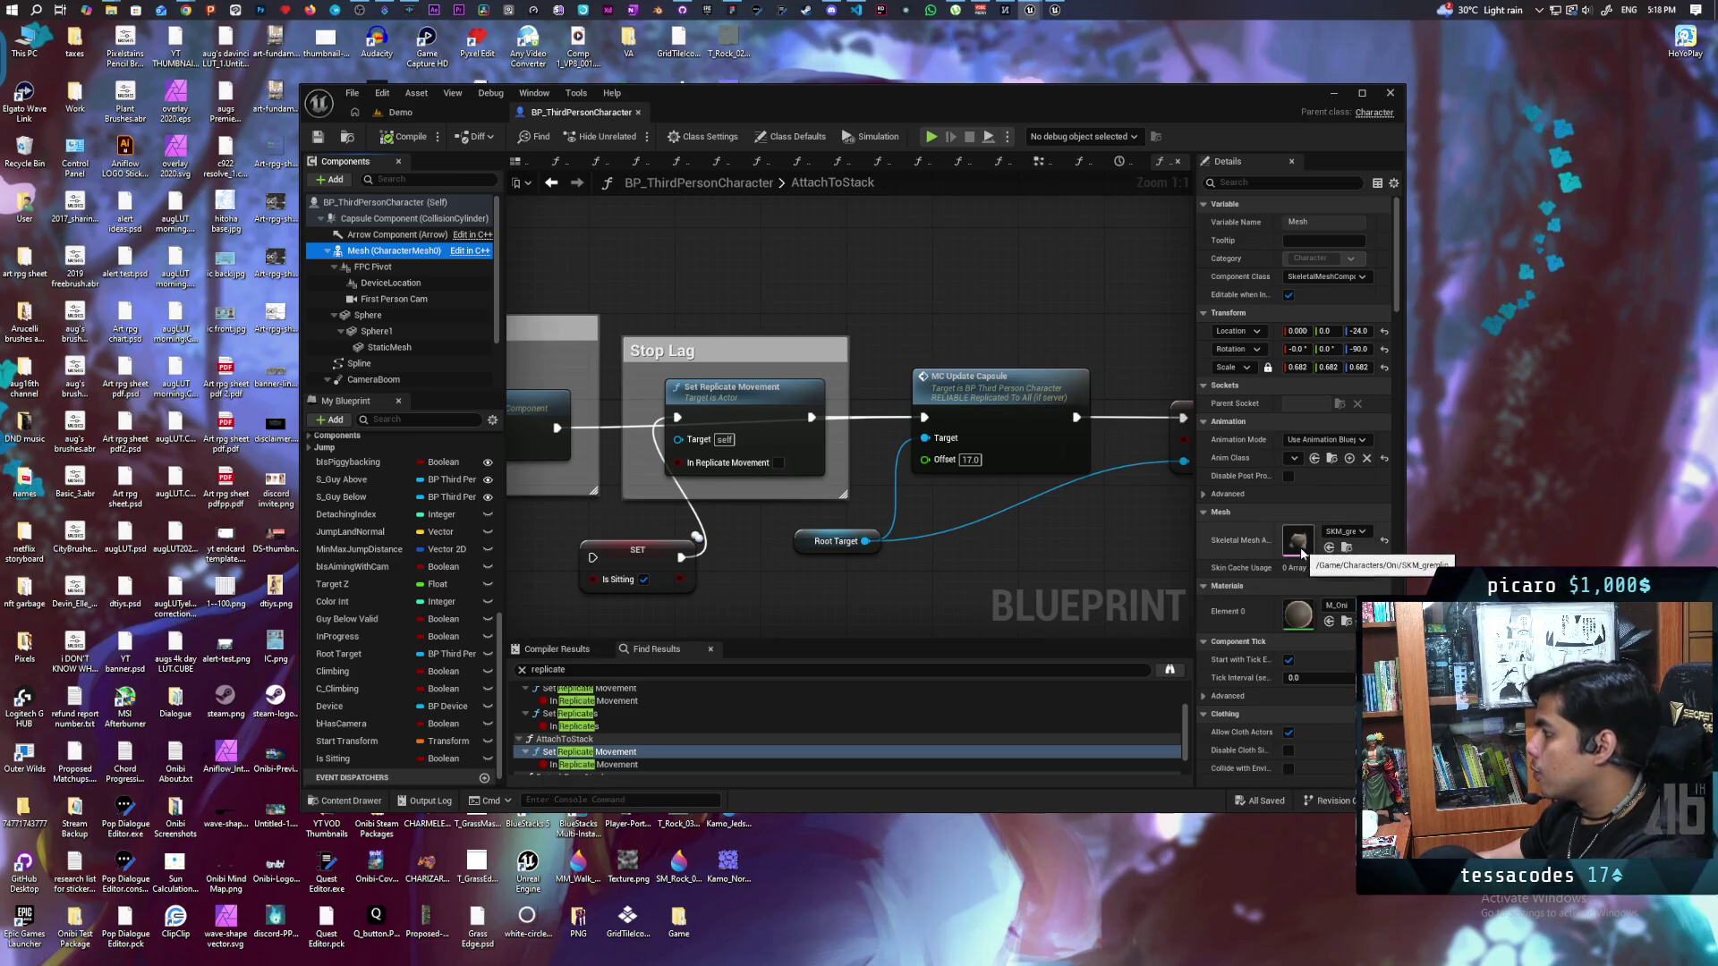
# Step: Browse from the Mesh's Anim Class to ABP_Oni and inspect its Event Blueprint Update Animation chain
pyautogui.click(1337, 459)
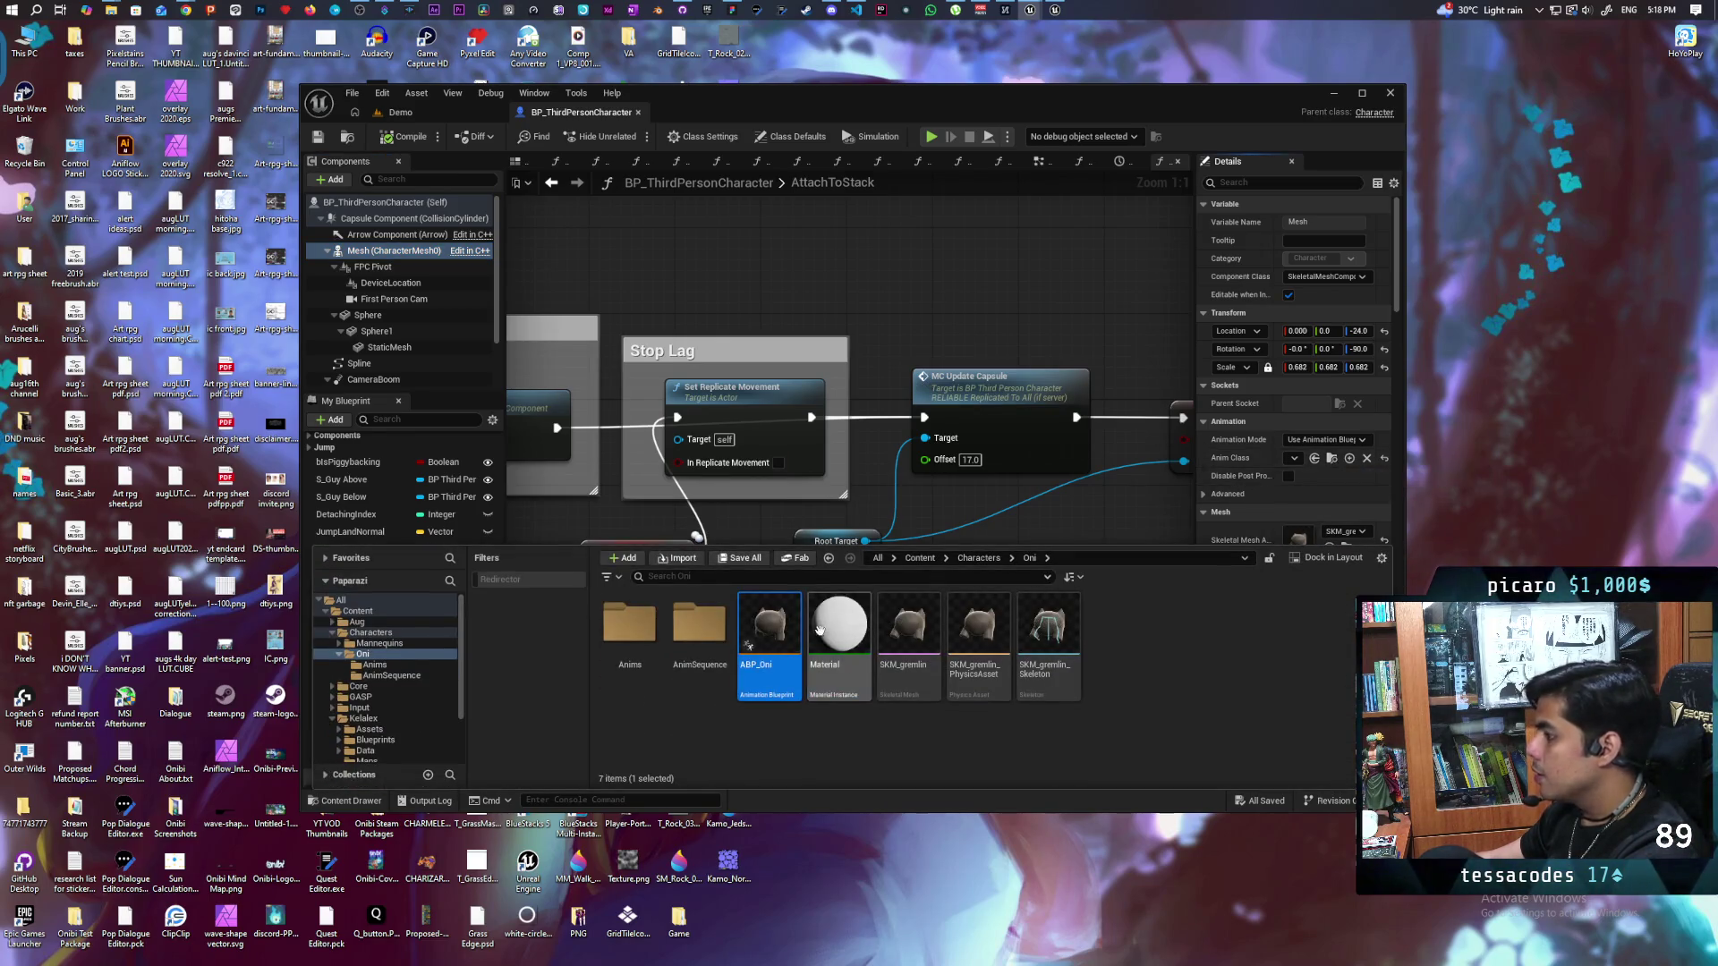
pyautogui.doubleClick(770, 642)
pyautogui.moveTo(454, 465)
pyautogui.mouseDown()
pyautogui.moveTo(652, 619)
pyautogui.moveTo(549, 602)
pyautogui.moveTo(857, 607)
pyautogui.moveTo(514, 592)
pyautogui.moveTo(805, 591)
pyautogui.moveTo(730, 610)
pyautogui.mouseUp()
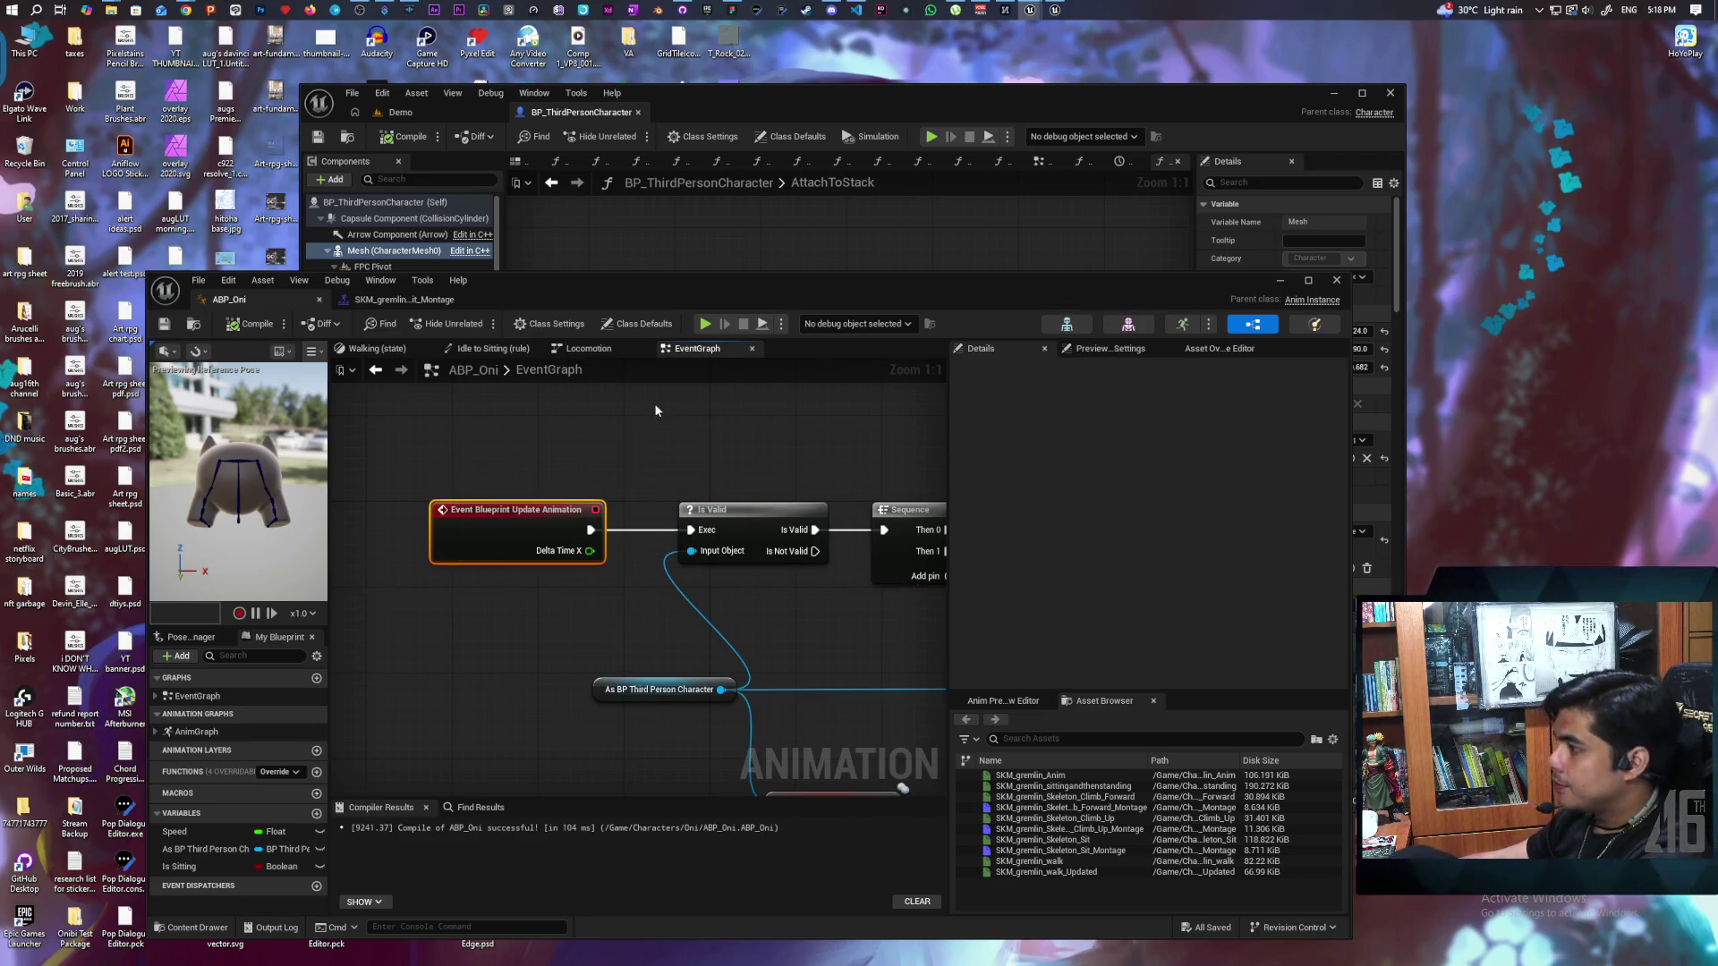
pyautogui.scroll(-3, 555, 537)
pyautogui.scroll(-3, 555, 536)
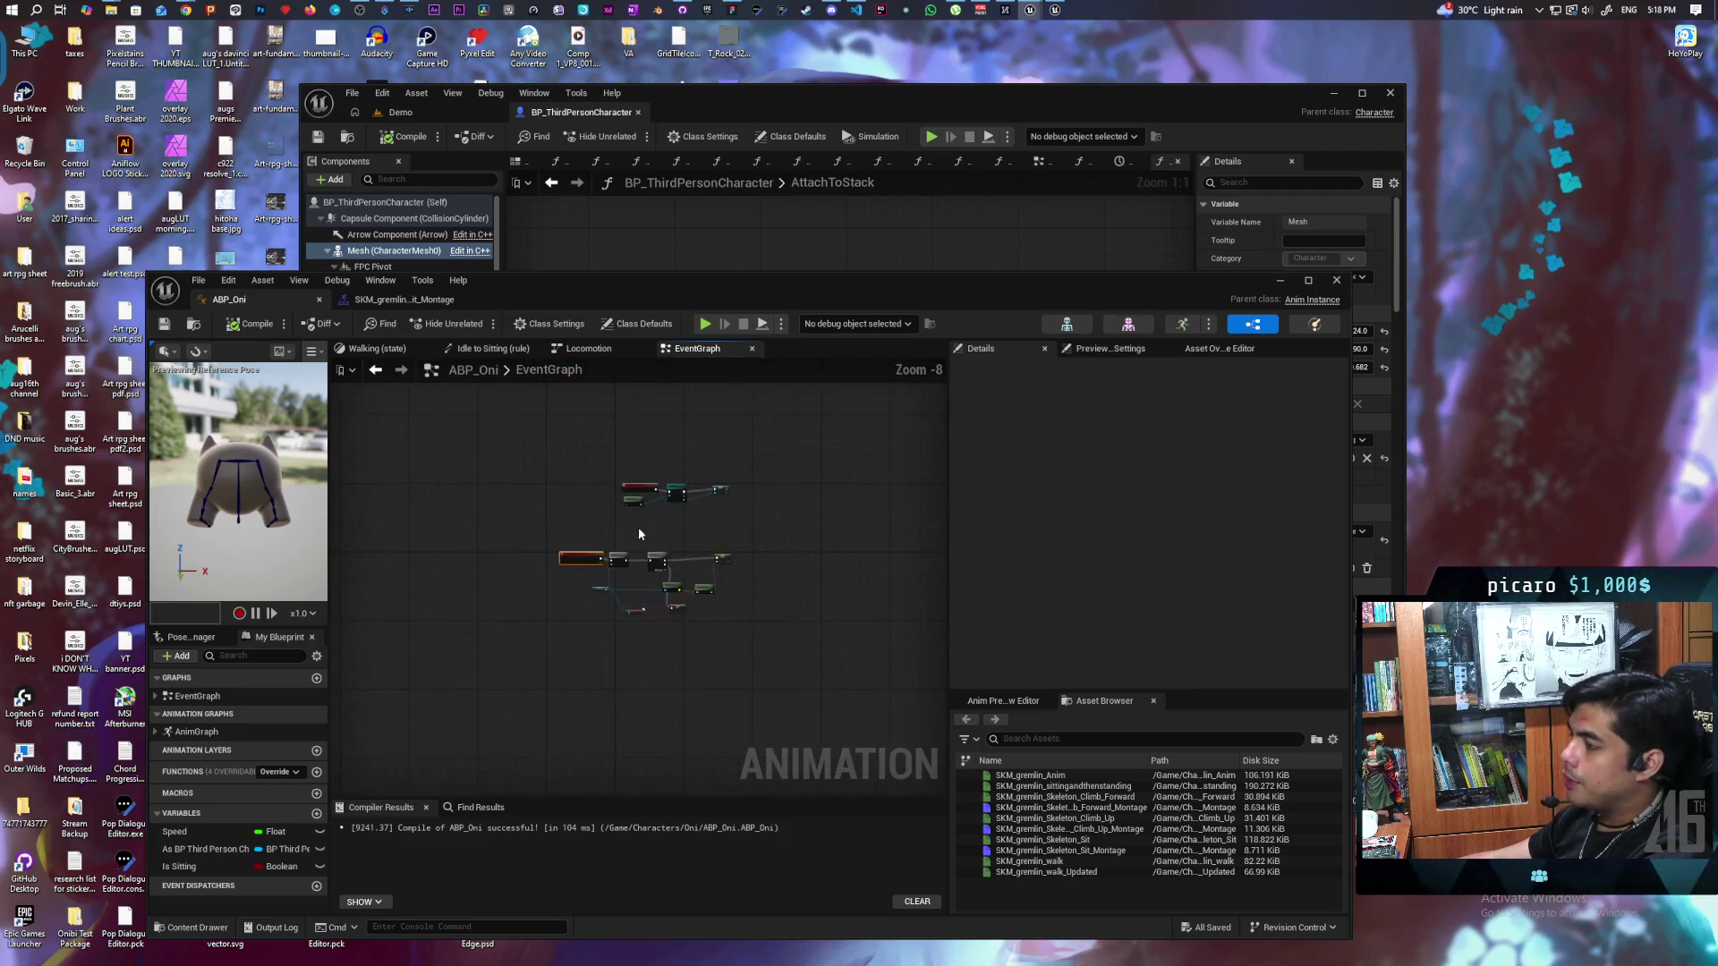
pyautogui.scroll(2, 637, 527)
pyautogui.scroll(1, 631, 519)
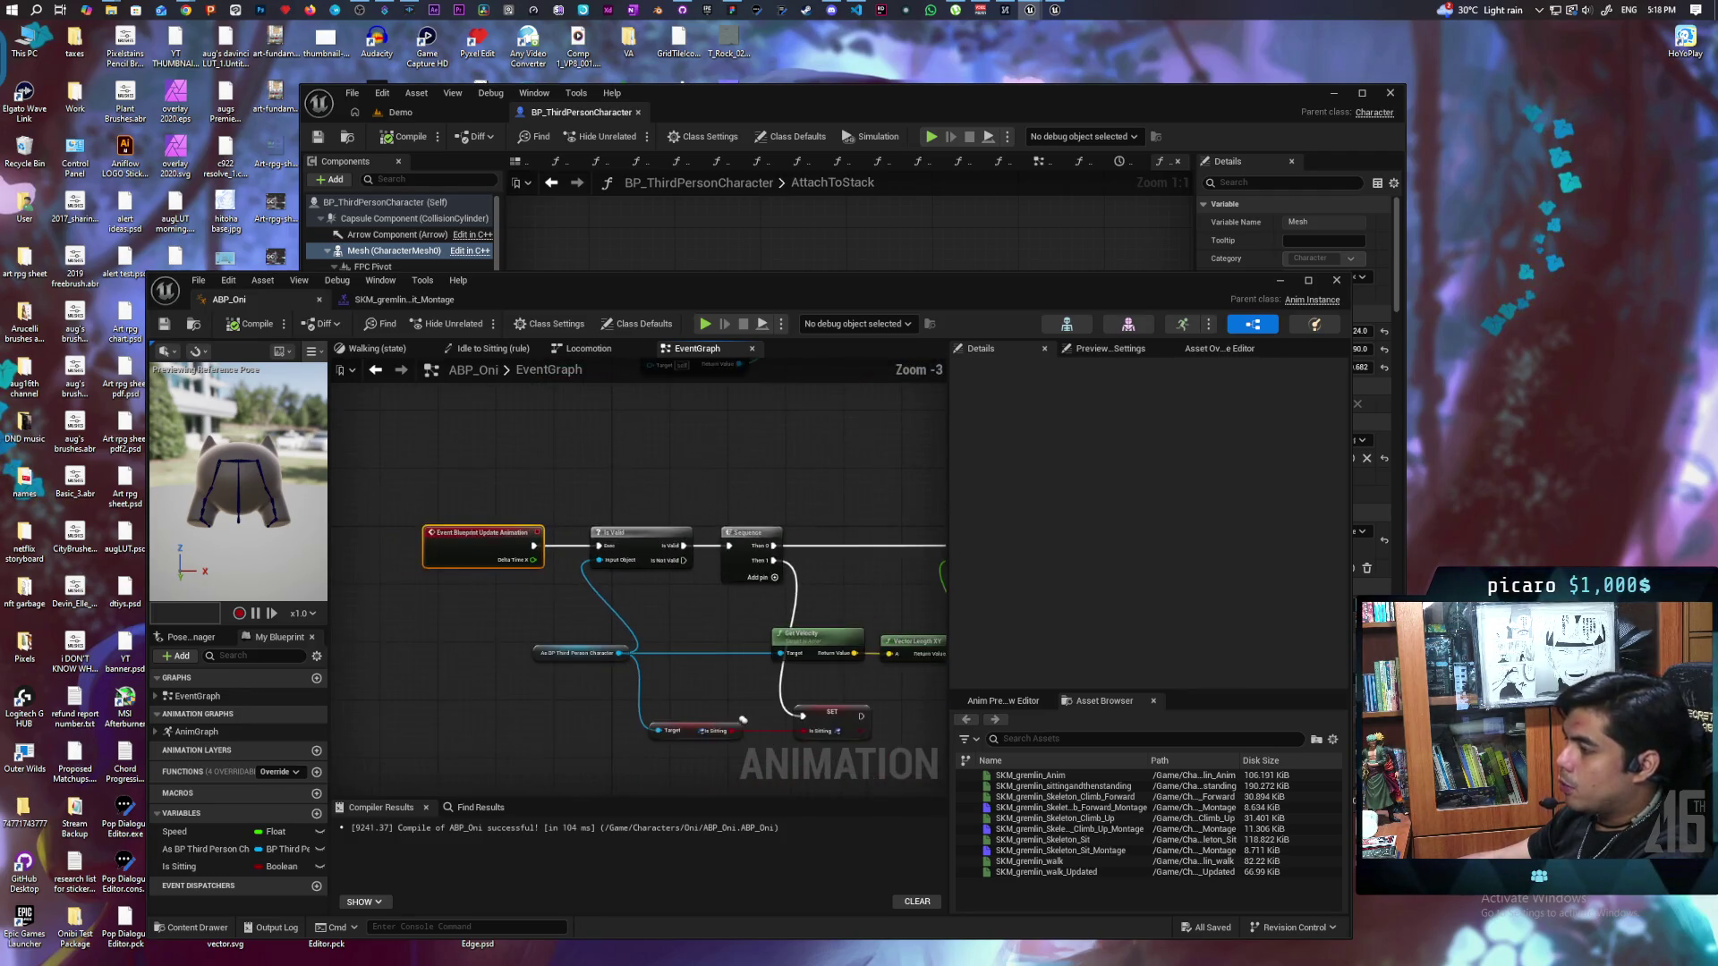
pyautogui.moveTo(390, 461)
pyautogui.mouseDown()
pyautogui.moveTo(573, 534)
pyautogui.moveTo(481, 539)
pyautogui.moveTo(738, 551)
pyautogui.moveTo(777, 729)
pyautogui.moveTo(836, 700)
pyautogui.mouseUp()
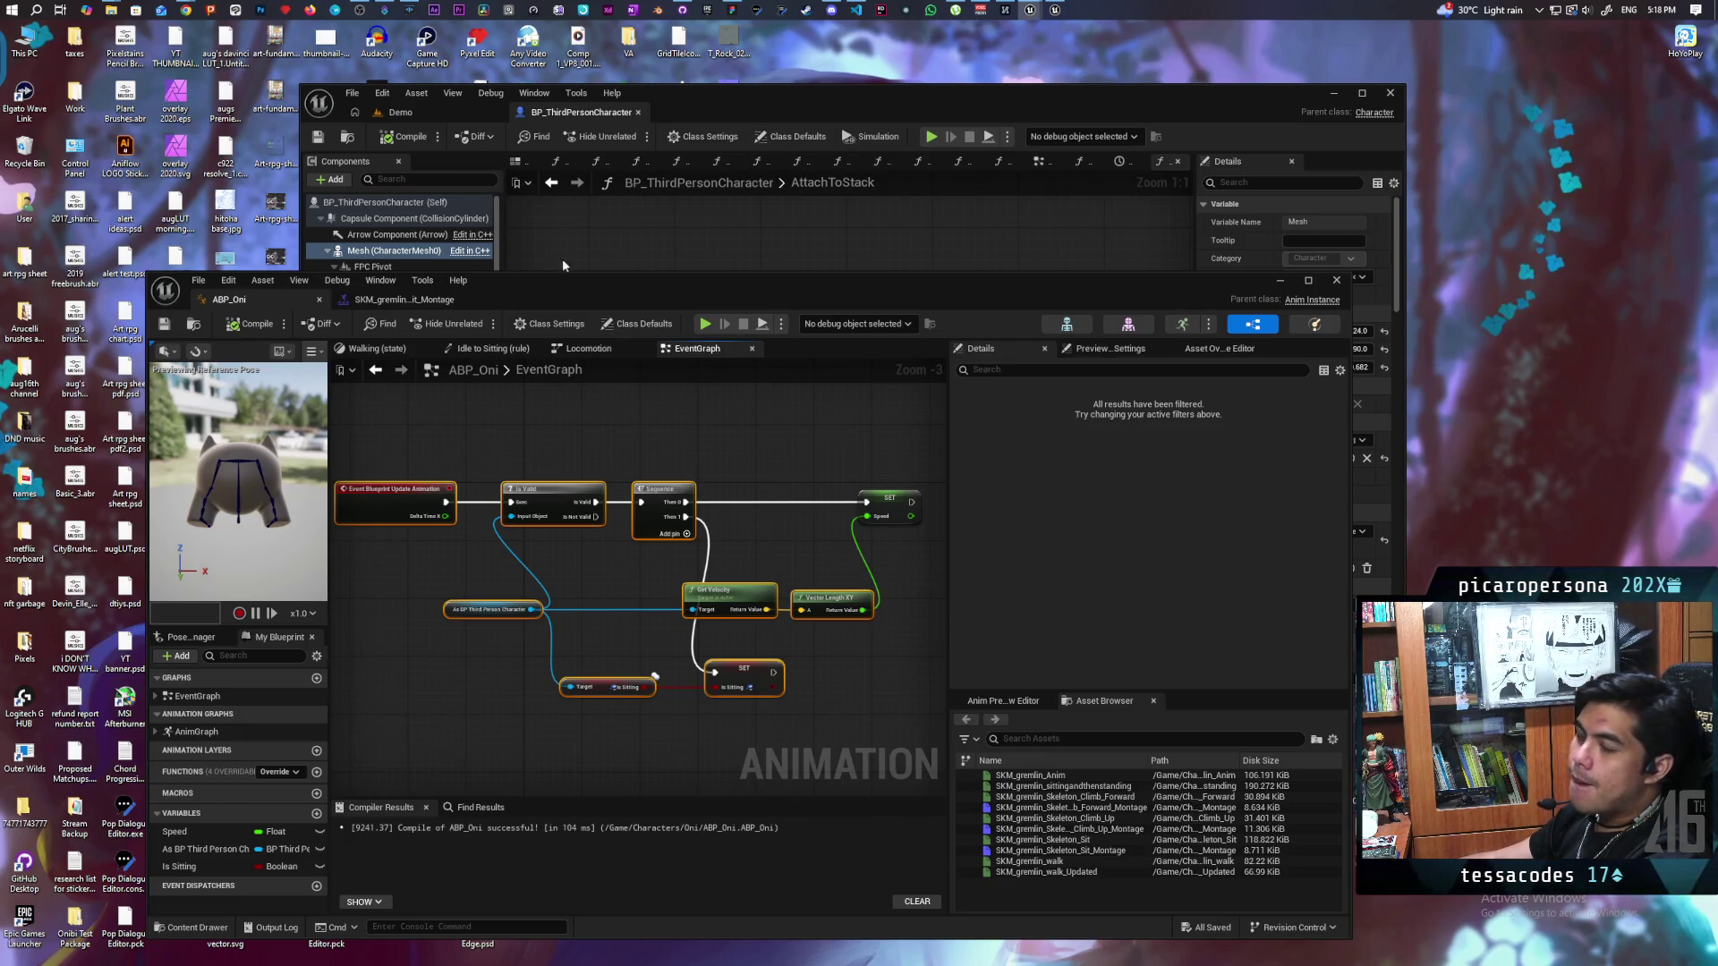
pyautogui.moveTo(647, 283)
pyautogui.mouseDown()
pyautogui.moveTo(689, 748)
pyautogui.moveTo(701, 656)
pyautogui.moveTo(672, 659)
pyautogui.moveTo(792, 658)
pyautogui.moveTo(760, 678)
pyautogui.mouseUp()
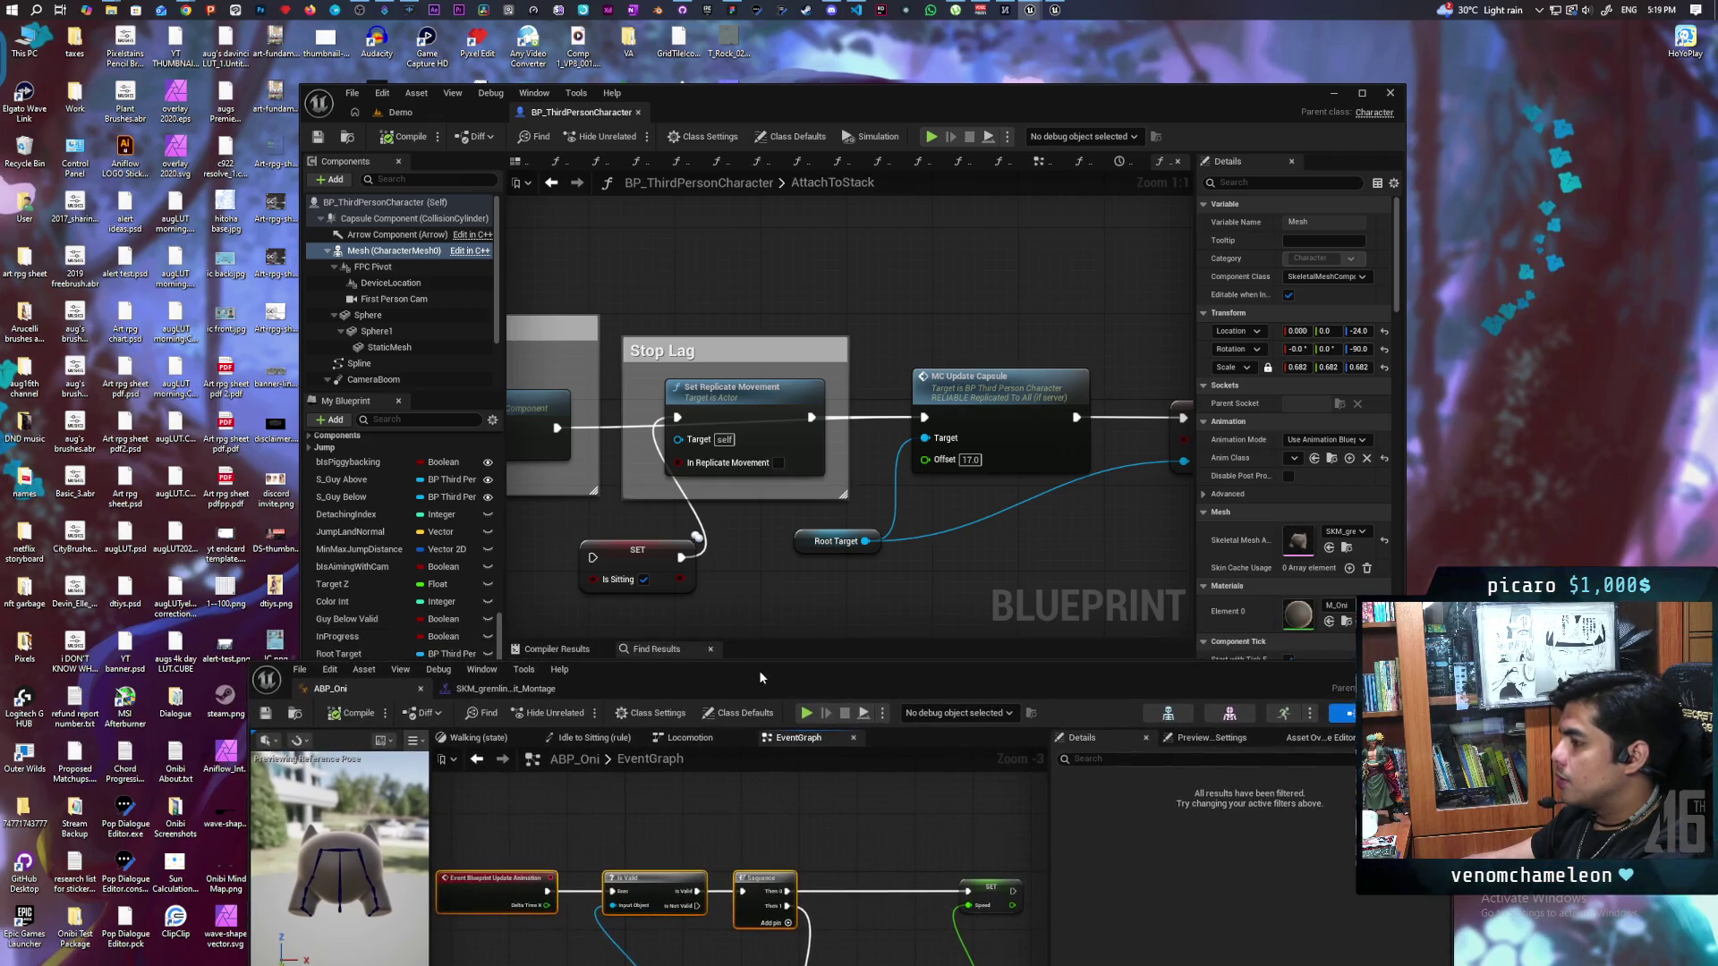
# Step: Add an MC Play Montage node wired from Disable Movement's exec pin
pyautogui.scroll(-2, 748, 578)
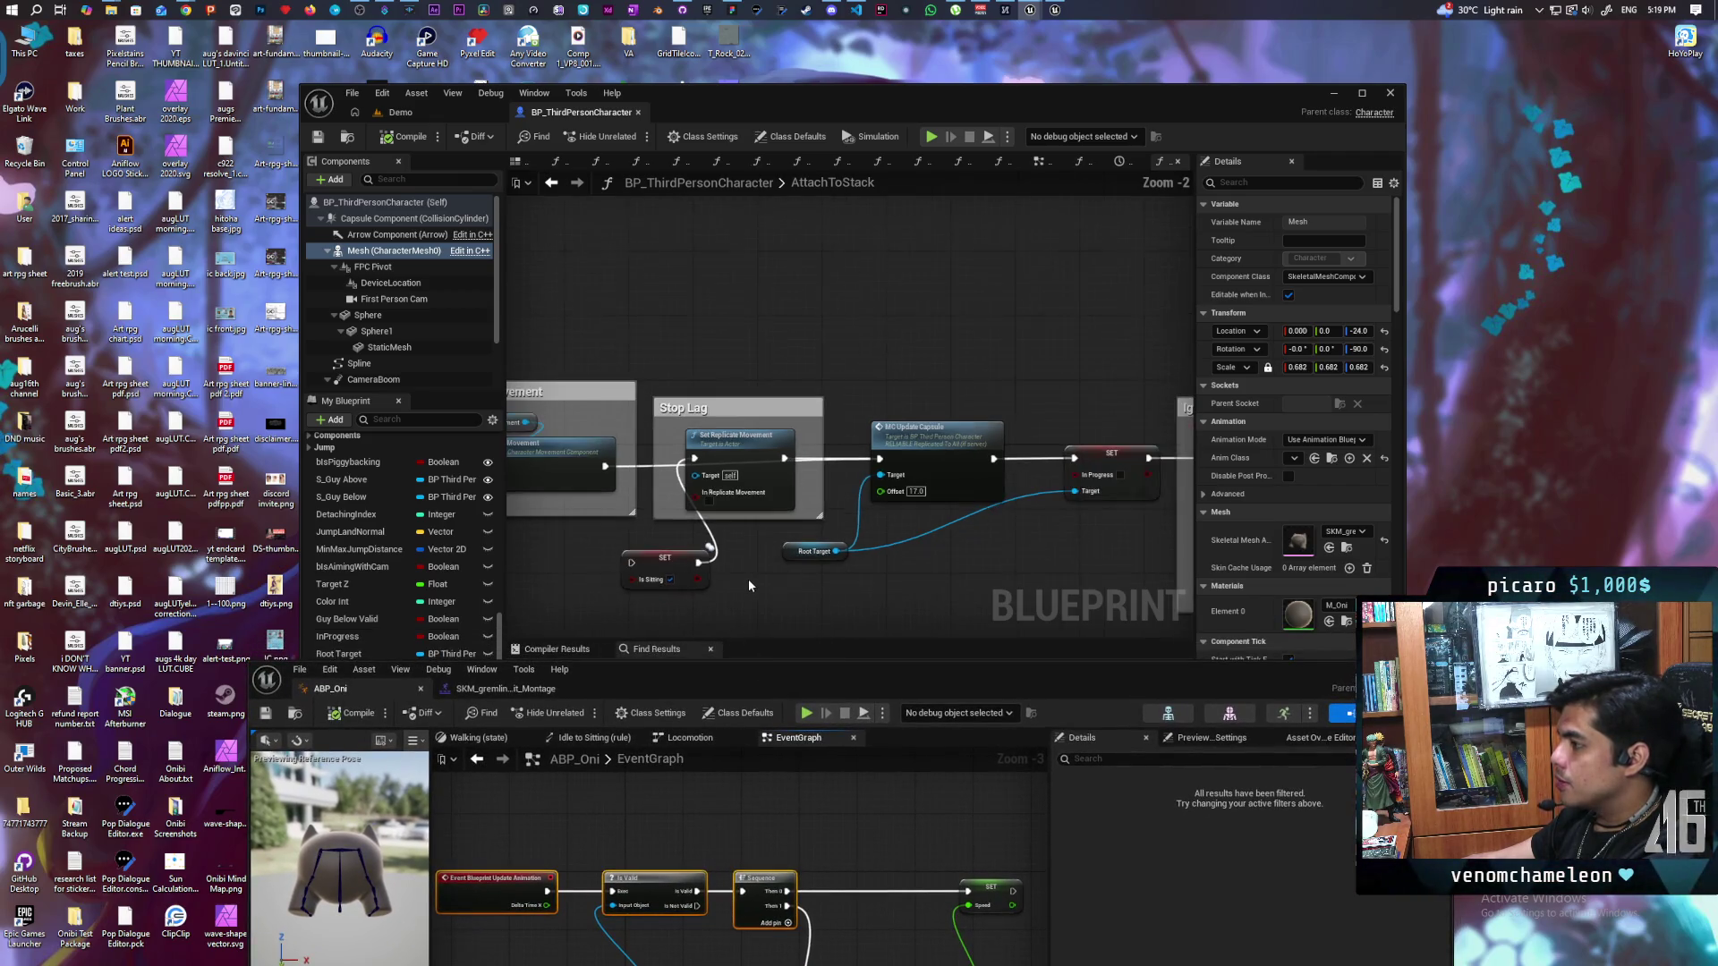
pyautogui.moveTo(779, 542)
pyautogui.mouseDown()
pyautogui.moveTo(892, 387)
pyautogui.moveTo(840, 512)
pyautogui.mouseUp()
pyautogui.click(801, 385)
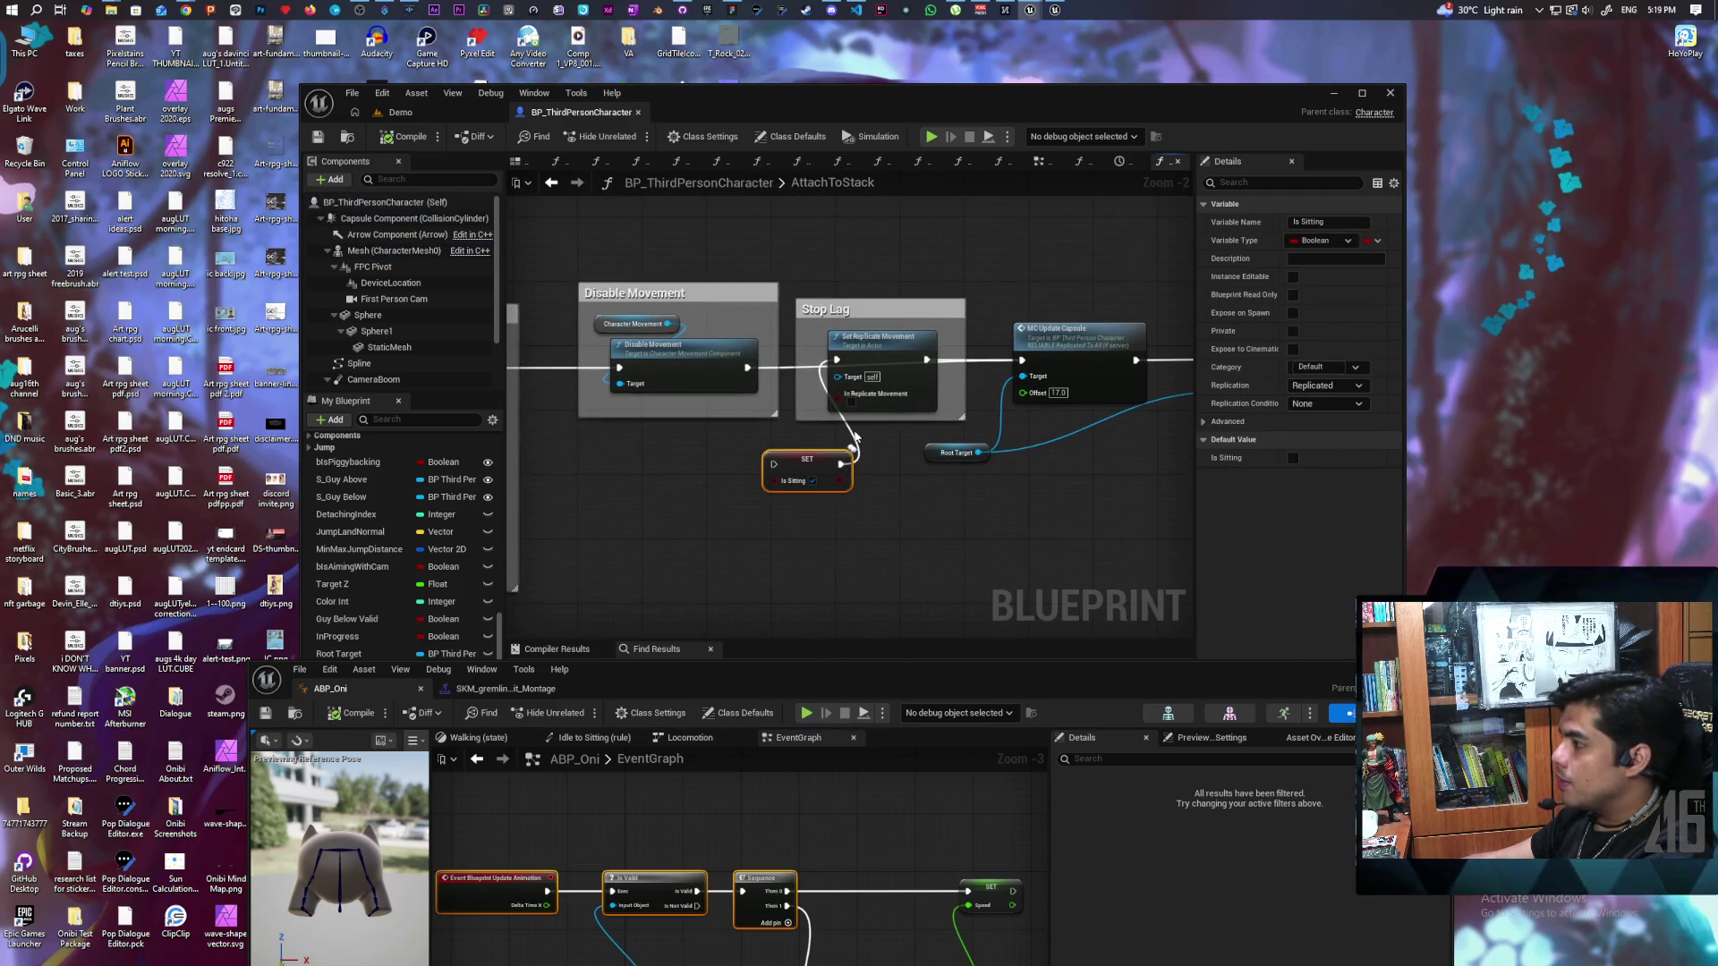
pyautogui.moveTo(747, 367); pyautogui.dragTo(730, 559)
pyautogui.write('cplay montage')
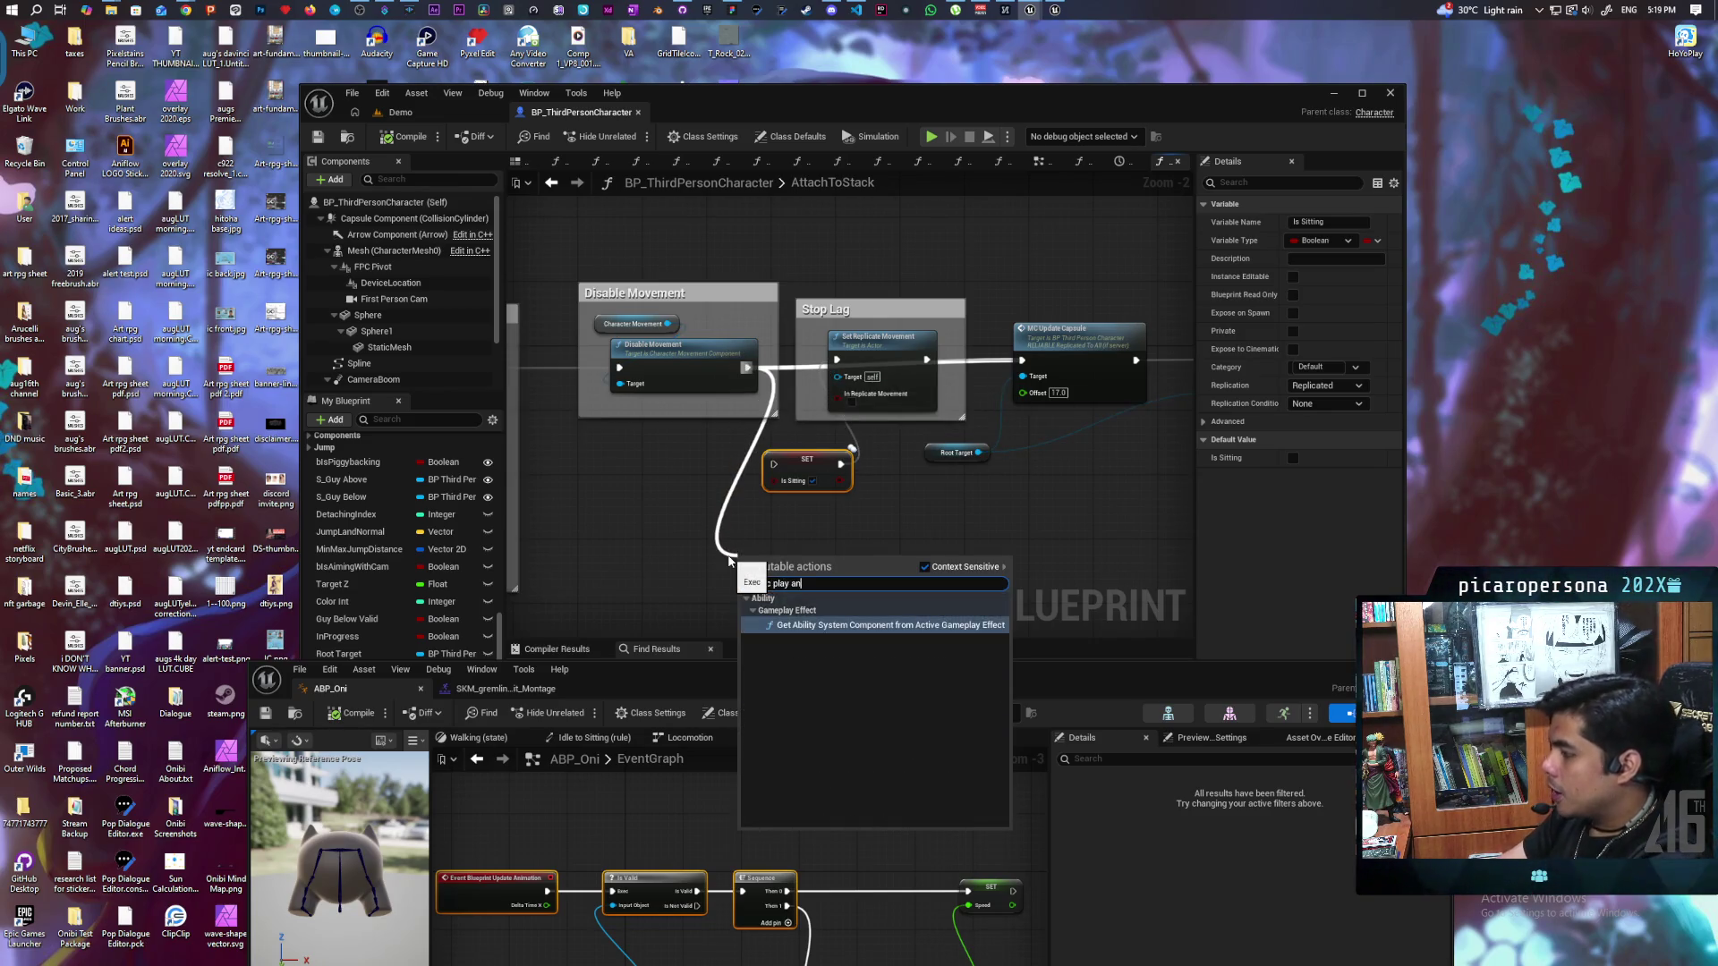
pyautogui.press('Return')
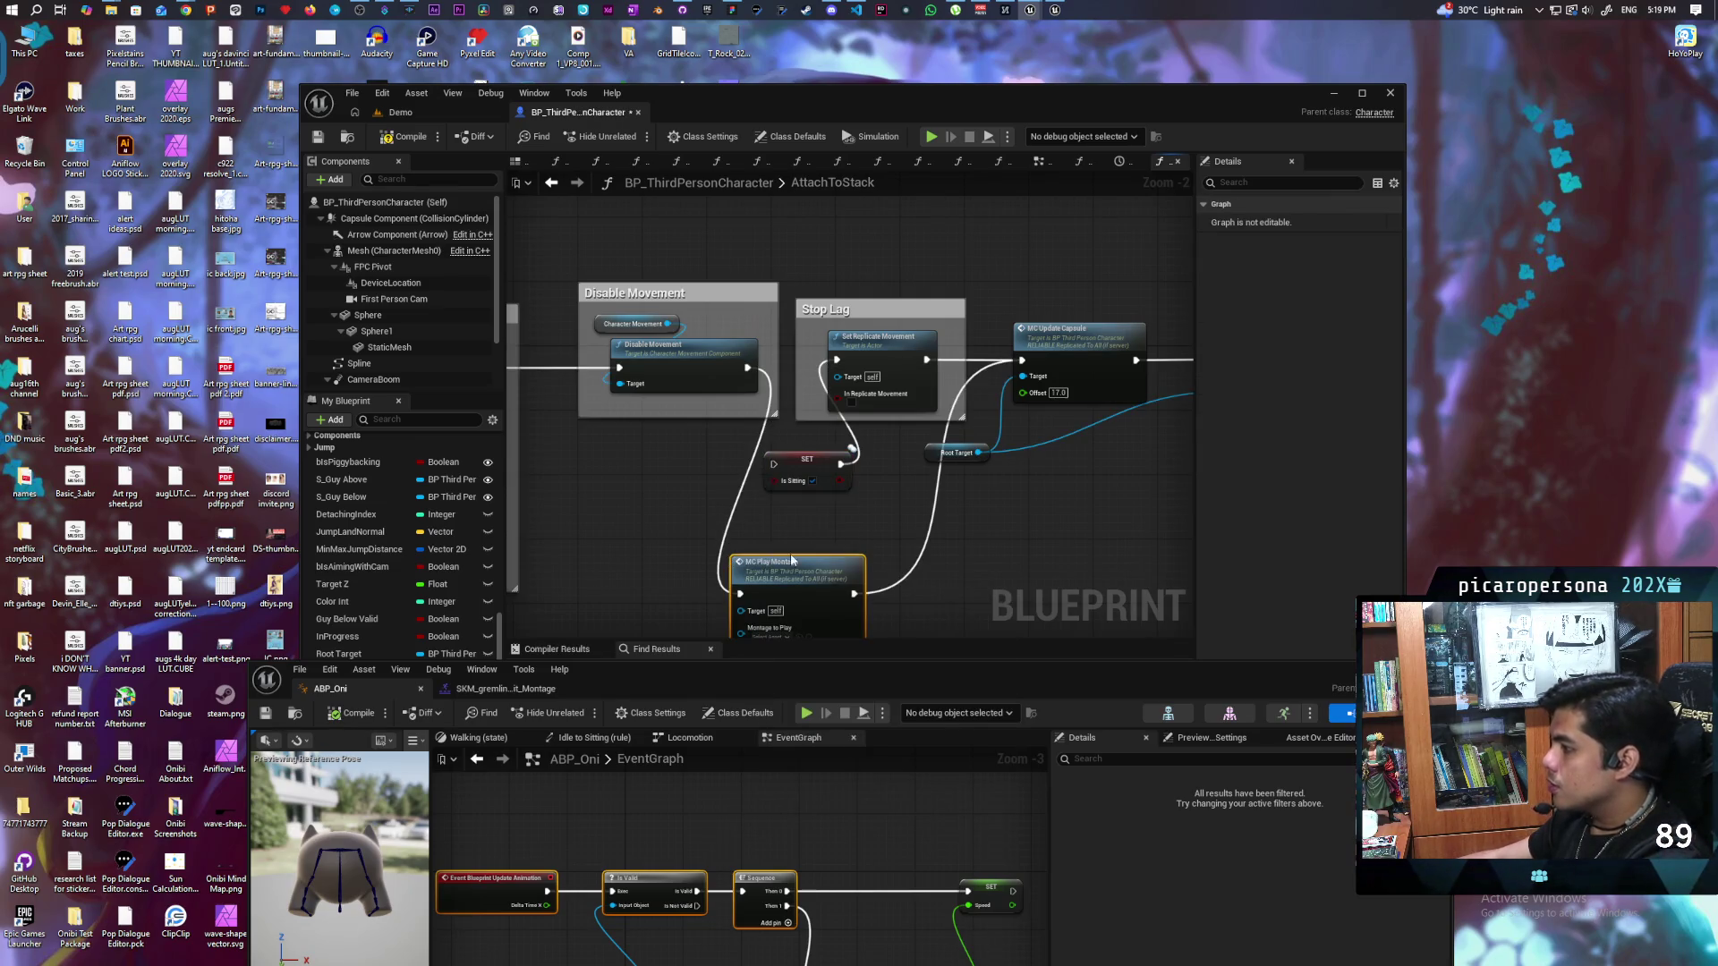
pyautogui.moveTo(850, 409); pyautogui.dragTo(644, 761)
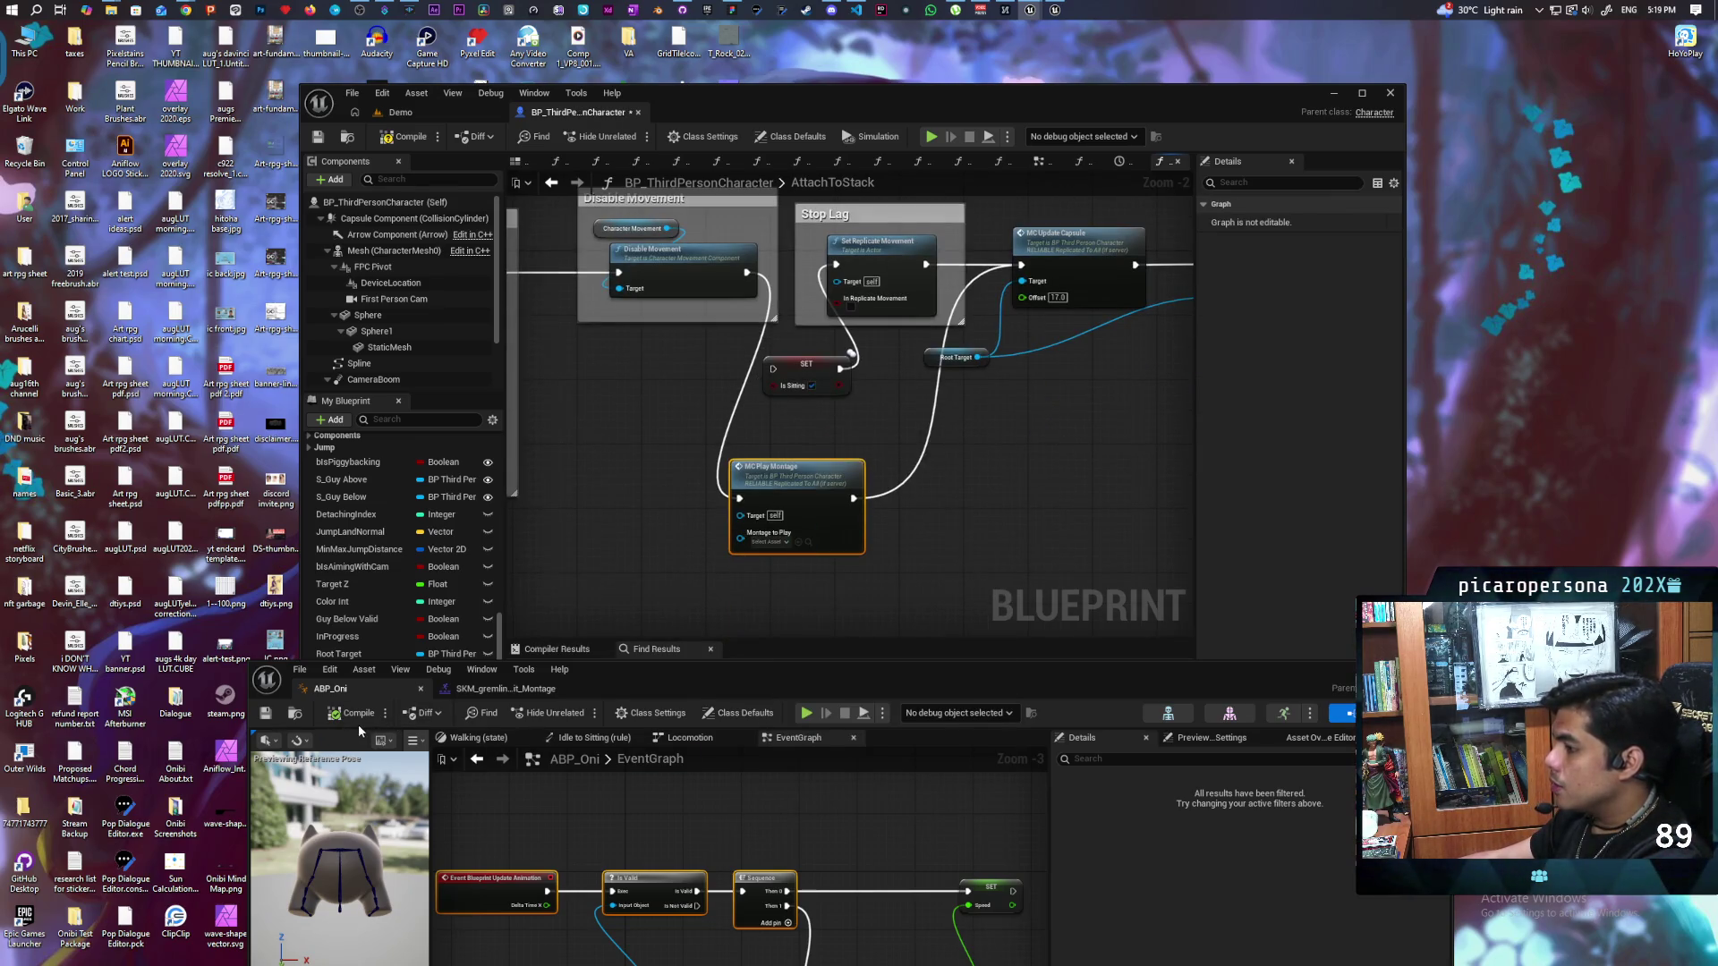
# Step: Bring up the gremlin montage editor, then compile and save BP_ThirdPersonCharacter
pyautogui.click(538, 690)
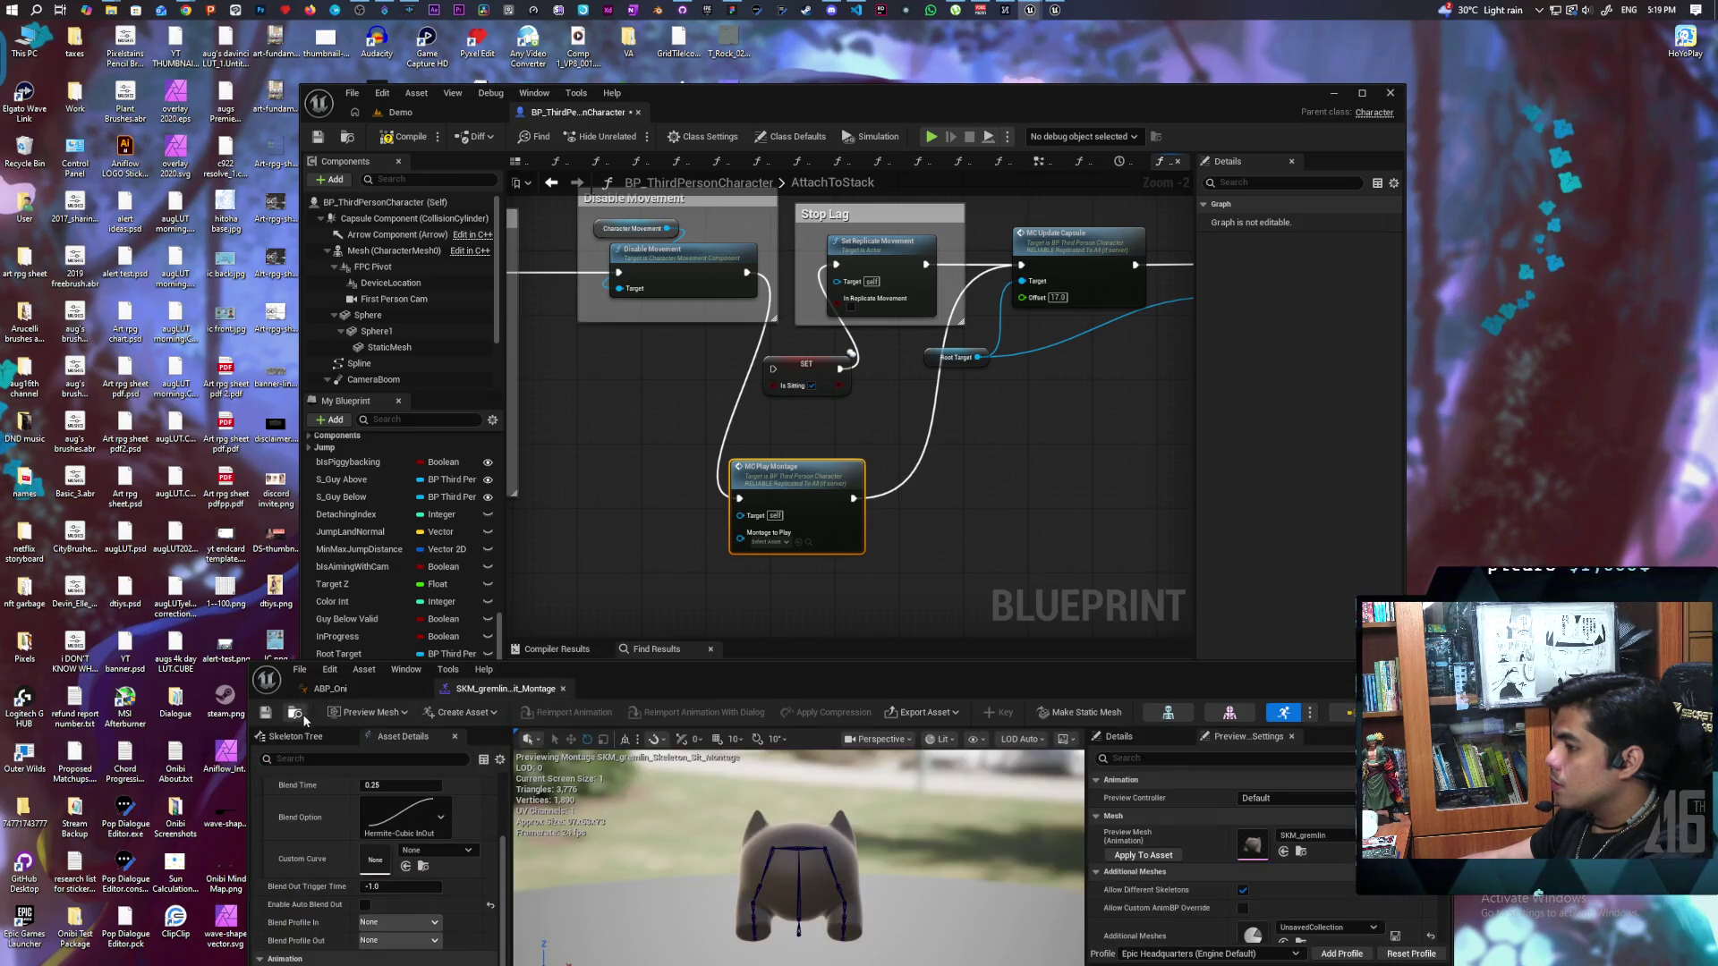
pyautogui.moveTo(850, 503)
pyautogui.mouseDown()
pyautogui.moveTo(794, 583)
pyautogui.moveTo(805, 376)
pyautogui.moveTo(781, 345)
pyautogui.mouseUp()
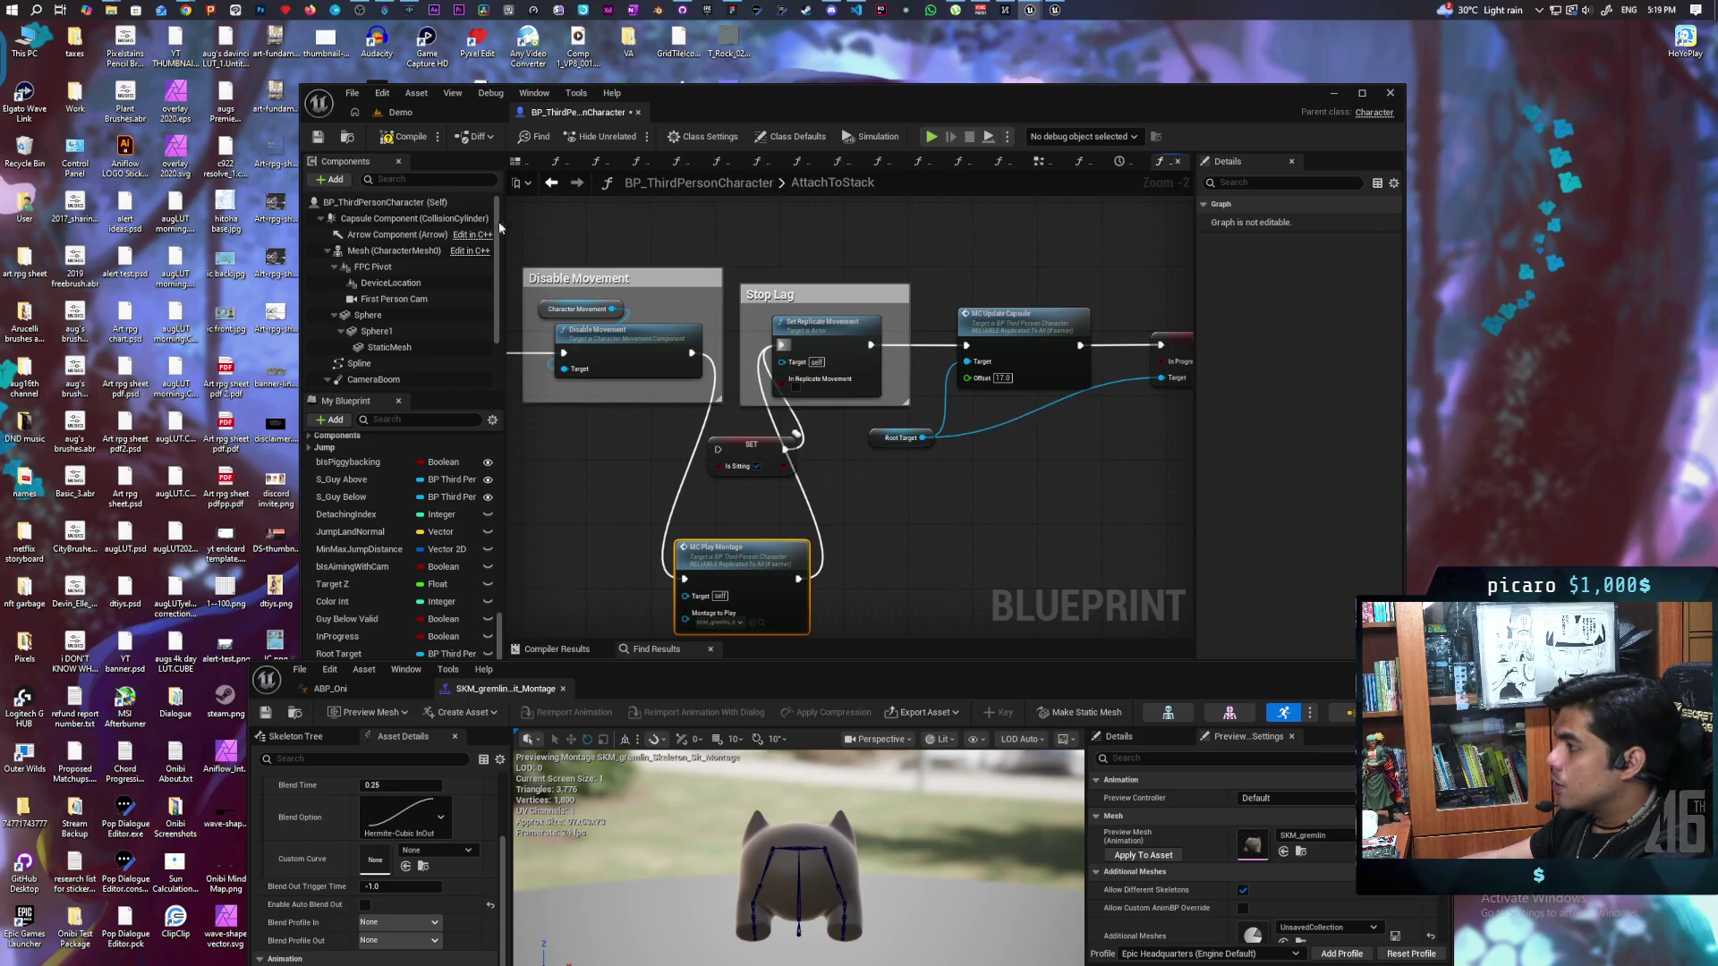
pyautogui.press('F7')
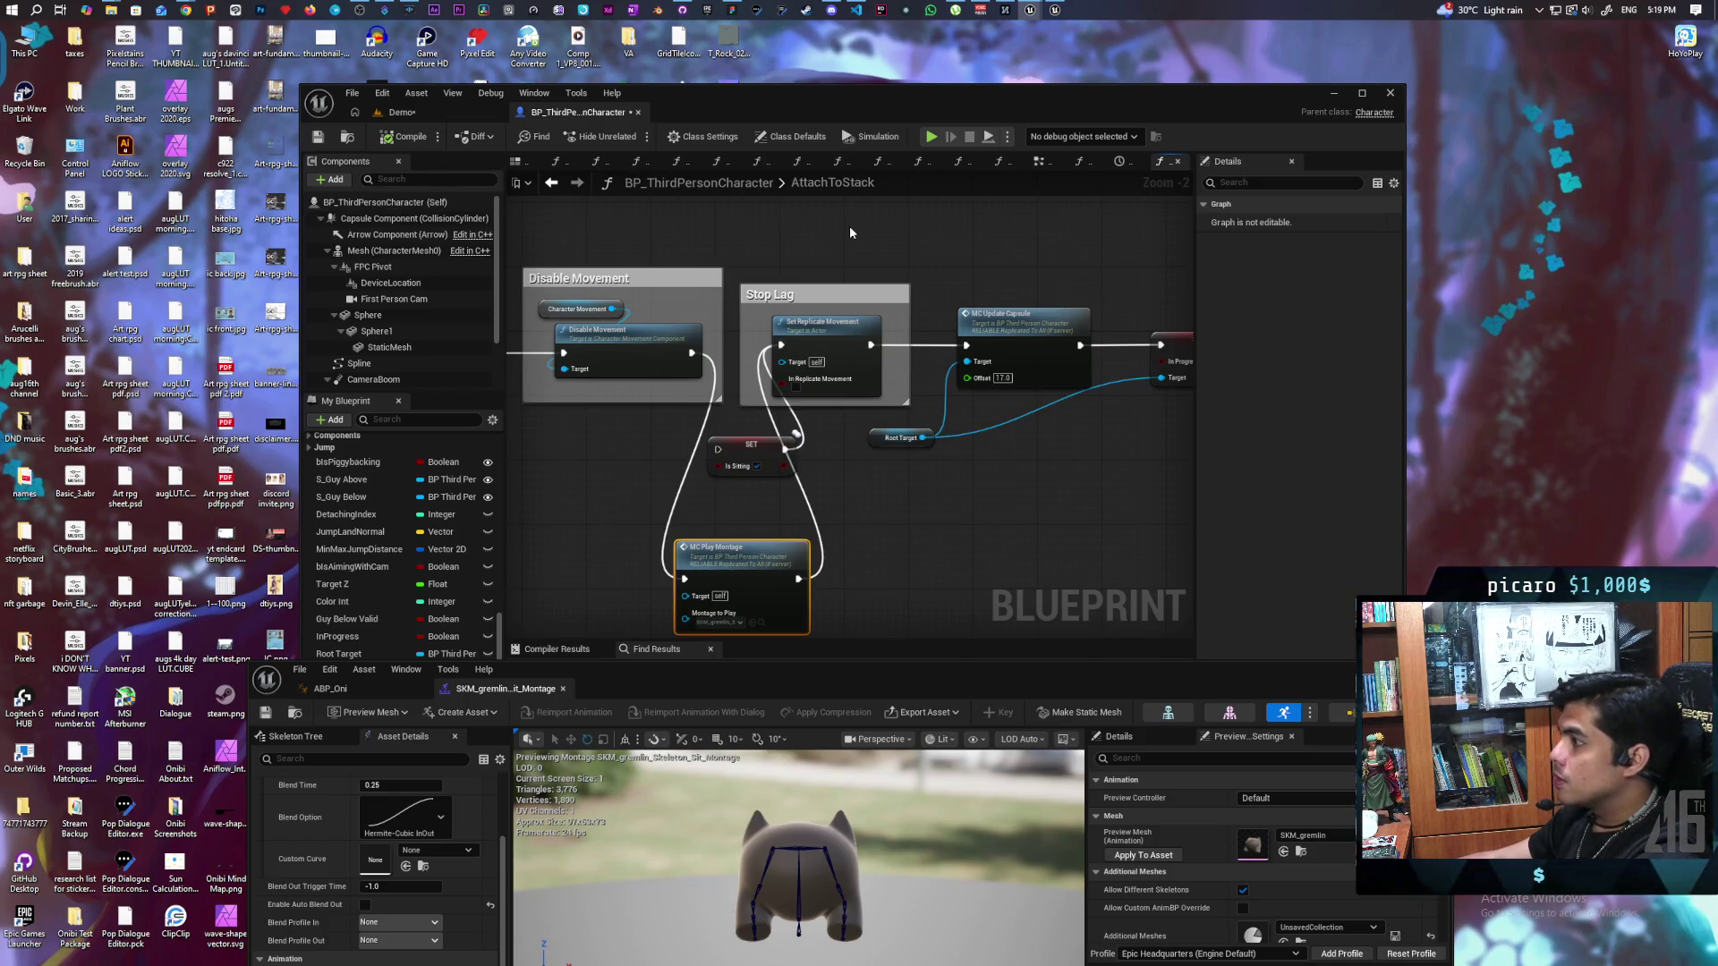
pyautogui.hotkey('ctrl', 's')
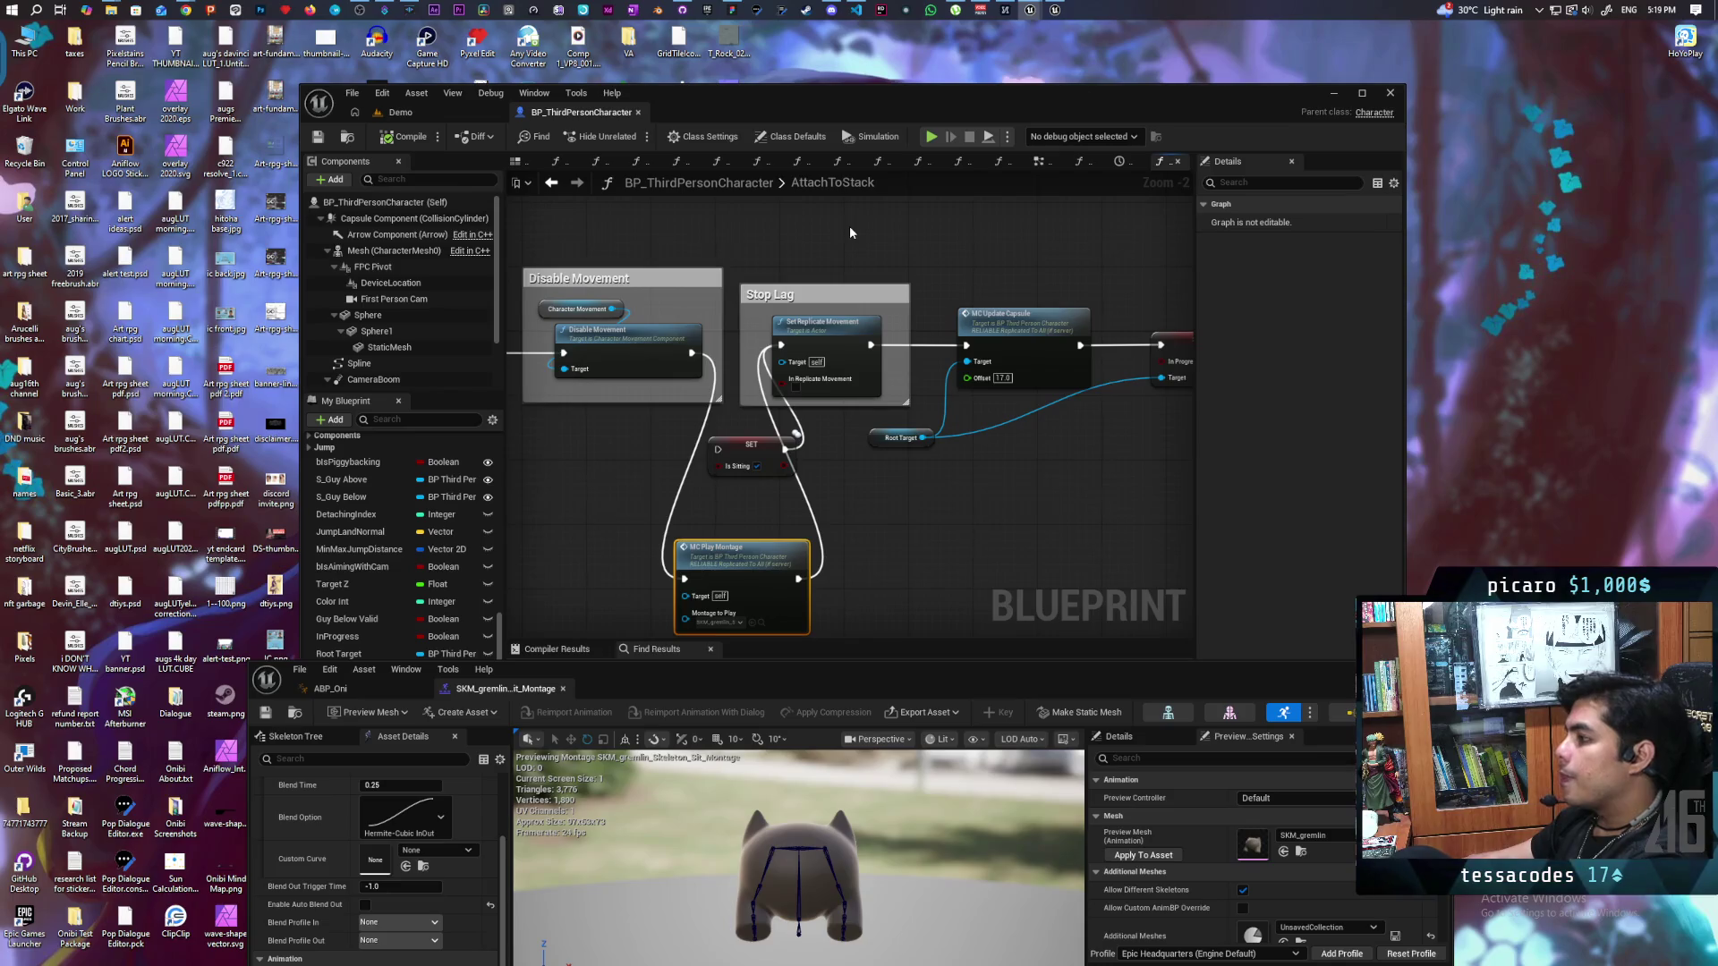
pyautogui.click(822, 344)
pyautogui.moveTo(866, 687)
pyautogui.mouseDown()
pyautogui.moveTo(898, 441)
pyautogui.moveTo(877, 249)
pyautogui.mouseUp()
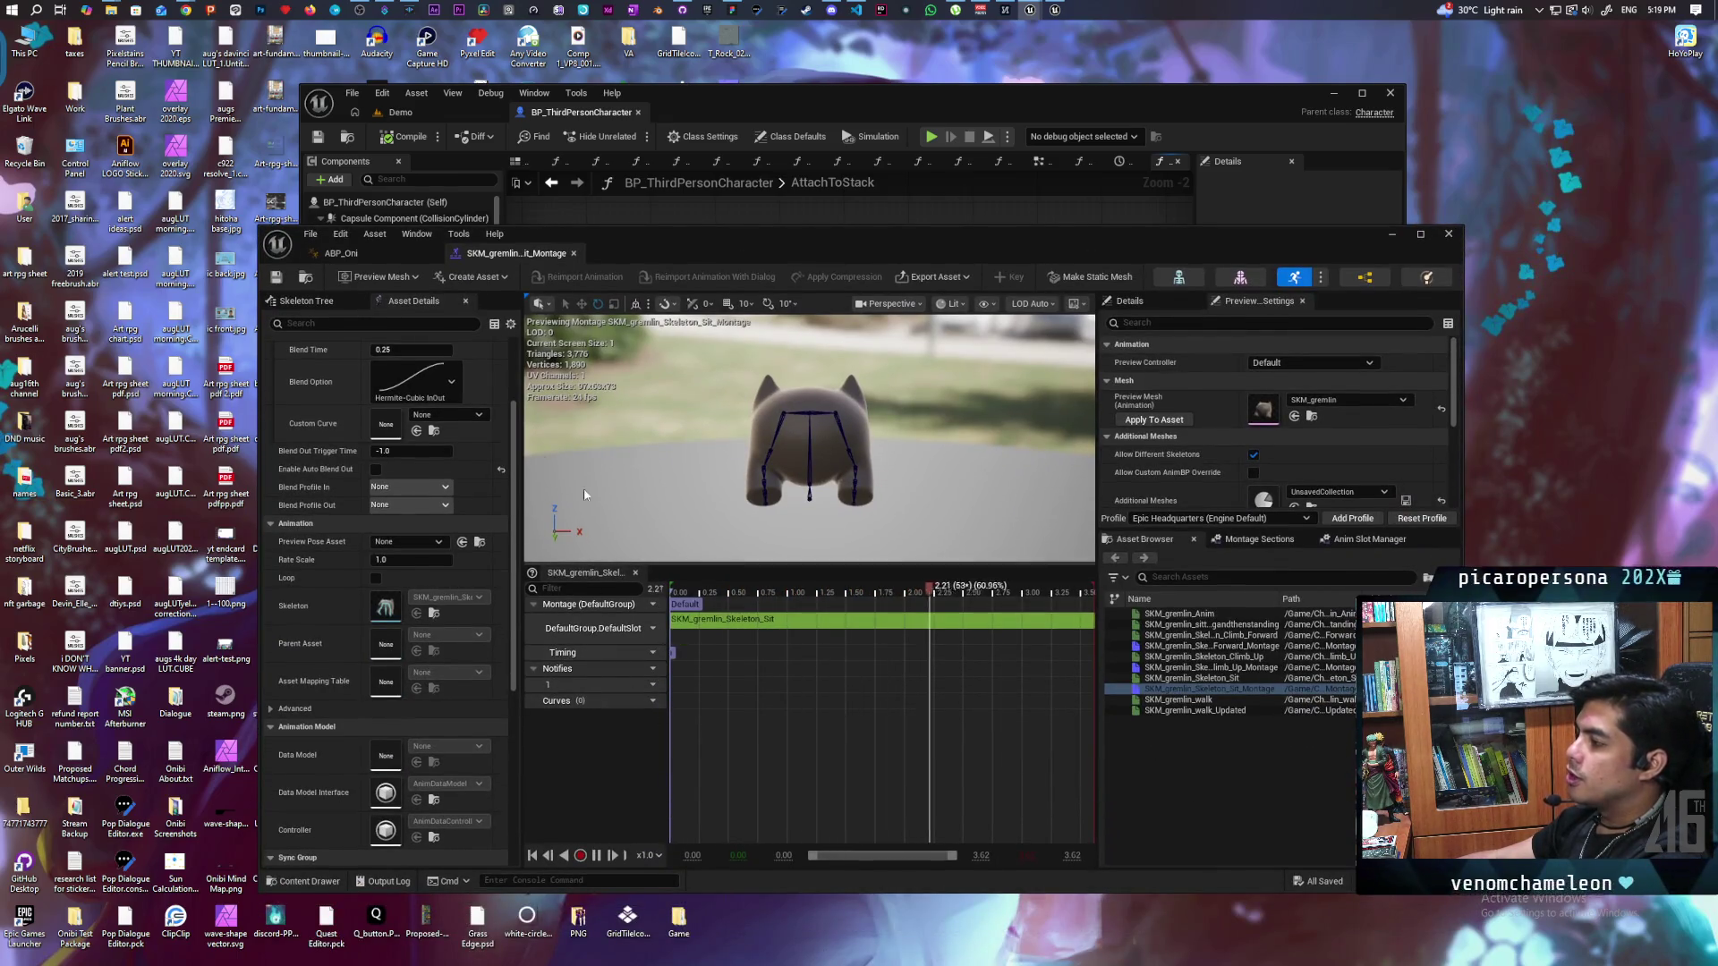
pyautogui.moveTo(732, 257); pyautogui.dragTo(690, 670)
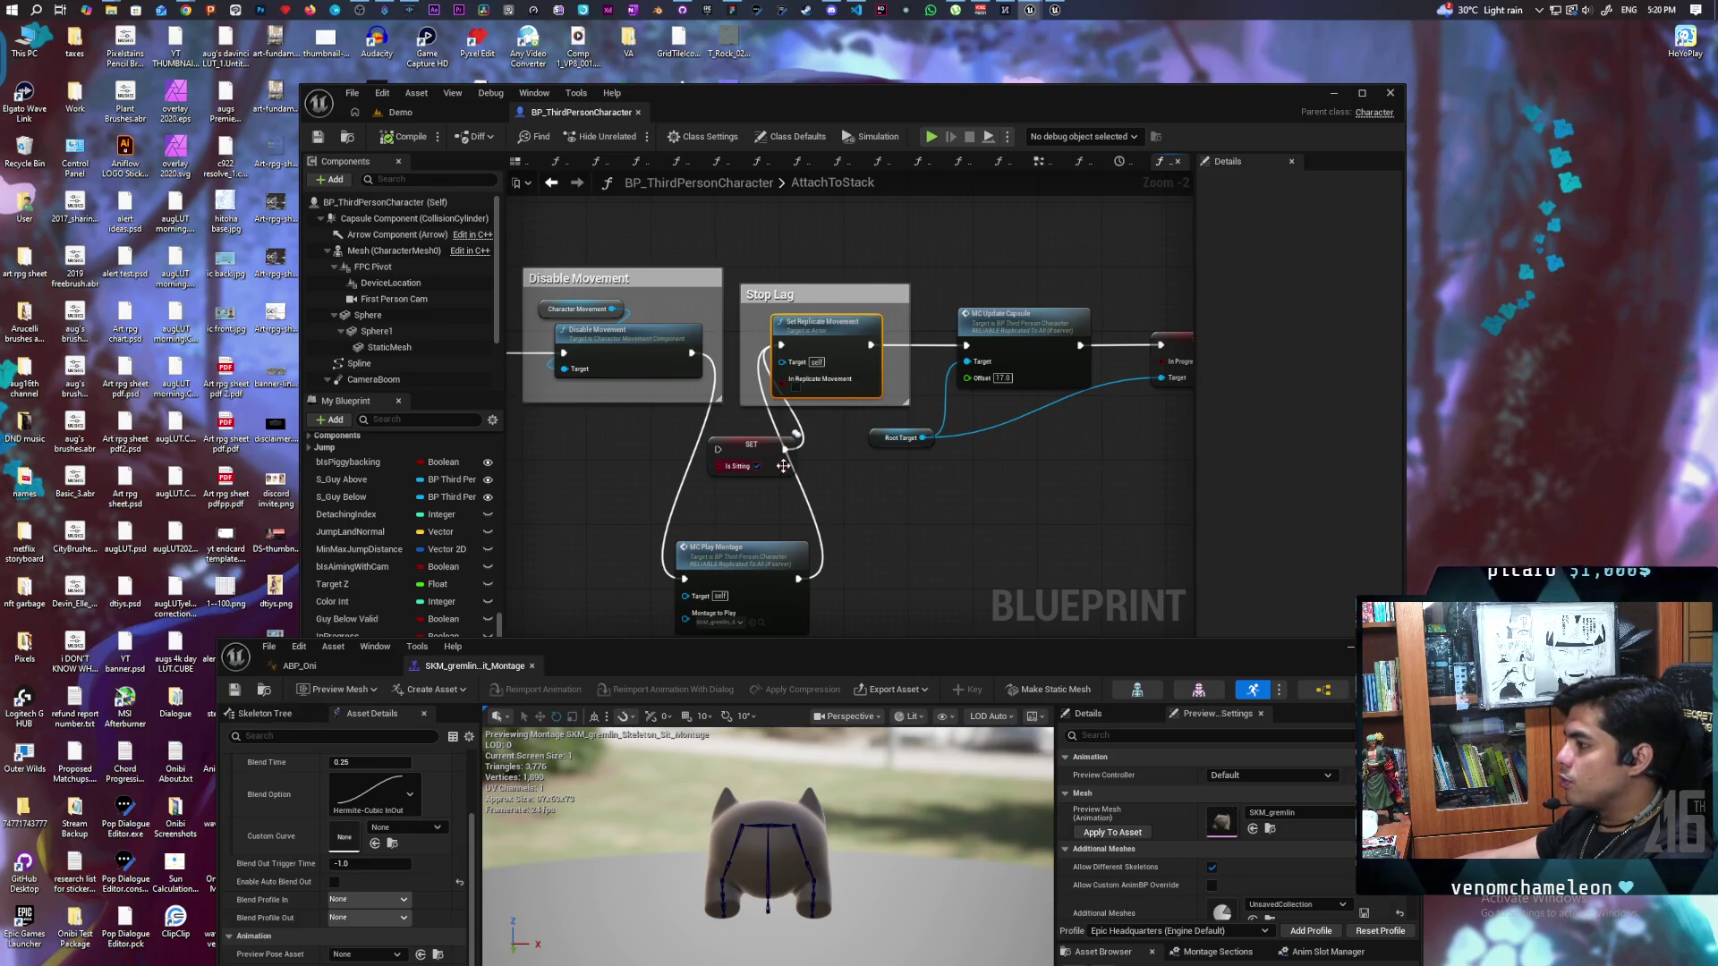
# Step: Survey the Attaching to Stack, Stop Lag and Play Montage nodes in AttachToStack
pyautogui.scroll(2, 811, 356)
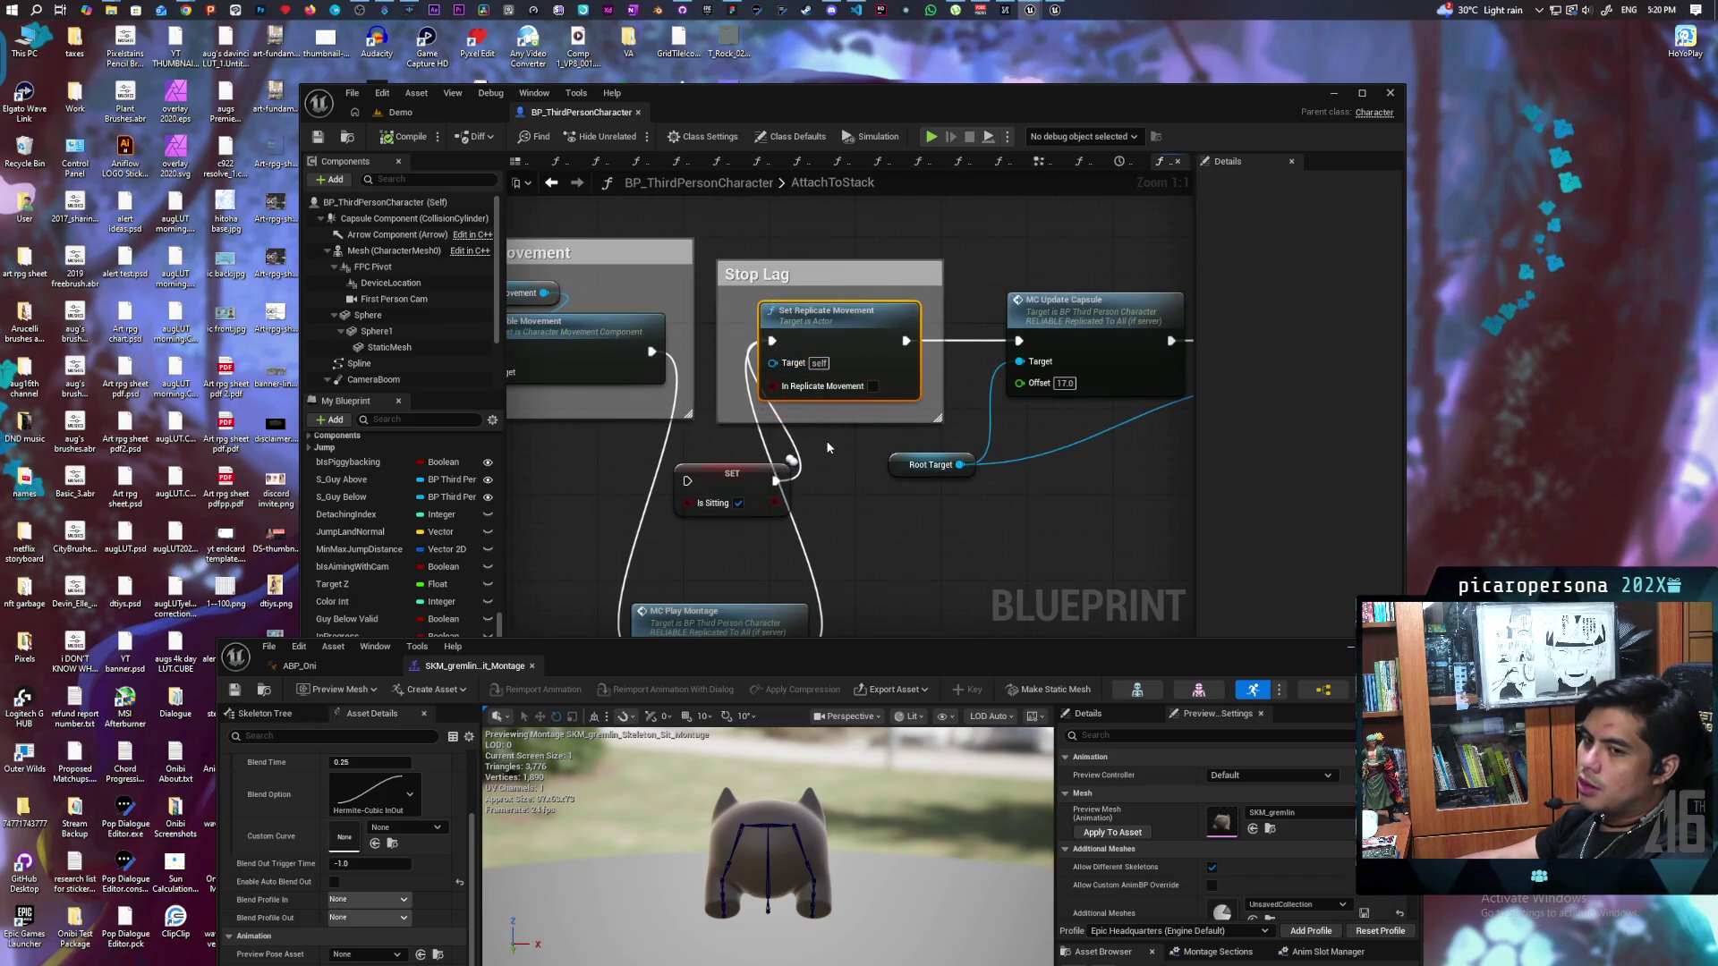
pyautogui.moveTo(851, 519)
pyautogui.mouseDown()
pyautogui.moveTo(843, 386)
pyautogui.moveTo(839, 451)
pyautogui.mouseUp()
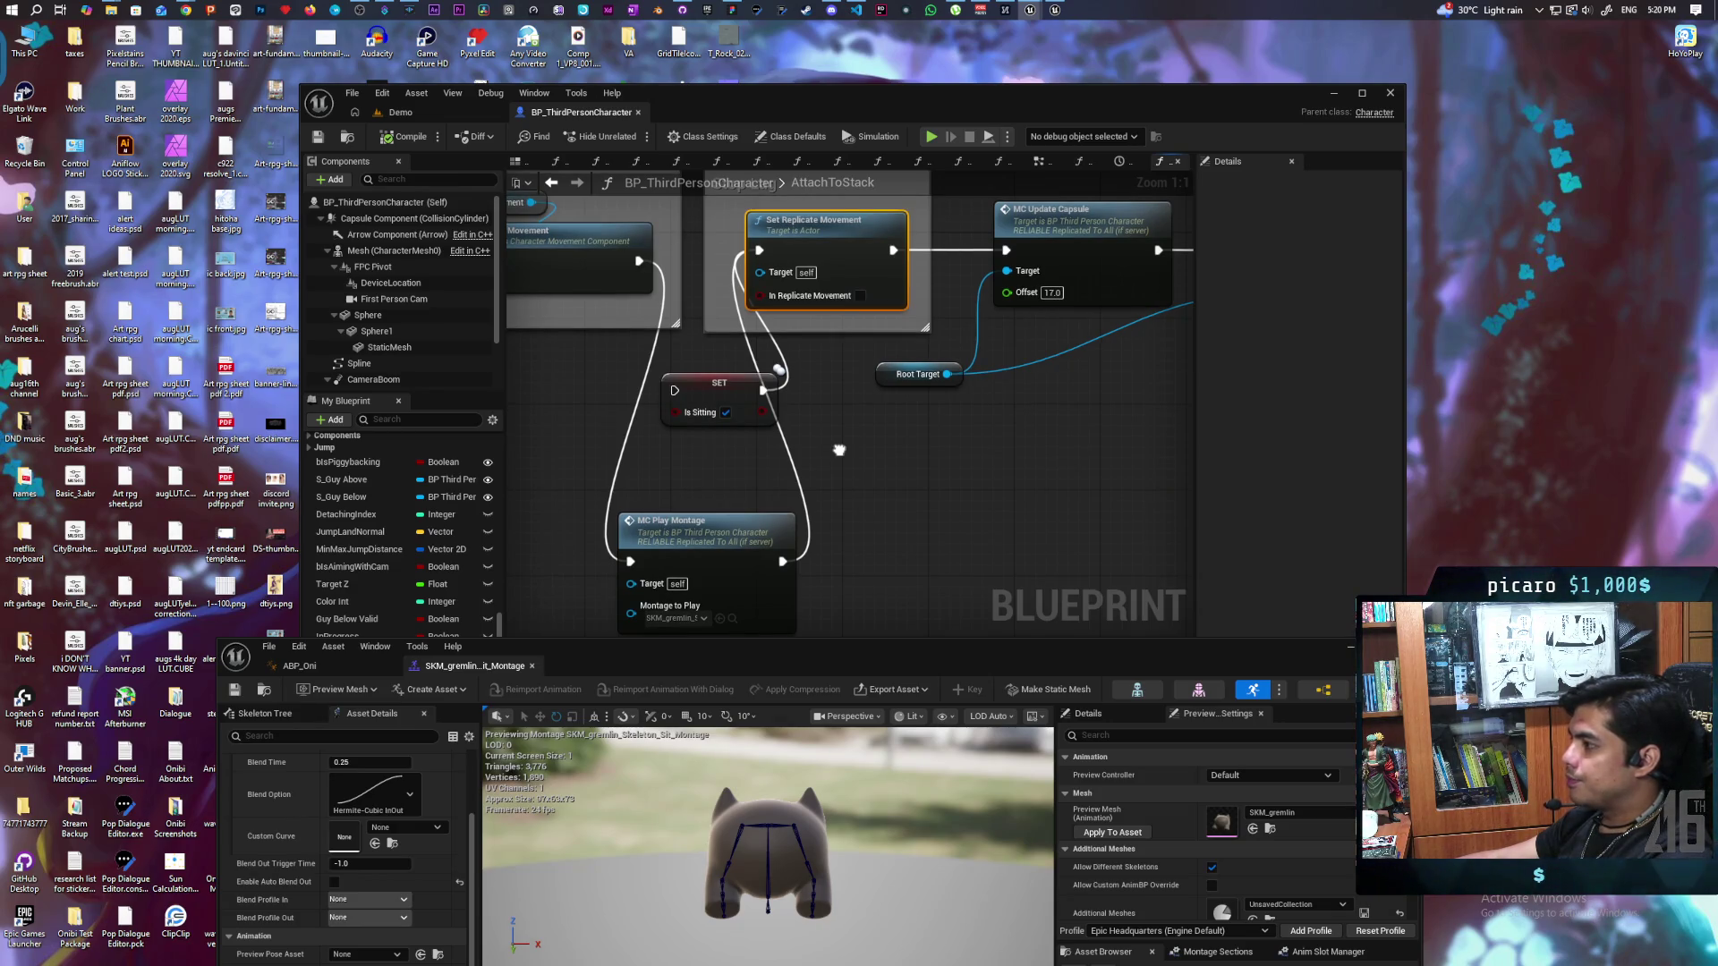
pyautogui.moveTo(839, 449); pyautogui.dragTo(1166, 502)
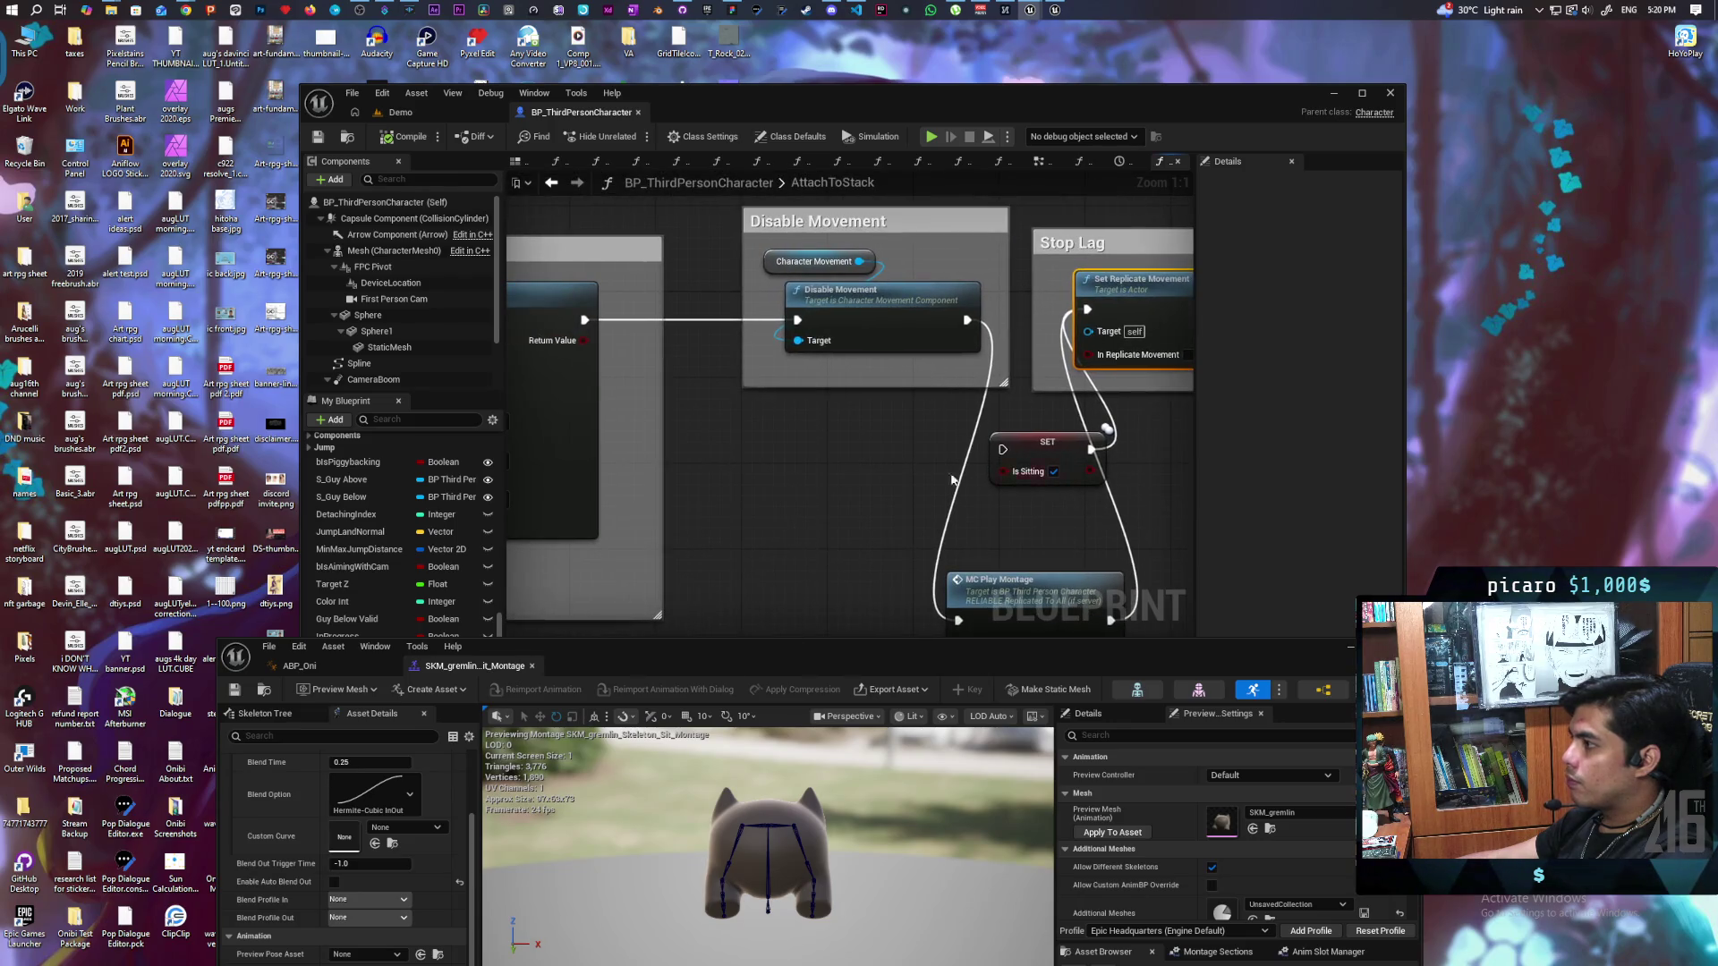
pyautogui.scroll(-2, 1008, 480)
pyautogui.moveTo(1018, 474); pyautogui.dragTo(856, 453)
pyautogui.moveTo(535, 266); pyautogui.dragTo(755, 614)
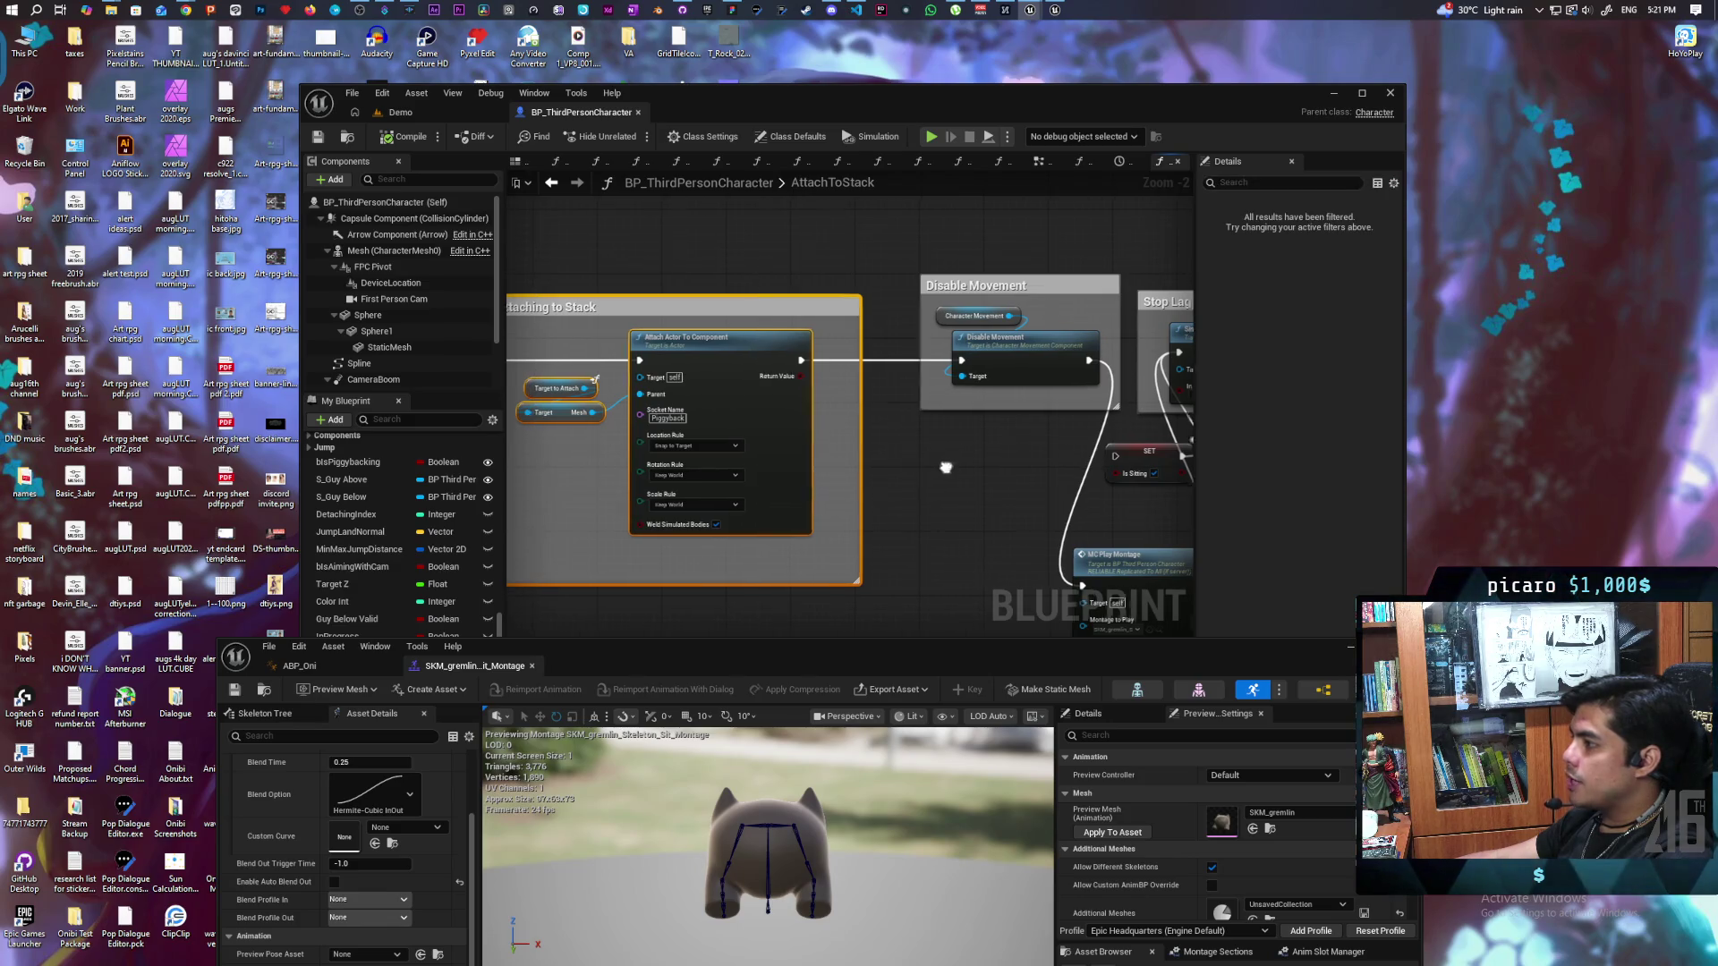
pyautogui.moveTo(943, 464); pyautogui.dragTo(567, 429)
pyautogui.moveTo(905, 486)
pyautogui.mouseDown()
pyautogui.moveTo(869, 512)
pyautogui.moveTo(676, 306)
pyautogui.mouseUp()
pyautogui.moveTo(834, 639)
pyautogui.mouseDown()
pyautogui.moveTo(825, 565)
pyautogui.moveTo(878, 576)
pyautogui.mouseUp()
pyautogui.click(698, 414)
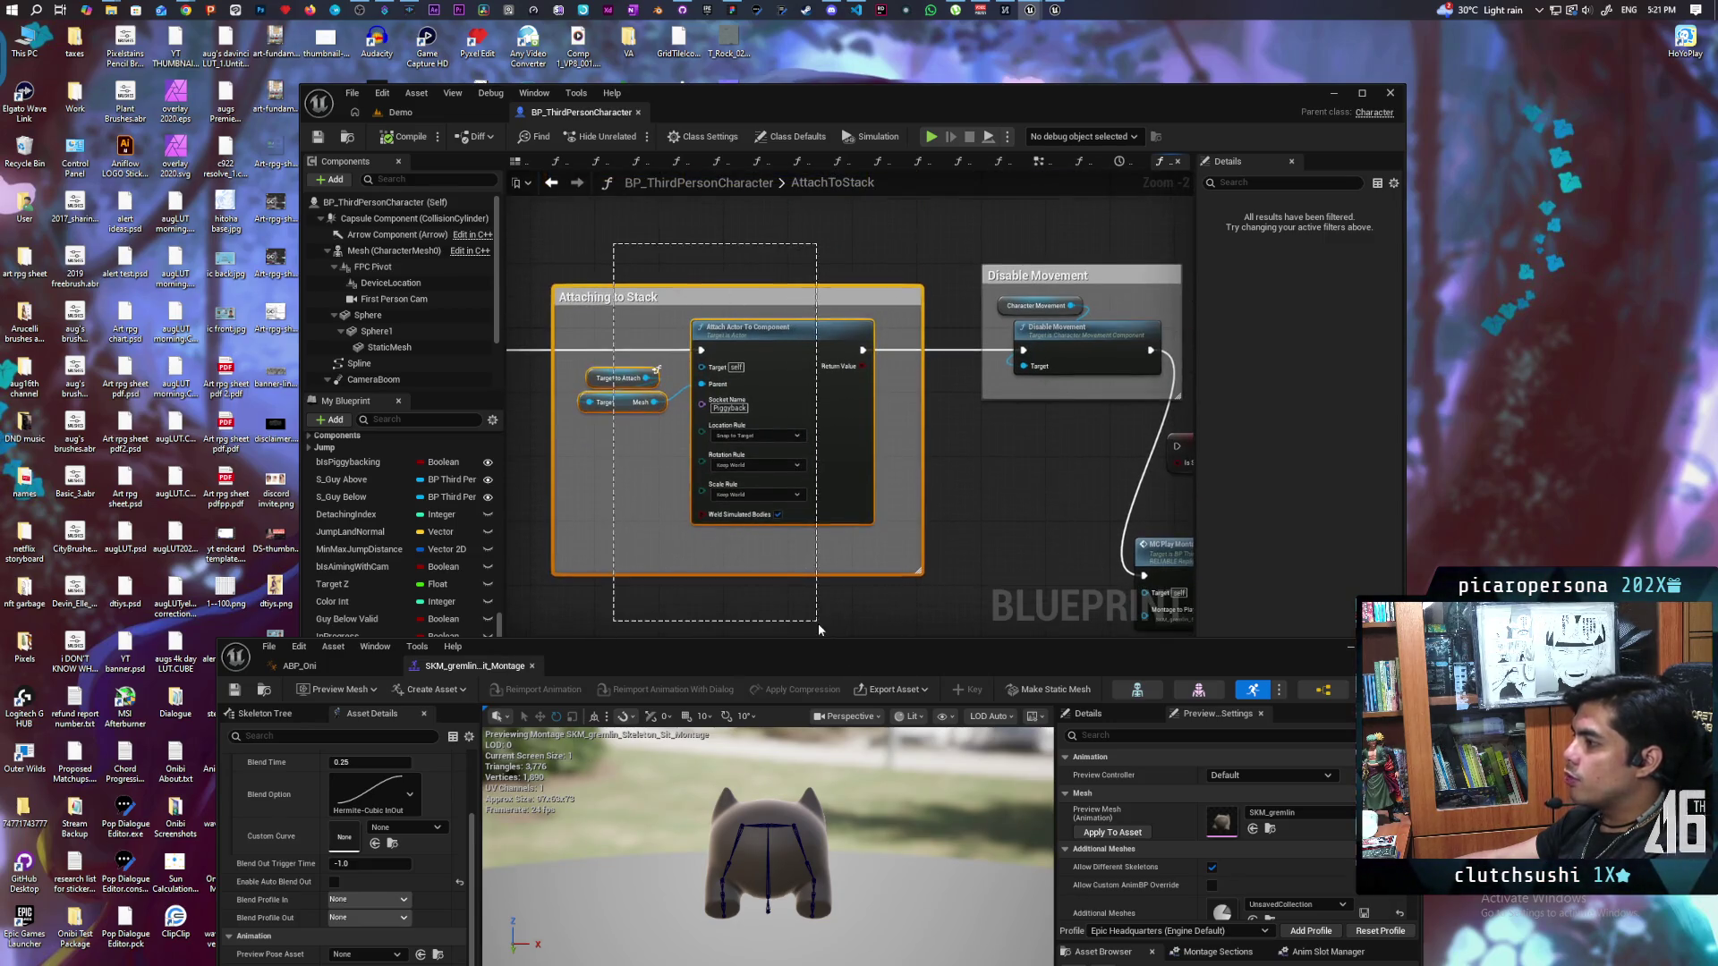
pyautogui.moveTo(1163, 501); pyautogui.dragTo(765, 480)
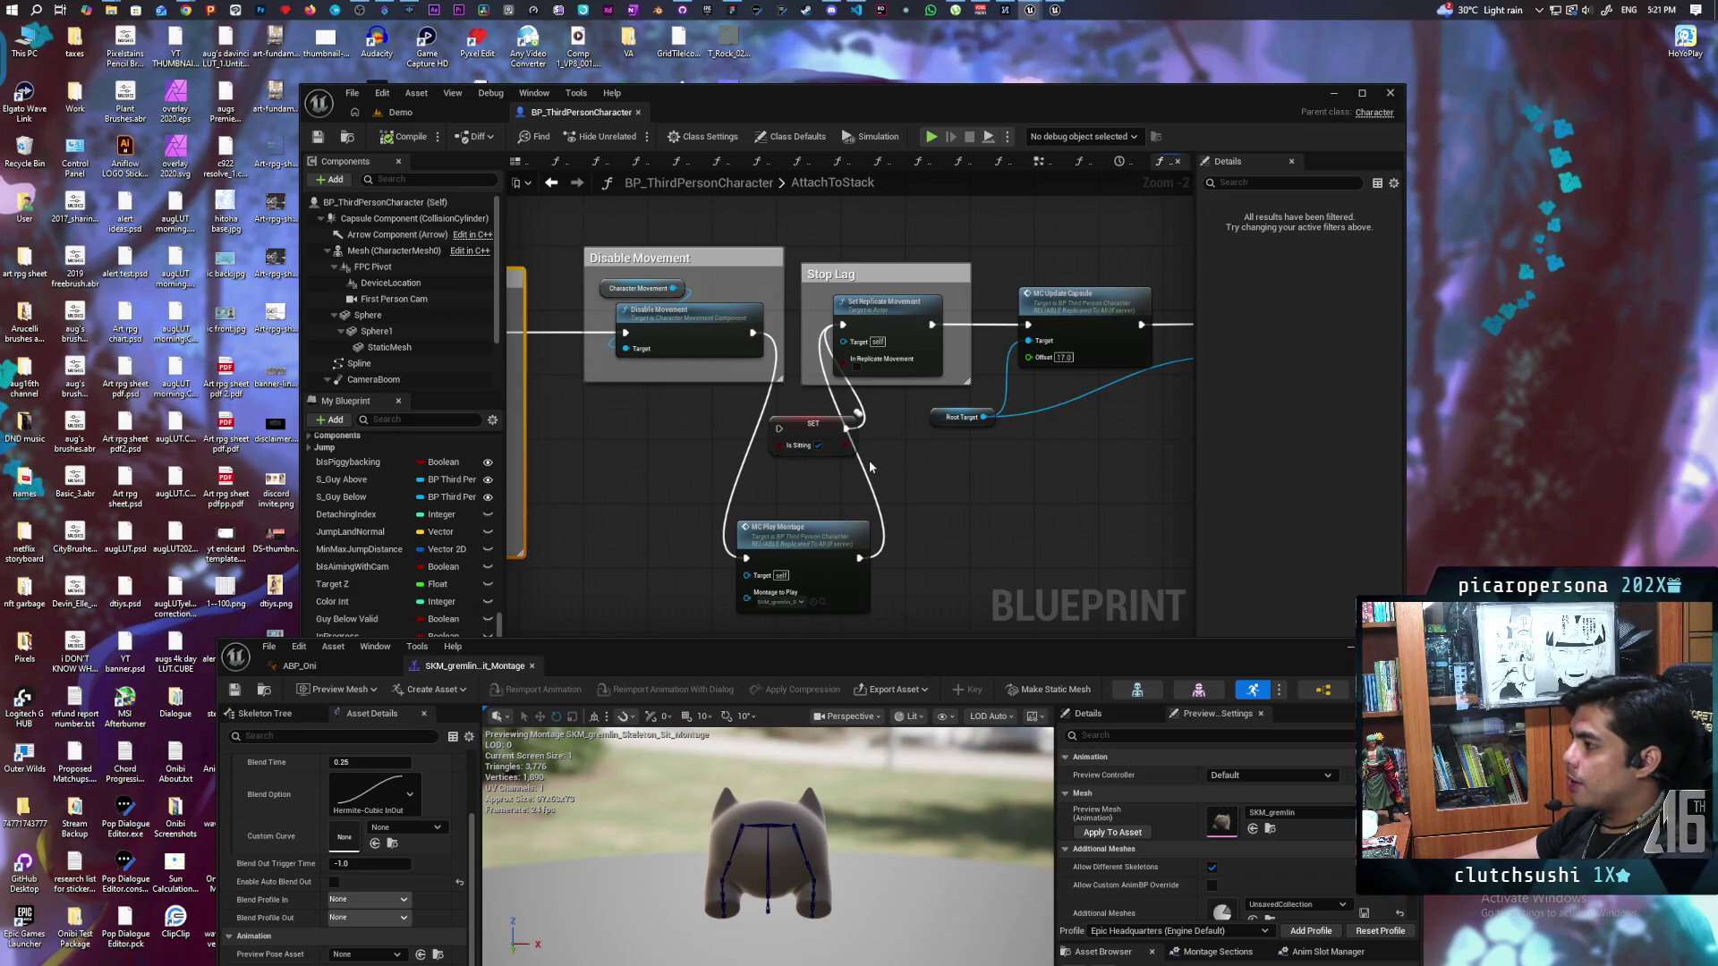
pyautogui.moveTo(931, 484); pyautogui.dragTo(914, 458)
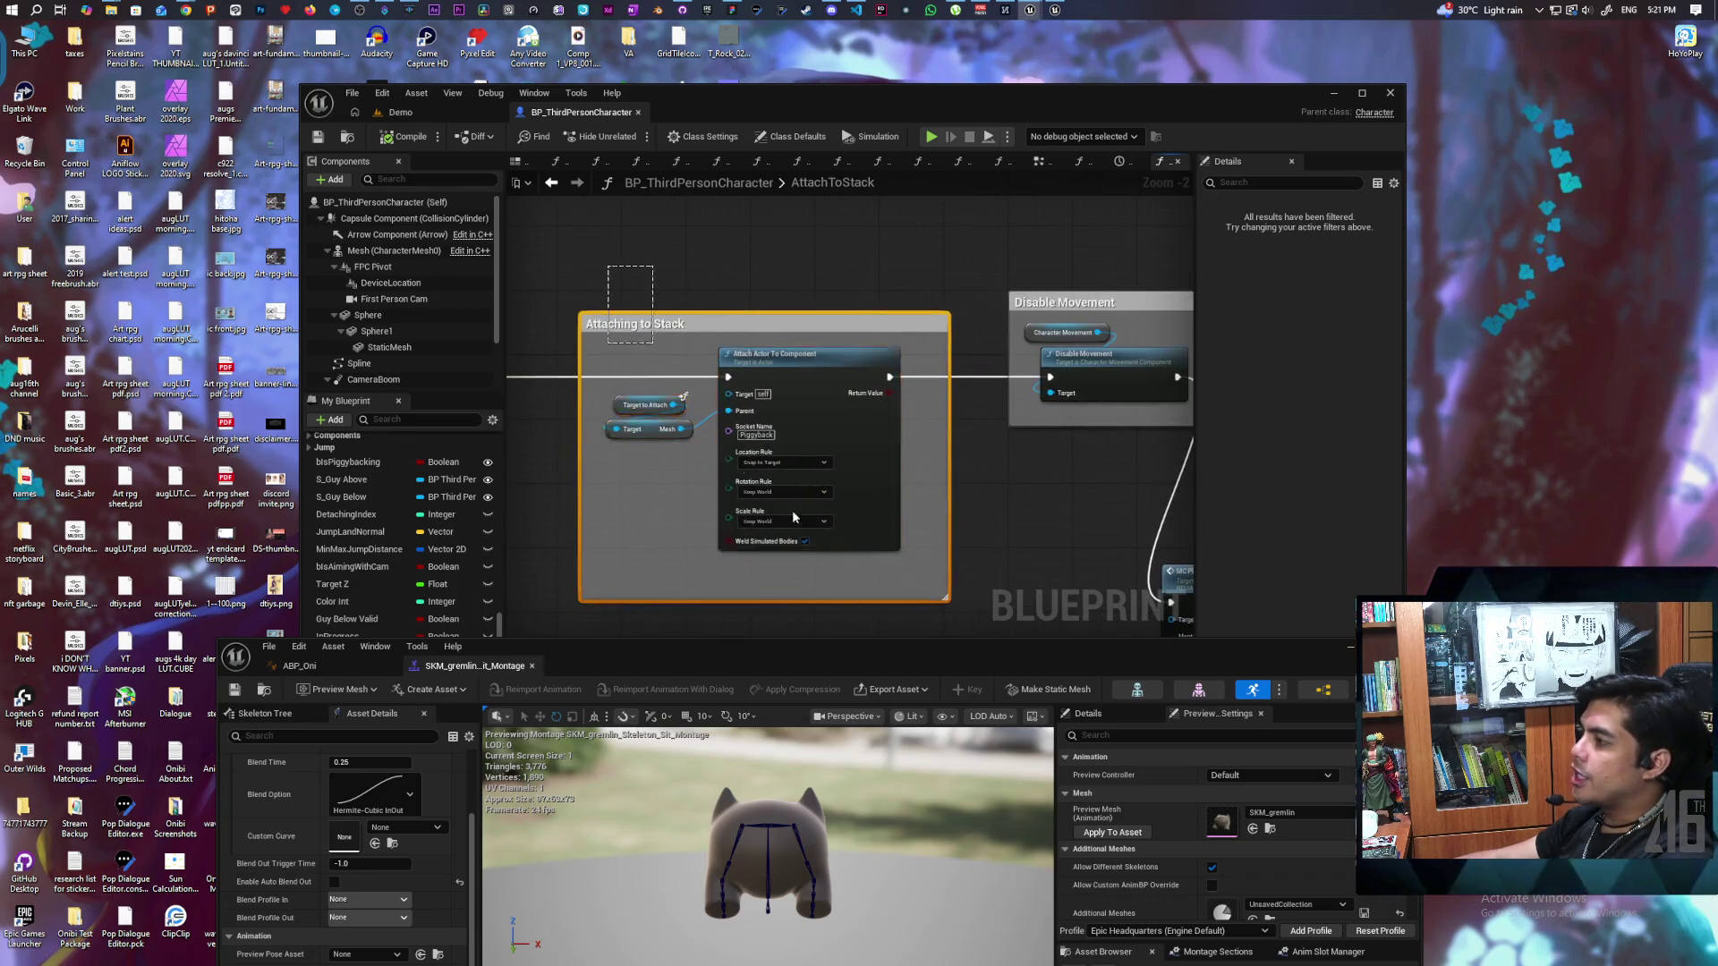
pyautogui.moveTo(1017, 480); pyautogui.dragTo(616, 438)
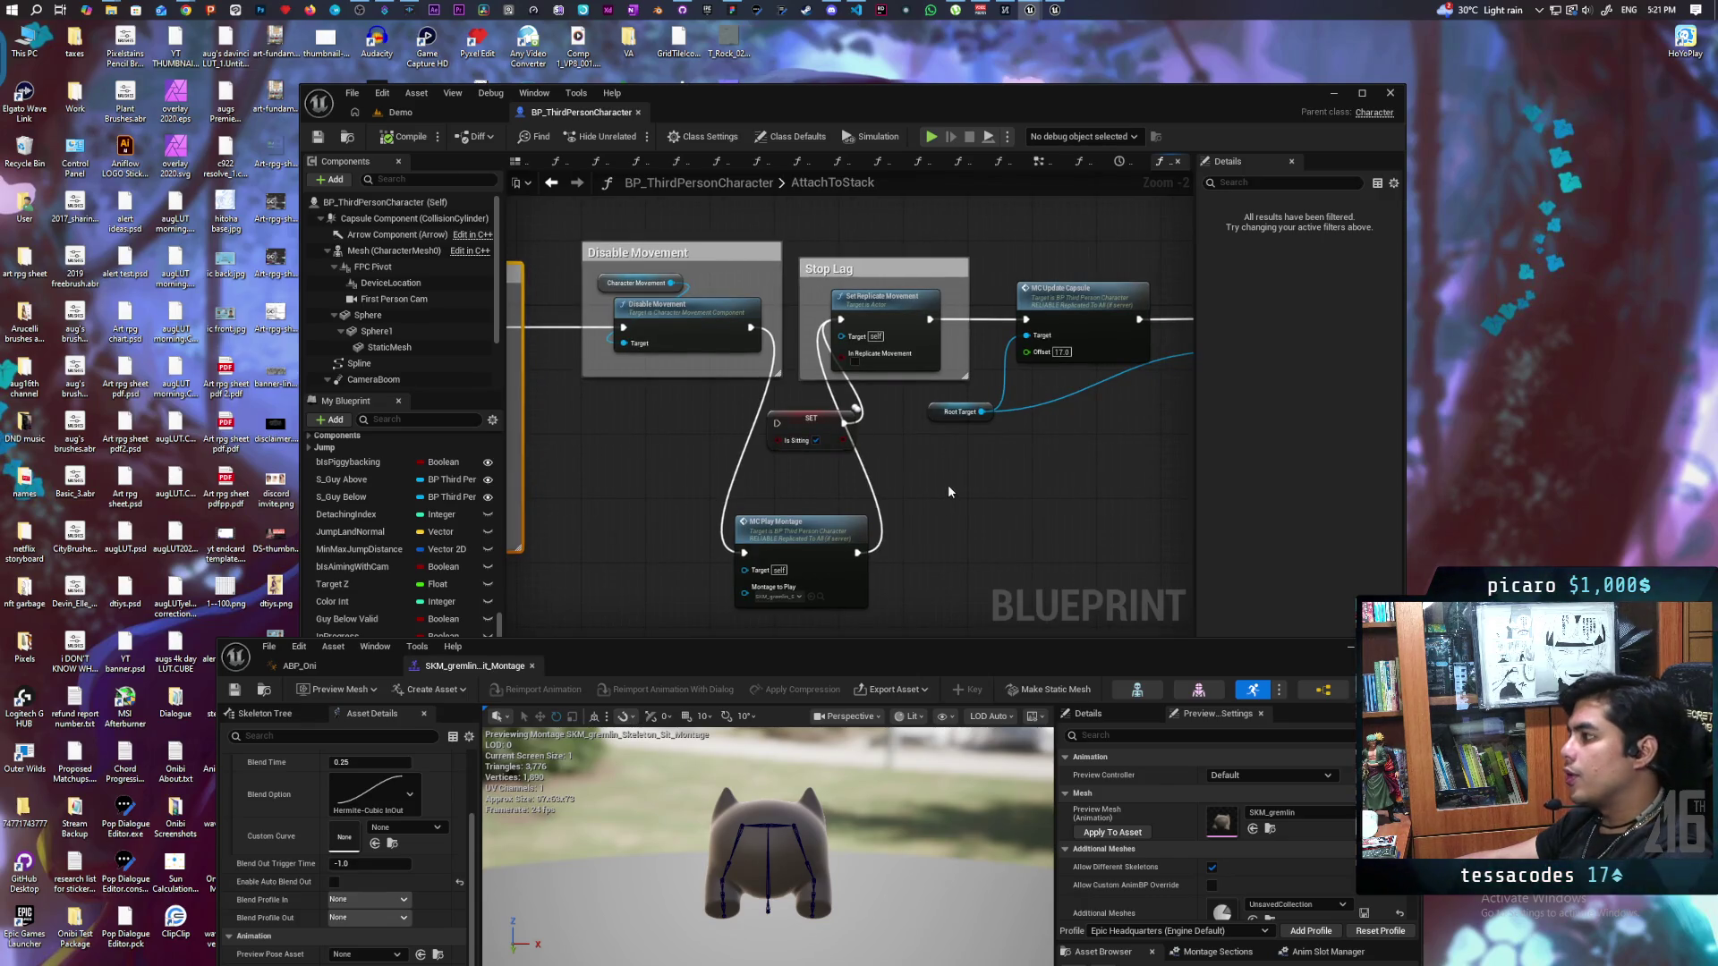
pyautogui.scroll(-2, 950, 491)
pyautogui.moveTo(949, 492); pyautogui.dragTo(574, 489)
pyautogui.moveTo(685, 480); pyautogui.dragTo(721, 468)
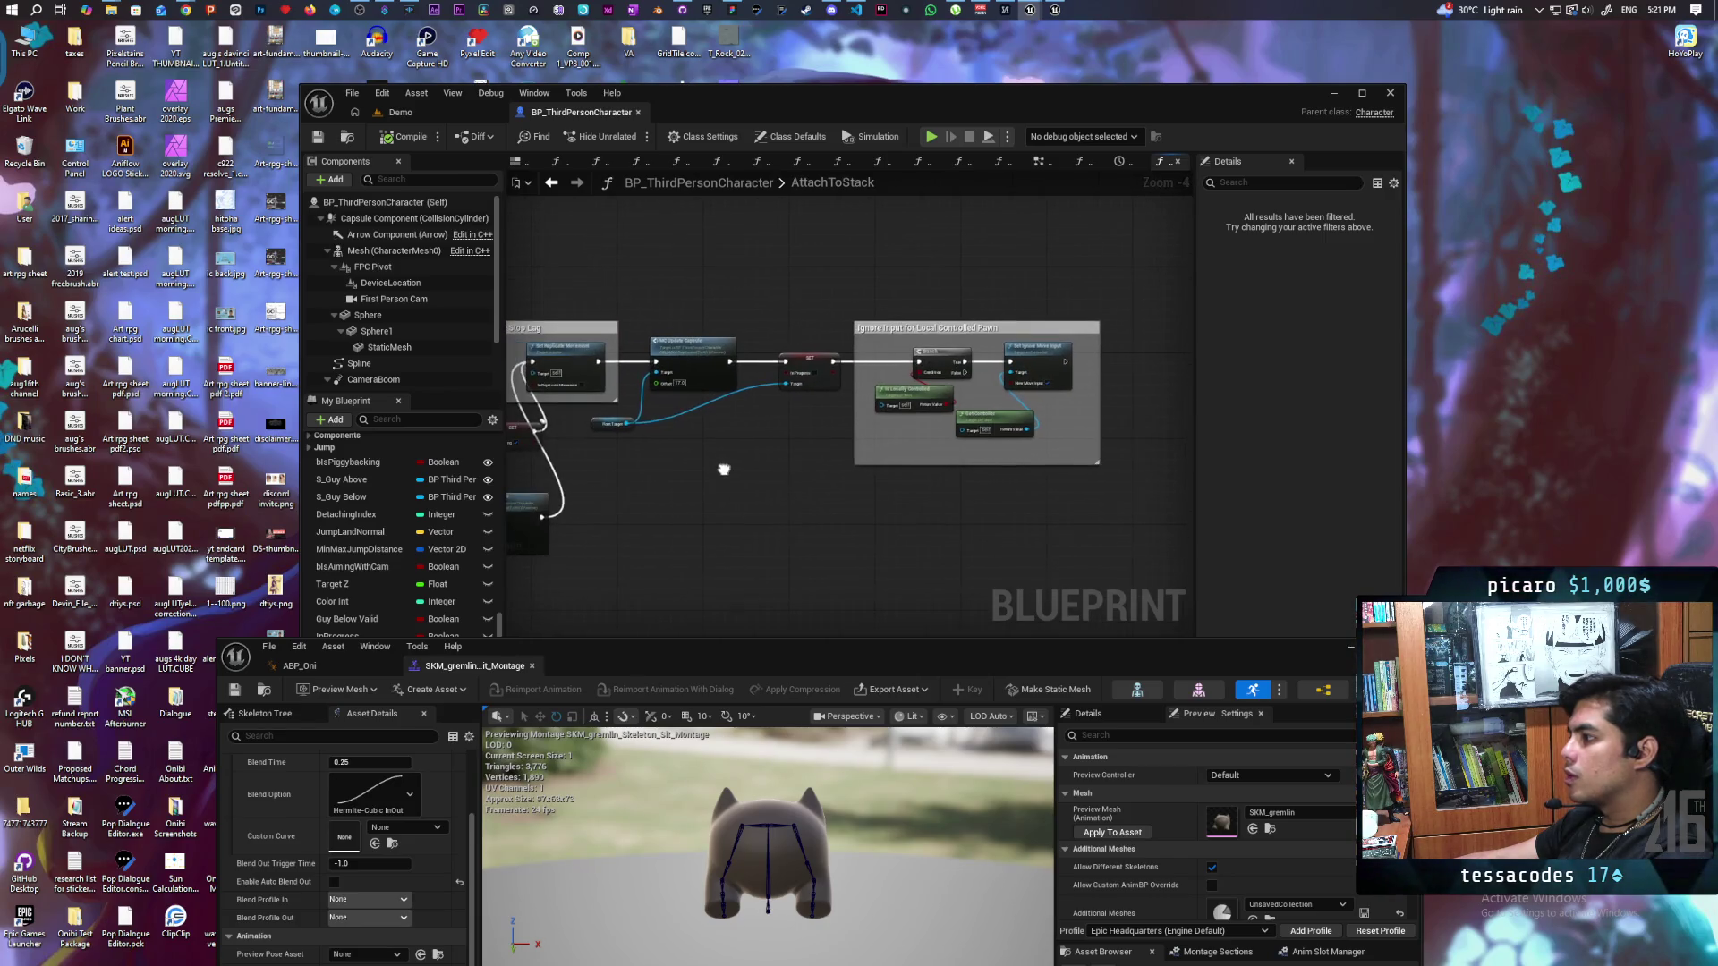
# Step: Shift Stop Lag and Ignore Input right, raise SET Is Sitting, and slot MC Play Montage after Disable Movement
pyautogui.moveTo(1106, 272); pyautogui.dragTo(583, 468)
pyautogui.moveTo(577, 365)
pyautogui.mouseDown()
pyautogui.moveTo(771, 366)
pyautogui.moveTo(752, 359)
pyautogui.mouseUp()
pyautogui.moveTo(606, 498); pyautogui.dragTo(843, 489)
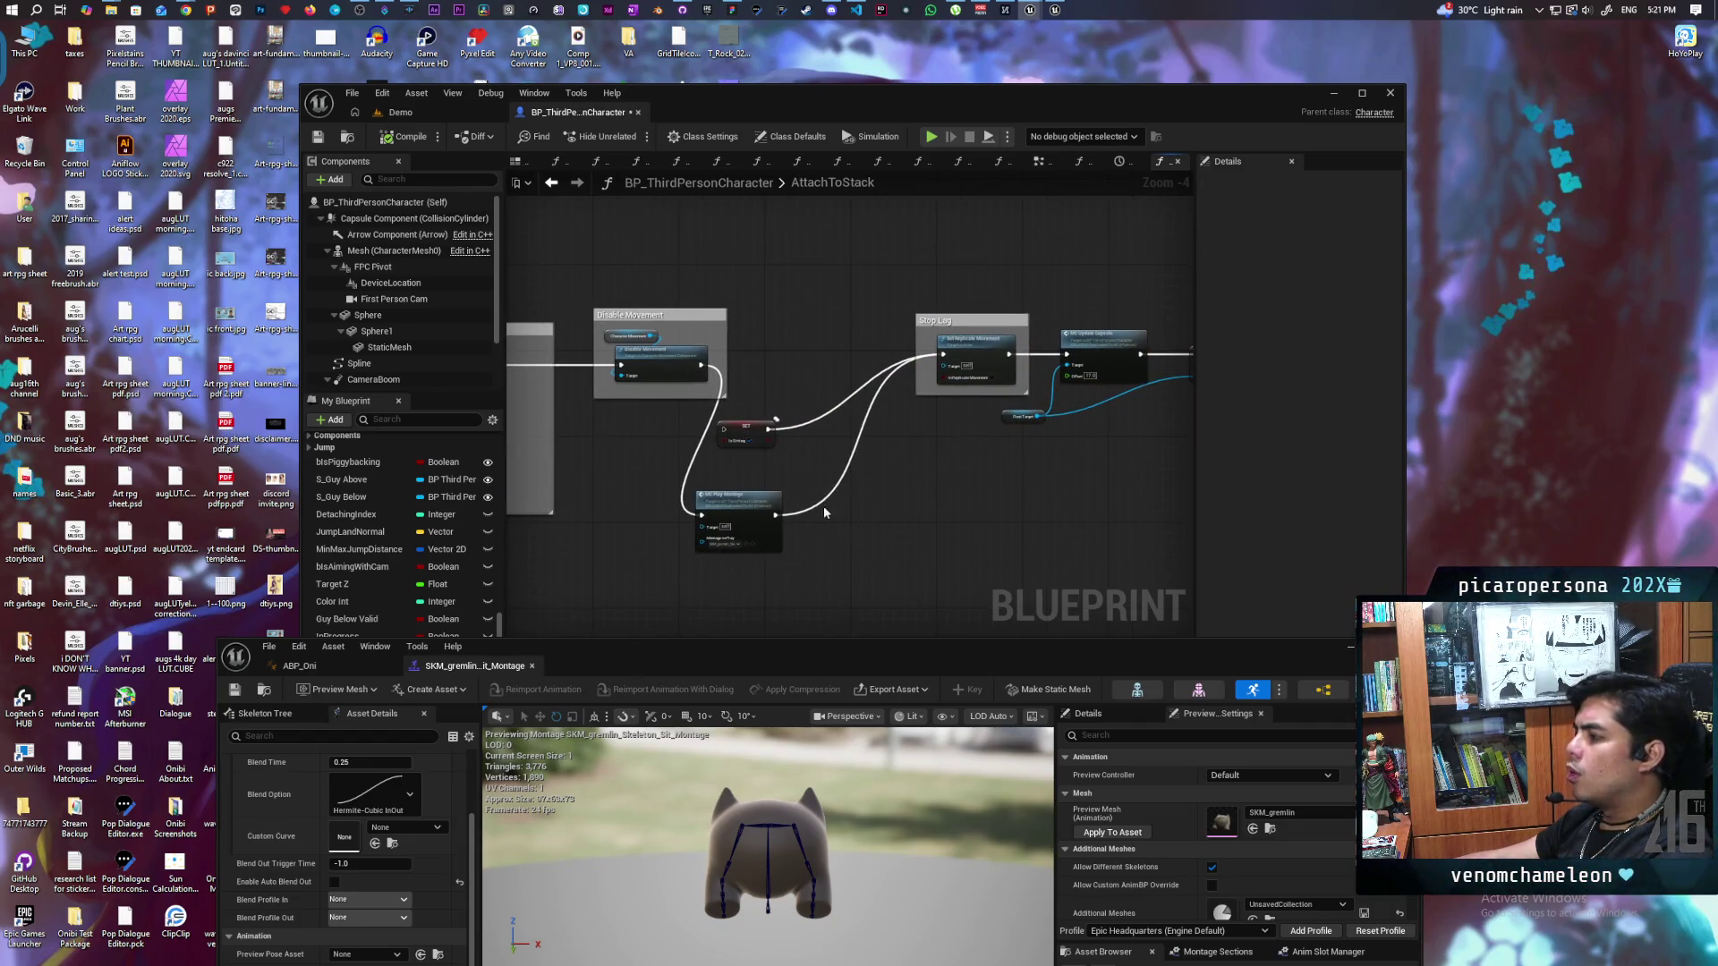
pyautogui.scroll(1, 812, 507)
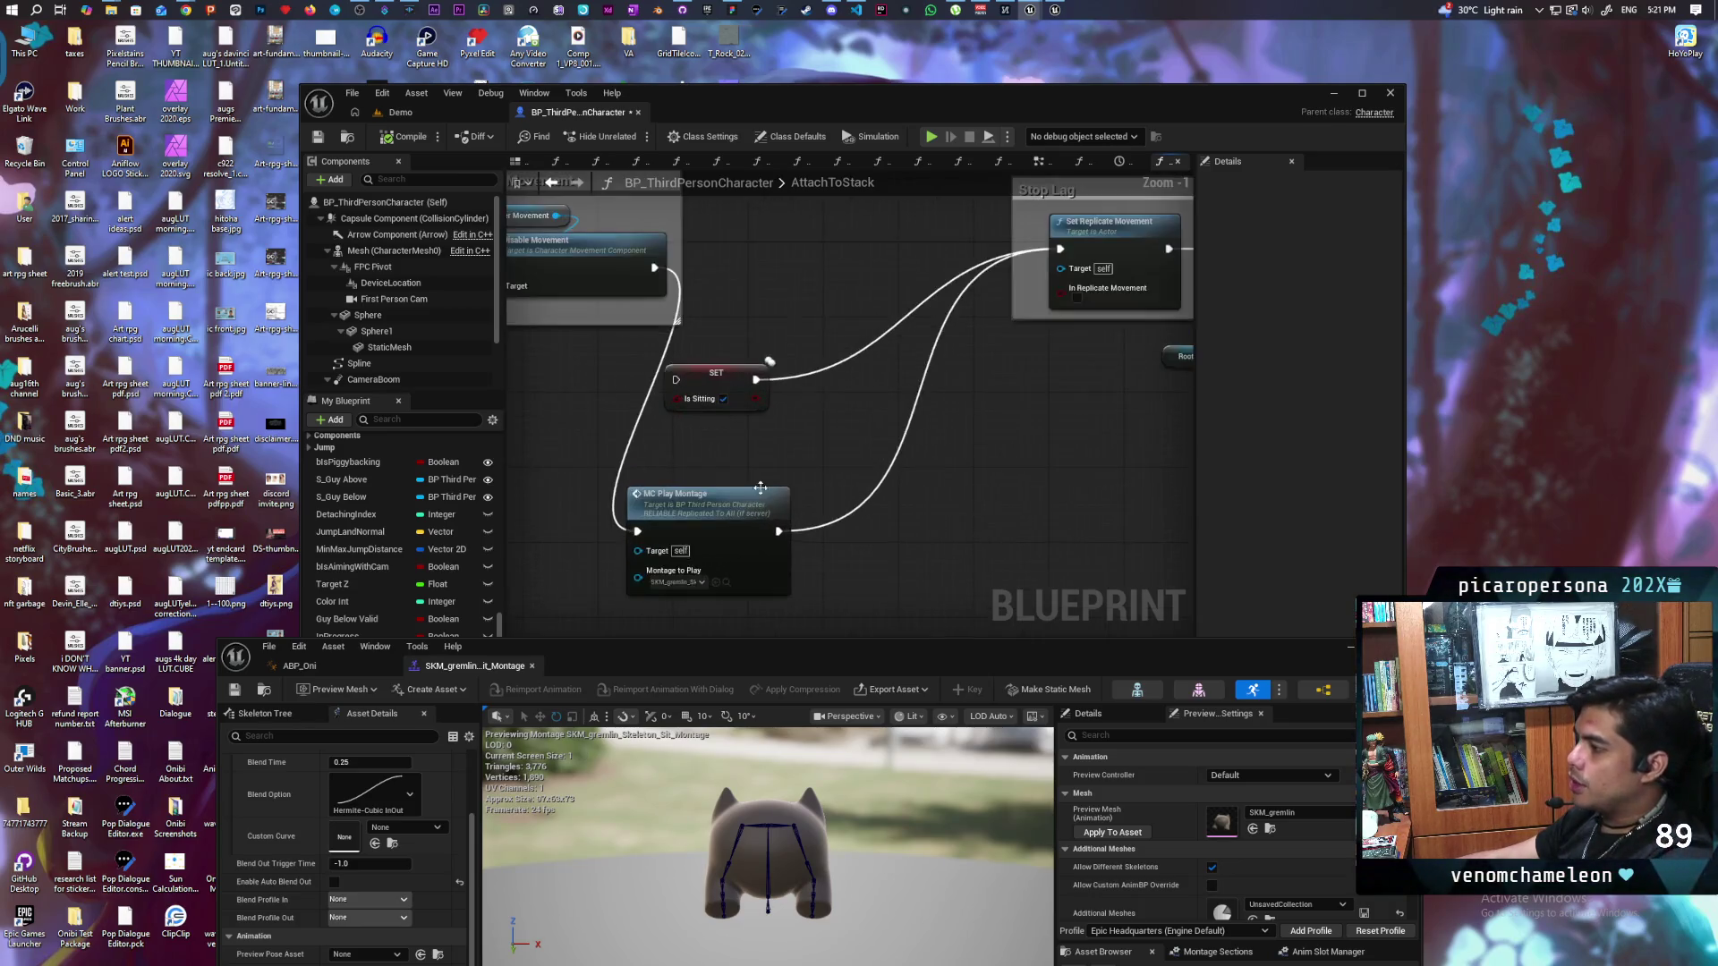
pyautogui.moveTo(627, 483); pyautogui.dragTo(943, 464)
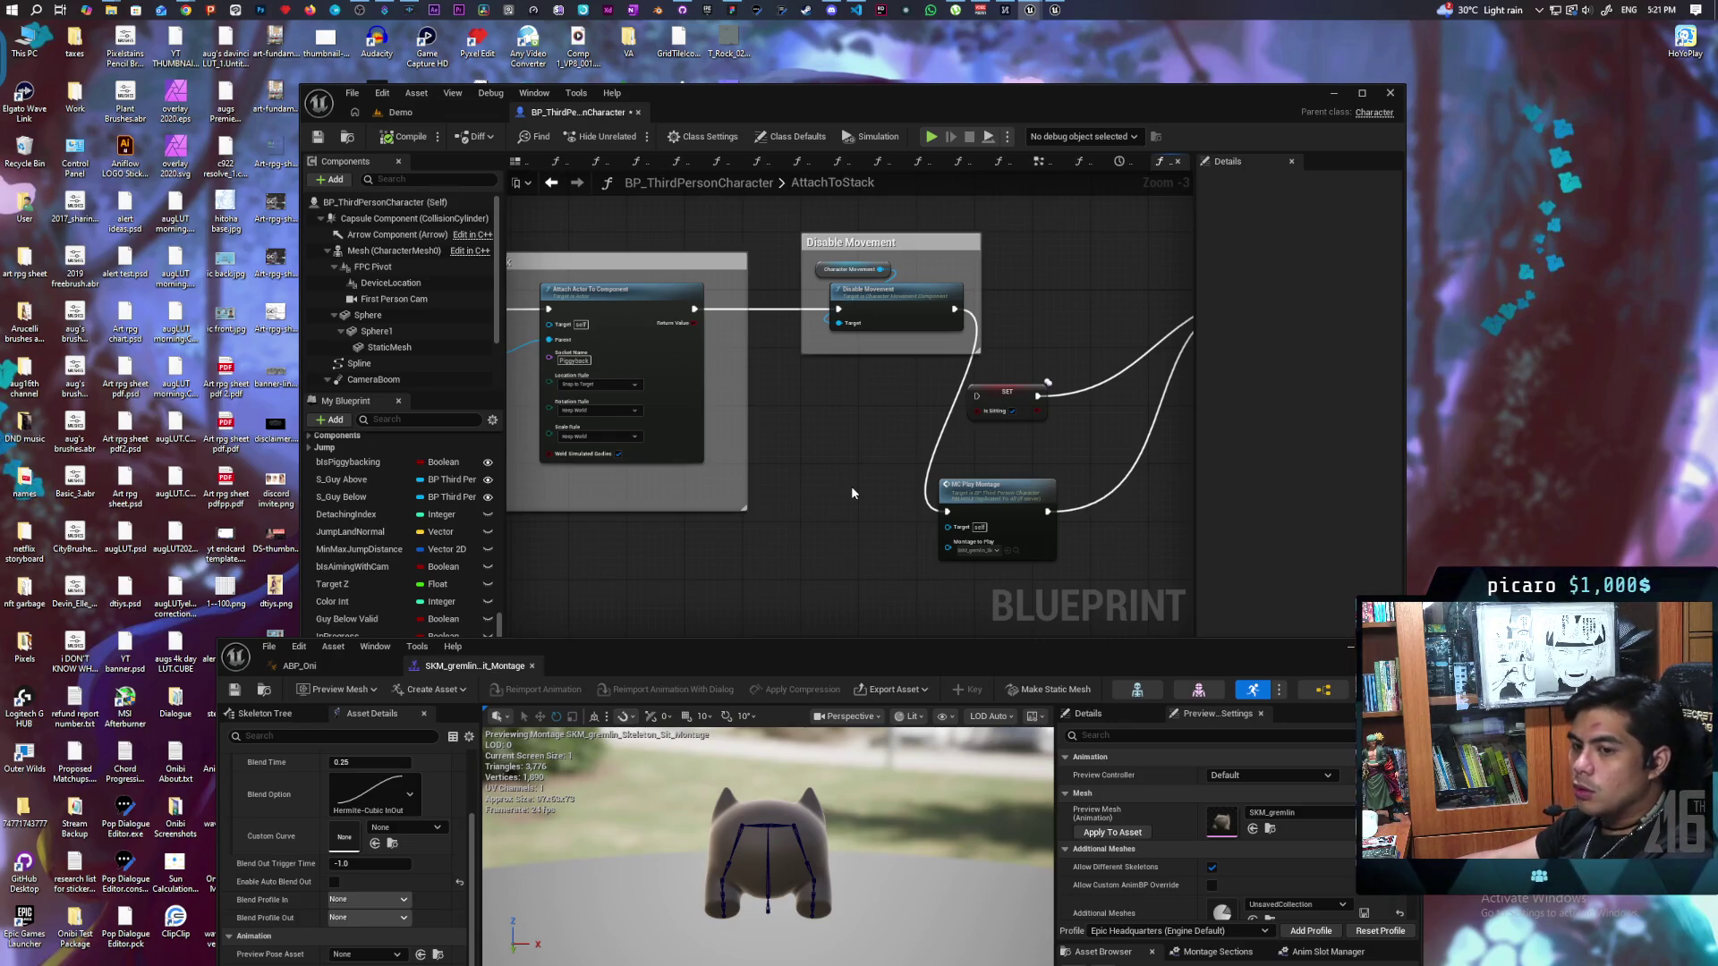
pyautogui.moveTo(852, 493); pyautogui.dragTo(619, 549)
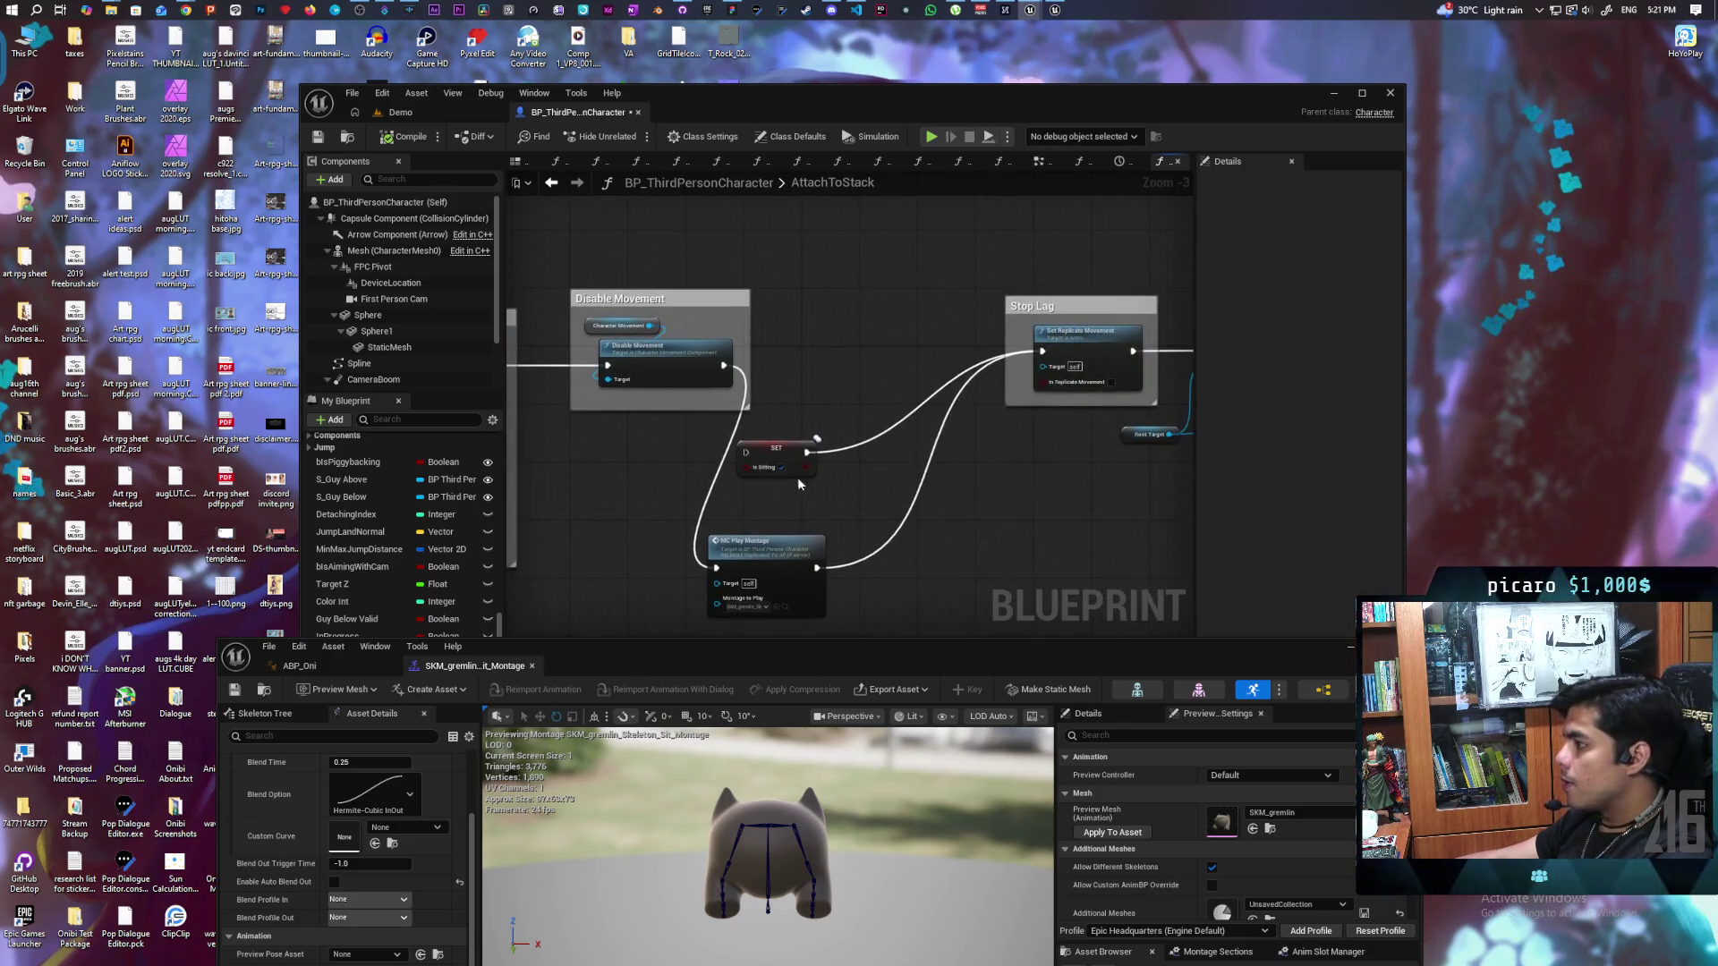
pyautogui.moveTo(774, 450); pyautogui.dragTo(920, 234)
pyautogui.moveTo(748, 542); pyautogui.dragTo(844, 345)
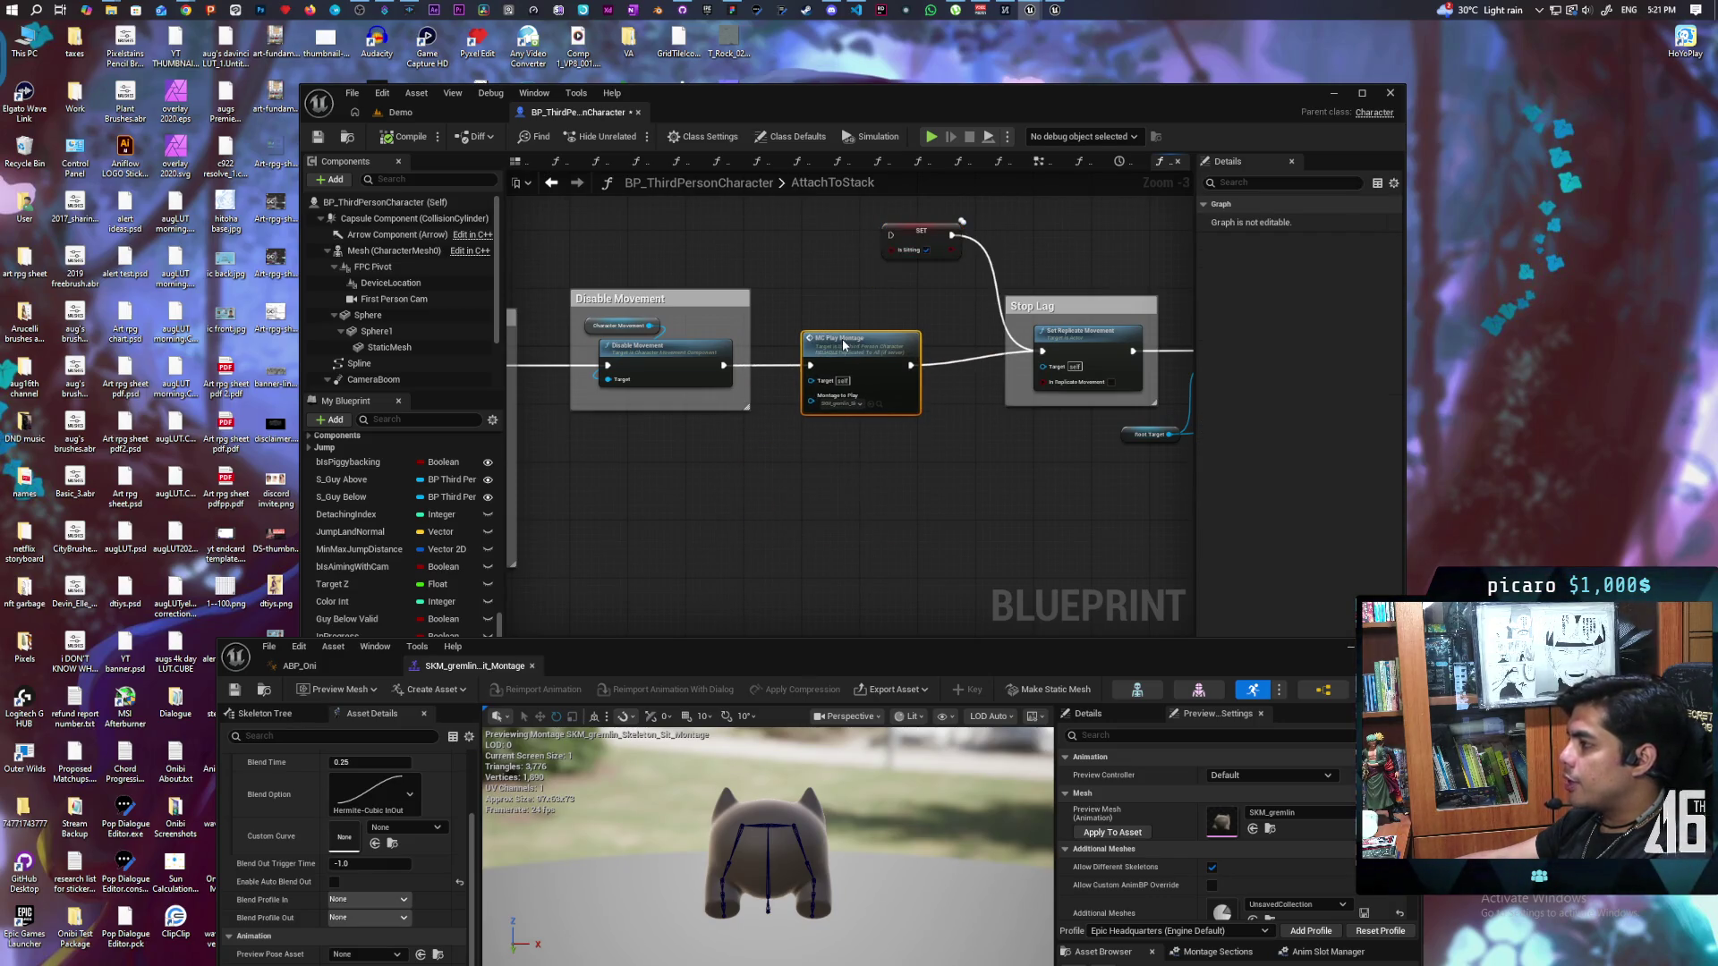
# Step: Select the Set Replicate Movement node inside the Stop Lag group
pyautogui.scroll(-3, 975, 486)
pyautogui.moveTo(994, 385)
pyautogui.mouseDown()
pyautogui.moveTo(650, 475)
pyautogui.moveTo(663, 423)
pyautogui.mouseUp()
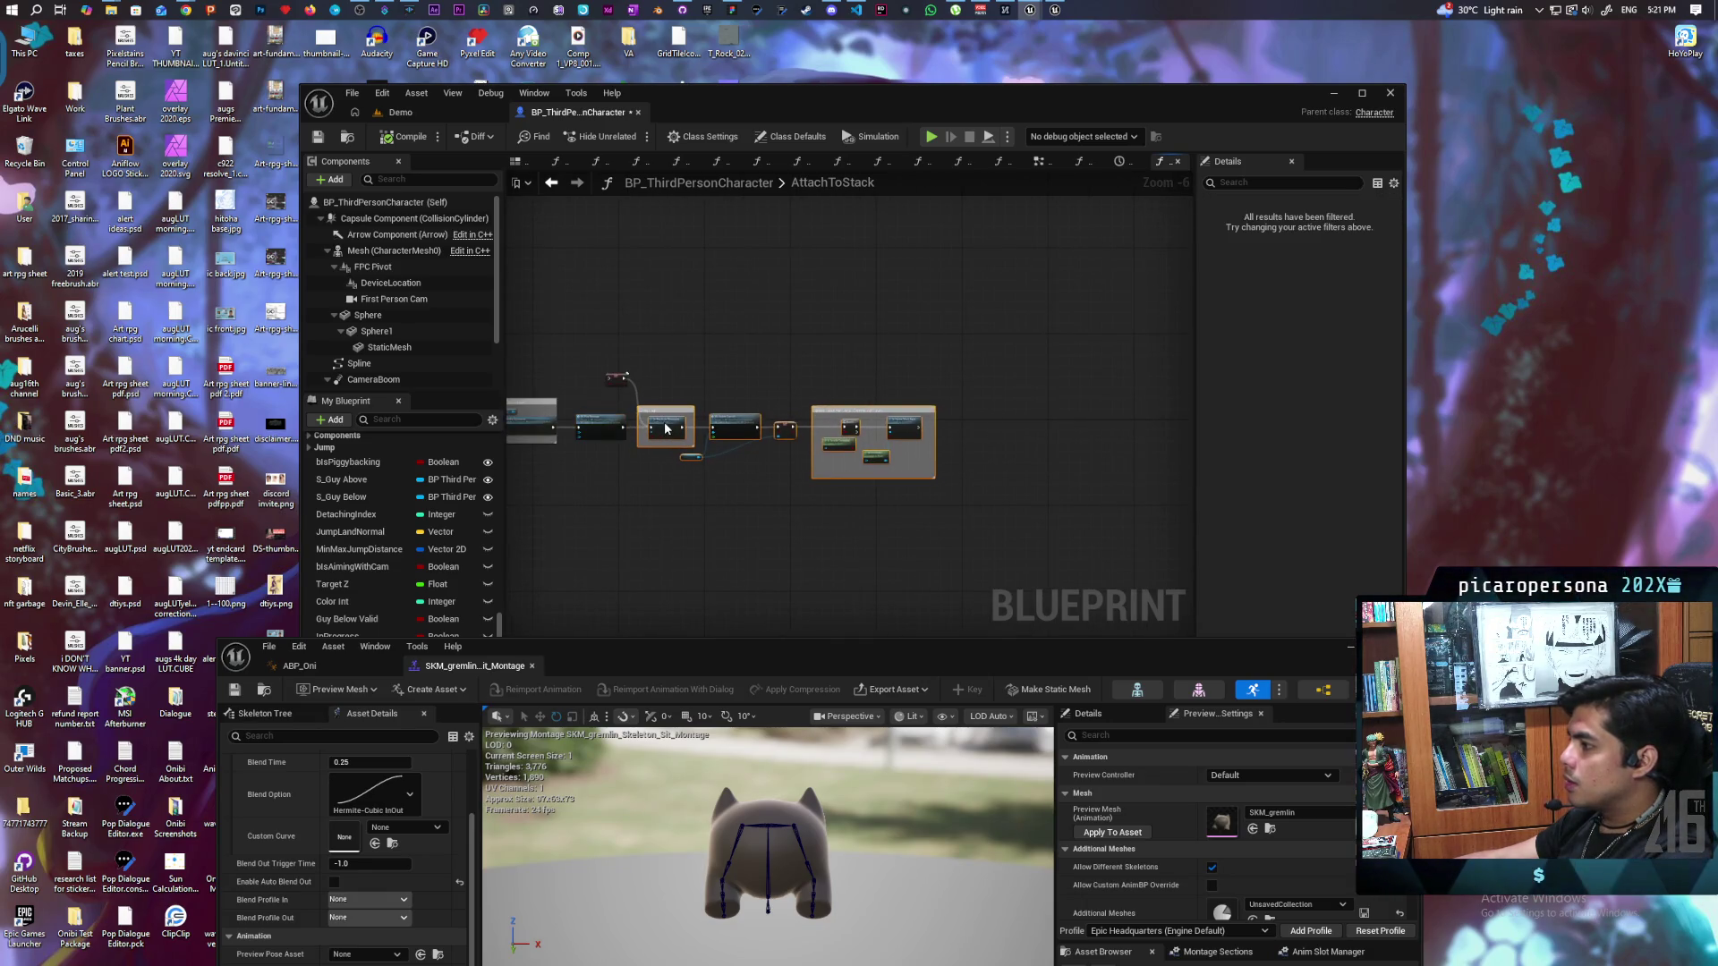
pyautogui.scroll(5, 595, 456)
pyautogui.moveTo(587, 474)
pyautogui.mouseDown()
pyautogui.moveTo(789, 504)
pyautogui.moveTo(735, 537)
pyautogui.mouseUp()
pyautogui.click(865, 409)
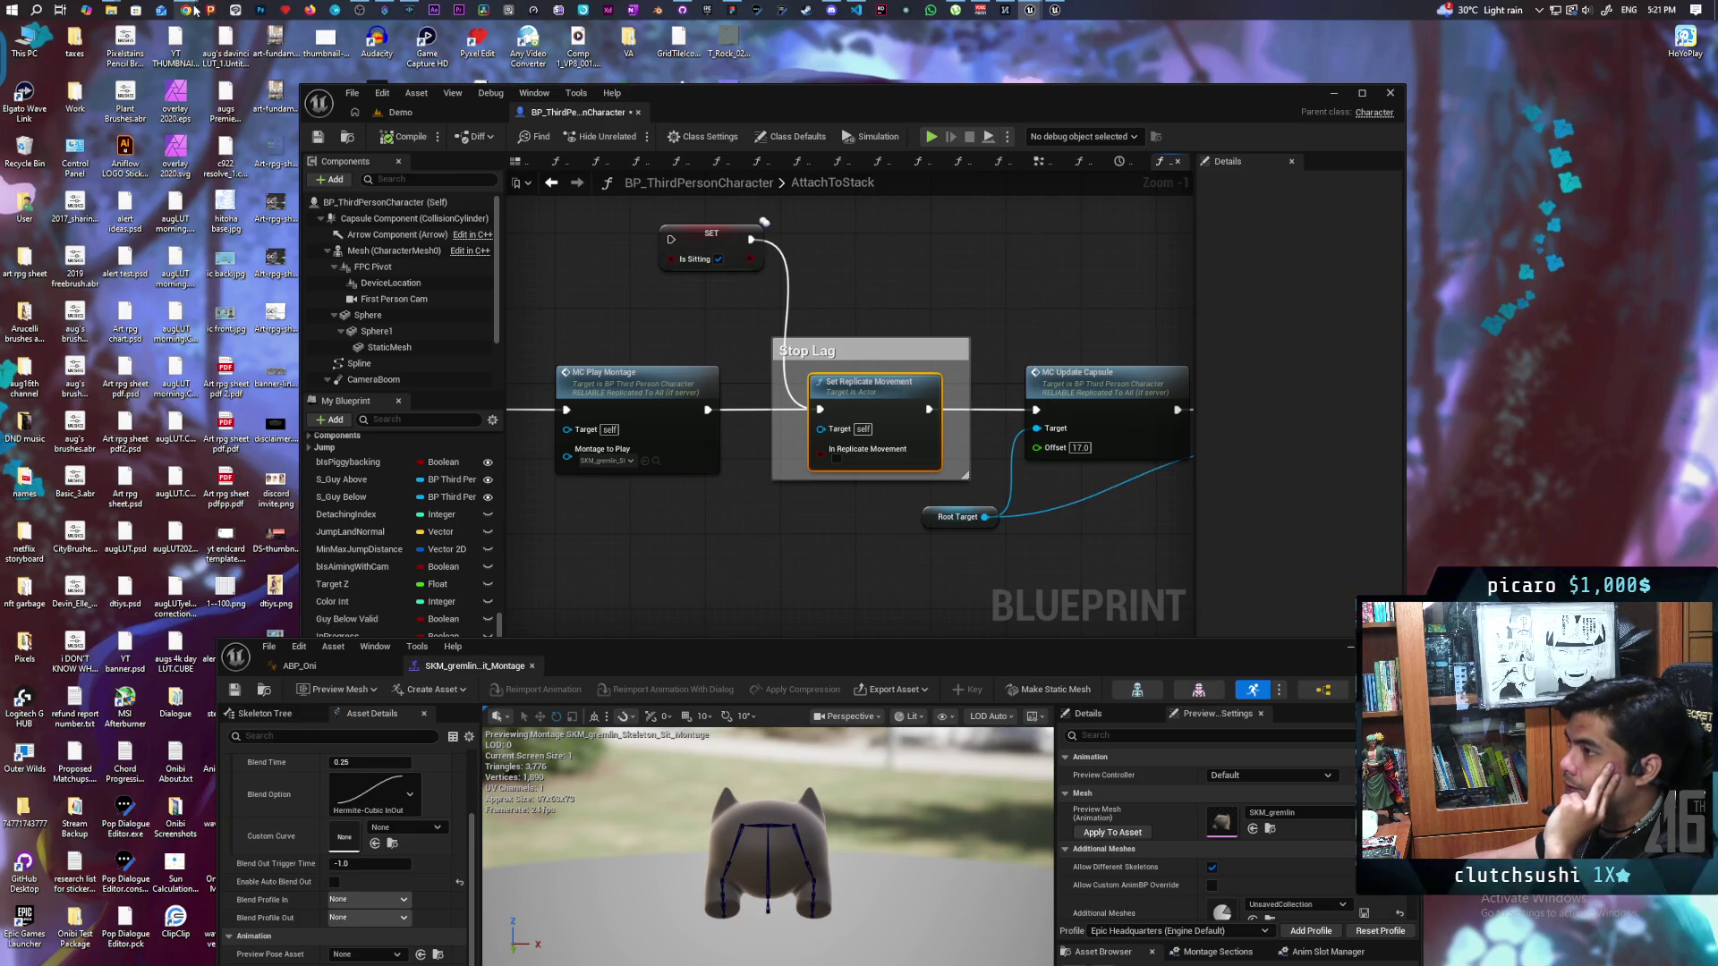
pyautogui.moveTo(194, 11)
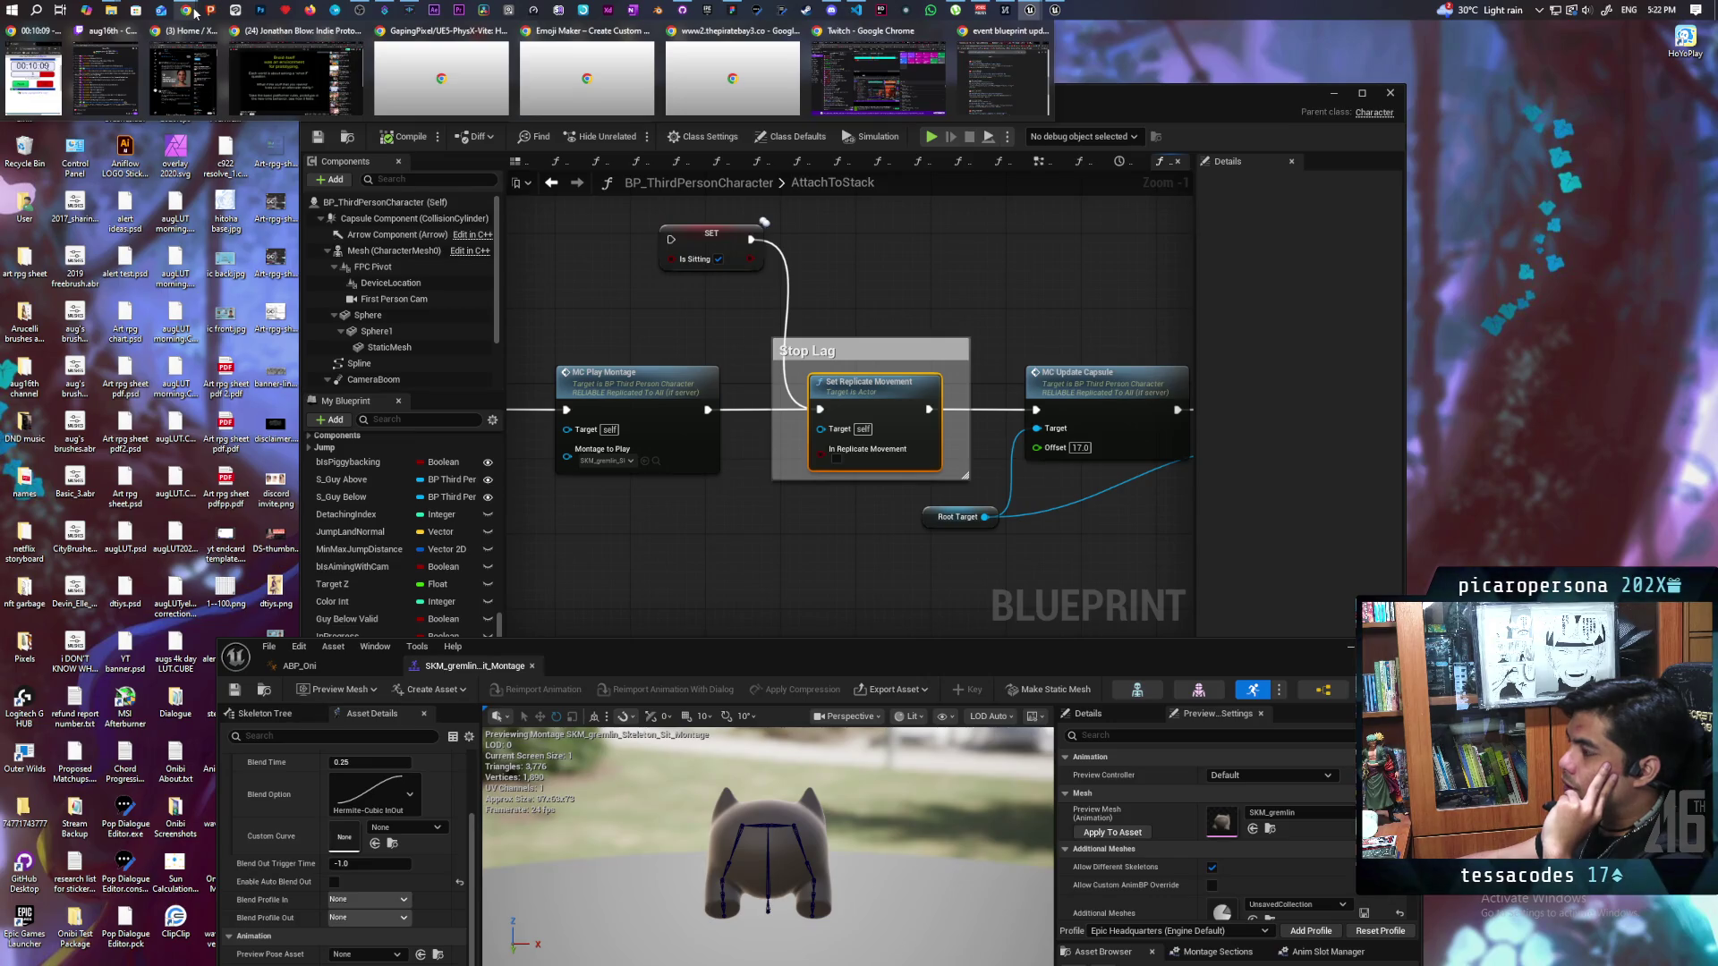
# Step: Google 'set replicate movement turned off stops blueprint update animation'
pyautogui.click(1004, 77)
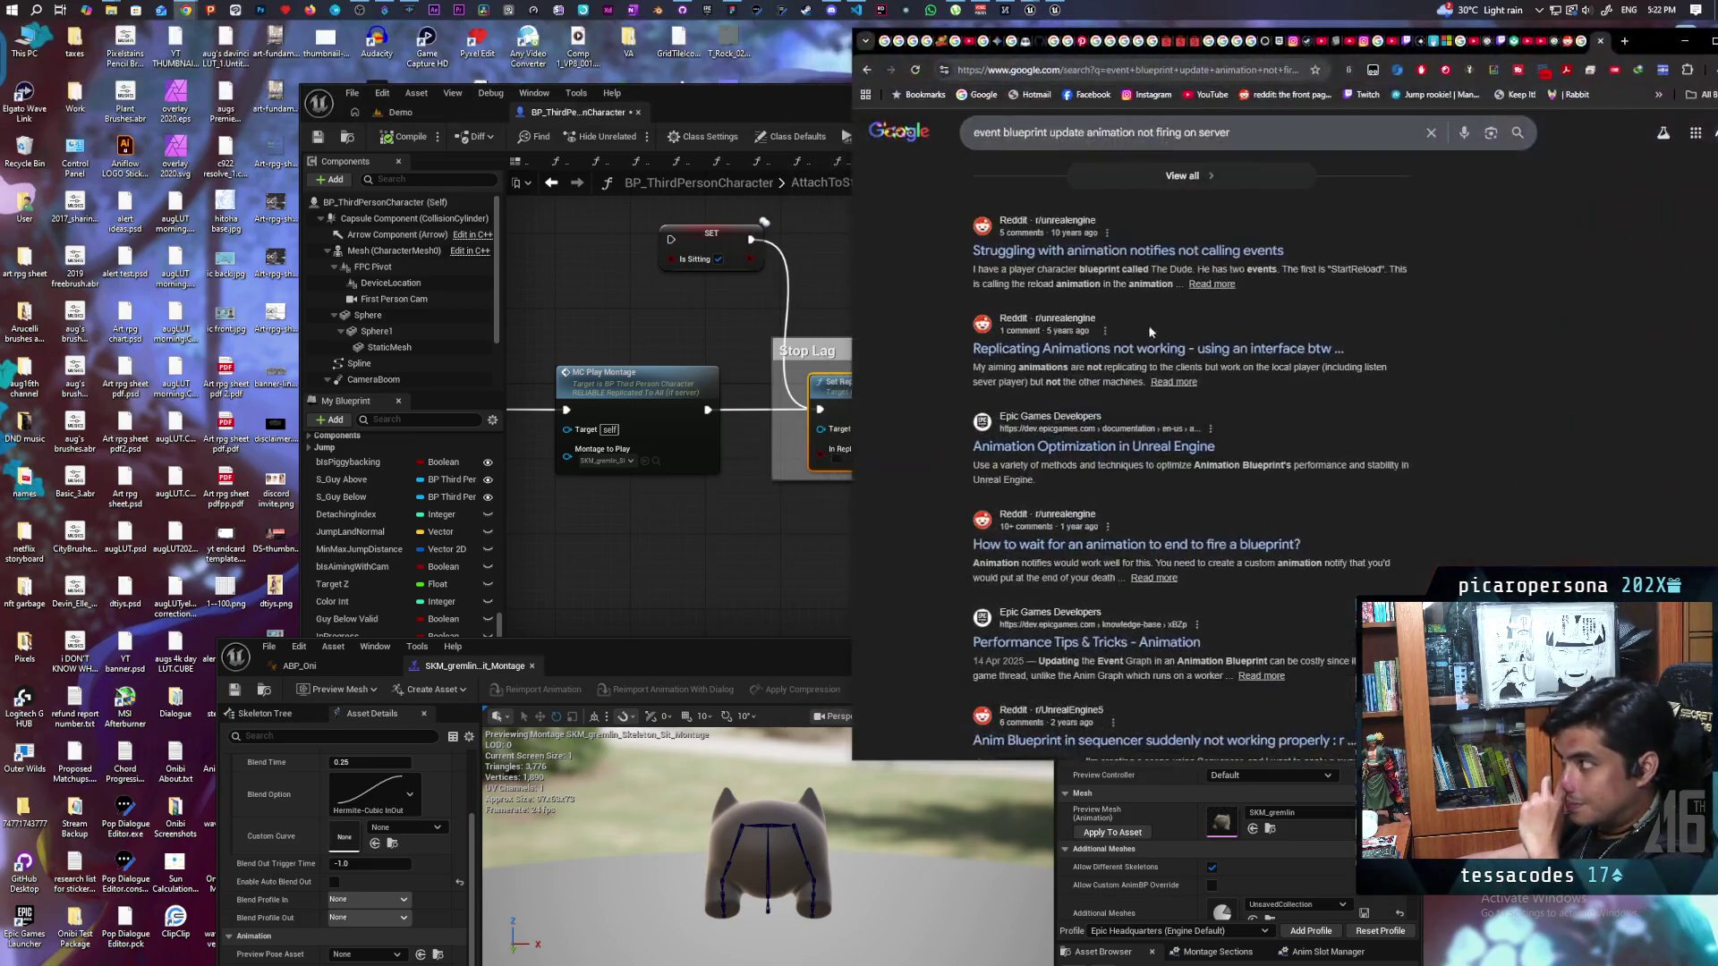
pyautogui.click(1093, 71)
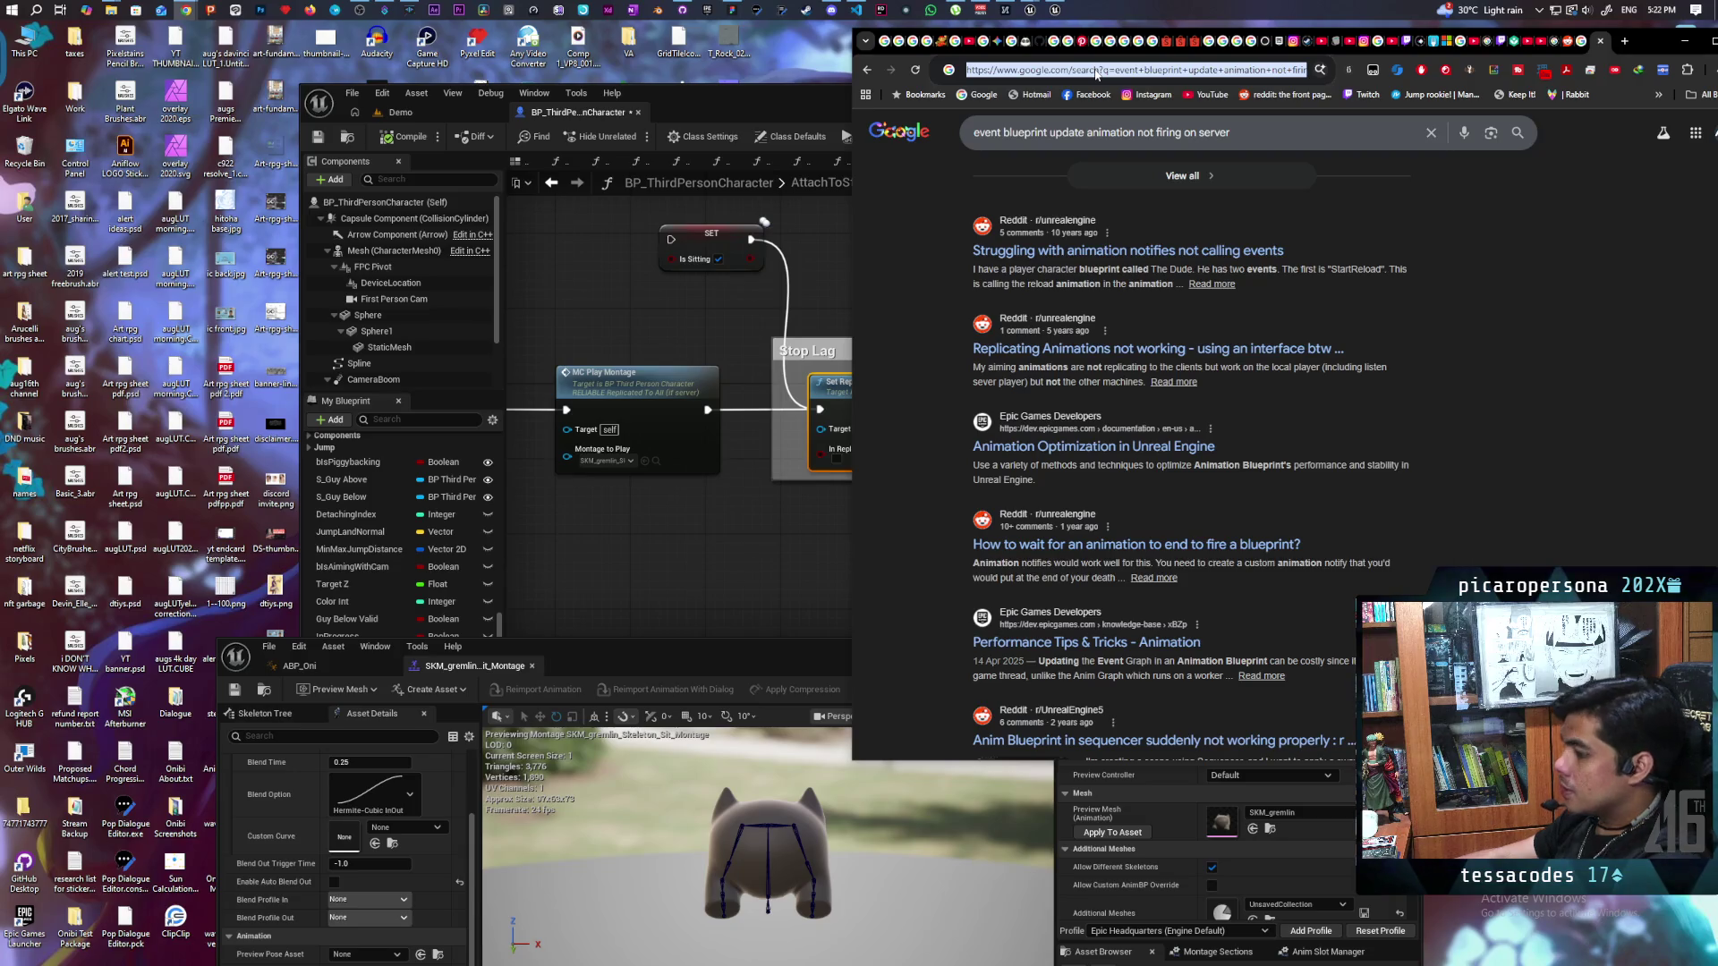
pyautogui.write('set re')
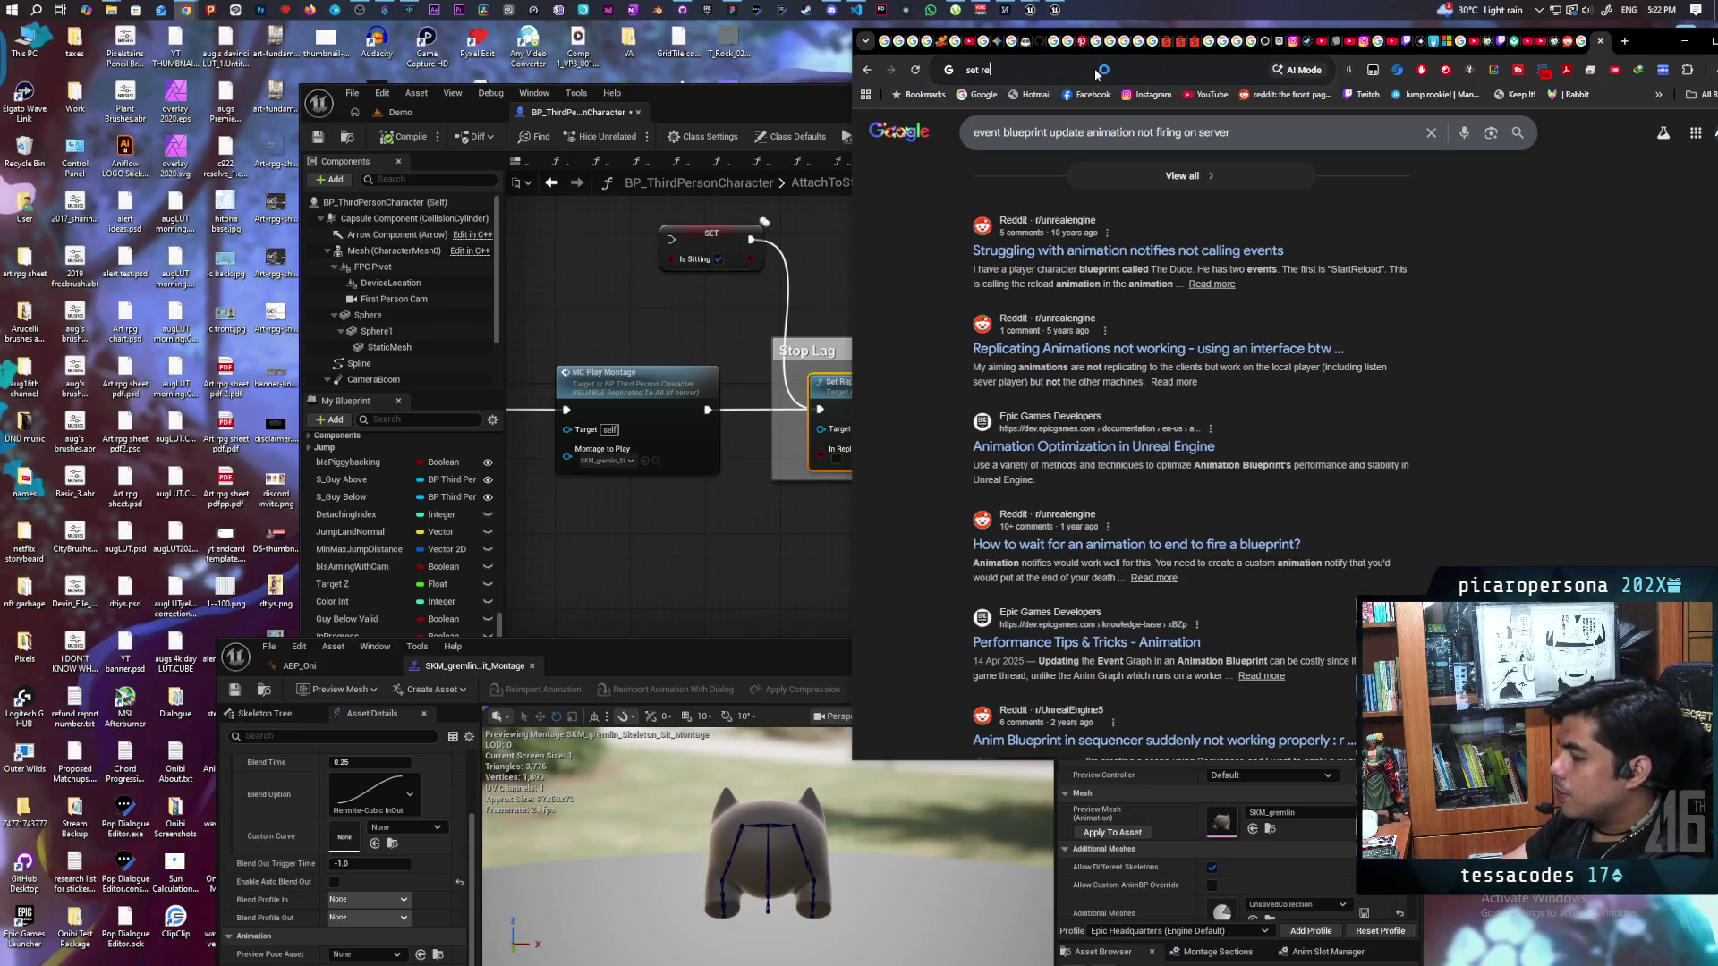
pyautogui.write('plicate movement')
pyautogui.write(' ru')
pyautogui.press('BackSpace')
pyautogui.press('BackSpace')
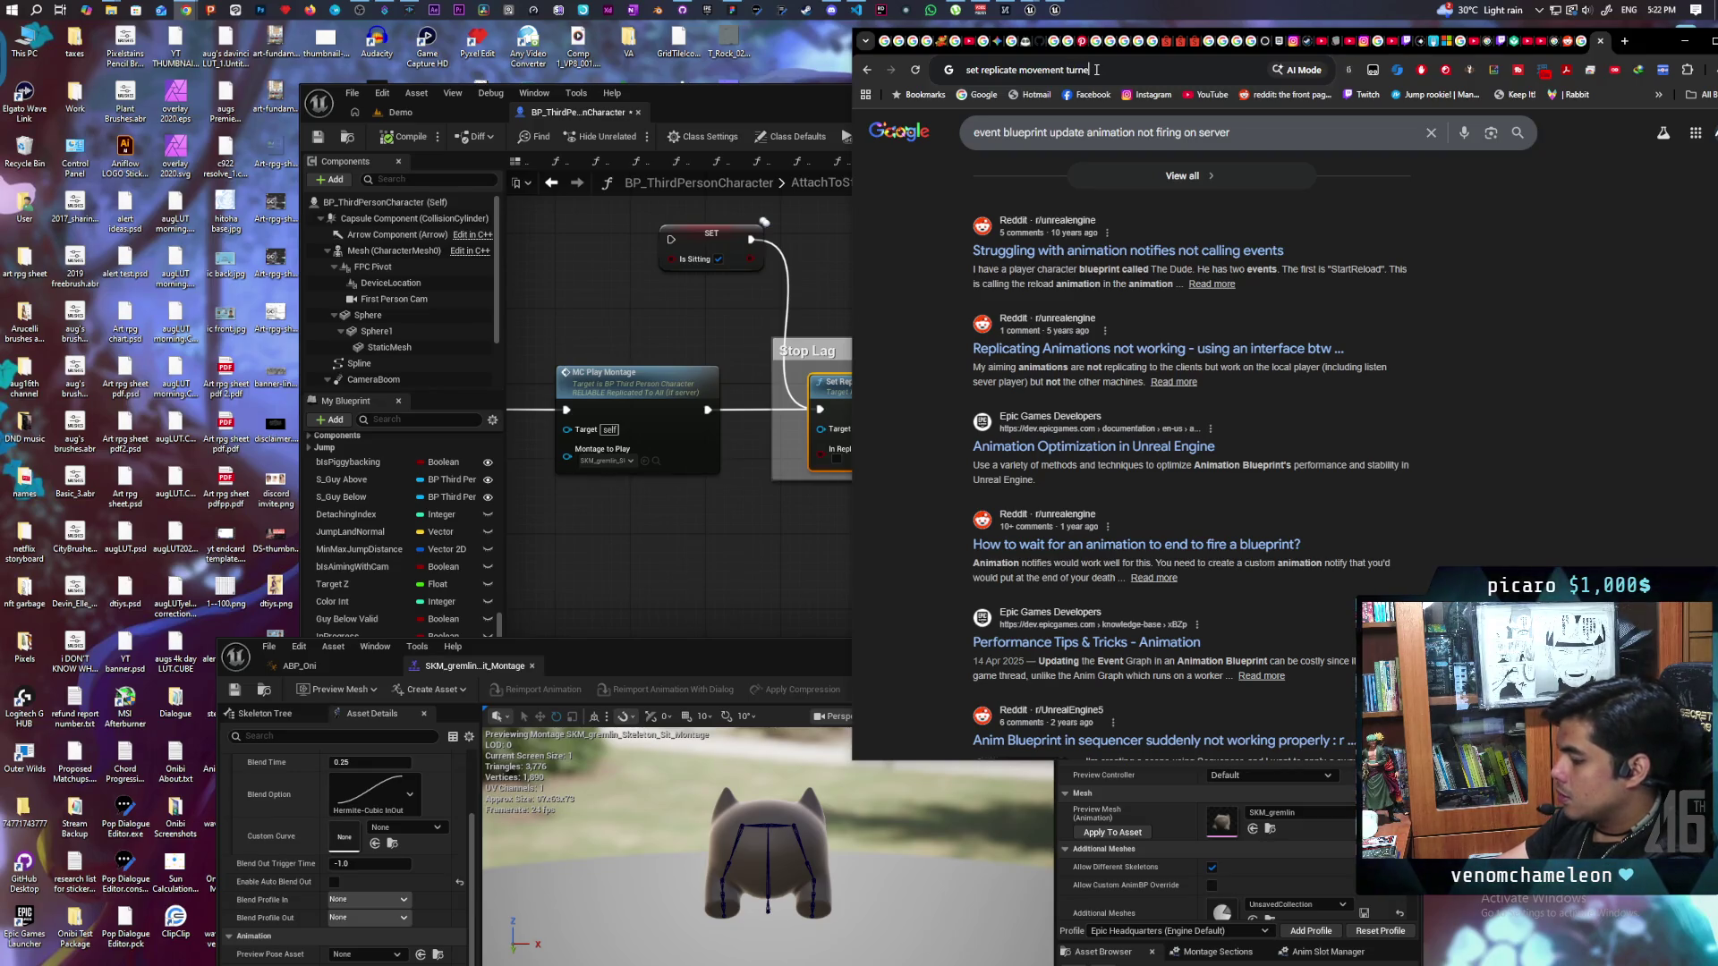
pyautogui.write('f stops')
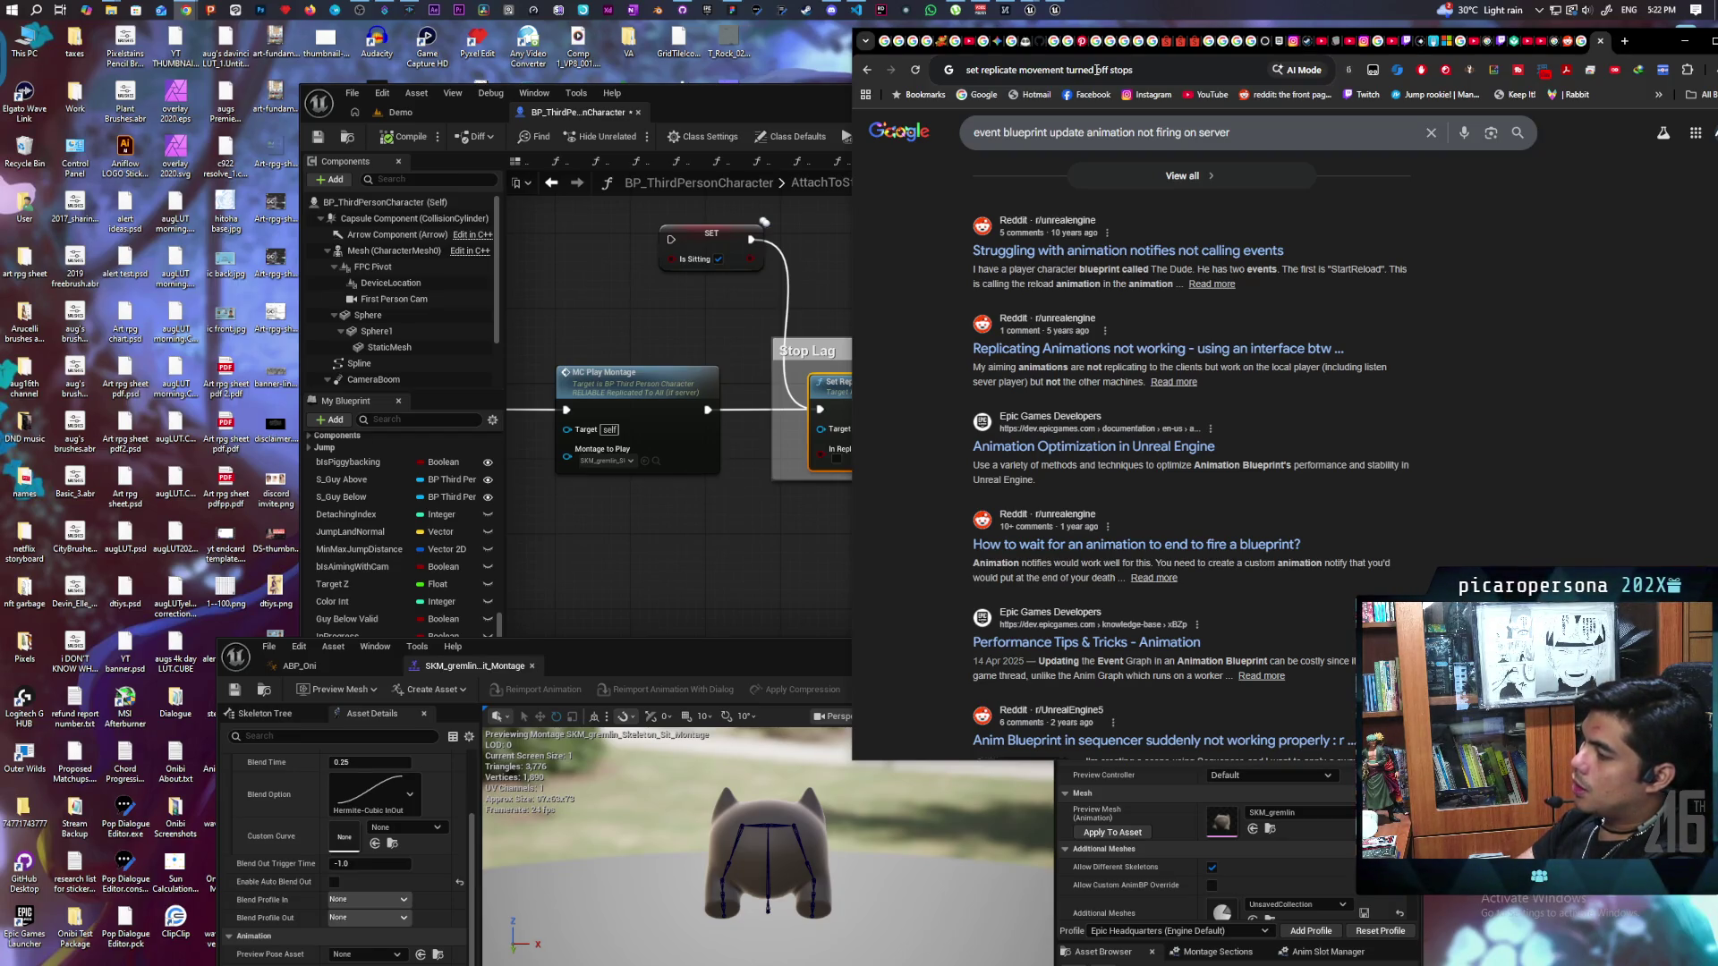
pyautogui.click(330, 662)
pyautogui.moveTo(617, 654)
pyautogui.mouseDown()
pyautogui.moveTo(589, 539)
pyautogui.moveTo(551, 580)
pyautogui.moveTo(537, 667)
pyautogui.mouseUp()
pyautogui.click(1165, 76)
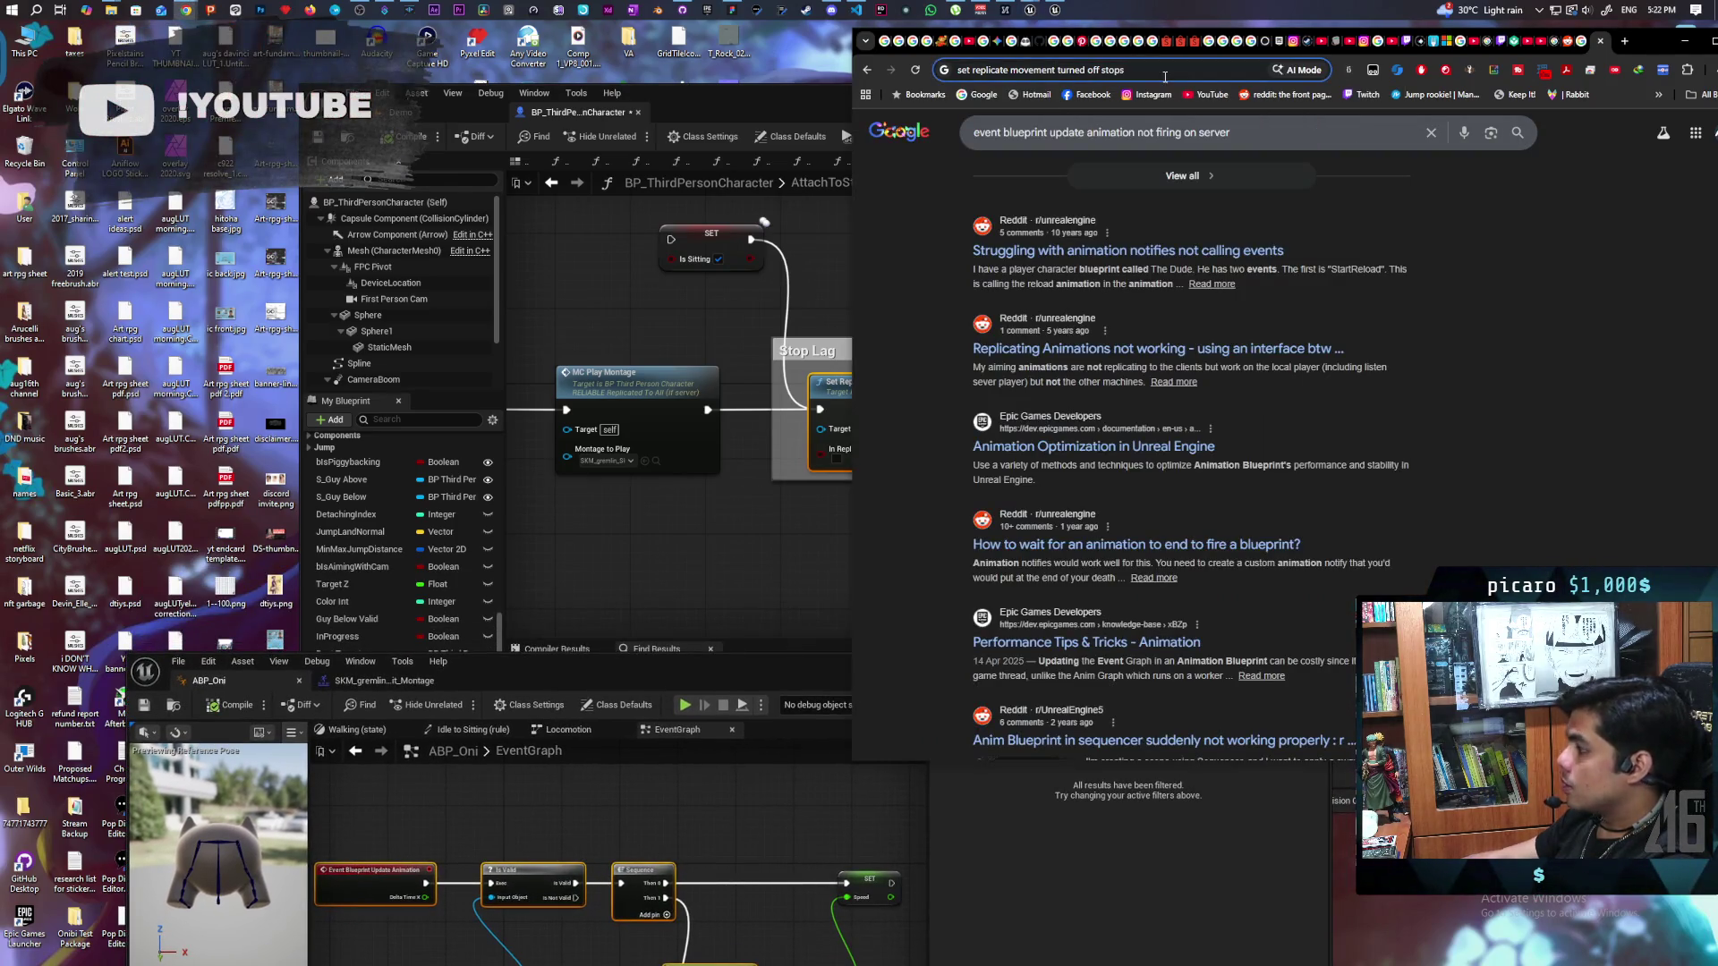
pyautogui.write('blueprint update animation')
pyautogui.press('Return')
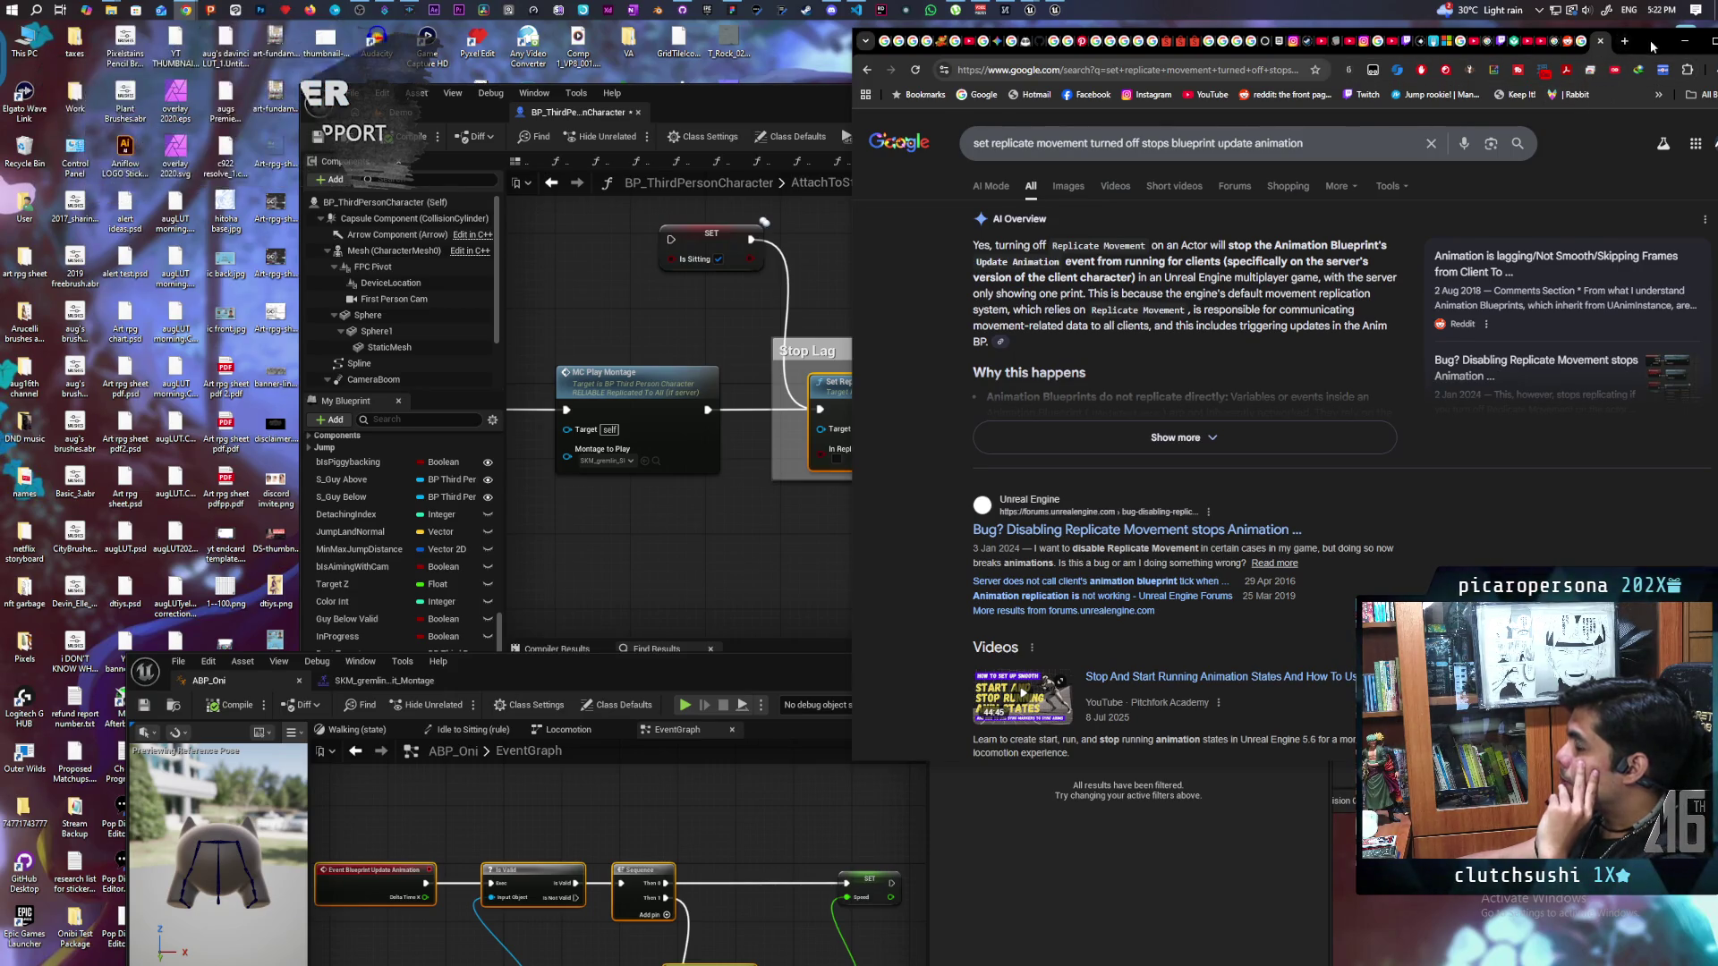
# Step: Float Chrome as a smaller window to read the AI overview, then bring ABP_Oni's editor forward
pyautogui.moveTo(1650, 39); pyautogui.dragTo(1292, 83)
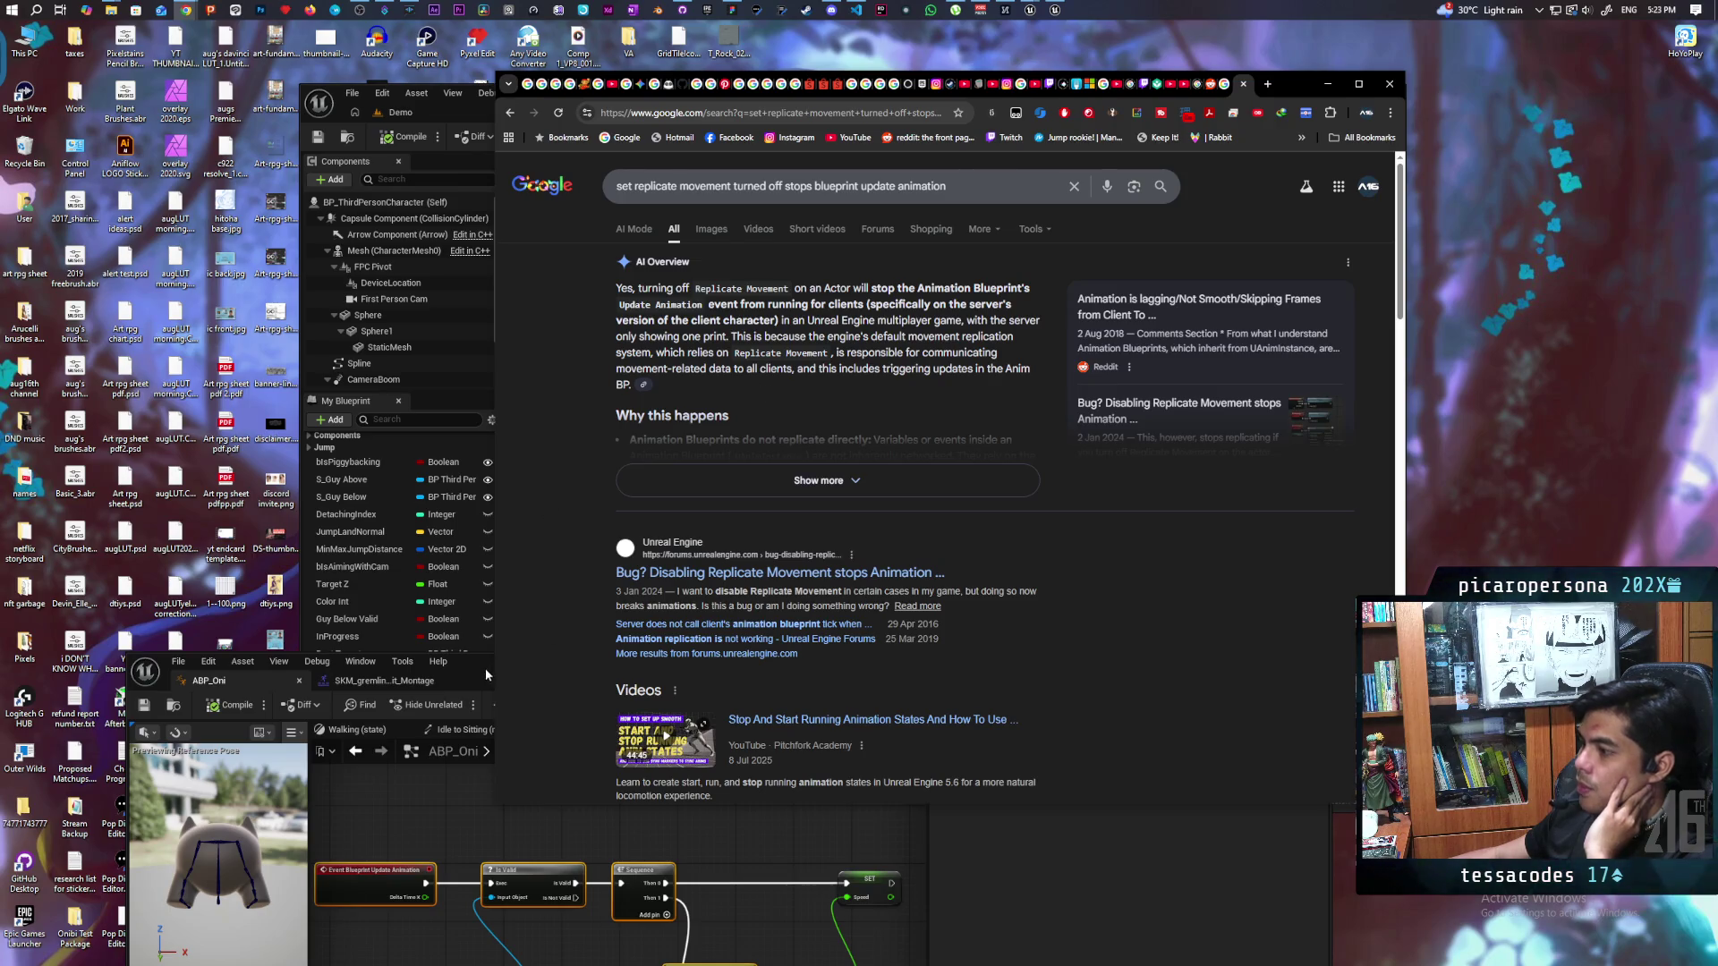
pyautogui.moveTo(478, 666)
pyautogui.mouseDown()
pyautogui.moveTo(523, 582)
pyautogui.moveTo(563, 289)
pyautogui.moveTo(583, 272)
pyautogui.moveTo(596, 313)
pyautogui.moveTo(594, 288)
pyautogui.mouseUp()
pyautogui.moveTo(594, 287)
pyautogui.mouseDown()
pyautogui.moveTo(567, 352)
pyautogui.moveTo(585, 317)
pyautogui.mouseUp()
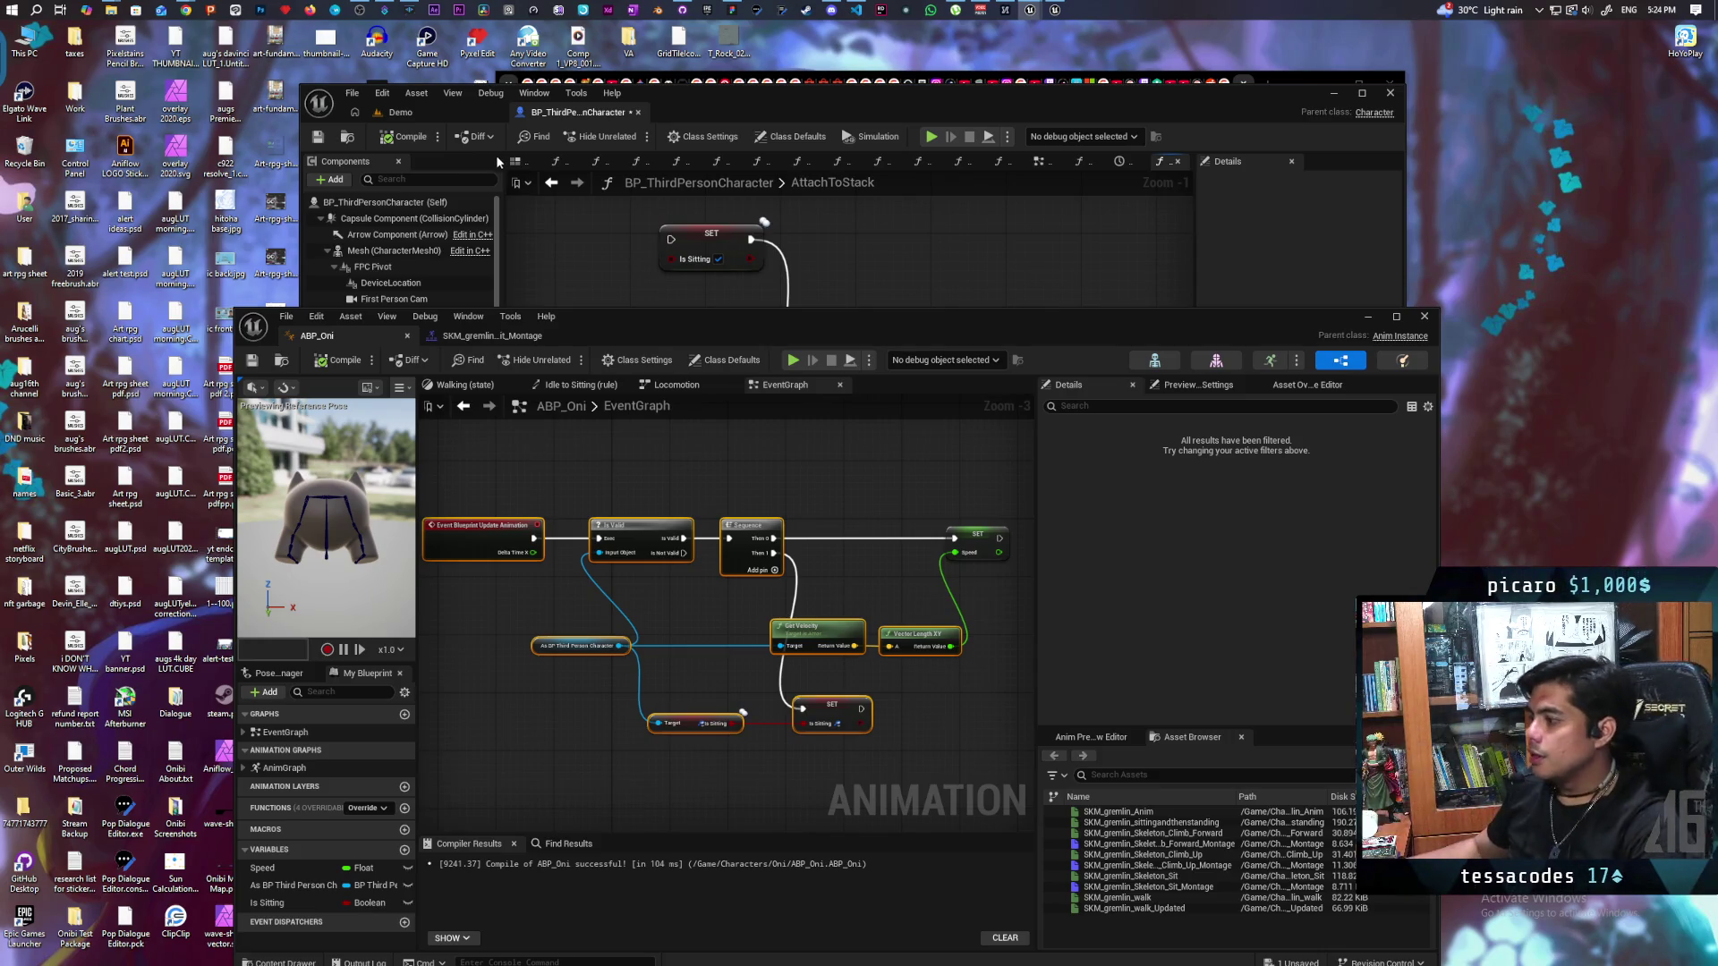
# Step: Rearrange the editor windows and select the Stop Lag comment in the character graph
pyautogui.moveTo(799, 331); pyautogui.dragTo(747, 502)
pyautogui.moveTo(849, 217); pyautogui.dragTo(570, 308)
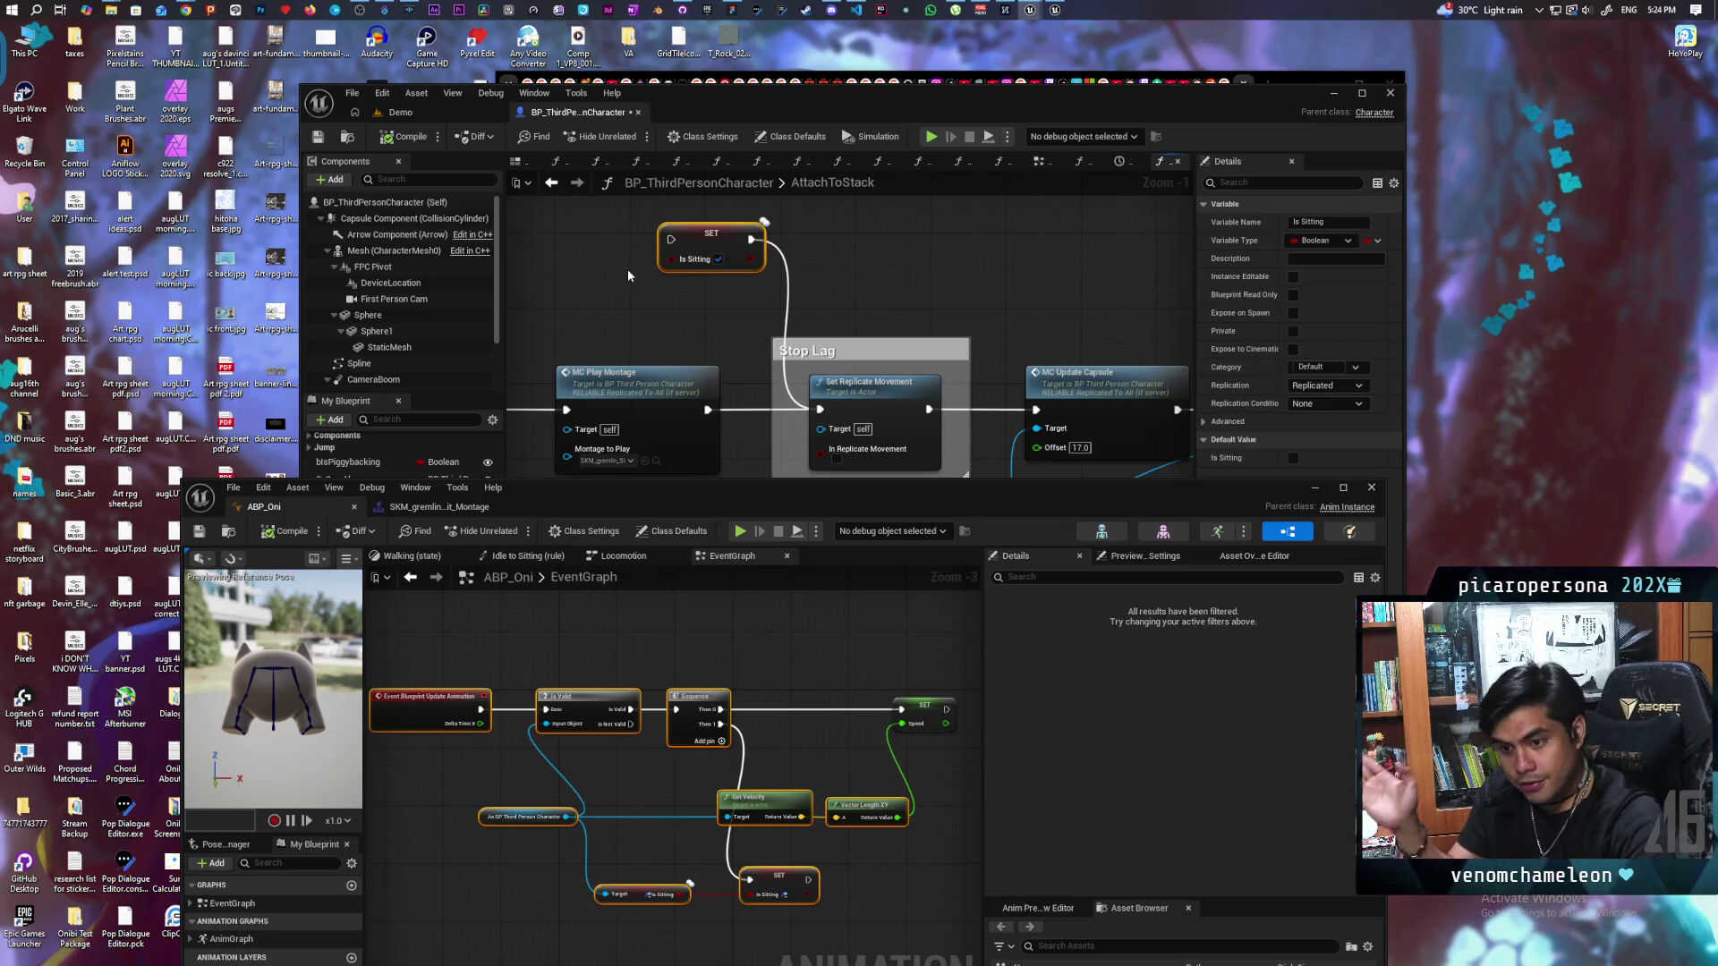
pyautogui.moveTo(614, 233); pyautogui.dragTo(532, 176)
pyautogui.click(793, 286)
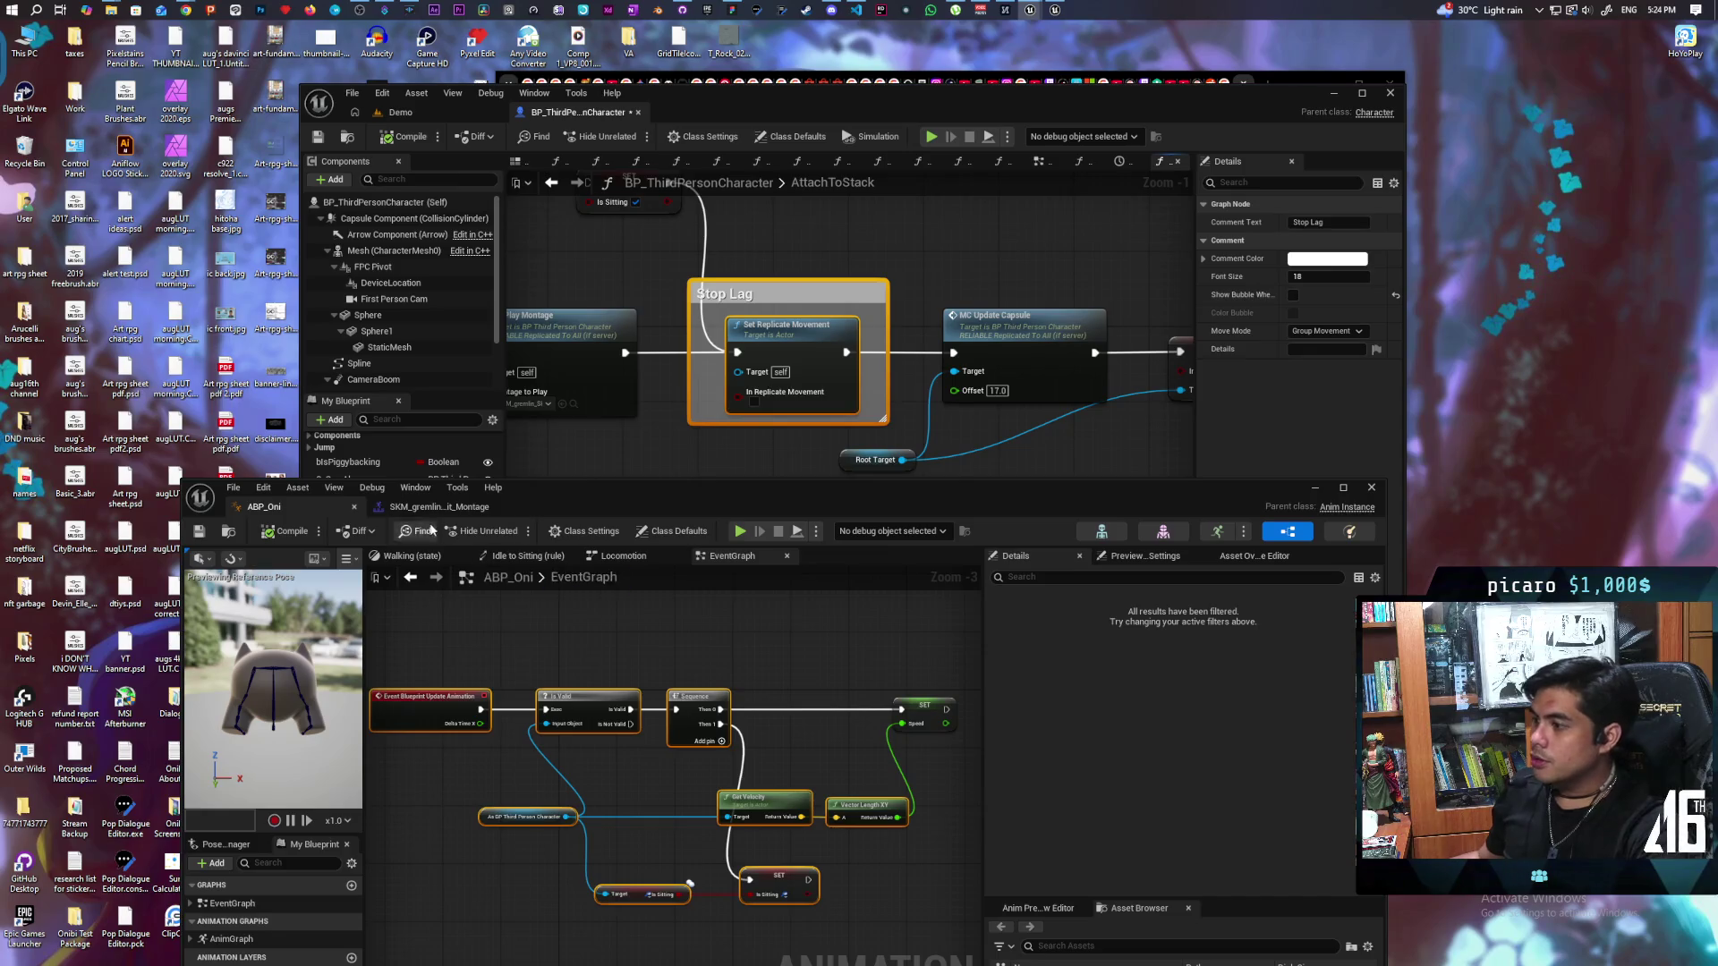
# Step: Open the SKM_gremlin montage, then select ABP_Oni's Update Animation node chain
pyautogui.click(438, 506)
pyautogui.moveTo(573, 510)
pyautogui.mouseDown()
pyautogui.moveTo(572, 279)
pyautogui.moveTo(581, 306)
pyautogui.mouseUp()
pyautogui.click(254, 303)
pyautogui.moveTo(426, 451); pyautogui.dragTo(919, 714)
pyautogui.scroll(-1, 680, 626)
pyautogui.moveTo(456, 498)
pyautogui.mouseDown()
pyautogui.moveTo(876, 712)
pyautogui.moveTo(885, 641)
pyautogui.mouseUp()
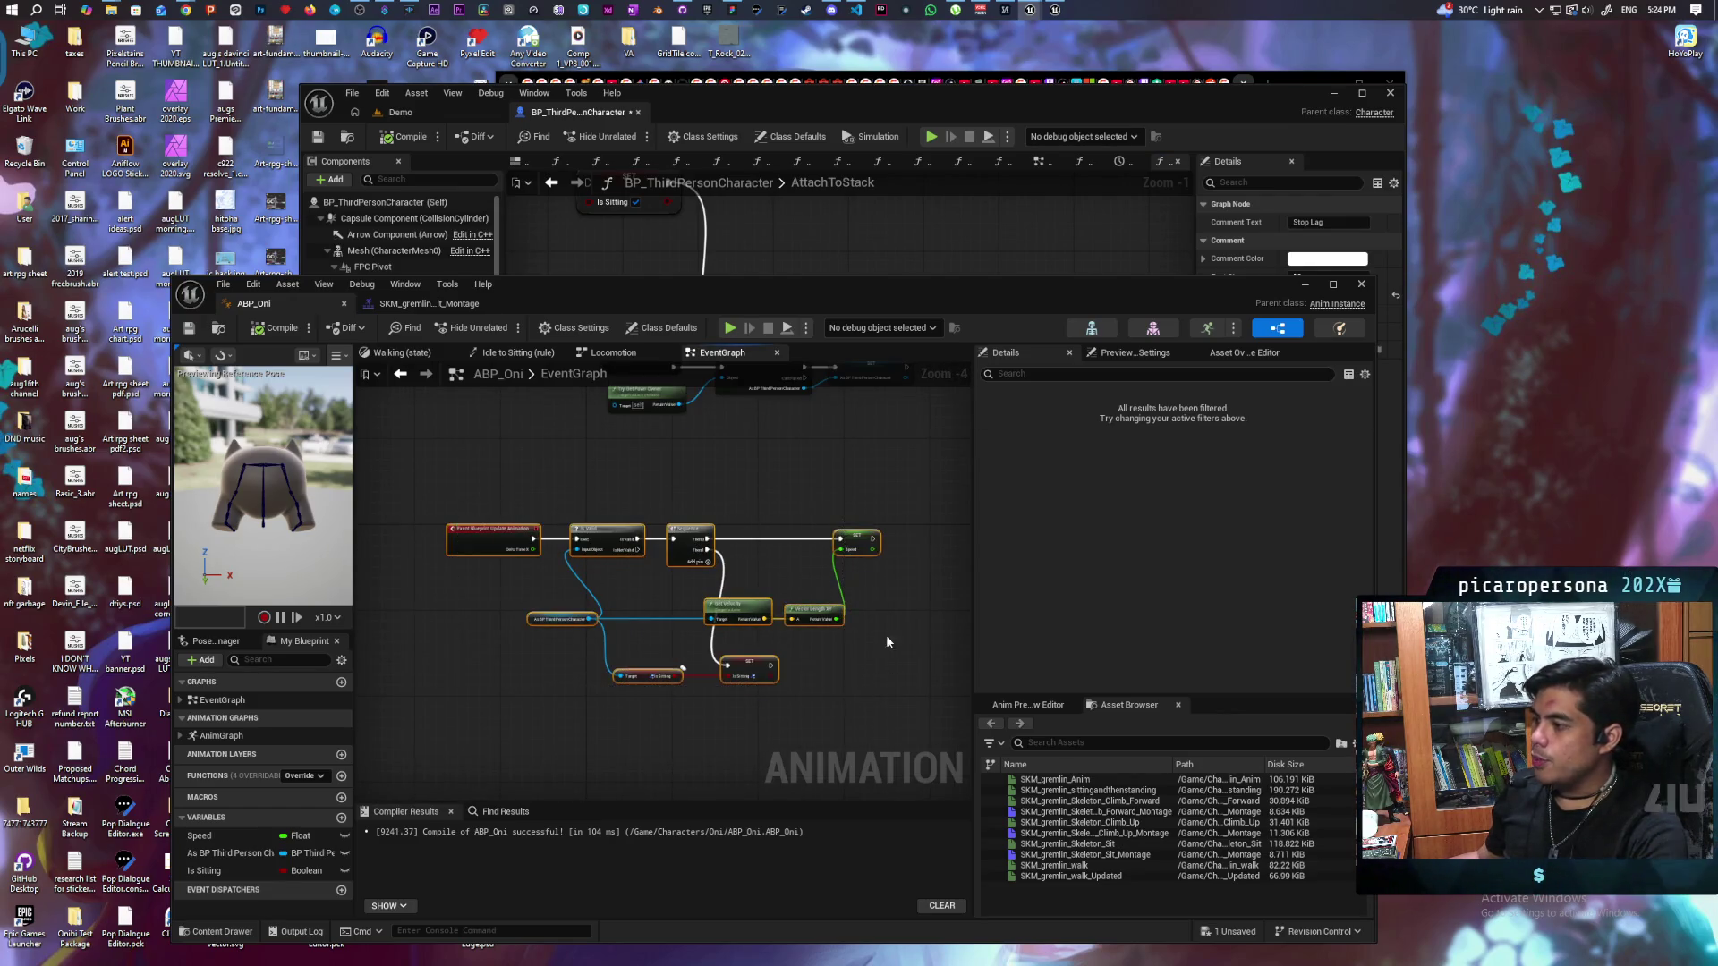
# Step: Reposition ABP_Oni's window, select Set Replicate Movement, and return to the Google results
pyautogui.moveTo(844, 291); pyautogui.dragTo(791, 630)
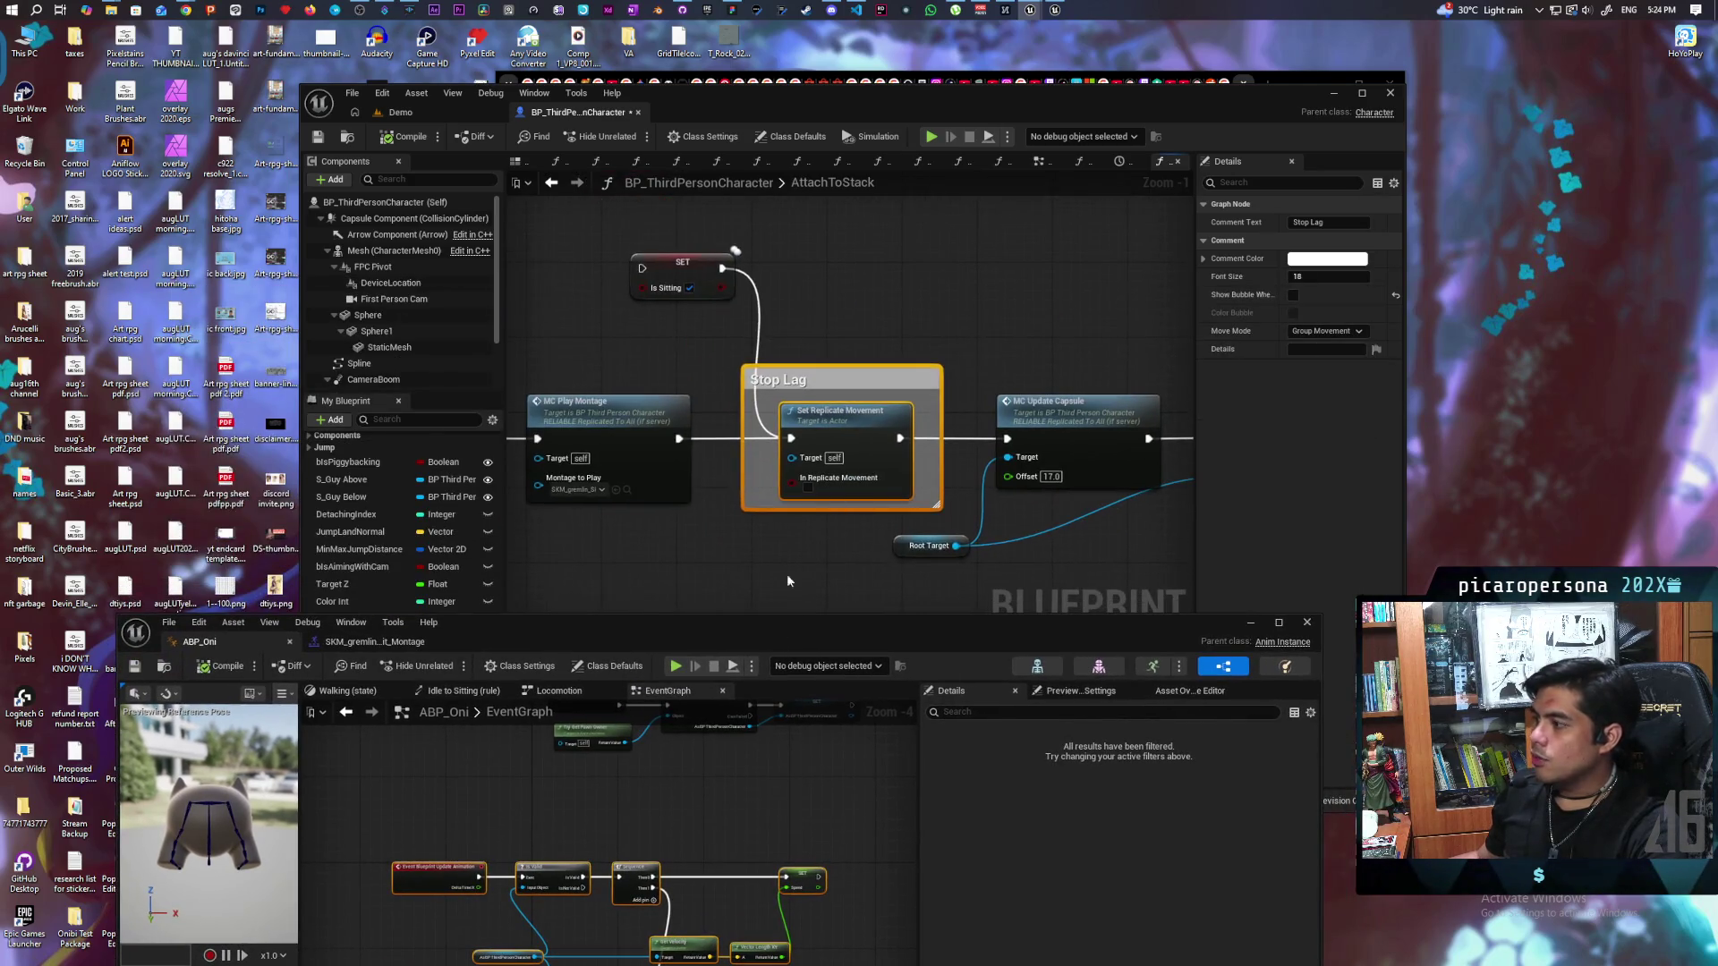
pyautogui.moveTo(694, 778); pyautogui.dragTo(613, 912)
pyautogui.scroll(-1, 626, 915)
pyautogui.moveTo(717, 846)
pyautogui.mouseDown()
pyautogui.moveTo(805, 774)
pyautogui.moveTo(767, 866)
pyautogui.moveTo(787, 761)
pyautogui.mouseUp()
pyautogui.moveTo(630, 691); pyautogui.dragTo(633, 573)
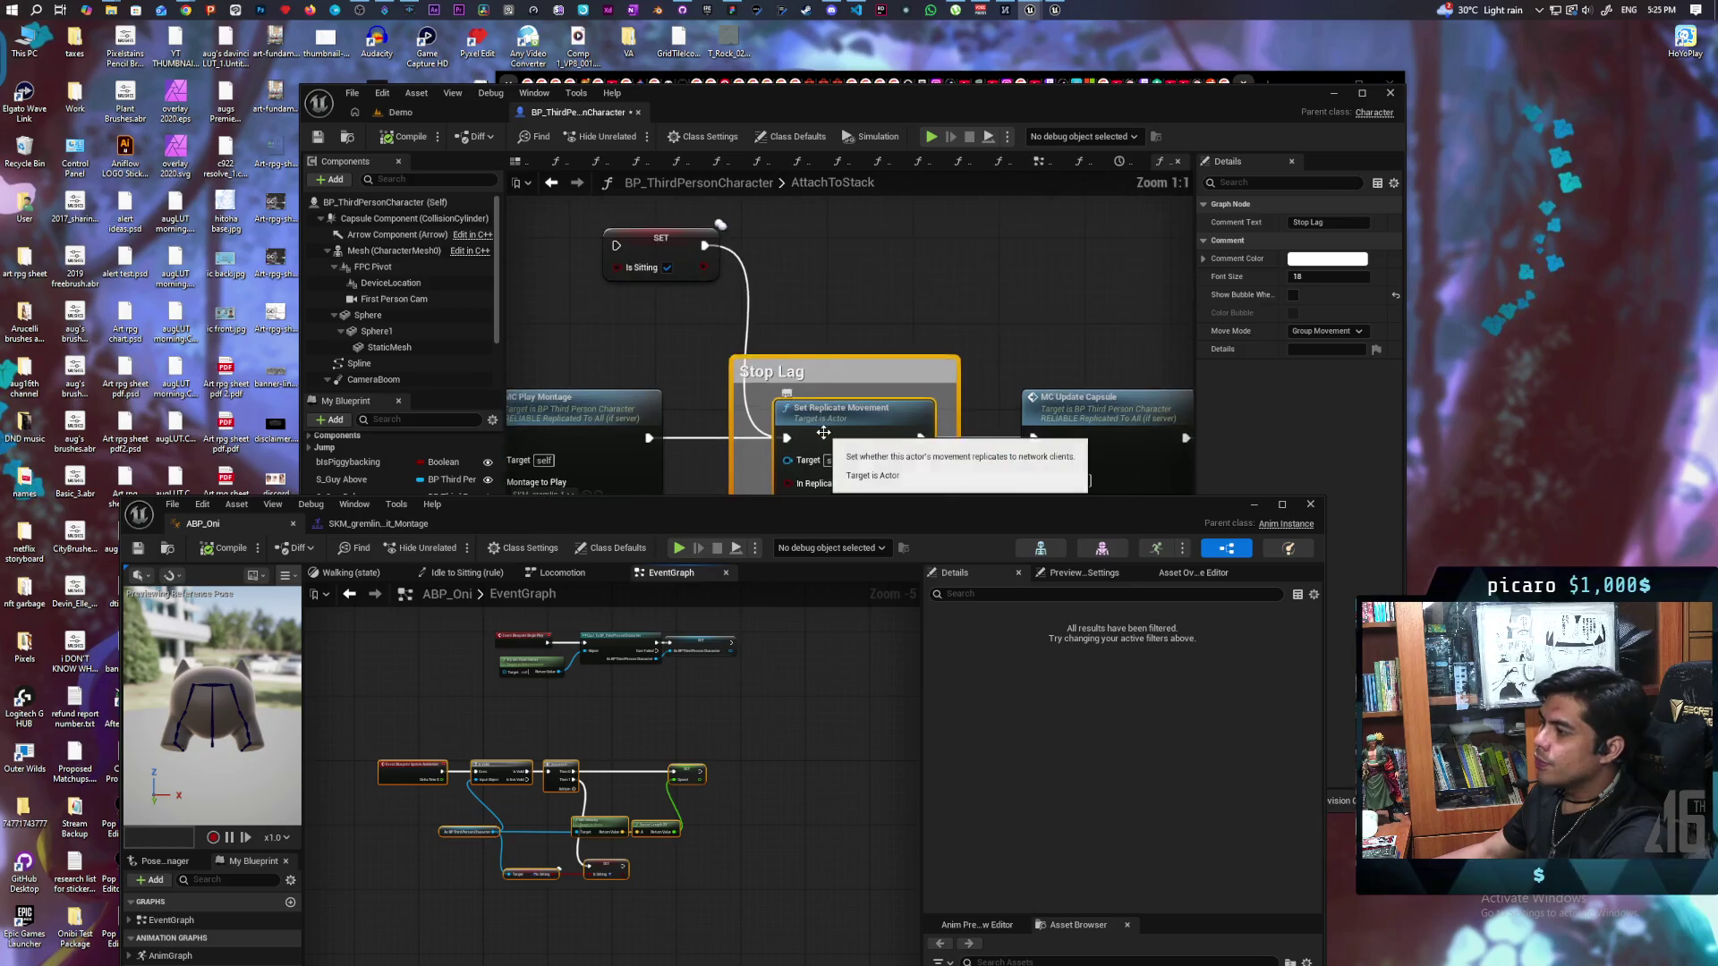
pyautogui.moveTo(805, 334); pyautogui.dragTo(850, 443)
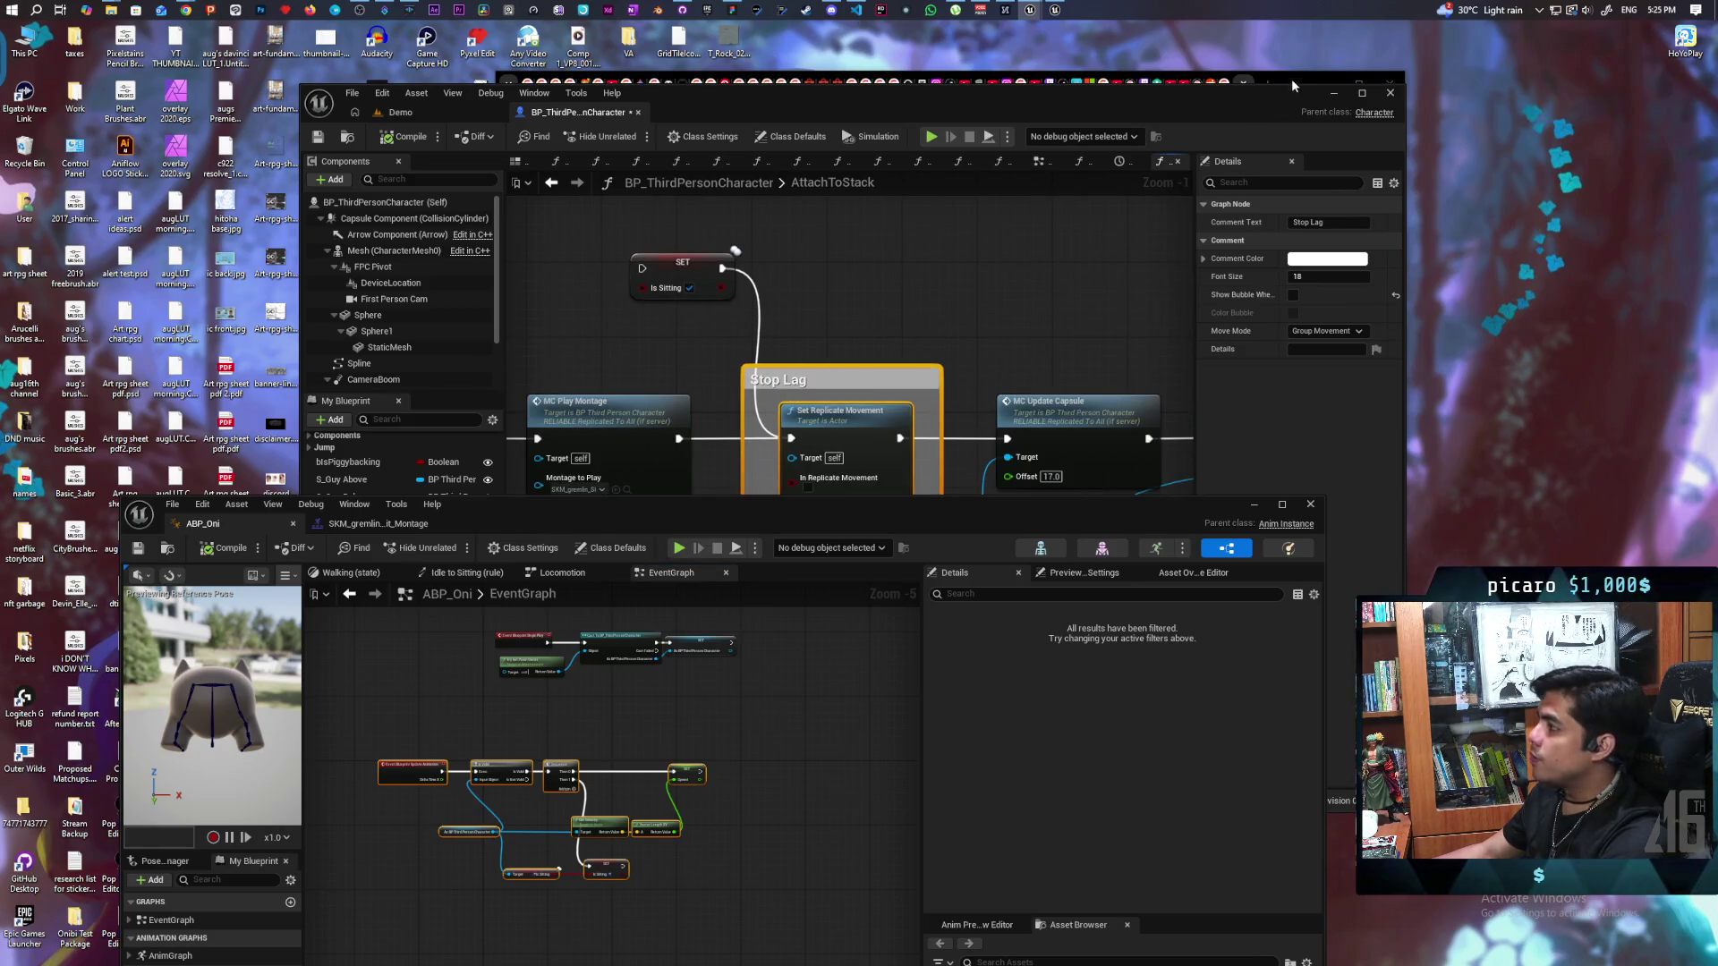
pyautogui.click(1295, 79)
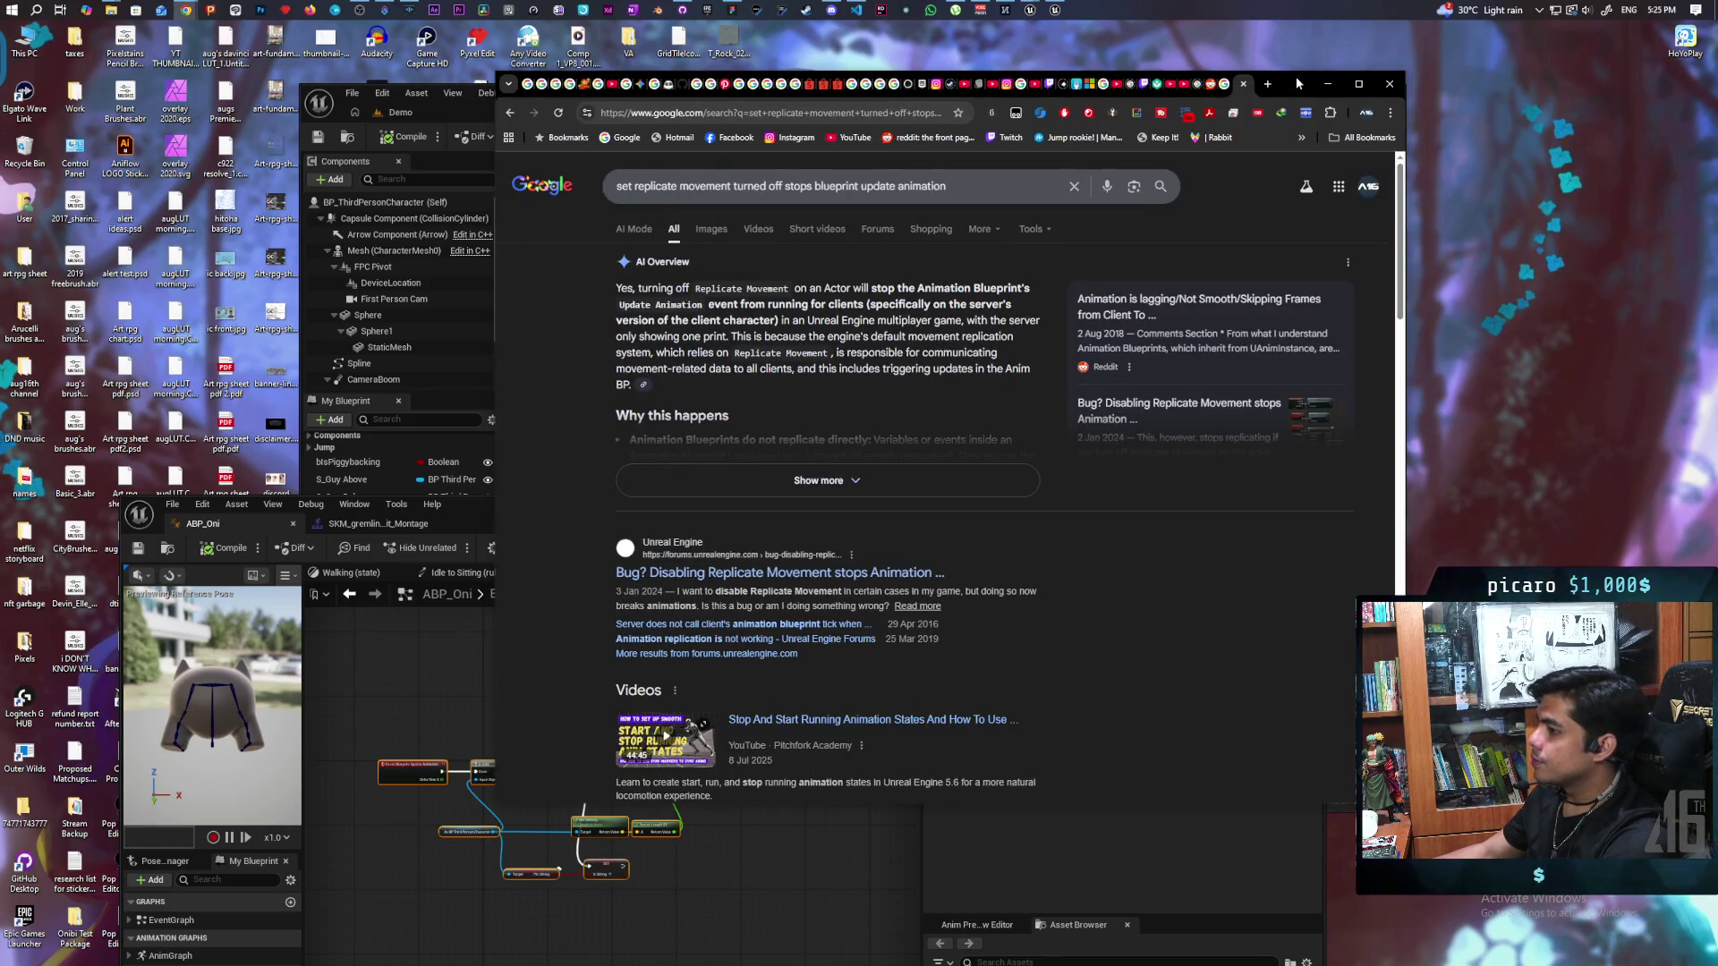
# Step: Open the Disabling Replicate Movement thread and highlight the GetMesh()->TickPose(DeltaSeconds, true) workaround
pyautogui.click(874, 574)
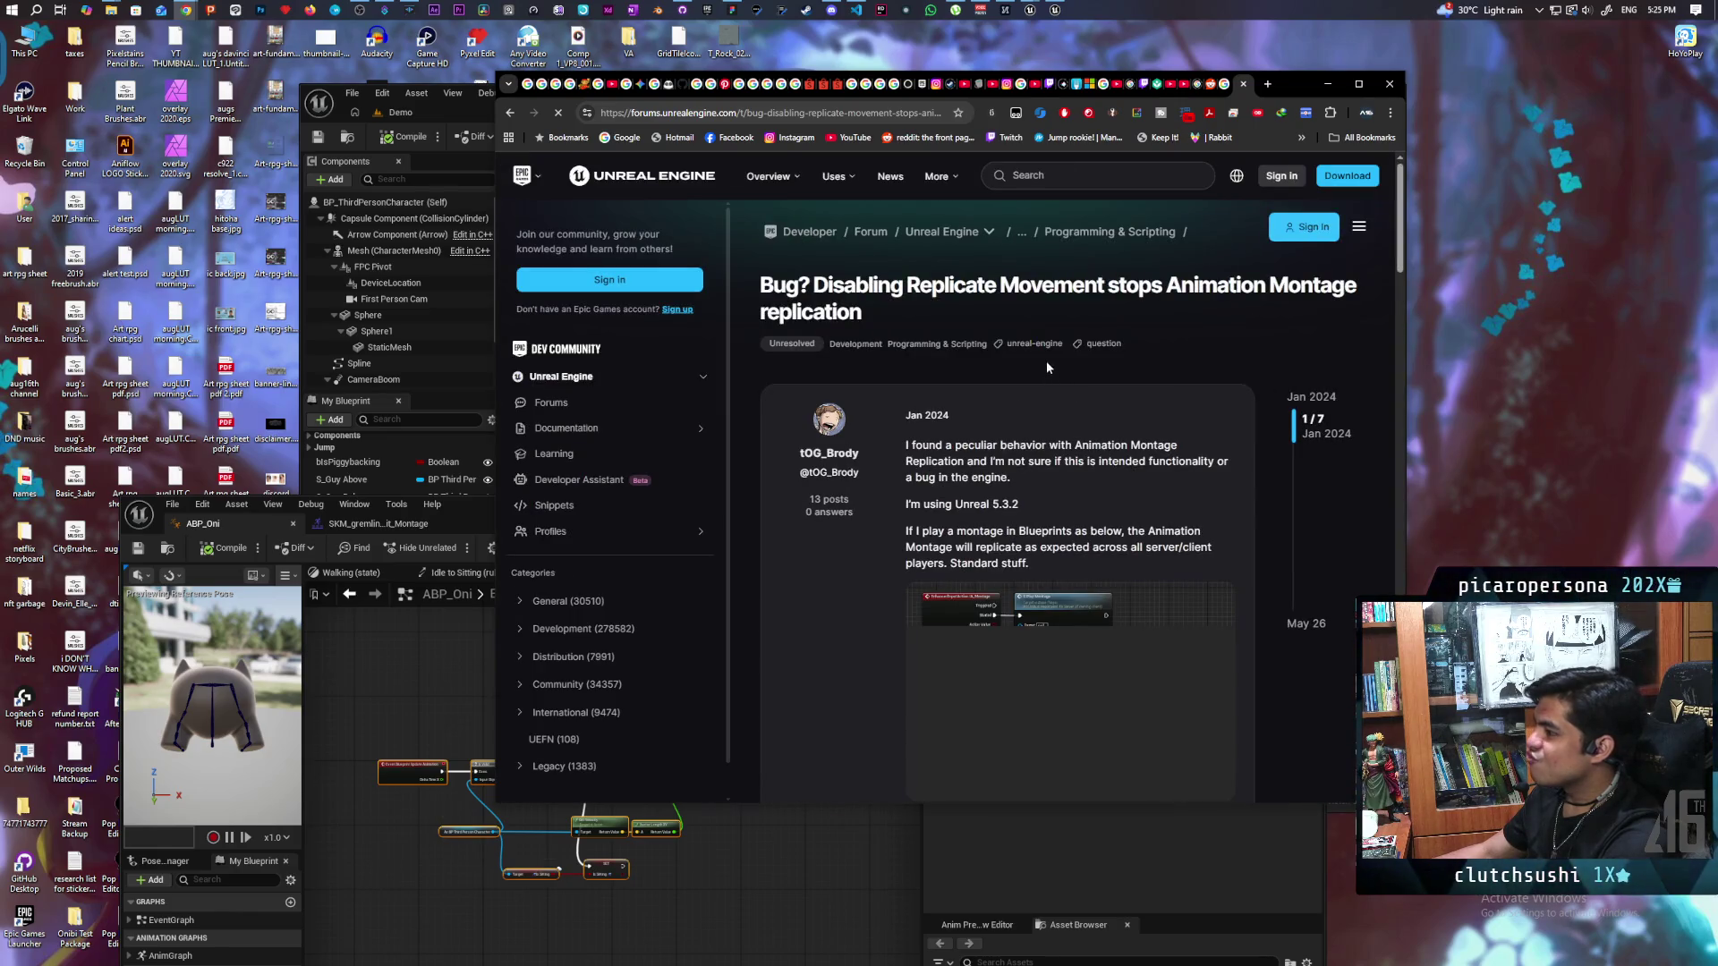
pyautogui.scroll(-7, 1046, 366)
pyautogui.scroll(-3, 871, 476)
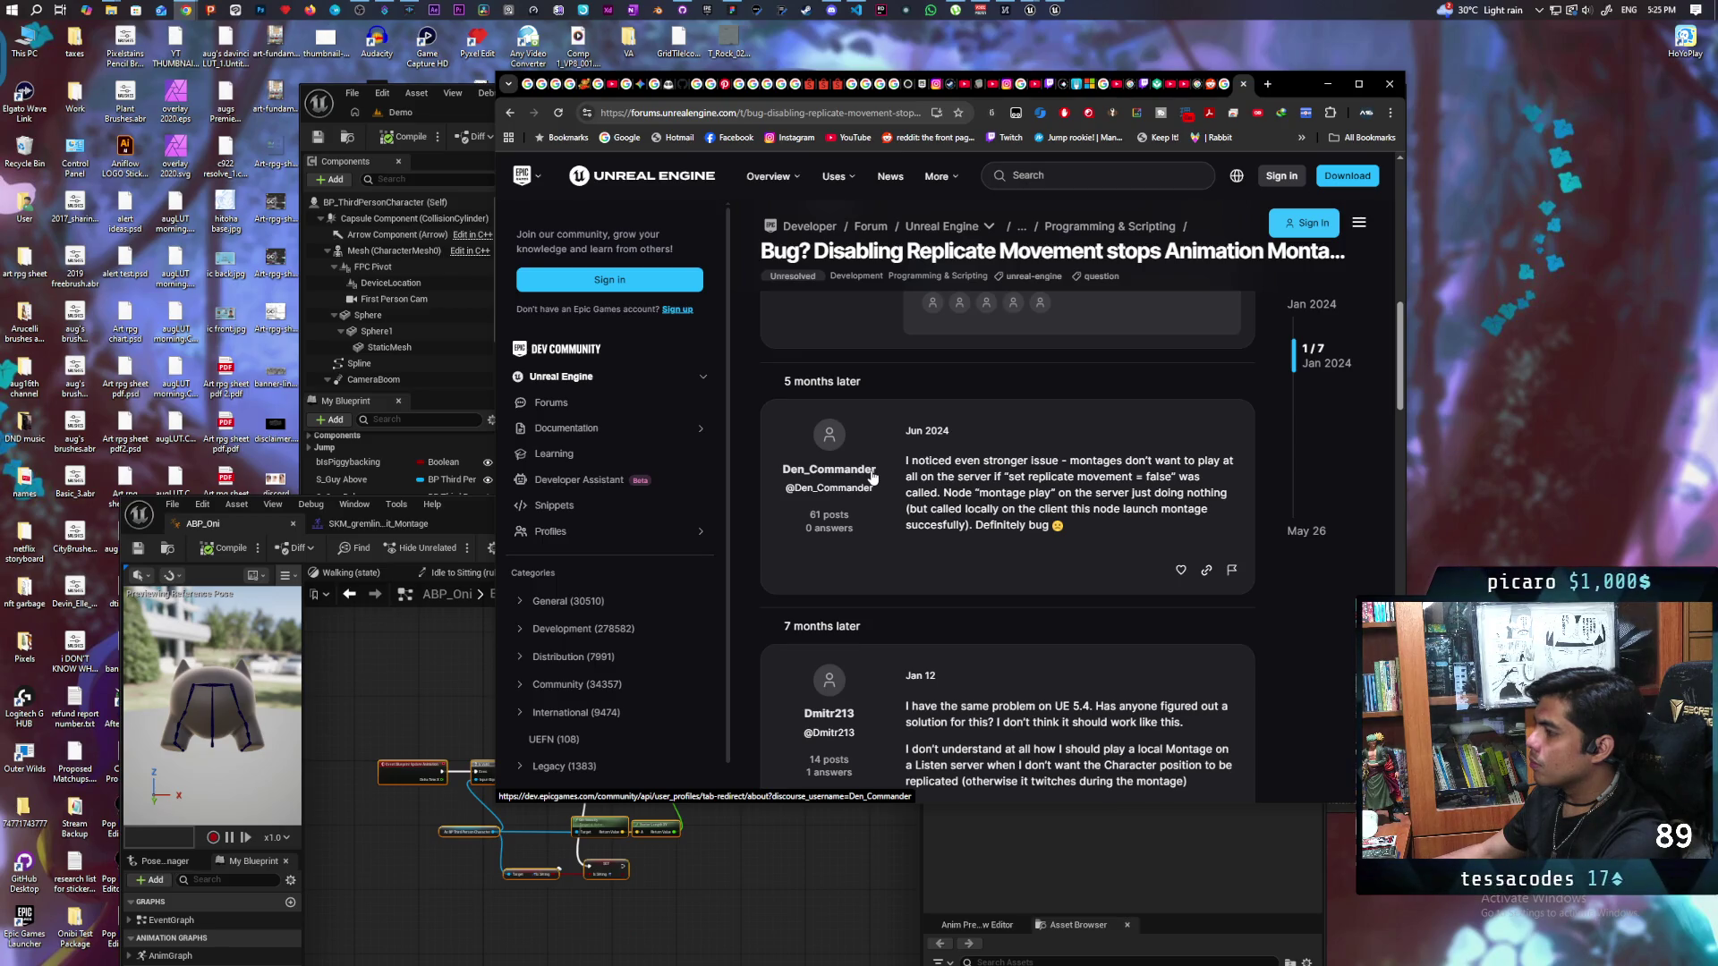
pyautogui.scroll(-1, 872, 474)
pyautogui.scroll(-3, 1035, 411)
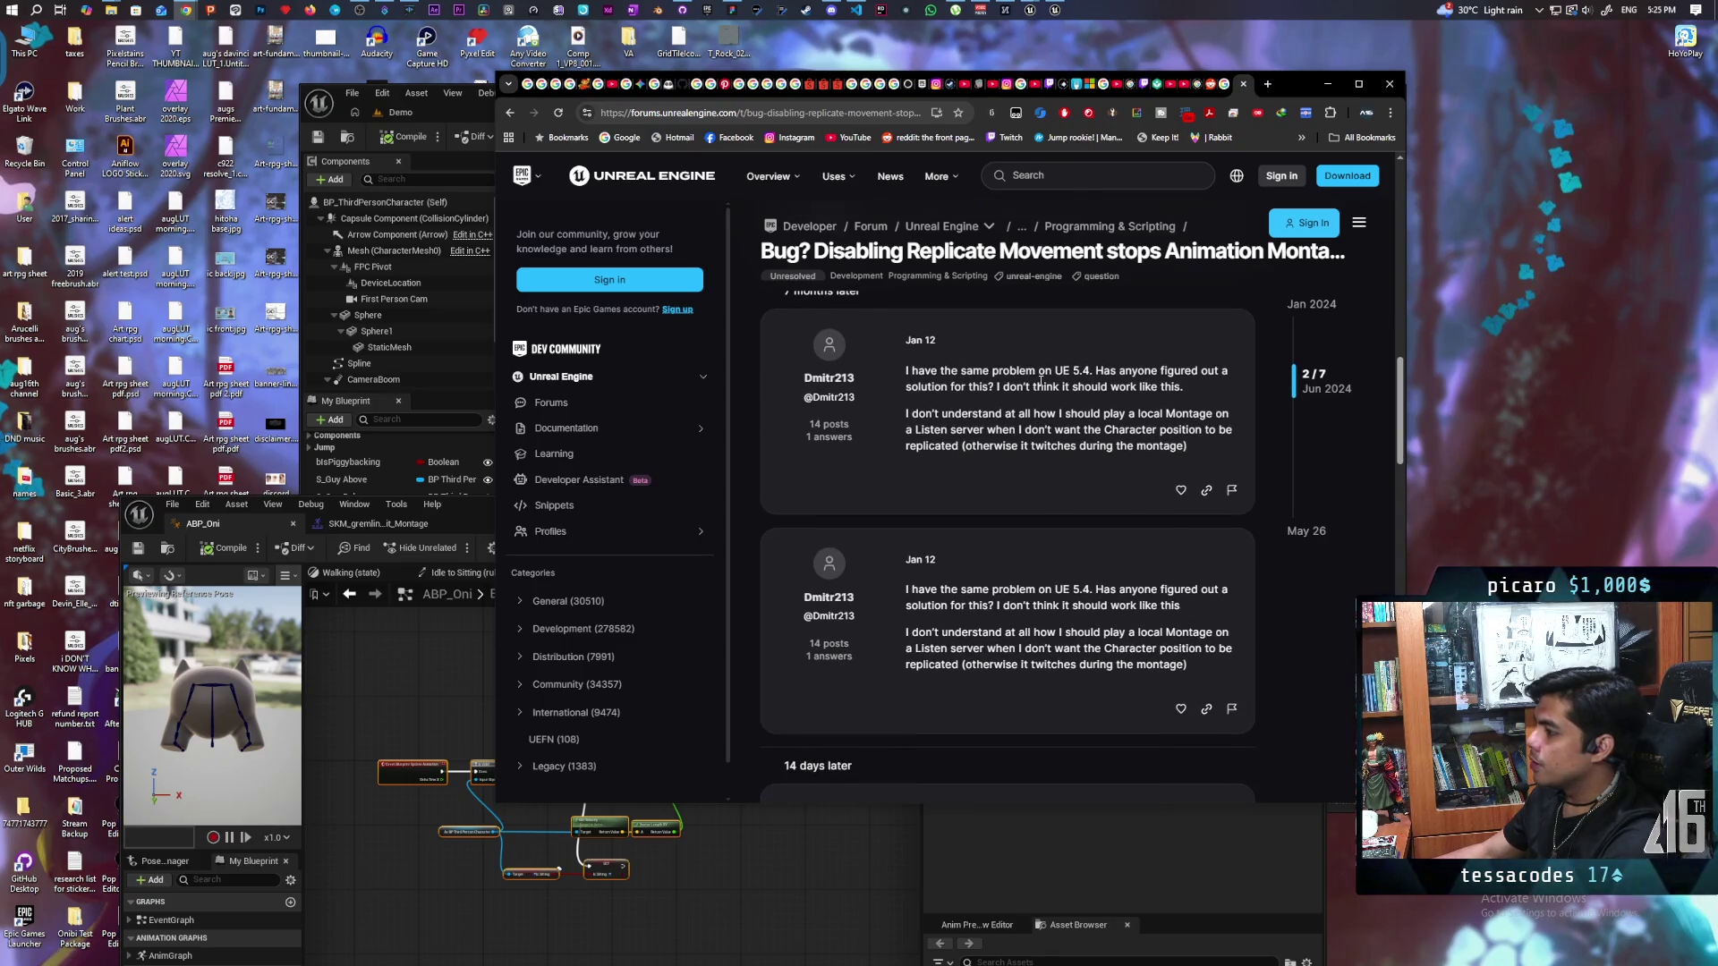
pyautogui.scroll(-5, 1040, 383)
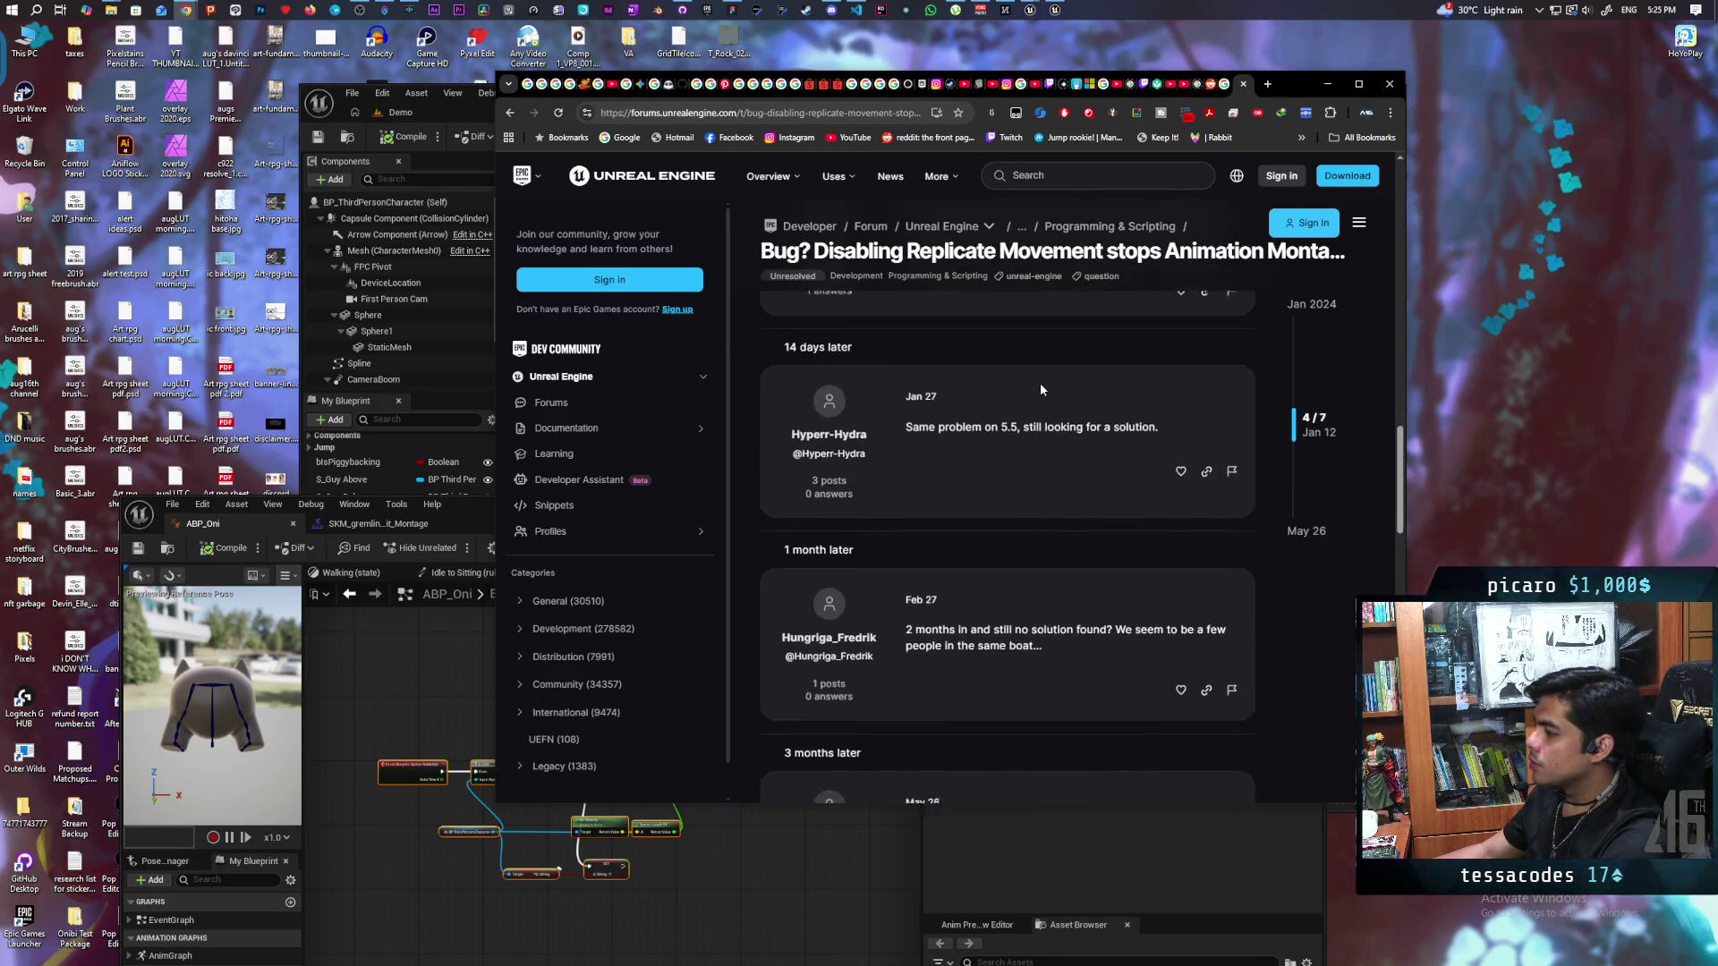
pyautogui.scroll(-4, 1040, 383)
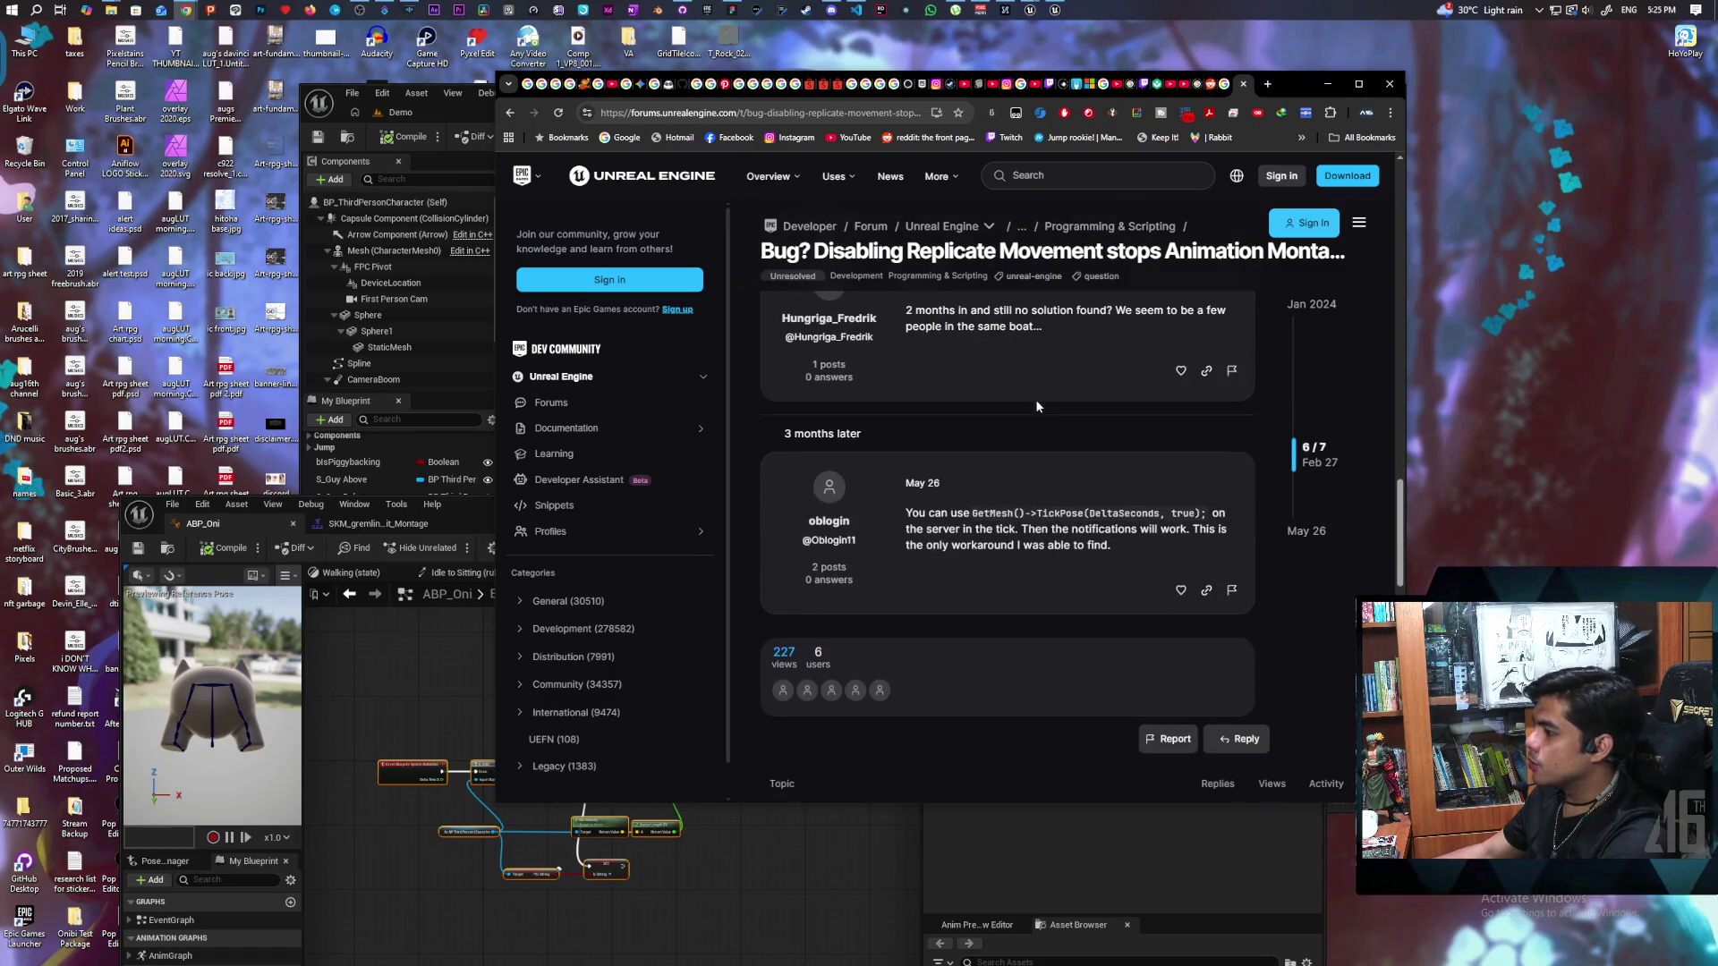
pyautogui.scroll(-1, 1034, 399)
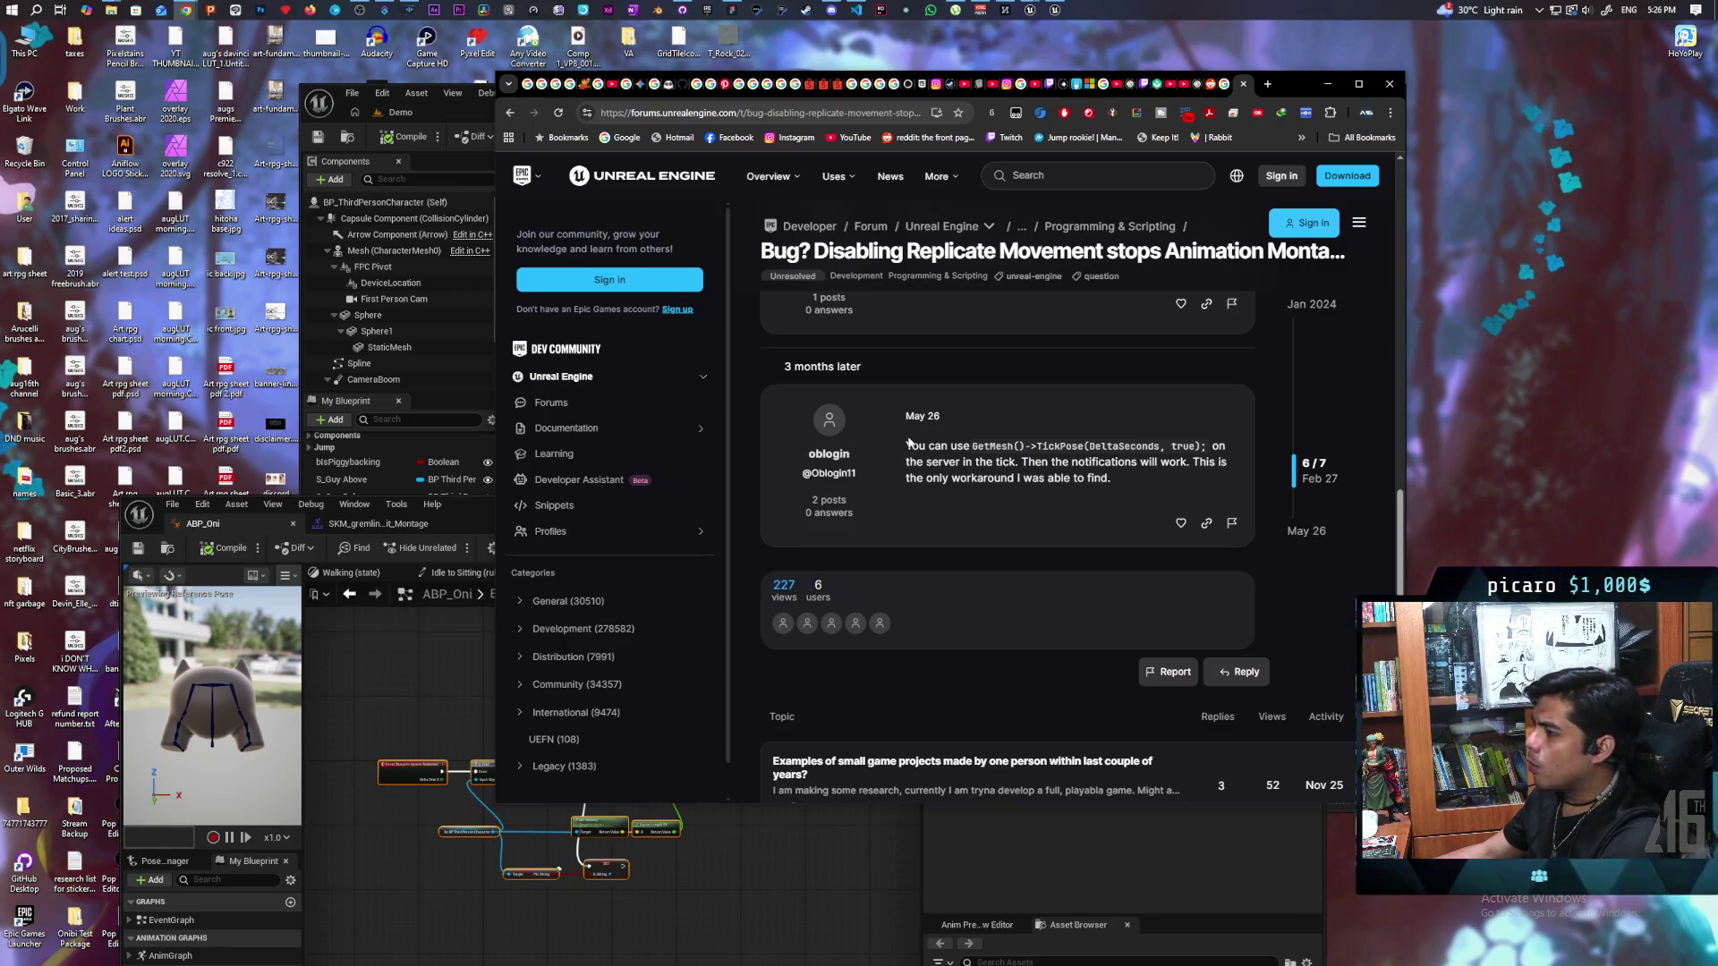
pyautogui.moveTo(906, 445)
pyautogui.mouseDown()
pyautogui.moveTo(1074, 447)
pyautogui.moveTo(1167, 475)
pyautogui.mouseUp()
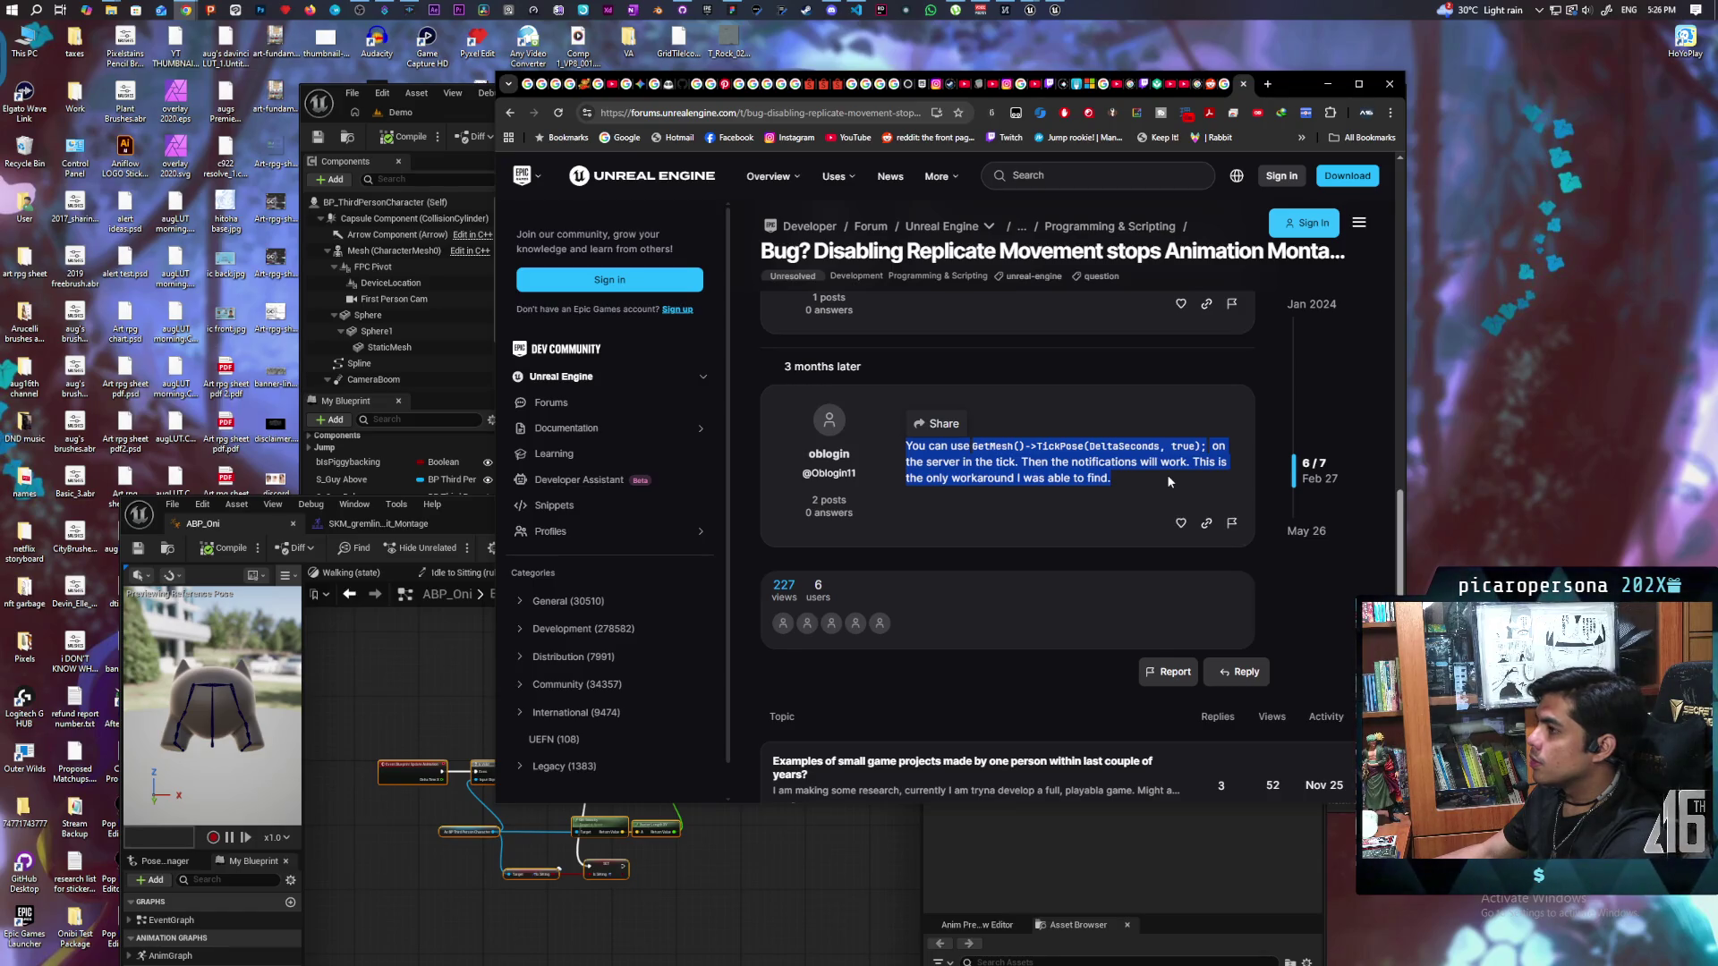
pyautogui.click(408, 421)
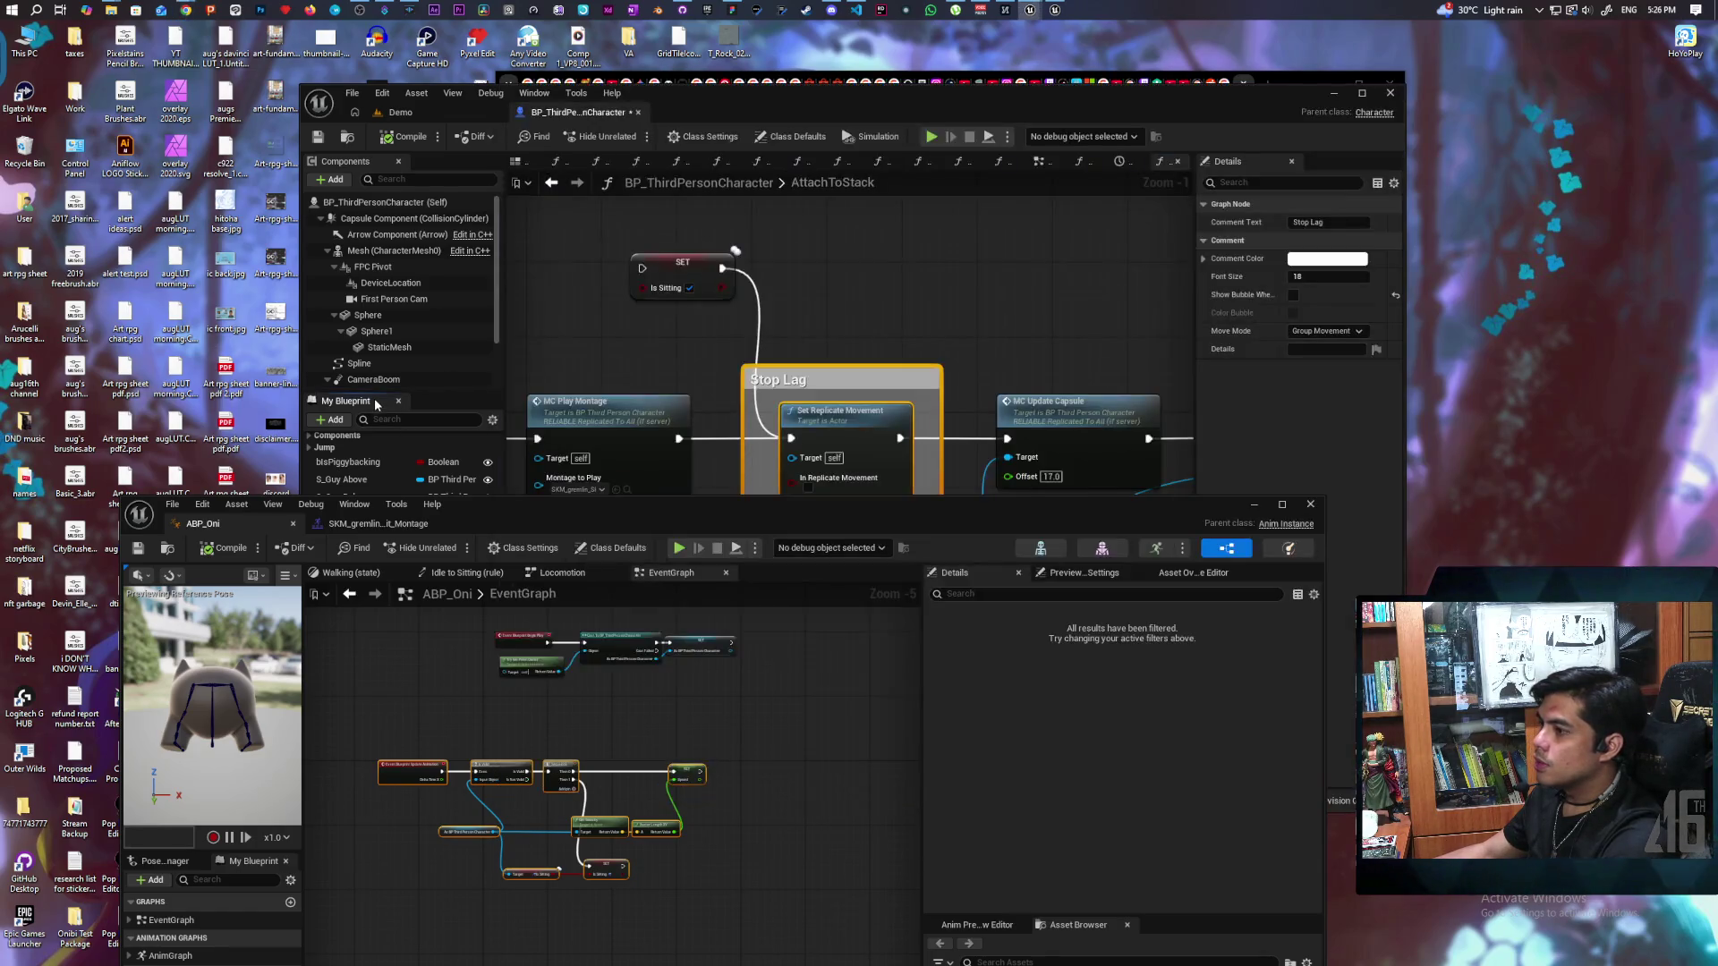
# Step: Pan the AttachToStack graph and recheck the forum thread before returning to the Blueprint
pyautogui.scroll(-8, 856, 327)
pyautogui.moveTo(856, 327)
pyautogui.mouseDown()
pyautogui.moveTo(895, 353)
pyautogui.moveTo(766, 362)
pyautogui.mouseUp()
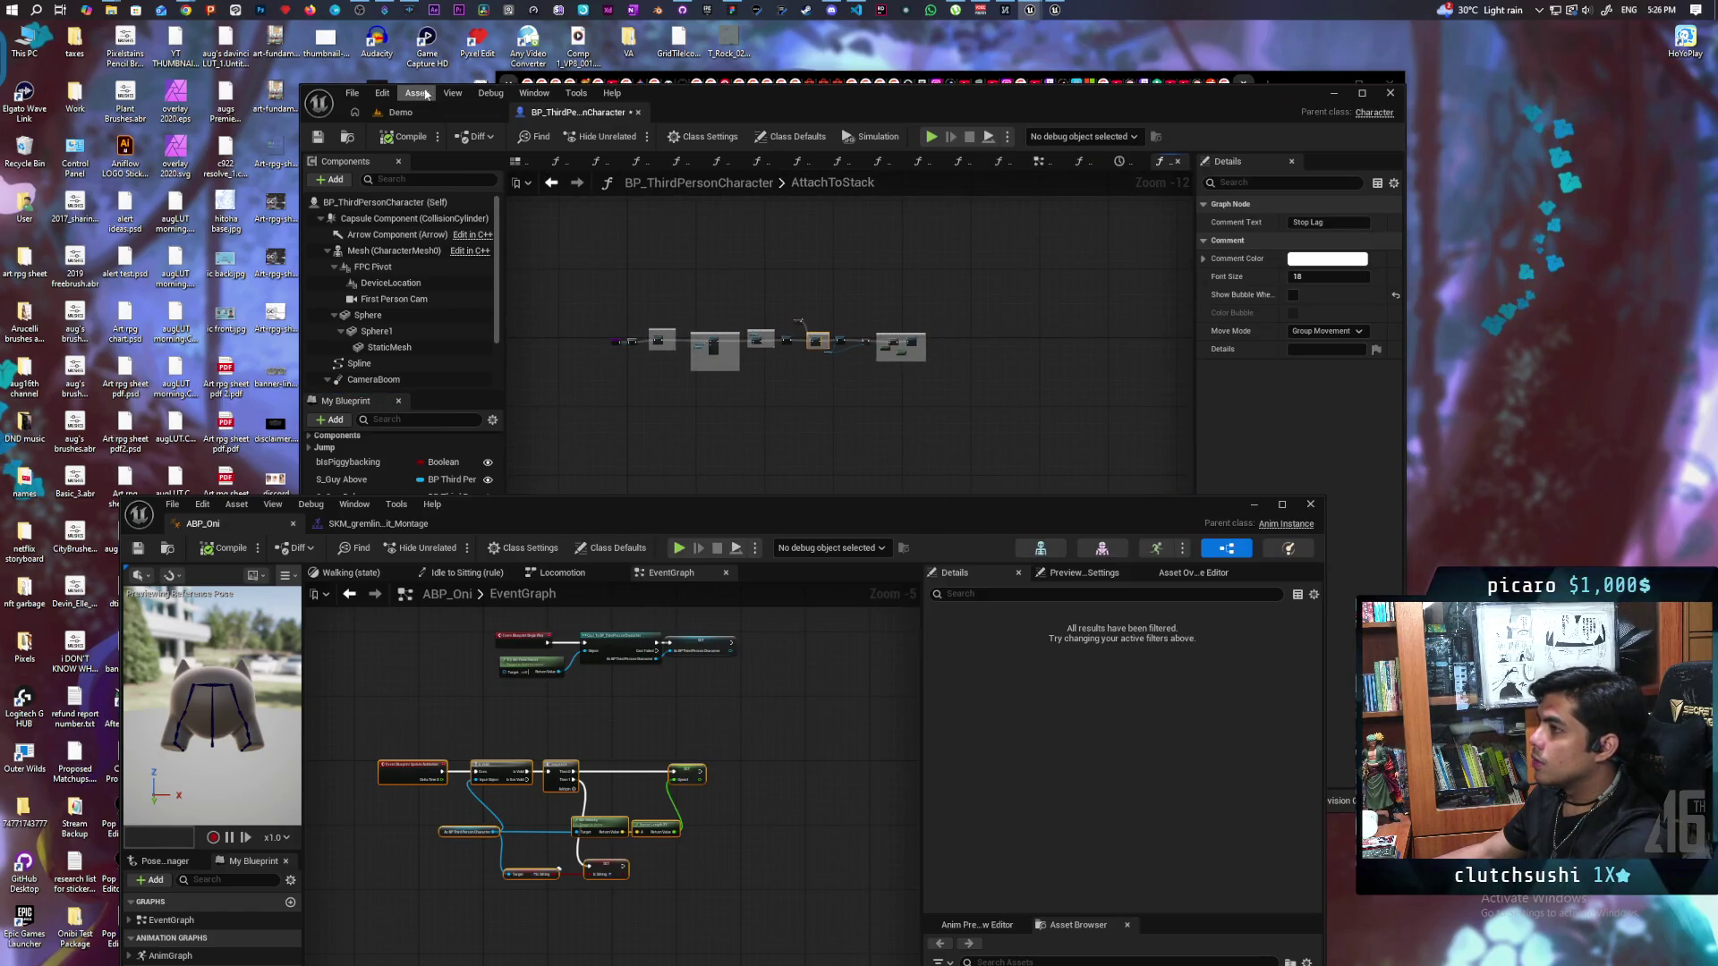
pyautogui.click(1290, 79)
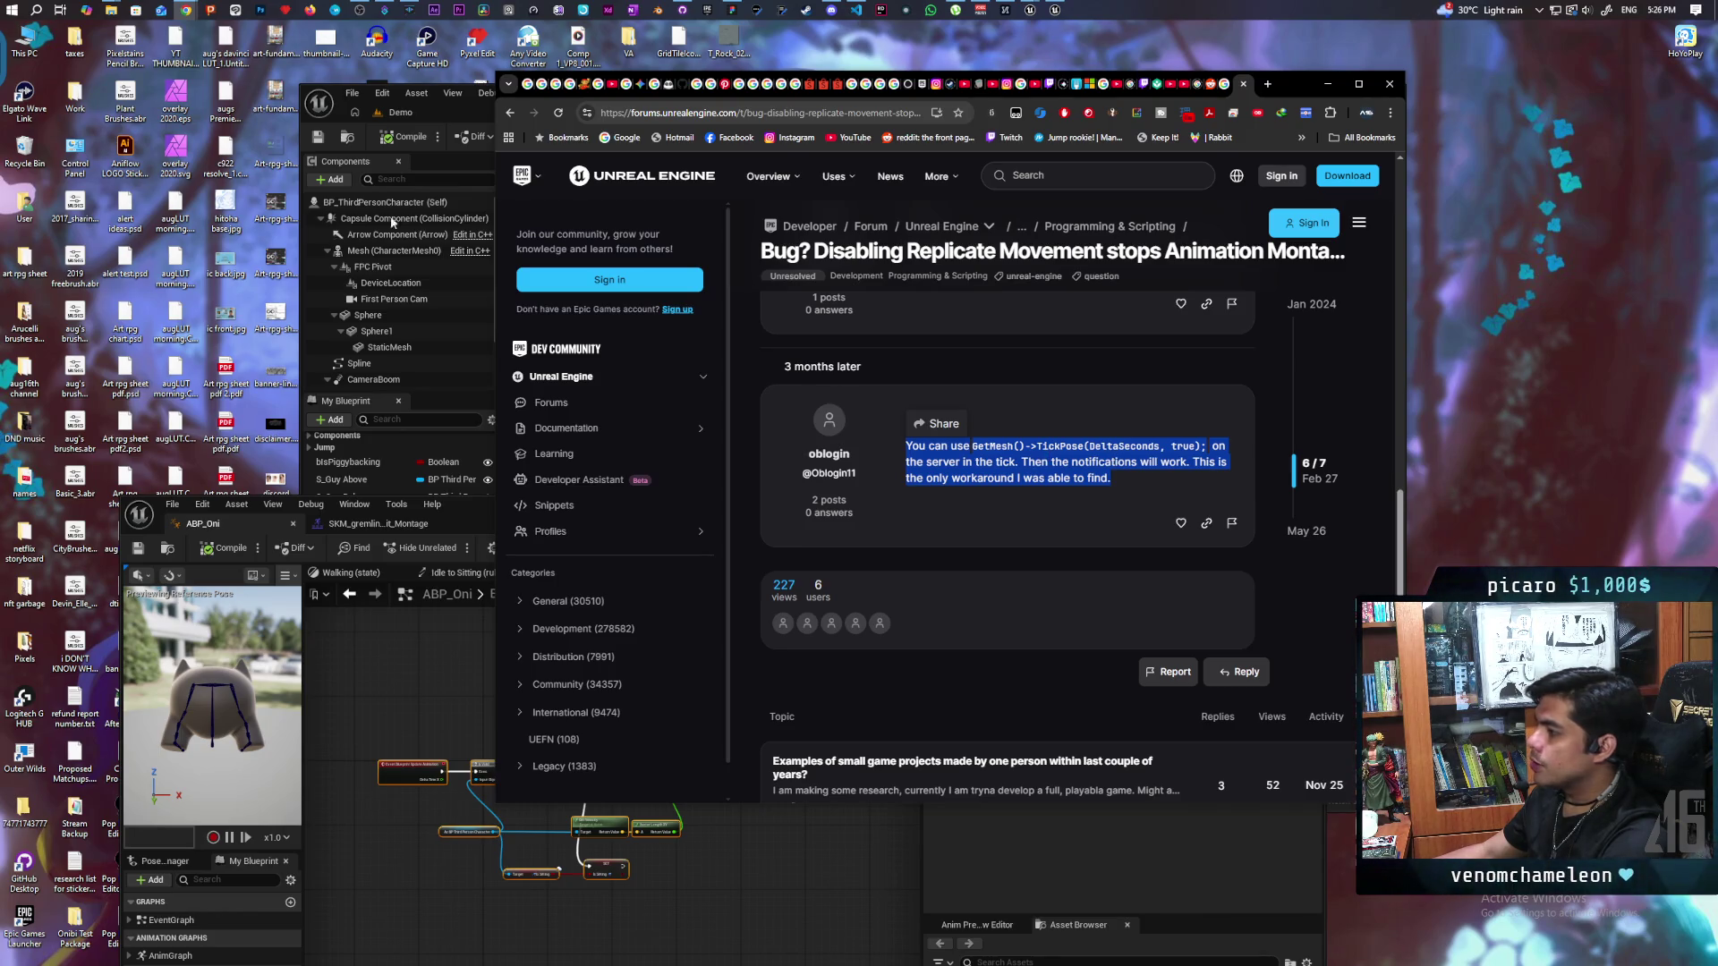
pyautogui.click(454, 115)
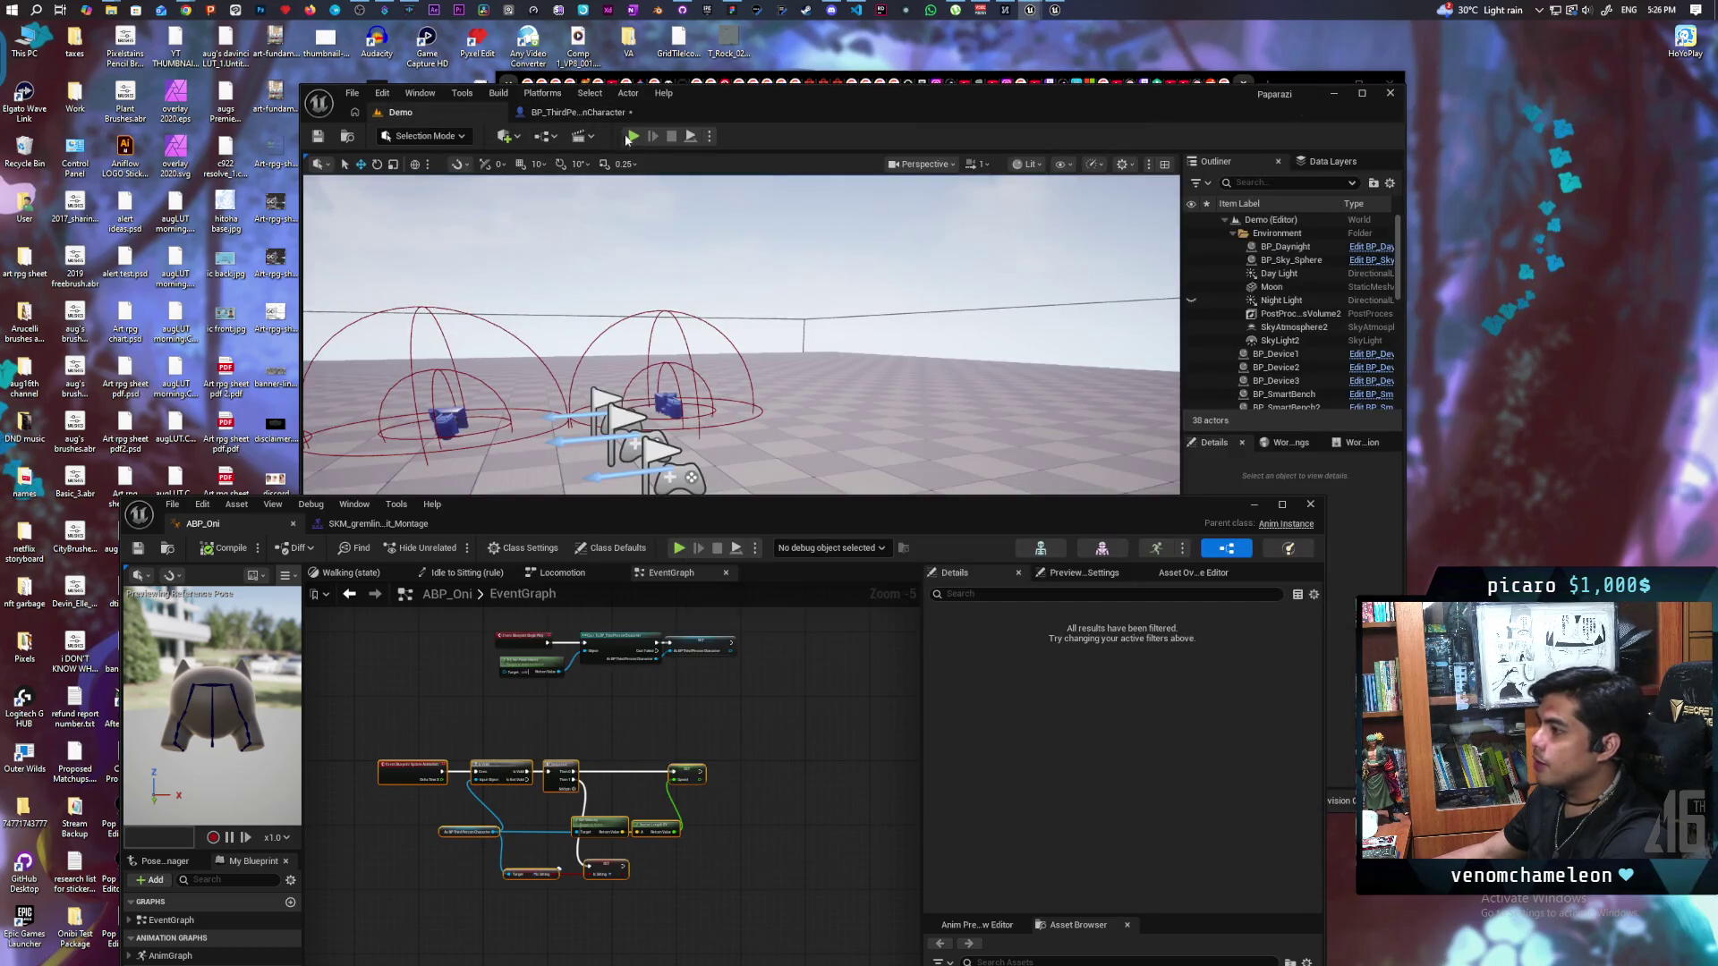
# Step: Place a Mesh component getter node in BP_ThirdPersonCharacter's EventGraph
pyautogui.scroll(2, 653, 383)
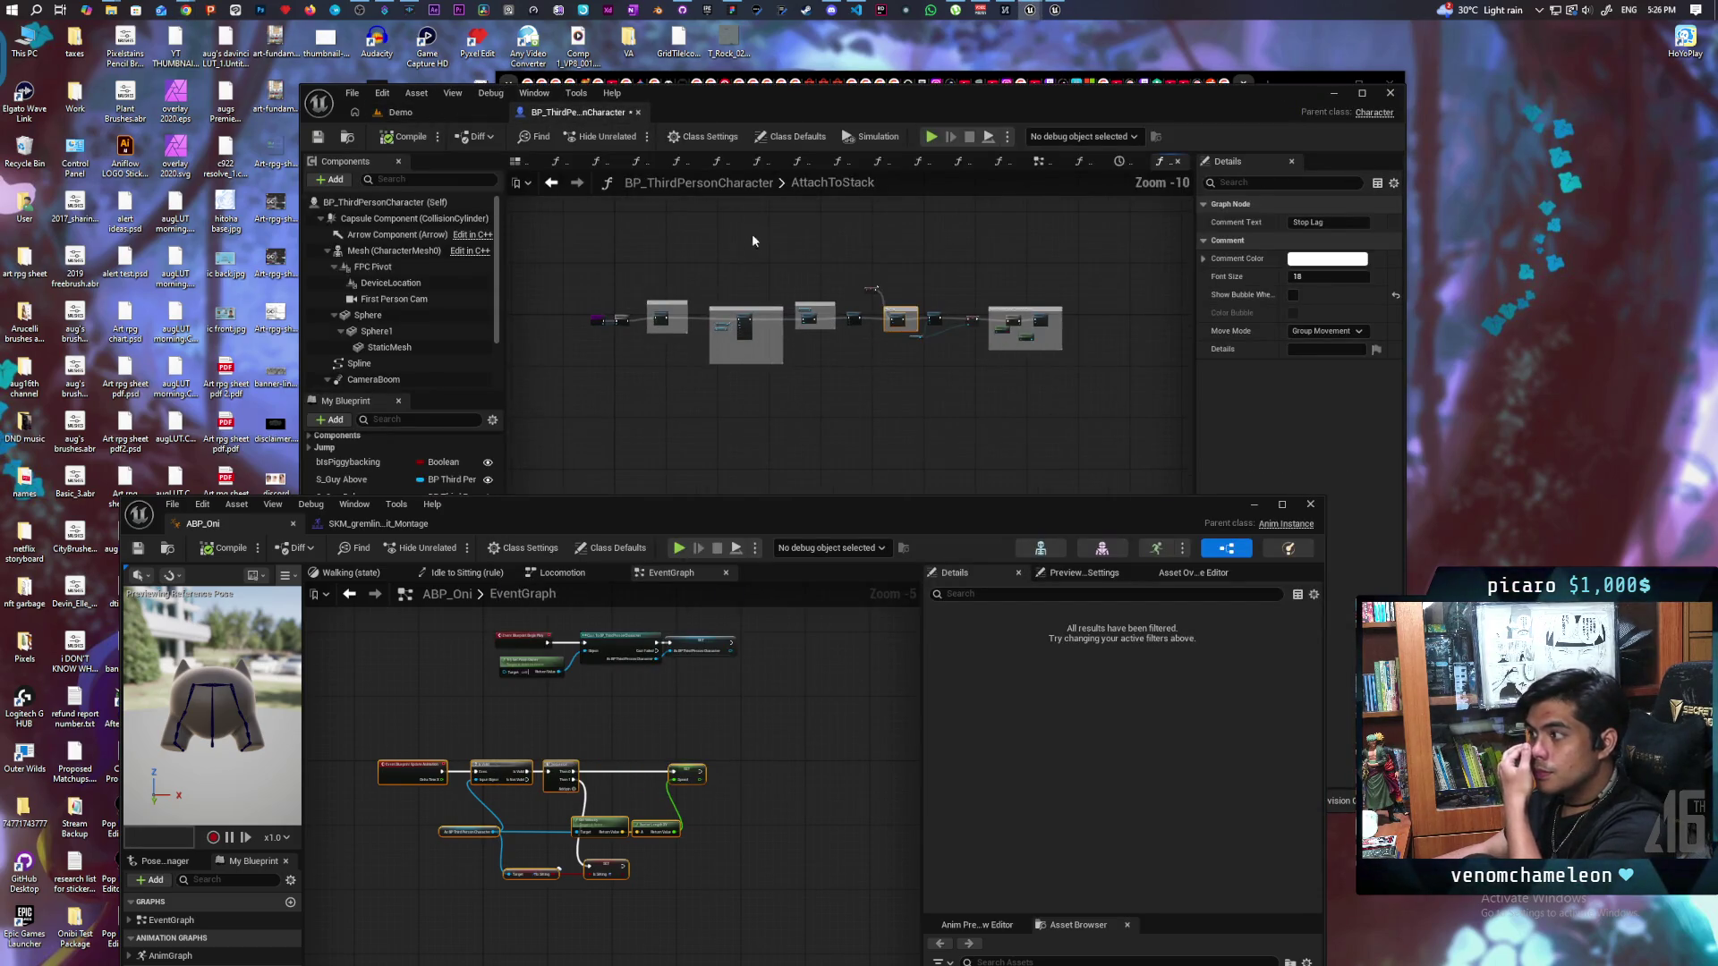
pyautogui.click(1040, 162)
pyautogui.scroll(4, 878, 331)
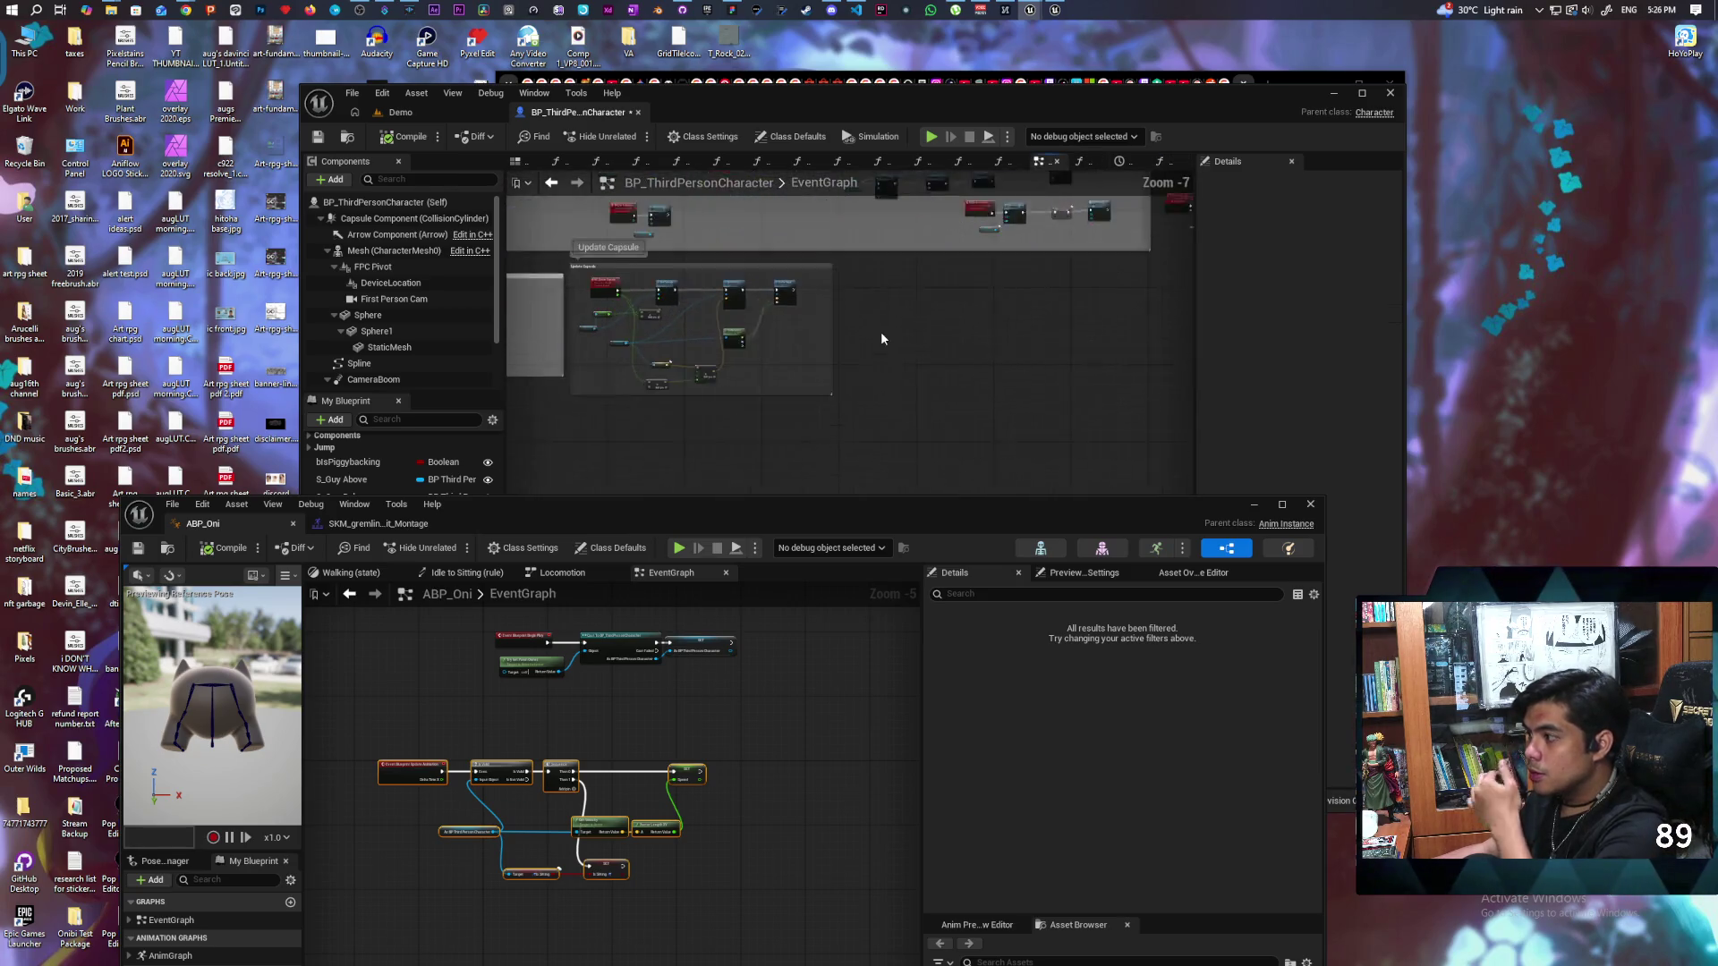
pyautogui.moveTo(348, 255)
pyautogui.mouseDown()
pyautogui.moveTo(1020, 406)
pyautogui.moveTo(951, 357)
pyautogui.moveTo(860, 418)
pyautogui.moveTo(814, 349)
pyautogui.moveTo(823, 367)
pyautogui.mouseUp()
pyautogui.scroll(4, 984, 368)
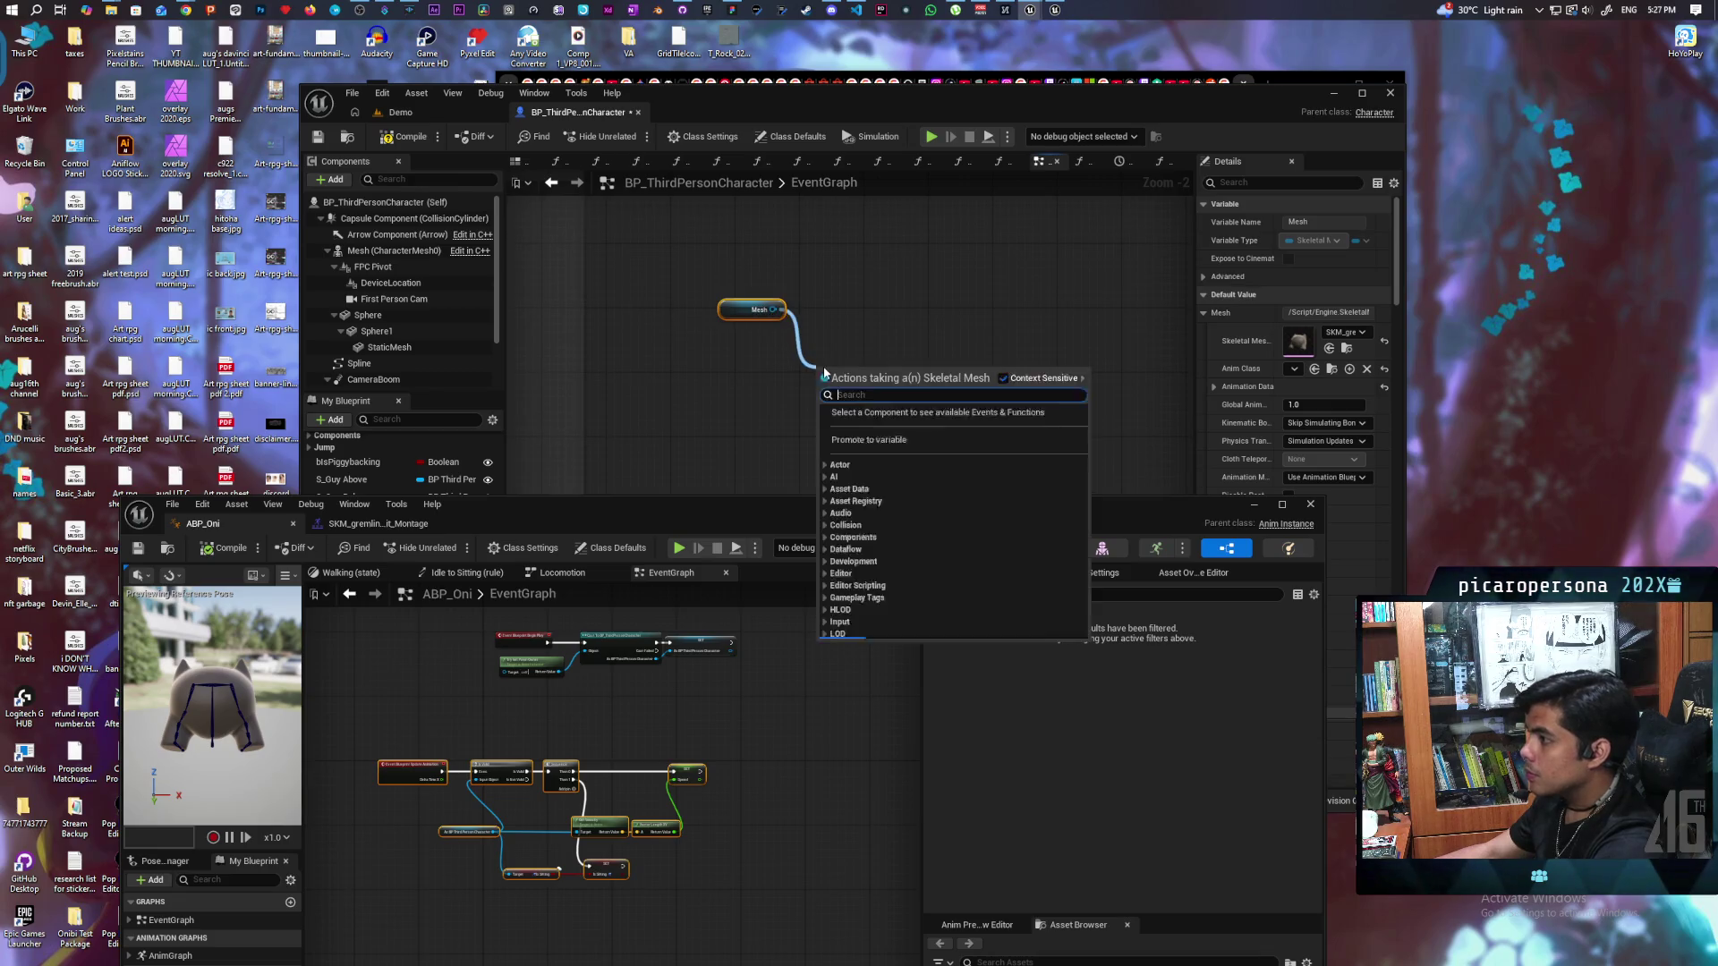
# Step: Search the Mesh pin's action menu for 'tick pose', refining it to 'tick po'
pyautogui.write('tick pose')
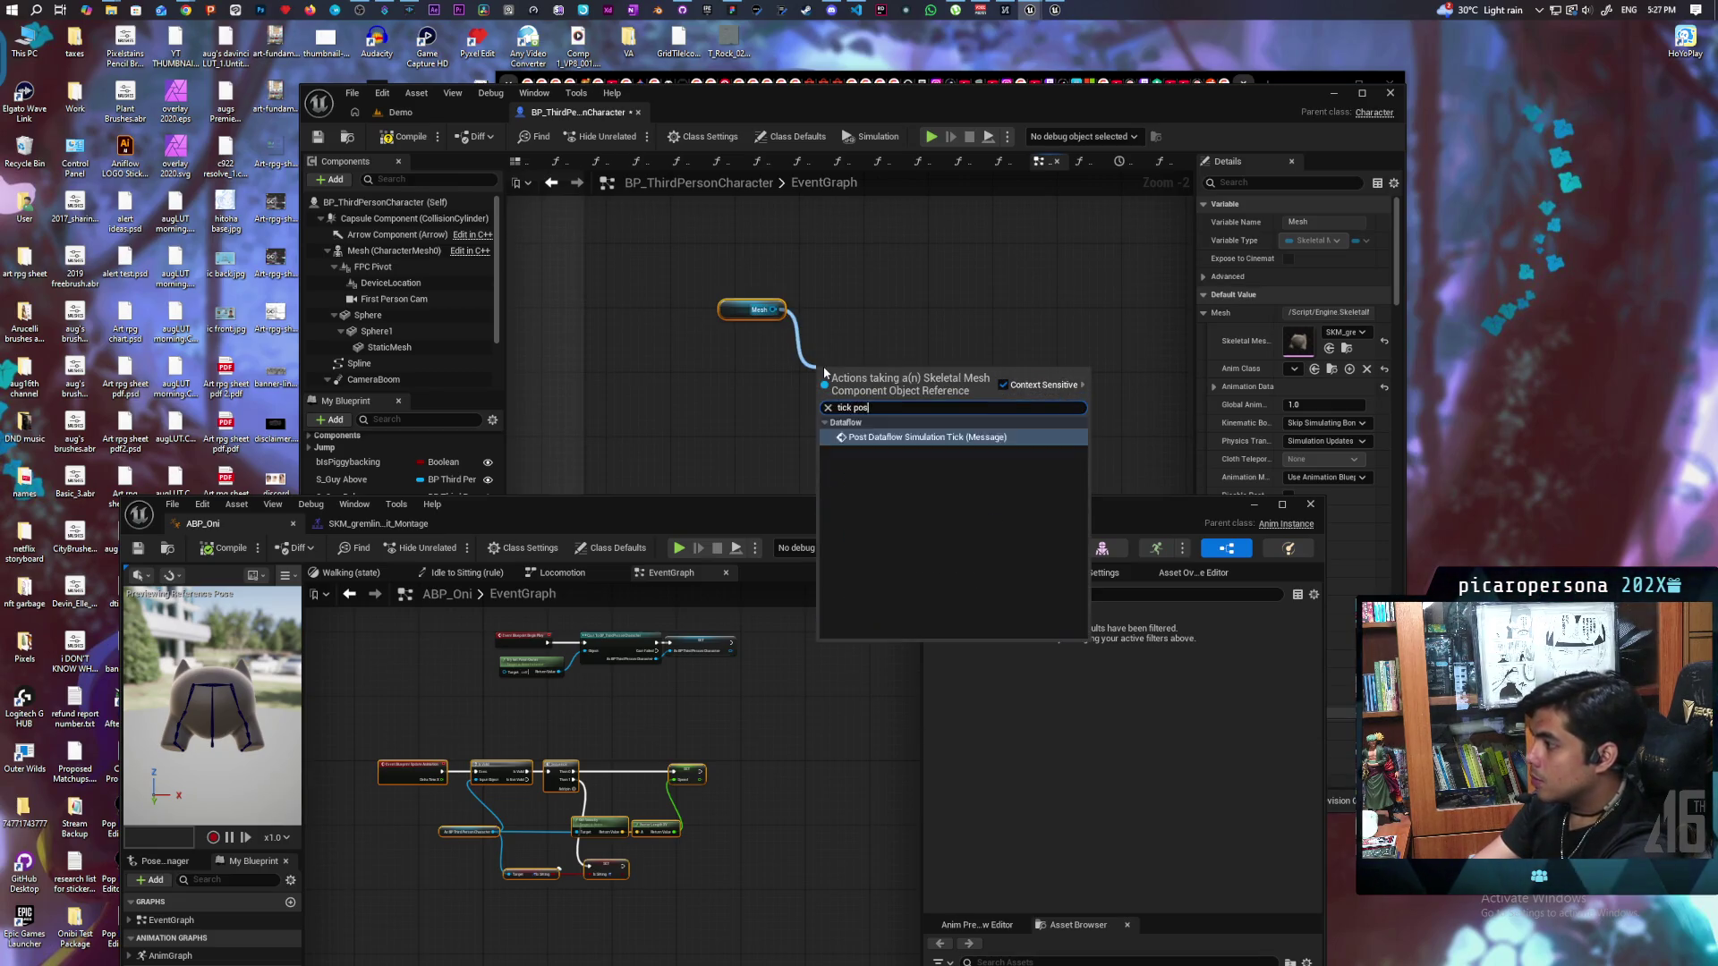
pyautogui.press('BackSpace')
pyautogui.press('BackSpace')
pyautogui.press('BackSpace')
pyautogui.write('po')
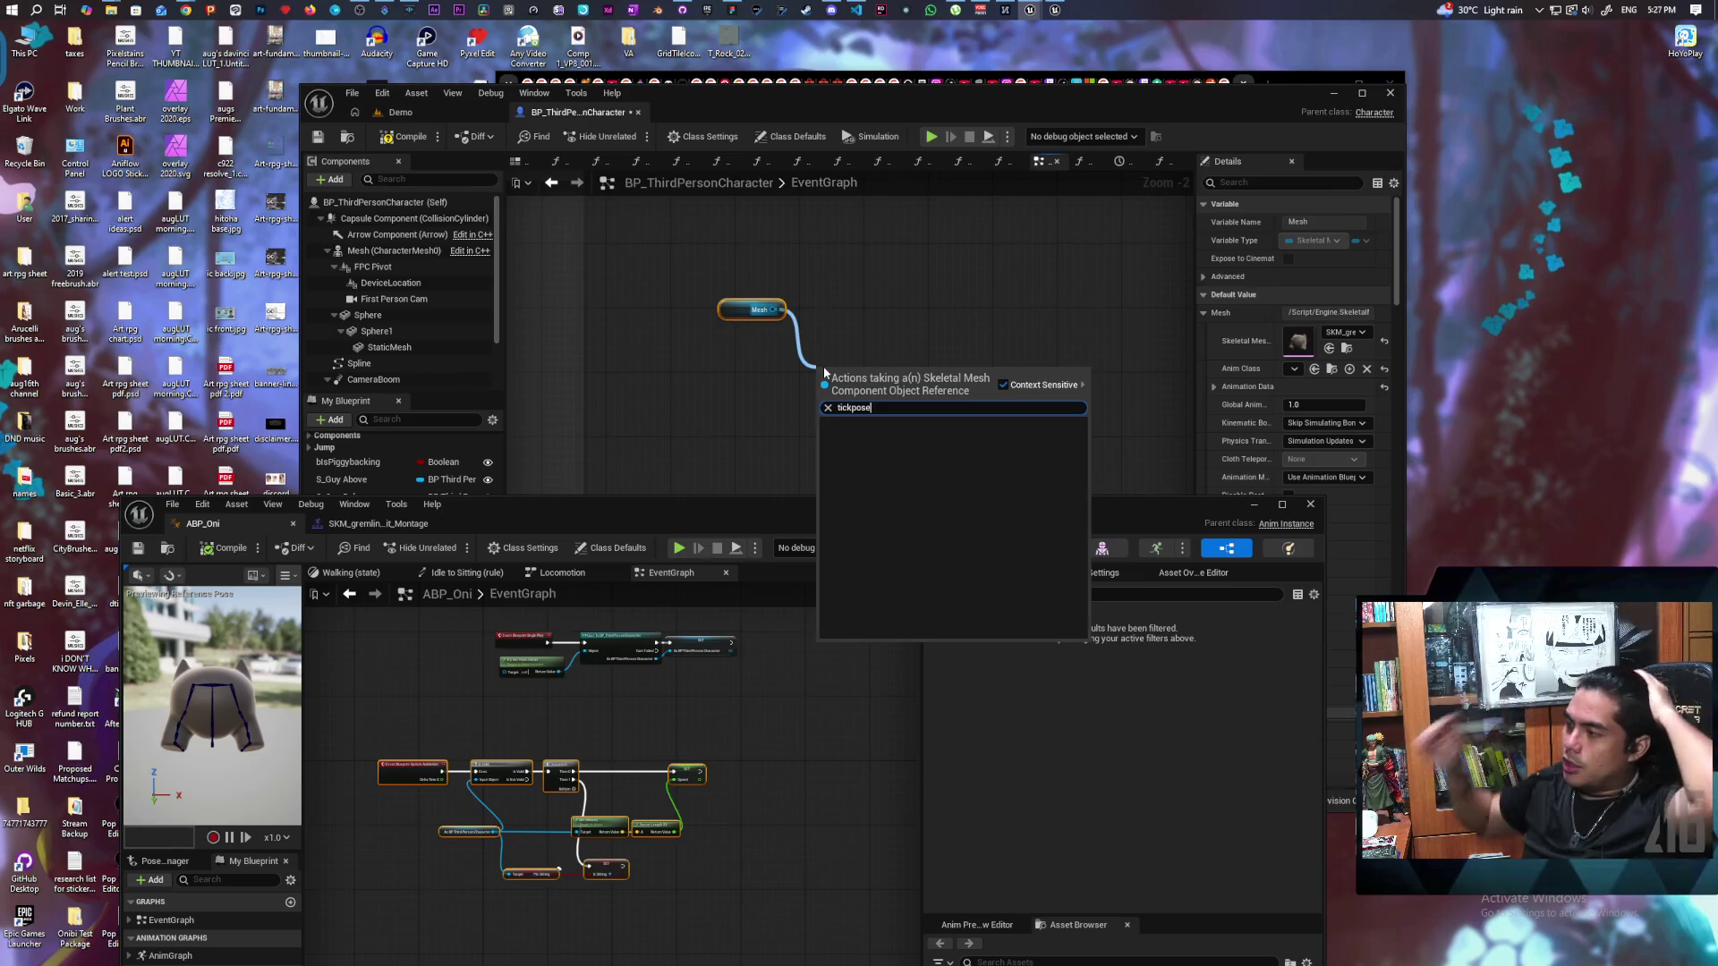
# Step: Dismiss the search, delete the unused Mesh node, and compile the blueprint
pyautogui.press('Escape')
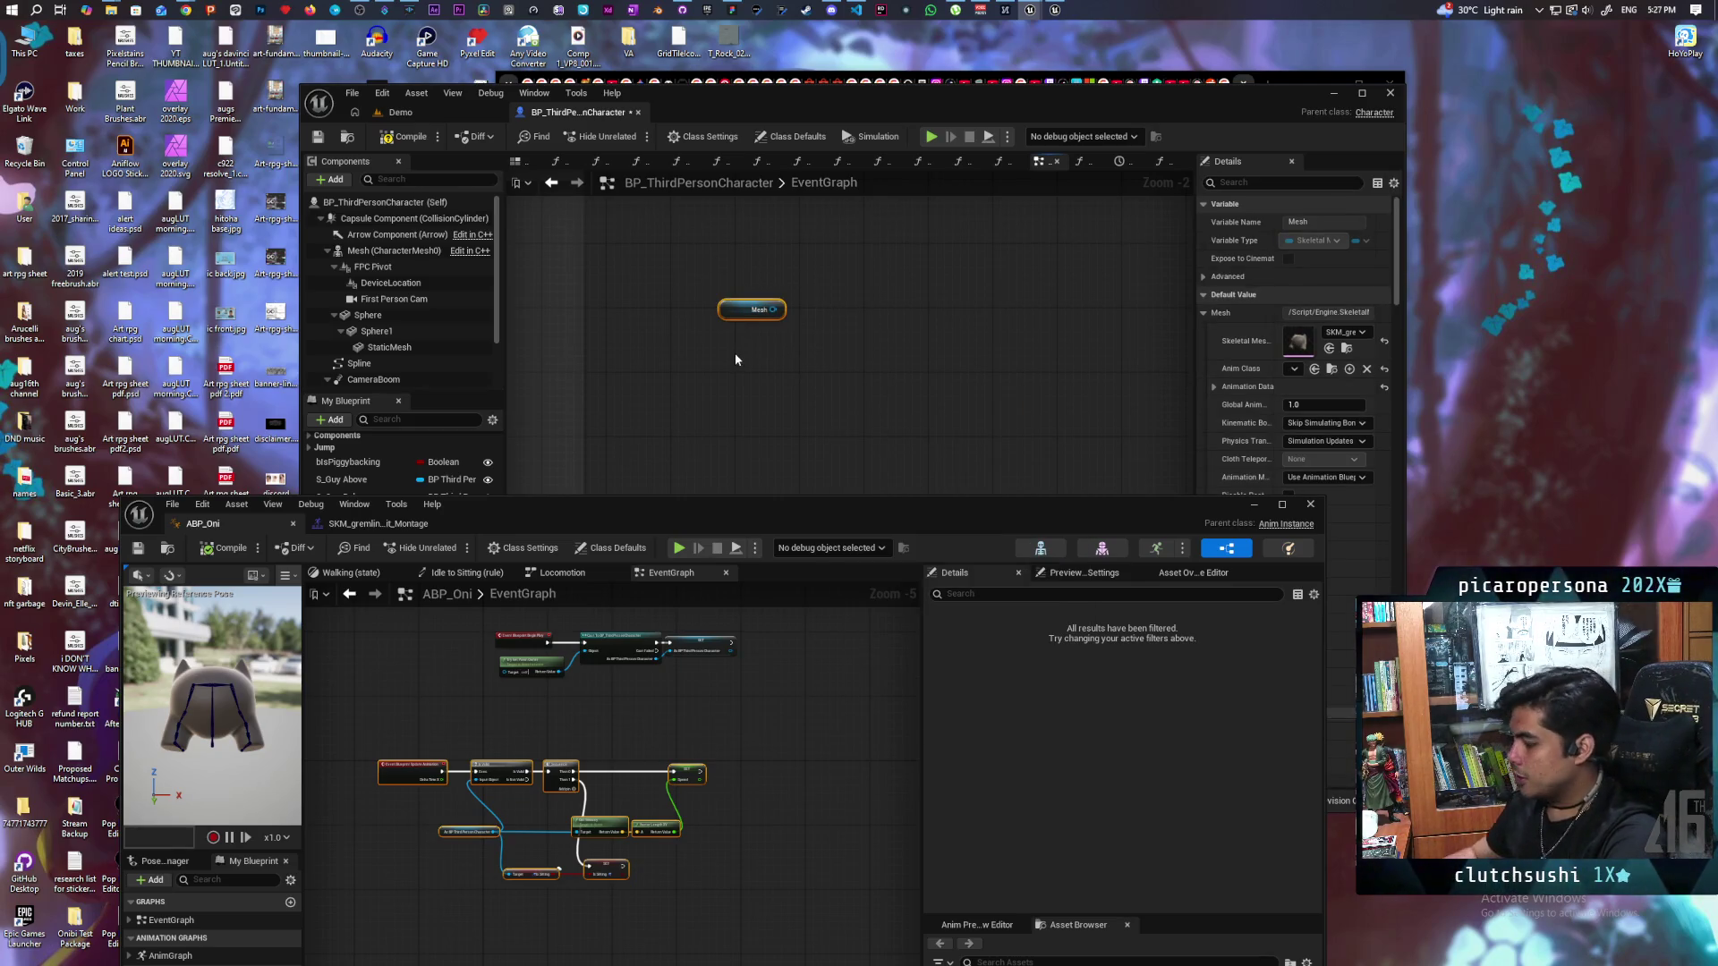
pyautogui.press('Delete')
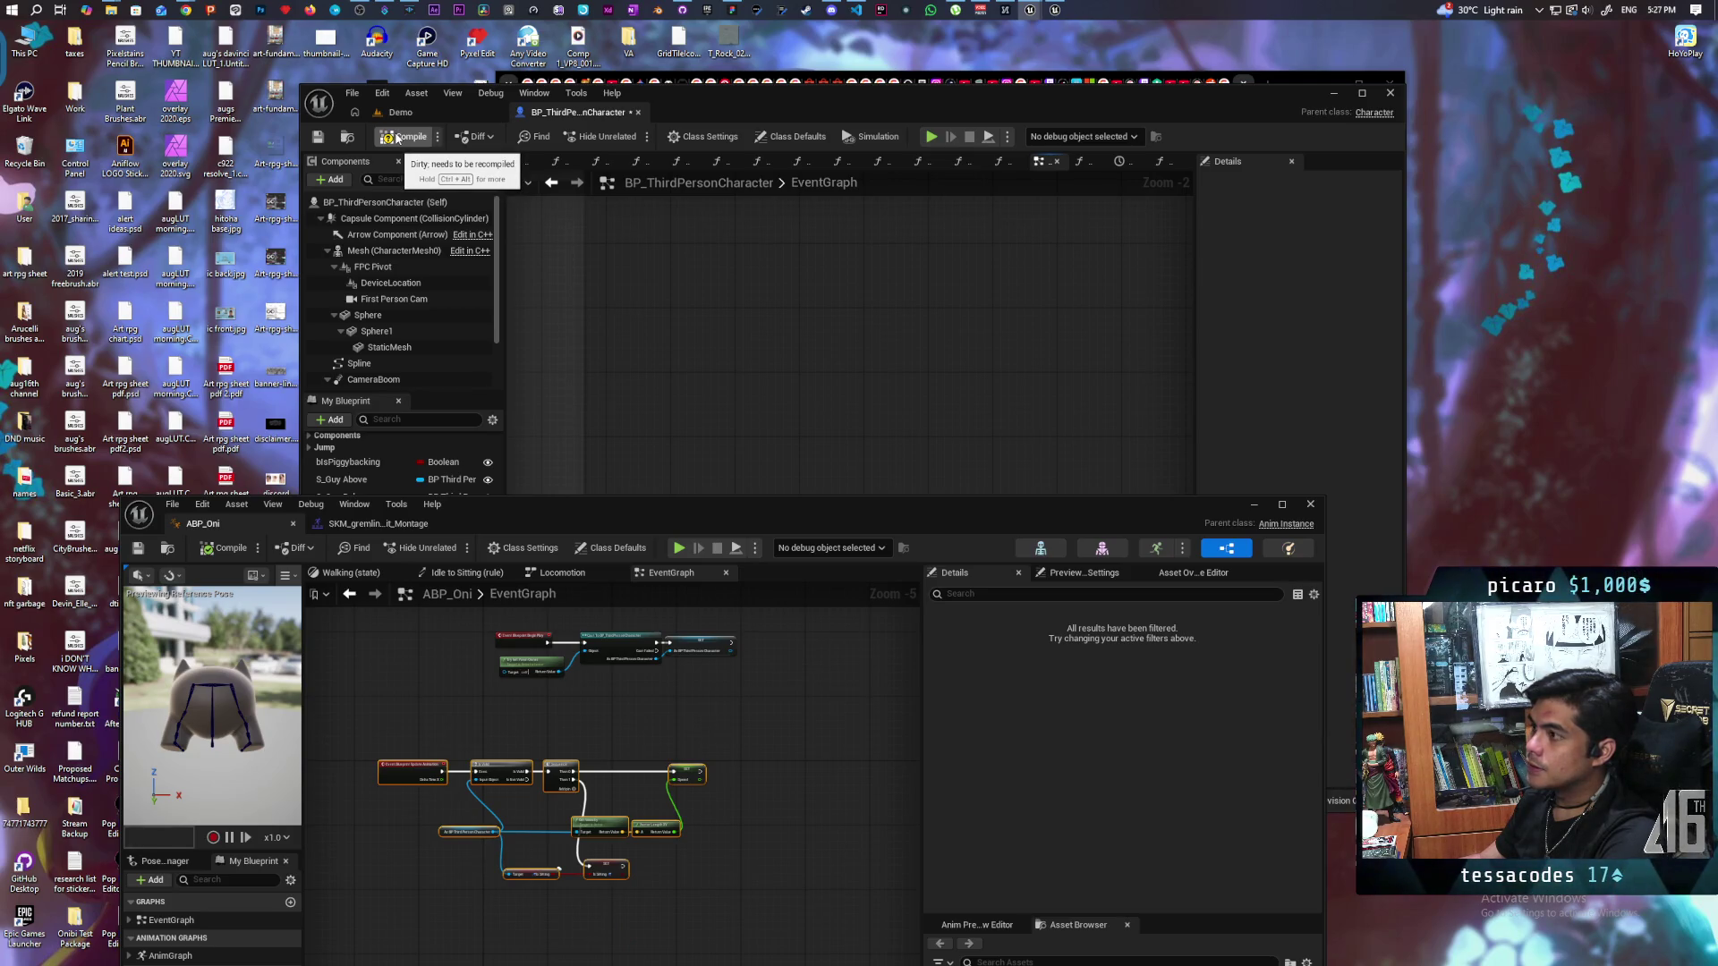
pyautogui.click(396, 137)
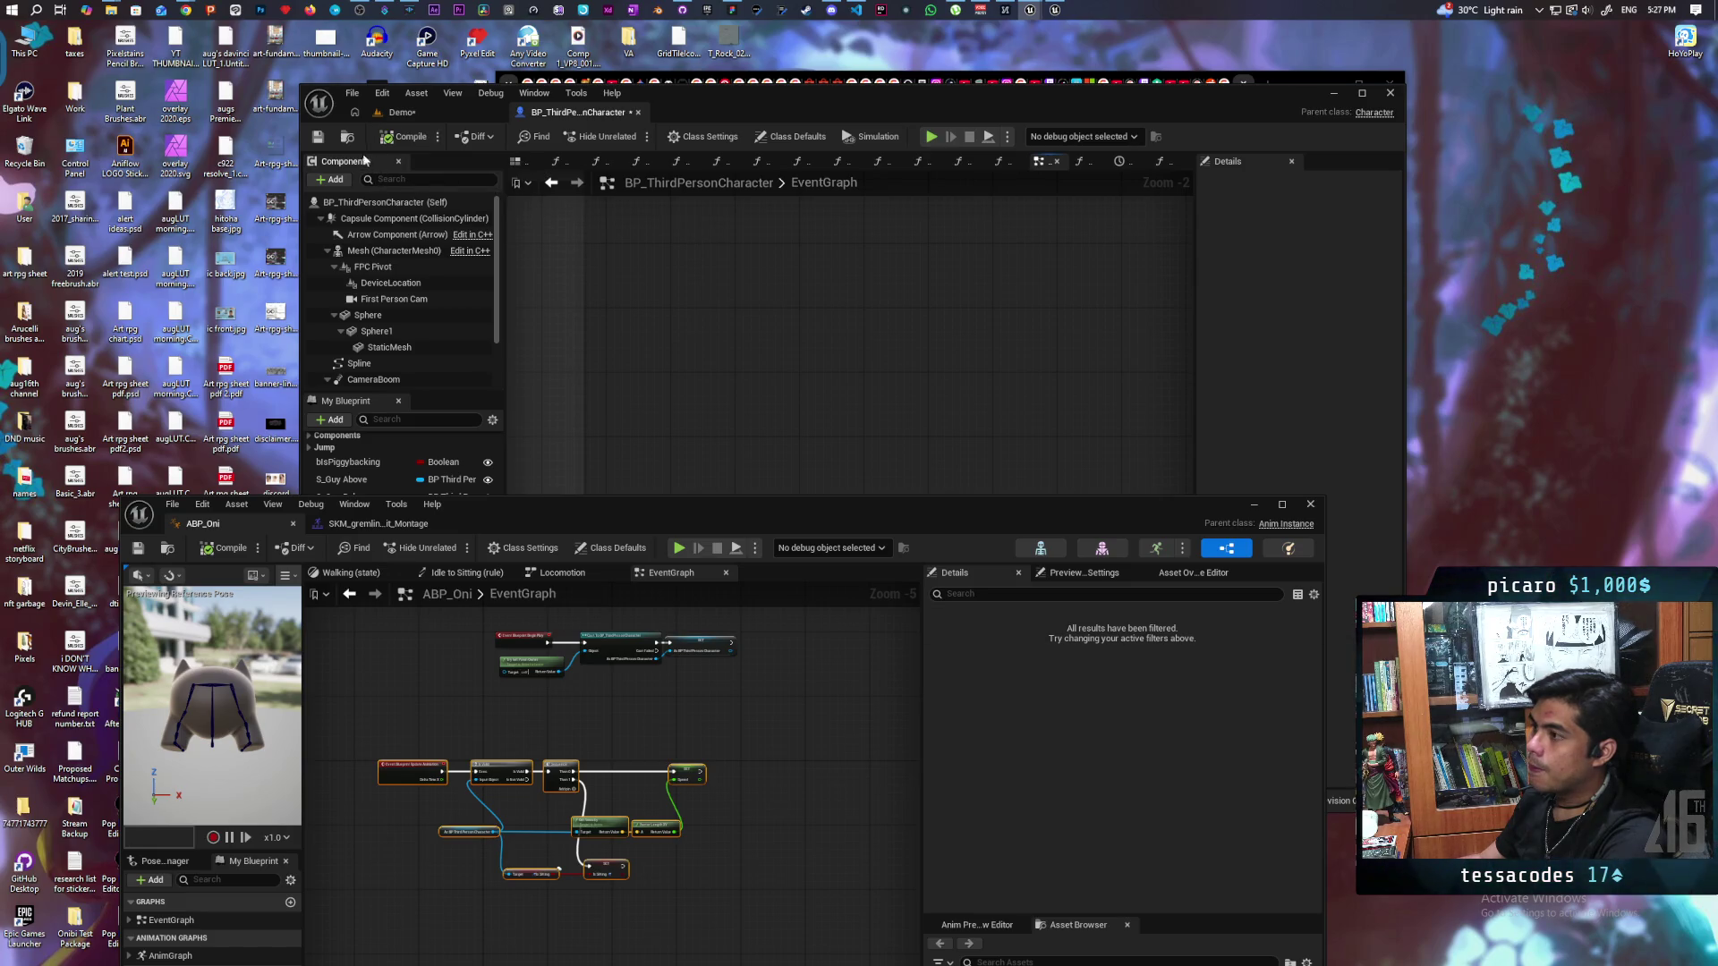
# Step: Save the character blueprint and review the forum post in Chrome
pyautogui.click(319, 137)
pyautogui.moveTo(1227, 107); pyautogui.dragTo(1243, 147)
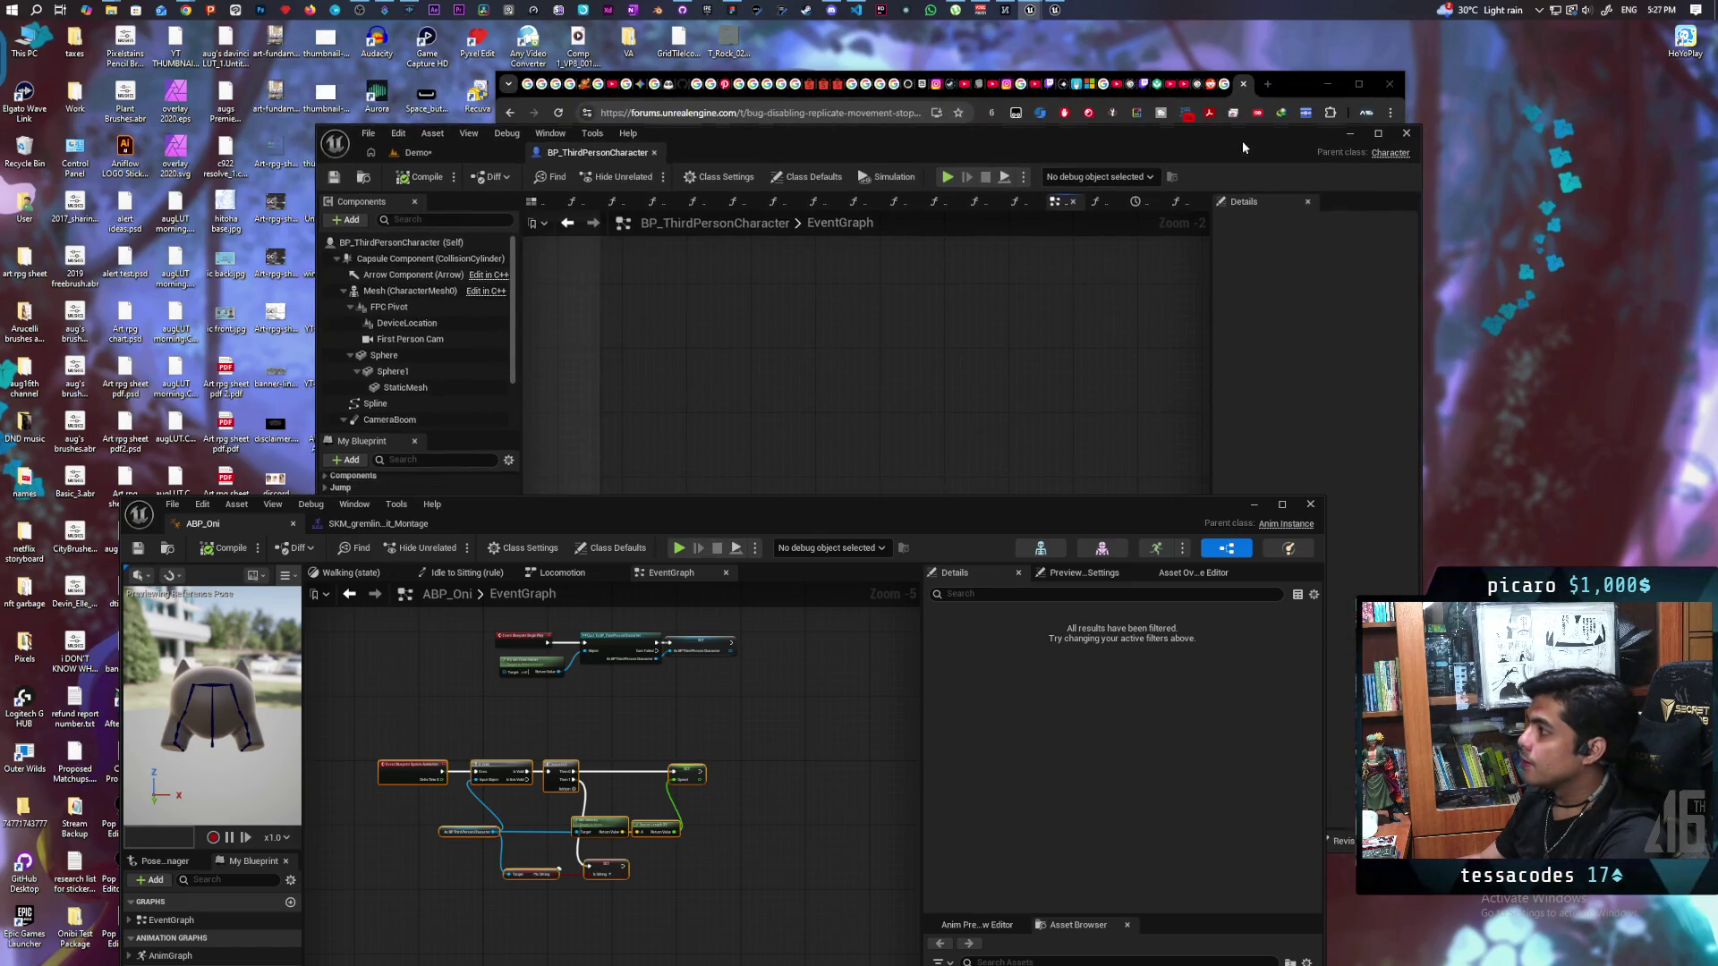
pyautogui.click(1290, 85)
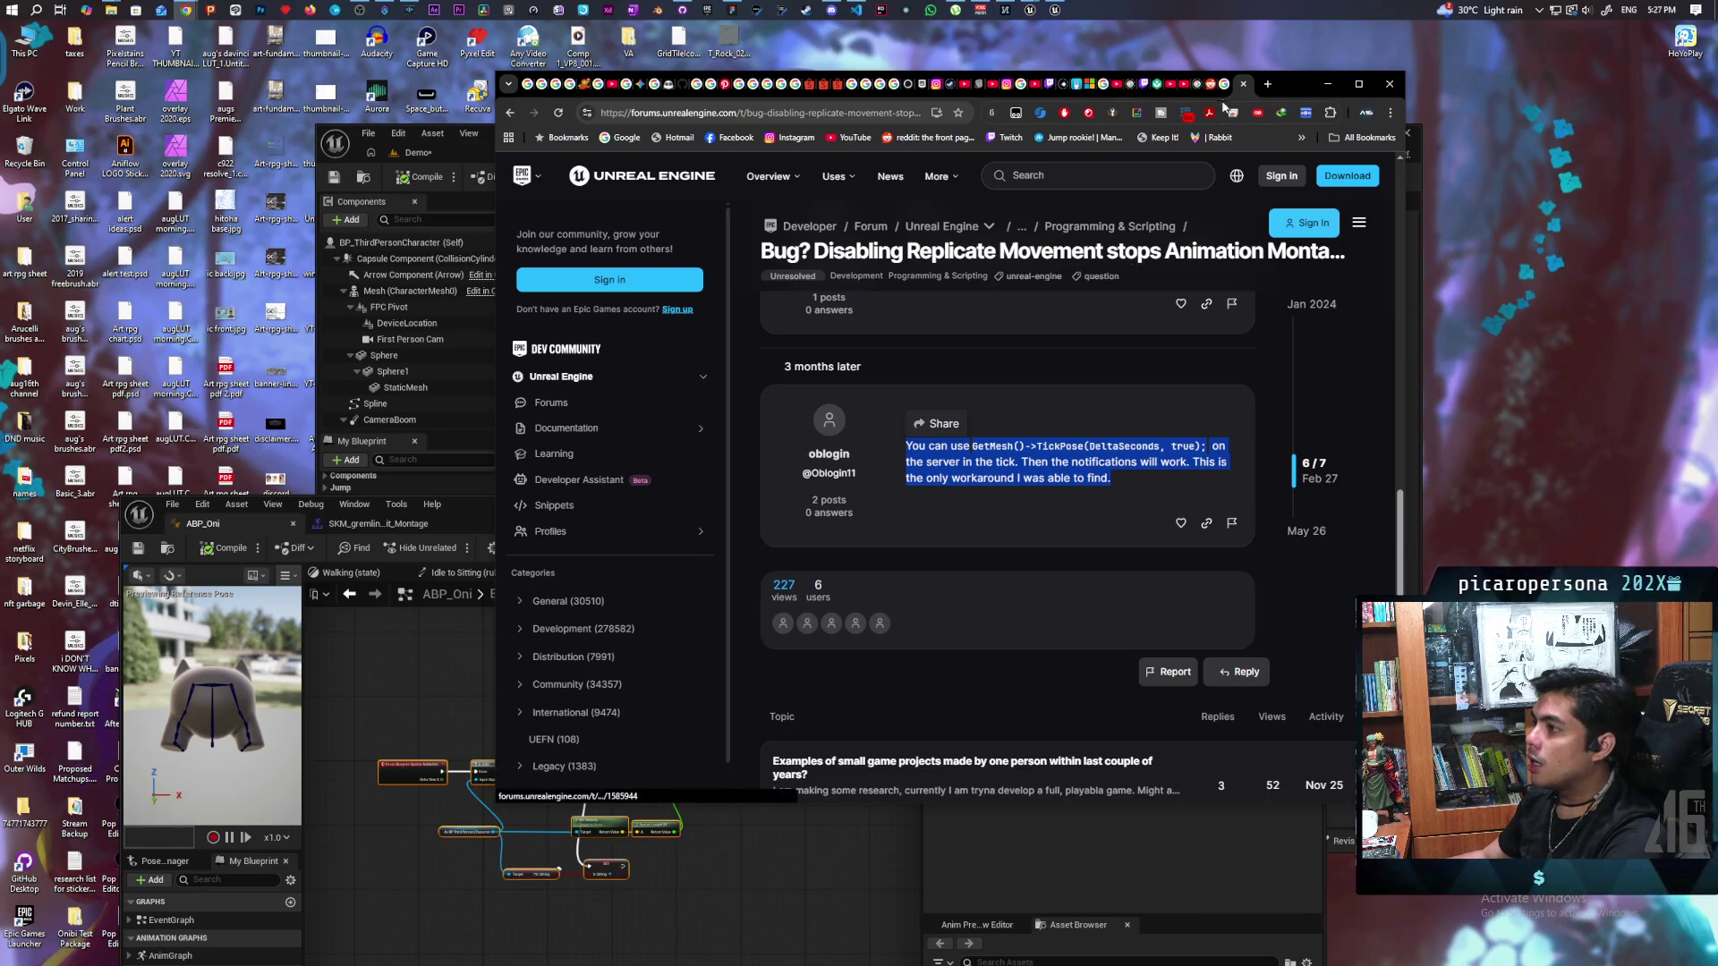
pyautogui.moveTo(1288, 88)
pyautogui.mouseDown()
pyautogui.moveTo(1406, 360)
pyautogui.moveTo(1466, 345)
pyautogui.moveTo(1425, 89)
pyautogui.moveTo(1522, 77)
pyautogui.mouseUp()
pyautogui.click(696, 141)
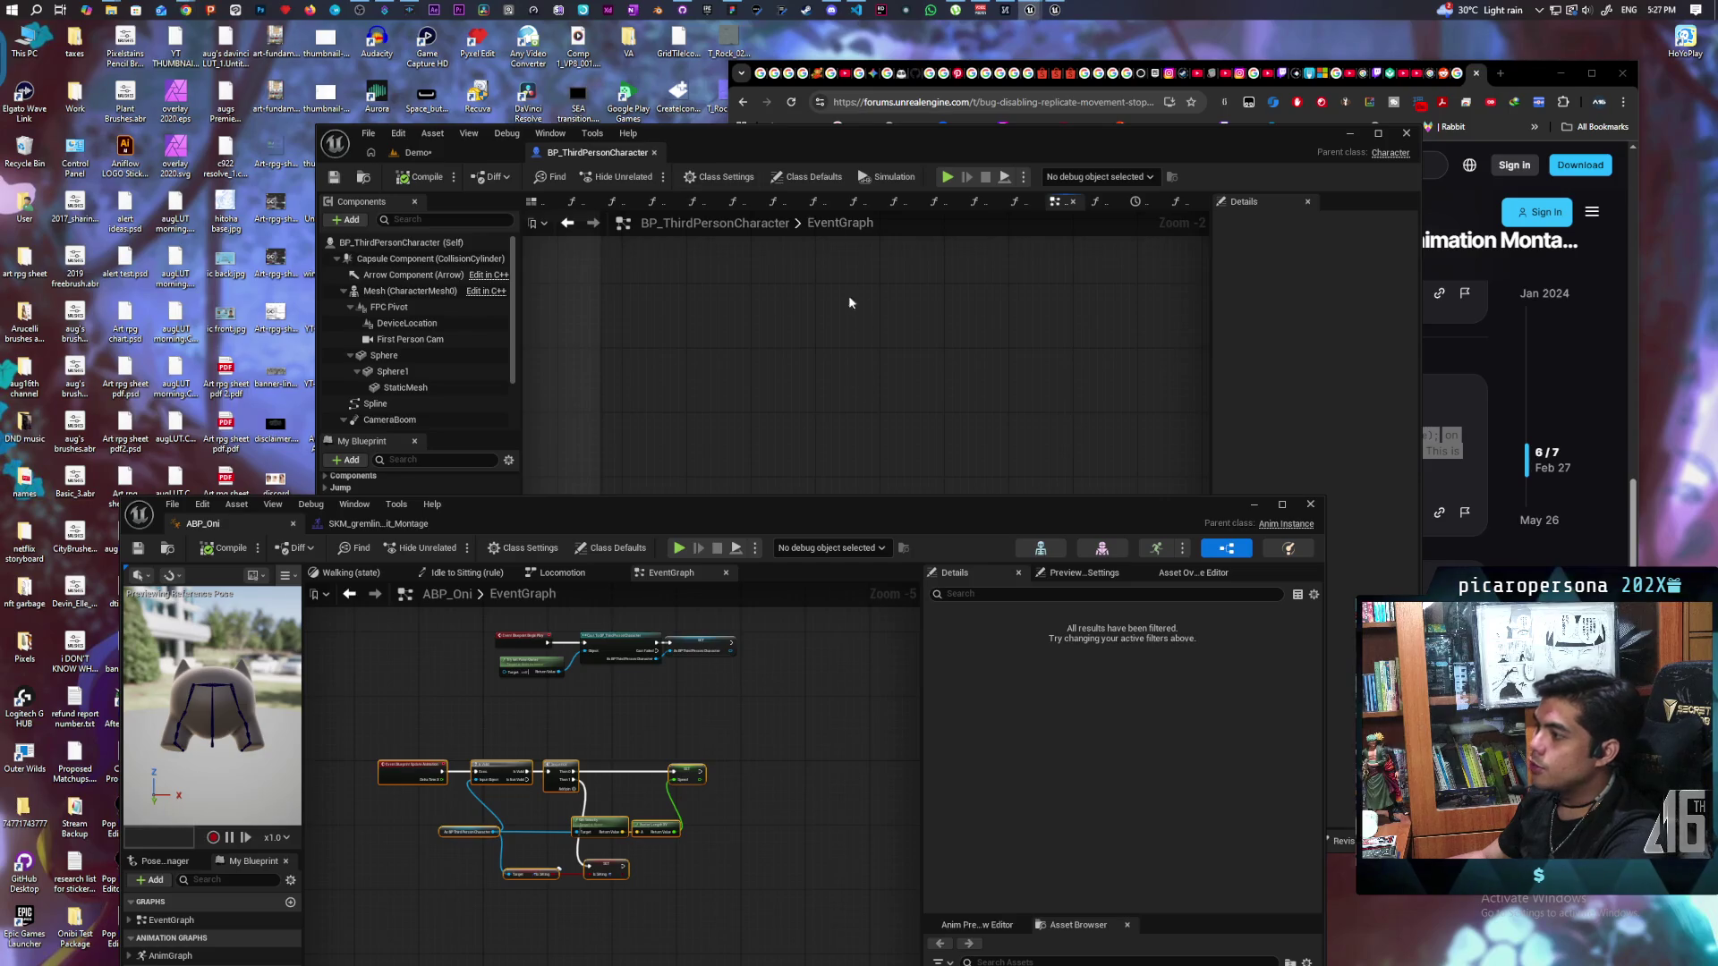
# Step: Bring up Find References for the Character Movement component
pyautogui.moveTo(1224, 510); pyautogui.dragTo(1119, 726)
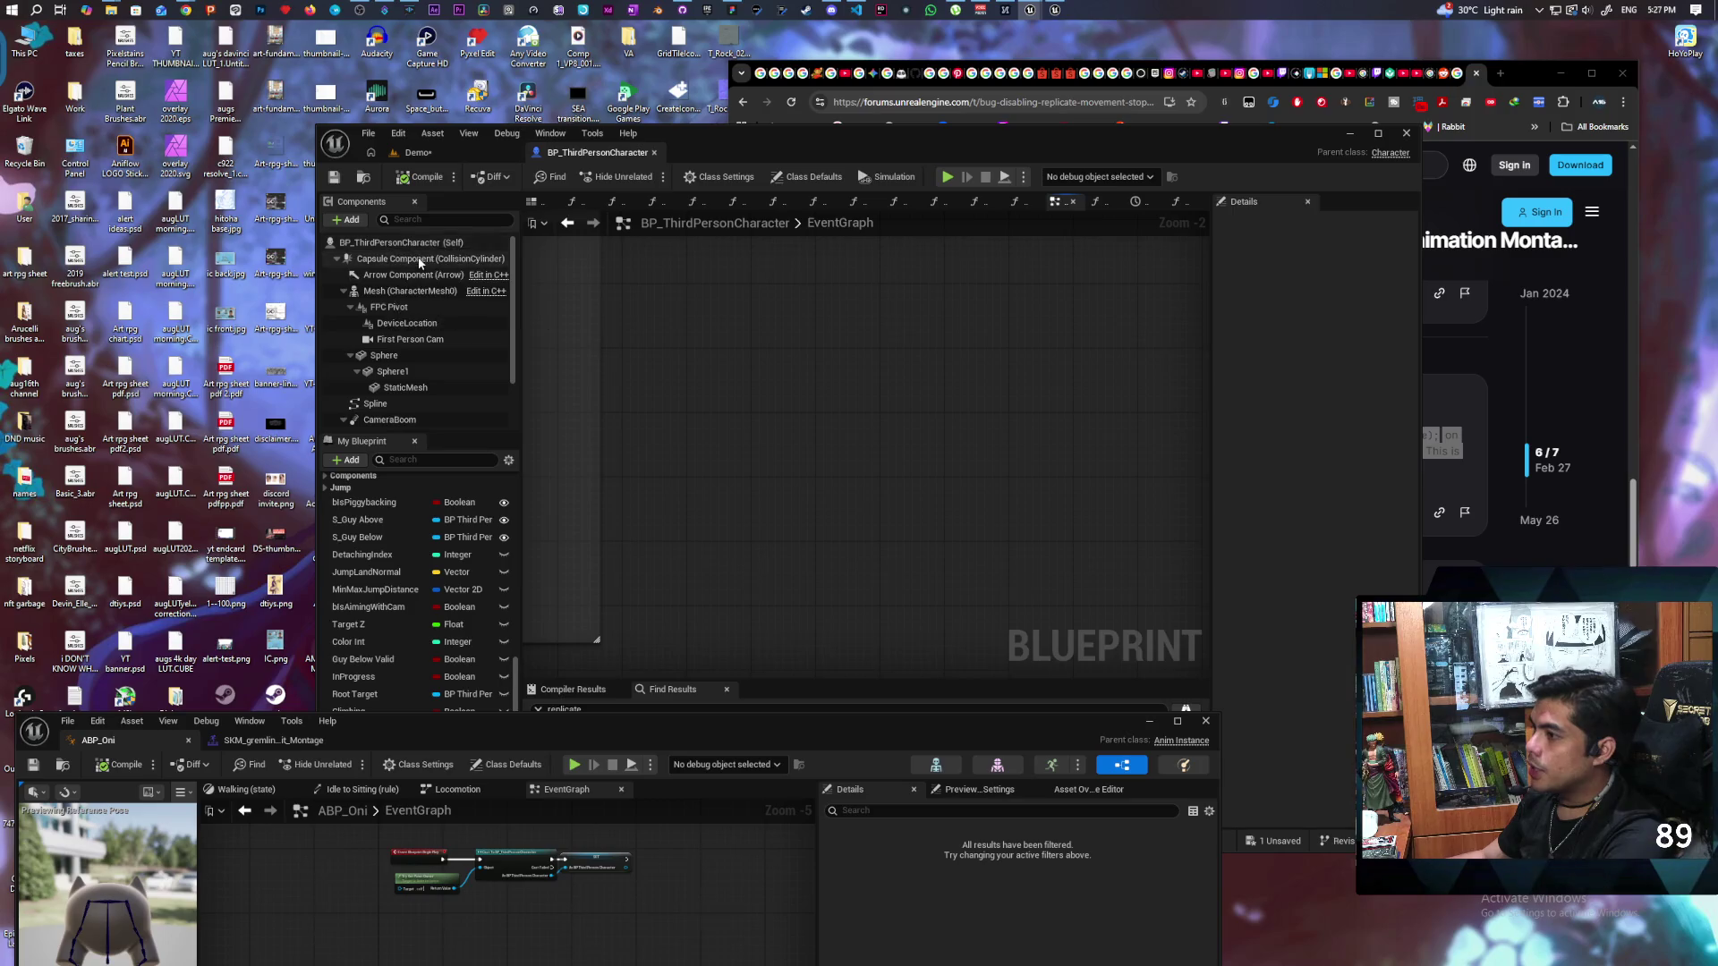
pyautogui.scroll(-3, 418, 262)
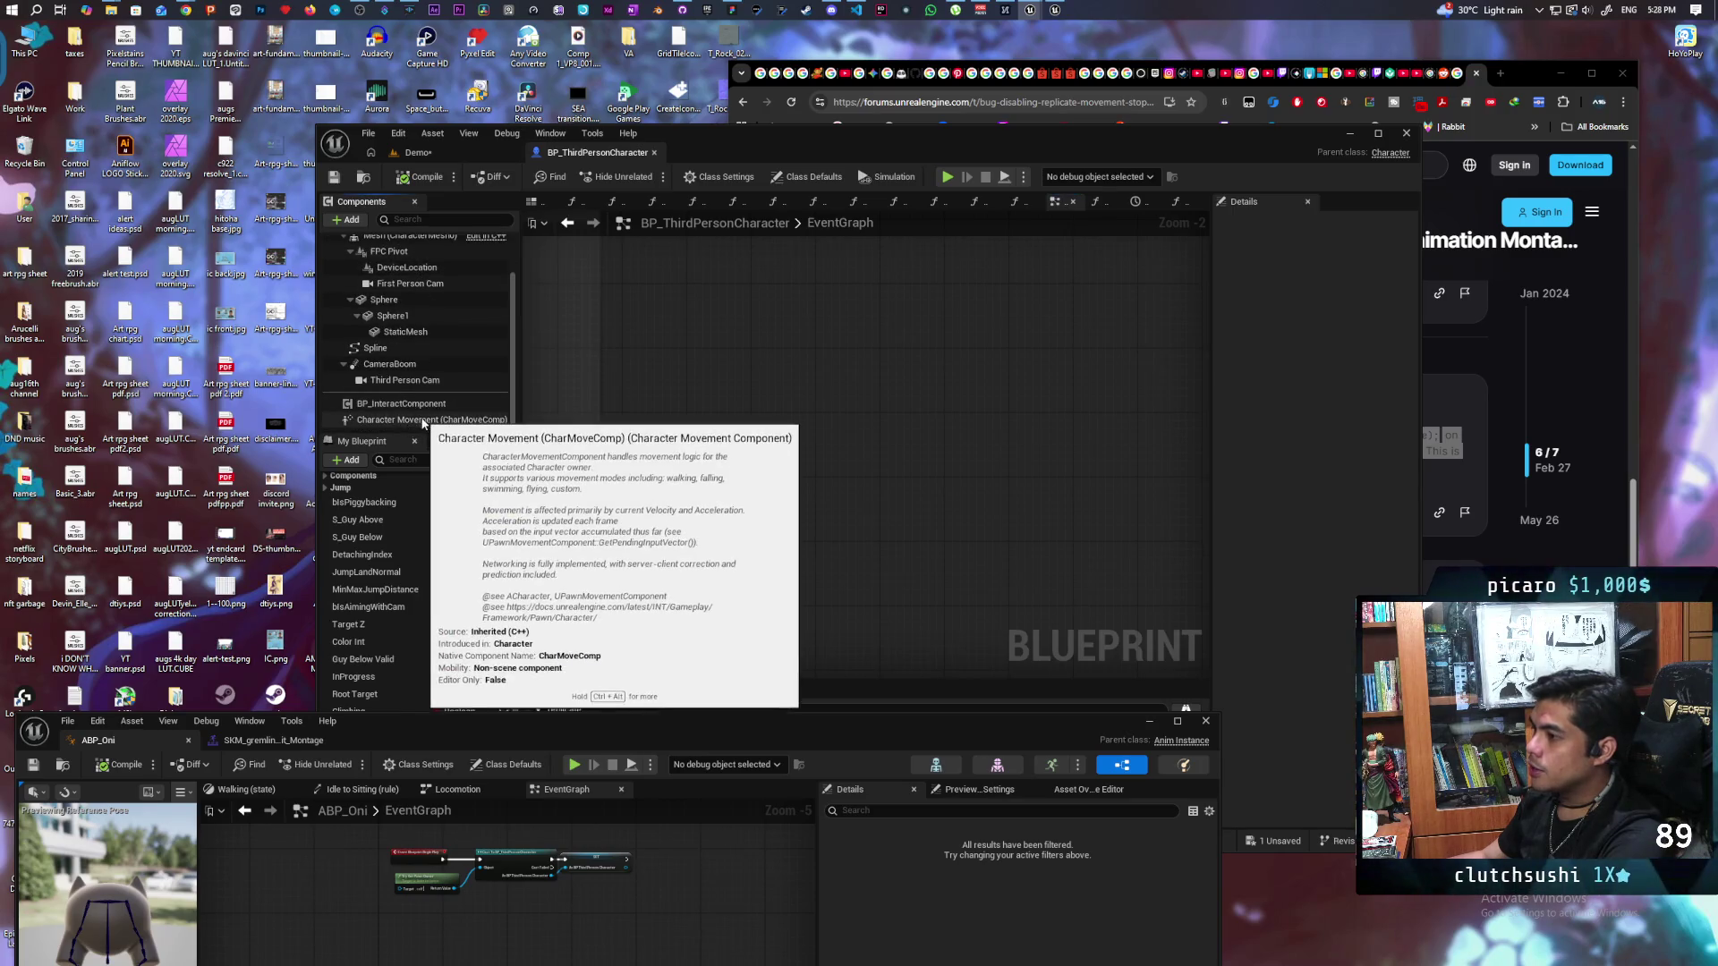
pyautogui.rightClick(423, 420)
pyautogui.moveTo(527, 455)
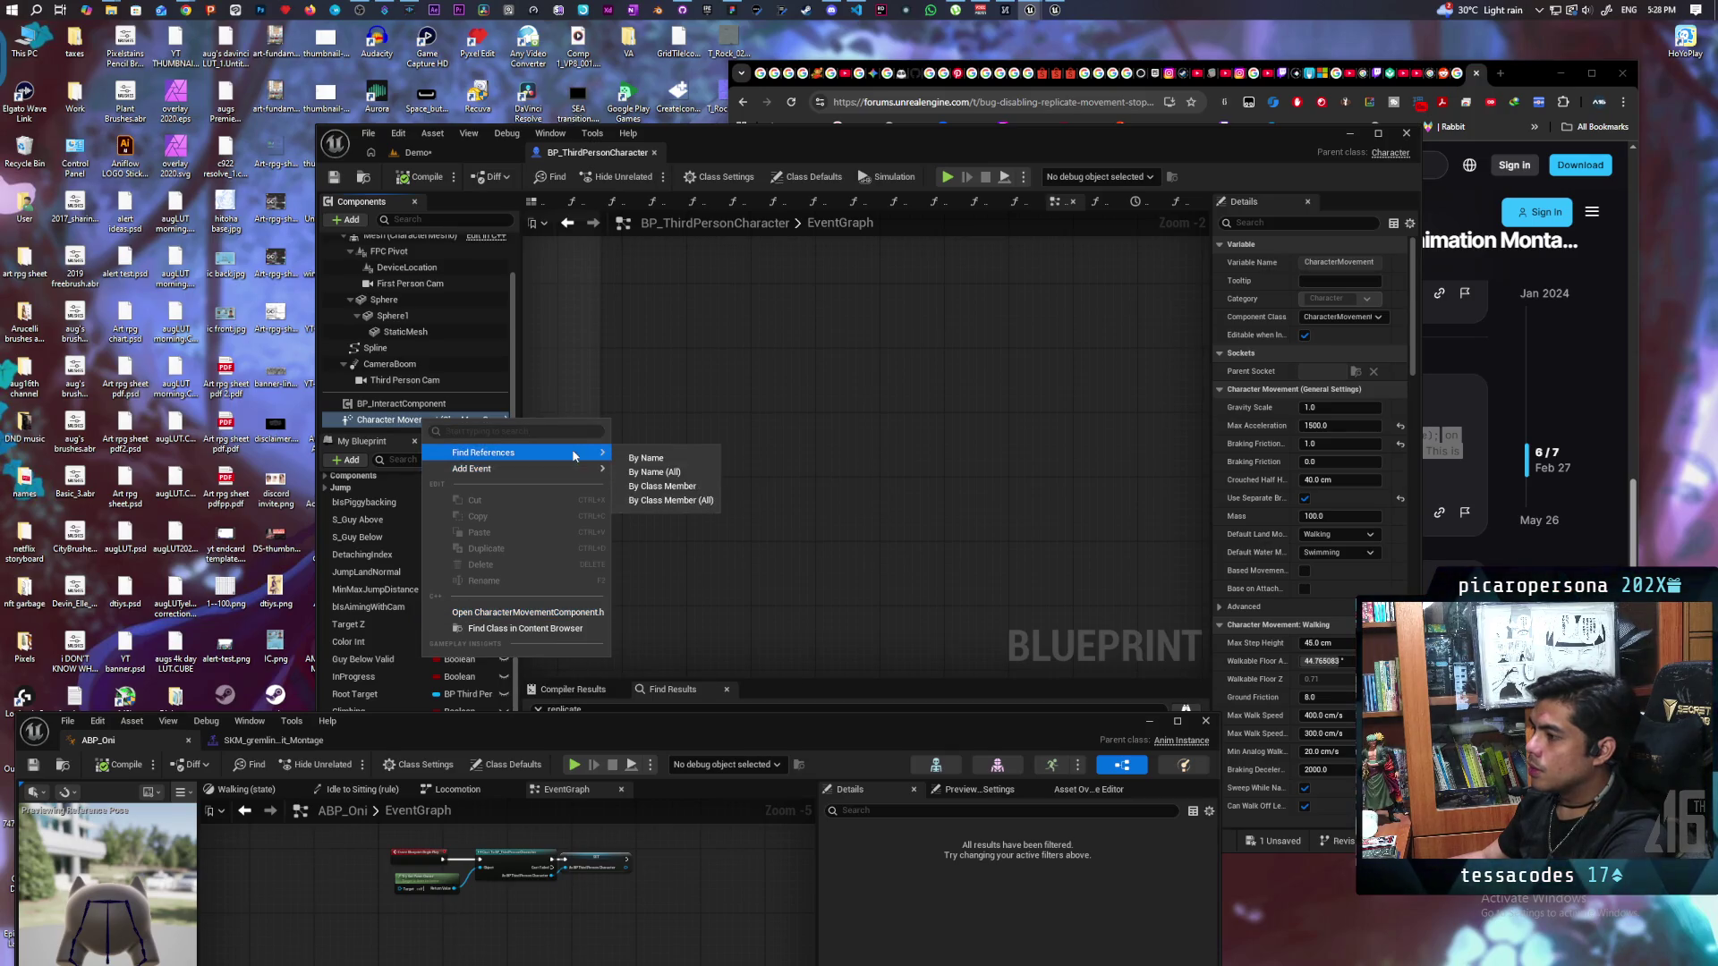
# Step: Find references to Character Movement by name, then look over the forum thread again
pyautogui.click(656, 497)
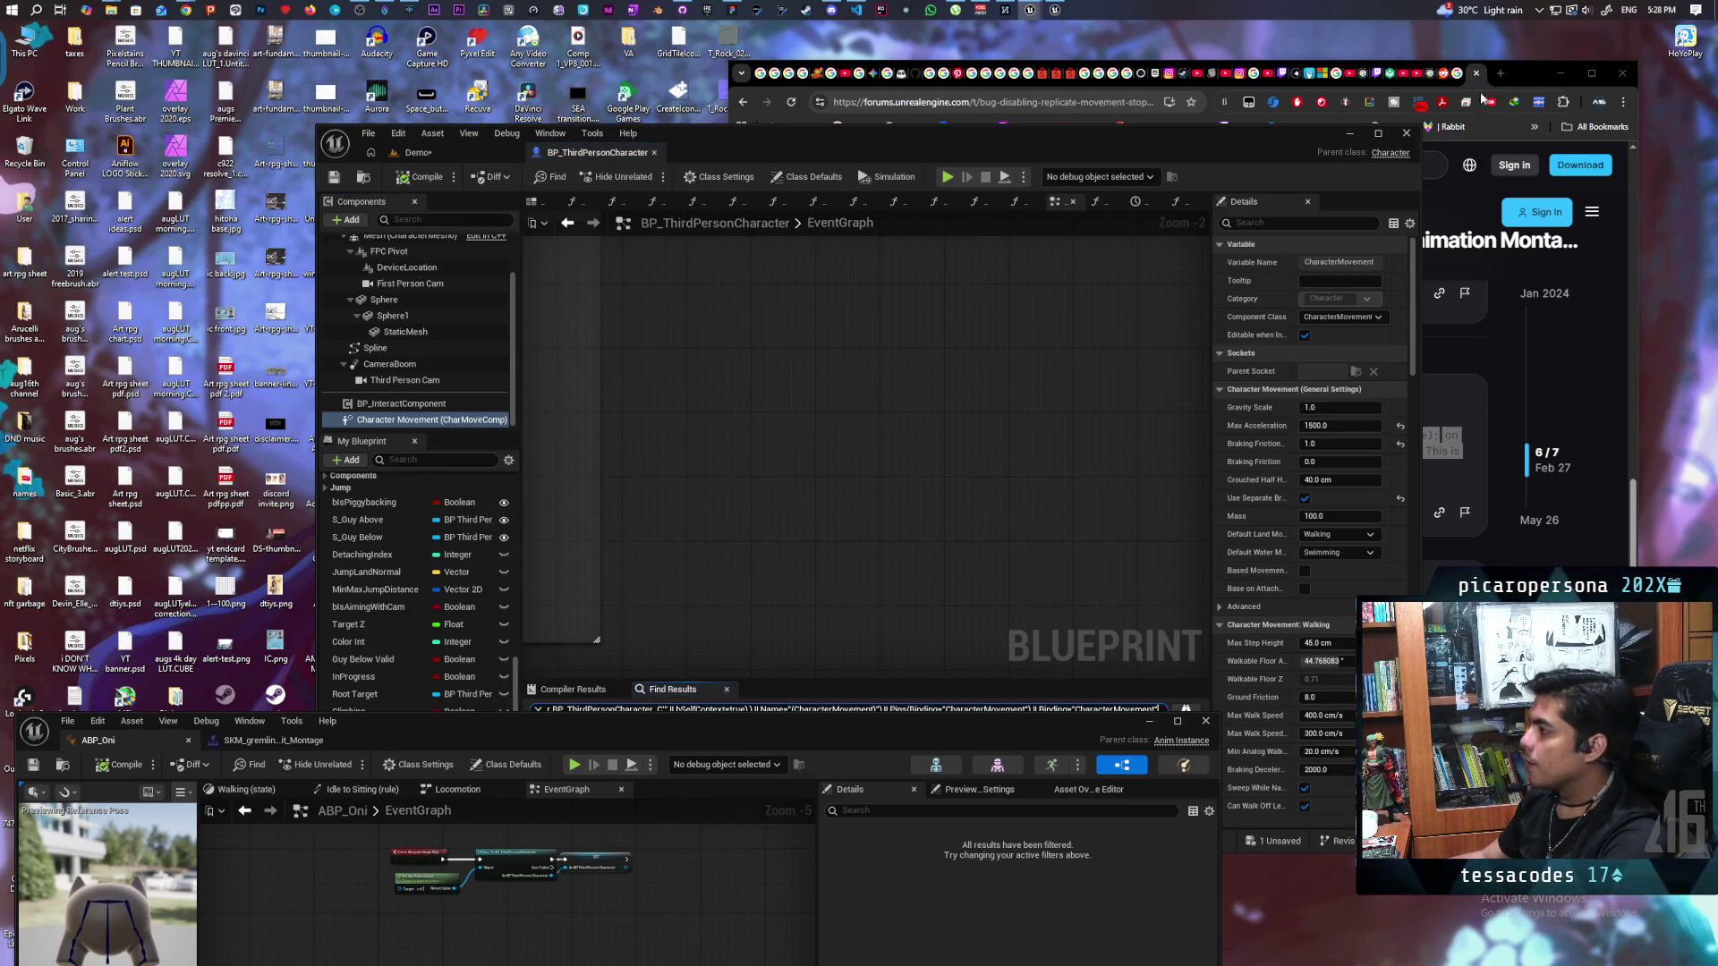
pyautogui.hotkey('alt', 'Tab')
pyautogui.scroll(10, 1222, 426)
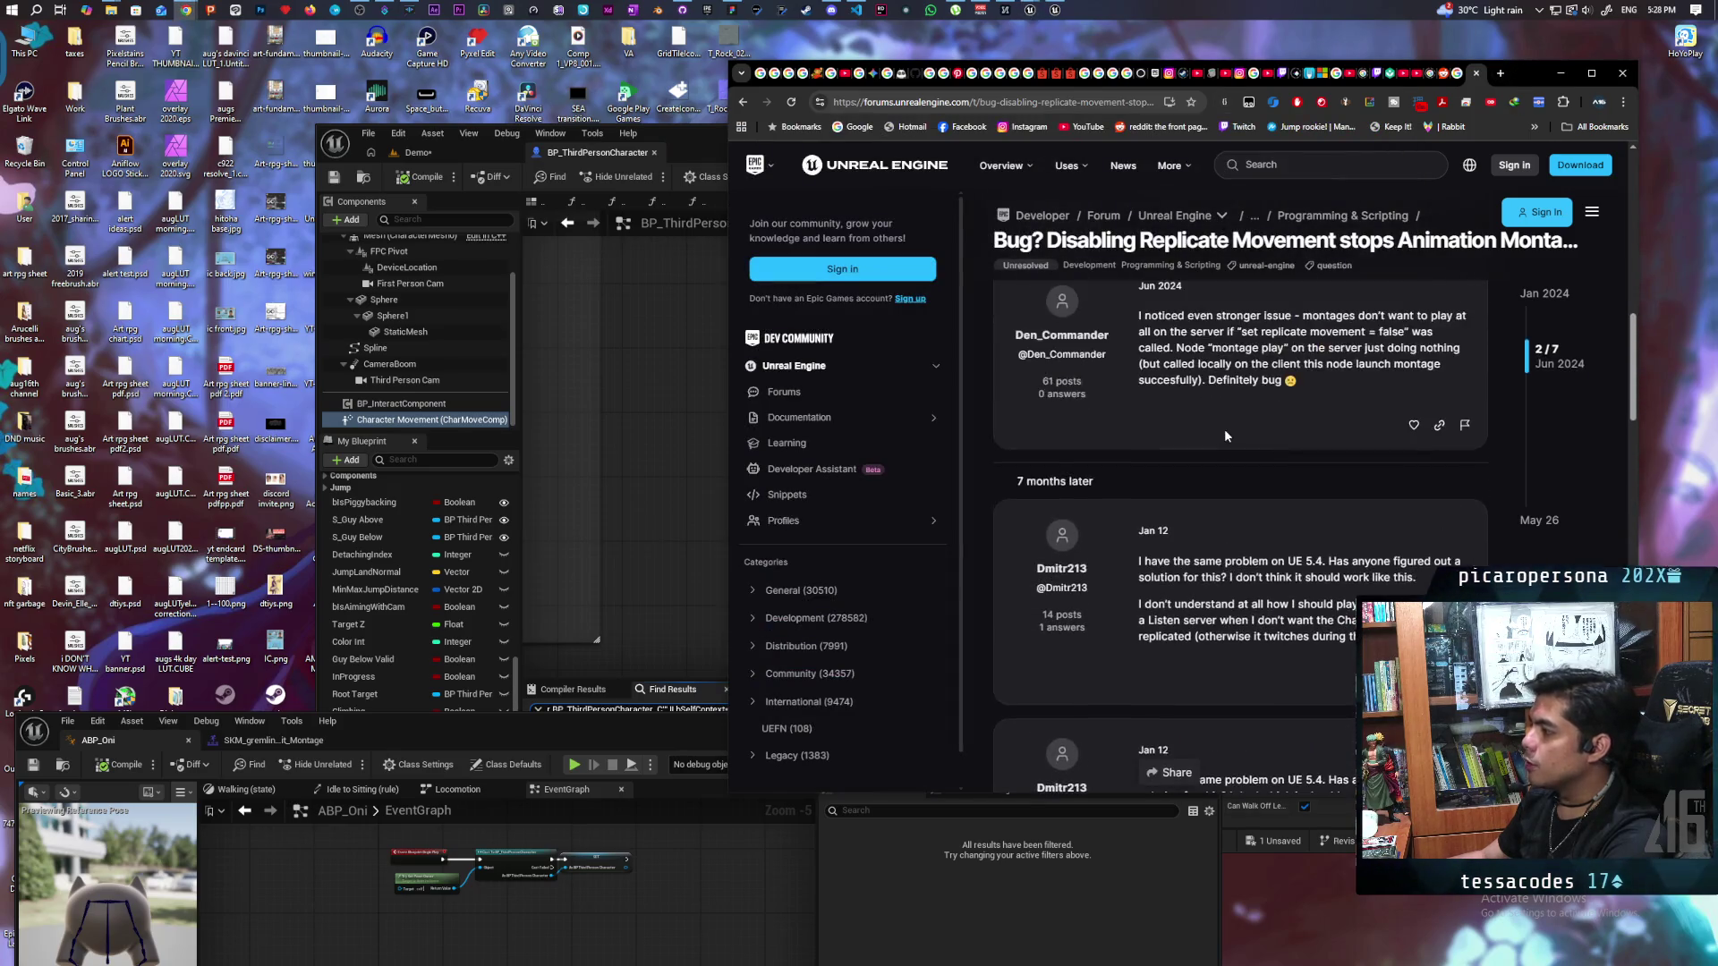
pyautogui.scroll(-8, 1224, 429)
pyautogui.scroll(-3, 1225, 436)
pyautogui.scroll(5, 1225, 436)
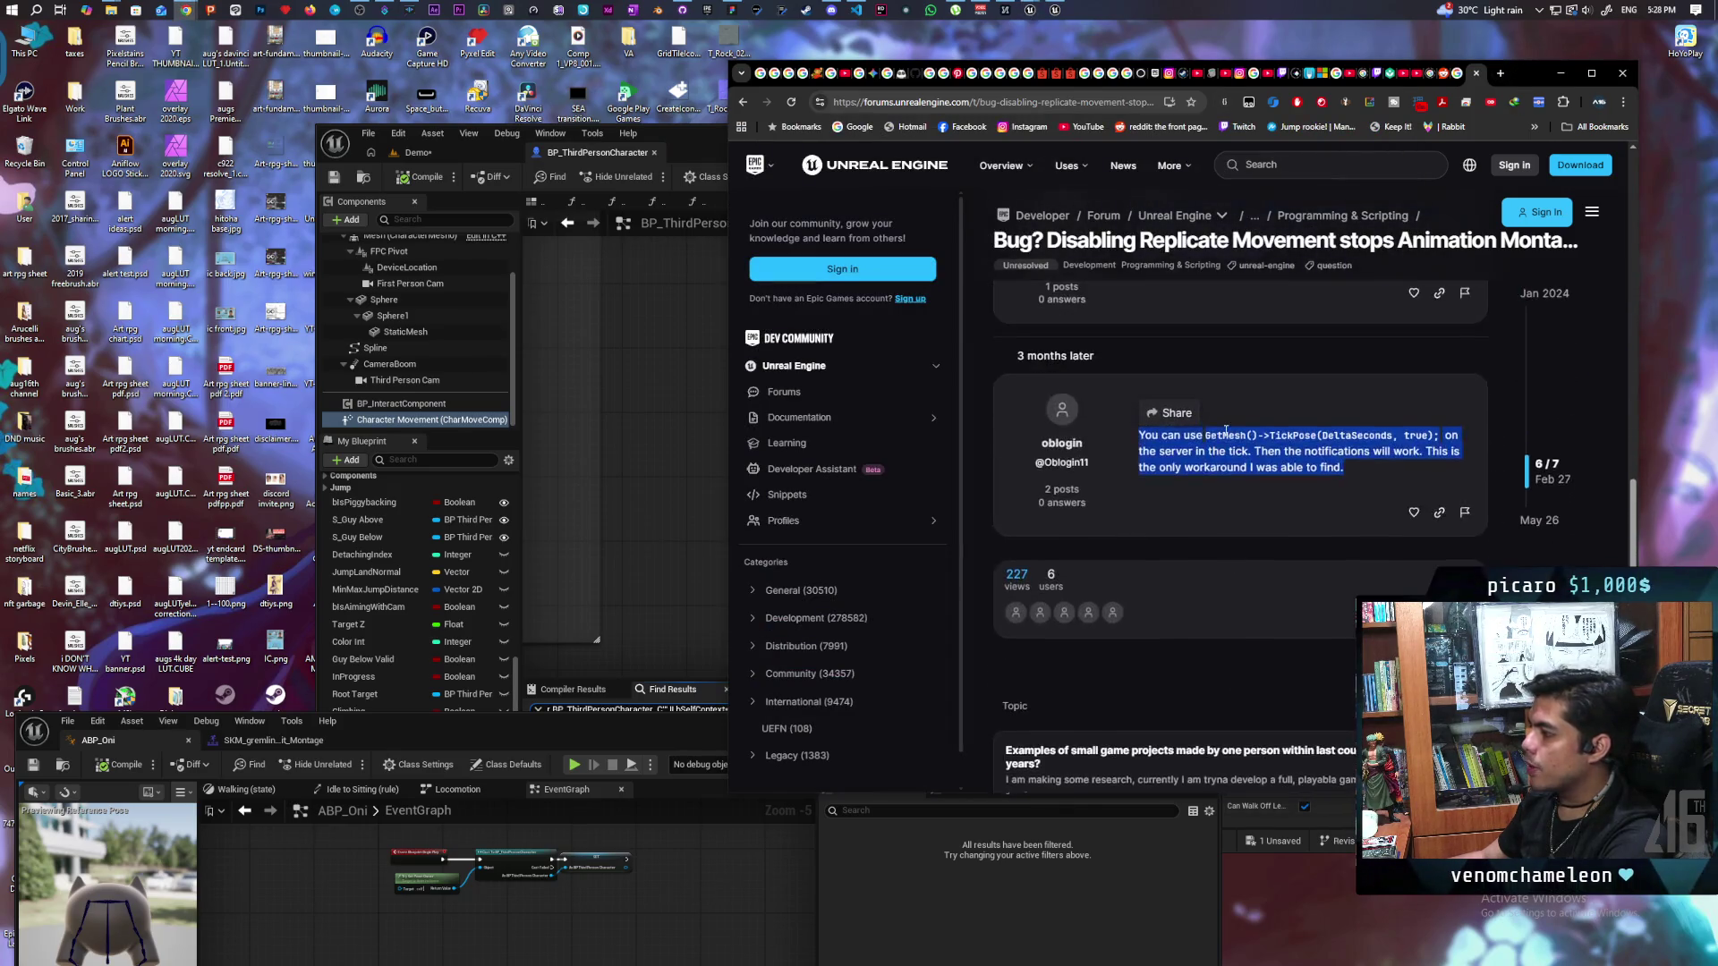
# Step: Jump to the first Get CharacterMovement usage in the EventGraph and inspect nearby nodes
pyautogui.click(728, 619)
pyautogui.moveTo(908, 152); pyautogui.dragTo(737, 51)
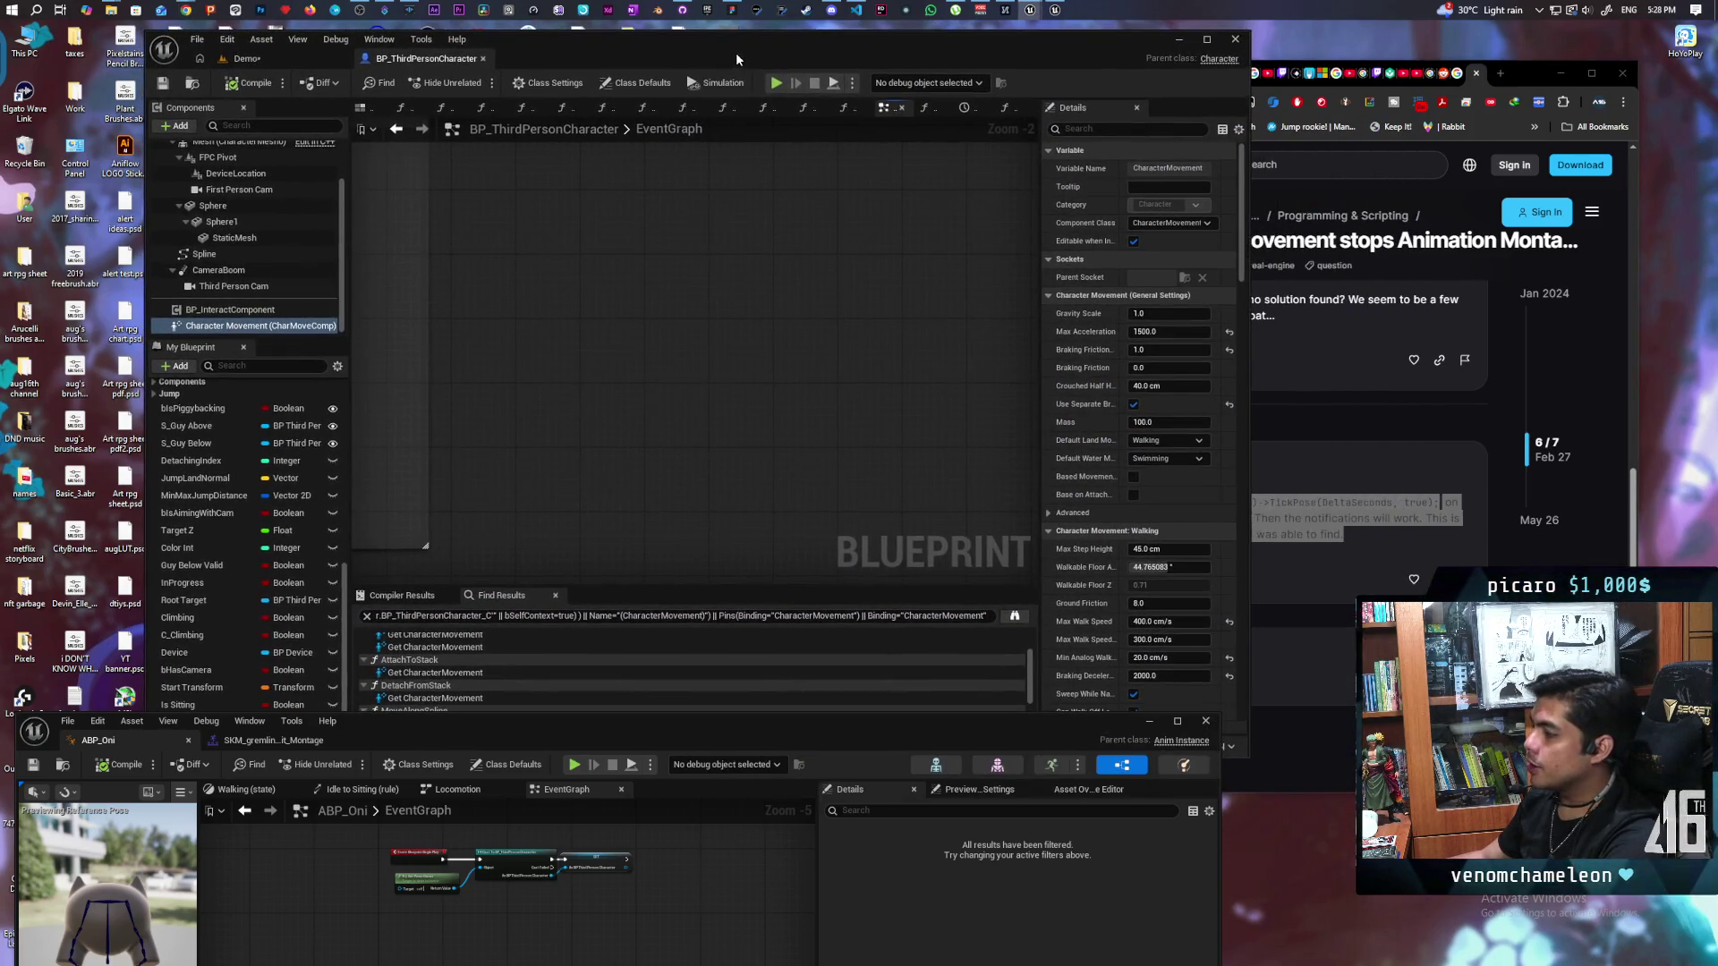
pyautogui.moveTo(676, 734); pyautogui.dragTo(711, 816)
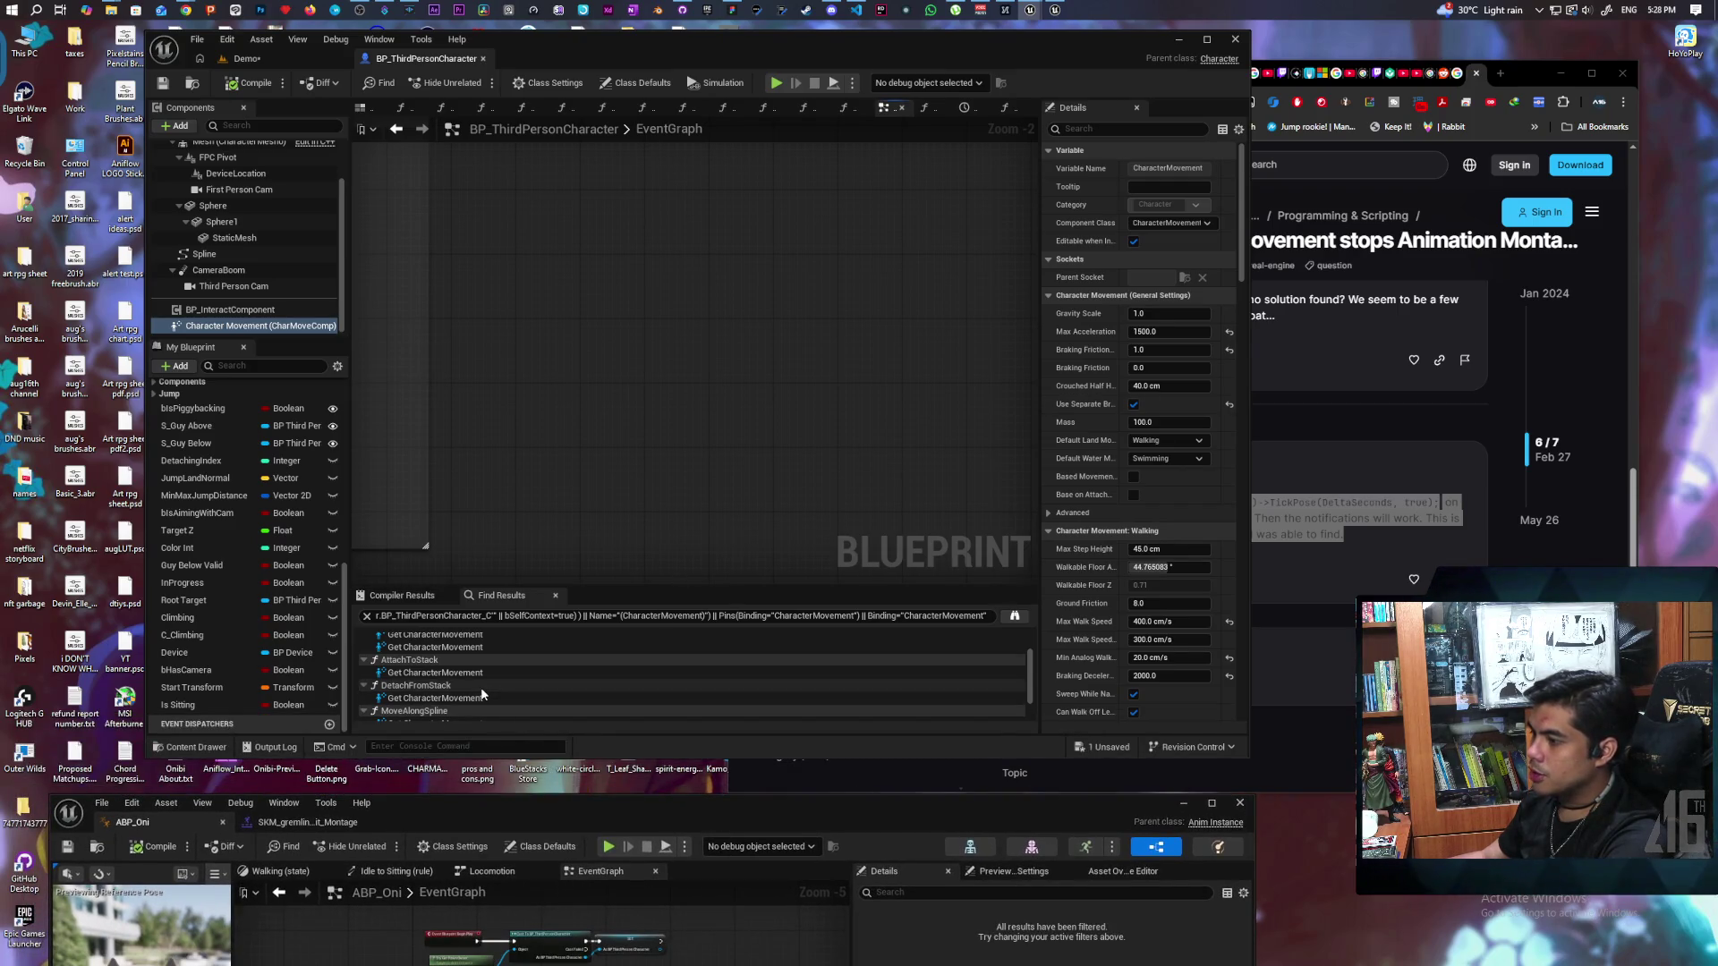
pyautogui.scroll(3, 483, 695)
pyautogui.click(427, 652)
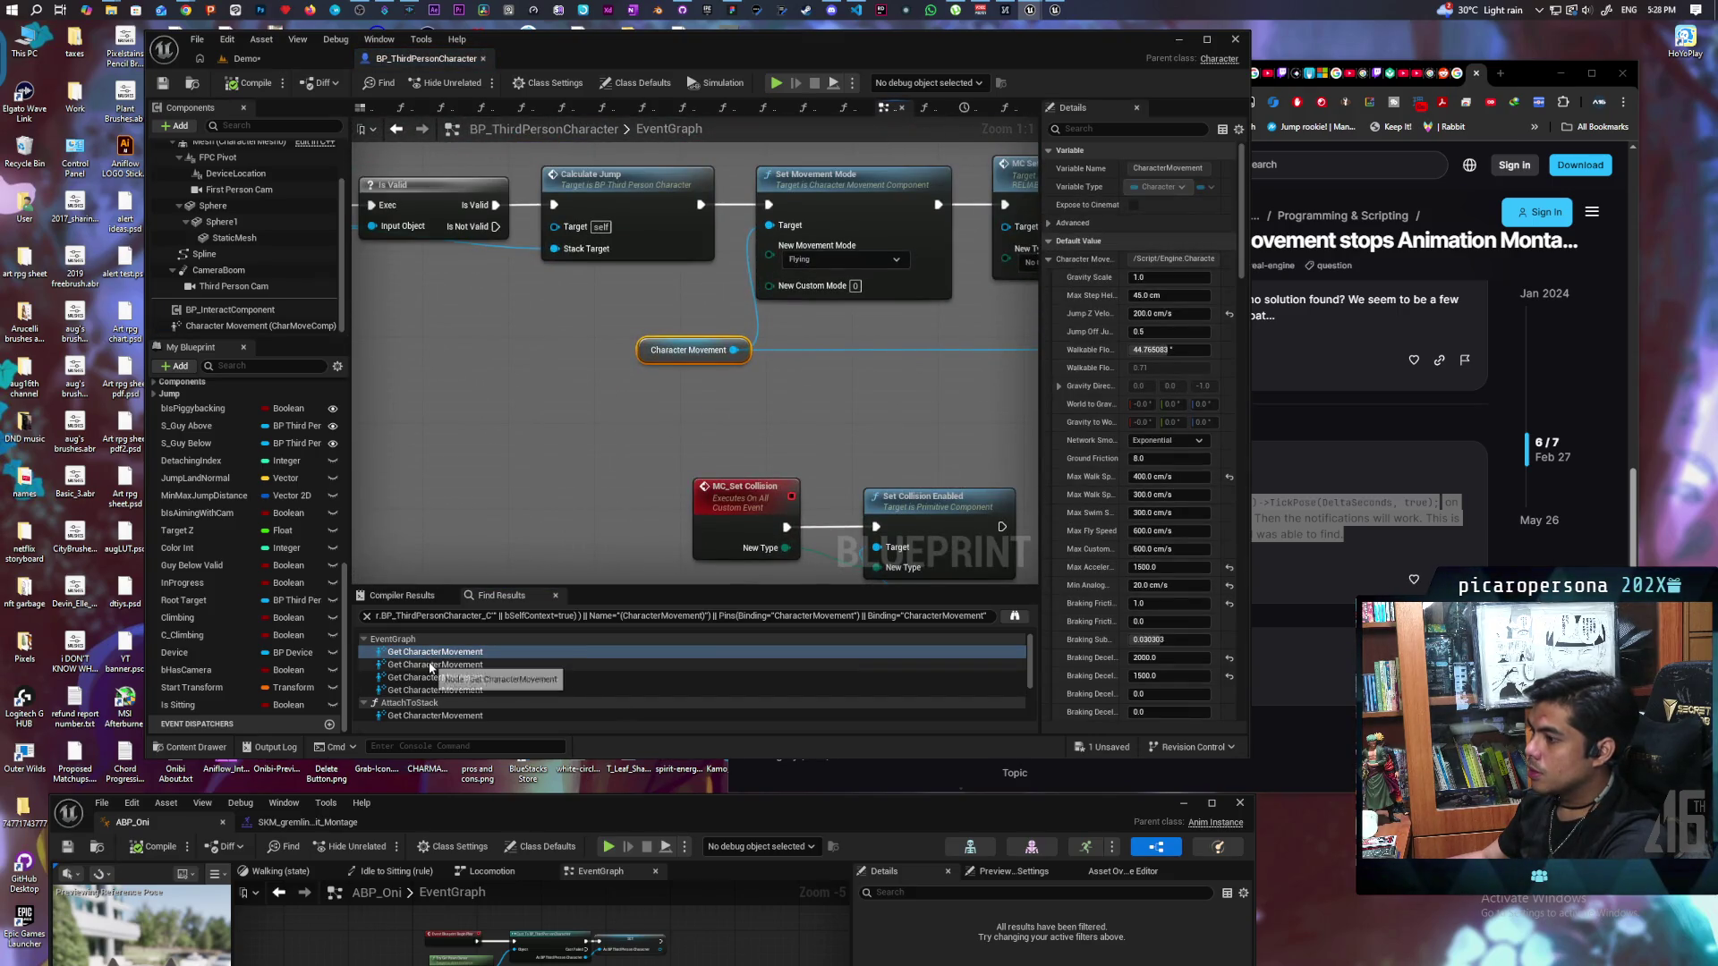
pyautogui.scroll(-3, 861, 409)
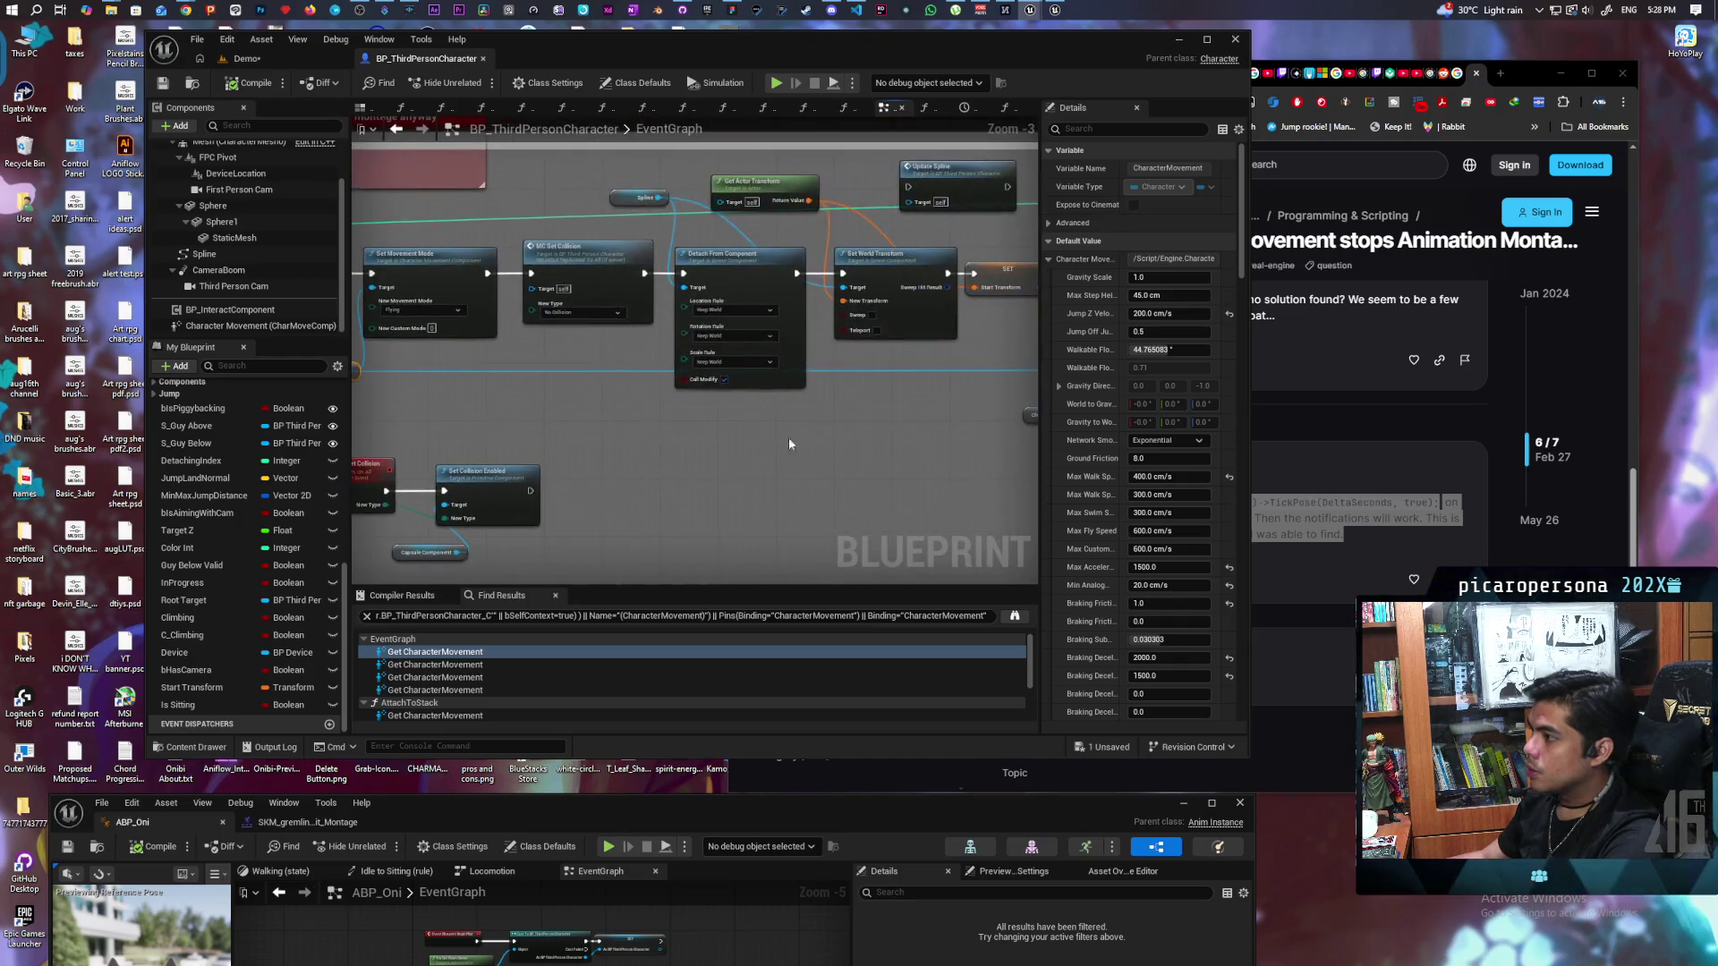
pyautogui.moveTo(868, 493)
pyautogui.mouseDown()
pyautogui.moveTo(609, 488)
pyautogui.moveTo(526, 458)
pyautogui.mouseUp()
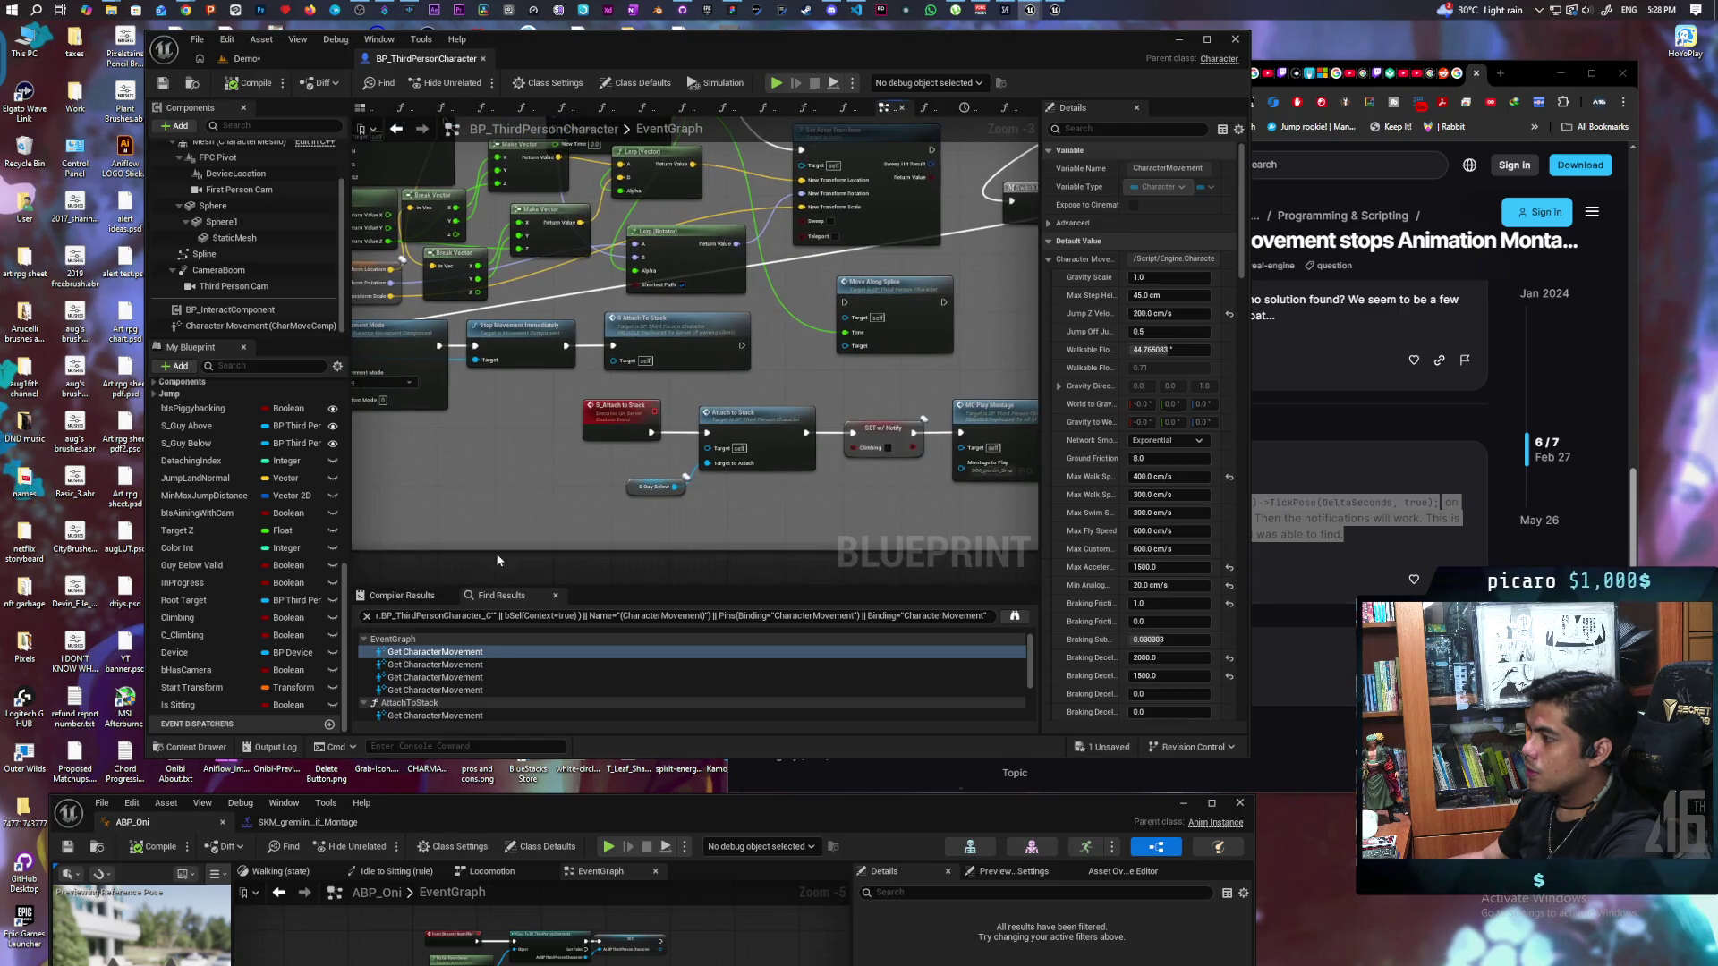
pyautogui.click(427, 615)
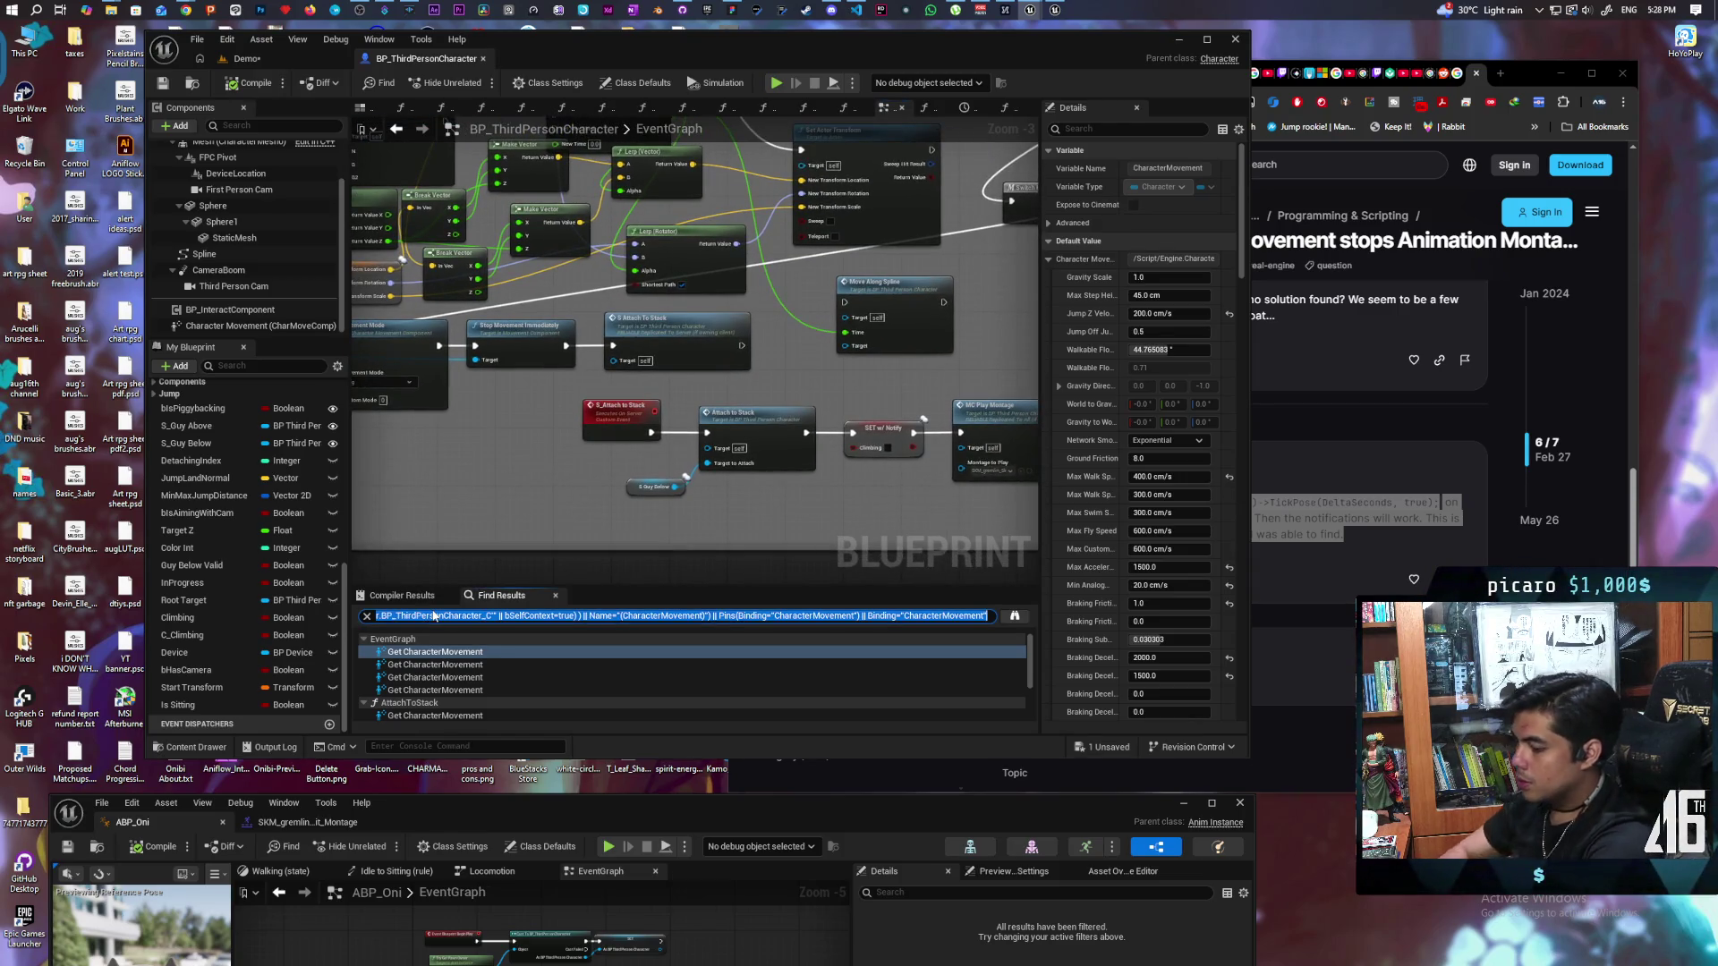
# Step: Search Find Results for 'enable tick' and review the Set Component Tick Enabled node in OnRep_Climbing
pyautogui.write('enable tick')
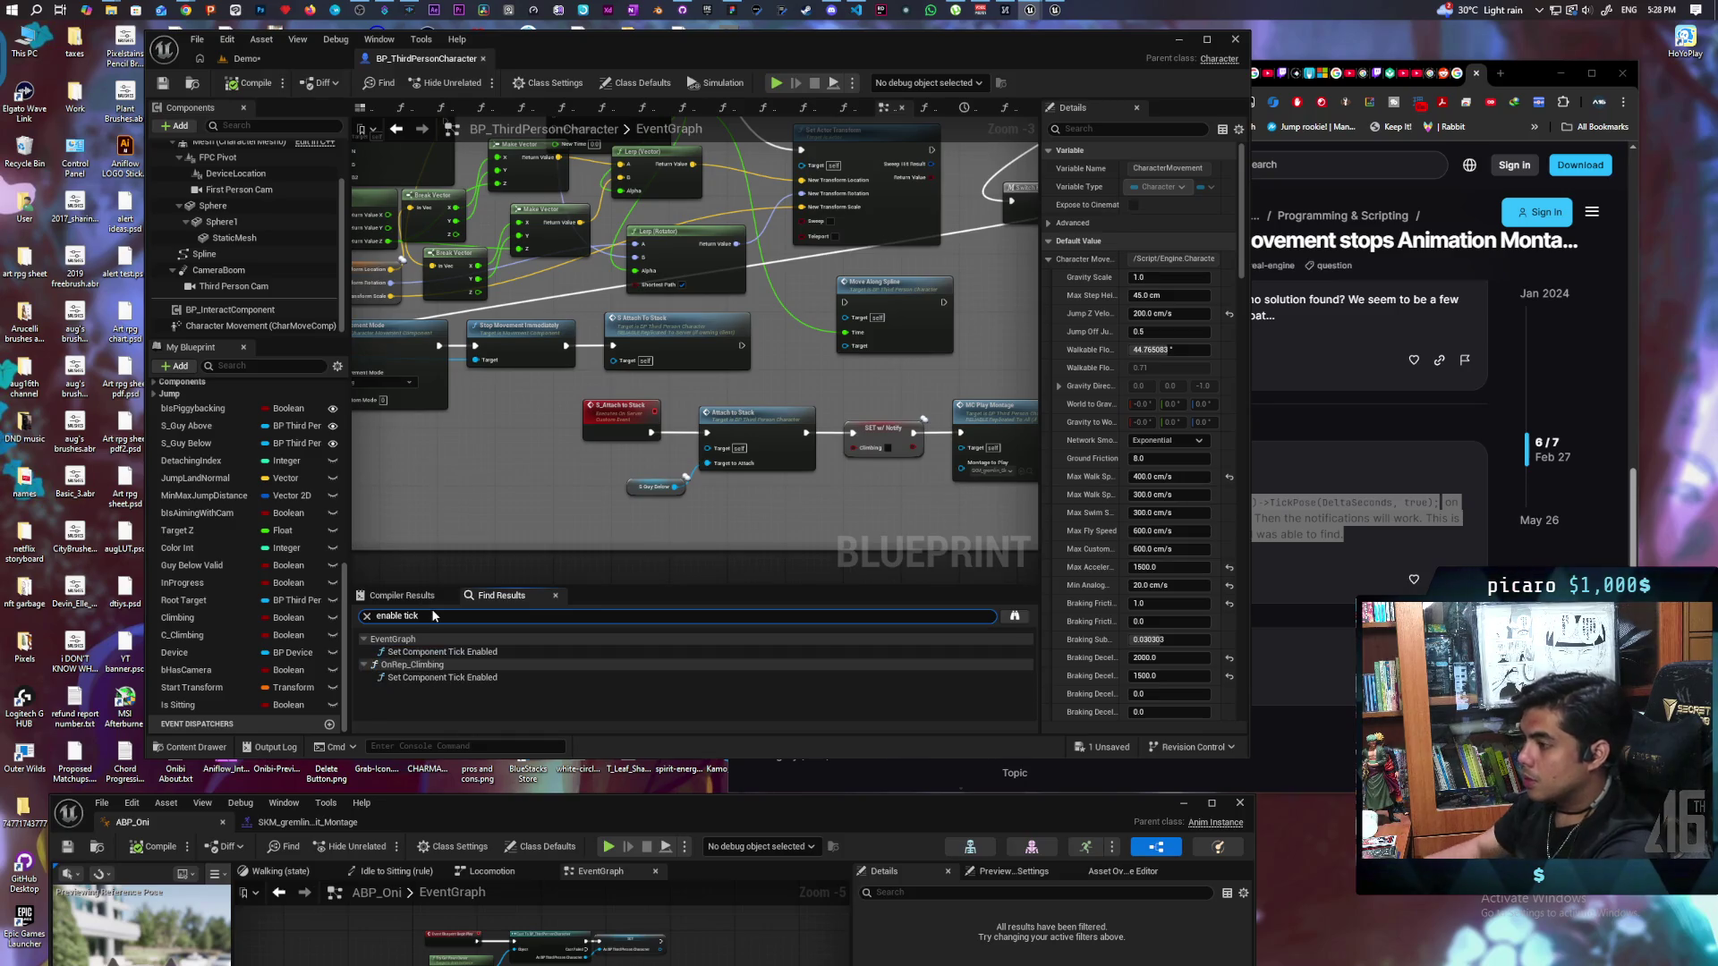
pyautogui.click(432, 652)
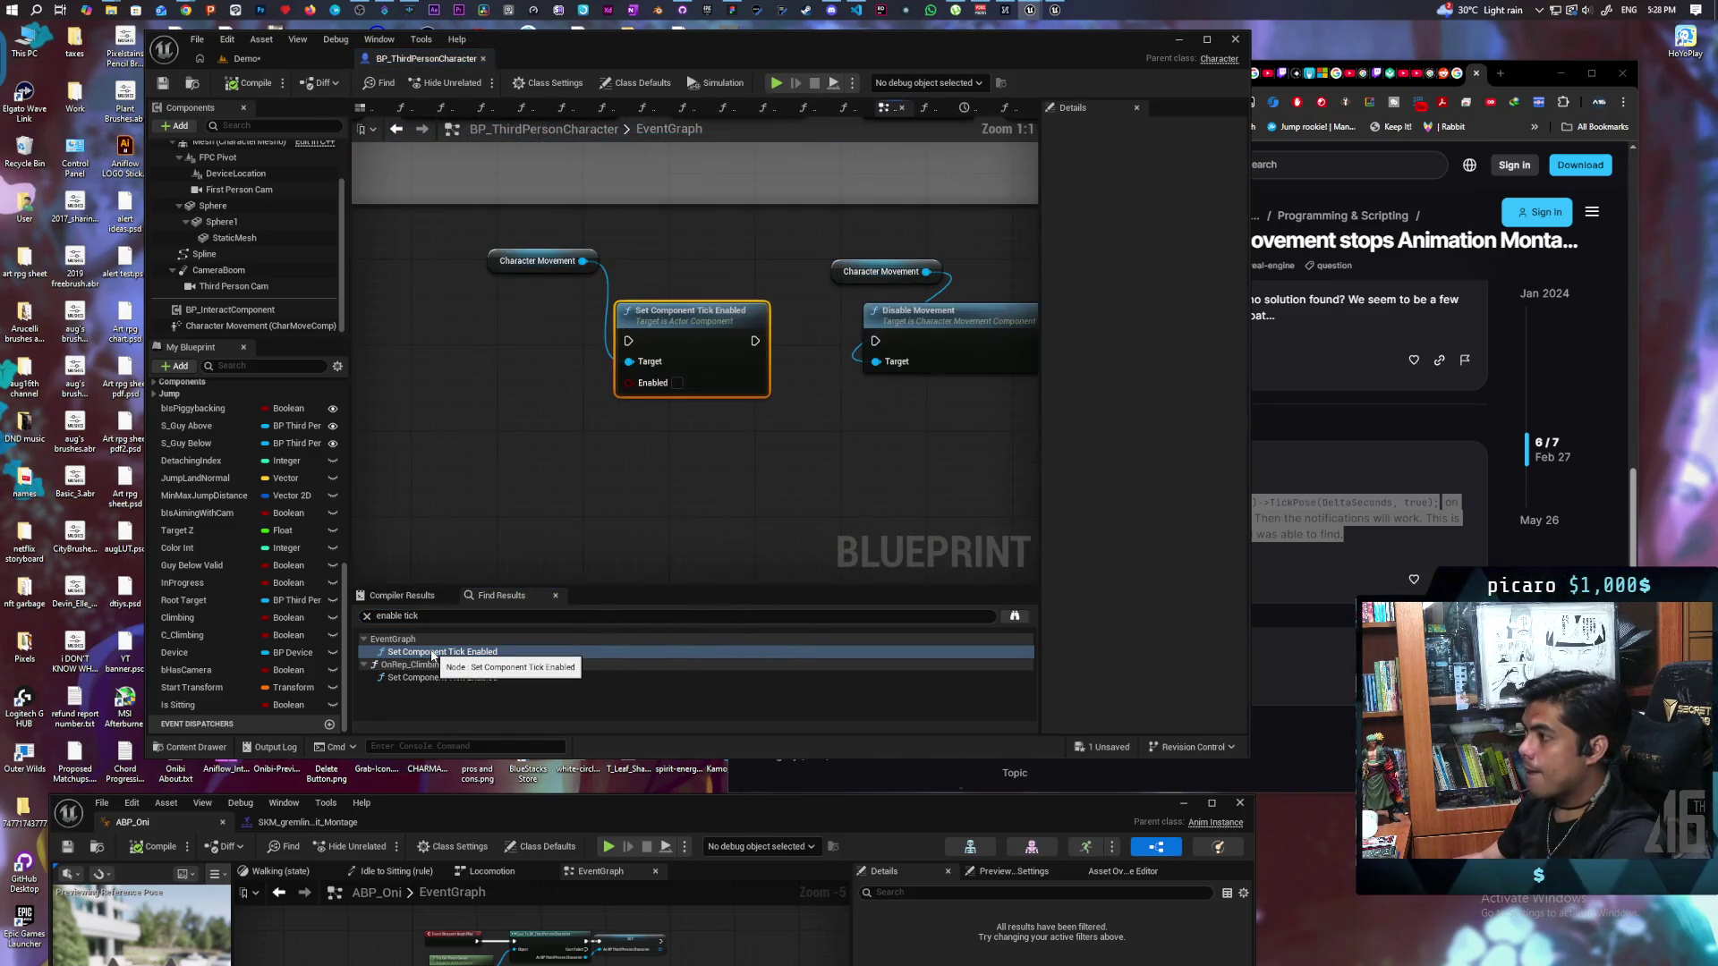
pyautogui.click(436, 677)
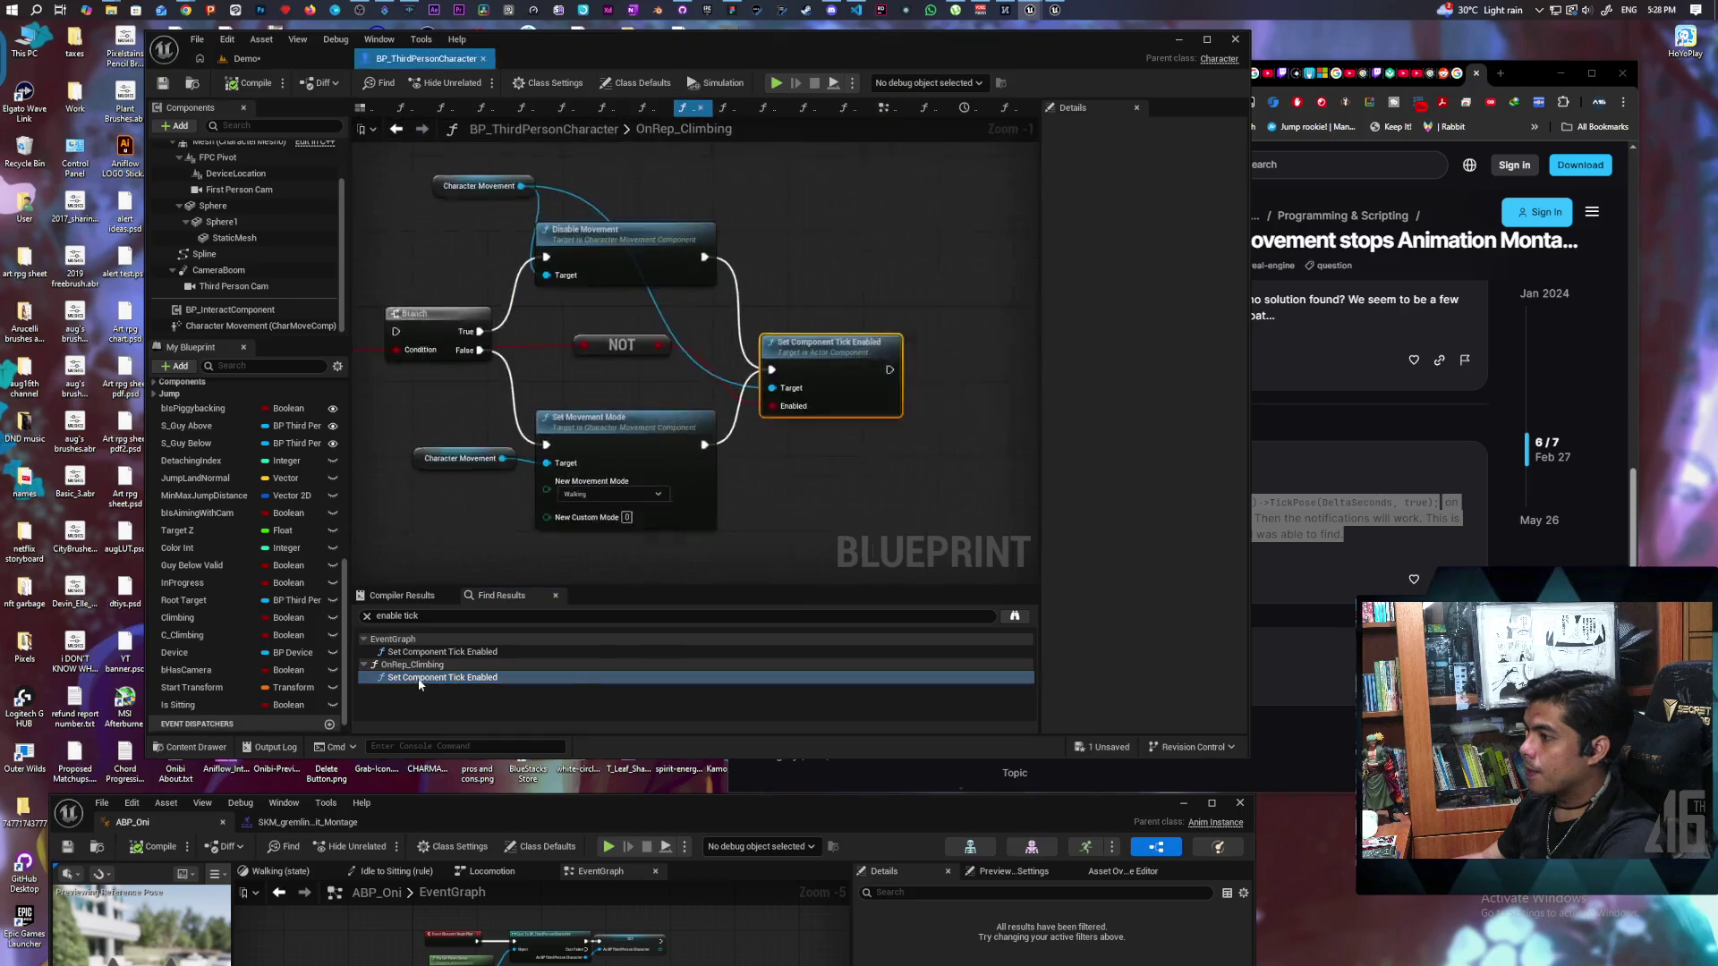
pyautogui.moveTo(606, 534)
pyautogui.mouseDown()
pyautogui.moveTo(878, 503)
pyautogui.moveTo(633, 485)
pyautogui.moveTo(801, 480)
pyautogui.moveTo(304, 472)
pyautogui.mouseUp()
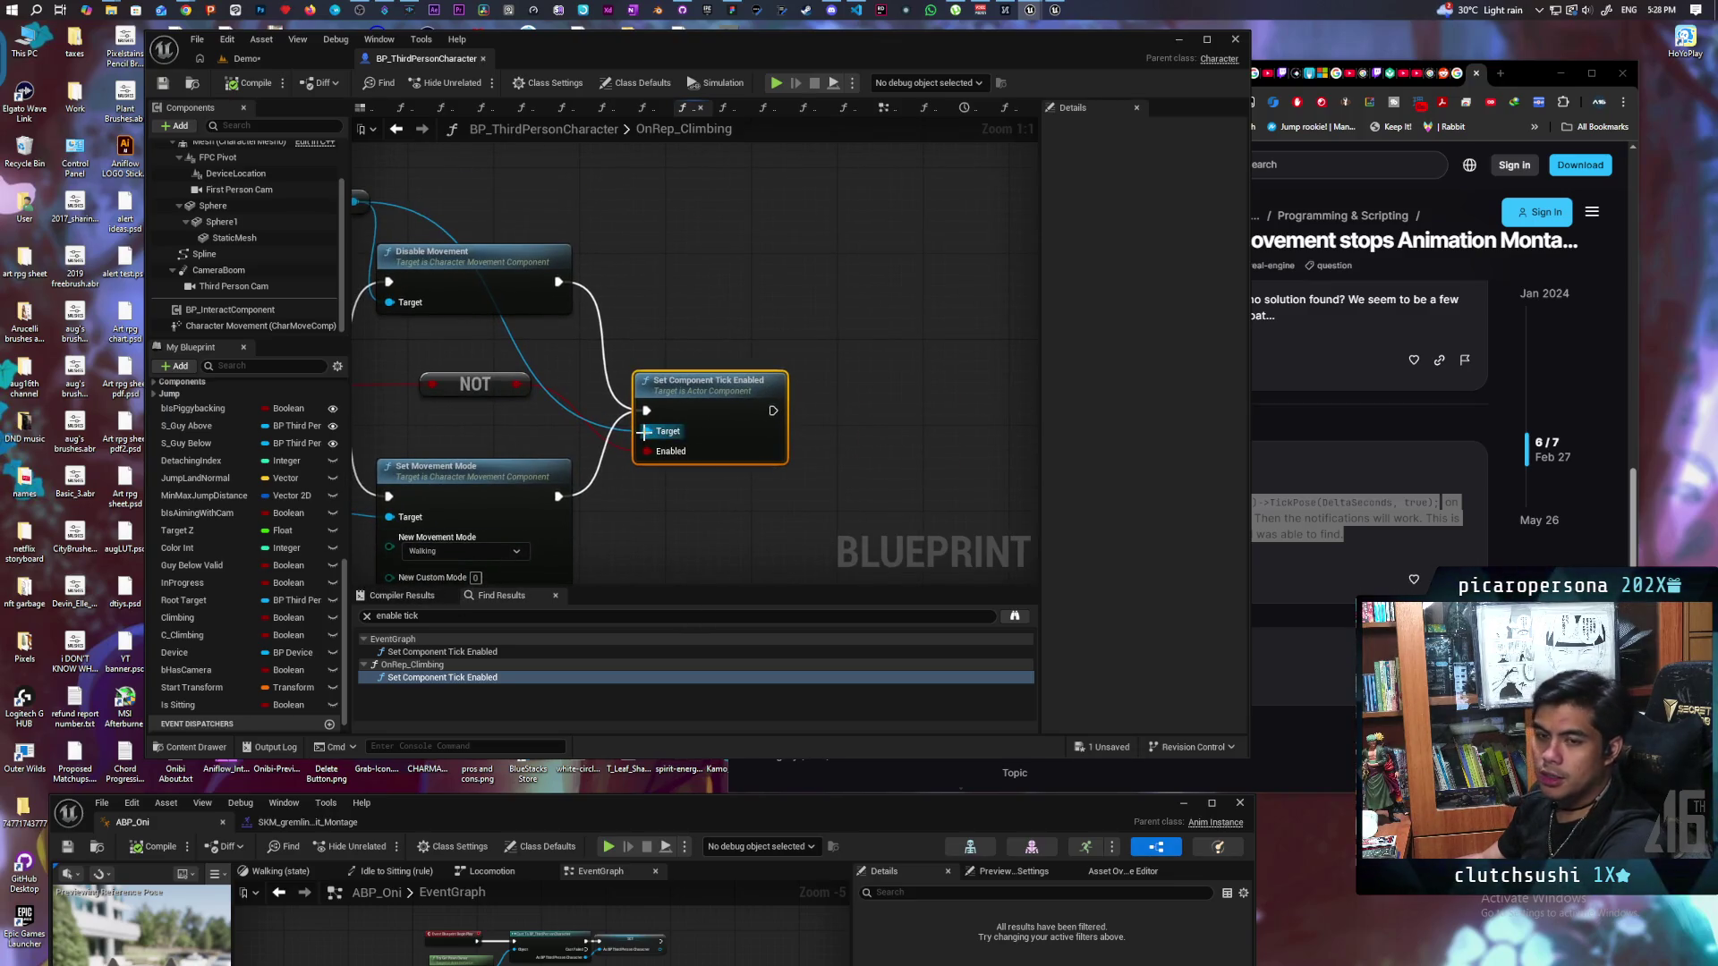
pyautogui.moveTo(673, 567); pyautogui.dragTo(964, 482)
pyautogui.moveTo(617, 466)
pyautogui.mouseDown()
pyautogui.moveTo(651, 442)
pyautogui.moveTo(577, 443)
pyautogui.mouseUp()
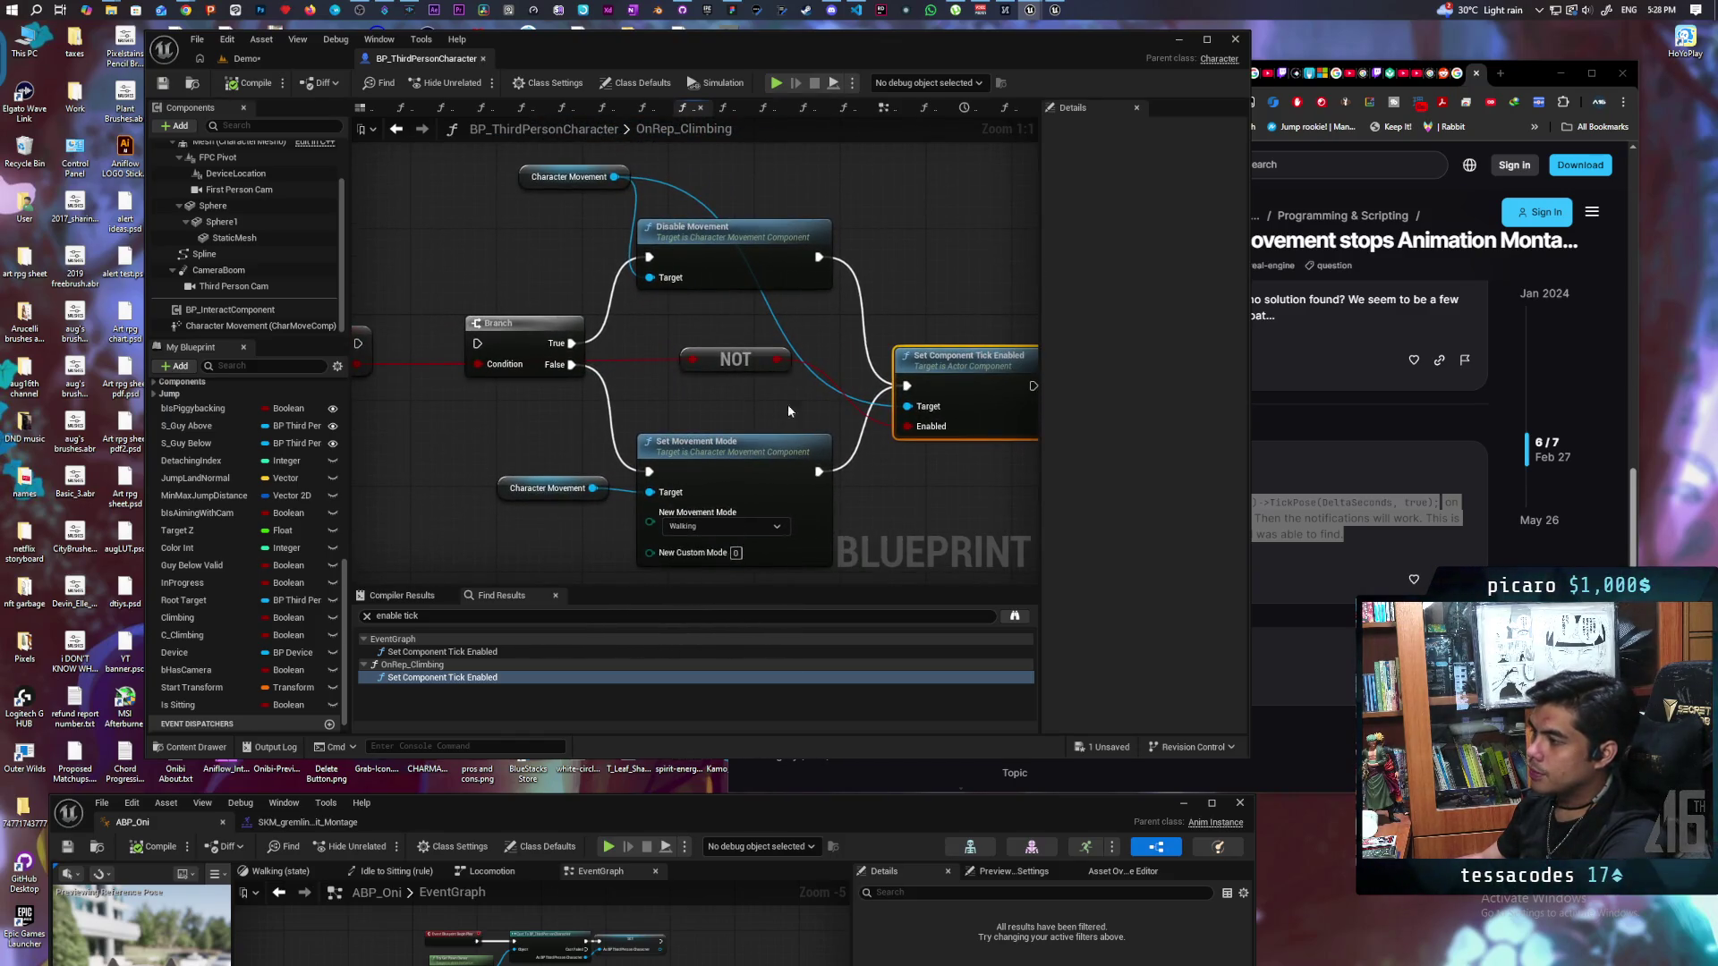
pyautogui.moveTo(503, 441)
pyautogui.mouseDown()
pyautogui.moveTo(700, 438)
pyautogui.moveTo(547, 420)
pyautogui.moveTo(469, 500)
pyautogui.mouseUp()
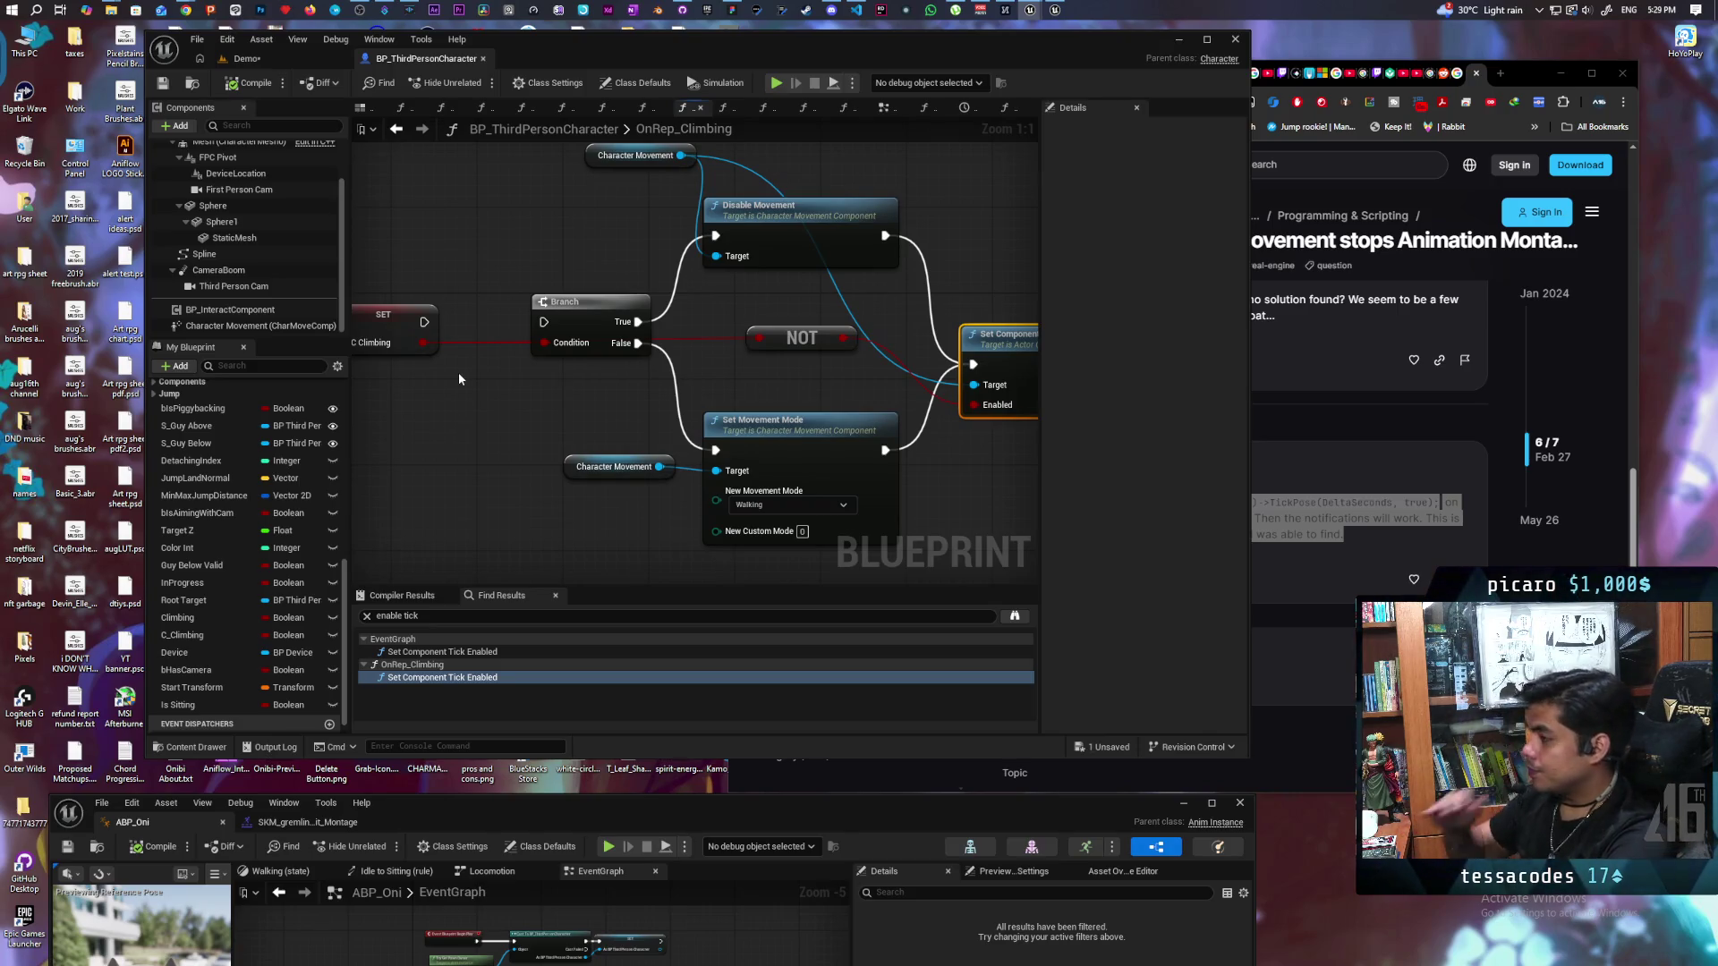
# Step: Return to the main EventGraph and open the Content Drawer
pyautogui.click(887, 107)
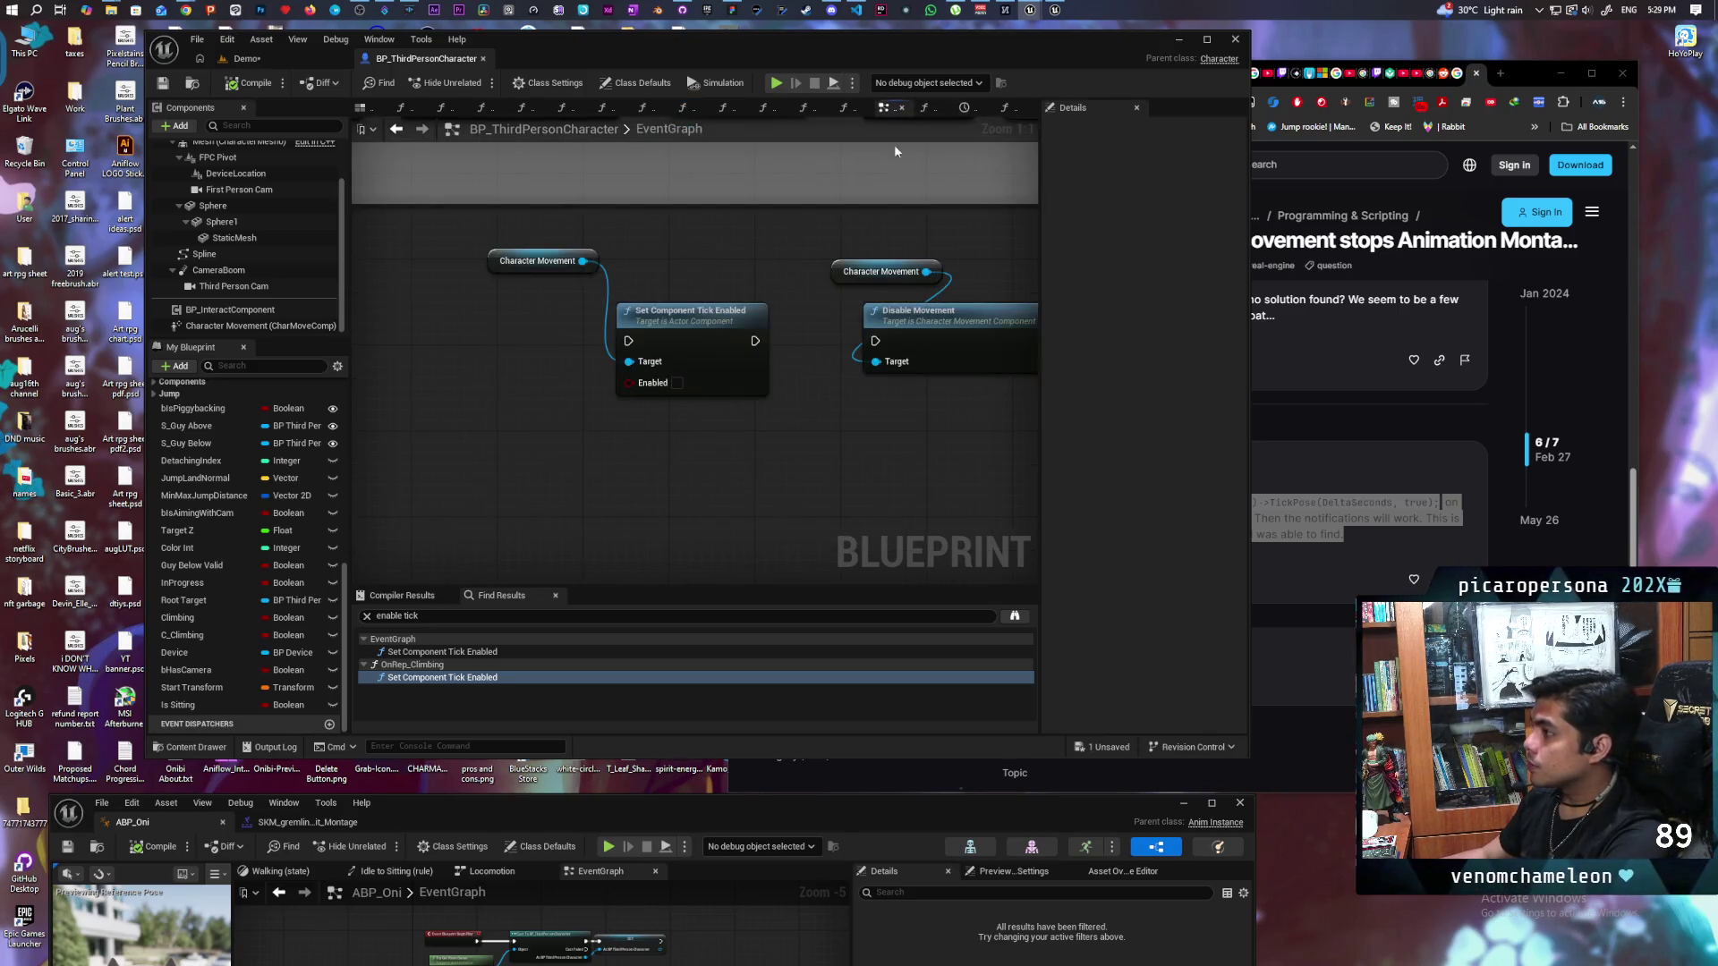
pyautogui.scroll(-5, 750, 407)
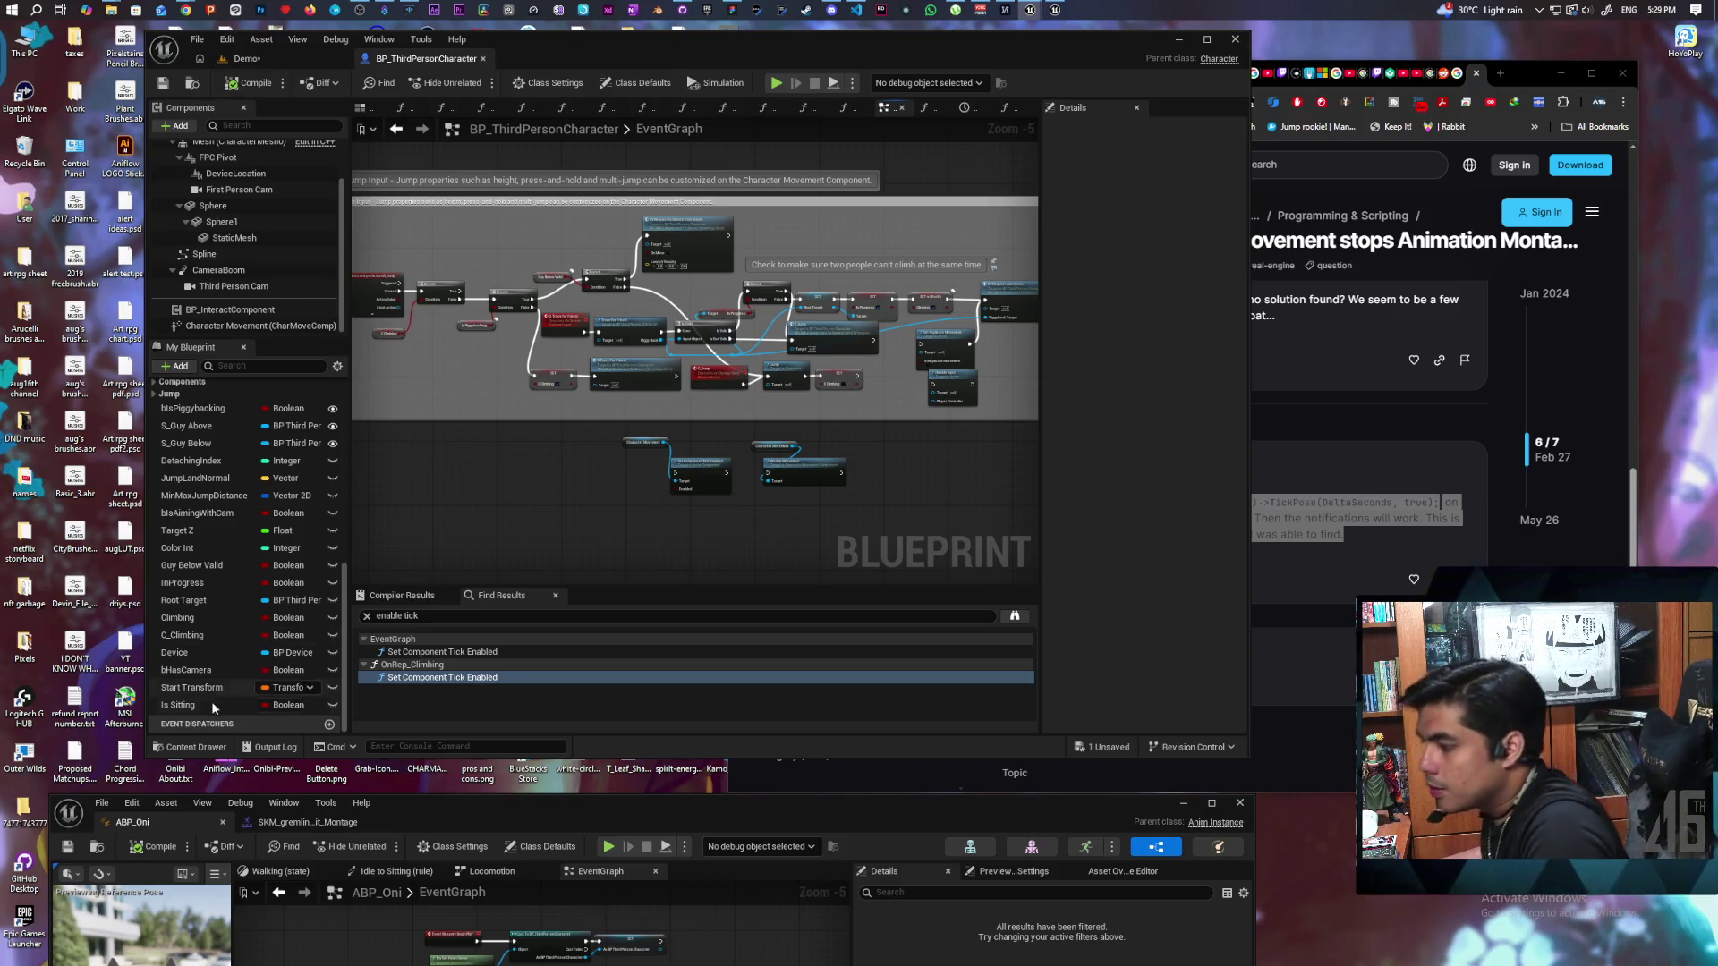
pyautogui.click(187, 746)
# Step: Browse to the root Content folder, then switch to the Demo level viewport
pyautogui.click(772, 507)
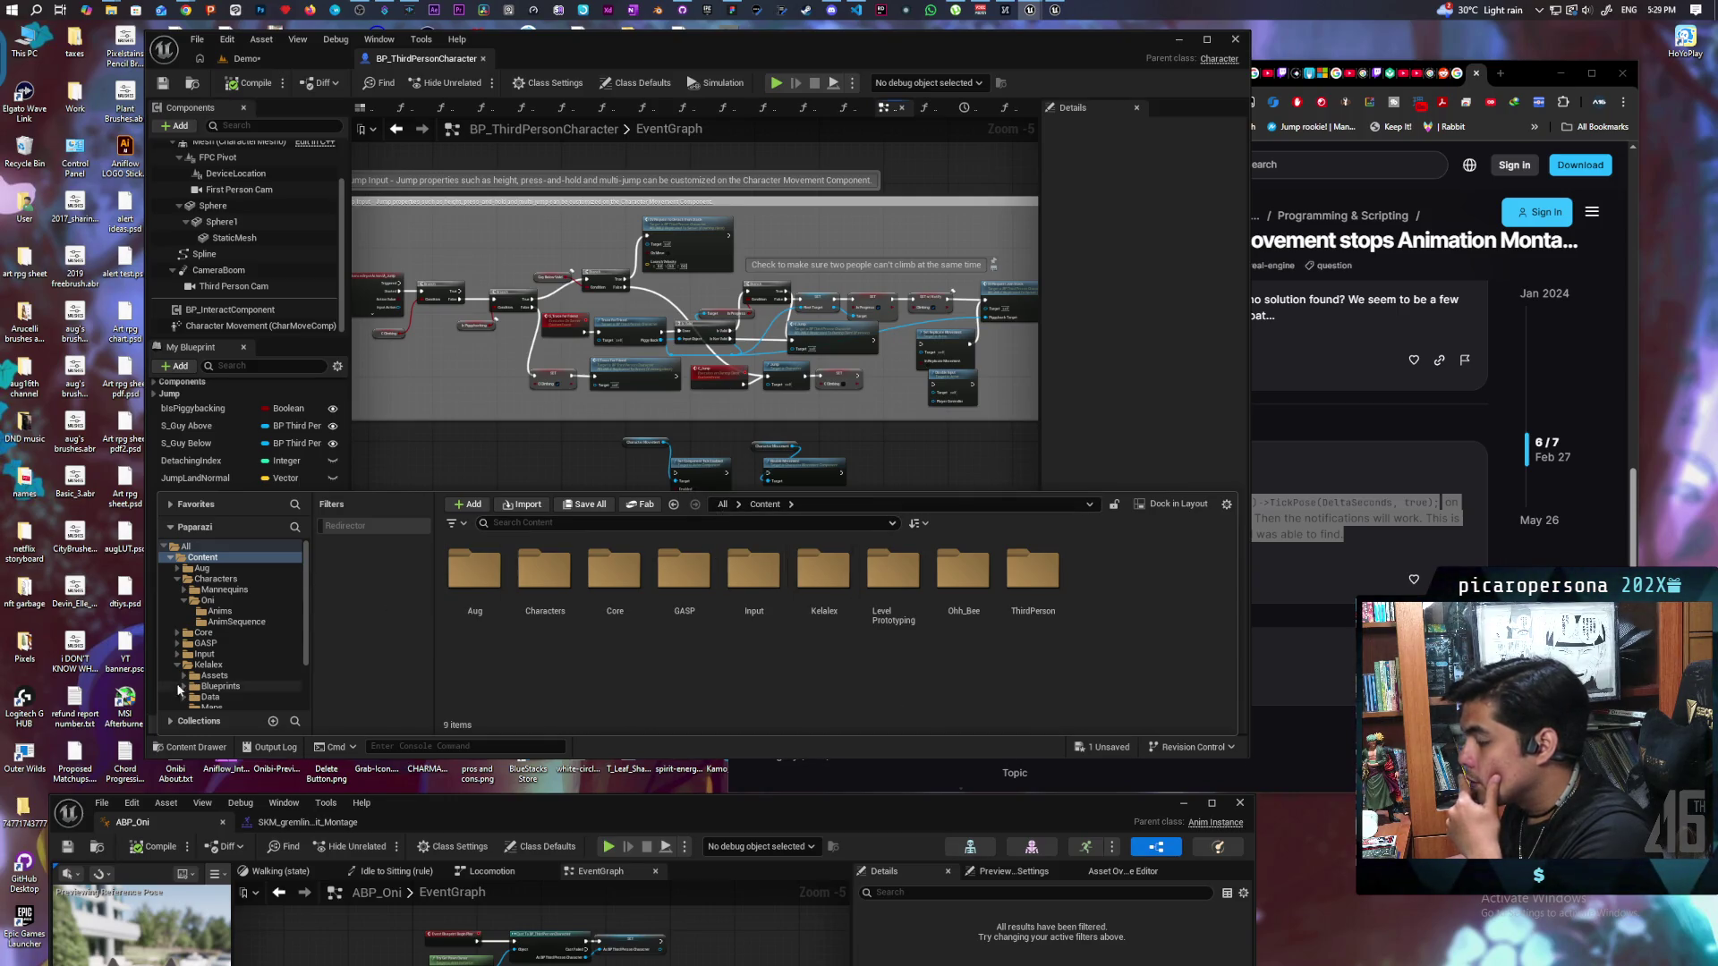
pyautogui.scroll(-3, 175, 683)
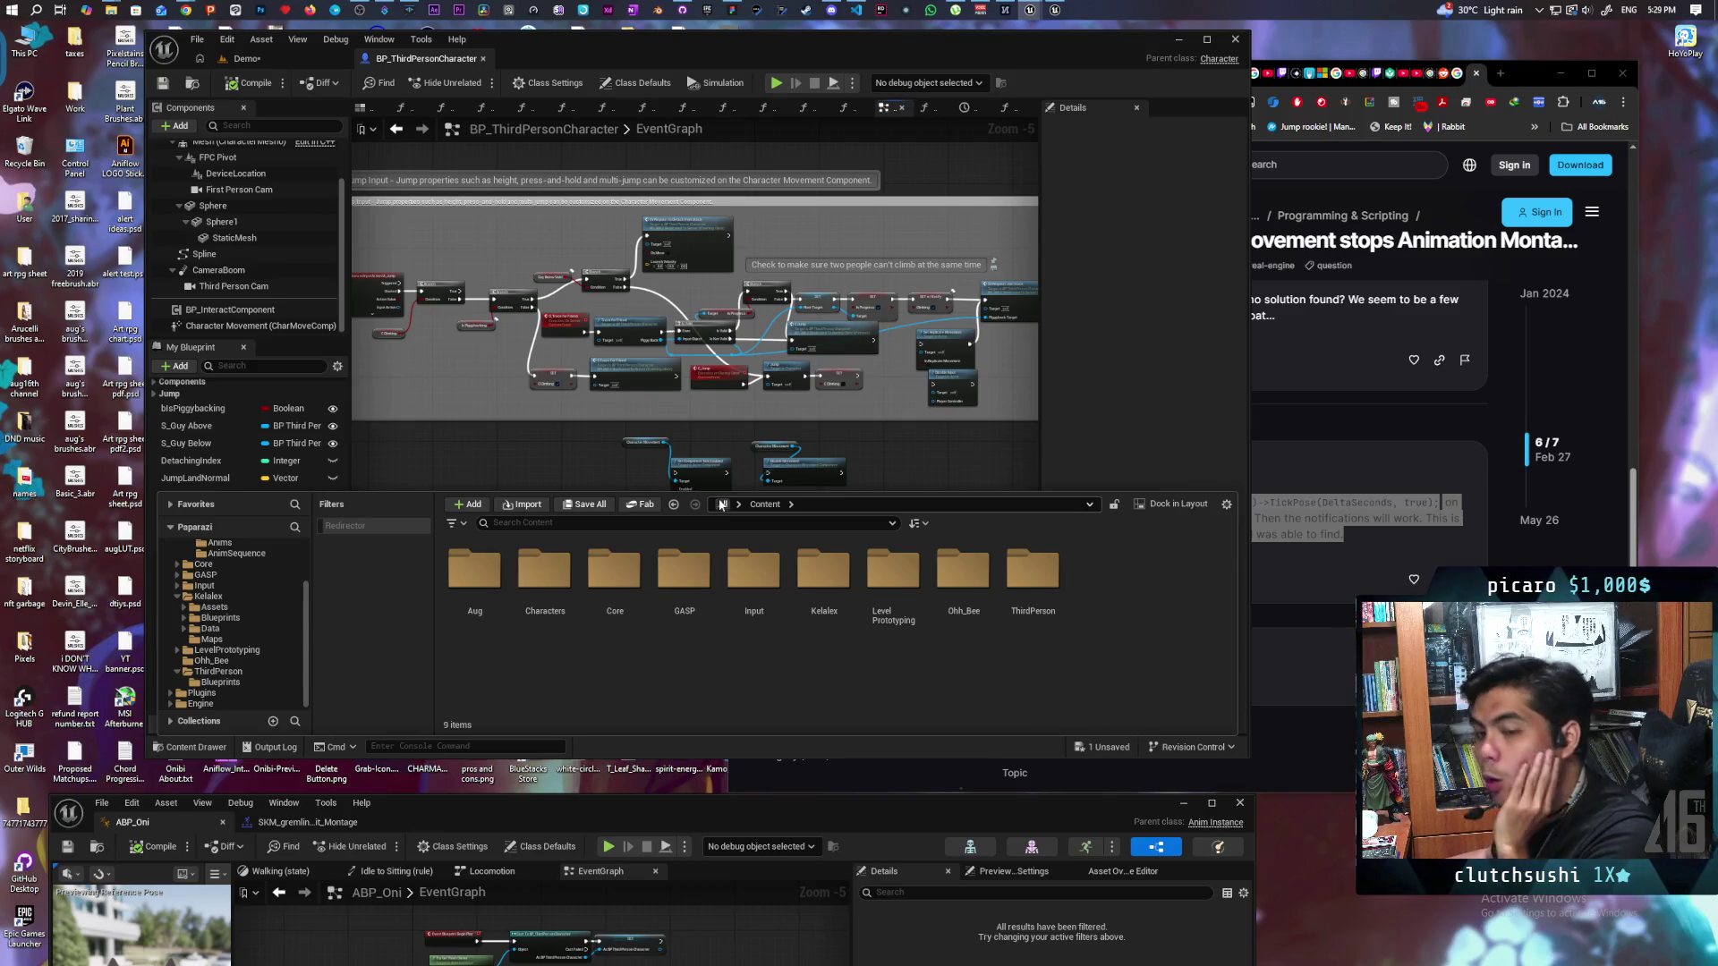
pyautogui.click(268, 58)
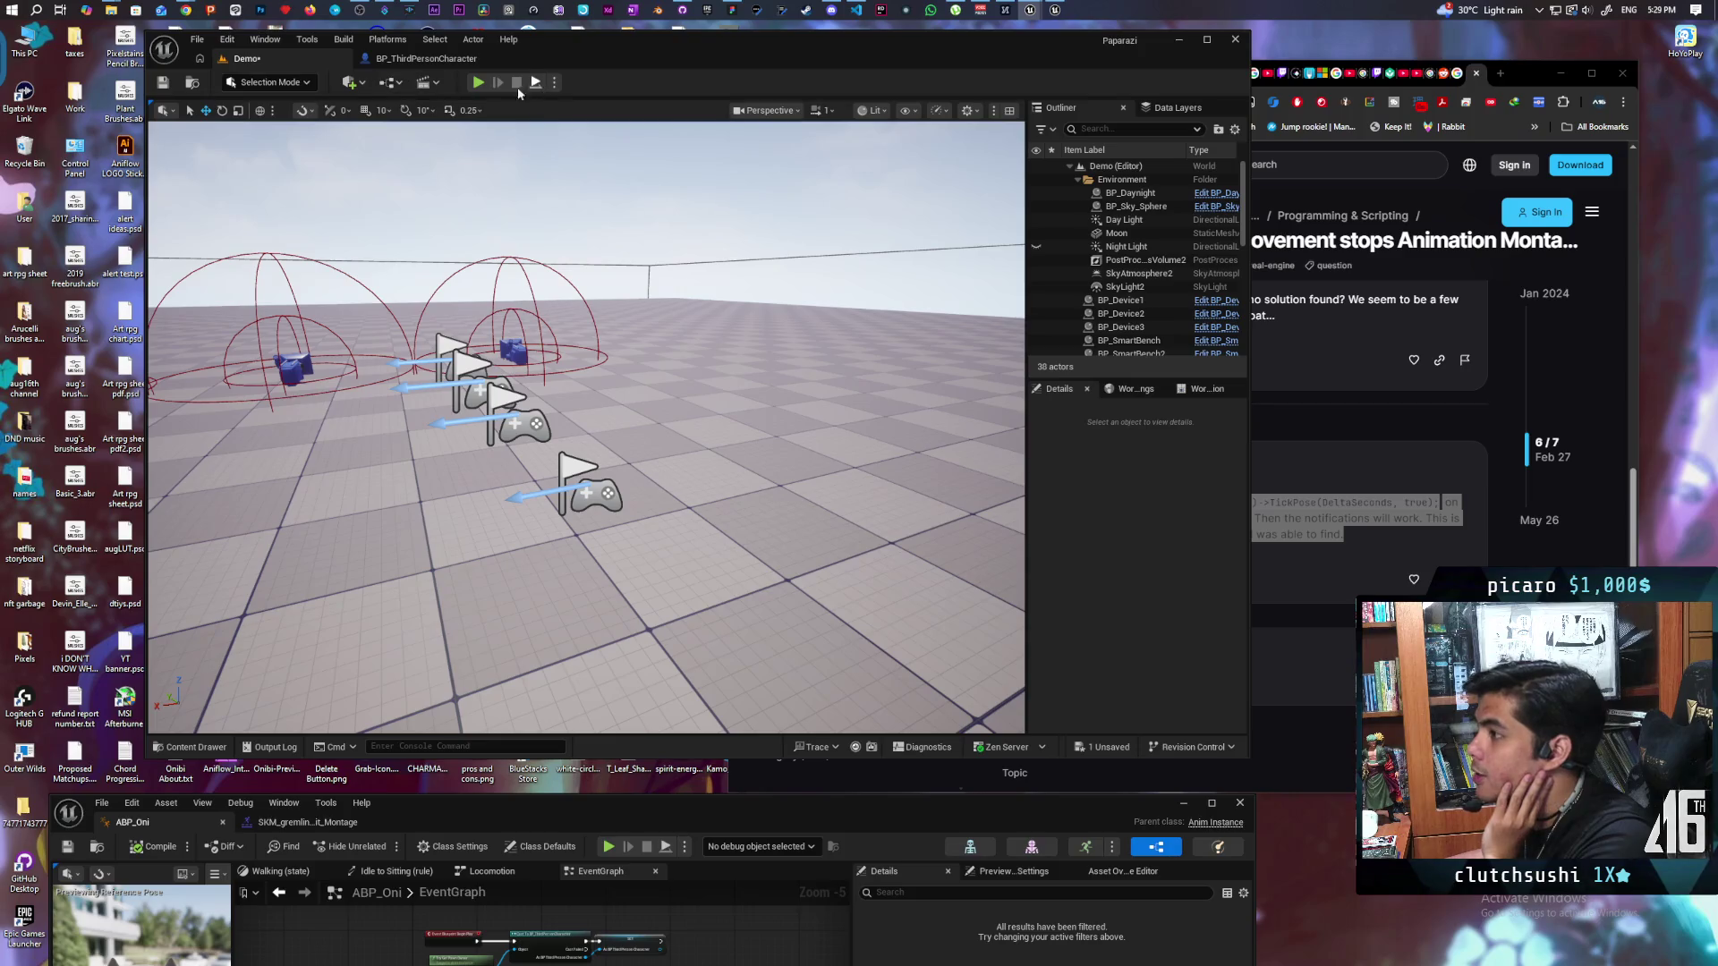
pyautogui.click(345, 40)
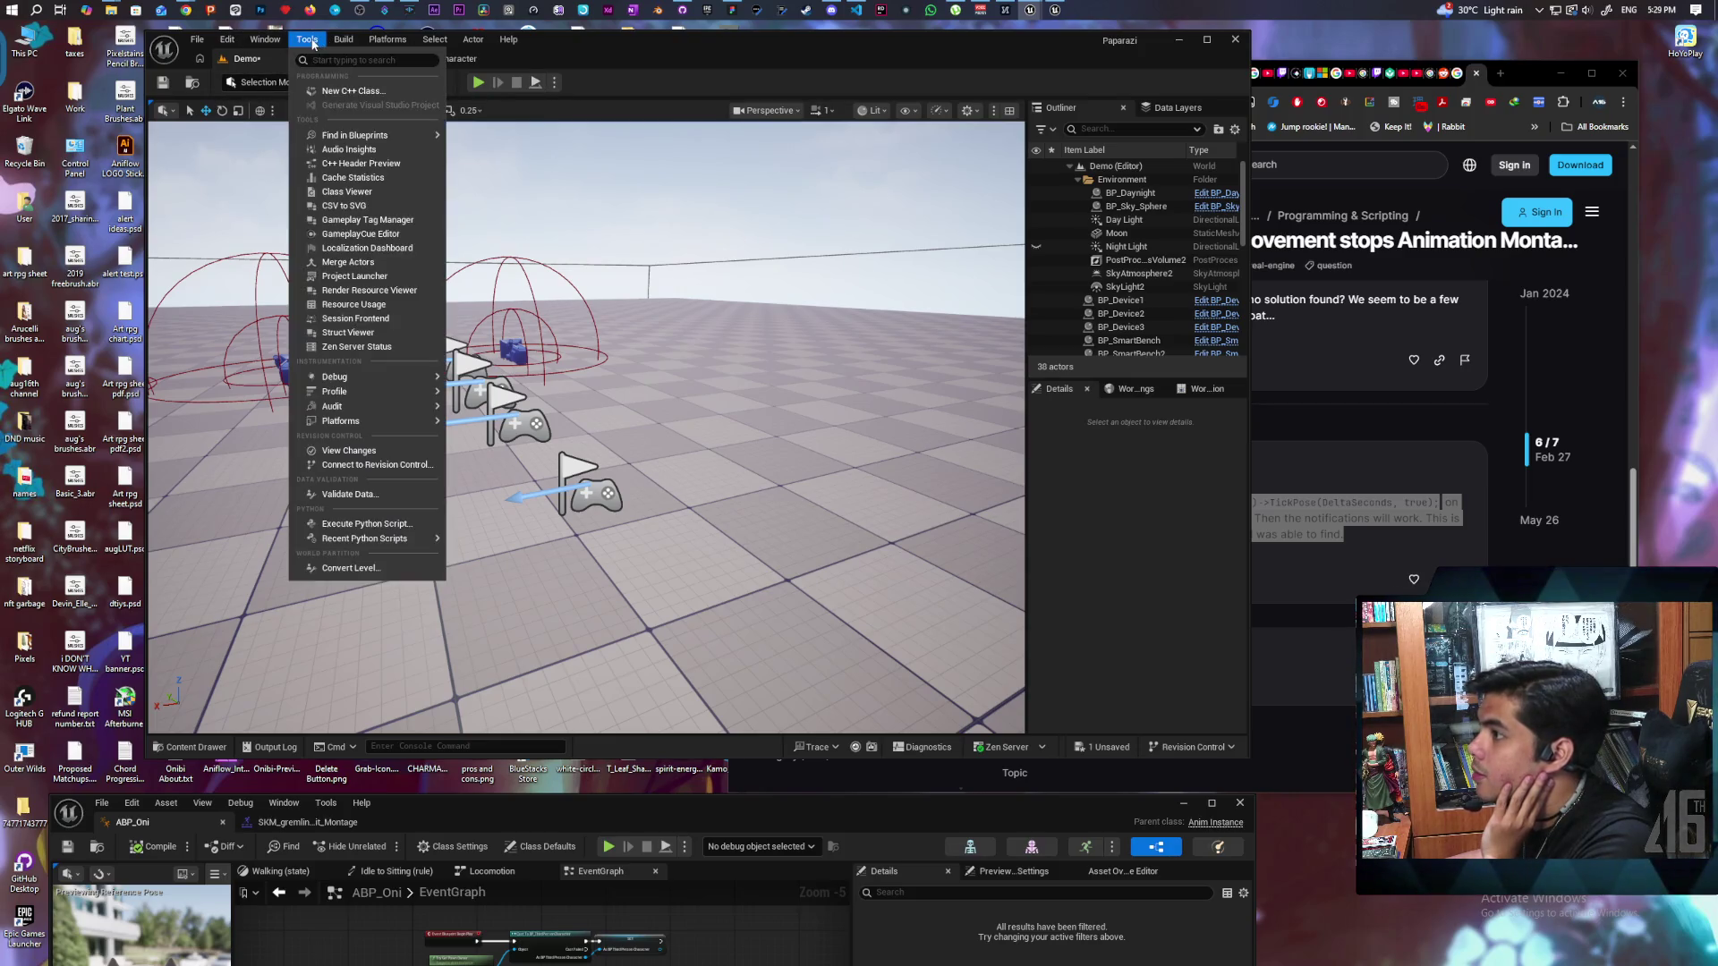
# Step: Start a new C++ class with Blueprint Function Library as its parent
pyautogui.click(375, 92)
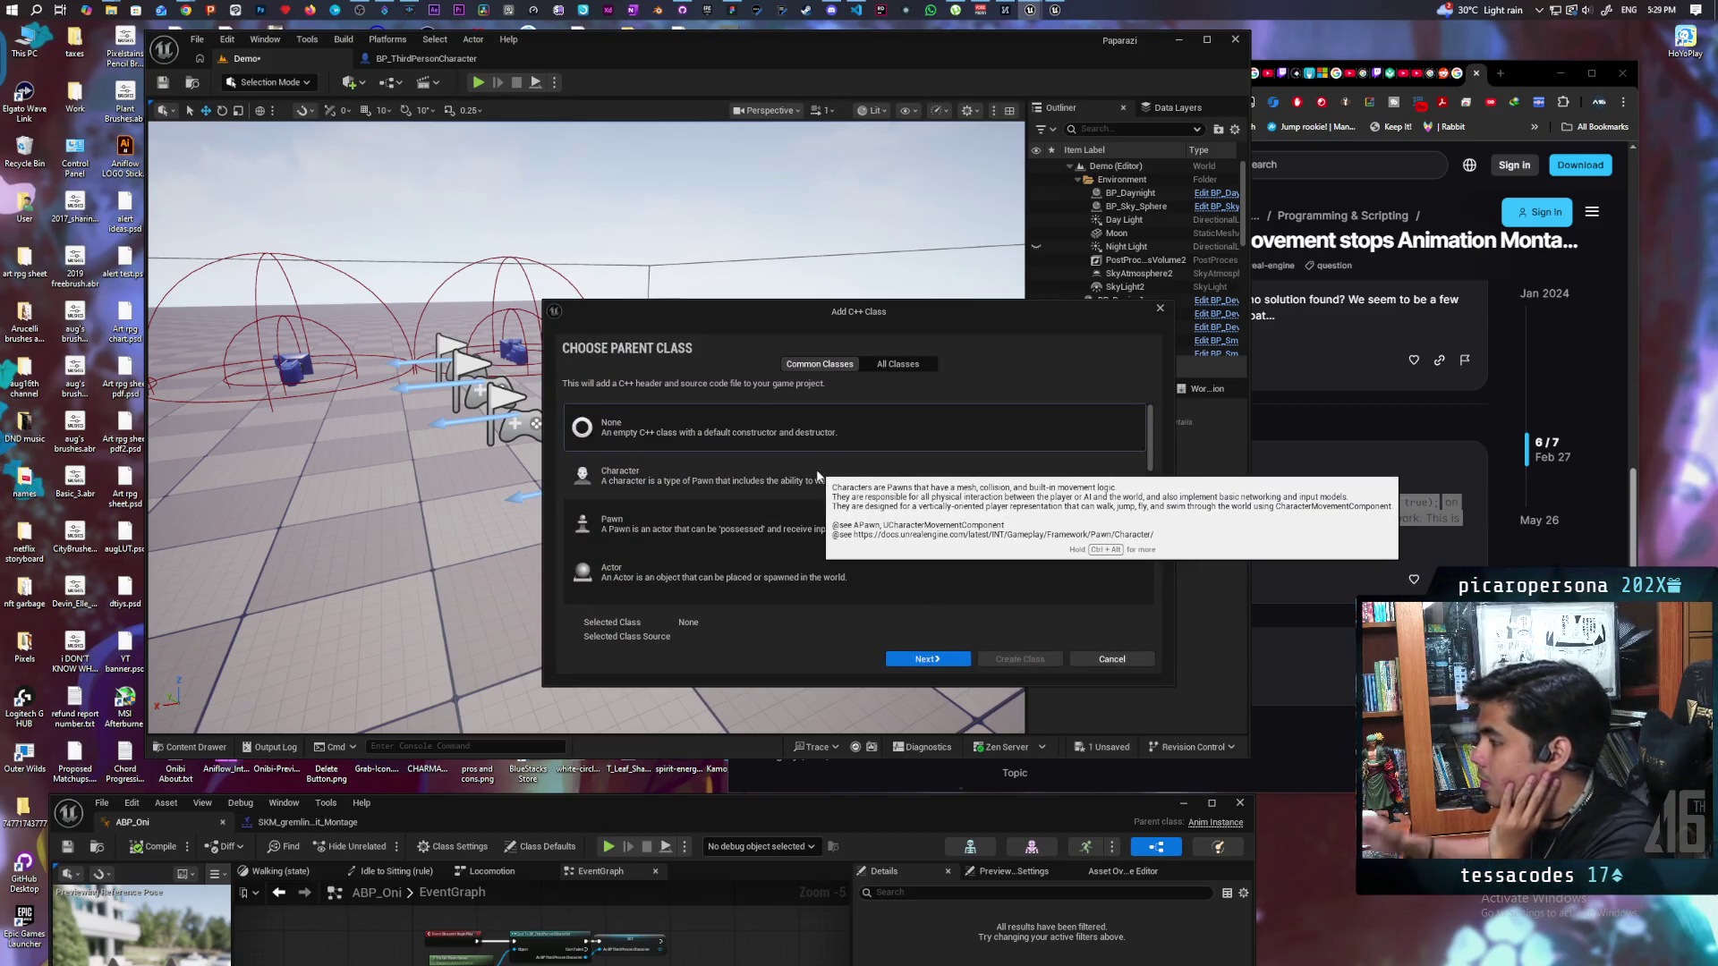
pyautogui.scroll(-1, 776, 492)
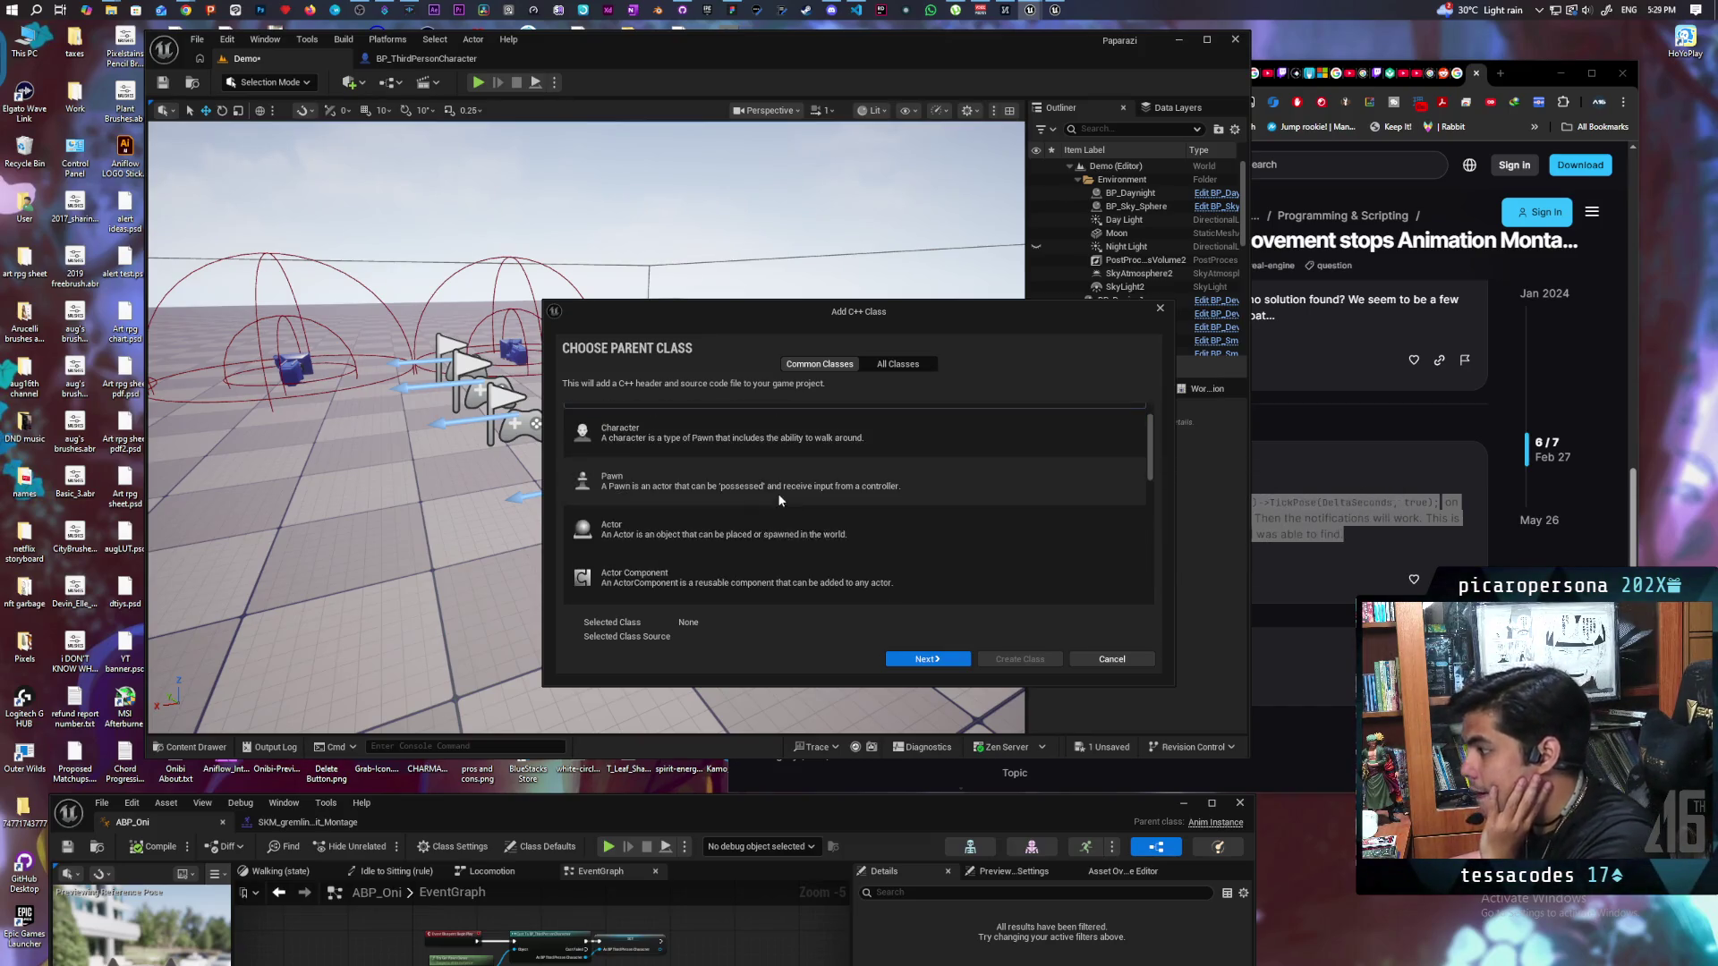
pyautogui.scroll(-1, 787, 478)
pyautogui.scroll(-1, 845, 483)
pyautogui.scroll(-1, 848, 479)
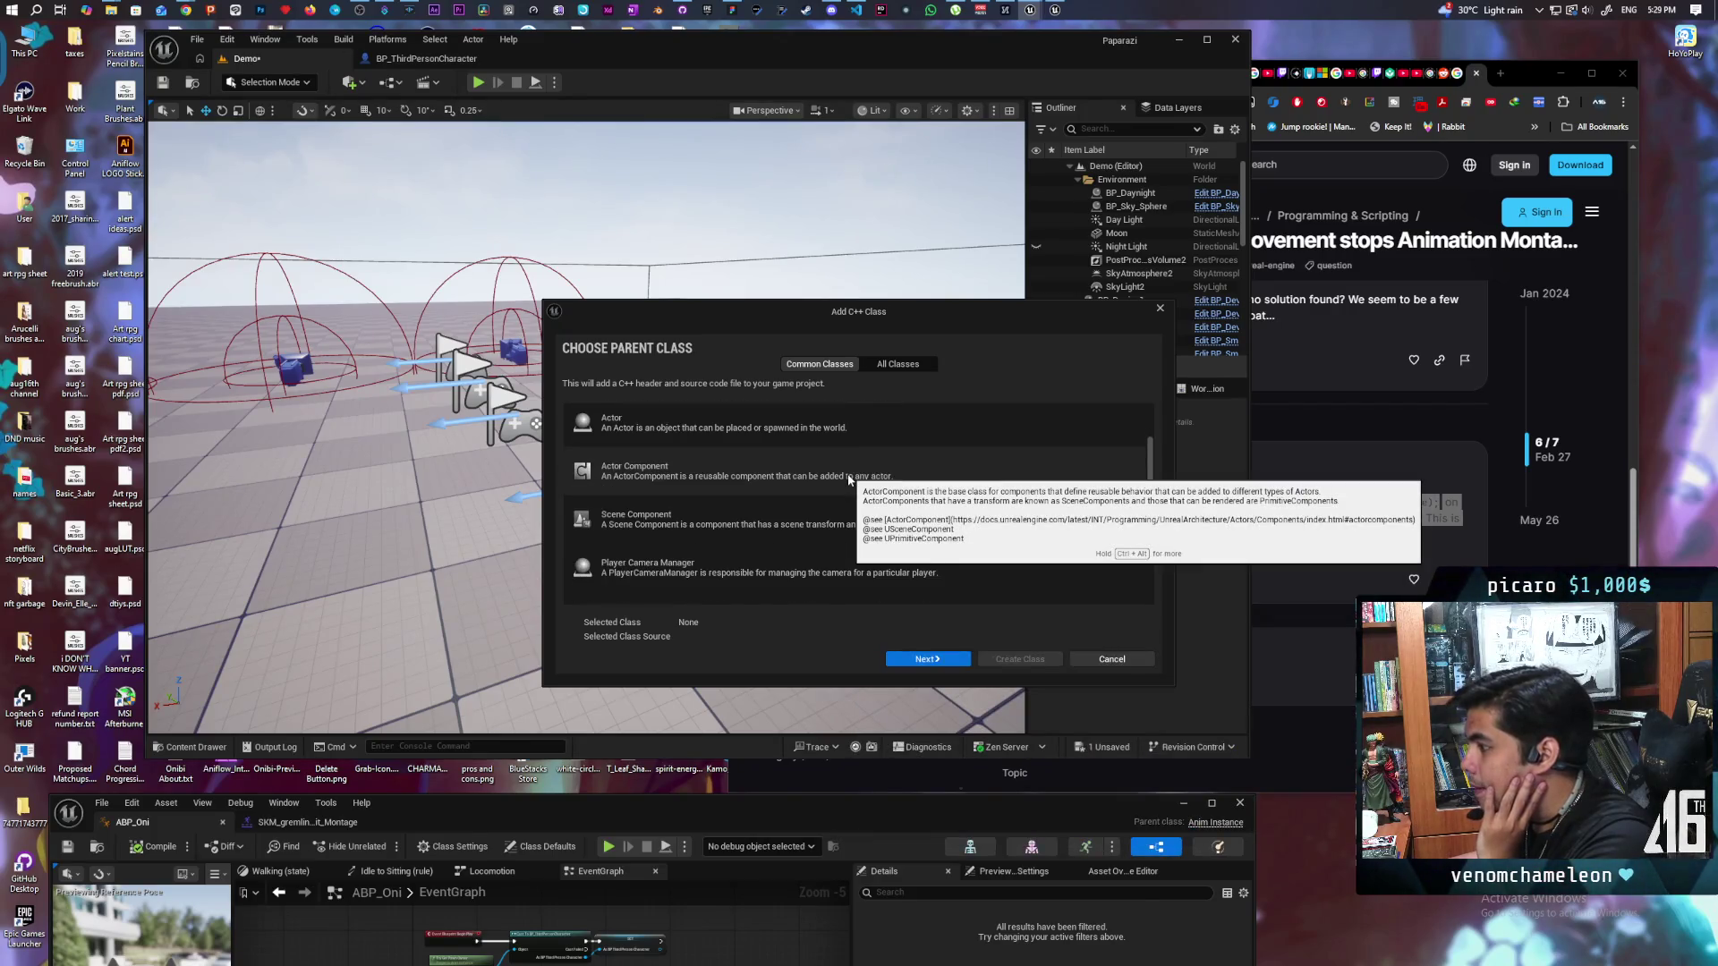
pyautogui.scroll(-4, 848, 479)
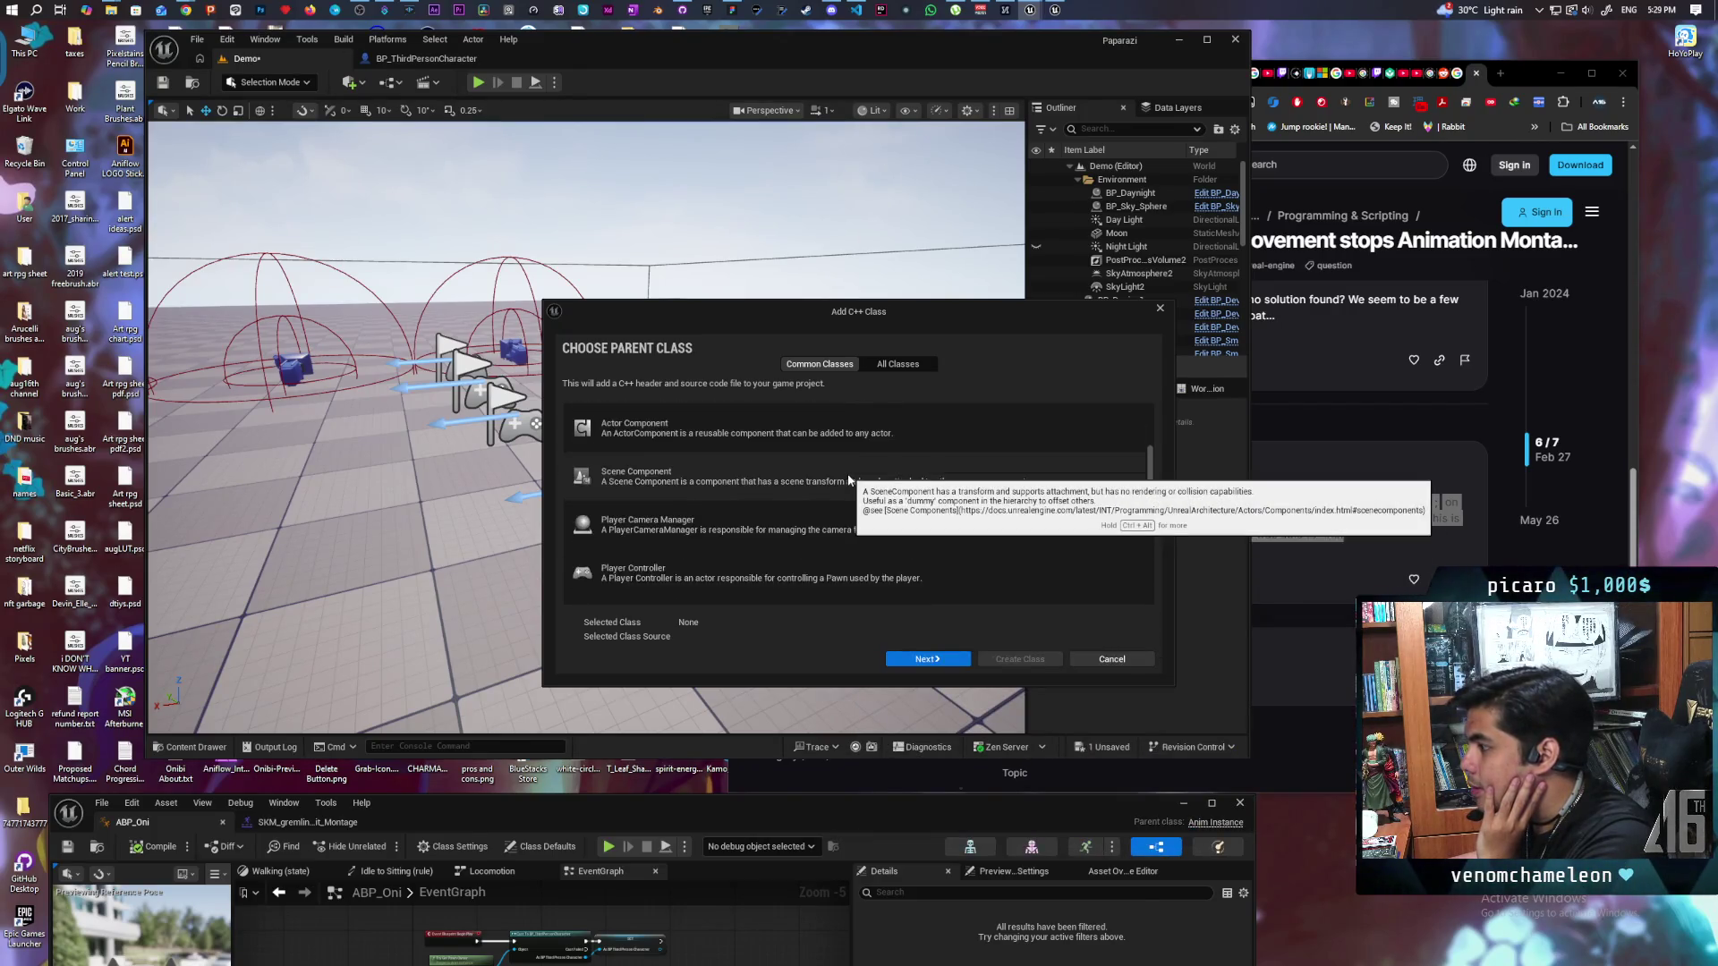
pyautogui.scroll(-1, 848, 480)
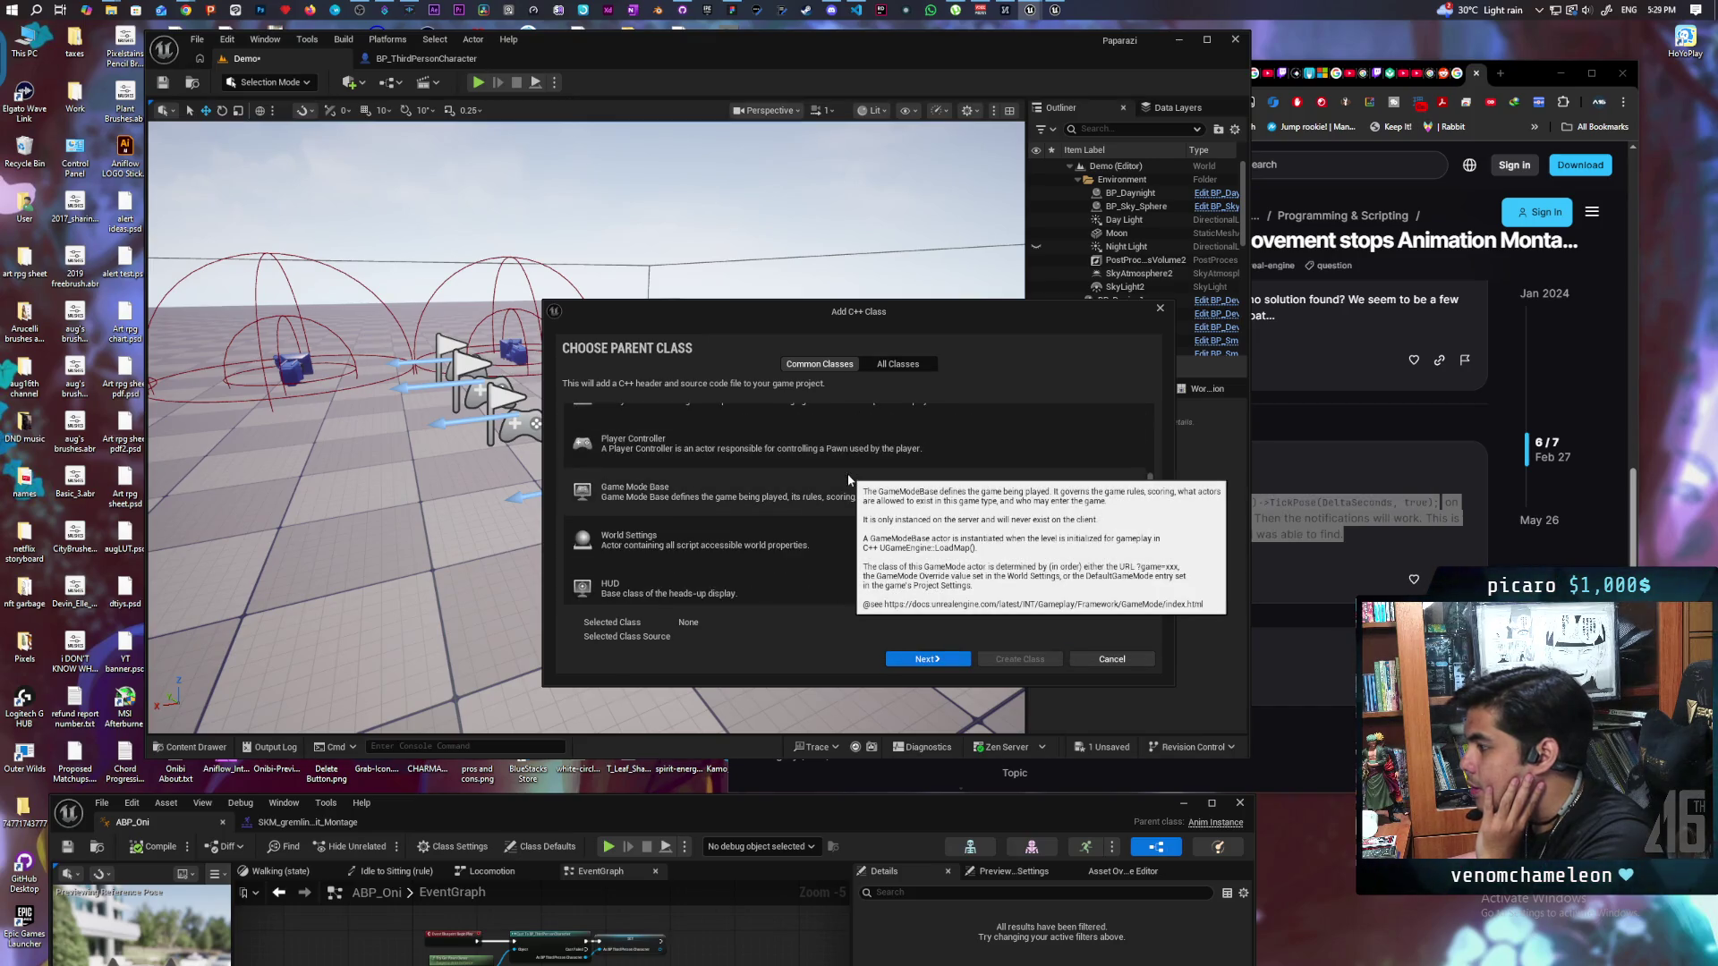
pyautogui.scroll(-4, 849, 480)
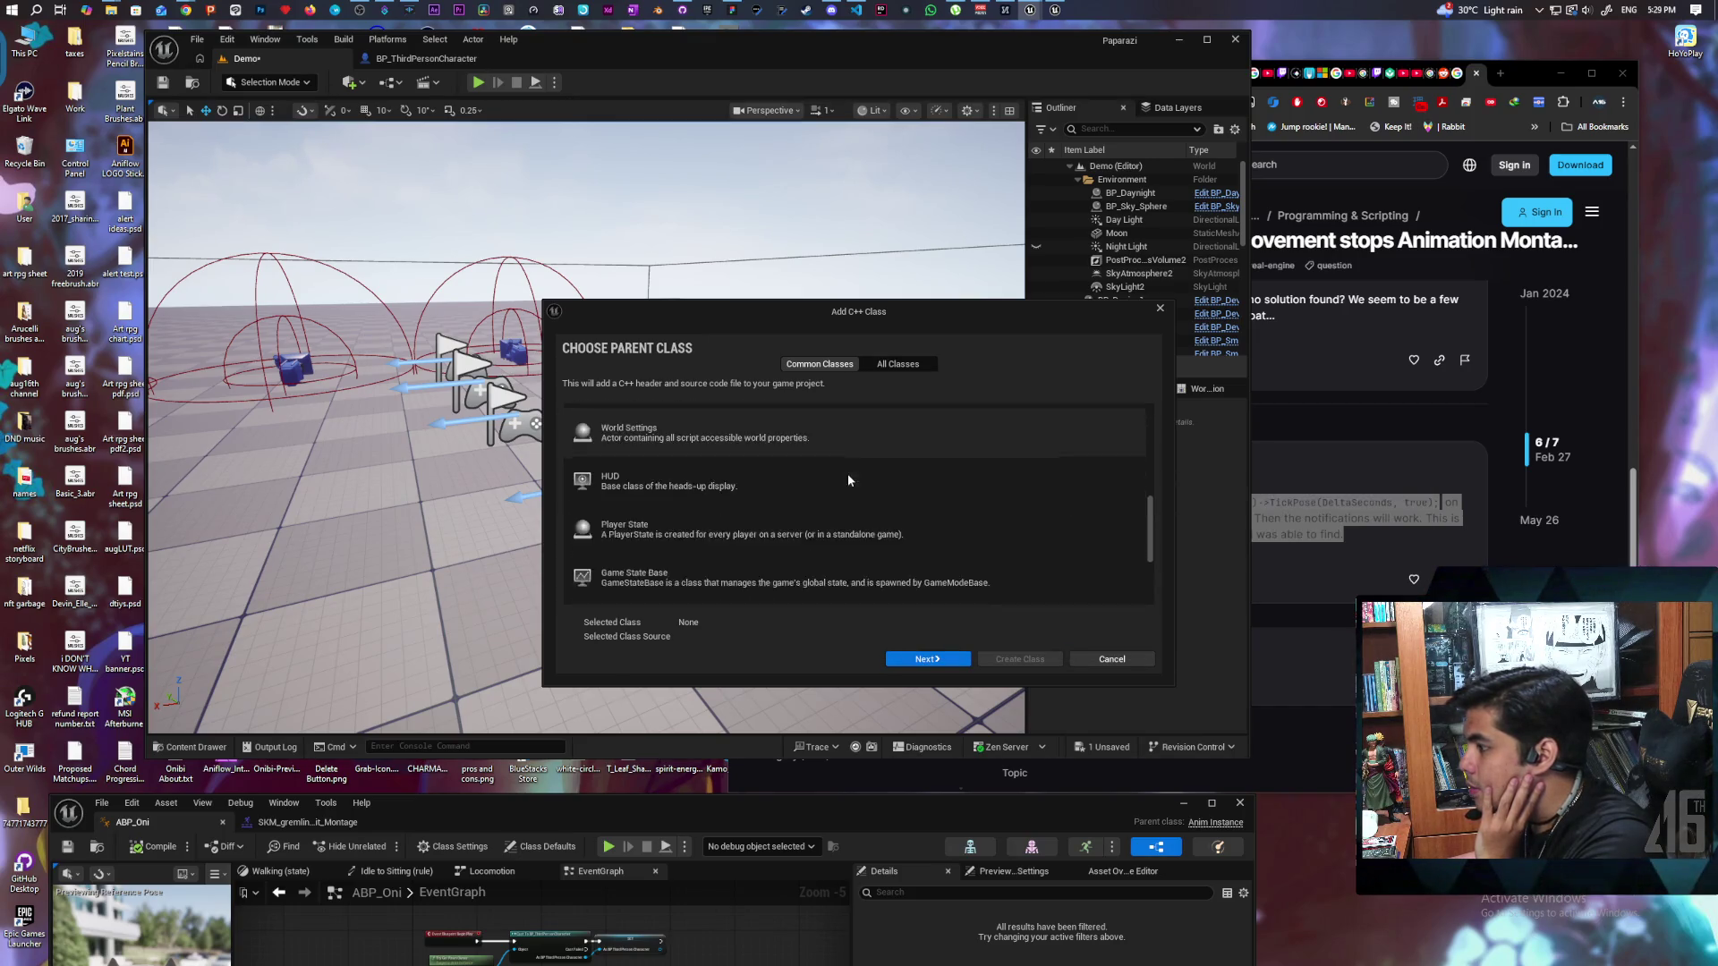
pyautogui.click(995, 535)
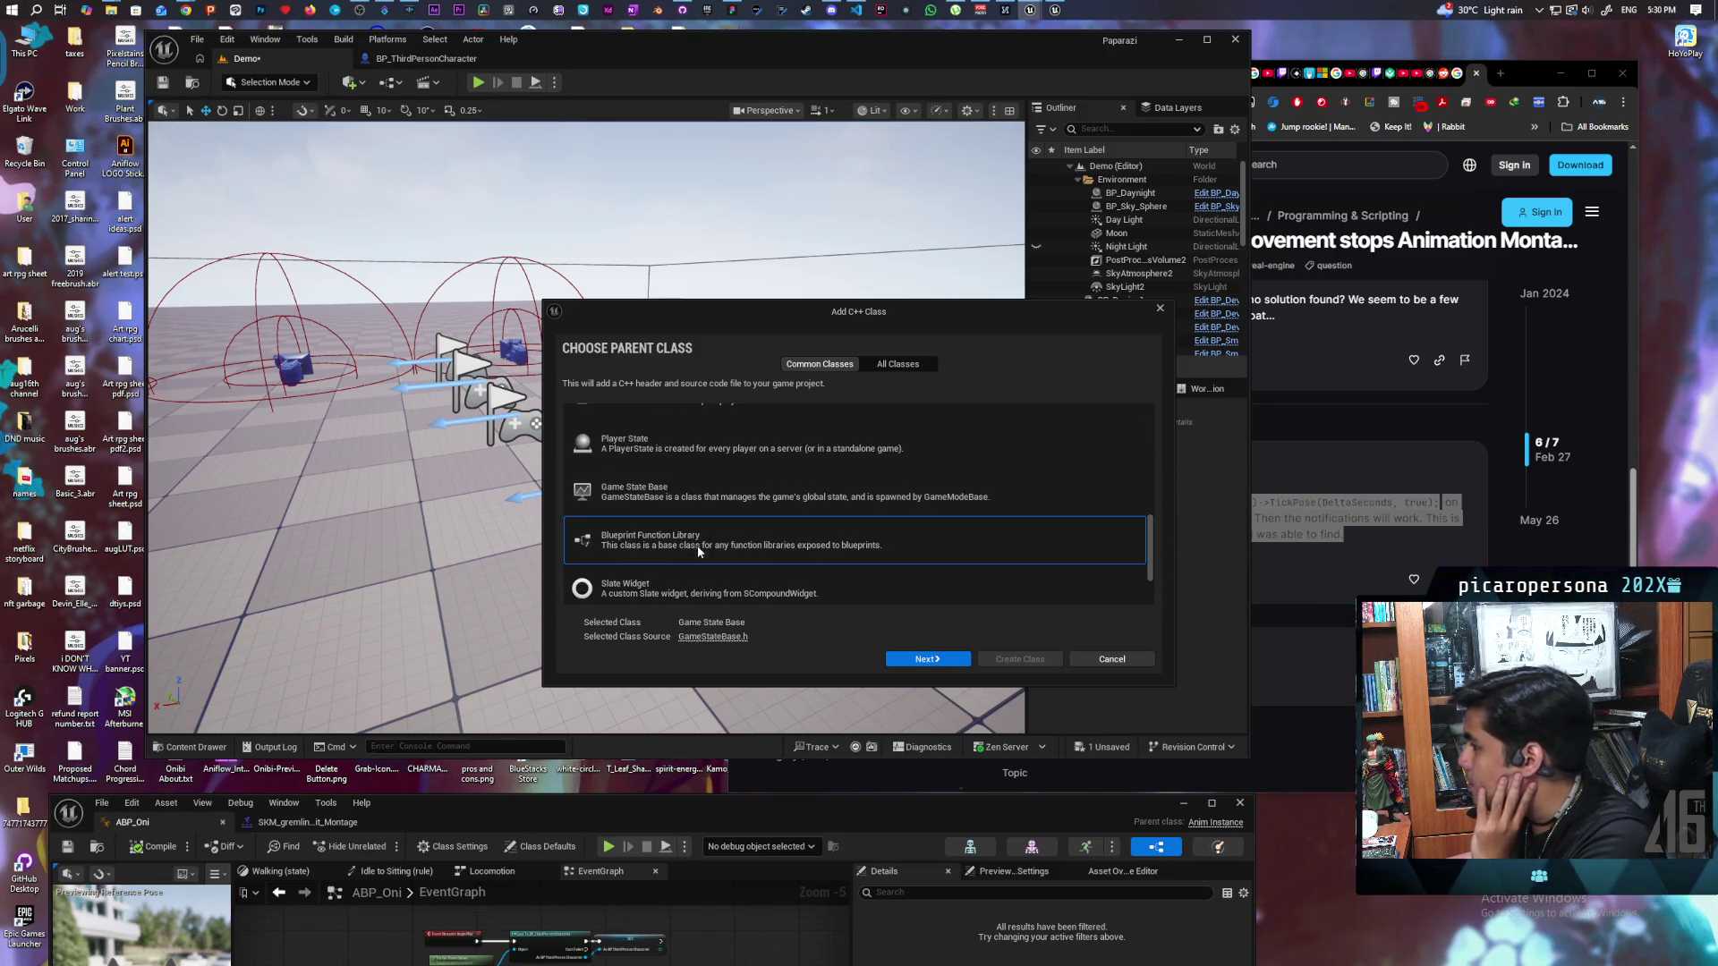
# Step: Name the class OniBPFL, create it, acknowledge the sources notice, and decline editing code
pyautogui.click(922, 661)
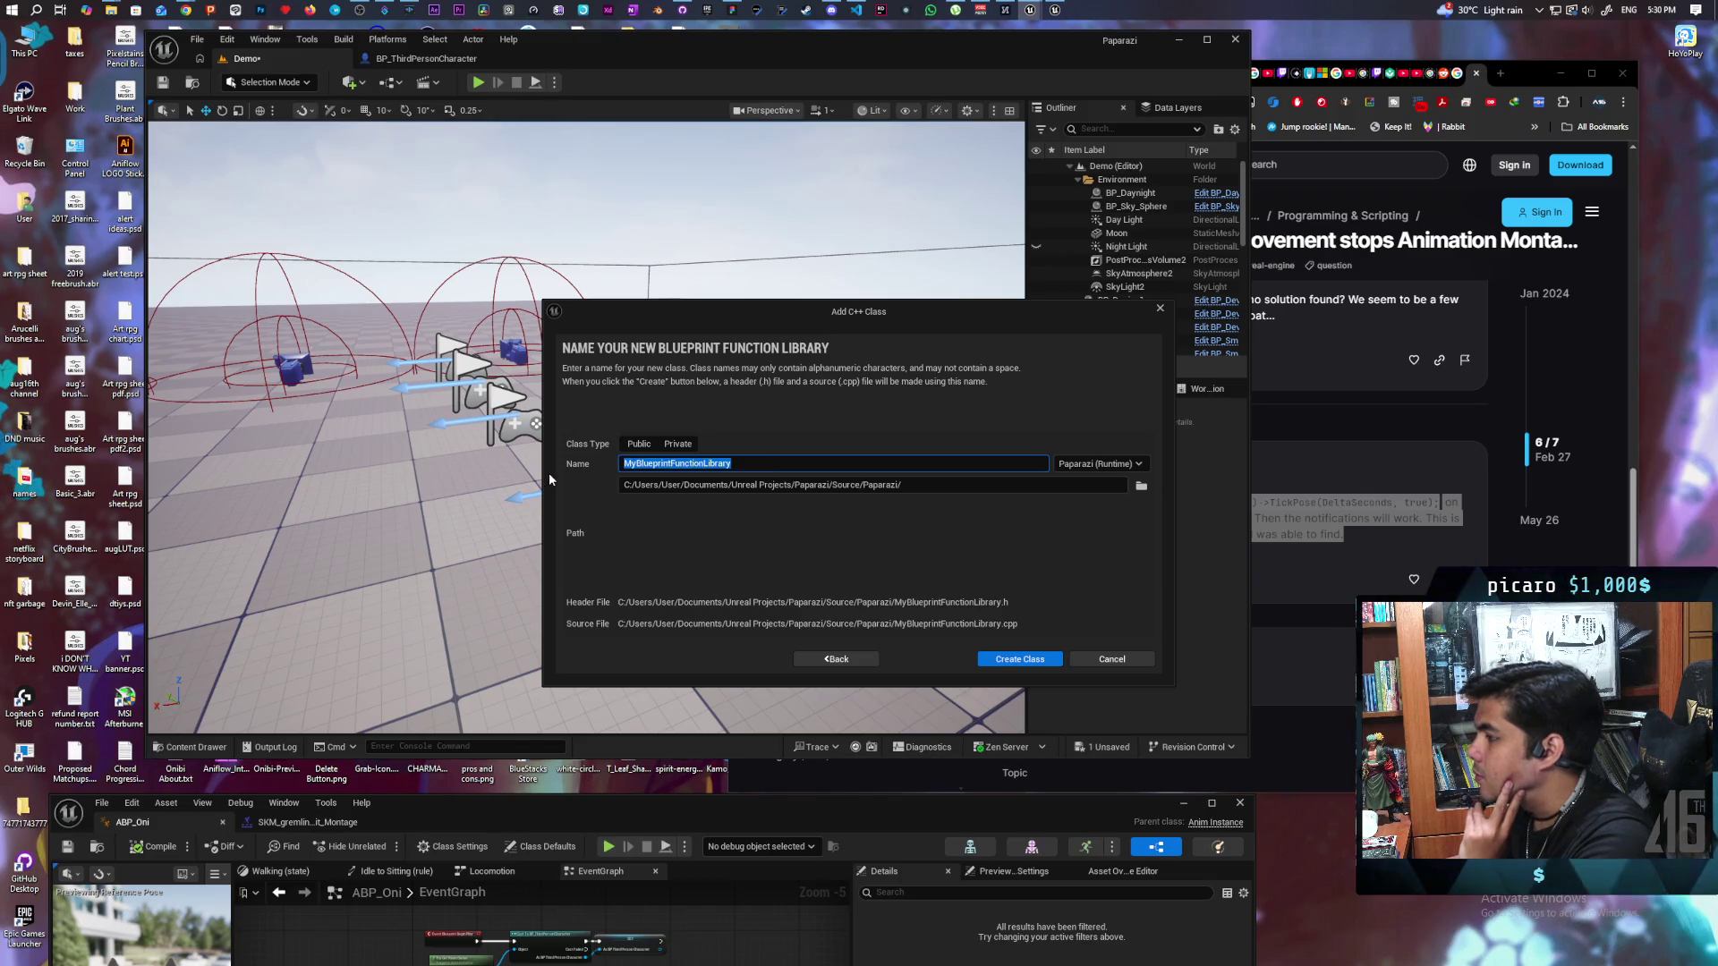
pyautogui.write('Oni')
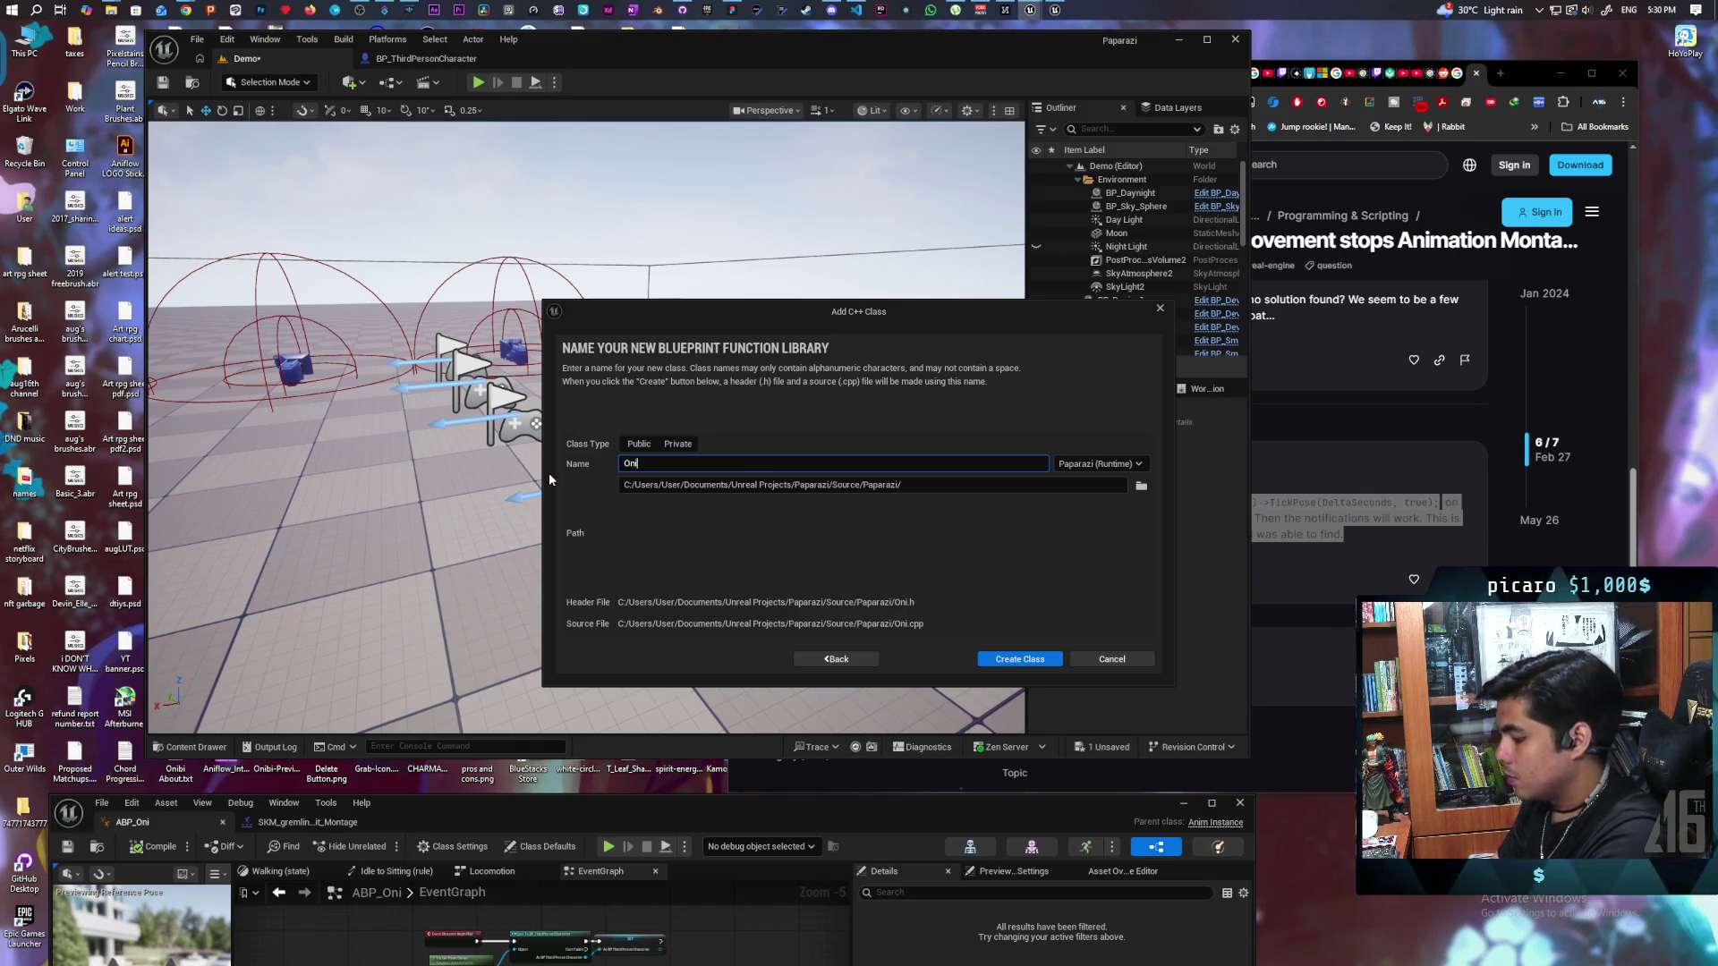
pyautogui.write('BPFL')
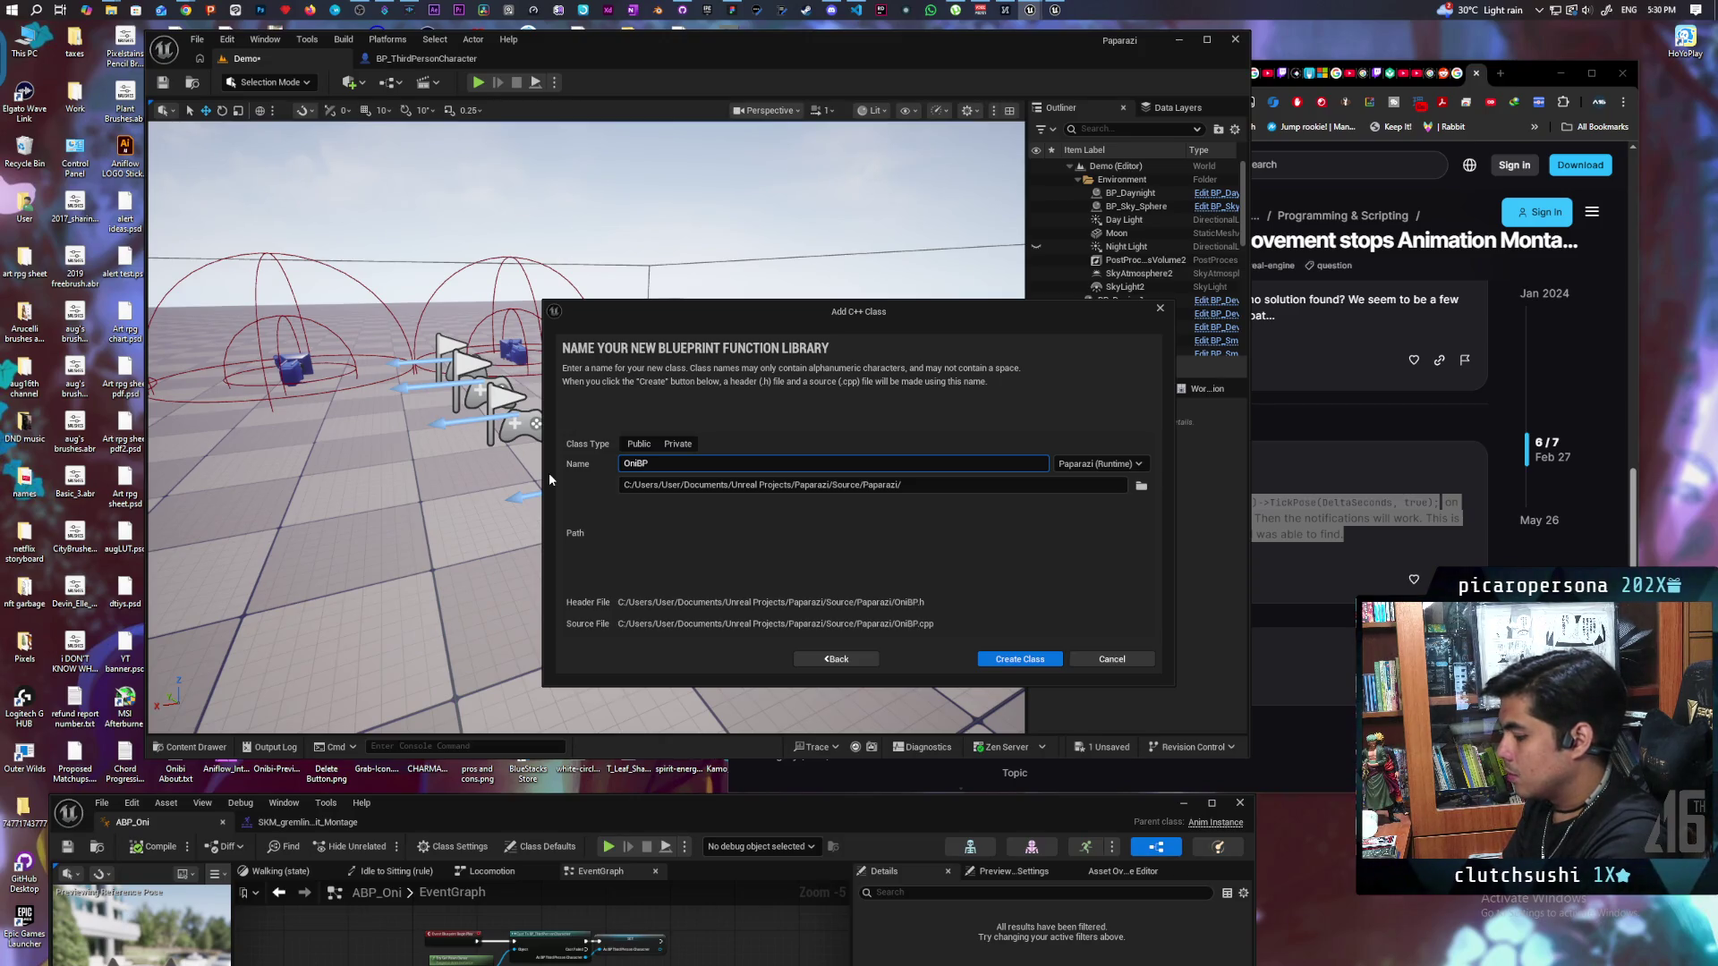
pyautogui.click(1014, 661)
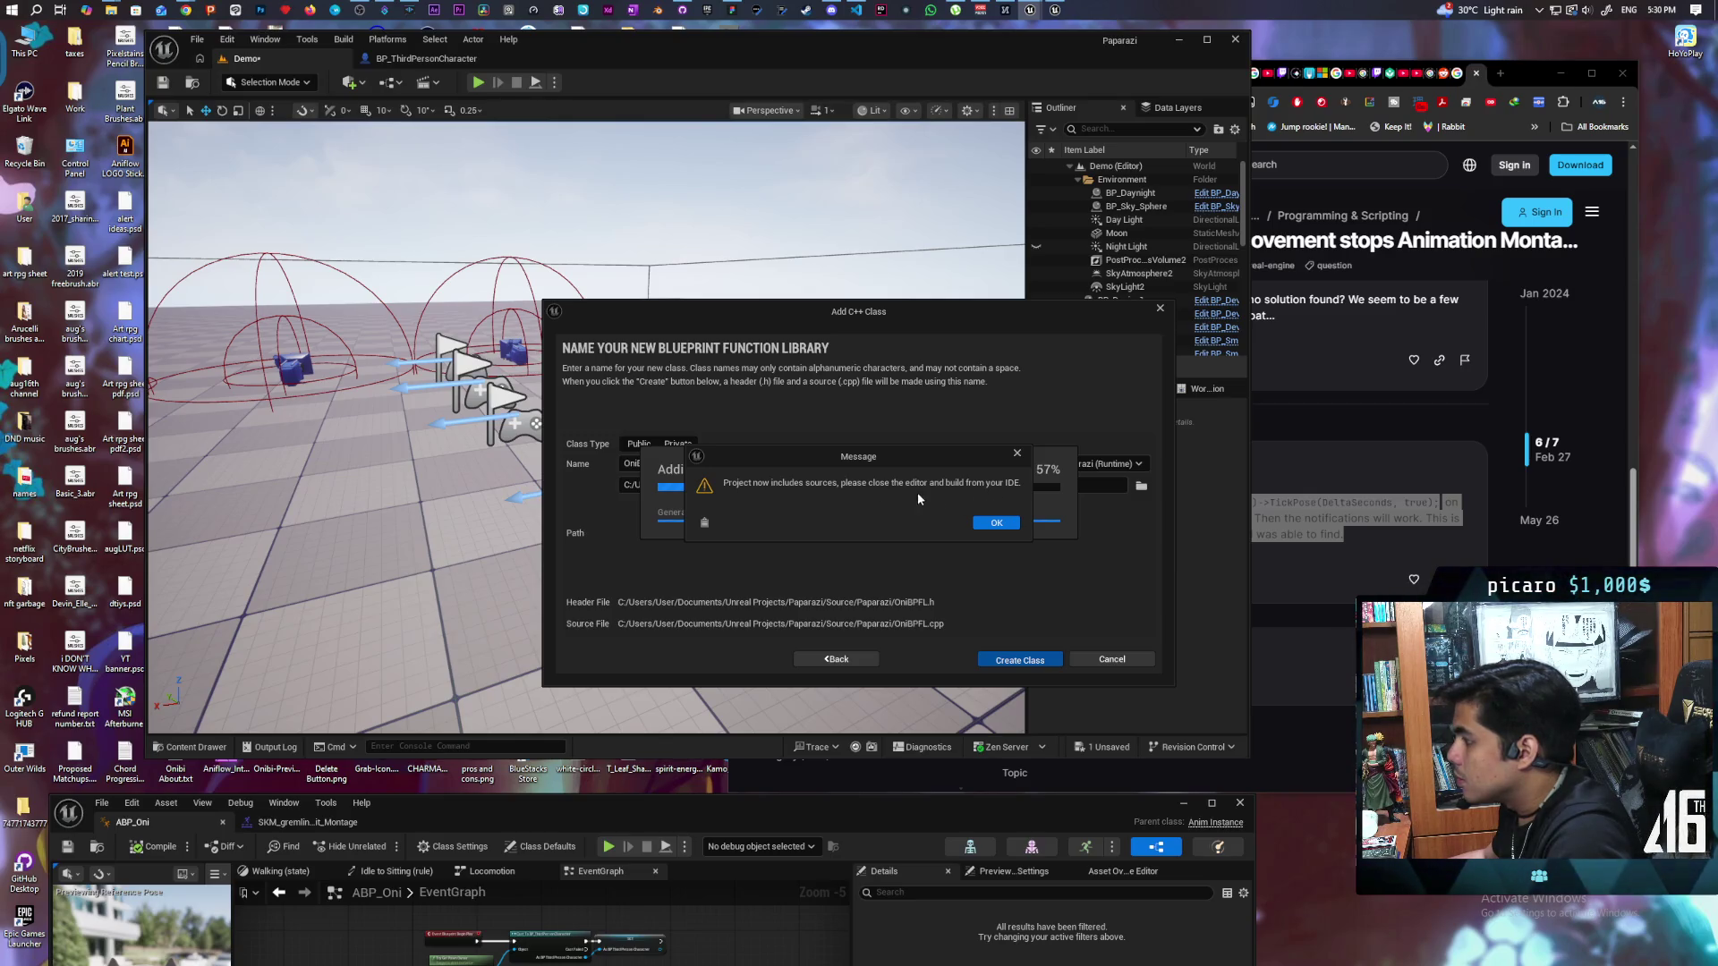
pyautogui.click(990, 522)
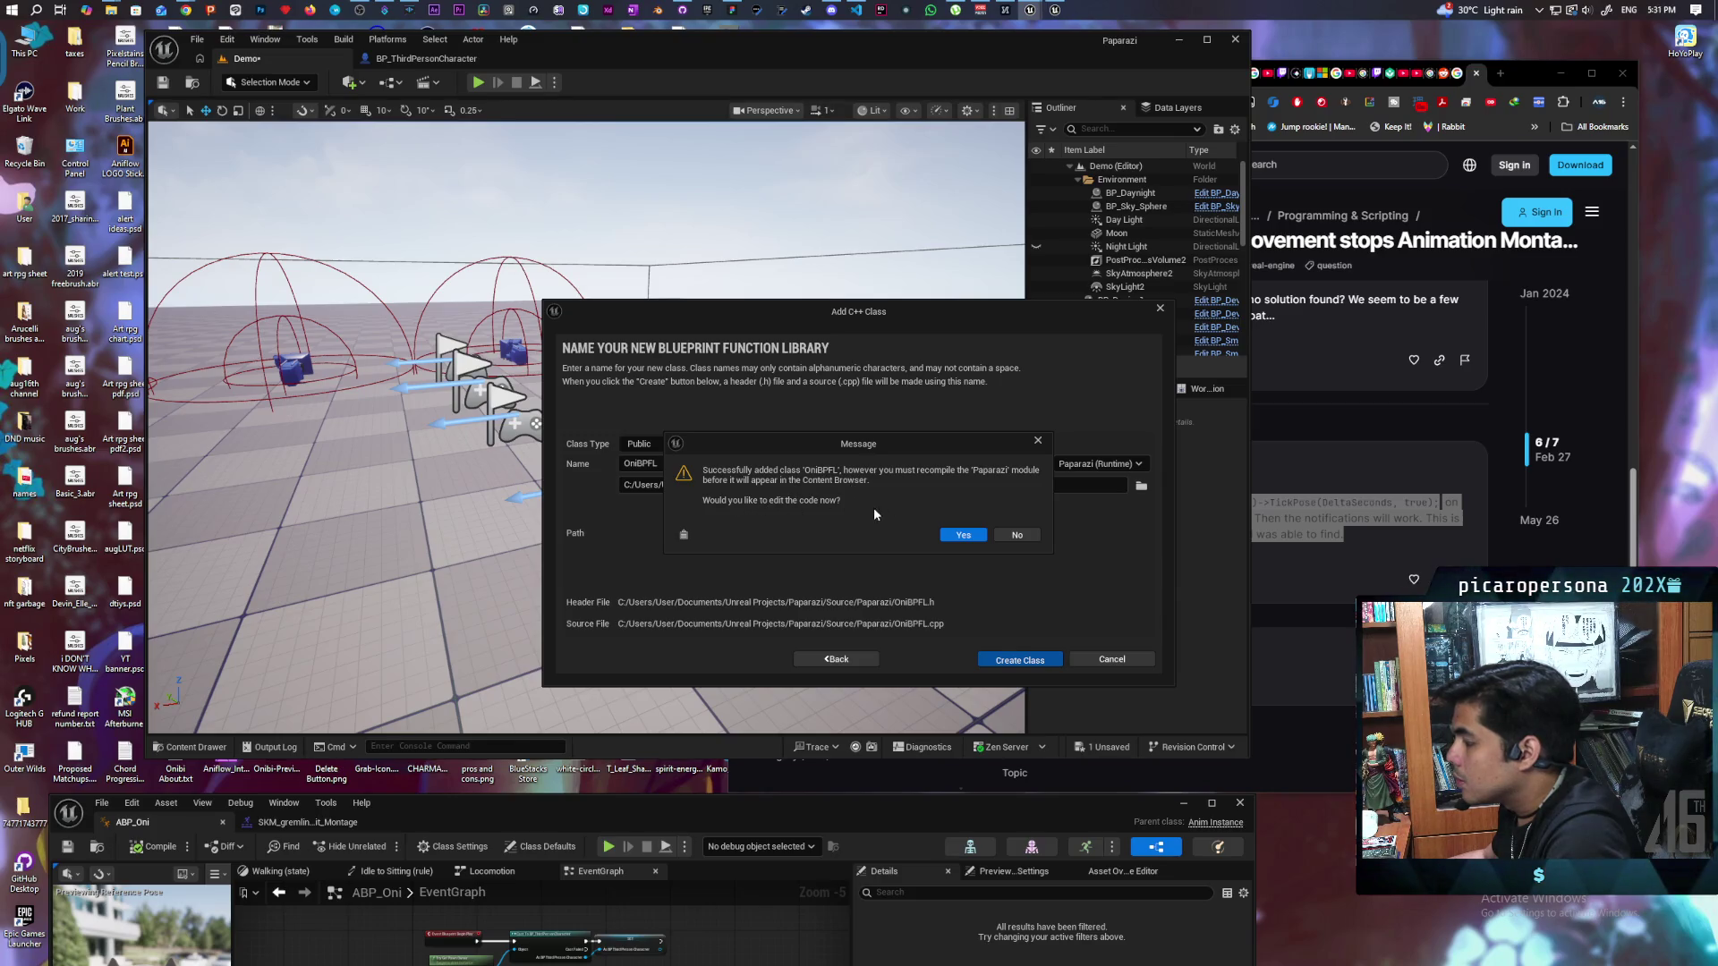
pyautogui.click(1014, 535)
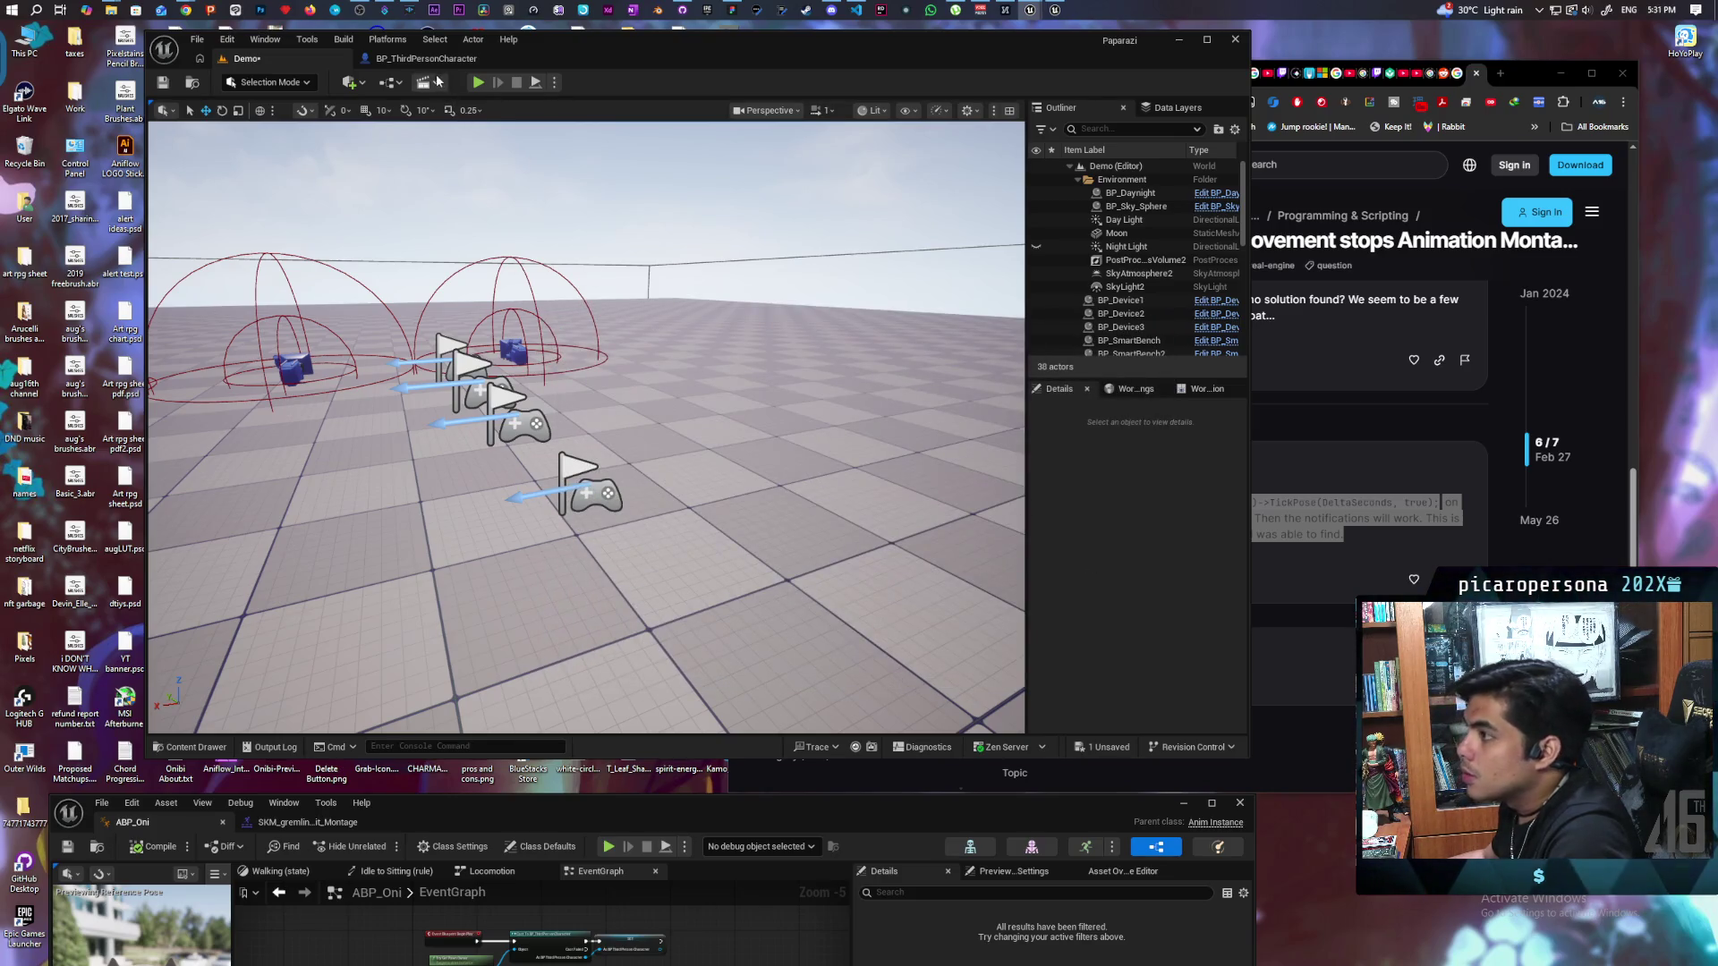
# Step: Set the BP_ThirdPersonCharacter Mesh's Visibility Based Anim Tick Option to Always Tick Pose and Refresh Bones
pyautogui.click(426, 58)
pyautogui.scroll(2, 265, 206)
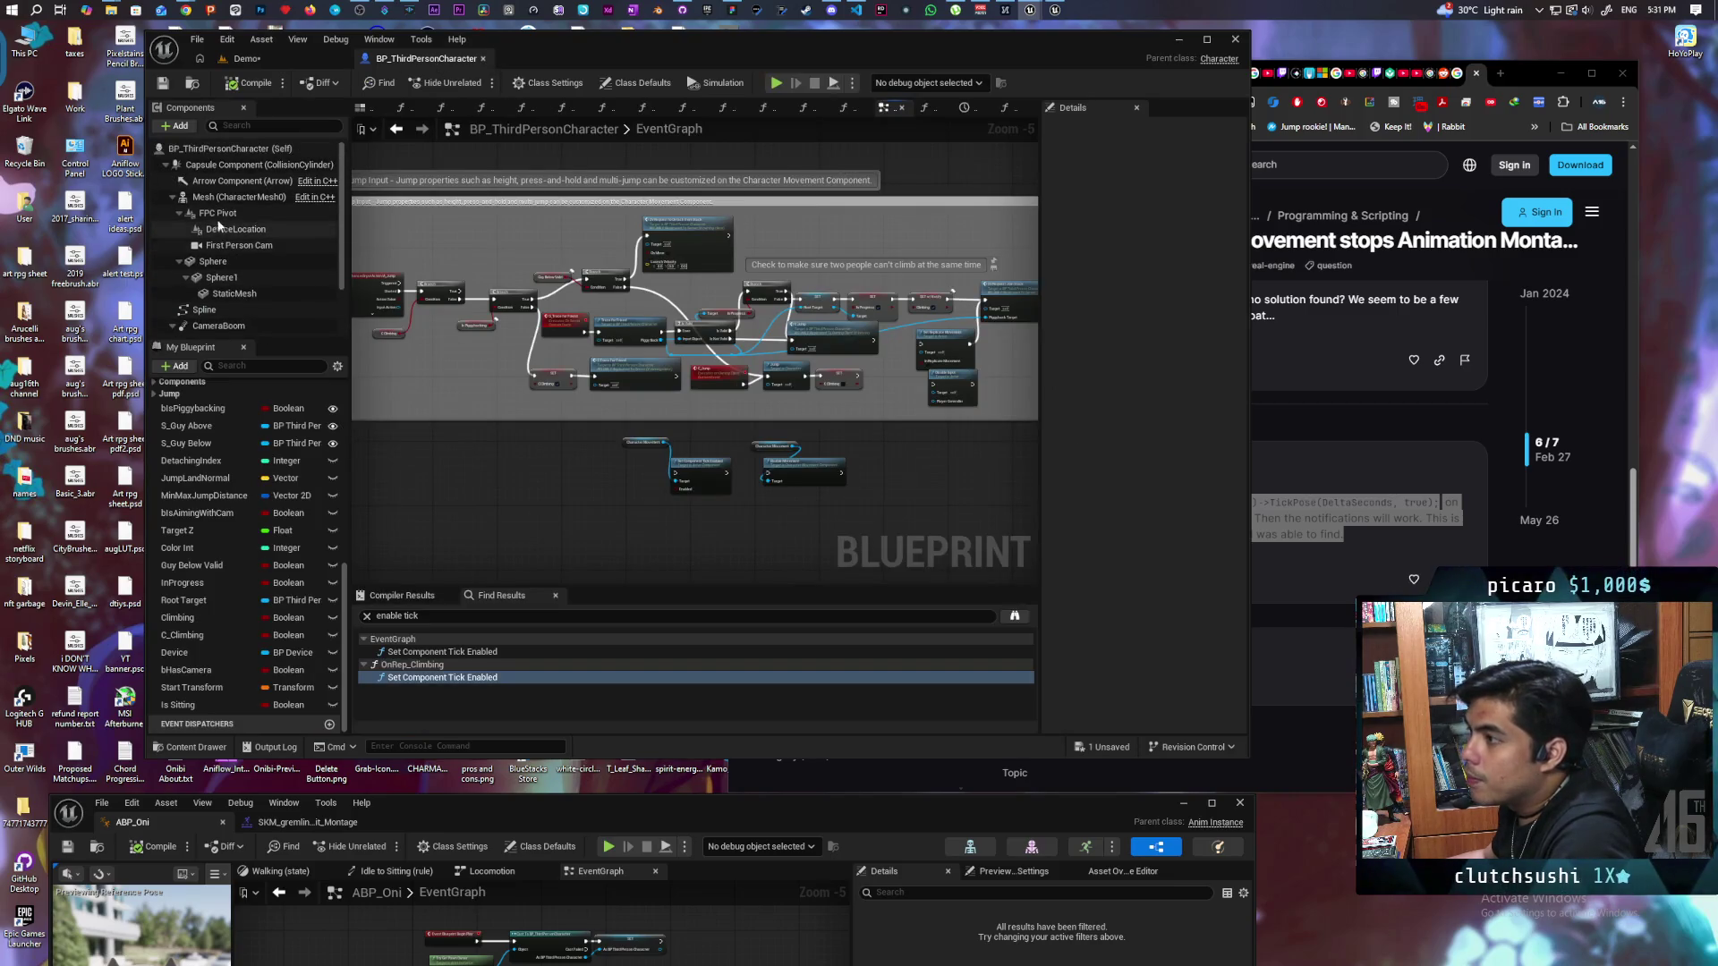
pyautogui.click(229, 196)
pyautogui.moveTo(1041, 483); pyautogui.dragTo(851, 486)
pyautogui.click(938, 128)
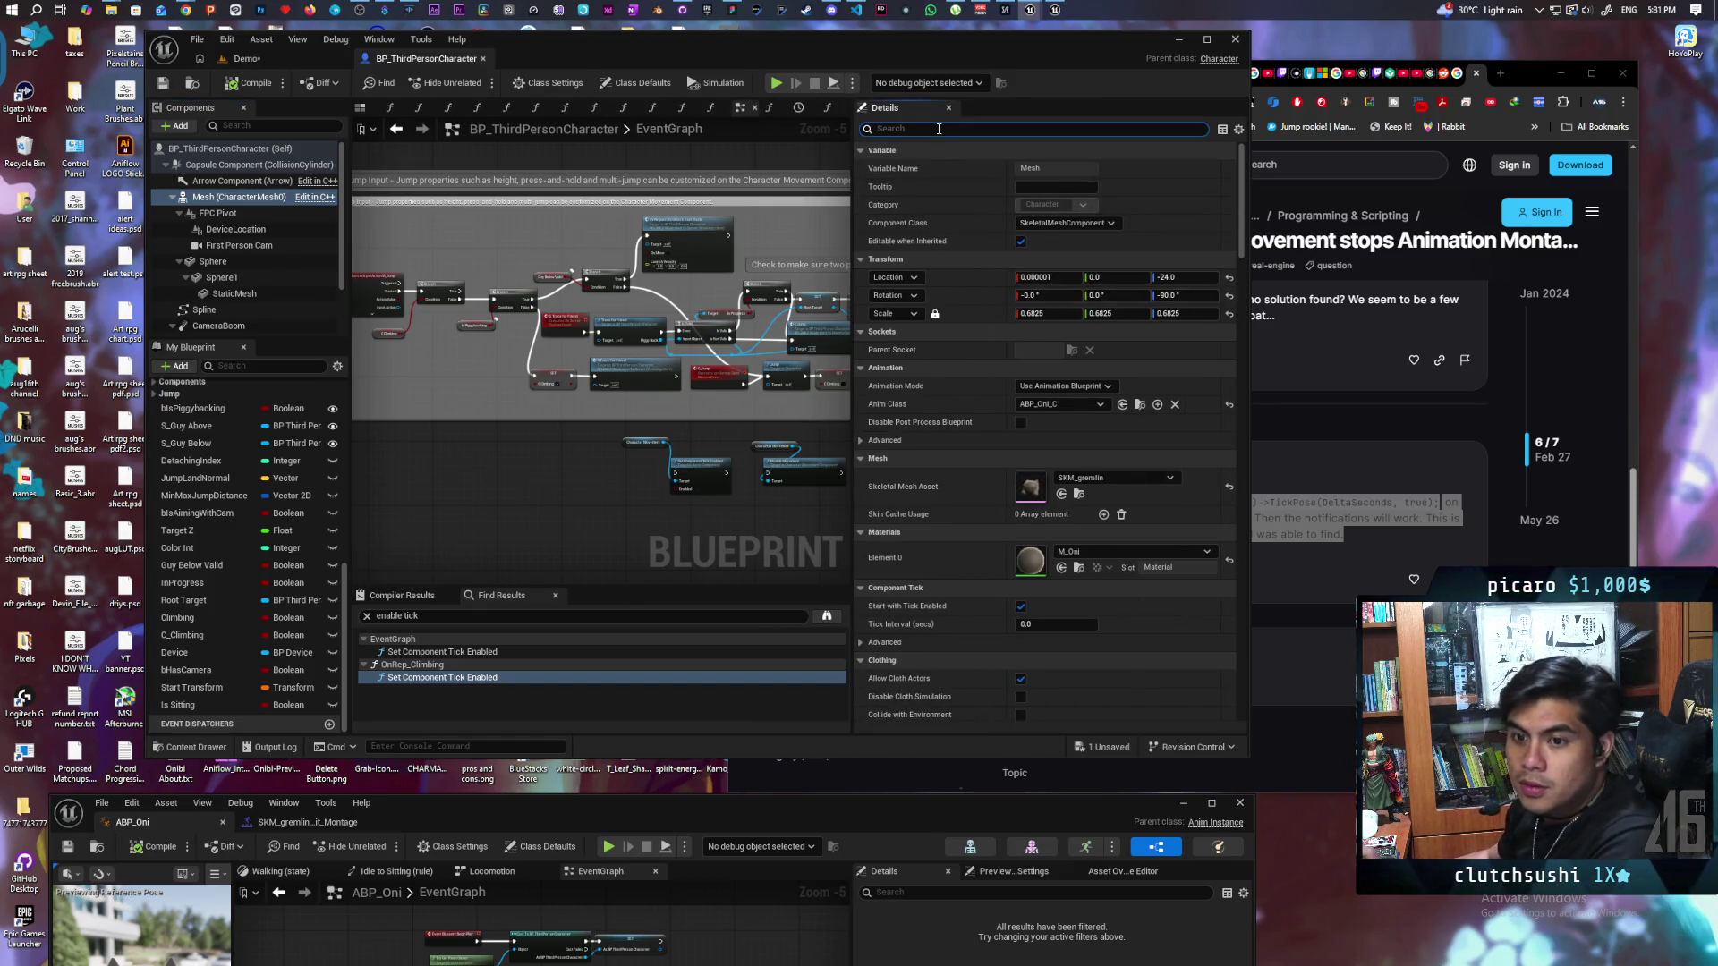
pyautogui.write('visibili')
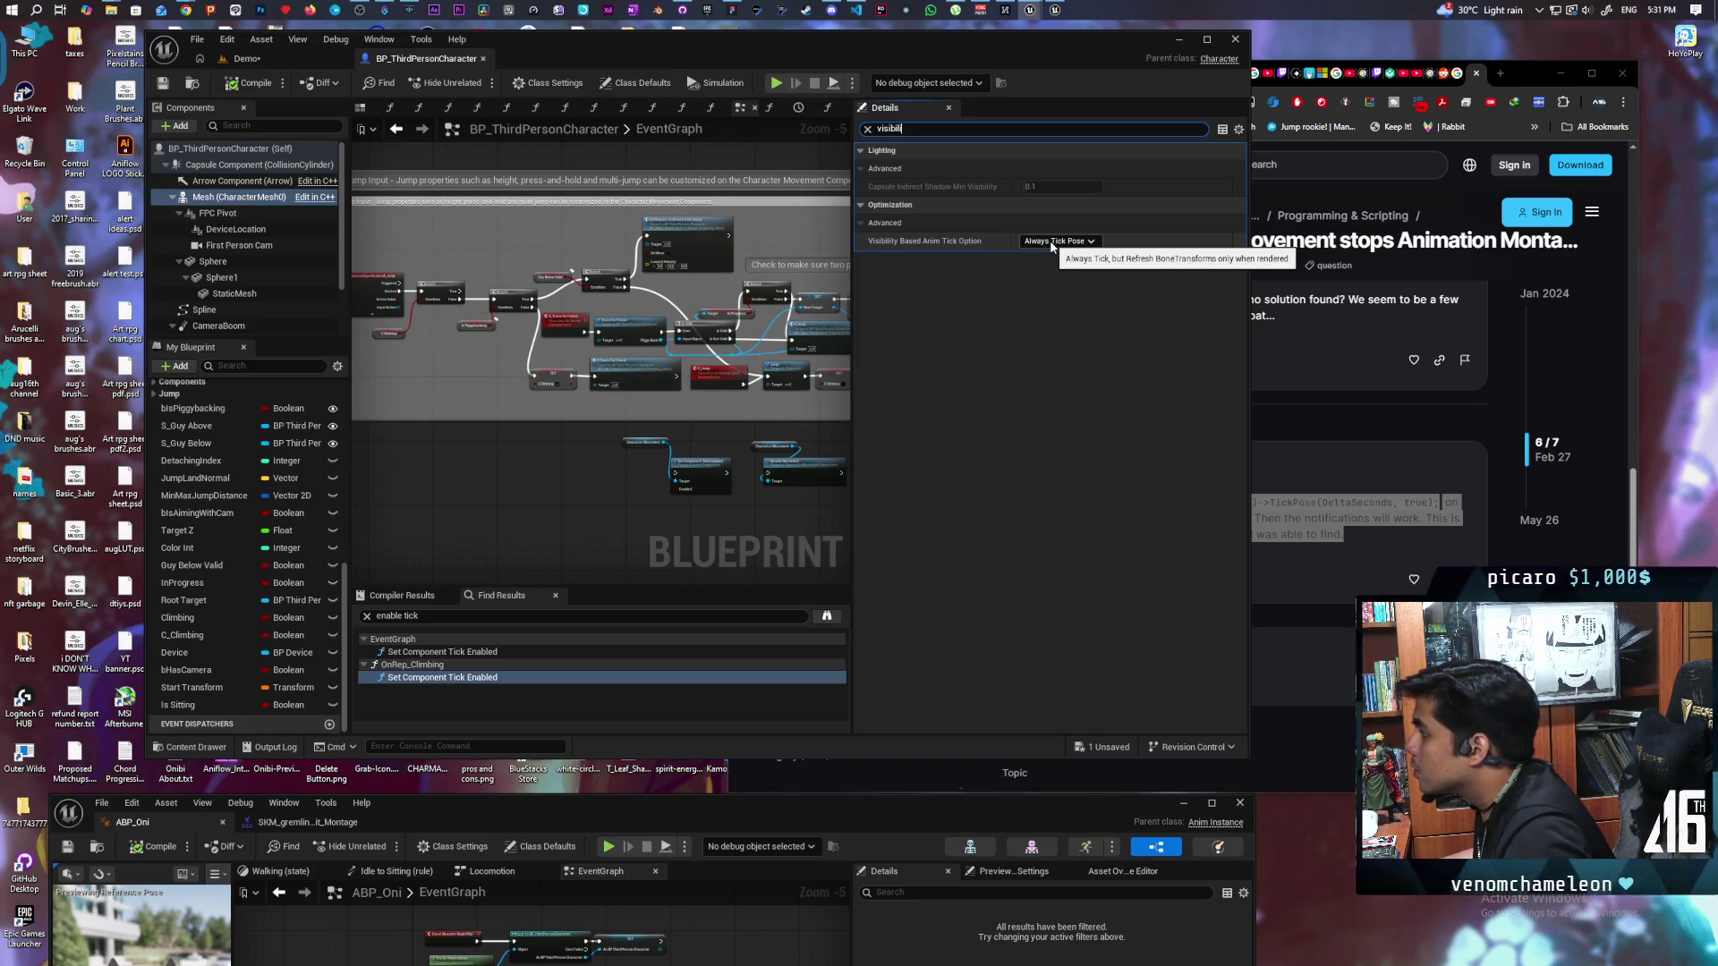
pyautogui.click(1051, 242)
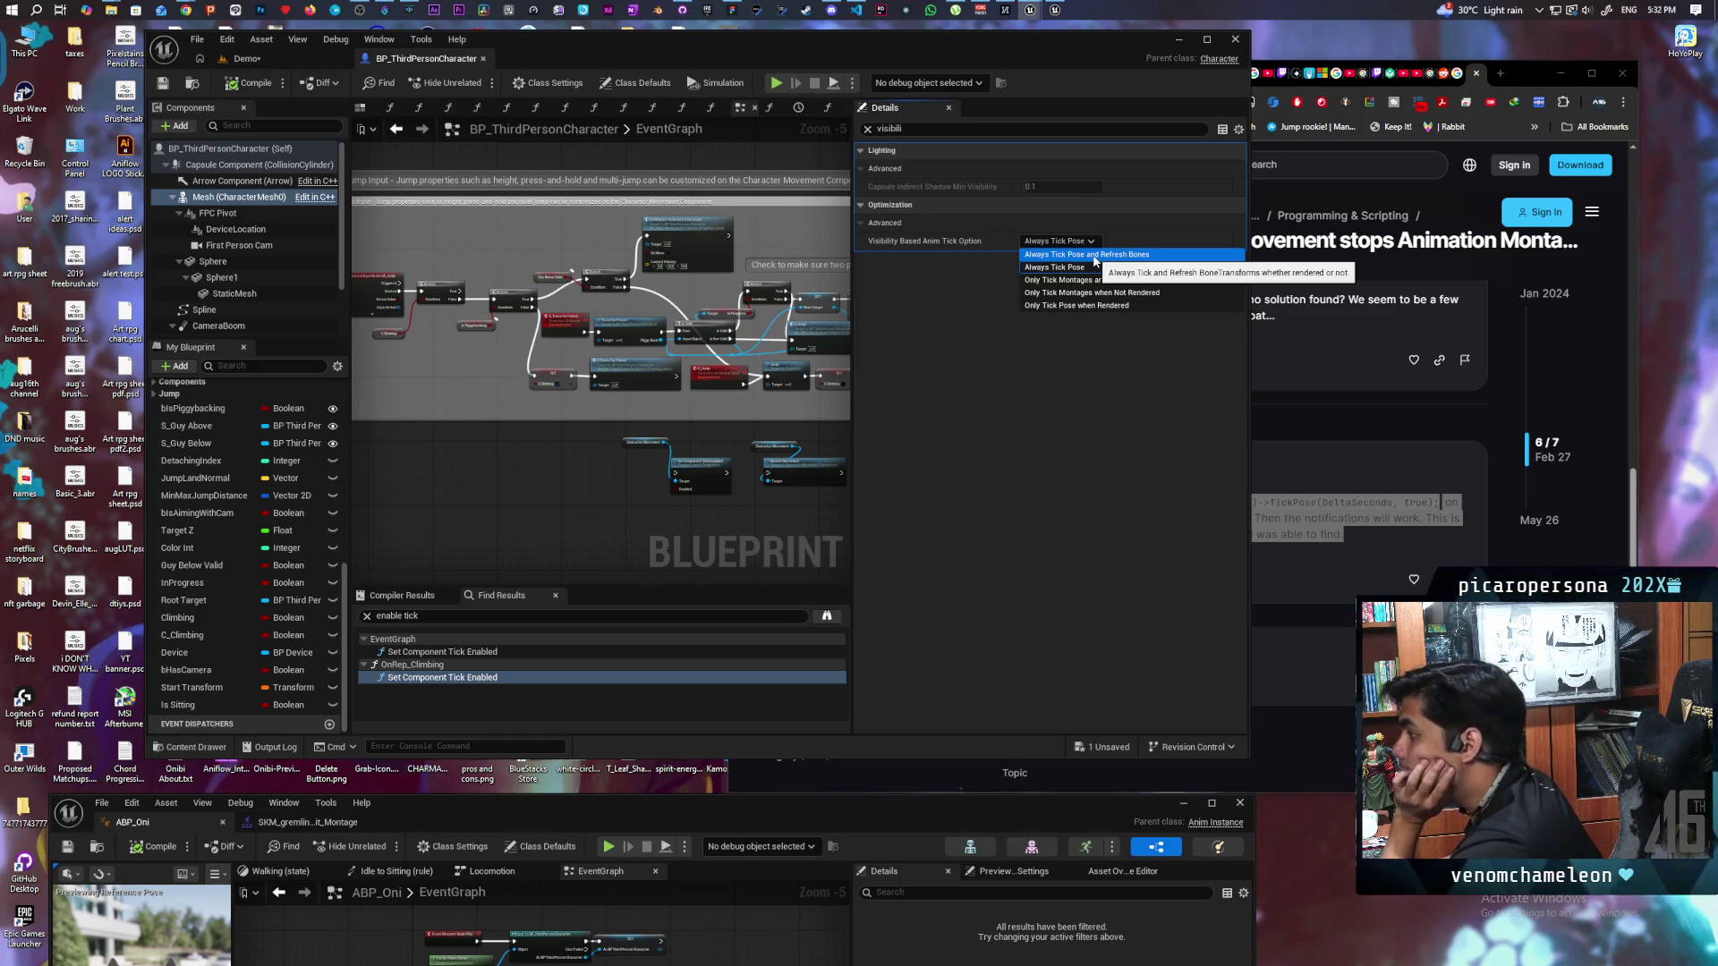
pyautogui.click(1093, 256)
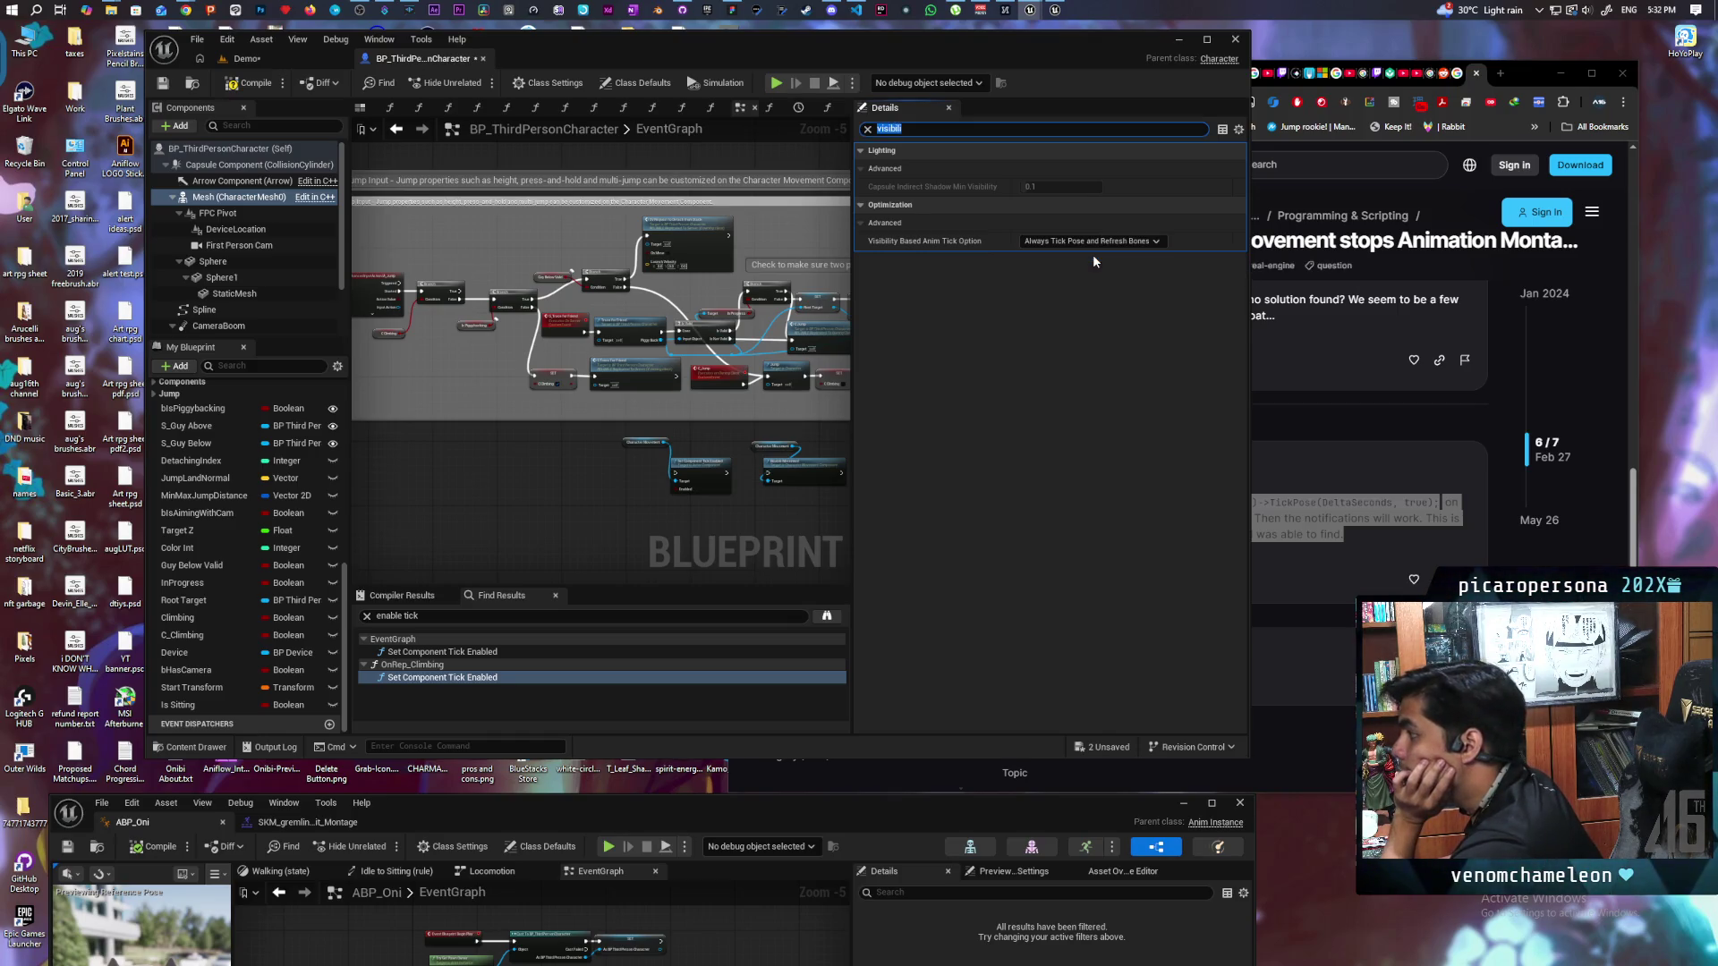
# Step: Compile and save the blueprint, then playtest by walking and jumping onto the red character
pyautogui.click(251, 82)
pyautogui.click(164, 85)
pyautogui.moveTo(556, 52)
pyautogui.mouseDown()
pyautogui.moveTo(973, 89)
pyautogui.moveTo(1078, 79)
pyautogui.mouseUp()
pyautogui.click(726, 75)
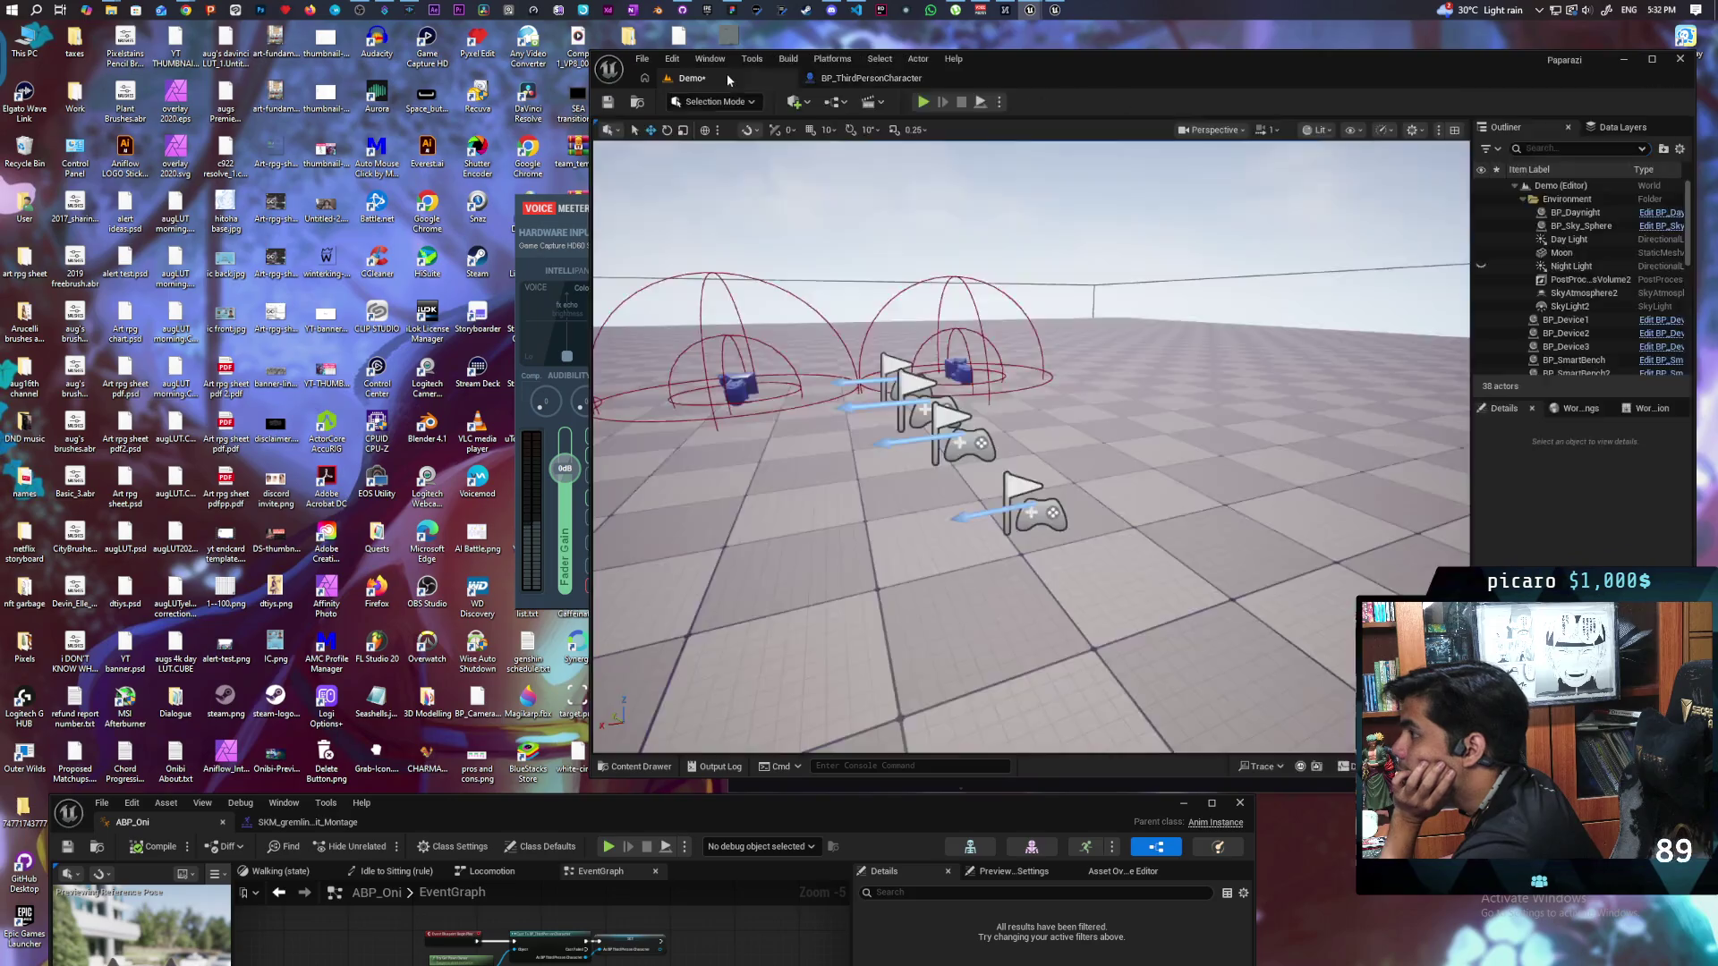
pyautogui.click(923, 102)
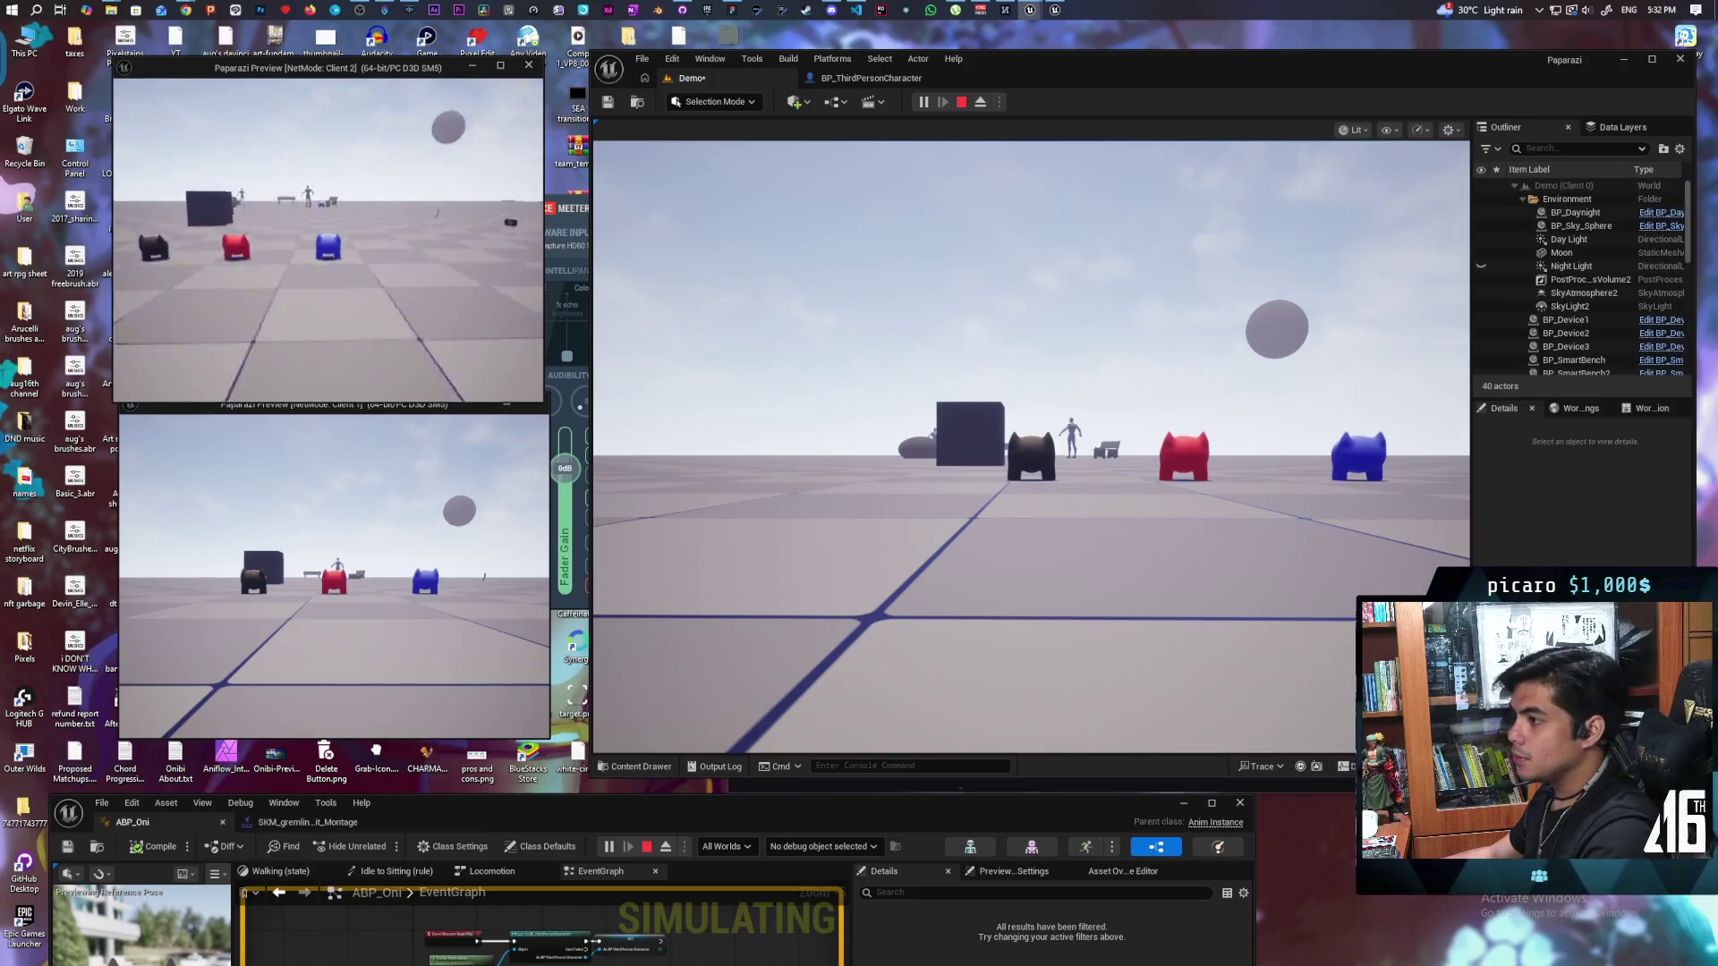
pyautogui.press('w')
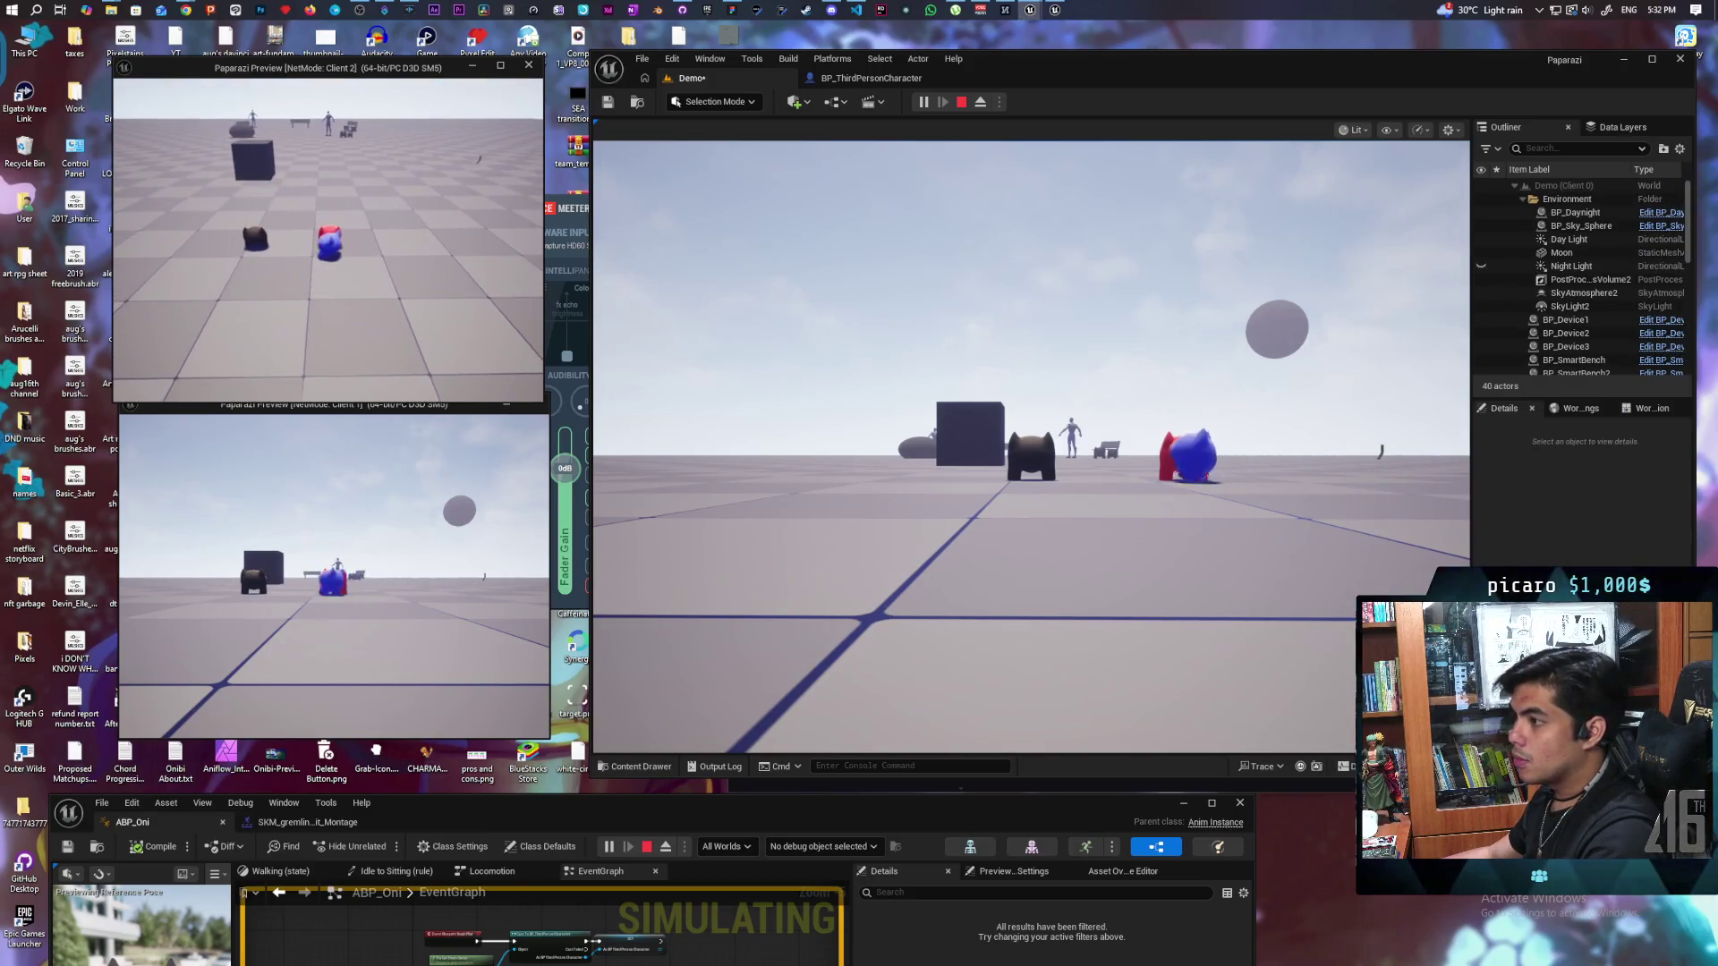
pyautogui.press('space')
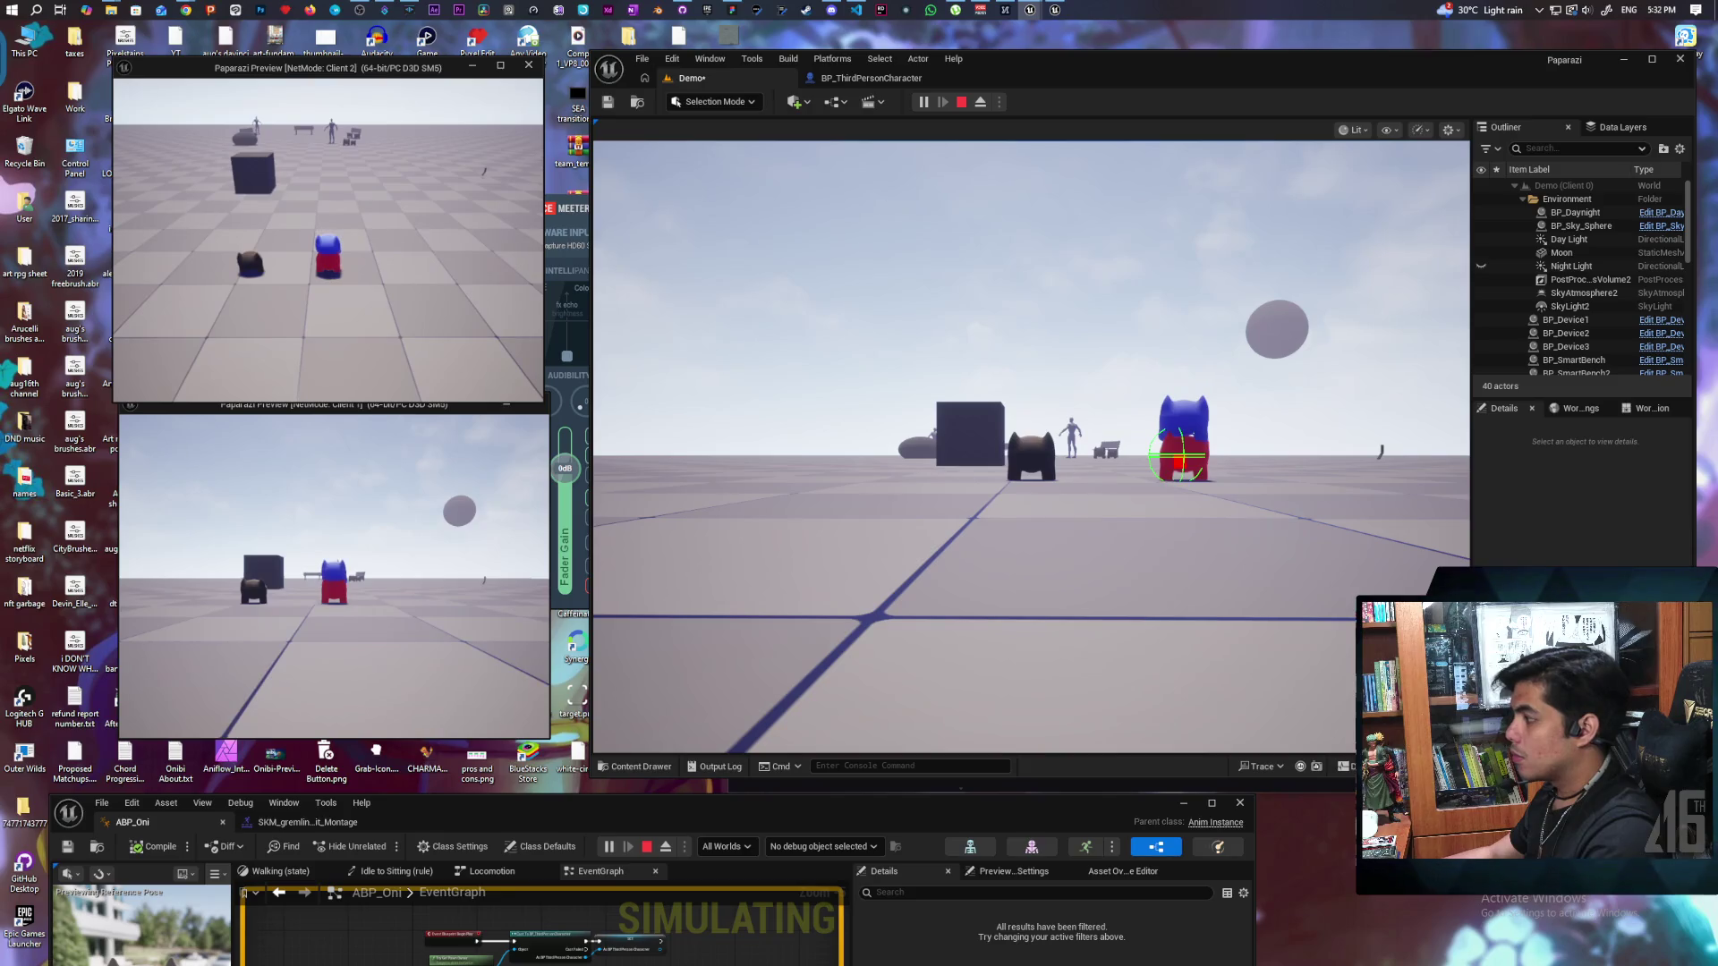
pyautogui.press('Escape')
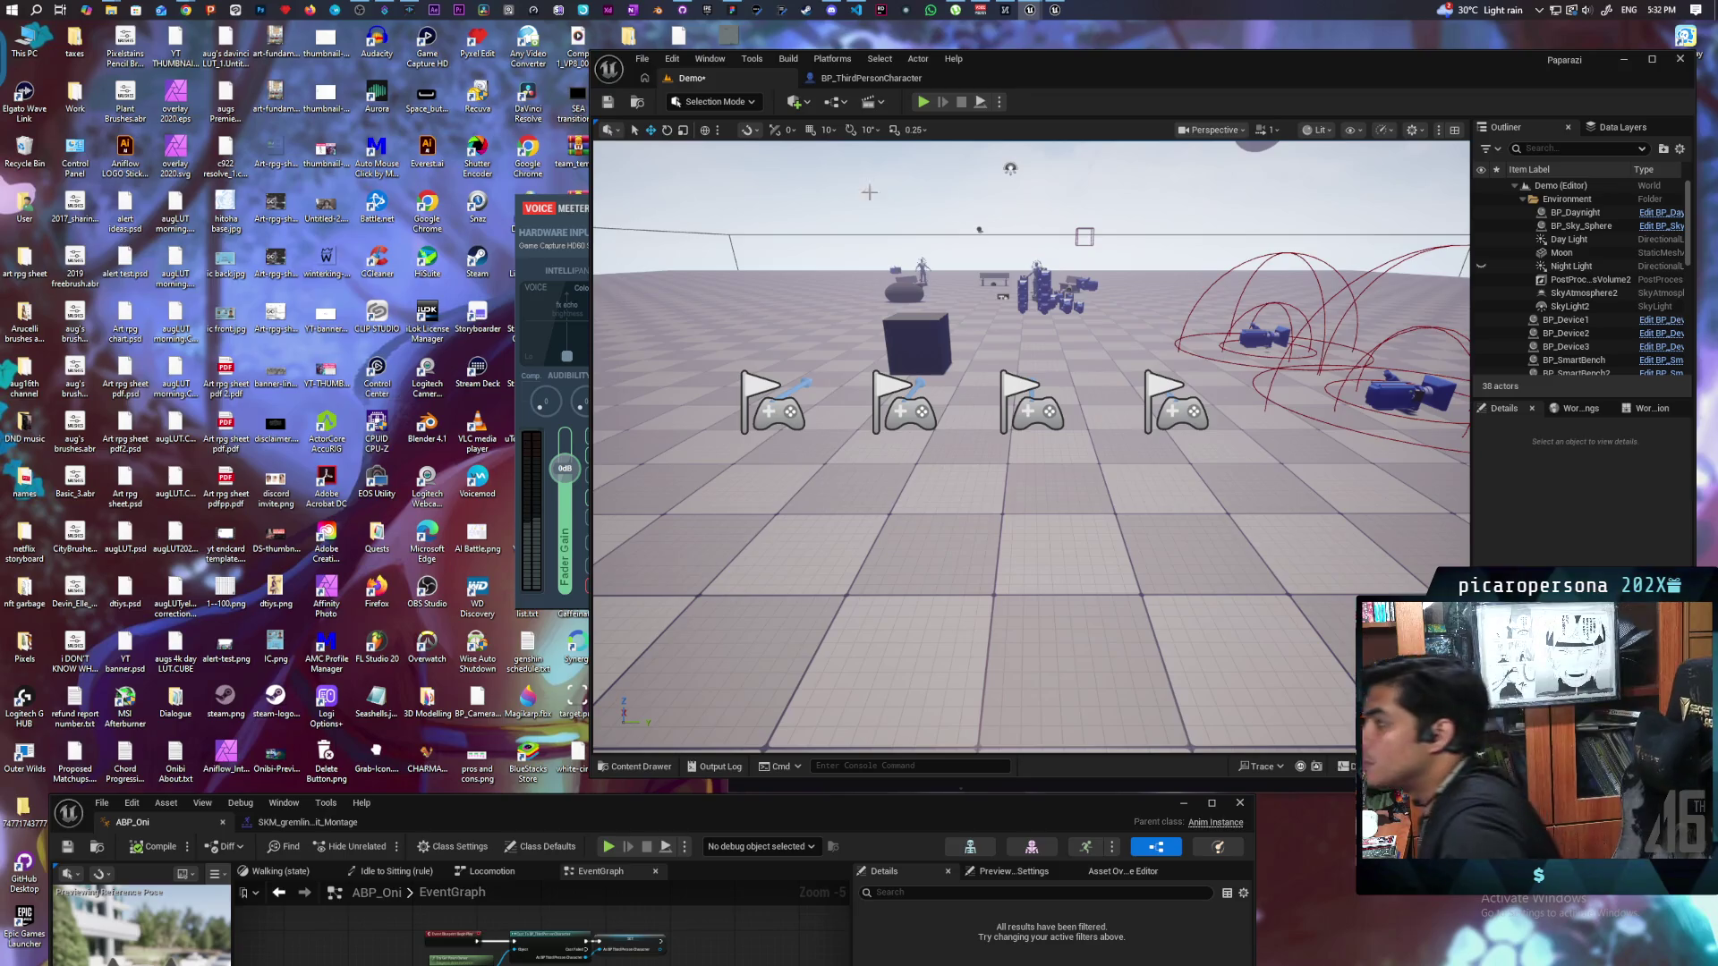
# Step: Set the mesh tick option back to Always Tick Pose, save with Ctrl+S, and close the editor
pyautogui.click(870, 78)
pyautogui.click(1532, 262)
pyautogui.click(1503, 290)
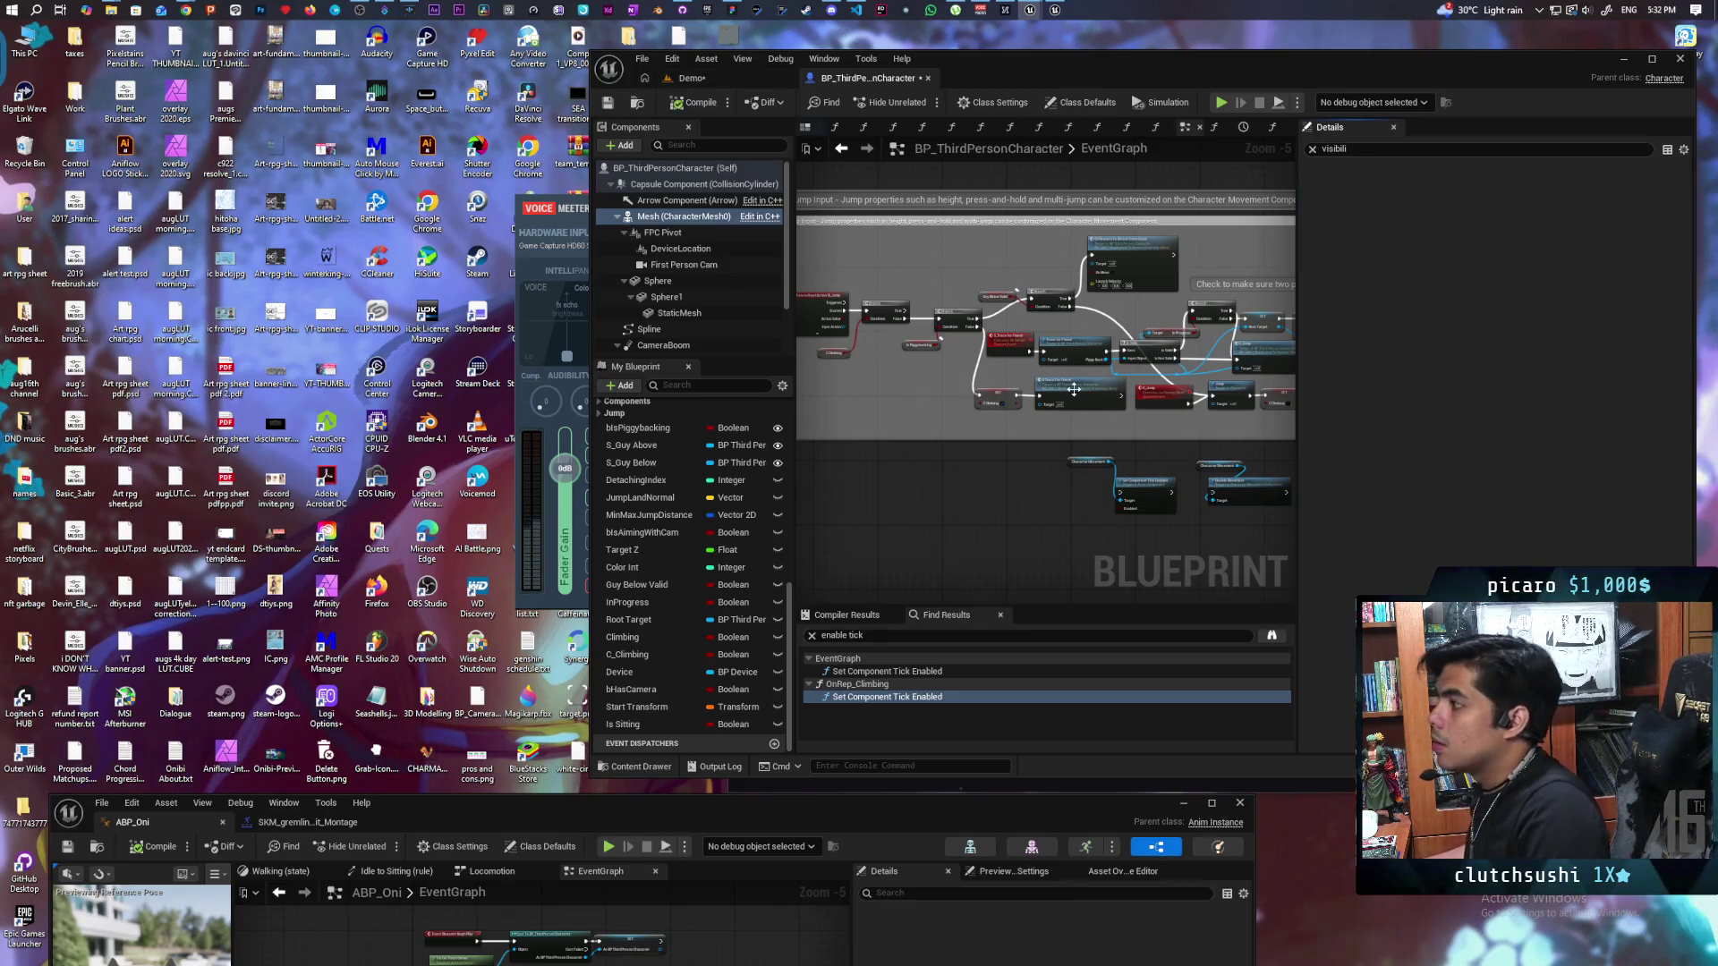
pyautogui.hotkey('ctrl', 's')
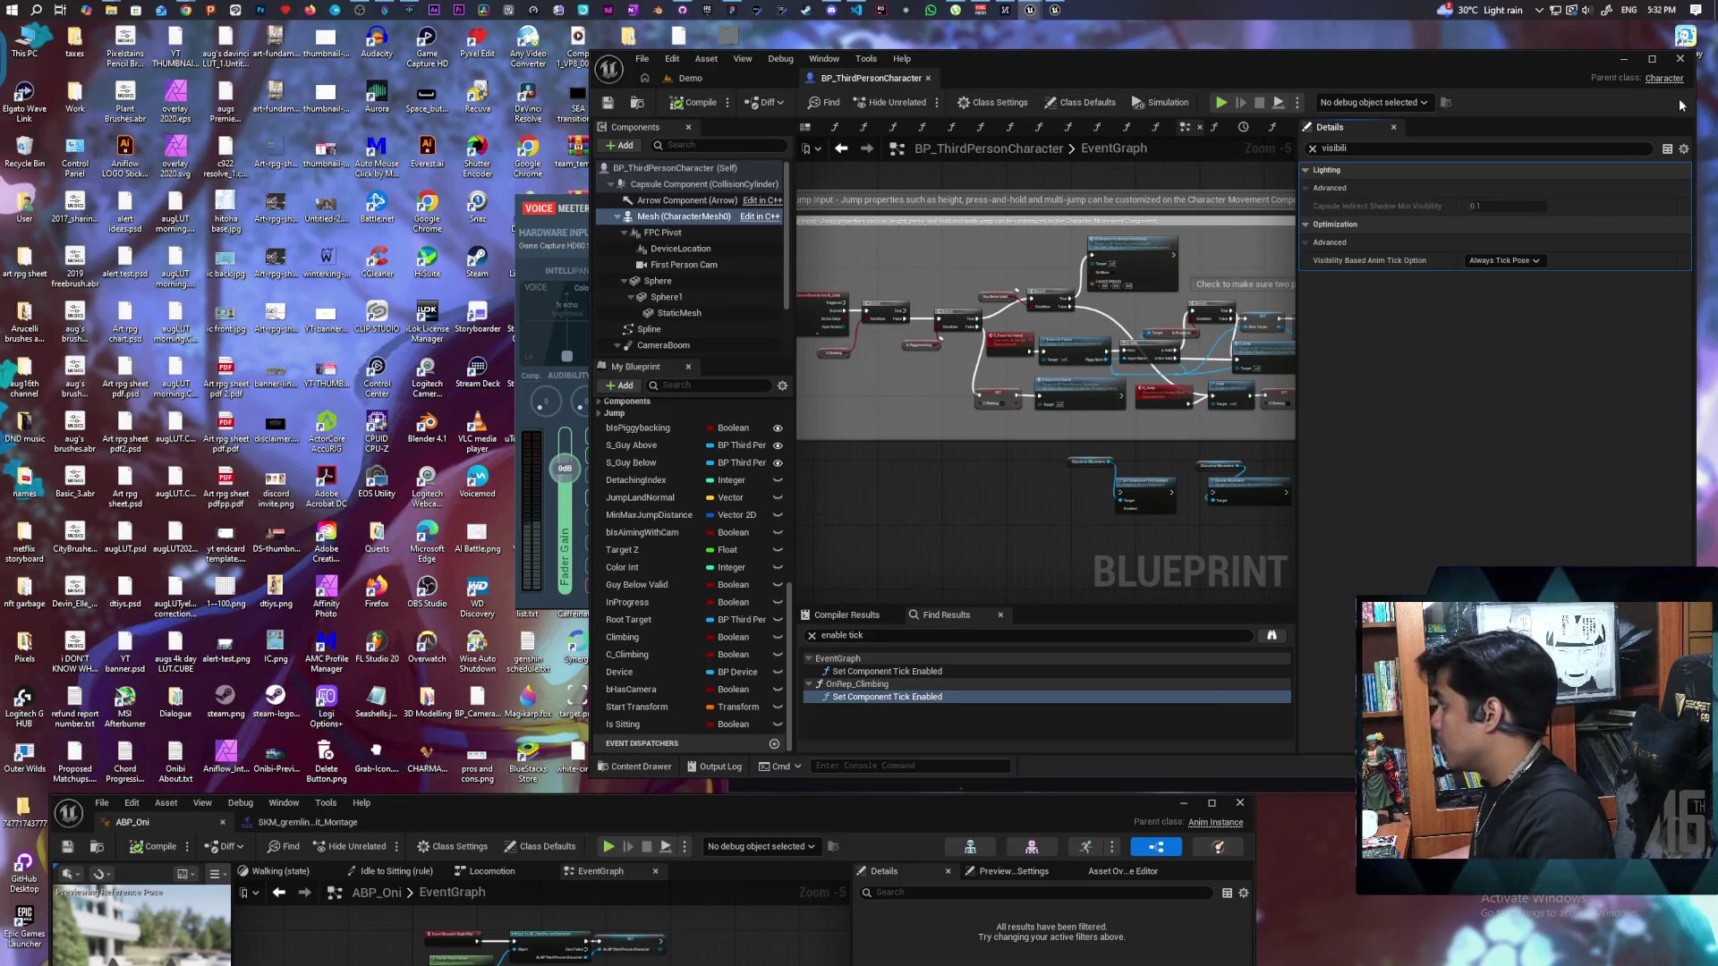
pyautogui.click(1680, 59)
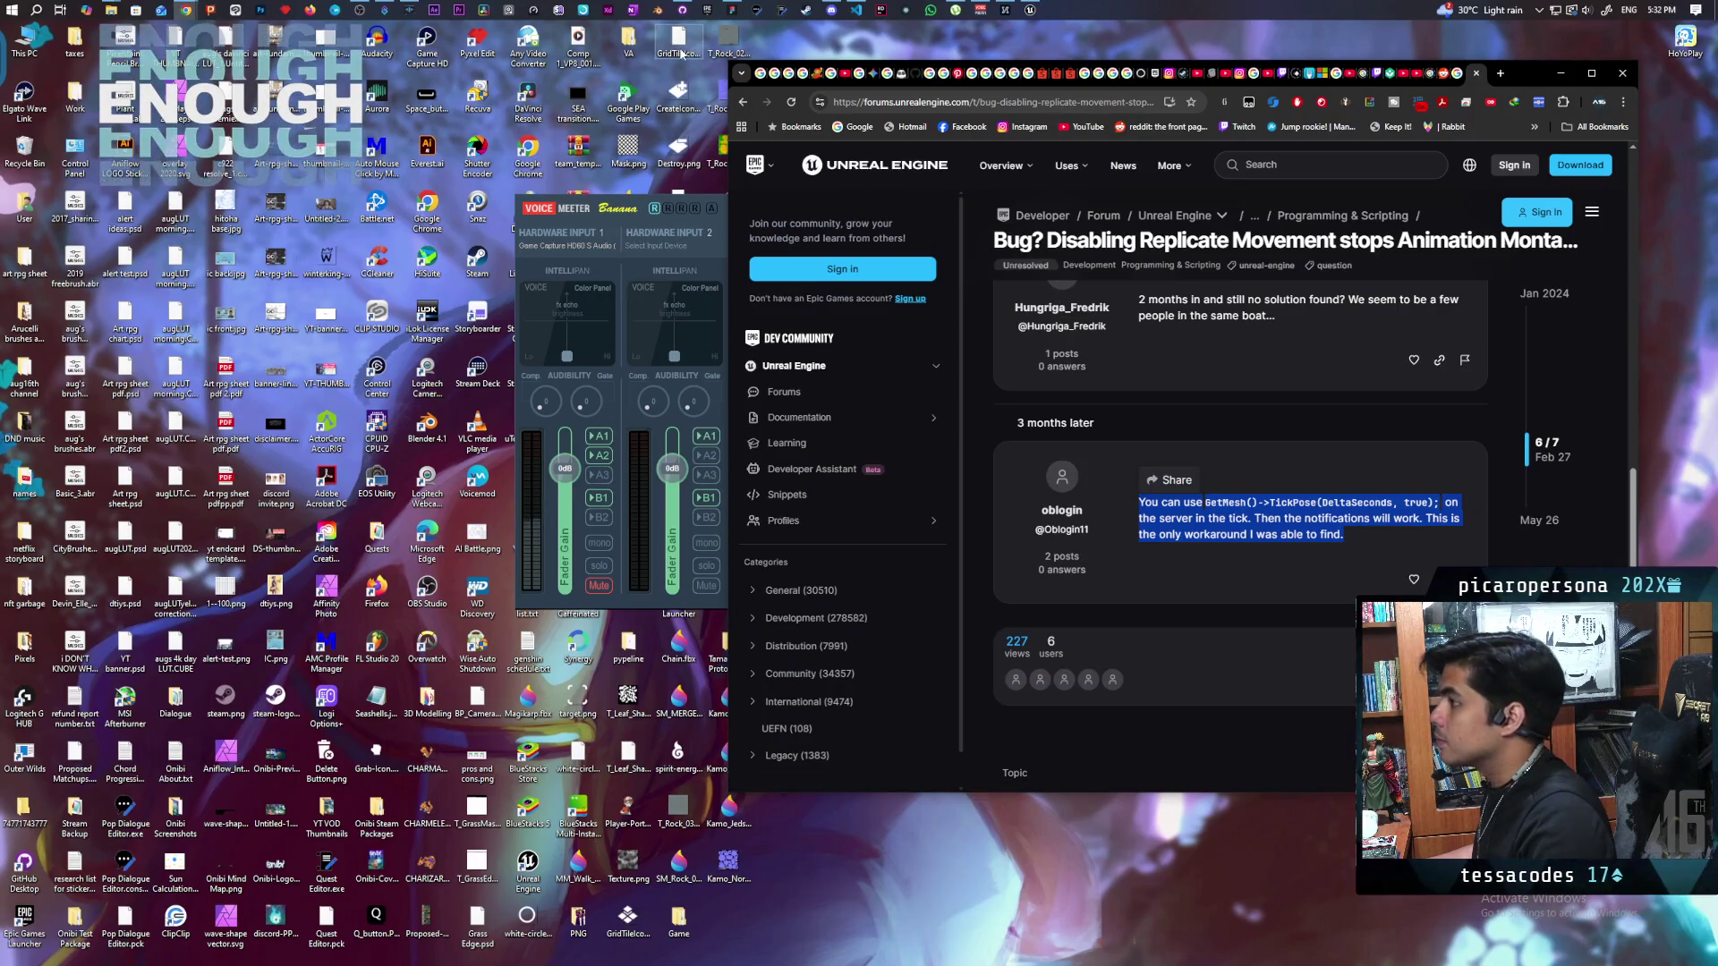
# Step: Show the project folder from GitHub Desktop's .vsconfig change and open Paparazi.sln
pyautogui.click(681, 9)
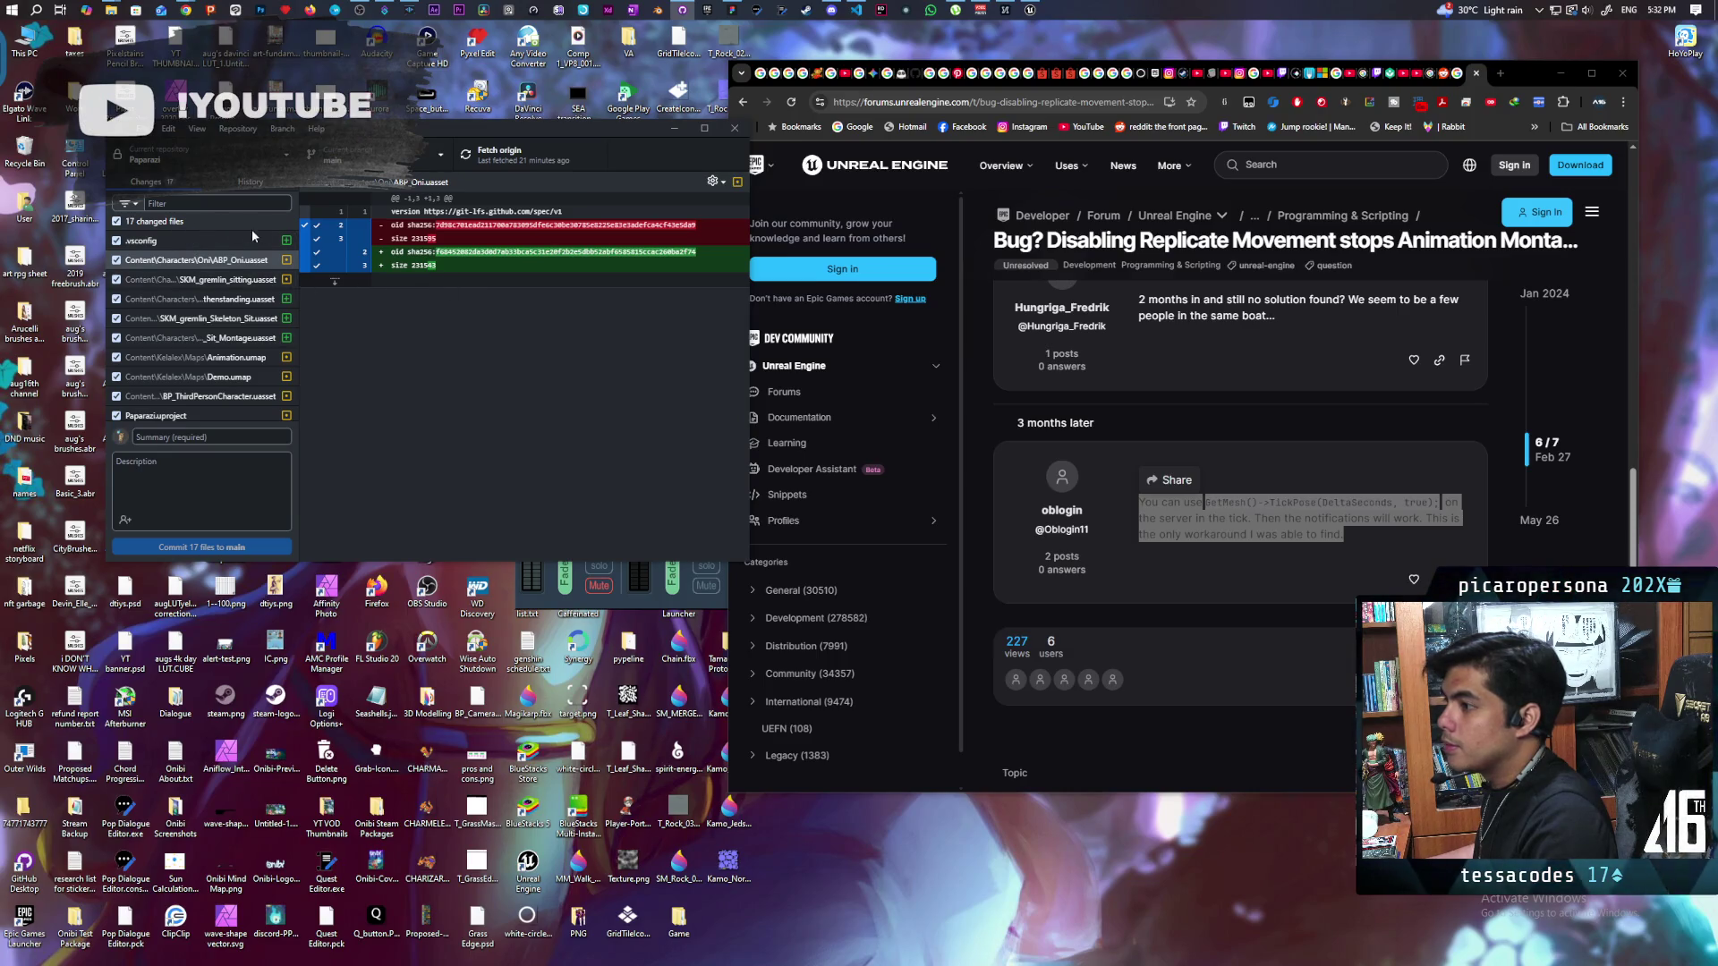
pyautogui.rightClick(189, 241)
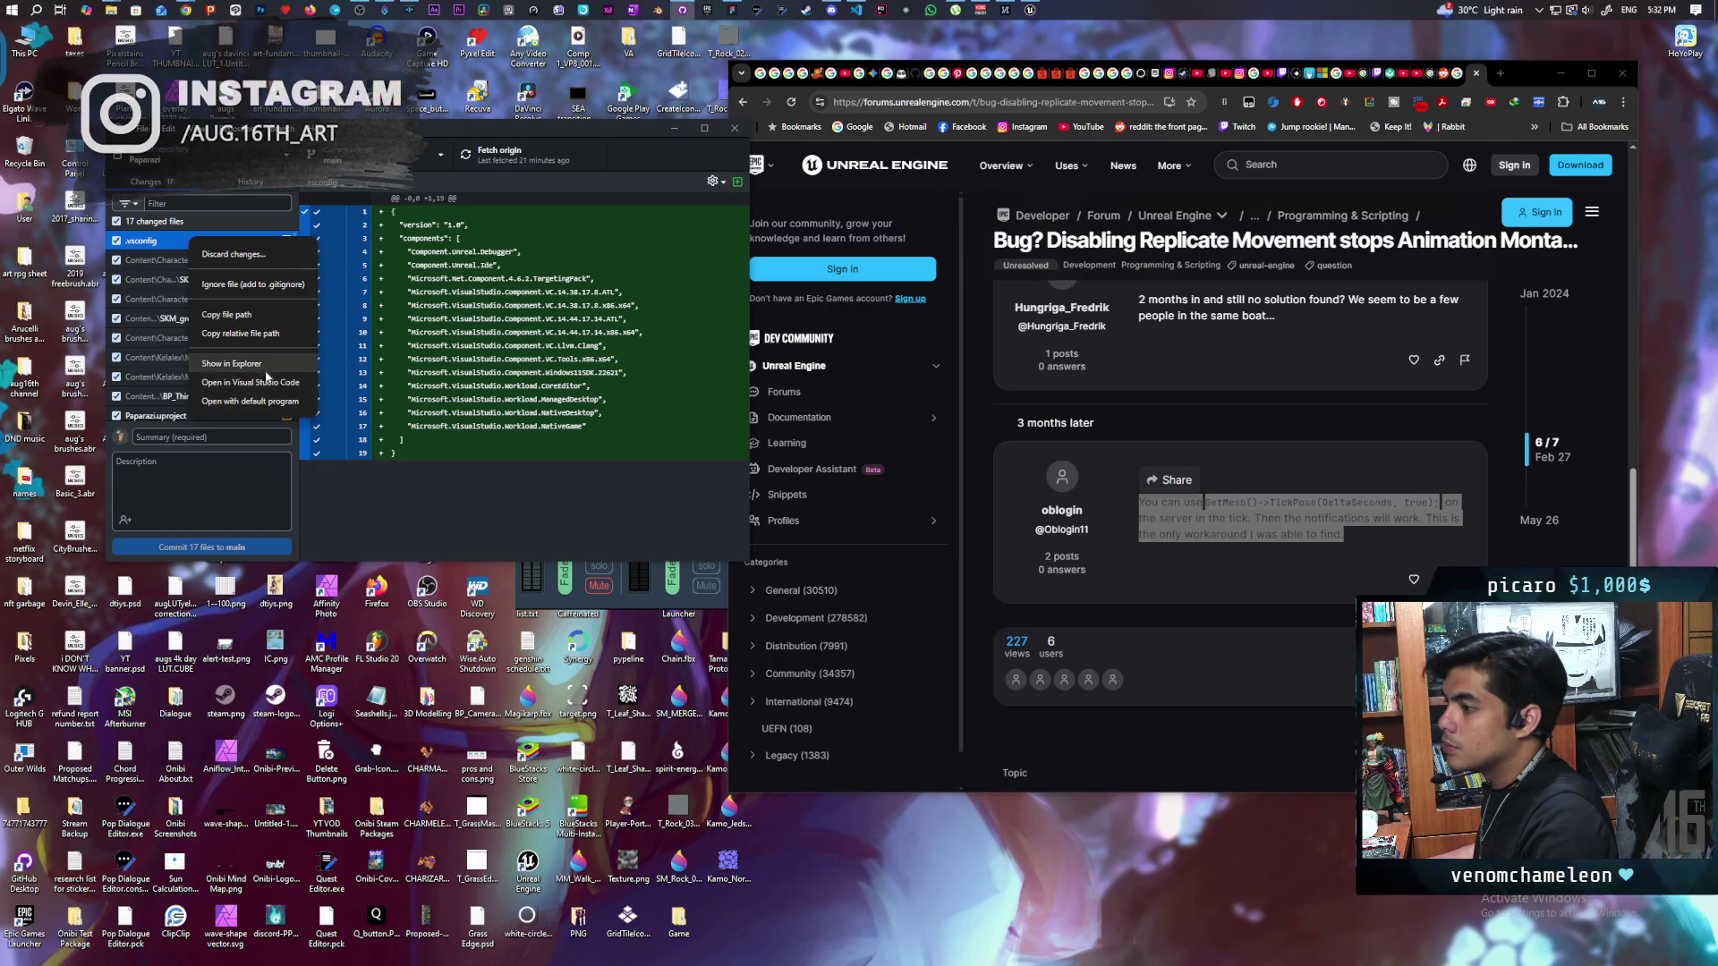
pyautogui.click(271, 382)
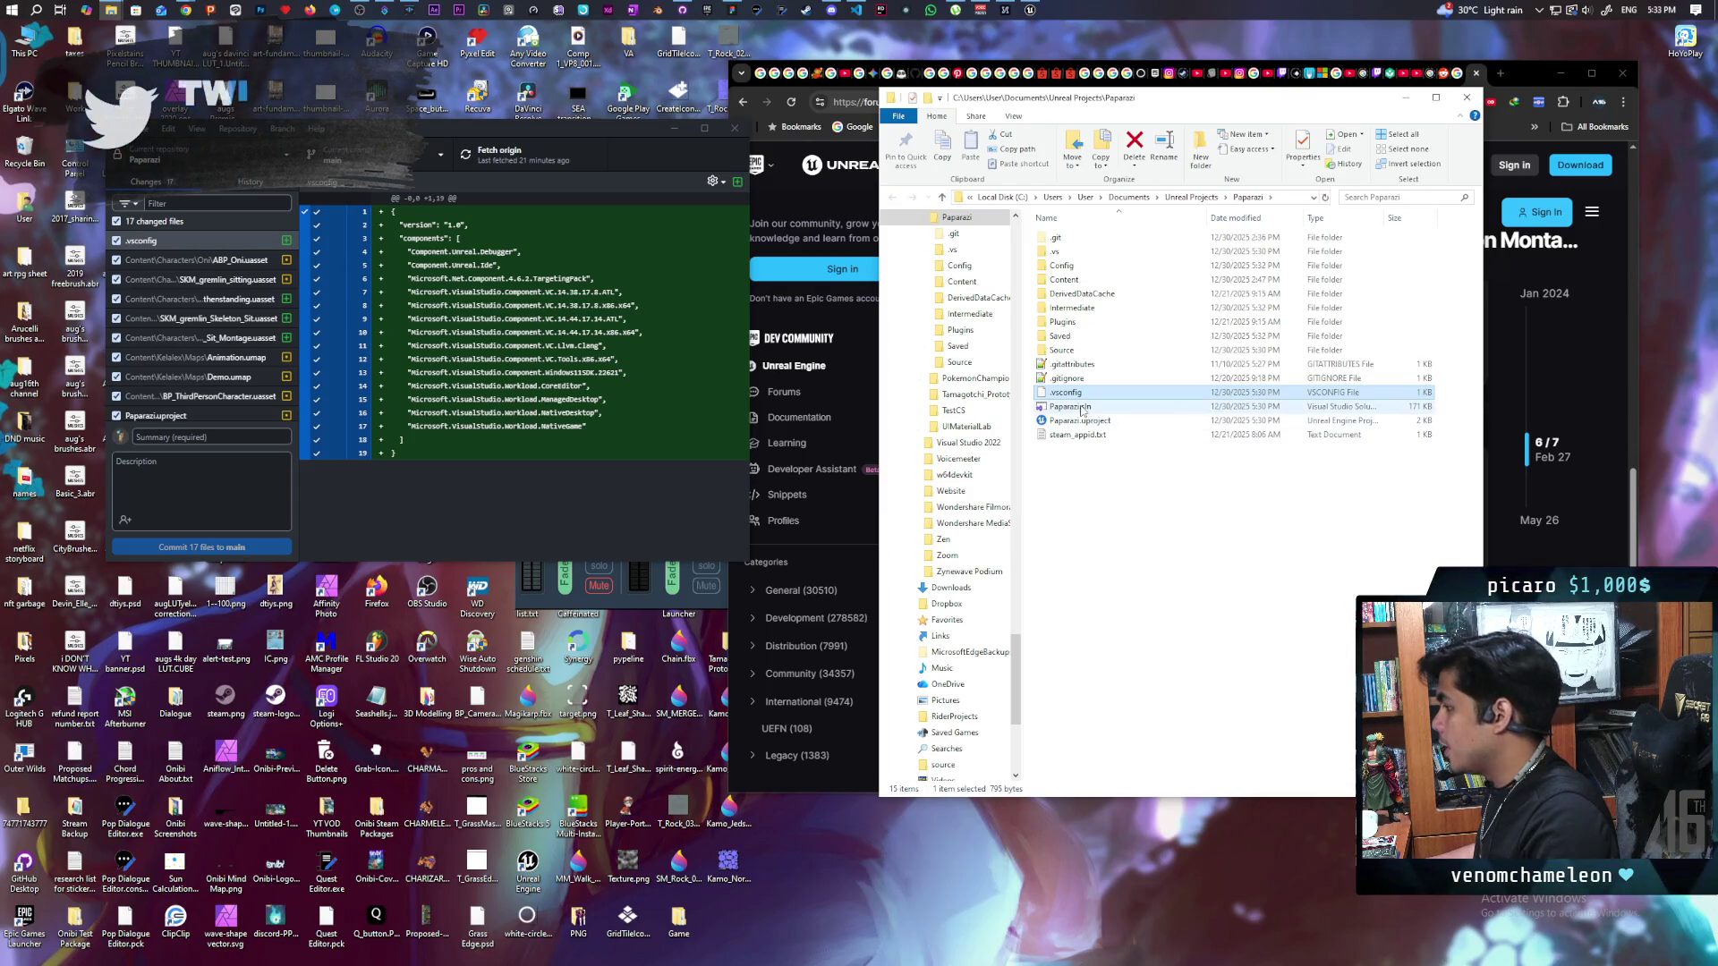
pyautogui.doubleClick(1083, 408)
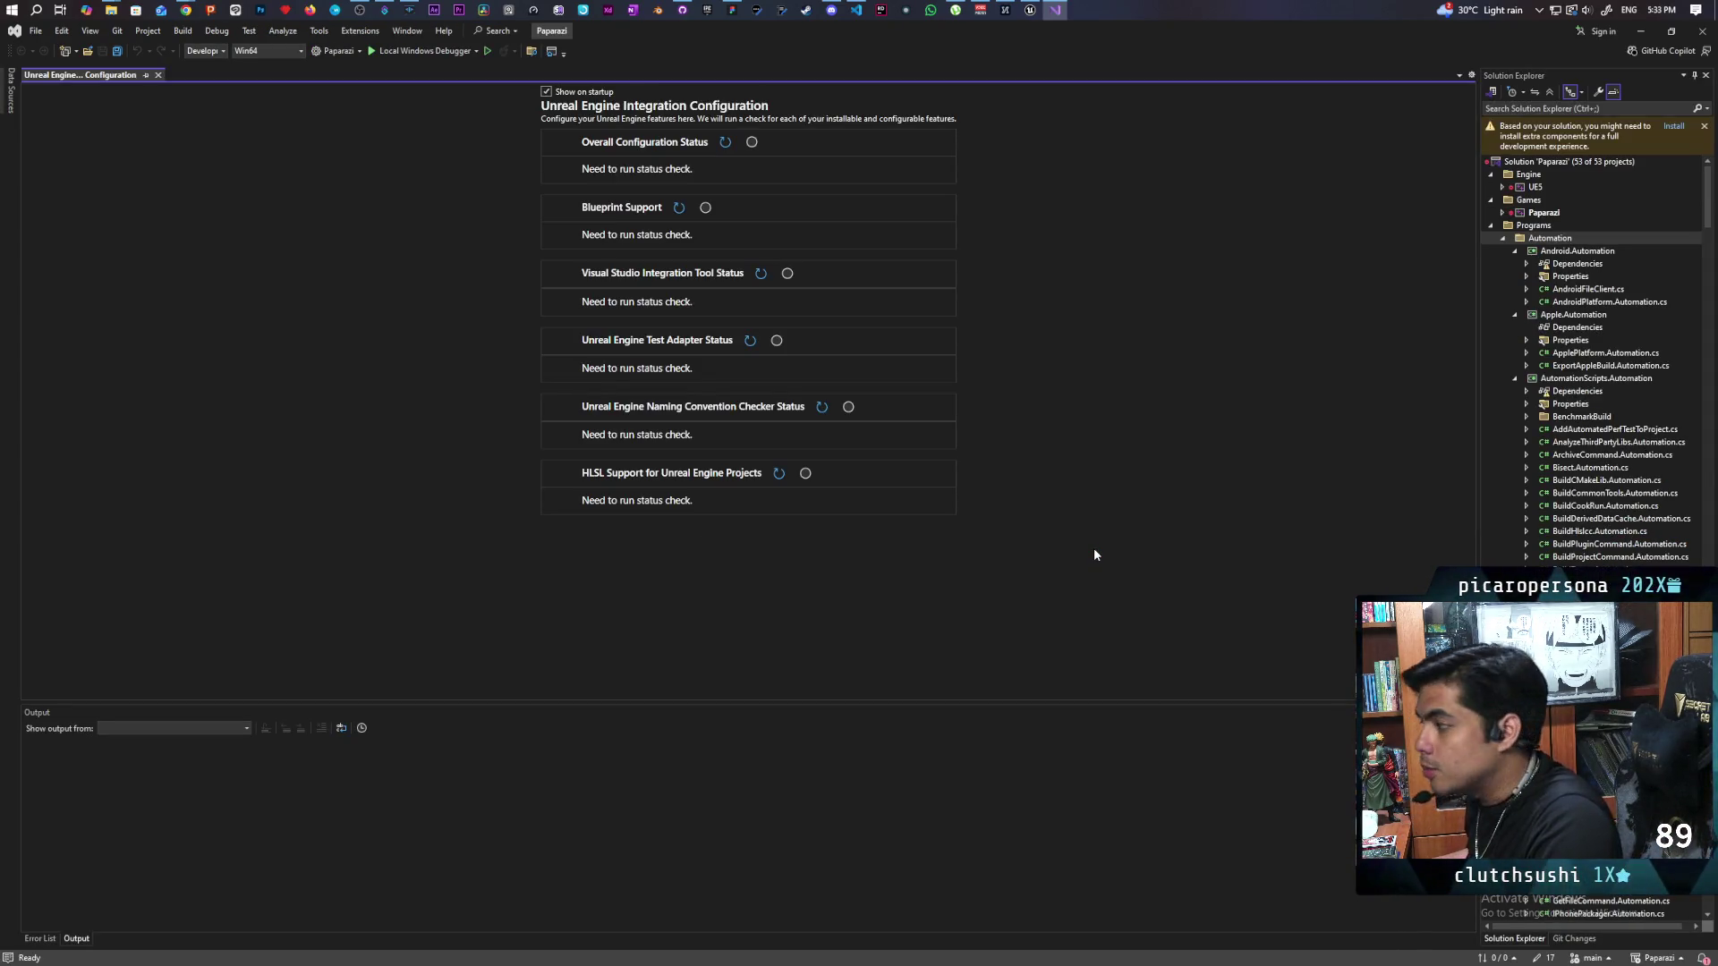
# Step: Build the Paparazi project under Games from its Solution Explorer context menu
pyautogui.click(1554, 215)
pyautogui.rightClick(1553, 213)
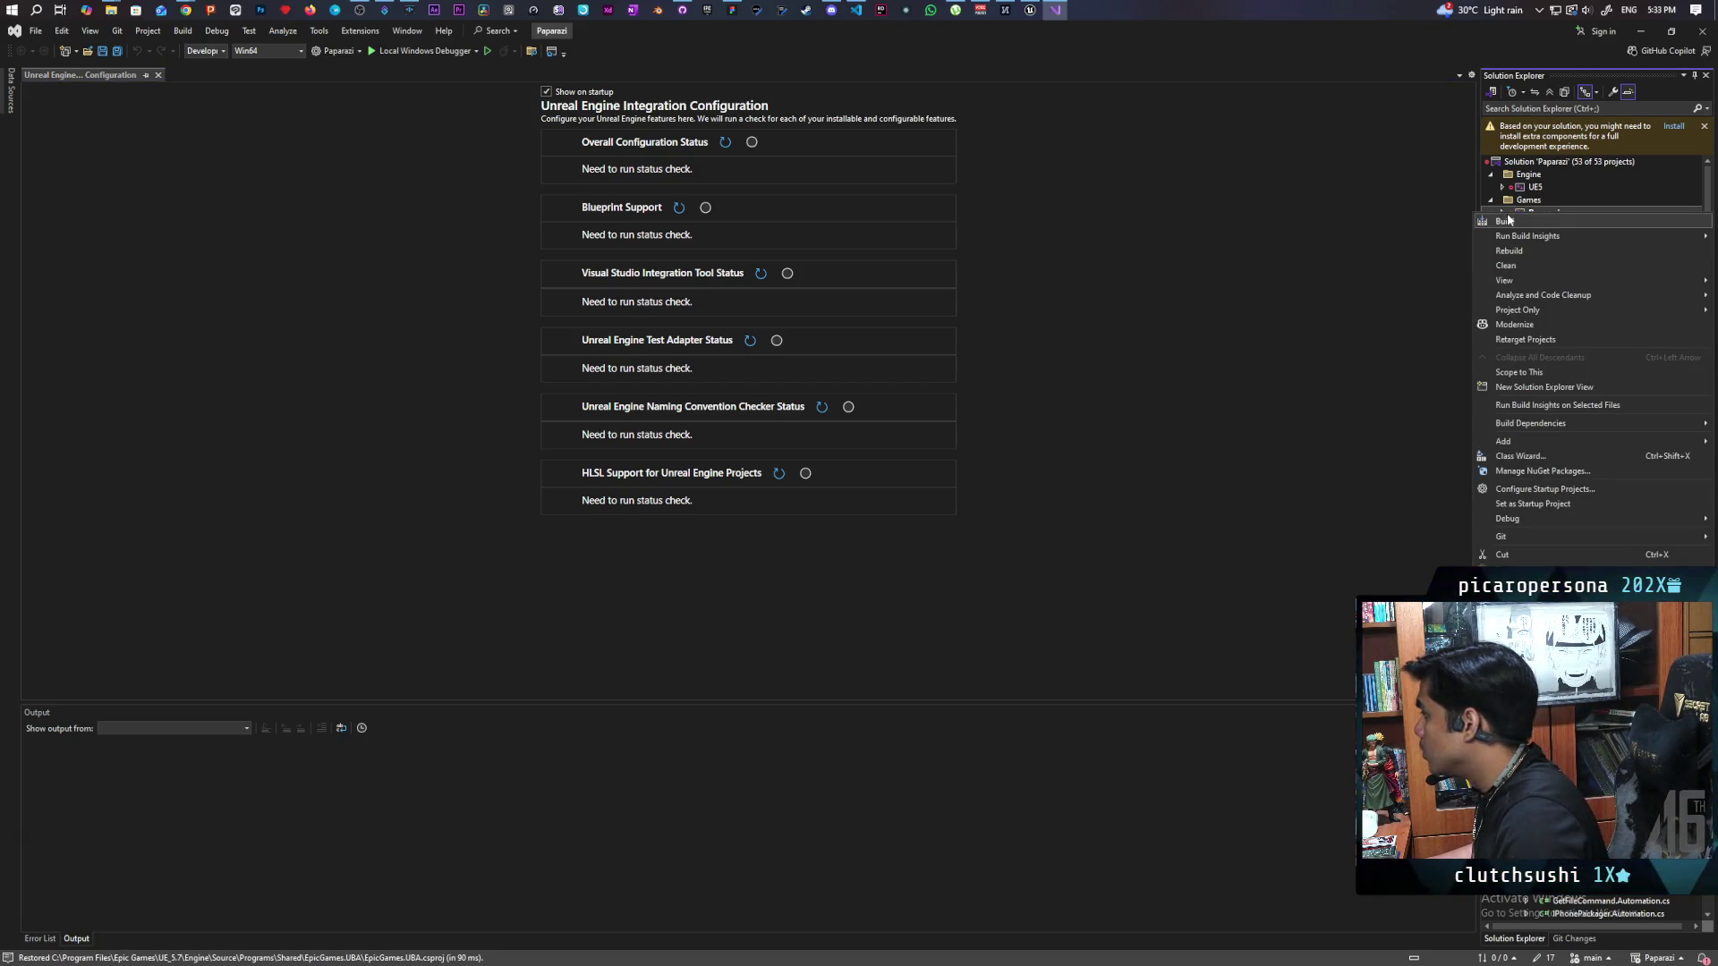
pyautogui.click(1533, 504)
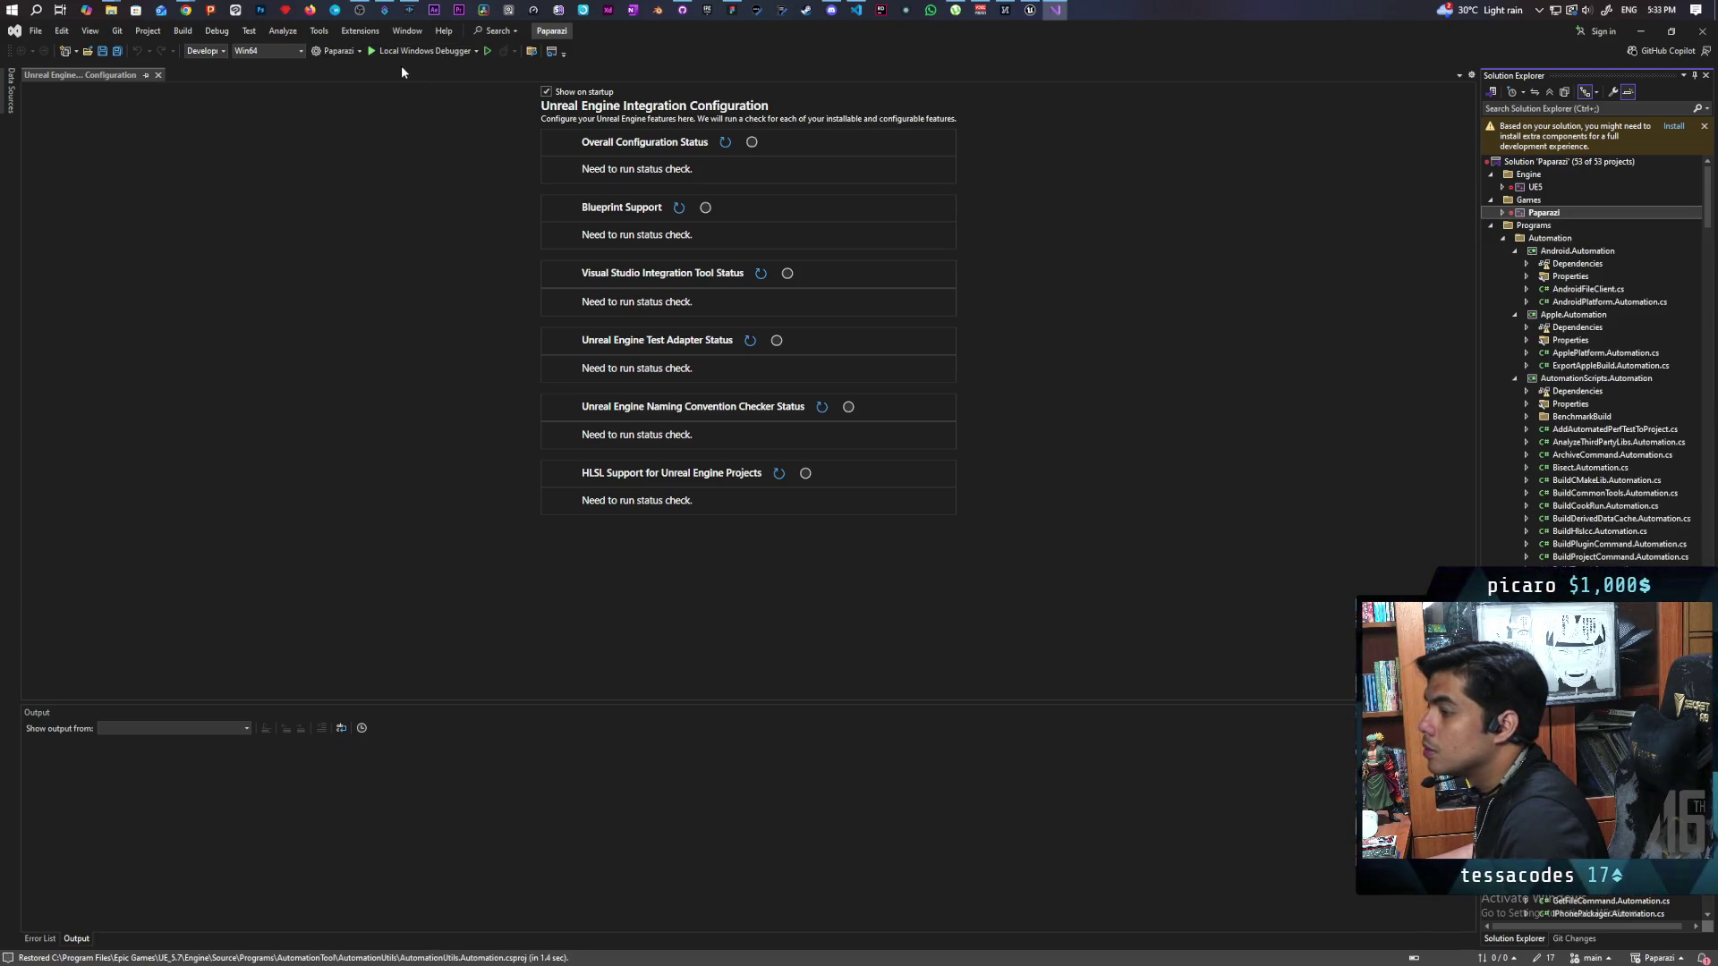
pyautogui.rightClick(1539, 213)
pyautogui.click(1530, 225)
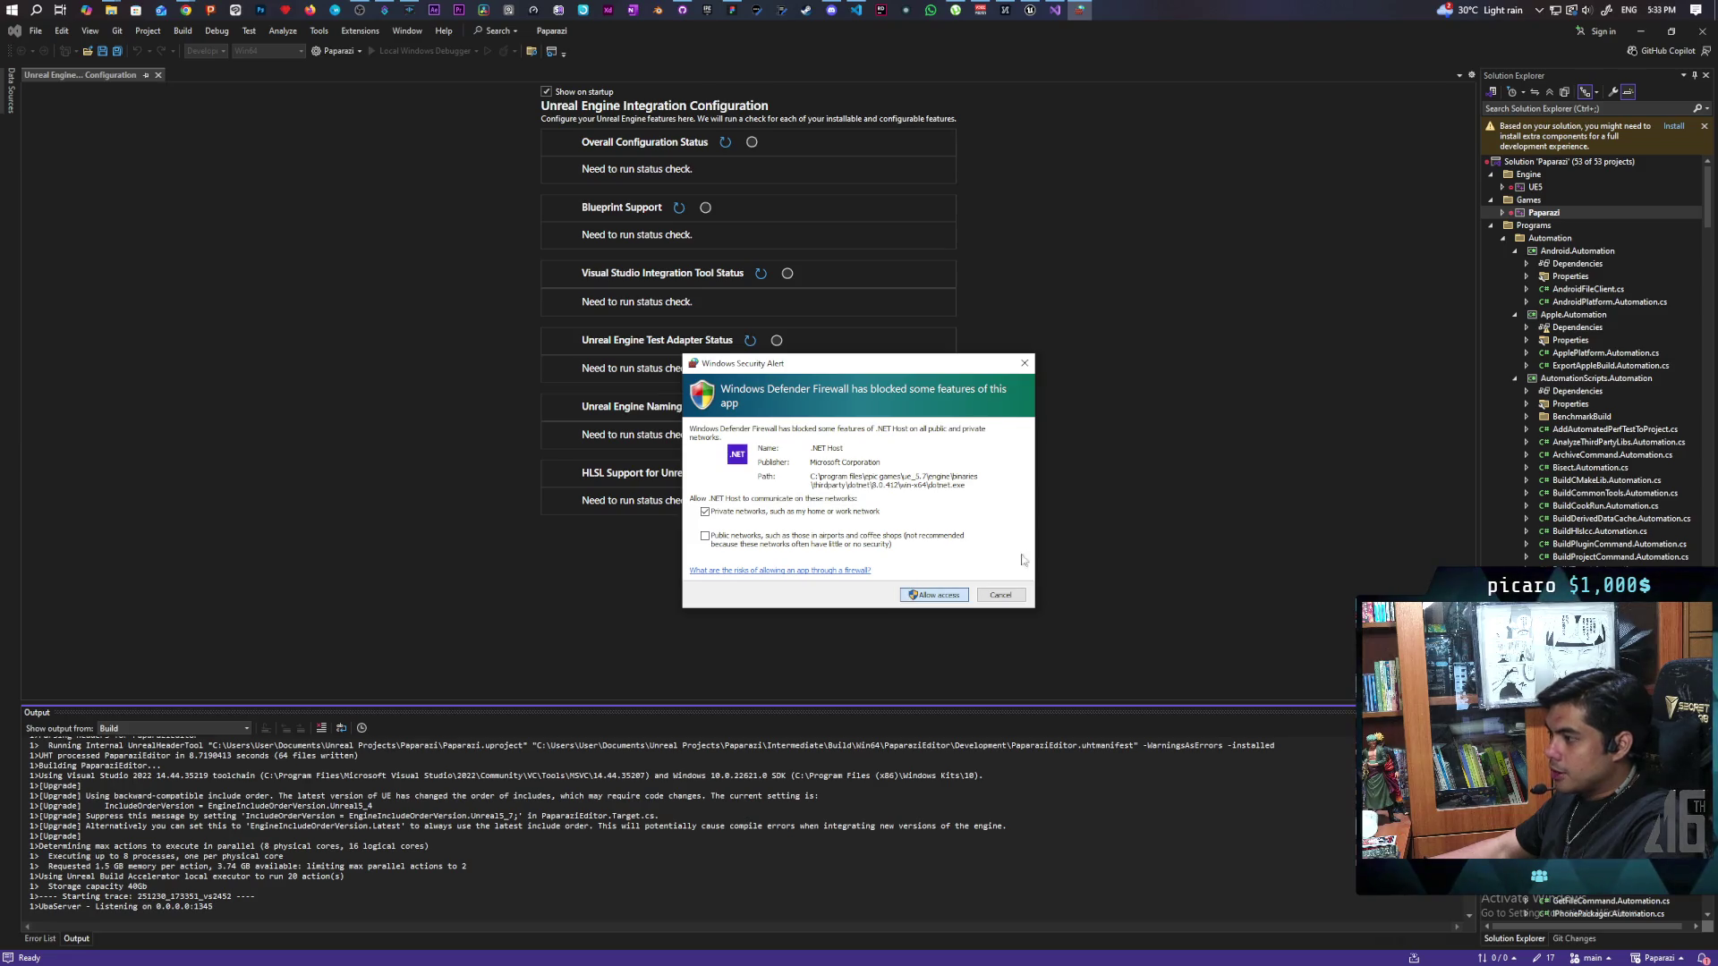
# Step: Allow .NET Host through the firewall, wait for Build succeeded, then minimize Visual Studio
pyautogui.click(931, 596)
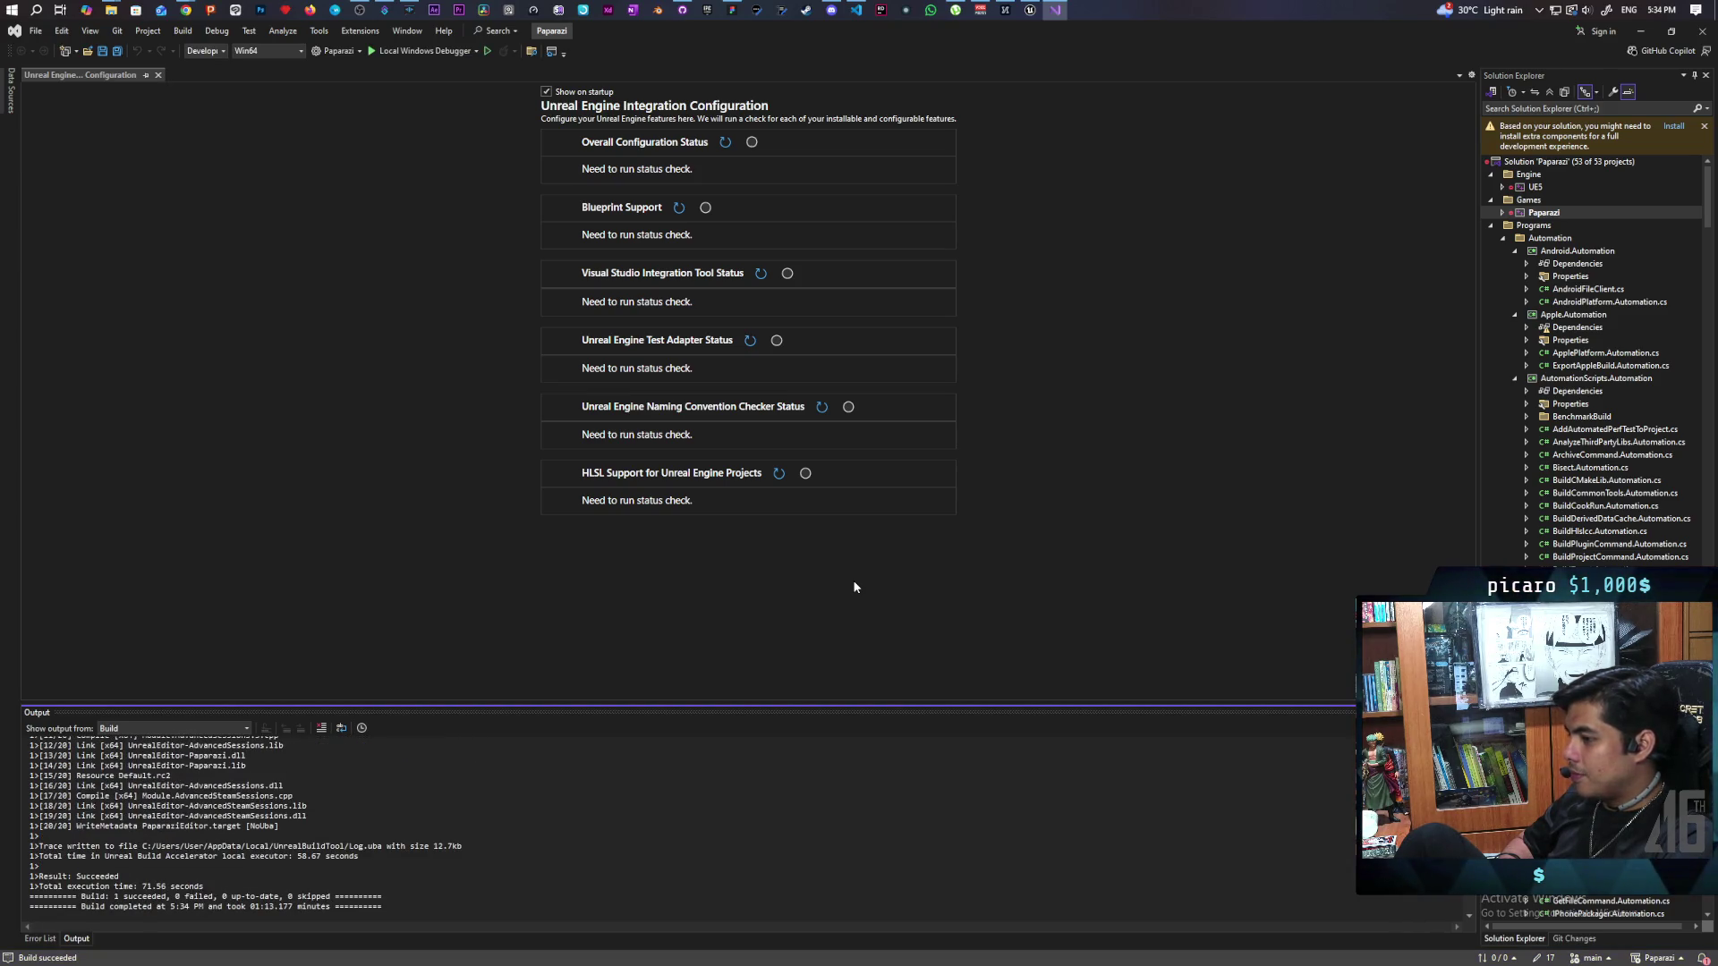
pyautogui.click(1640, 30)
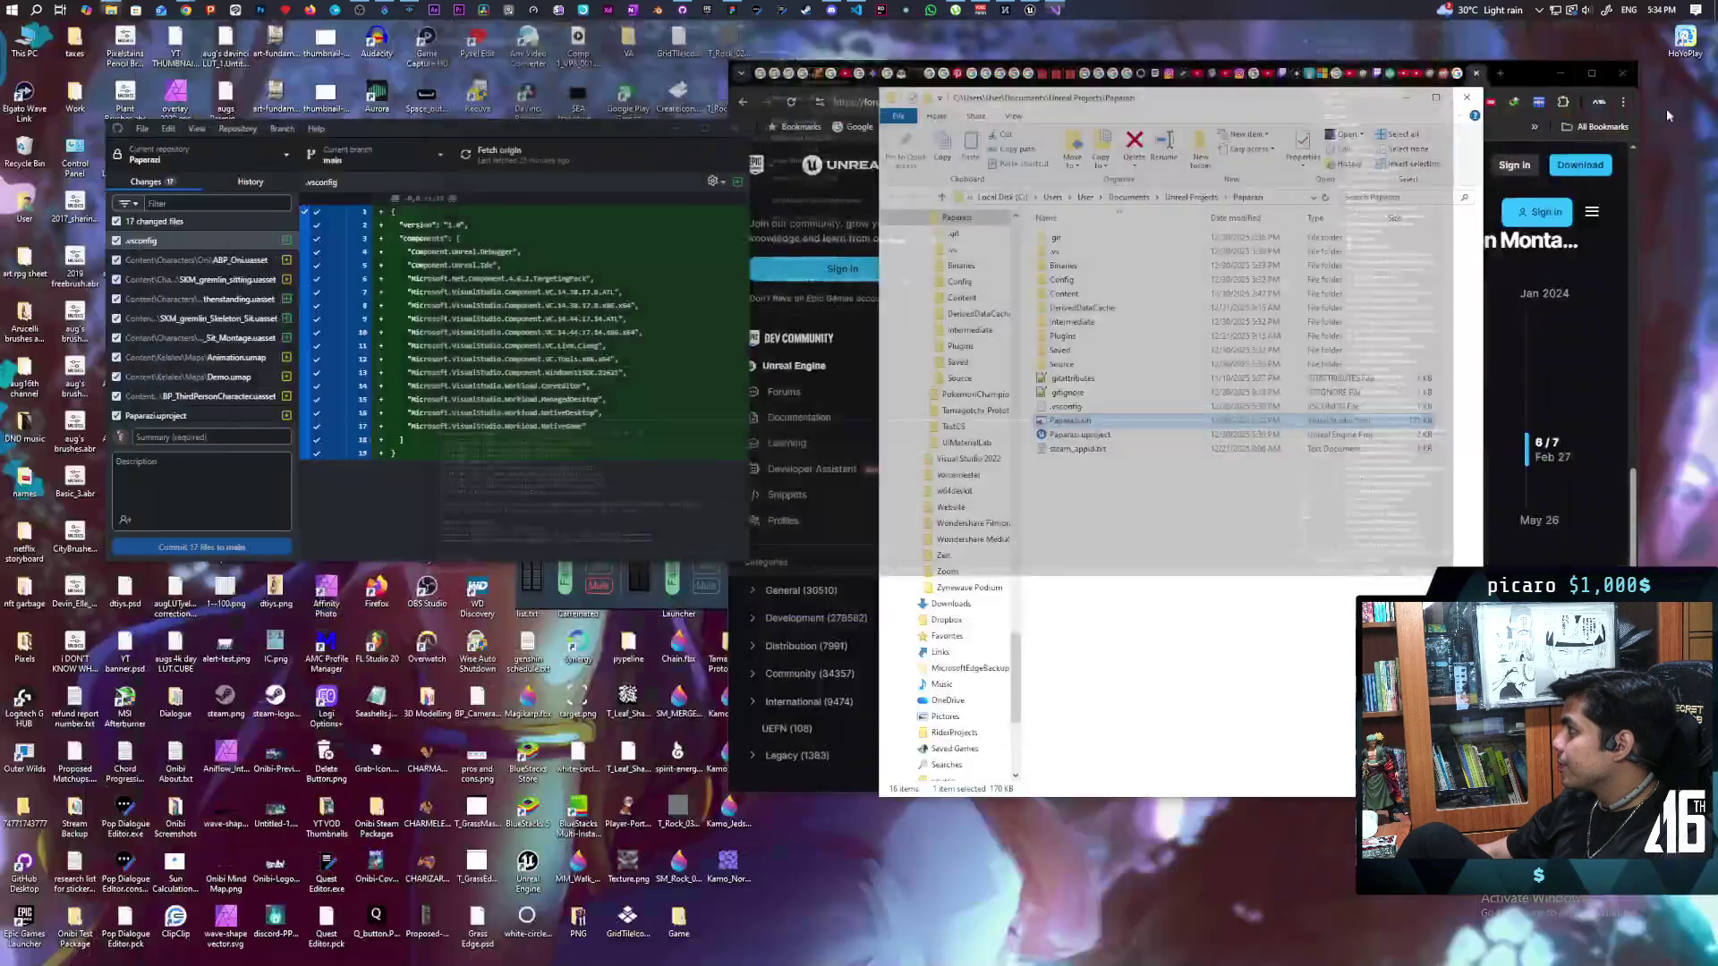
# Step: Launch Paparazi.uproject from the project folder to reopen Unreal on the Demo level
pyautogui.doubleClick(1079, 435)
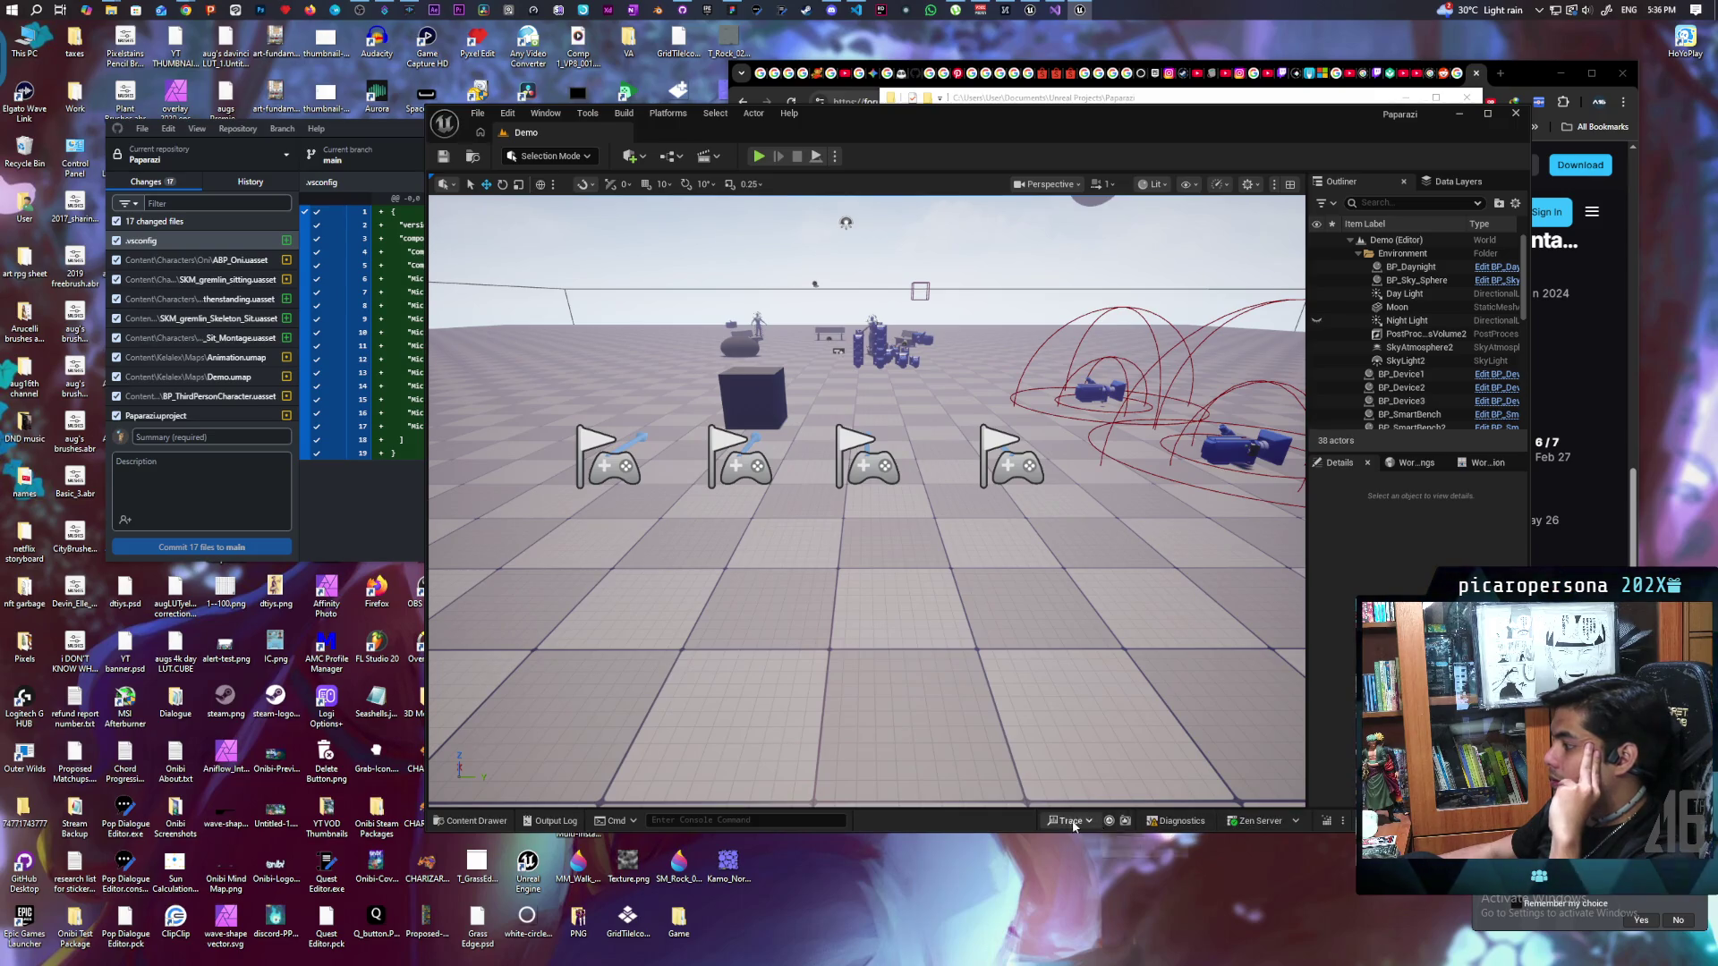
# Step: Open OniBPFL from C++ Classes/Paparazi, view OniBPFL.h in Visual Studio, then close Visual Studio
pyautogui.click(472, 820)
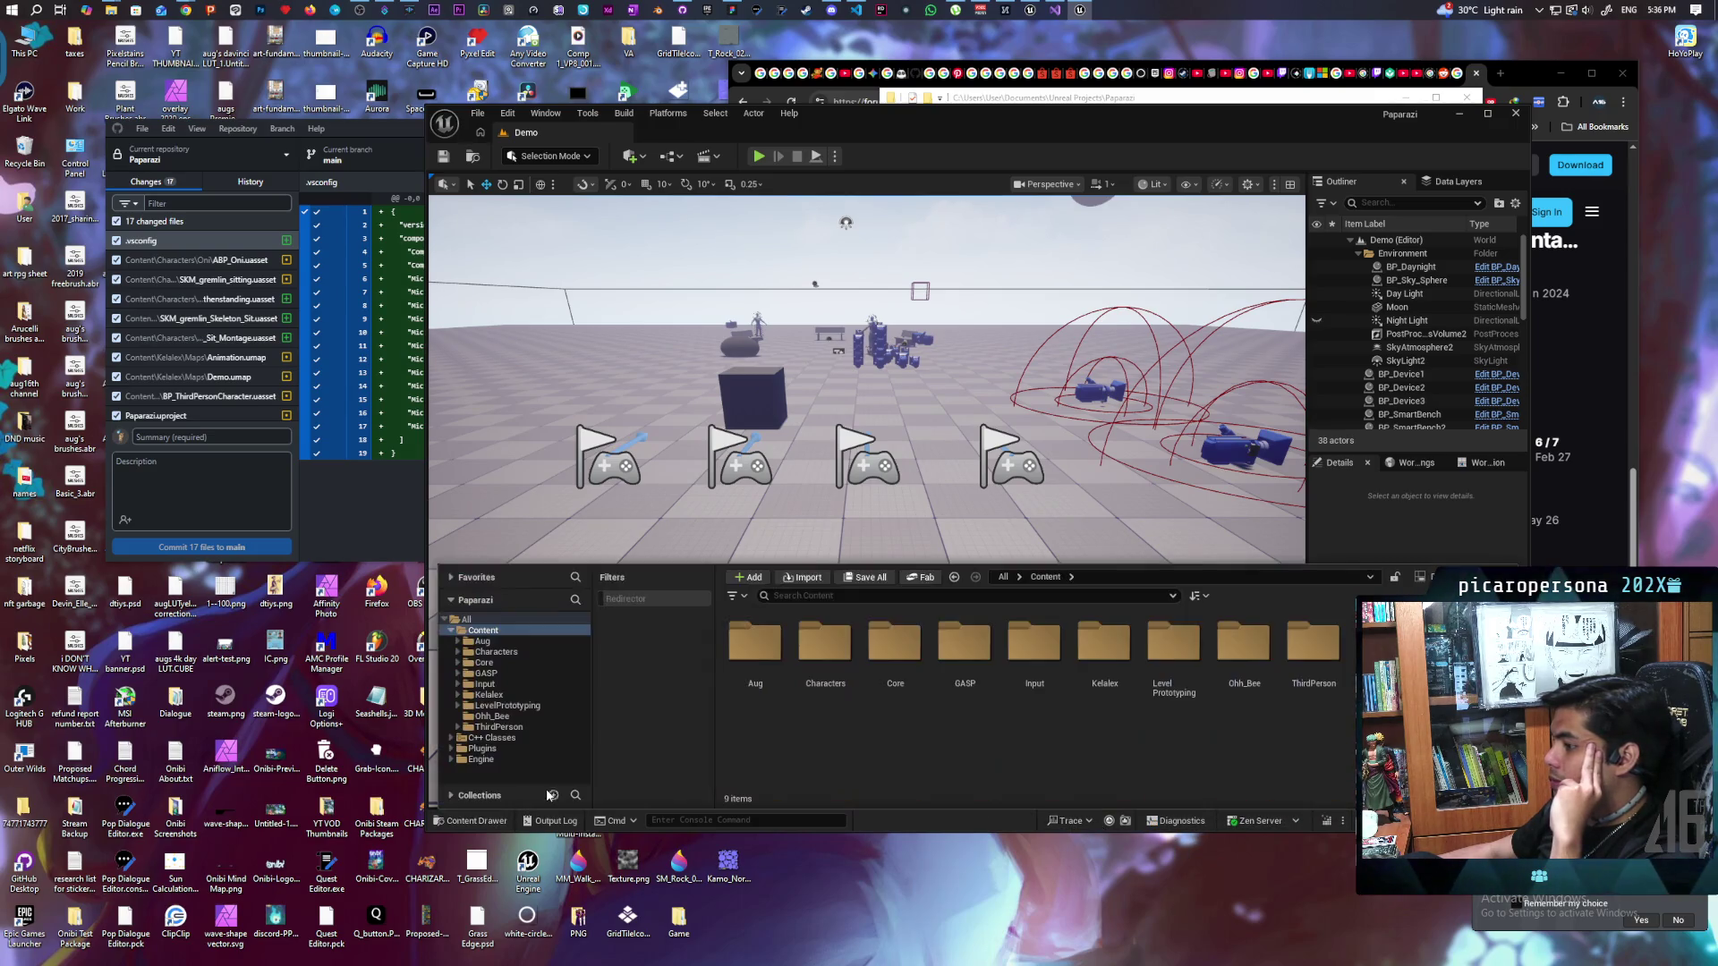
pyautogui.click(490, 737)
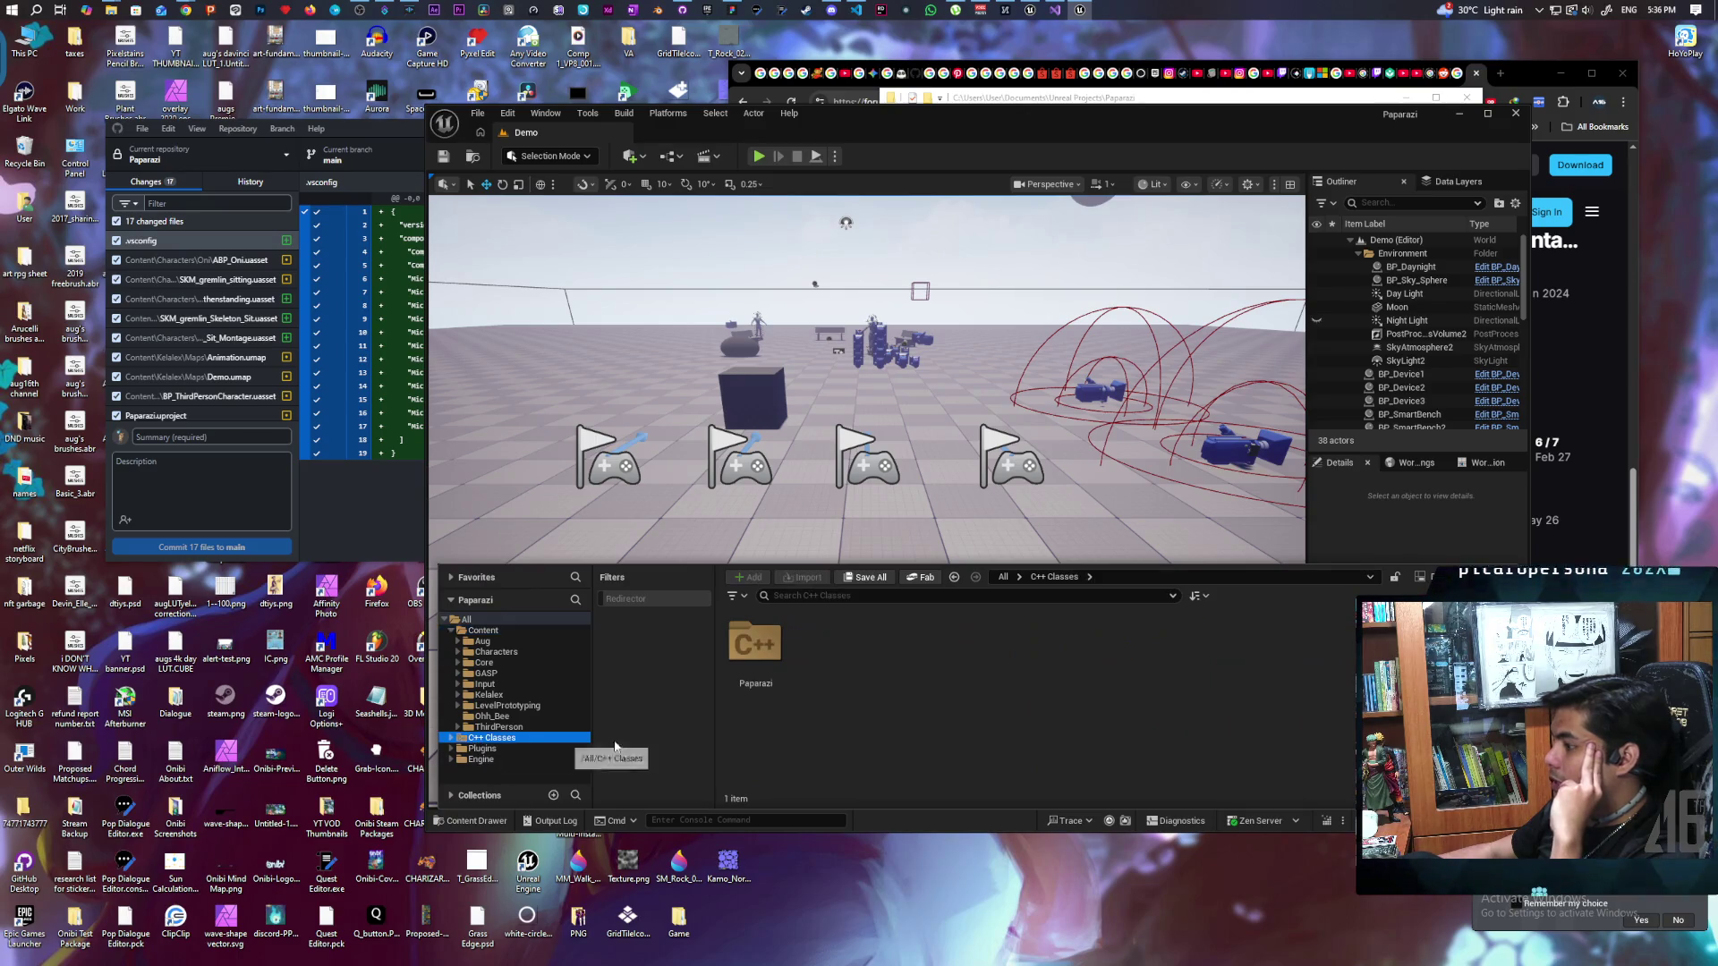
pyautogui.doubleClick(763, 646)
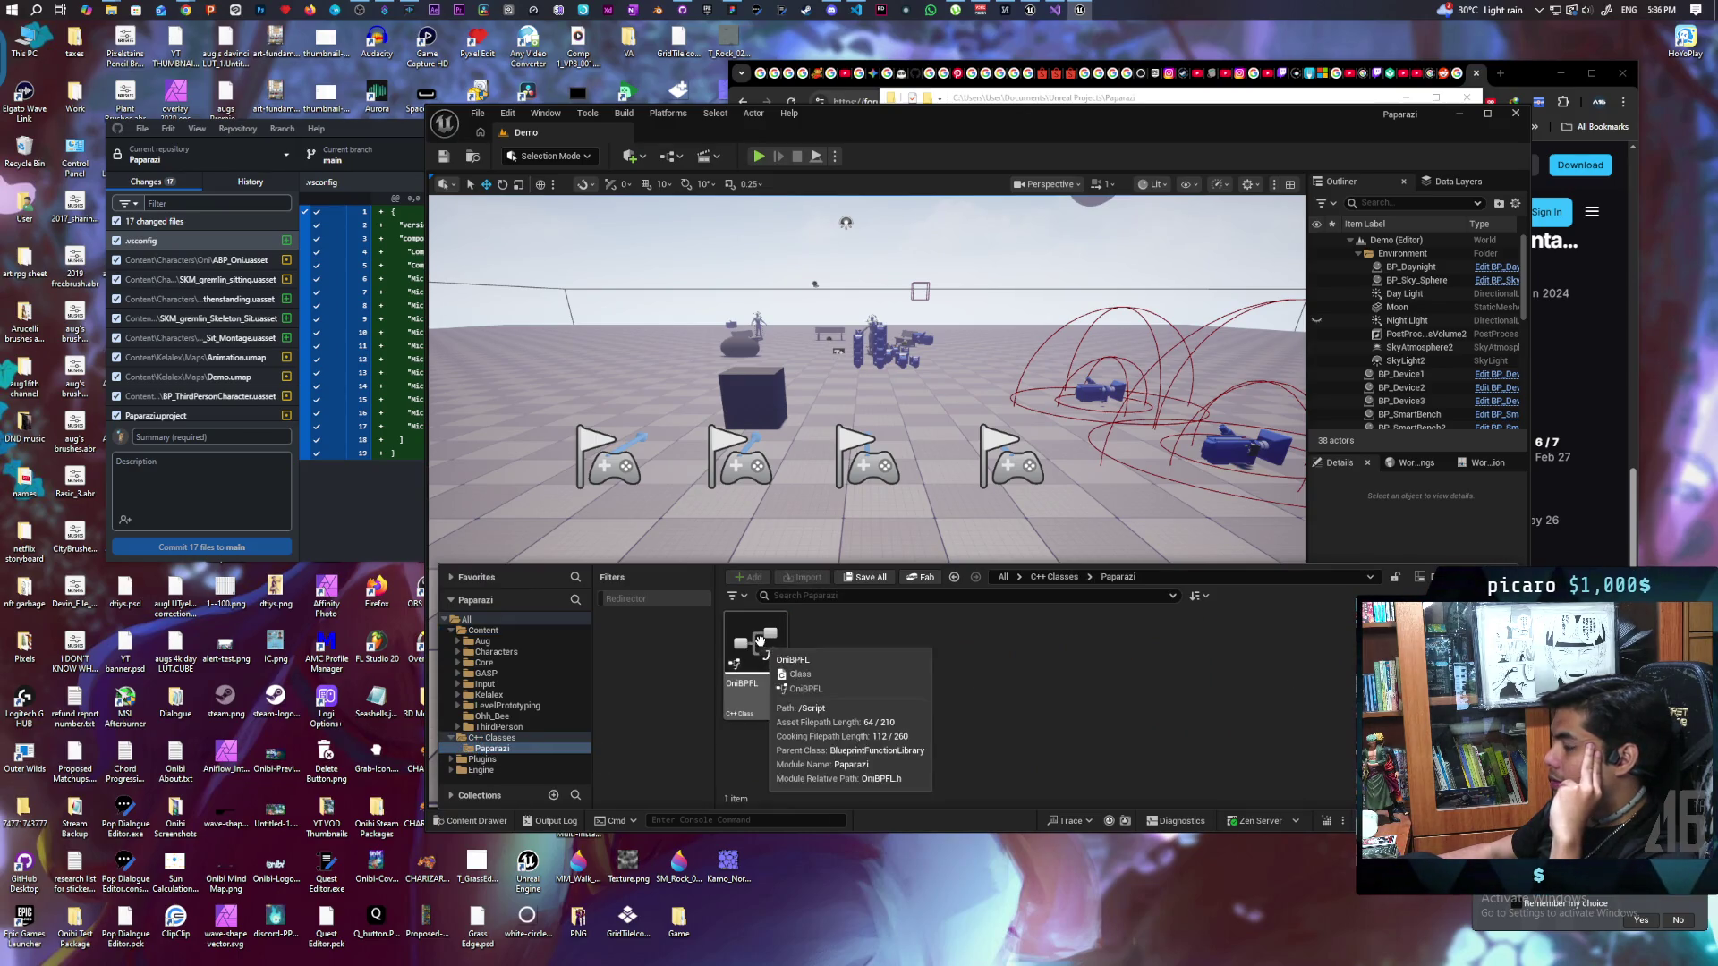
pyautogui.doubleClick(760, 646)
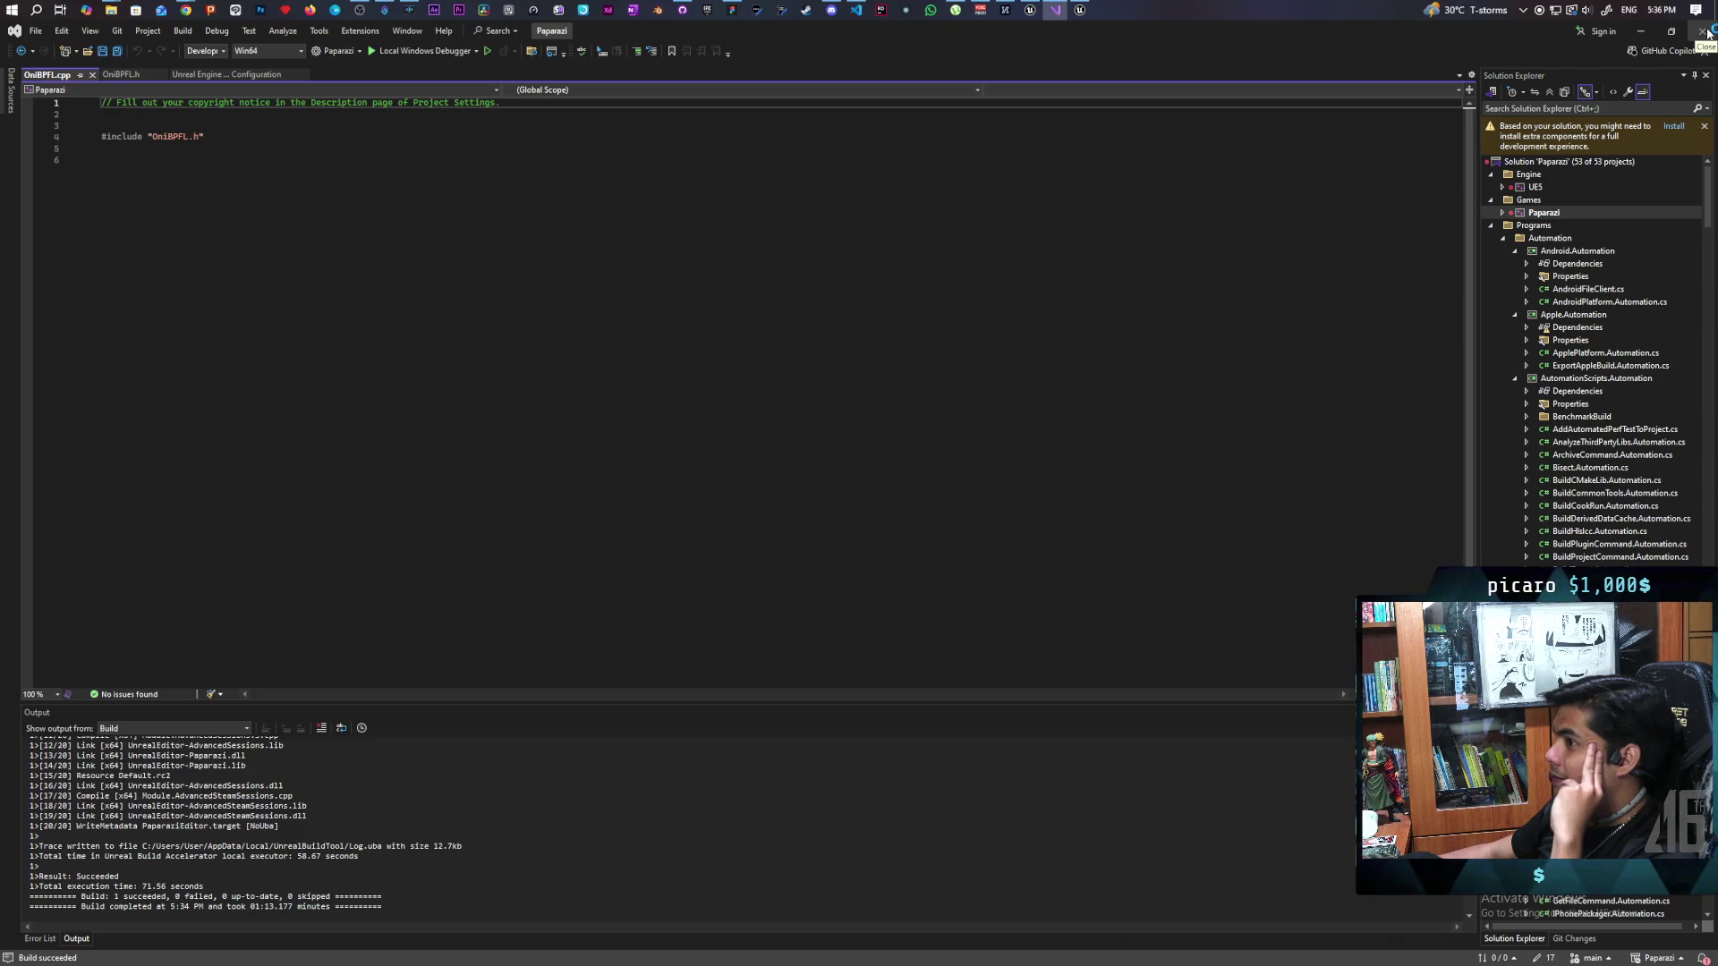
pyautogui.click(126, 75)
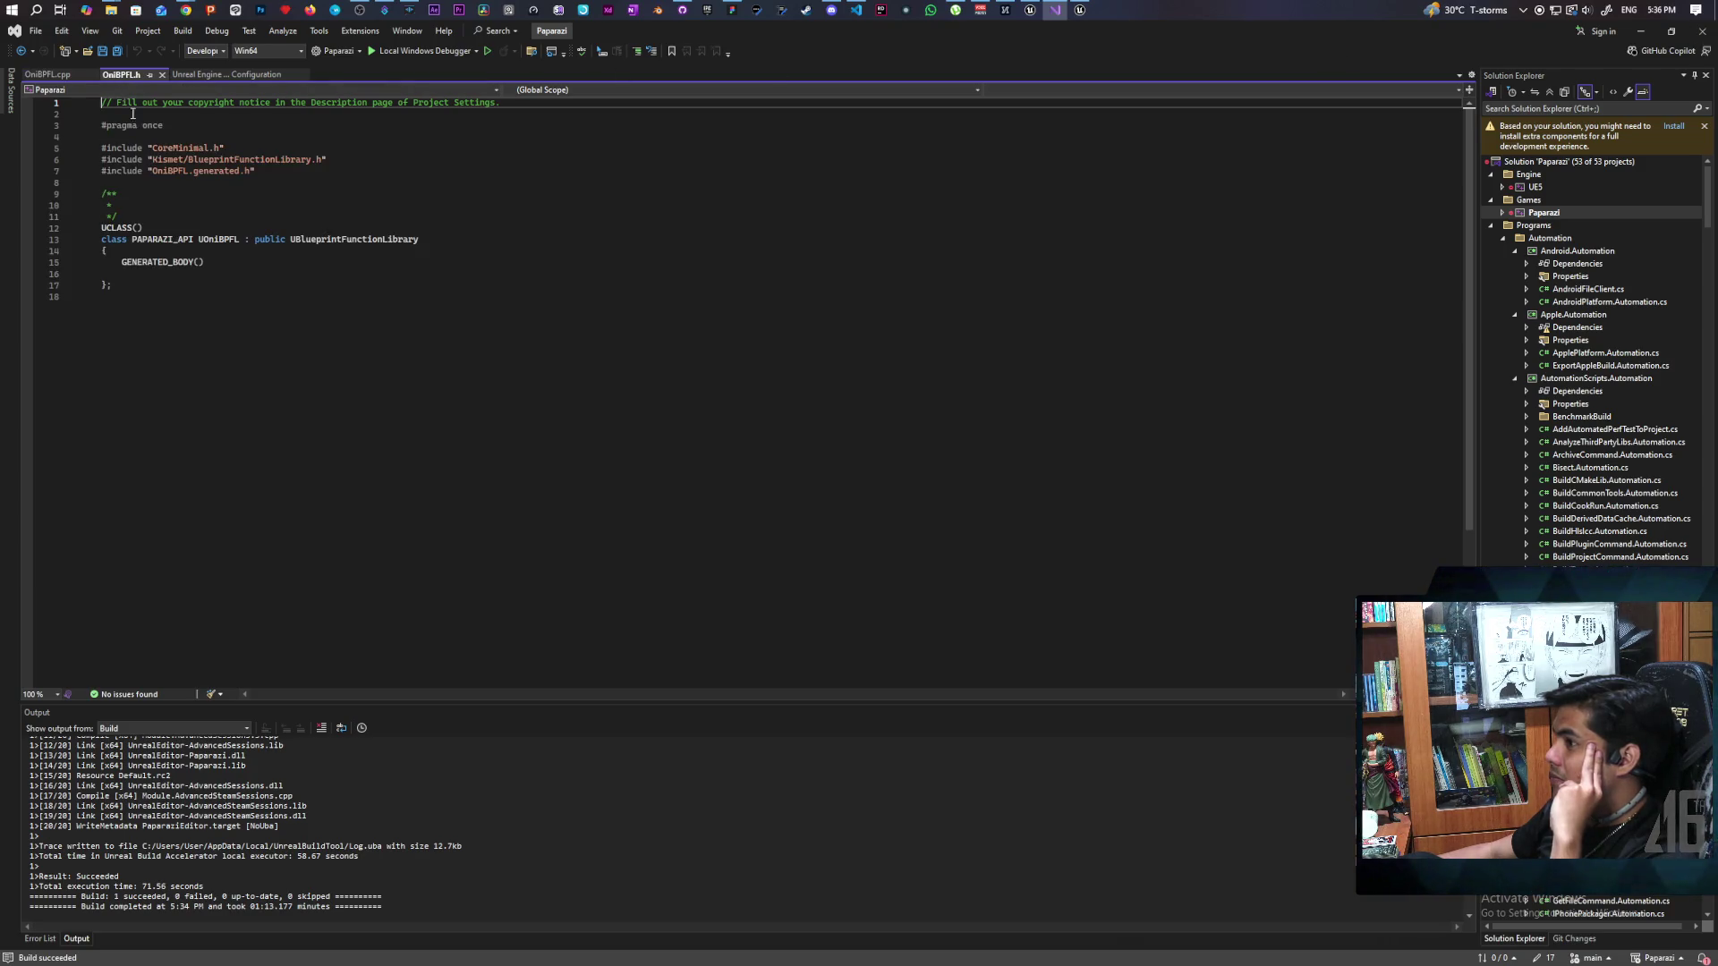
pyautogui.click(1702, 32)
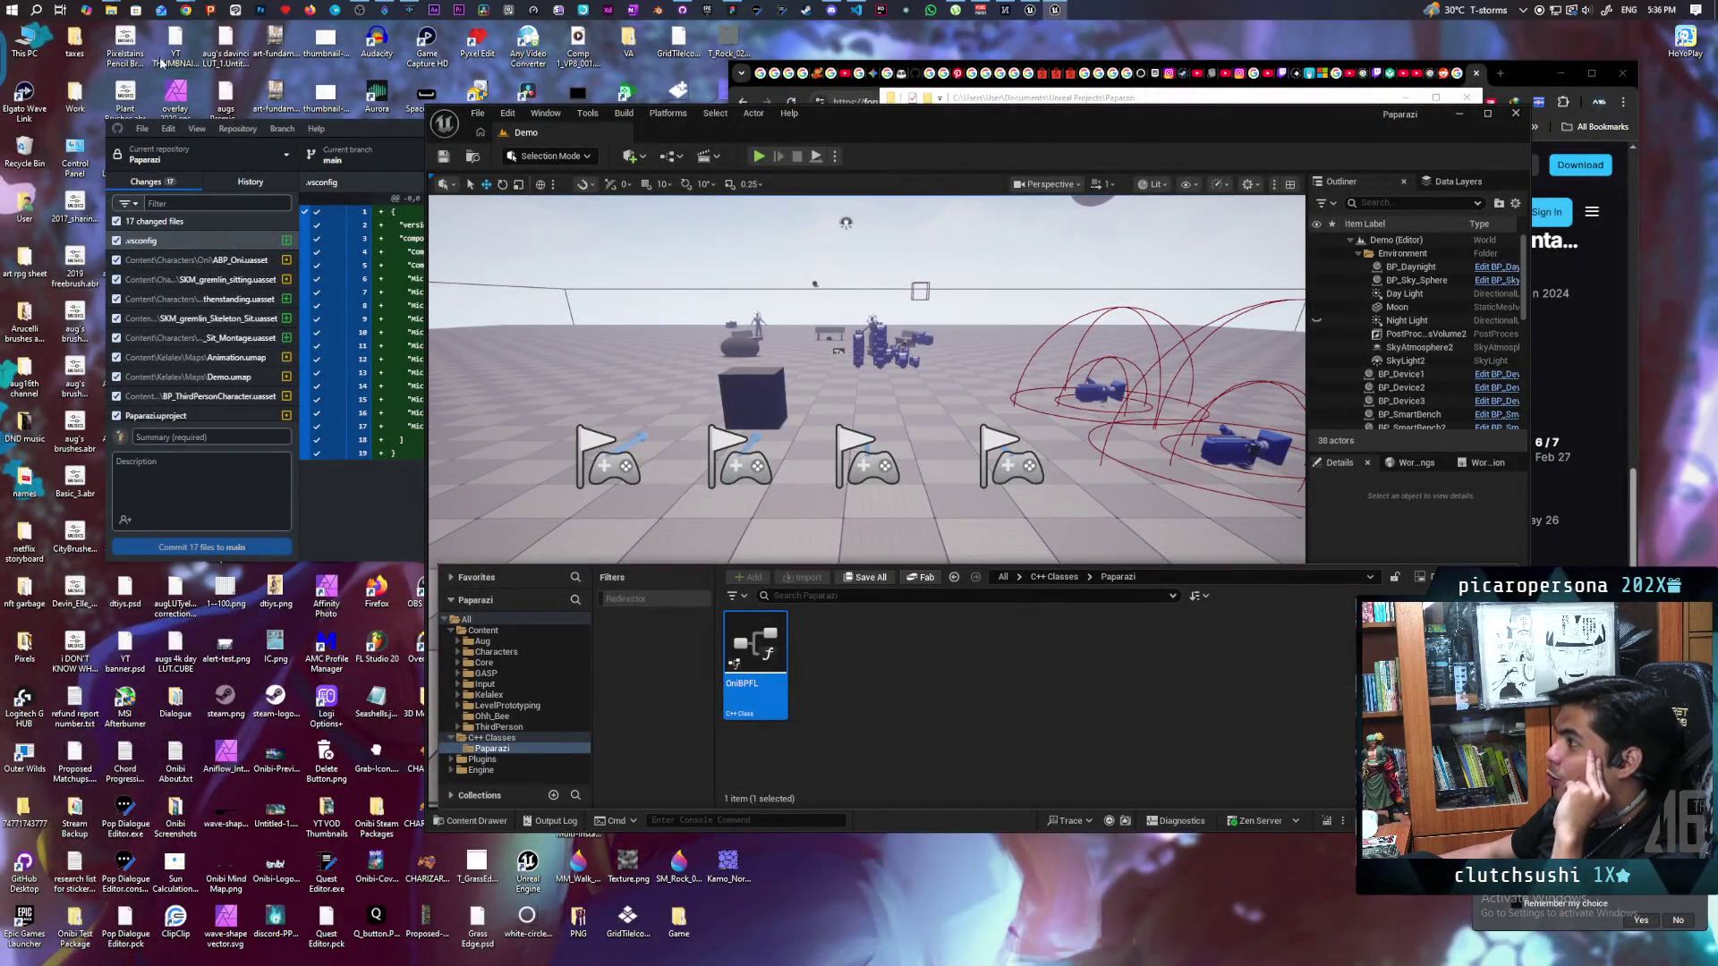
# Step: Open Paparazi.sln with JetBrains Rider and choose Trust and Open
pyautogui.moveTo(110, 11)
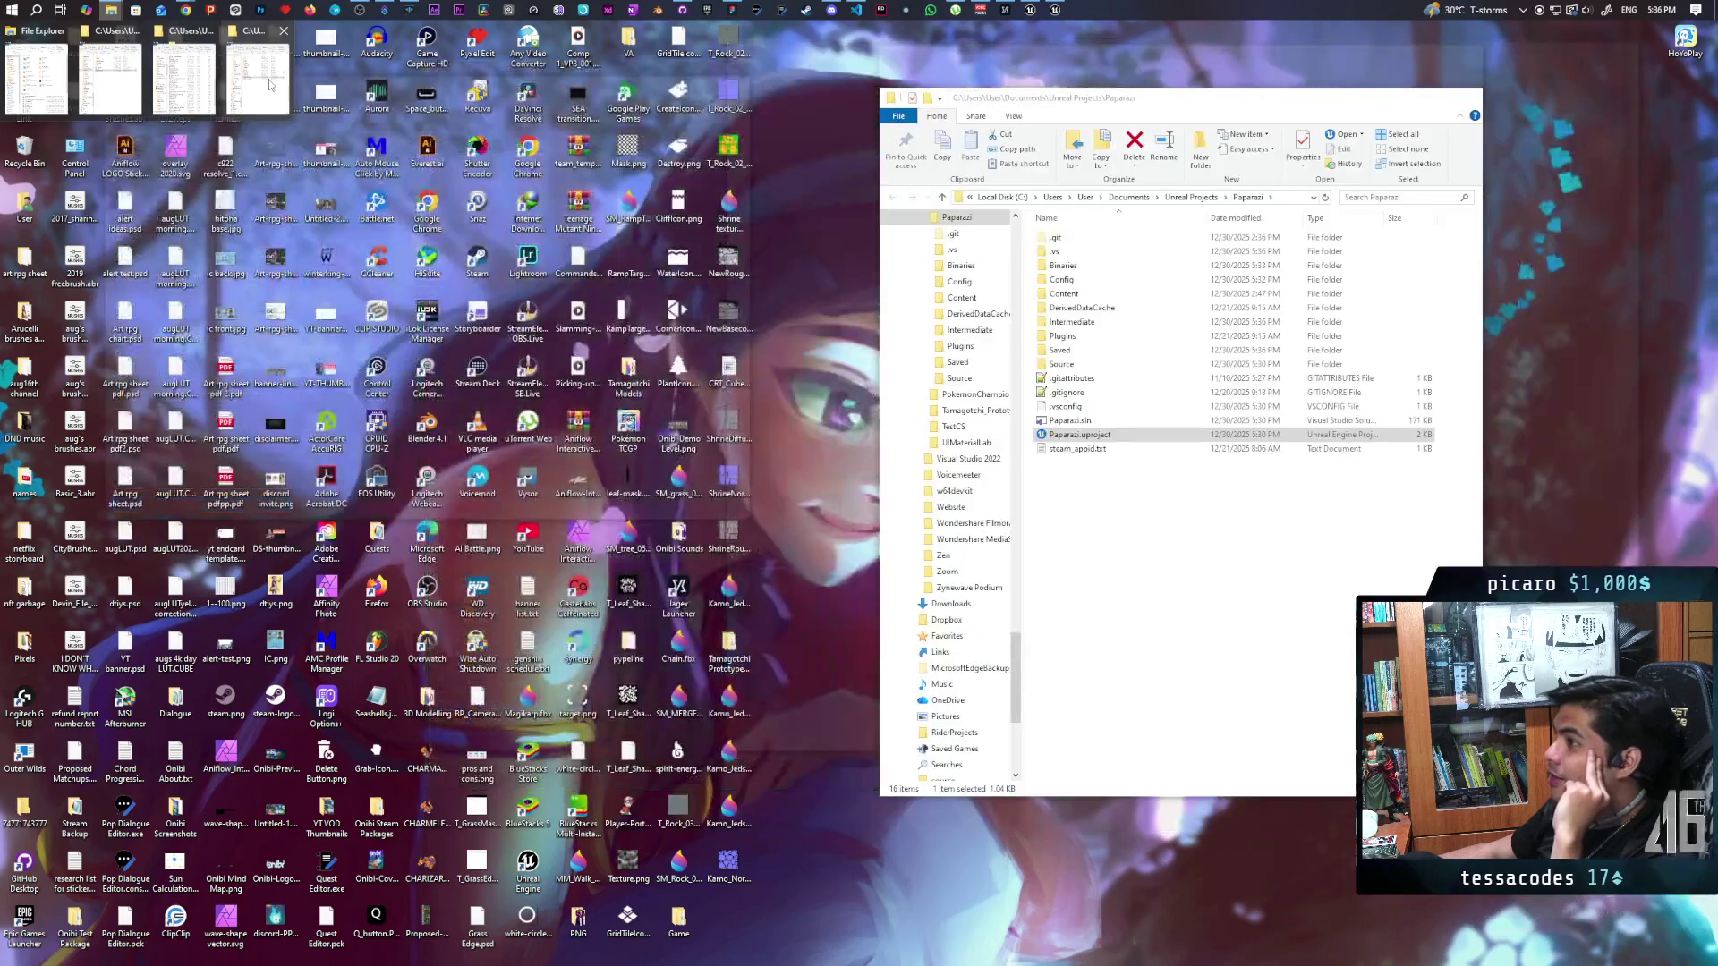
pyautogui.click(271, 85)
pyautogui.rightClick(1071, 423)
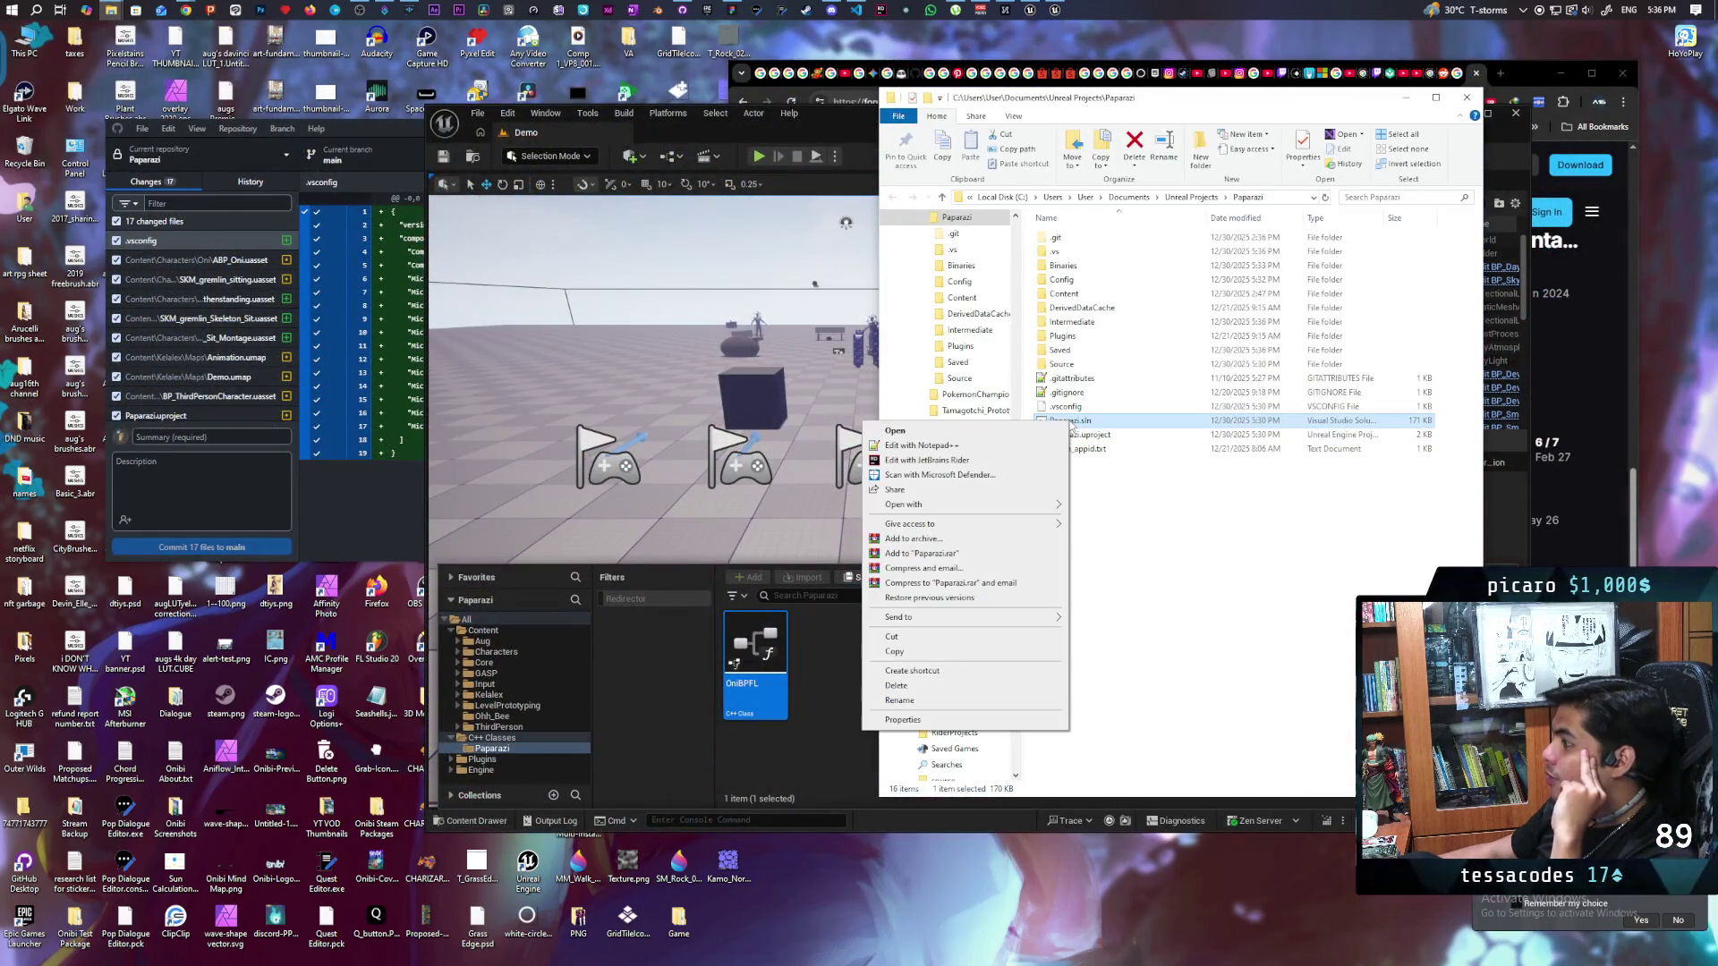
pyautogui.click(994, 460)
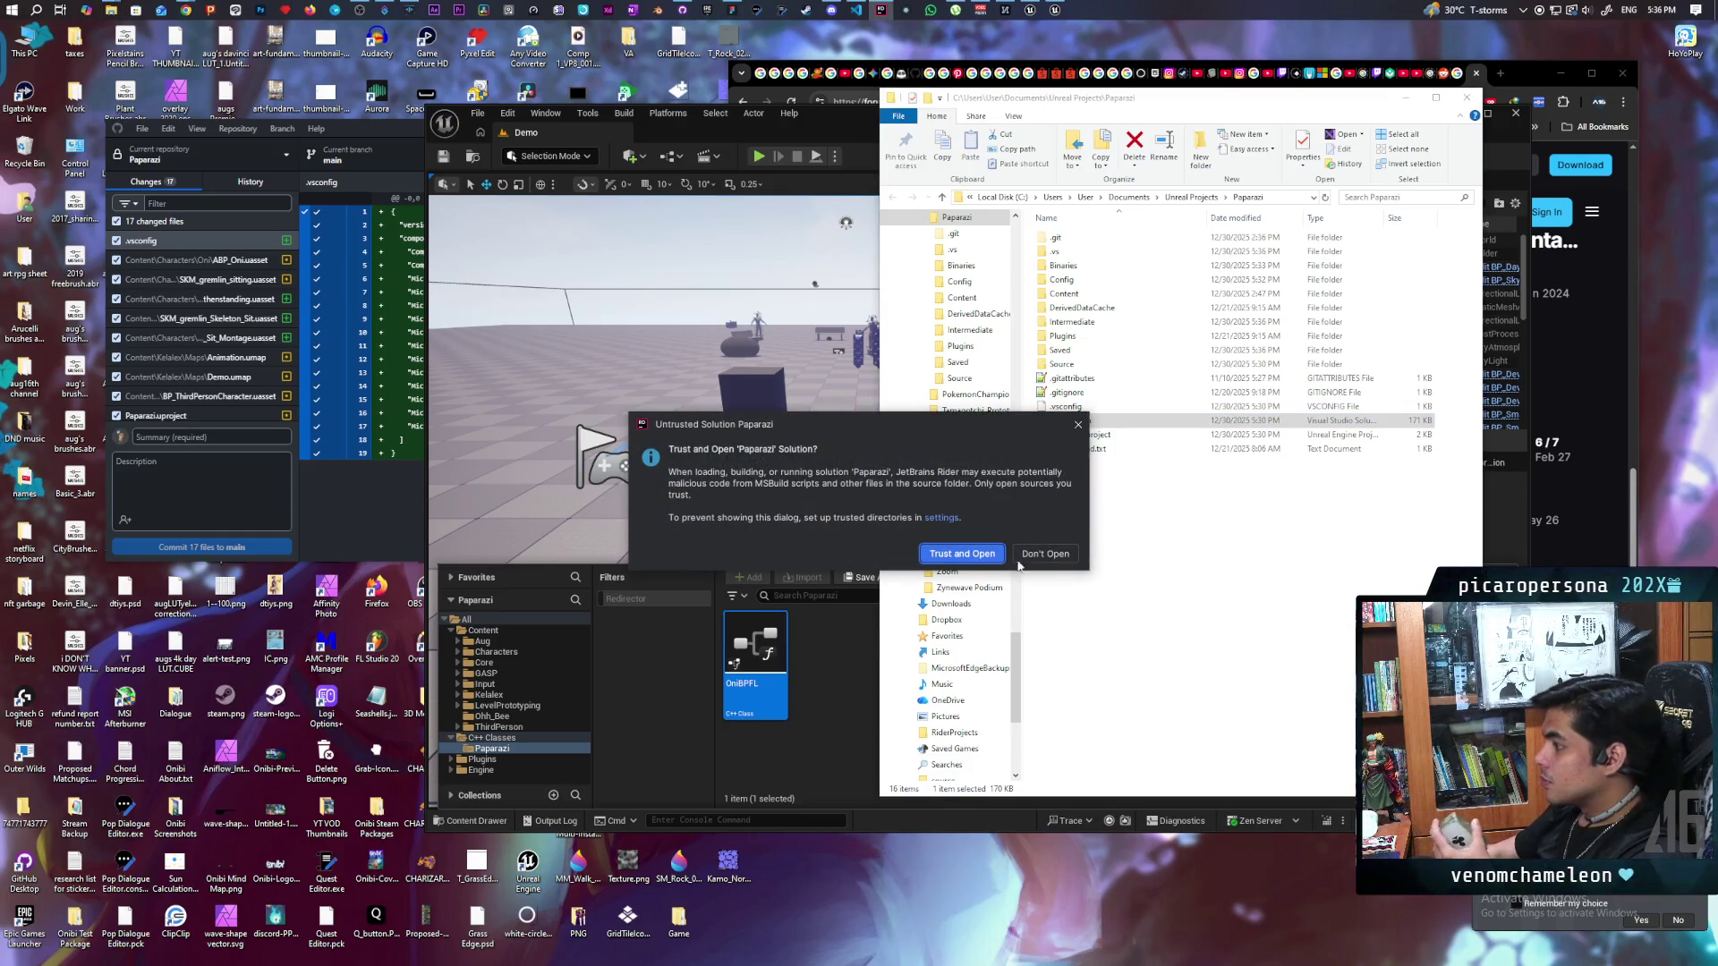
pyautogui.click(974, 560)
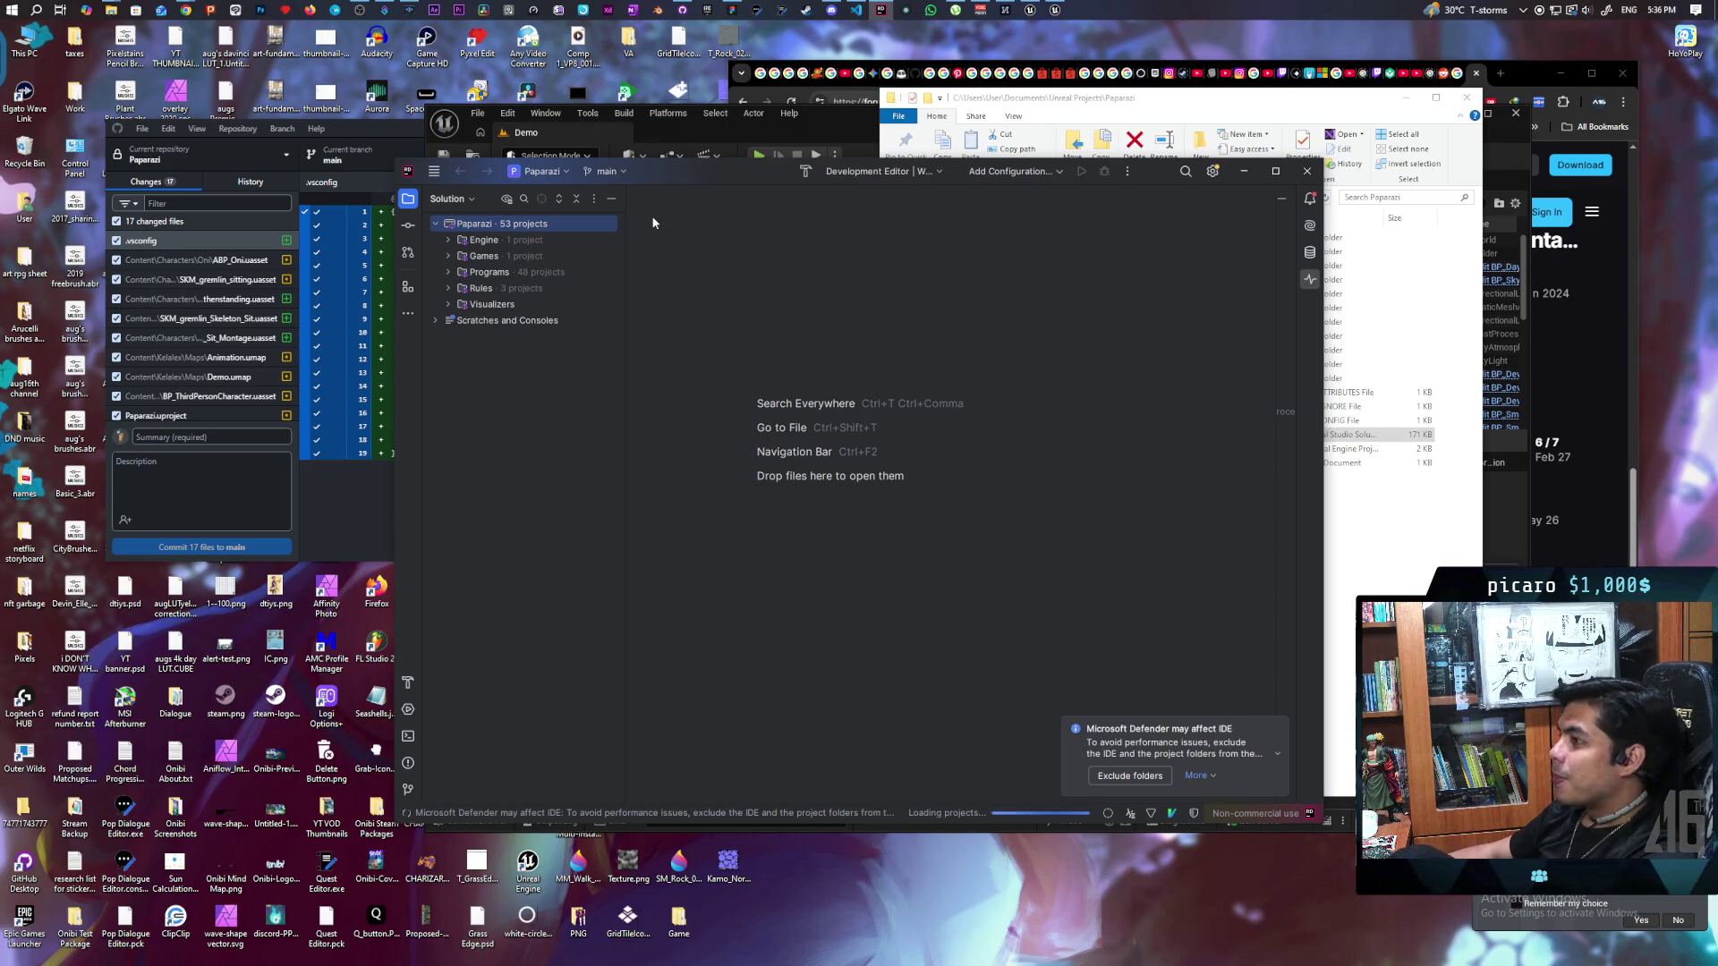
# Step: Maximize the Rider window and unfold the #include block in OniBPFL.h
pyautogui.doubleClick(702, 176)
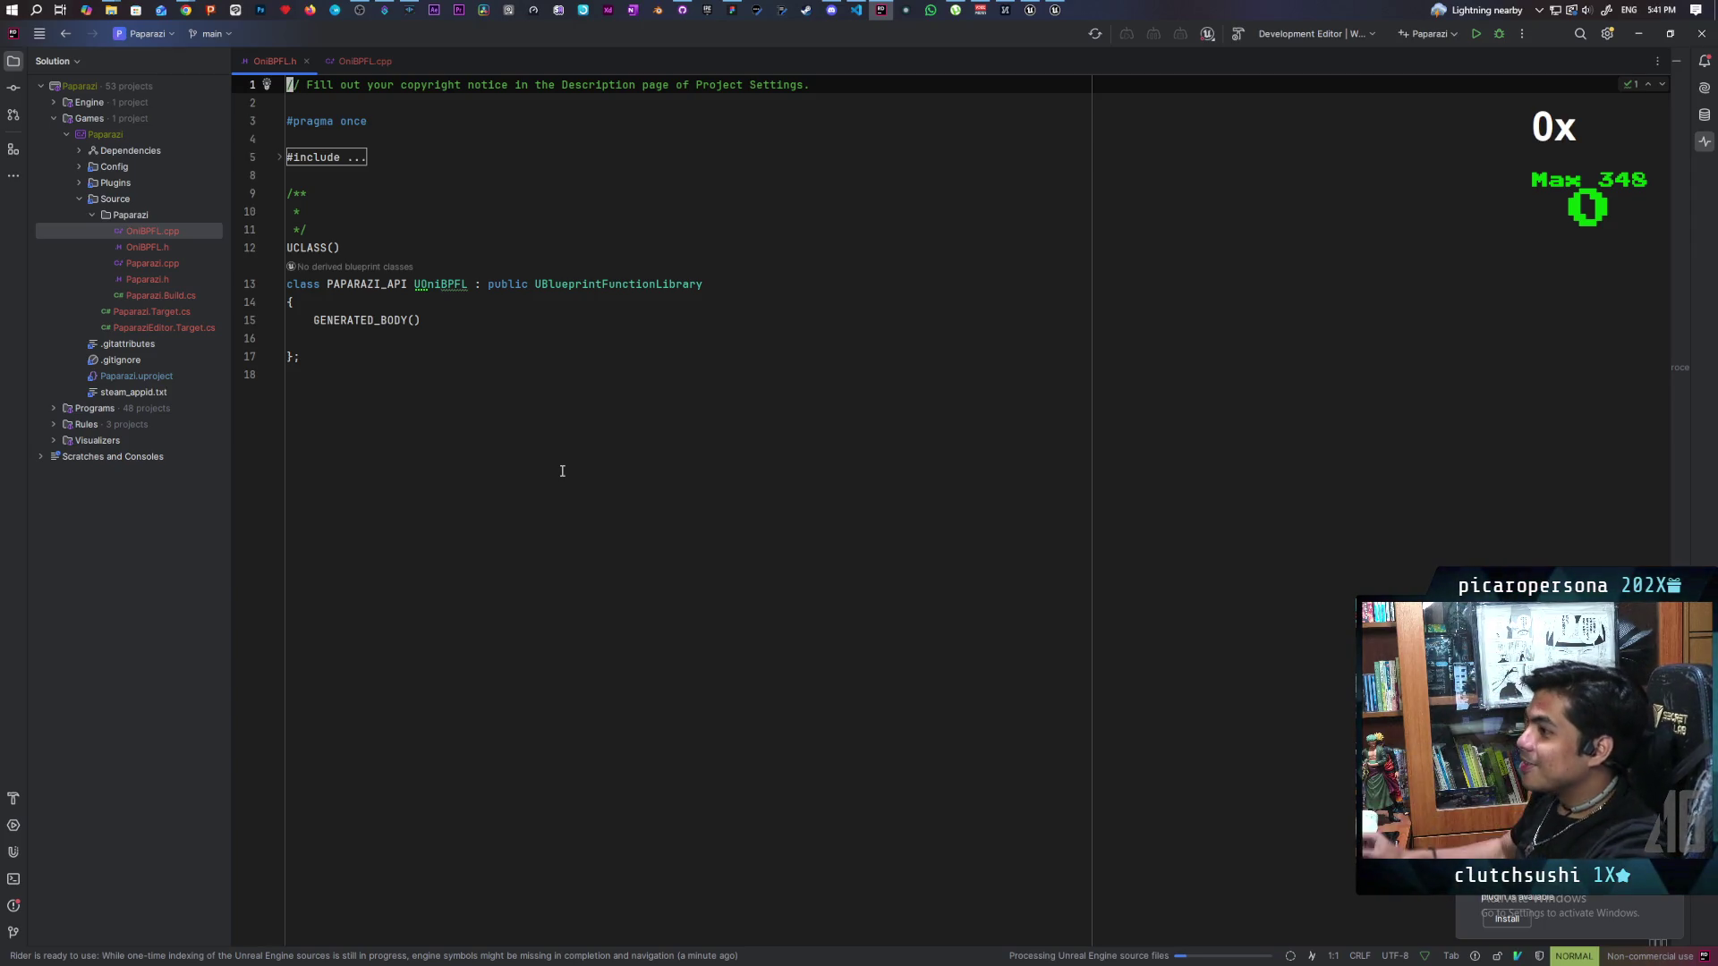
pyautogui.click(283, 161)
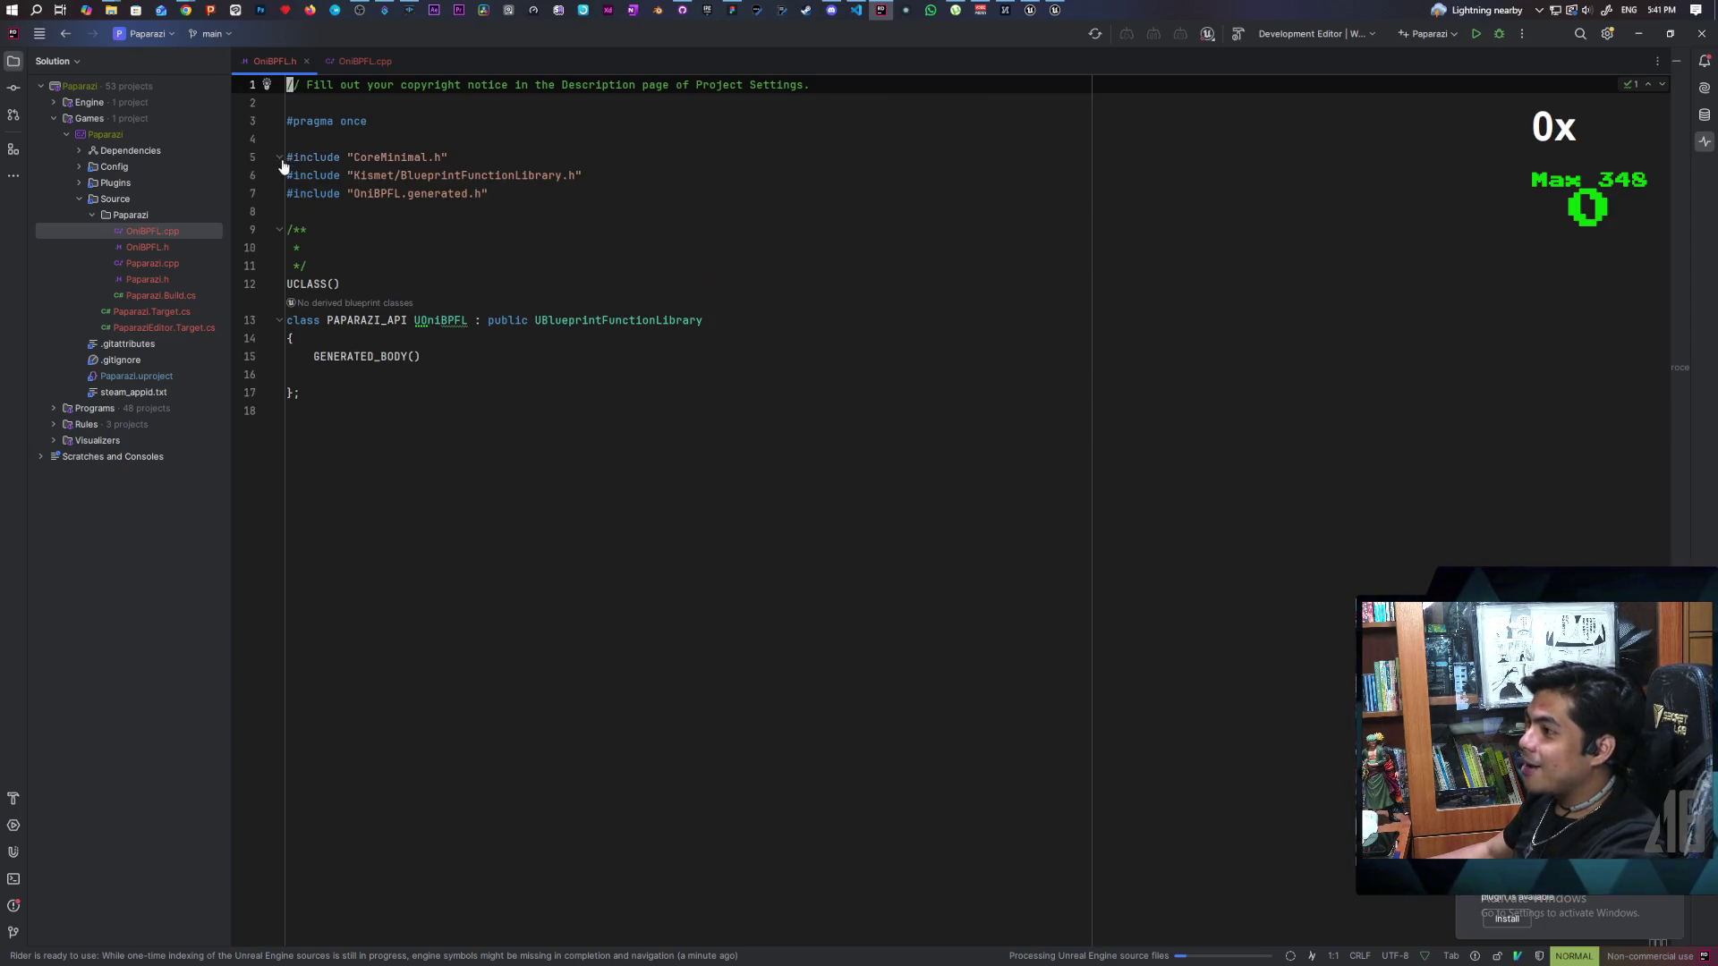
# Step: Add a public: section below GENERATED_BODY() with a BlueprintCallable UFUNCTION macro
pyautogui.click(394, 376)
pyautogui.click(460, 359)
pyautogui.click(438, 378)
pyautogui.click(463, 360)
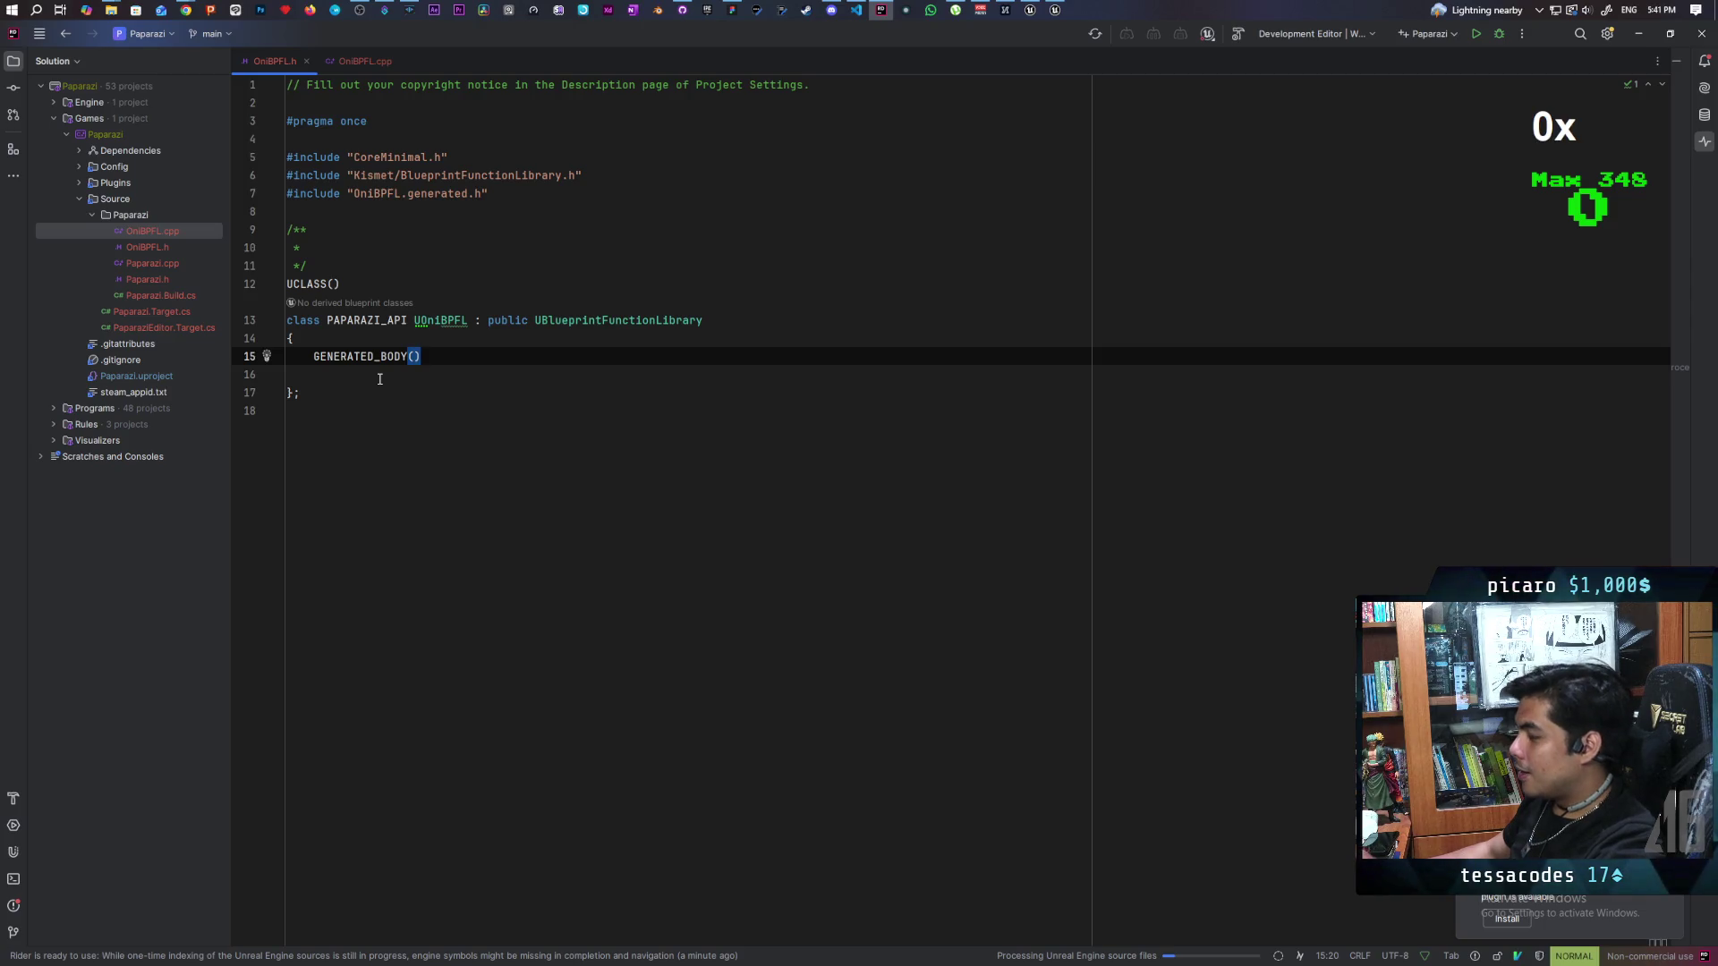
pyautogui.press('o')
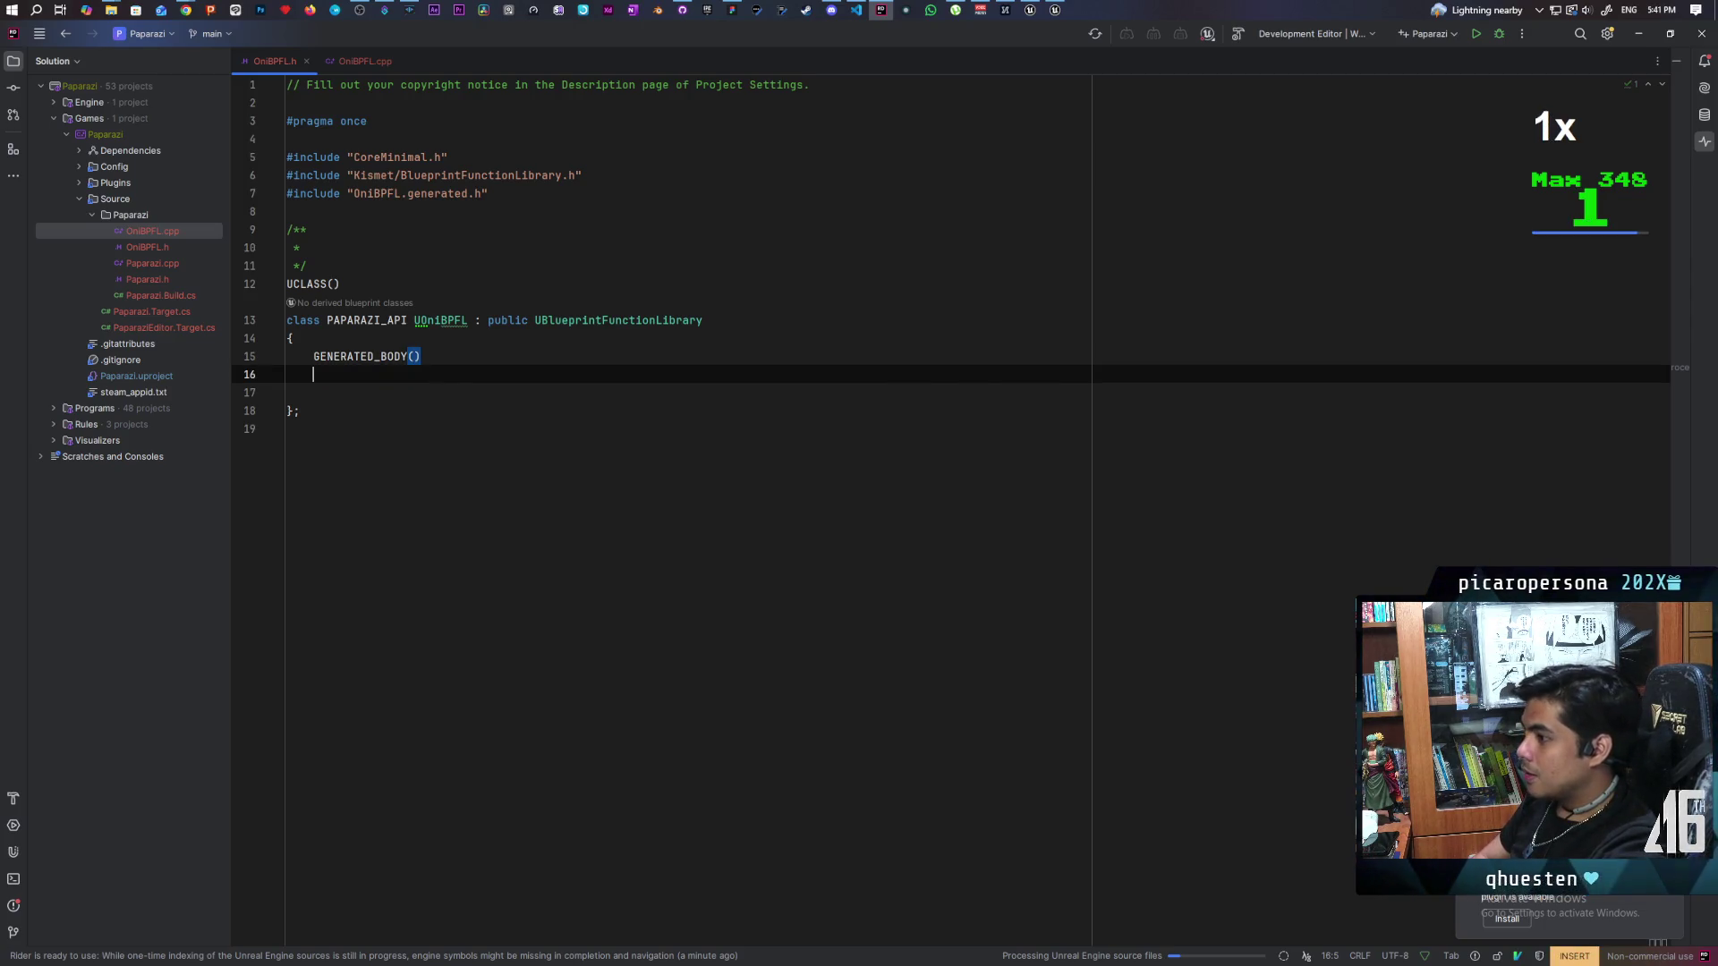
pyautogui.write('public')
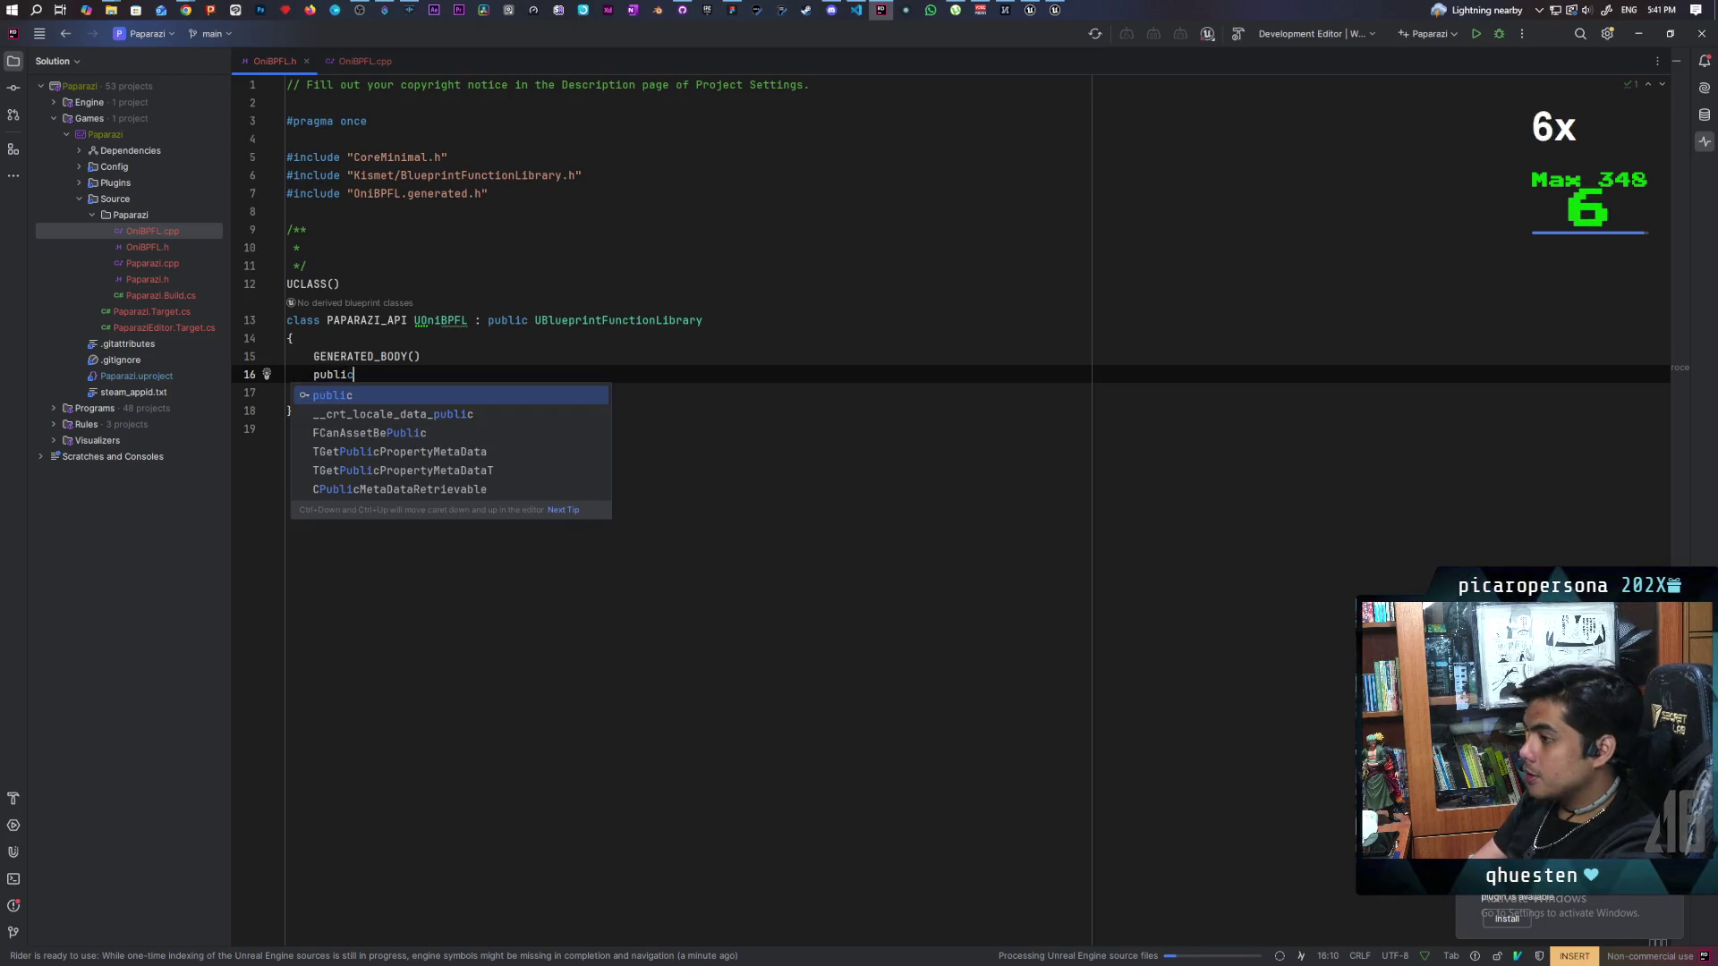
pyautogui.press('Escape')
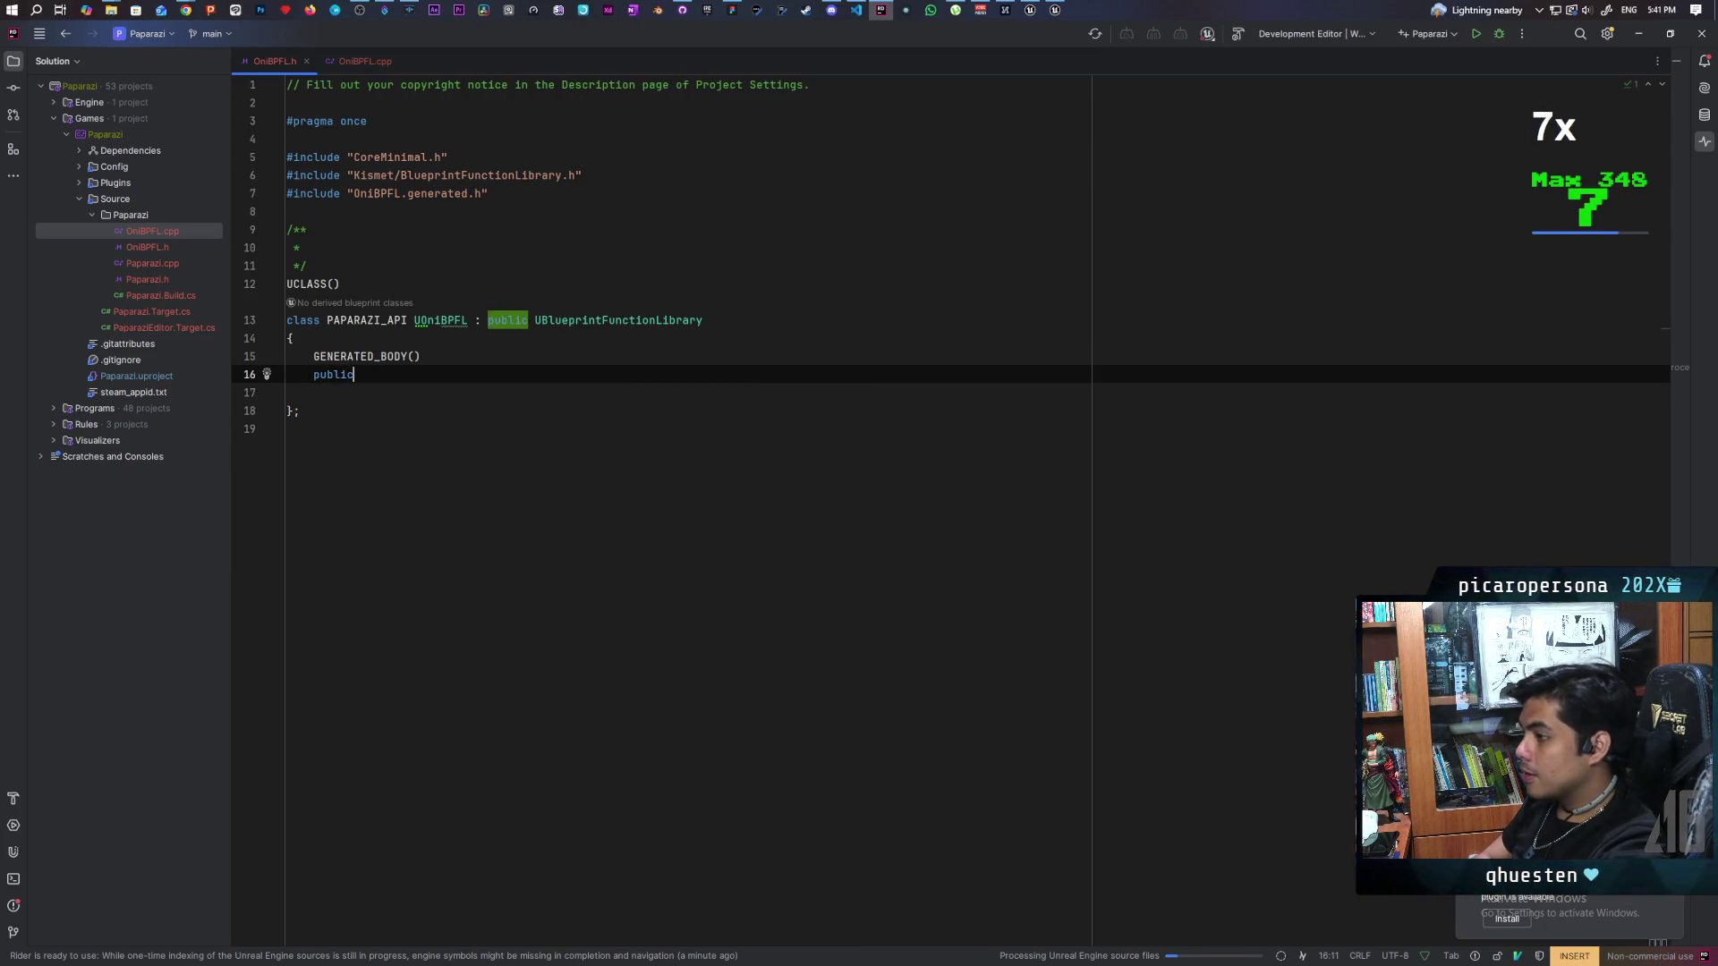
pyautogui.write(':')
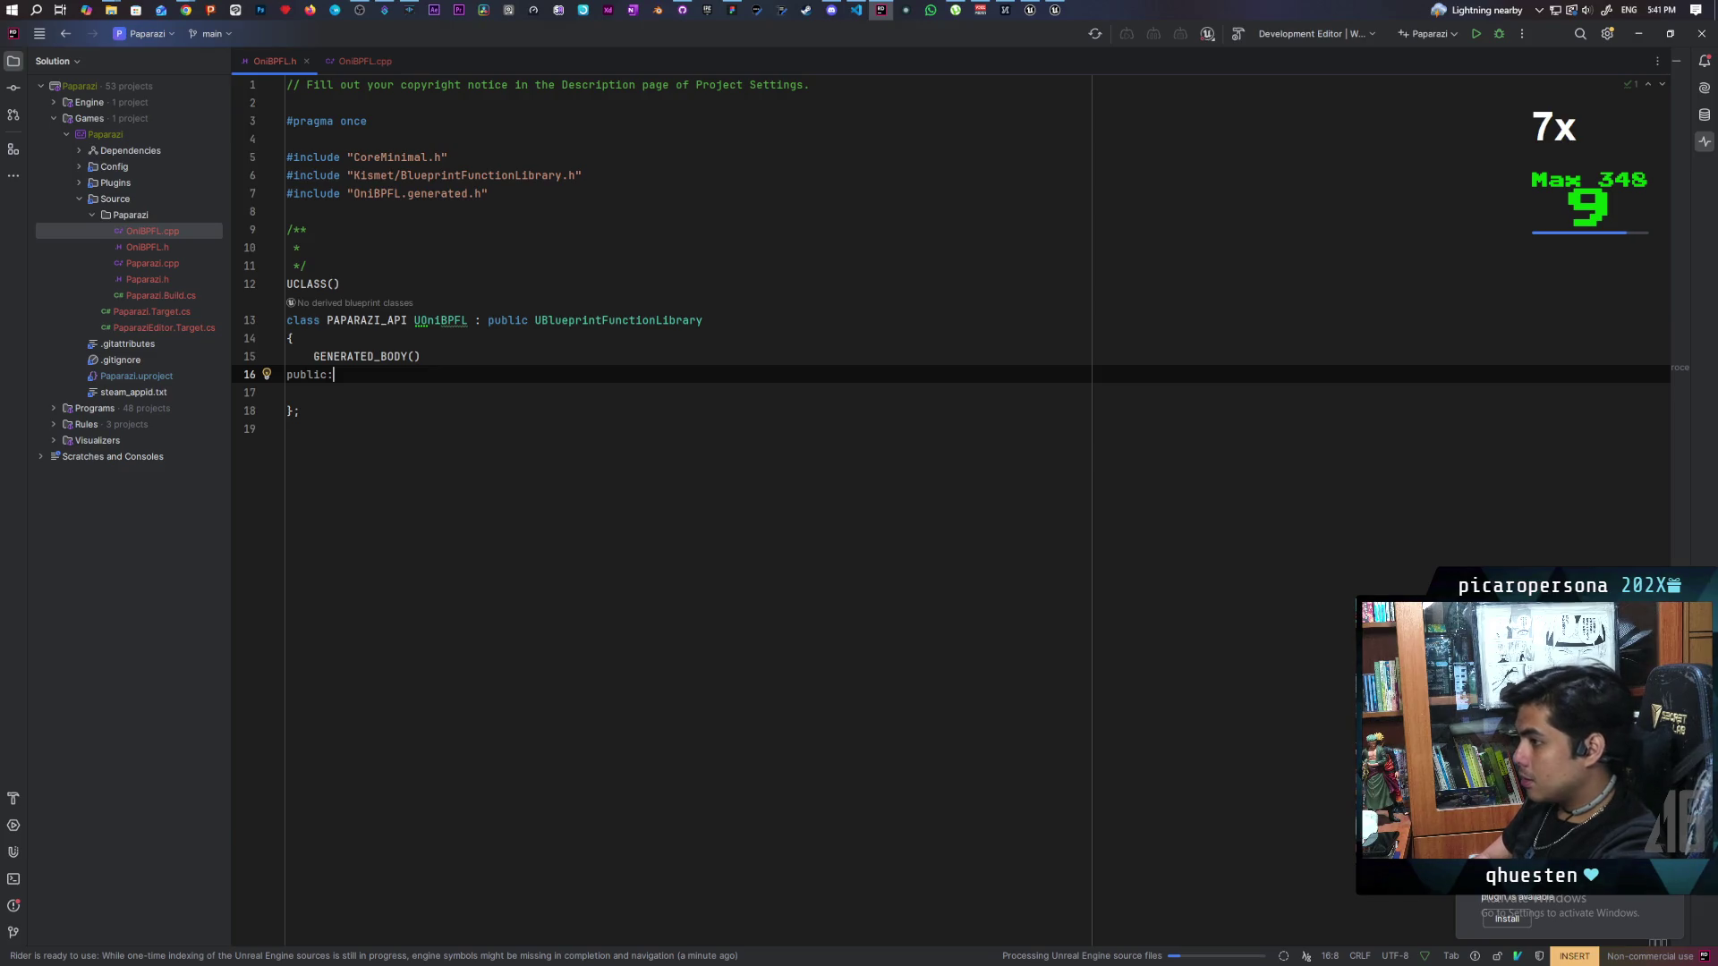
pyautogui.press('Return')
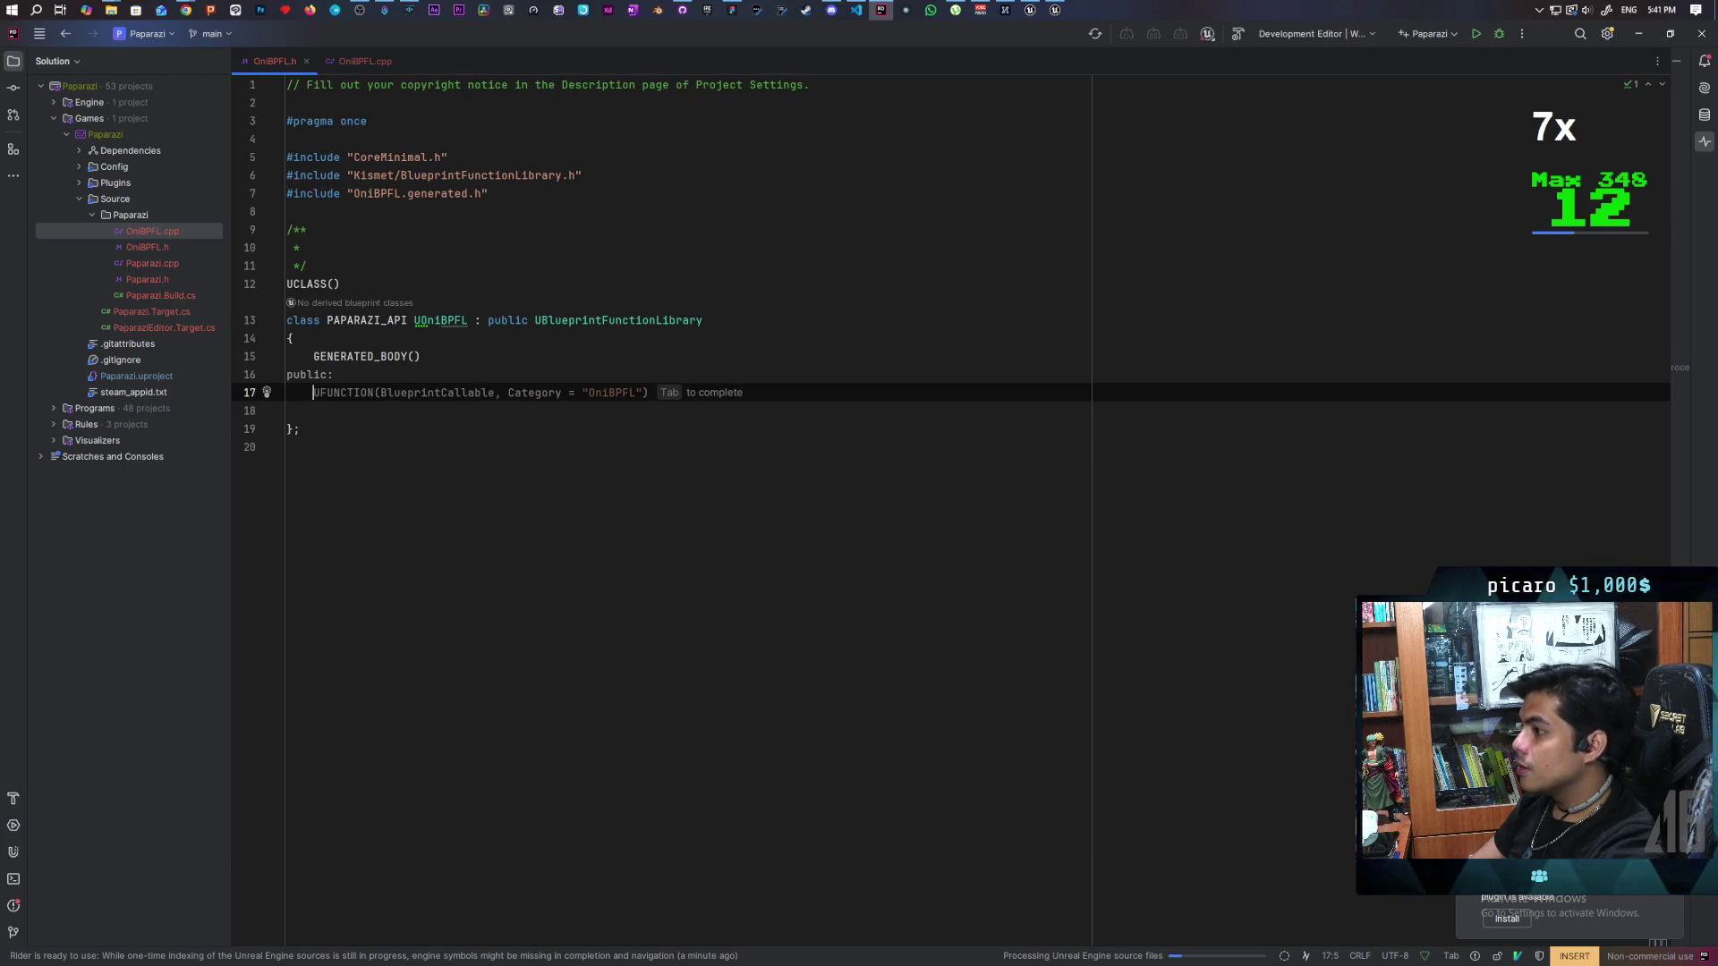
pyautogui.press('Tab')
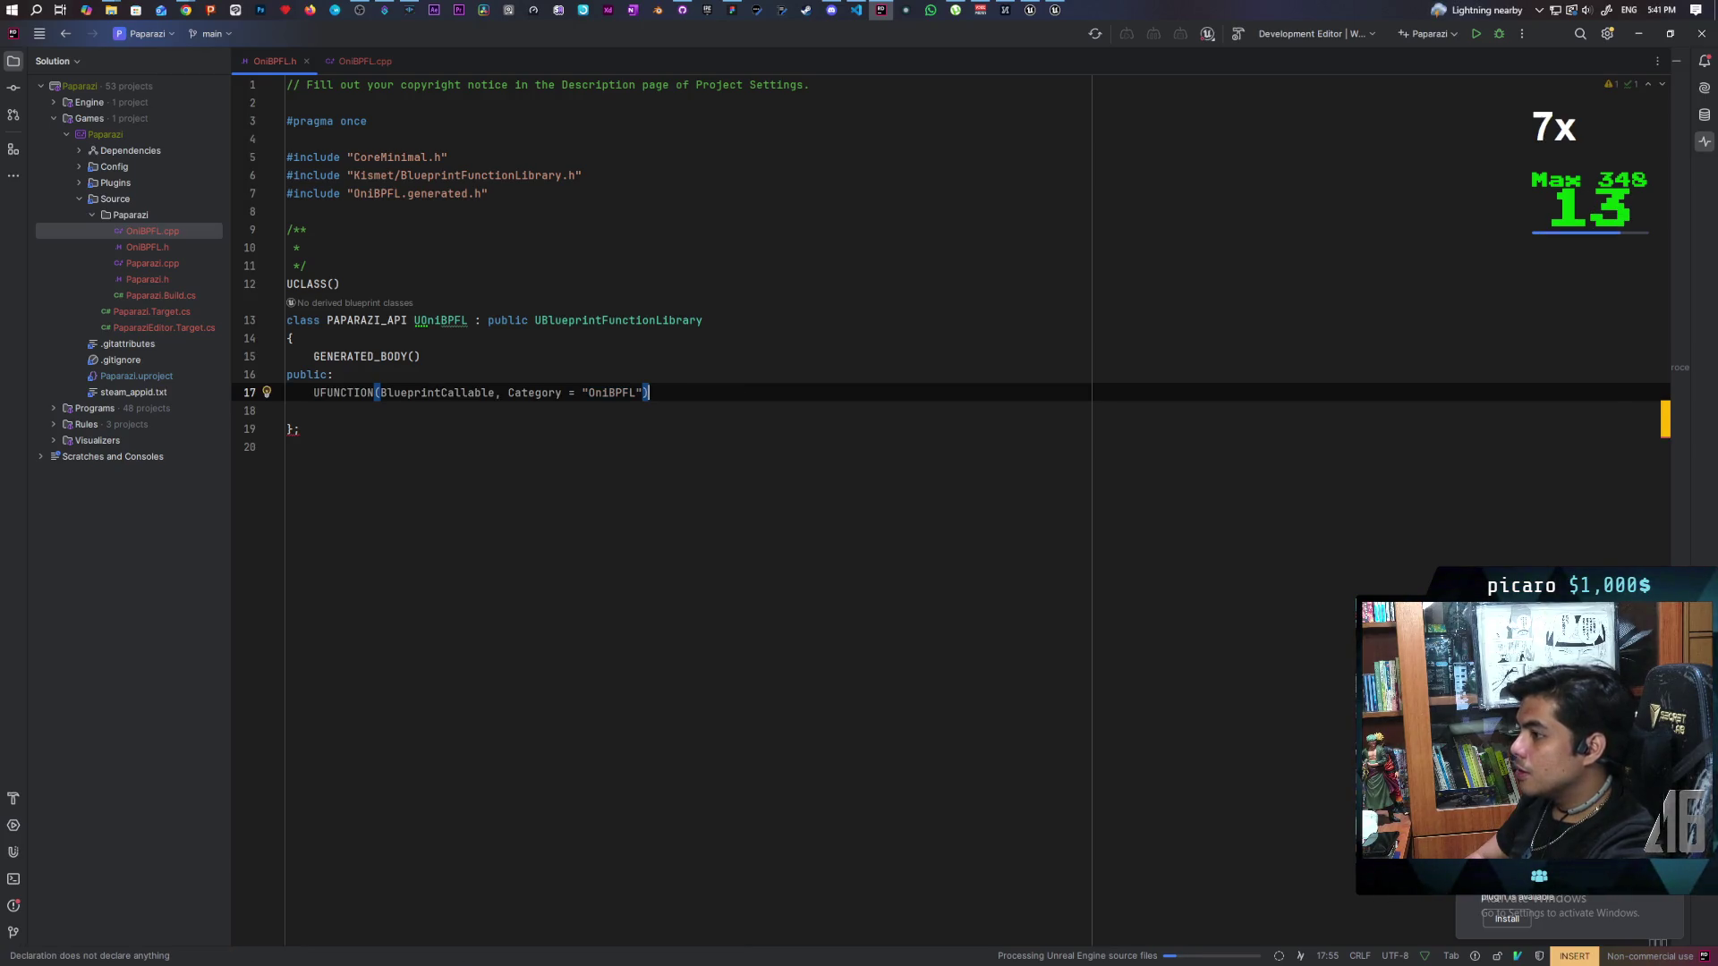
pyautogui.press('Return')
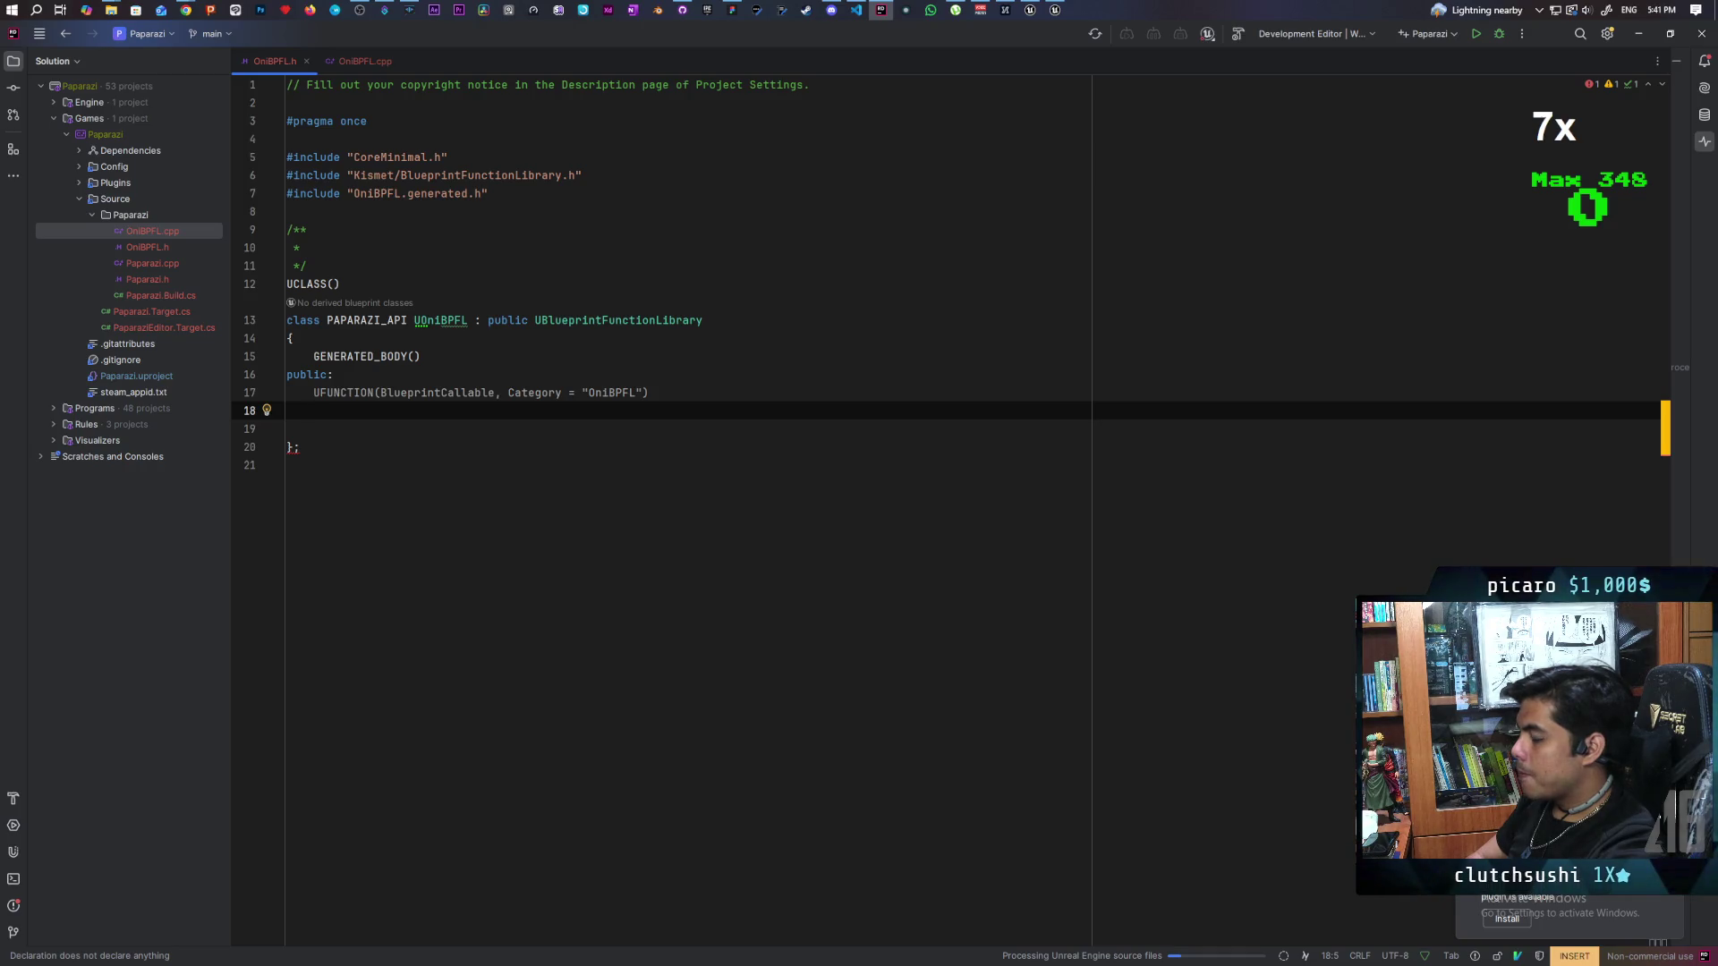
# Step: Insert a static void declaration from the suggested OniBPFL_Init completion
pyautogui.write('static')
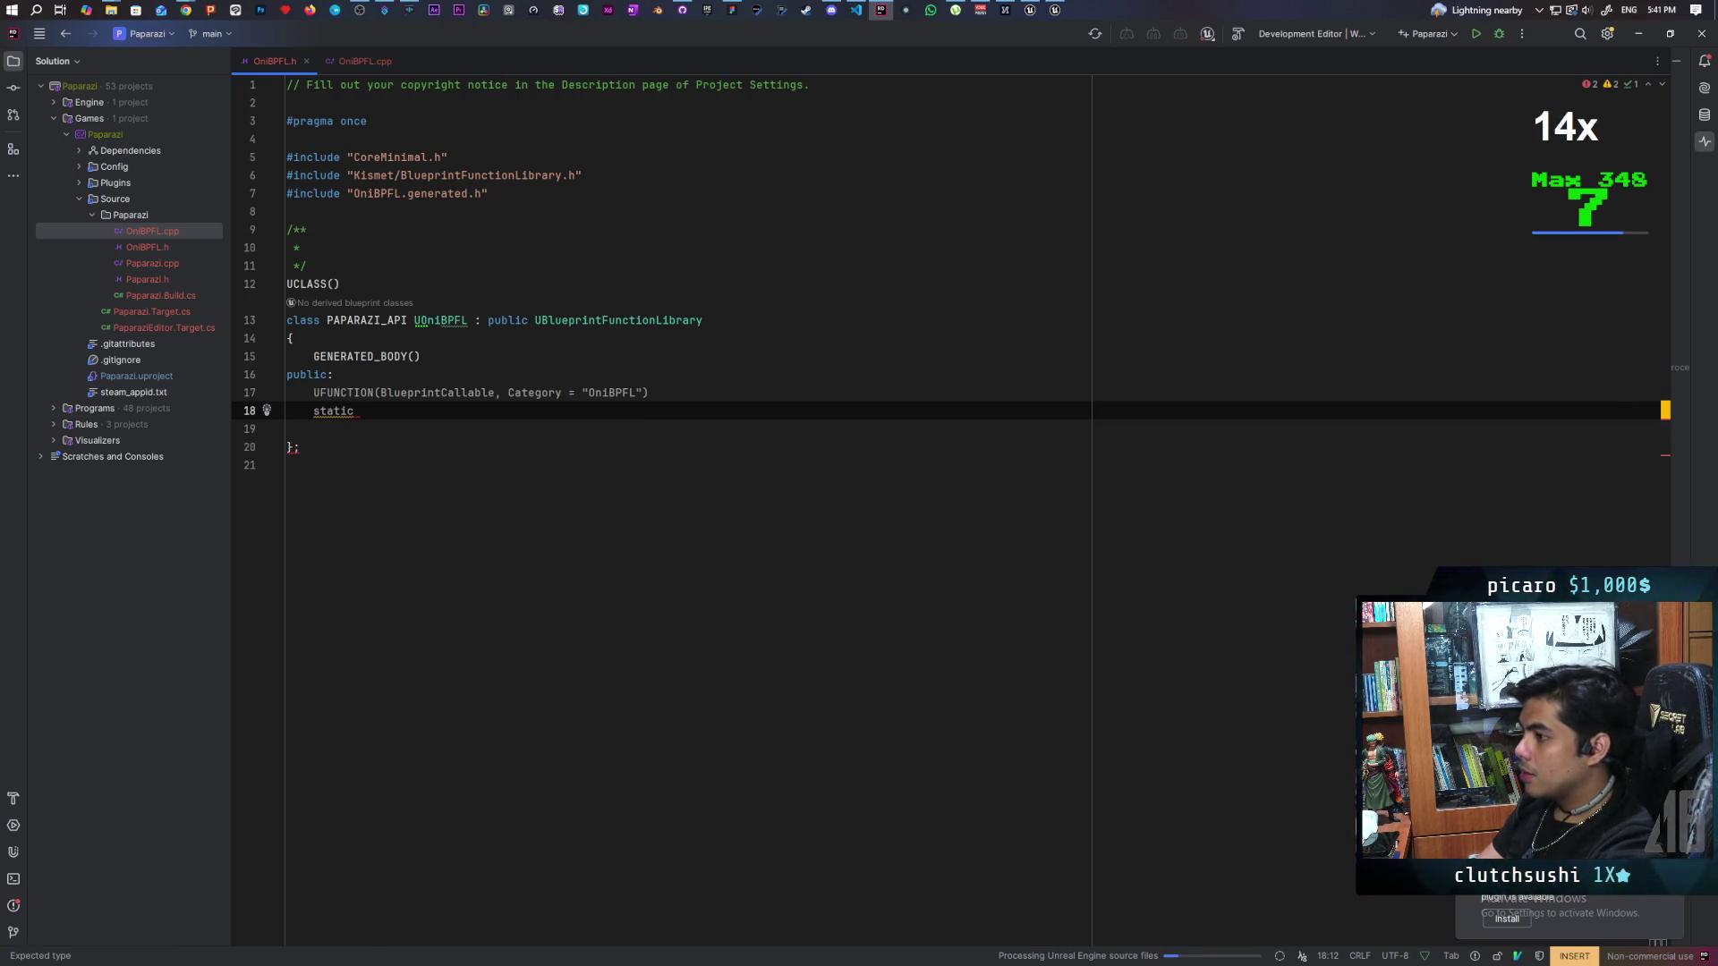
pyautogui.write(' void')
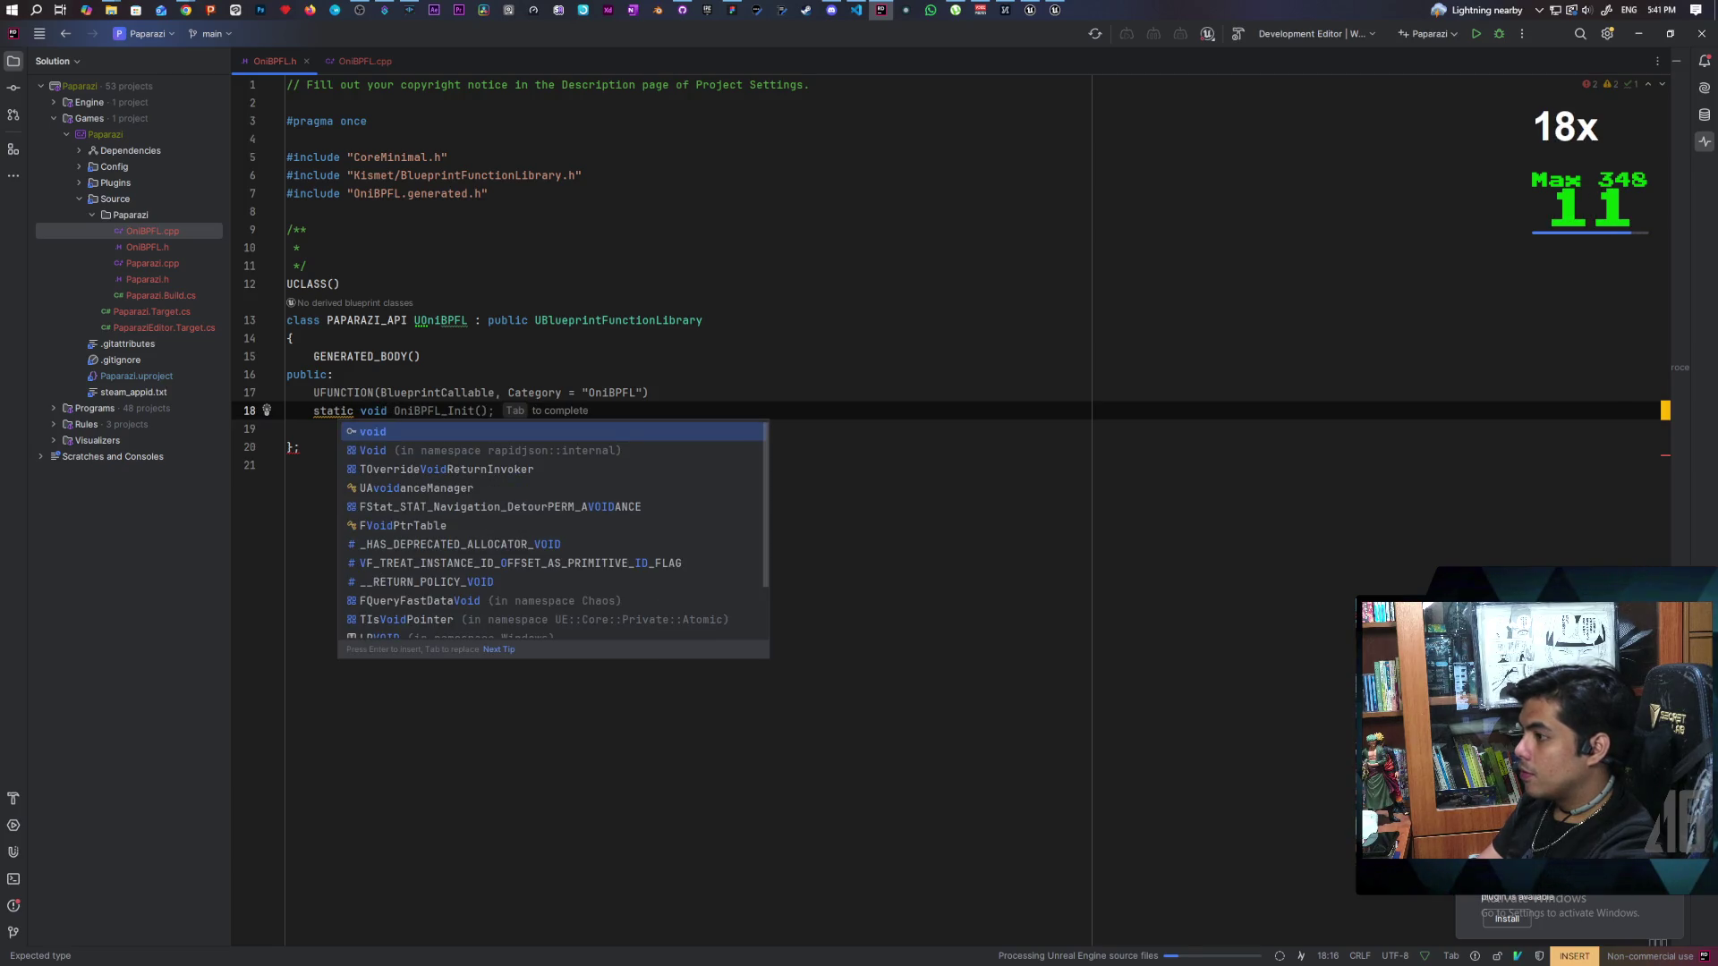
pyautogui.press('Tab')
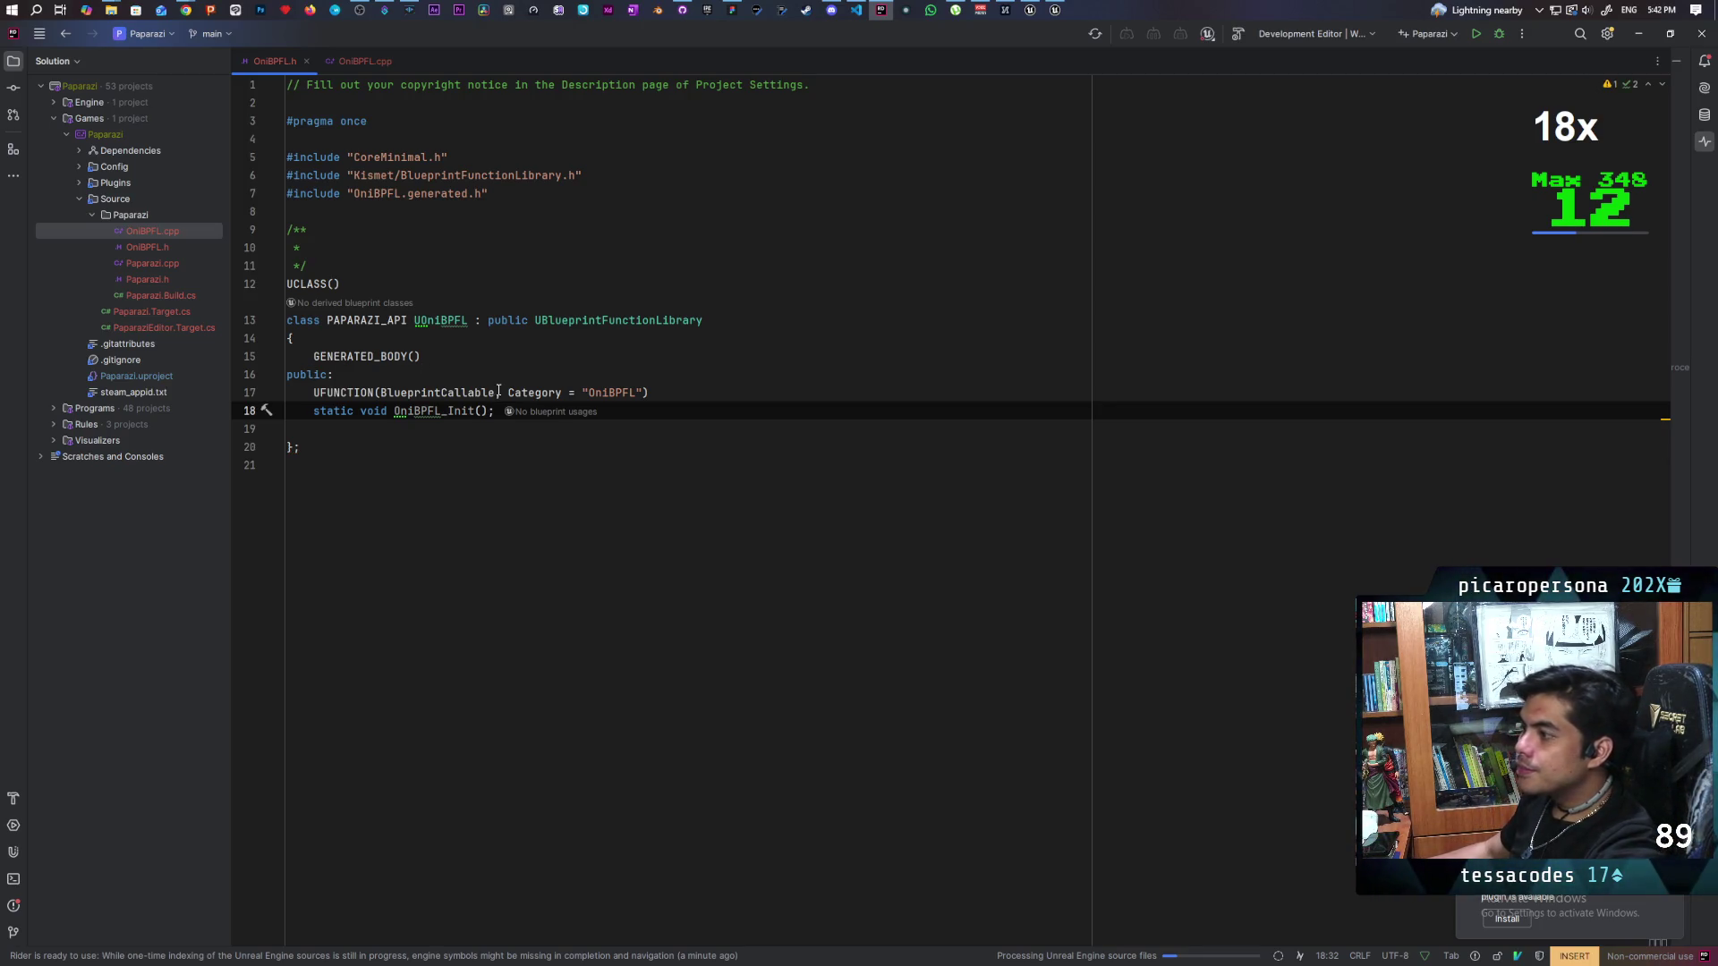
pyautogui.doubleClick(612, 393)
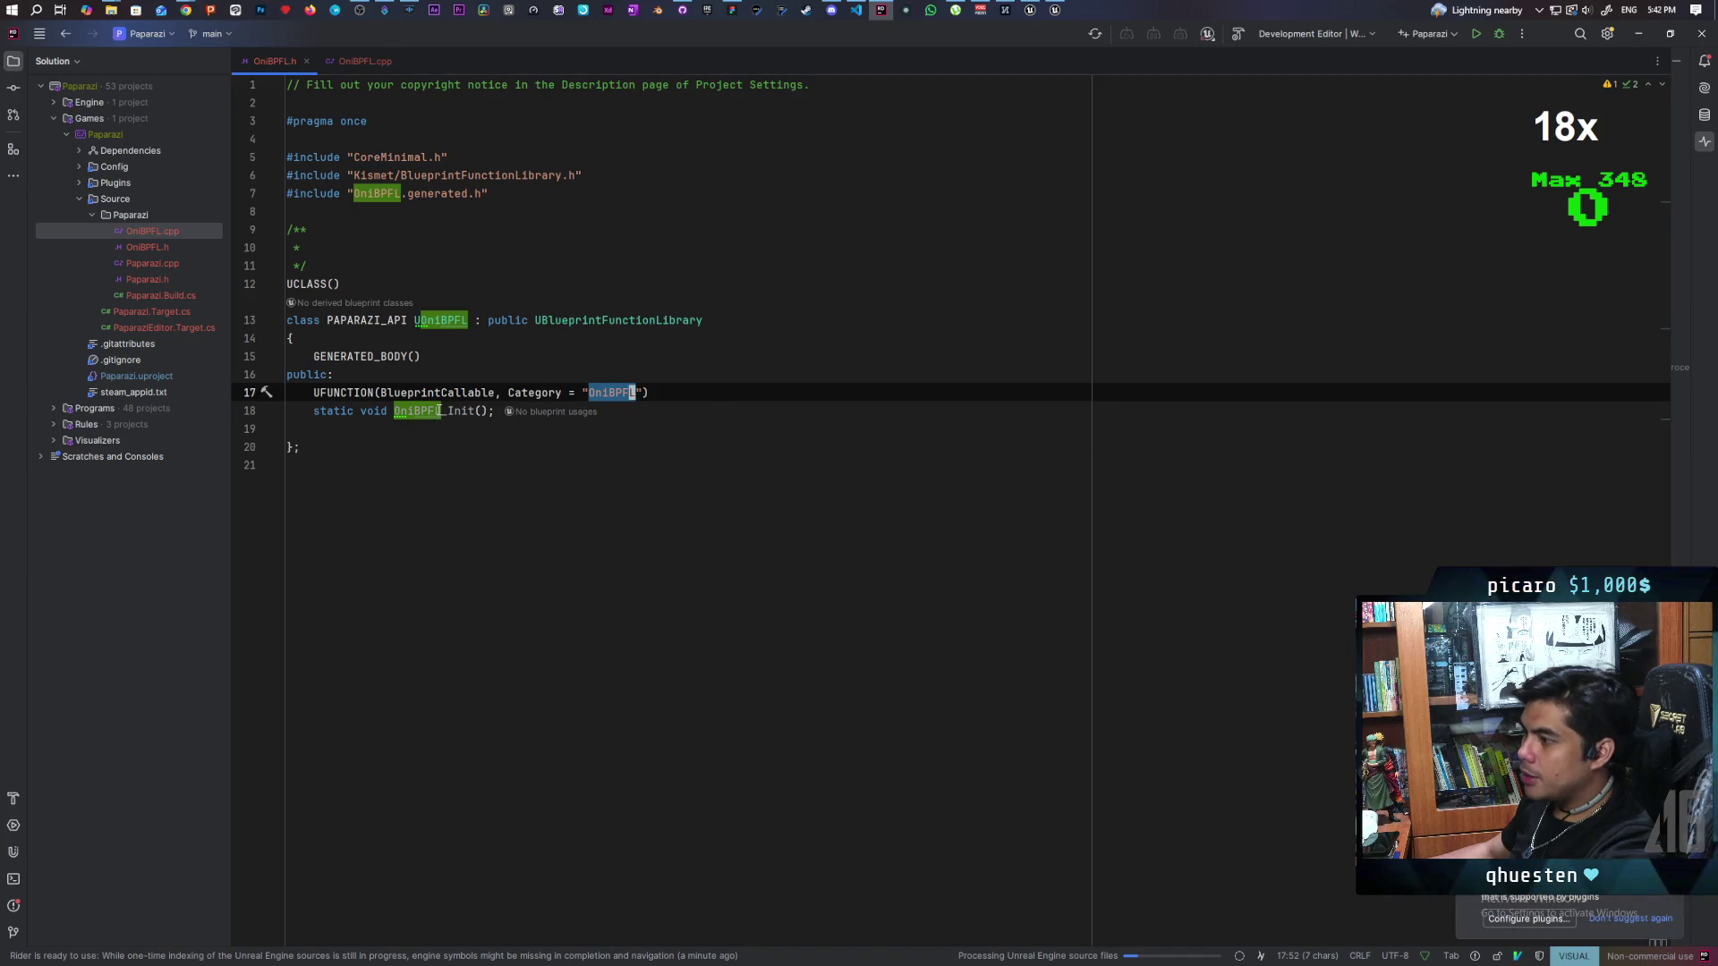
pyautogui.moveTo(475, 412); pyautogui.dragTo(395, 412)
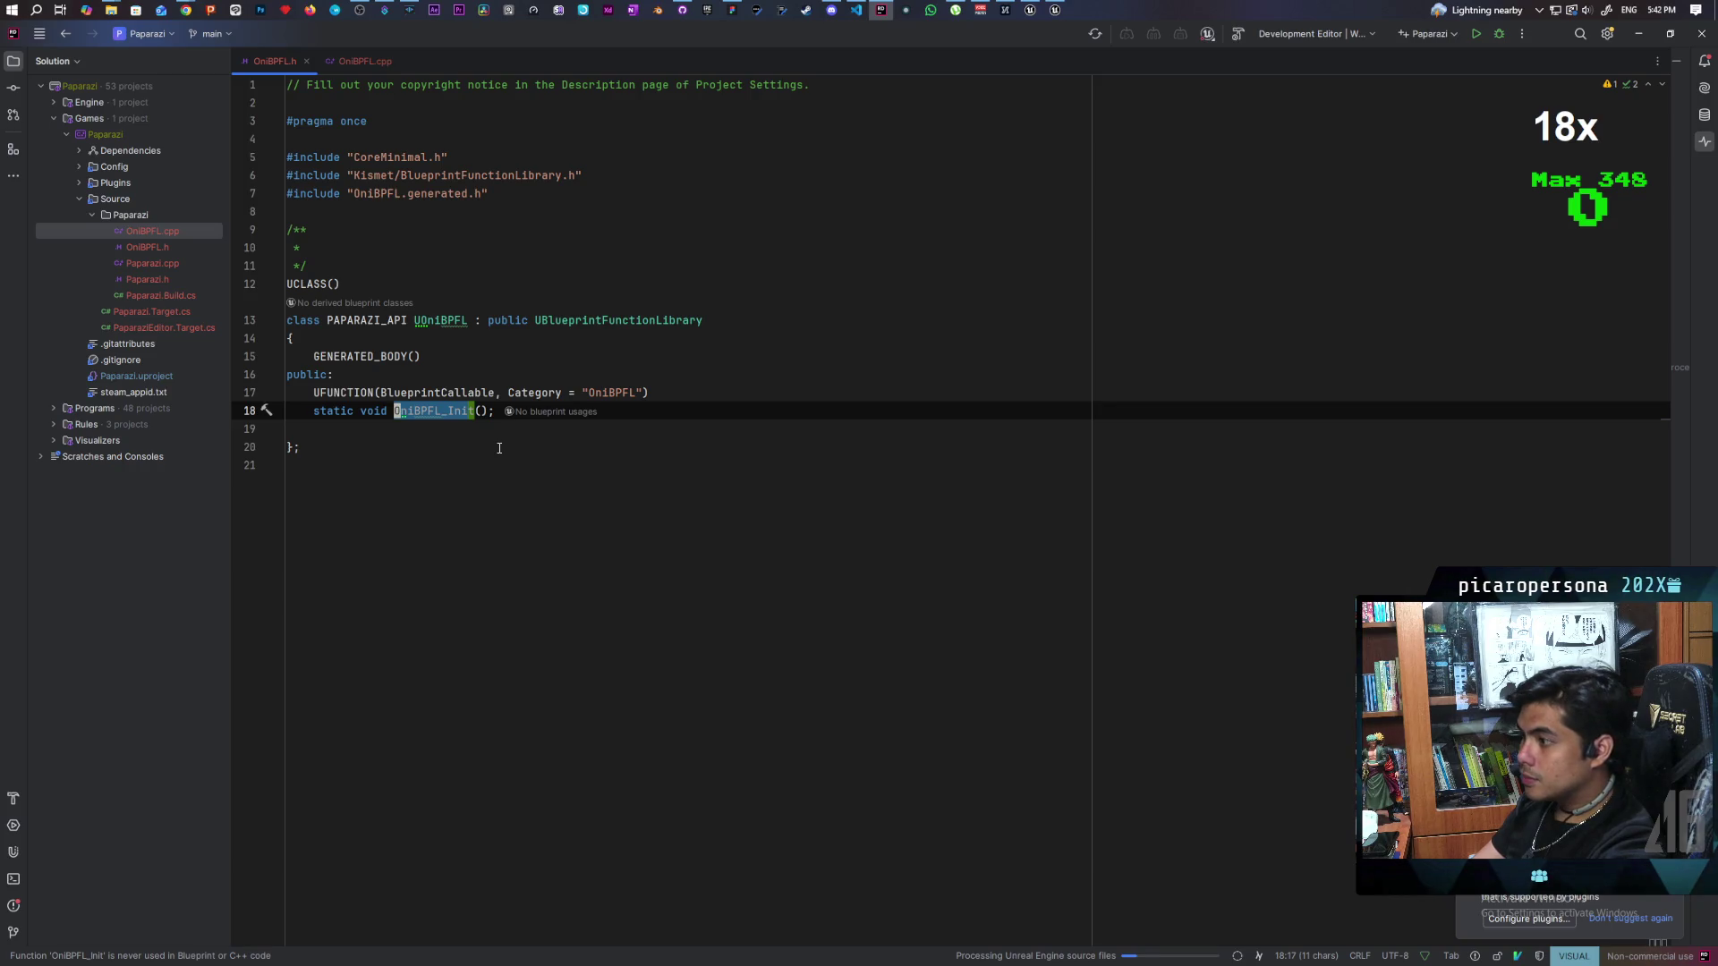
pyautogui.press('S')
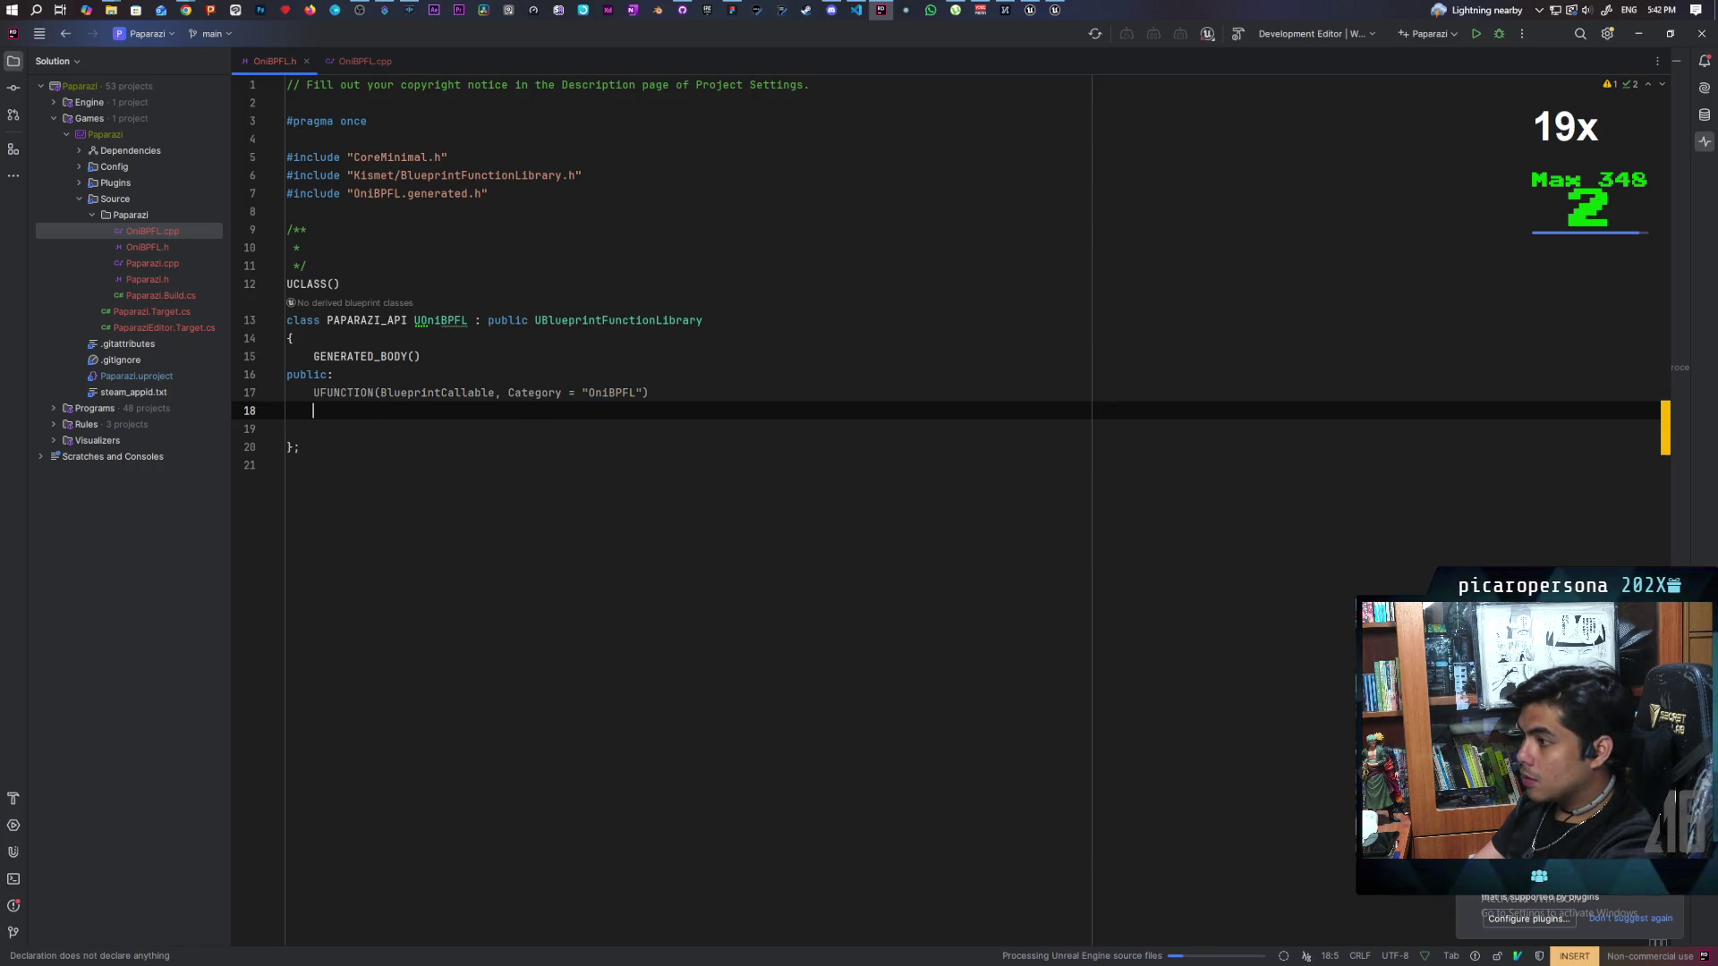
pyautogui.hotkey('ctrl', 'z')
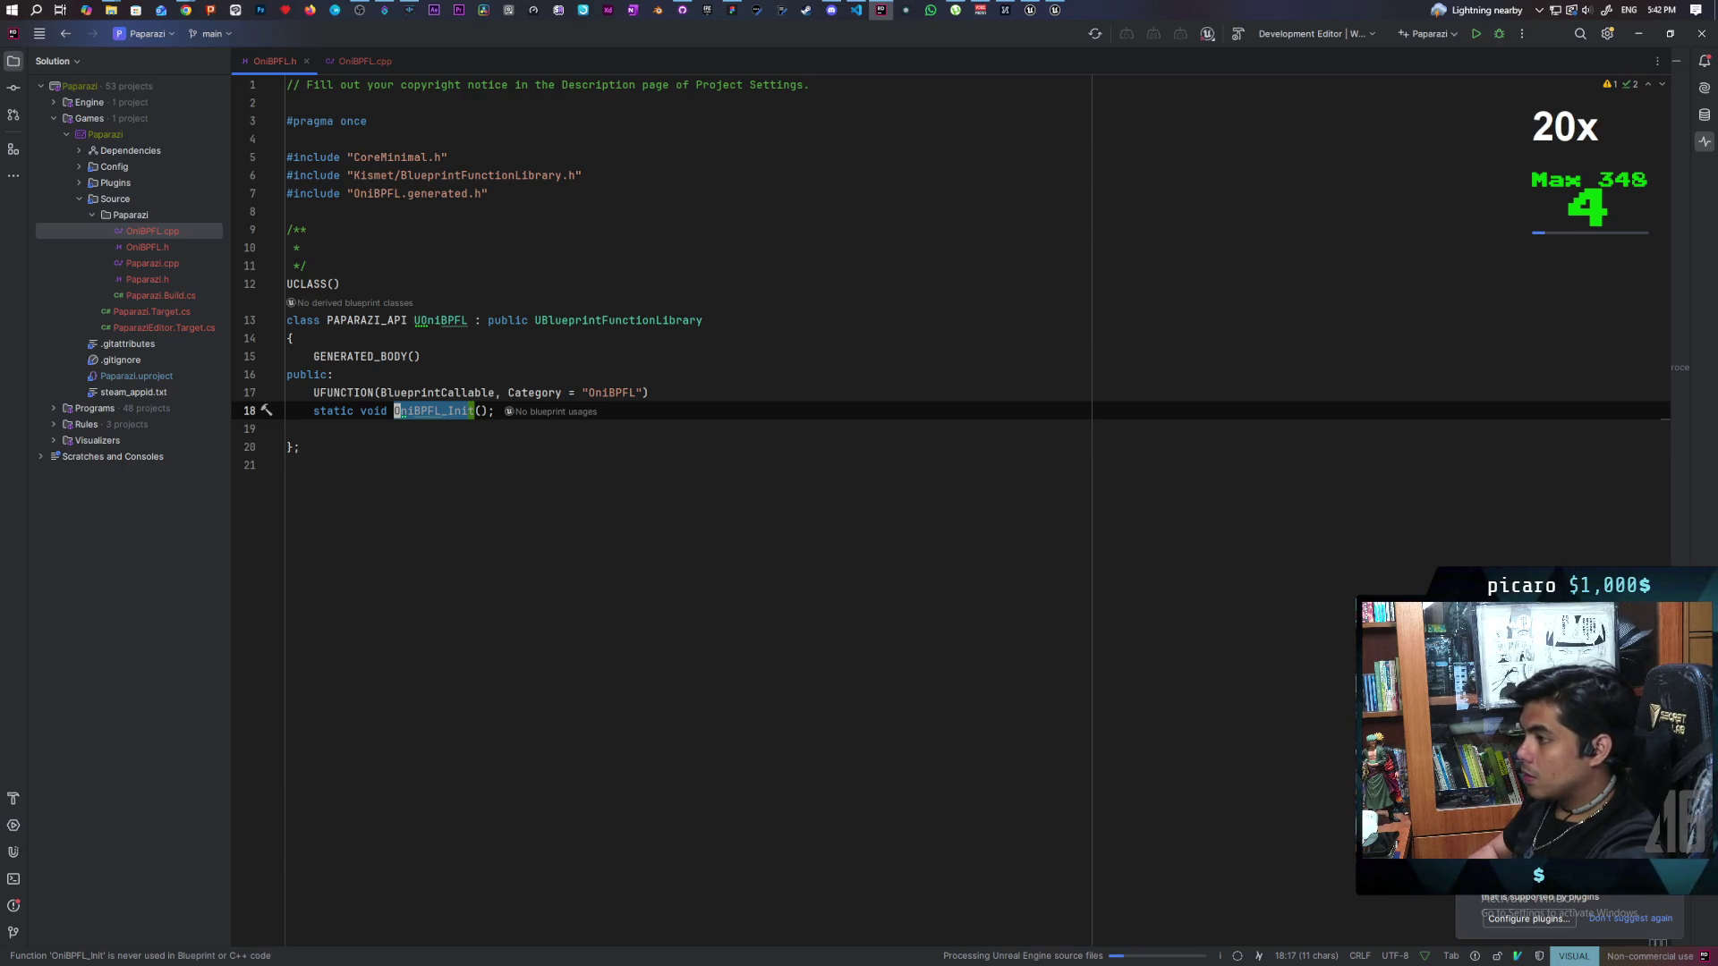
# Step: Delete the OniBPFL_Init function name with Vim edits
pyautogui.press('l')
pyautogui.press('l')
pyautogui.press('l')
pyautogui.press('l')
pyautogui.press('l')
pyautogui.press('l')
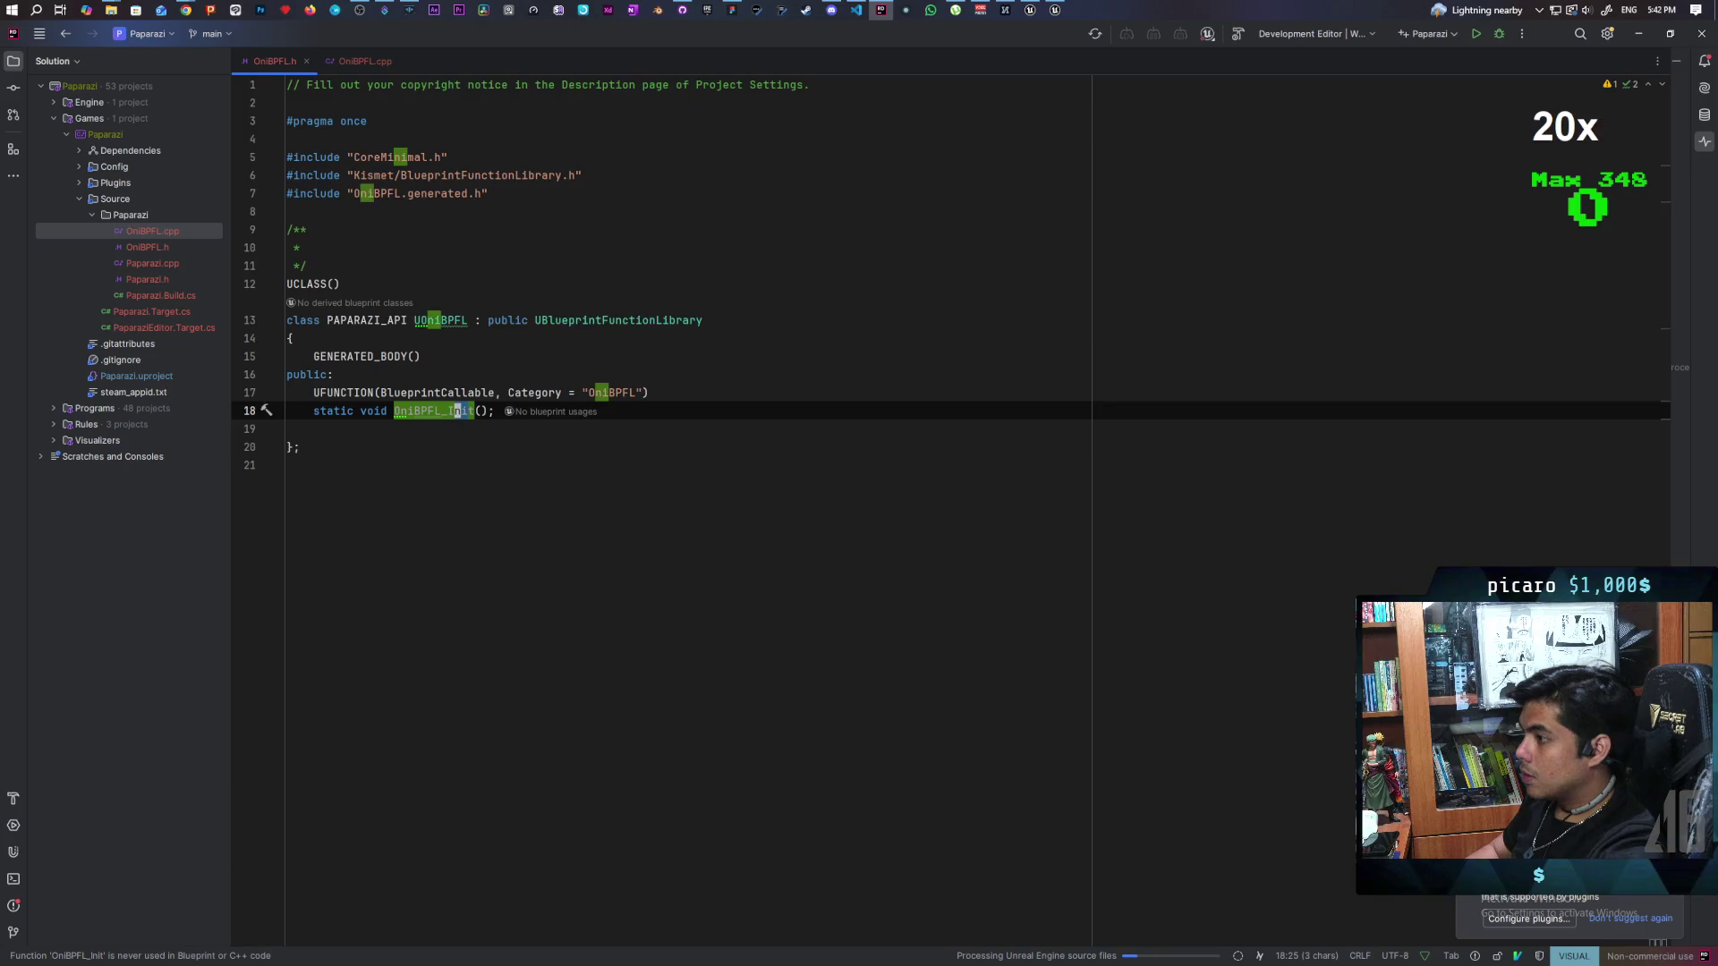
pyautogui.press('d')
pyautogui.press('d')
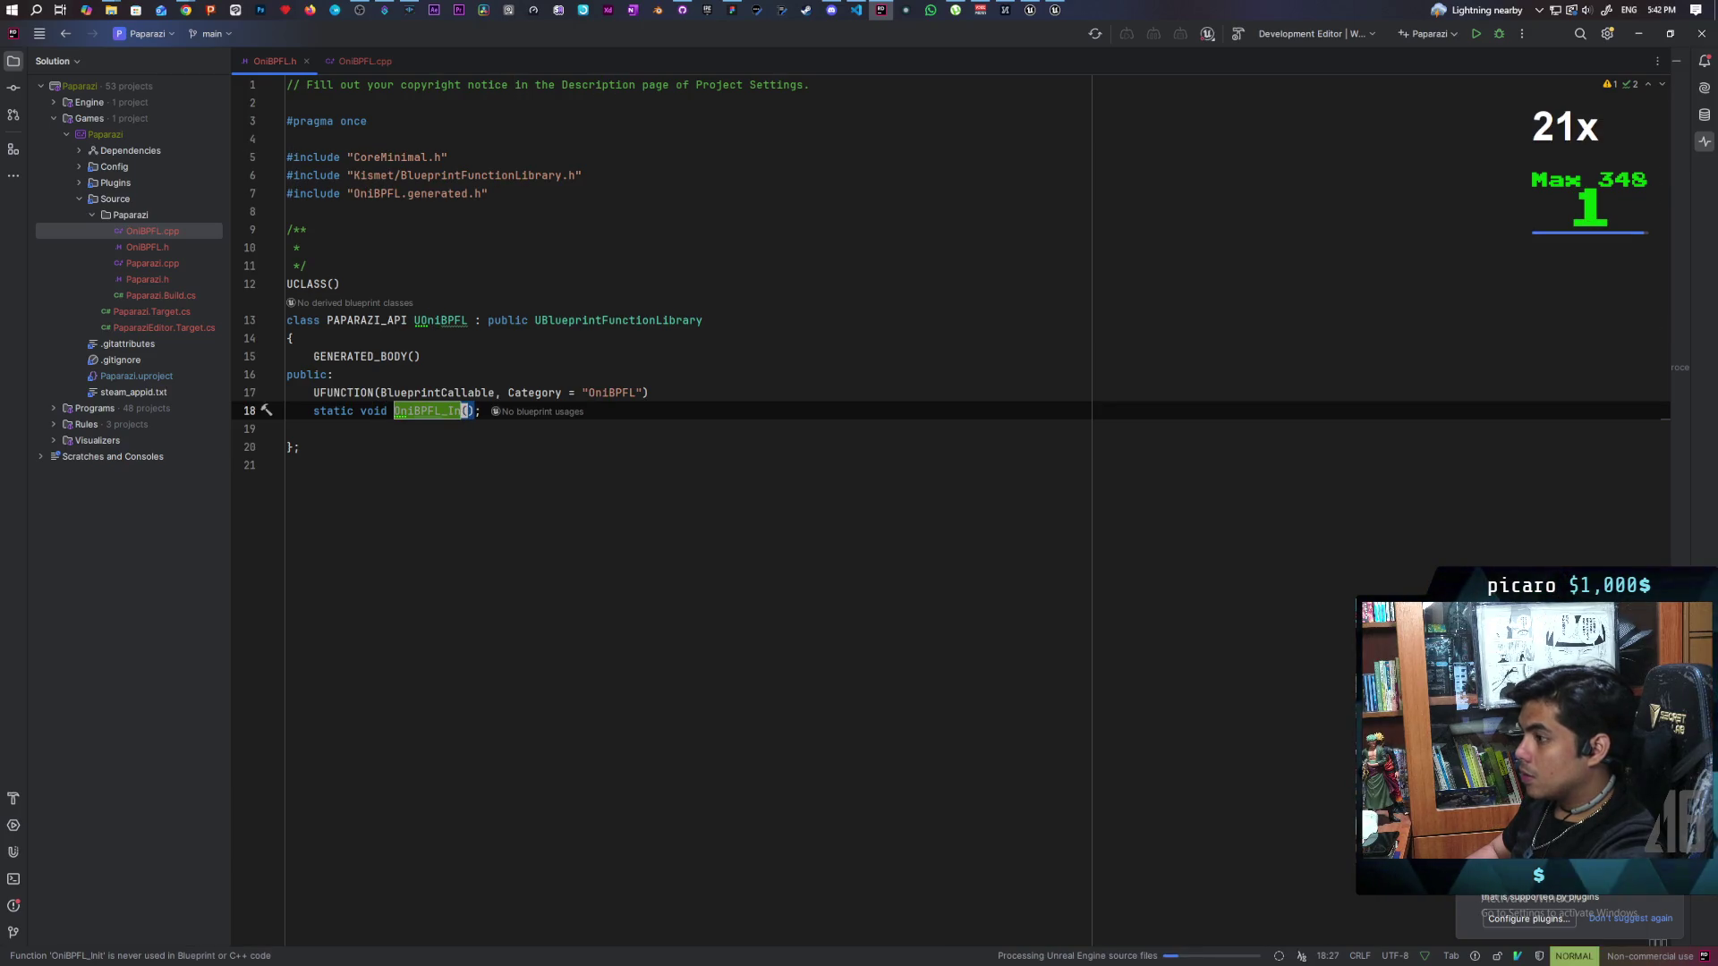
pyautogui.press('h')
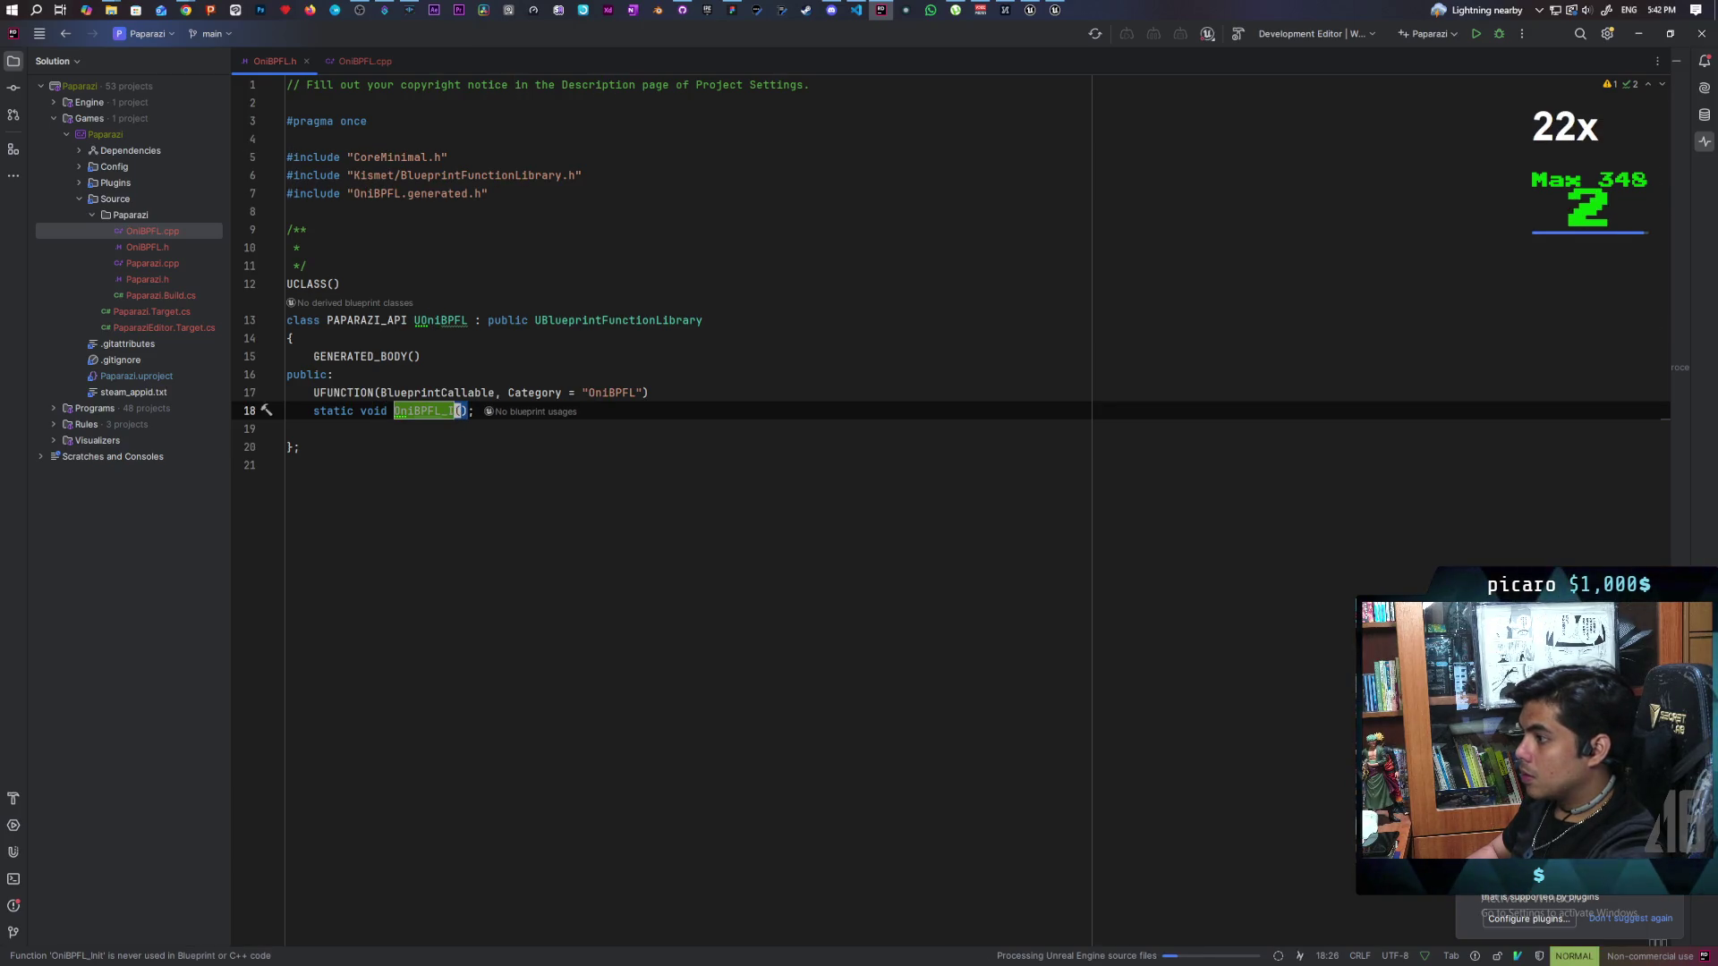
pyautogui.press('h')
pyautogui.press('x')
pyautogui.press('h')
pyautogui.press('x')
pyautogui.press('h')
pyautogui.press('d')
pyautogui.press('h')
pyautogui.press('x')
pyautogui.press('h')
pyautogui.press('x')
pyautogui.press('h')
pyautogui.press('x')
pyautogui.press('h')
pyautogui.press('d')
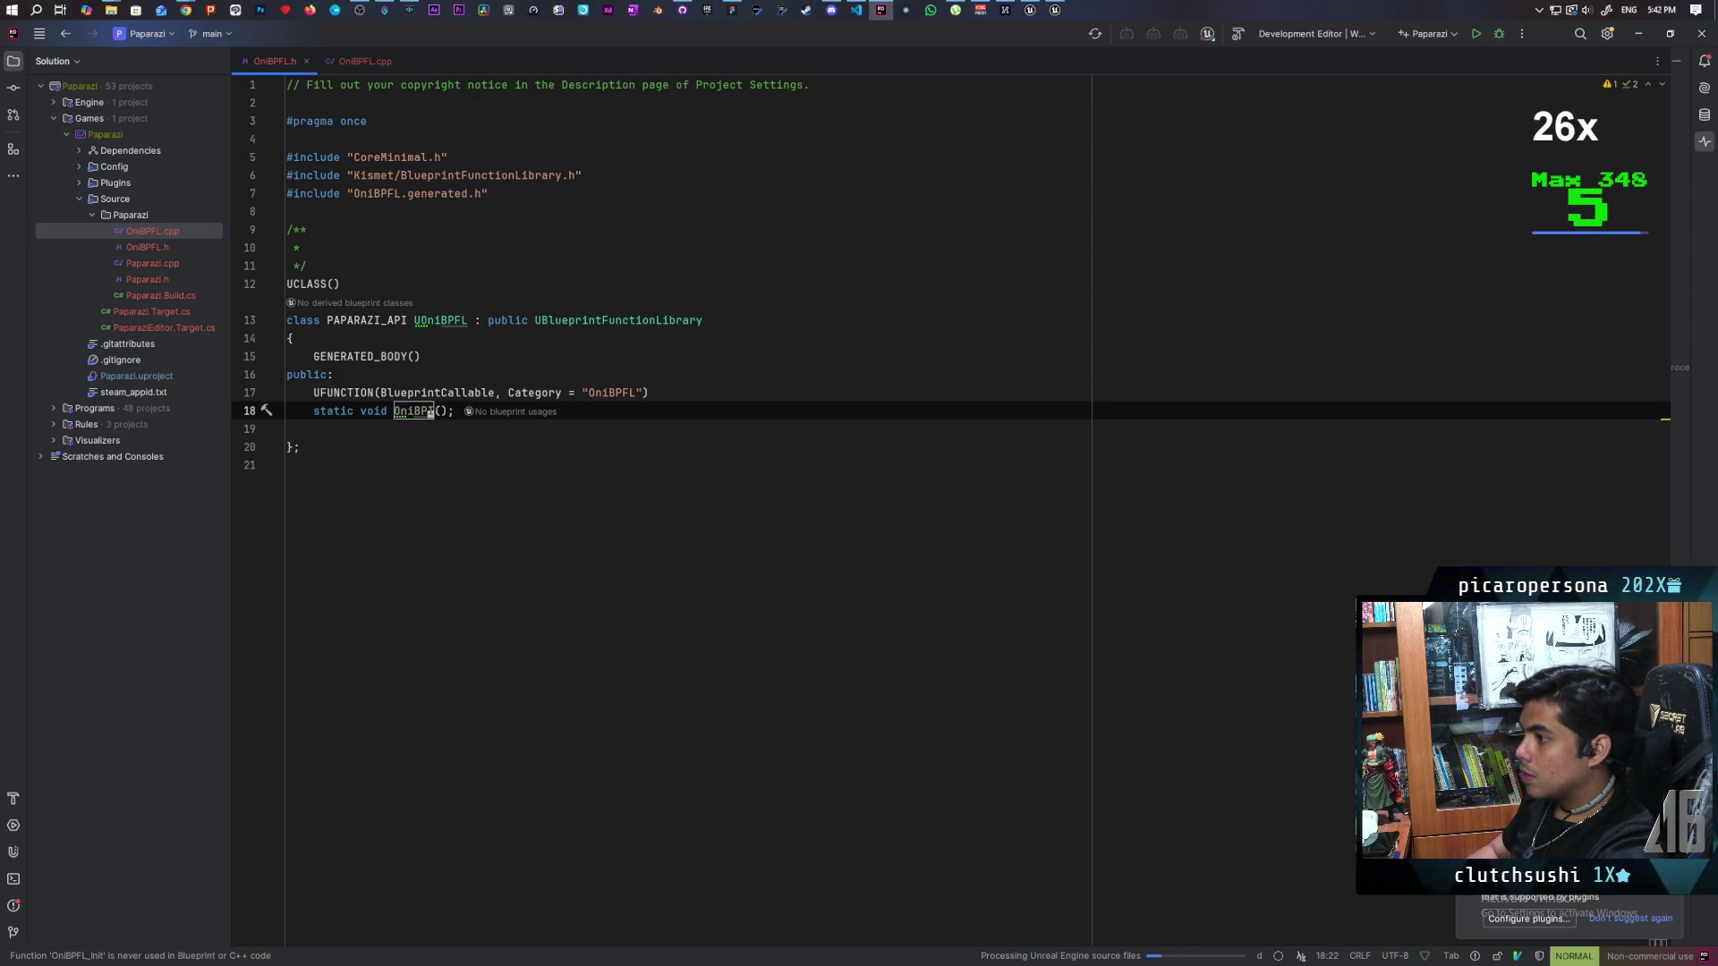
pyautogui.press('h')
pyautogui.press('x')
pyautogui.press('h')
pyautogui.press('x')
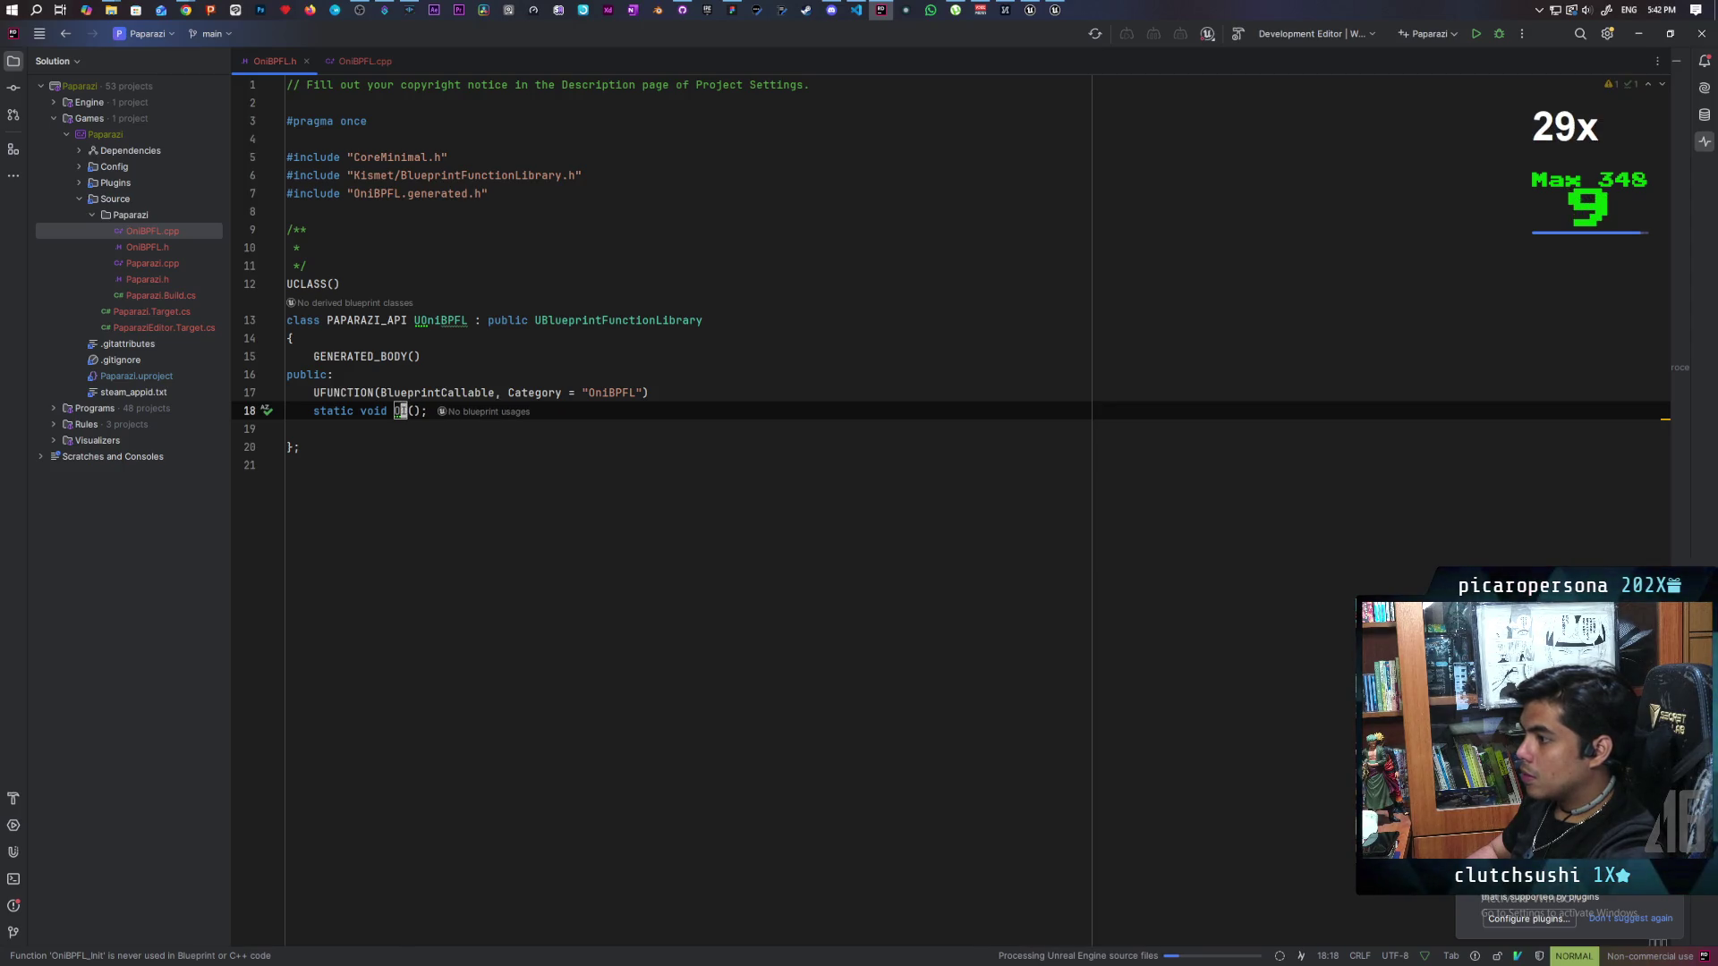
pyautogui.press('x')
pyautogui.press('h')
pyautogui.press('x')
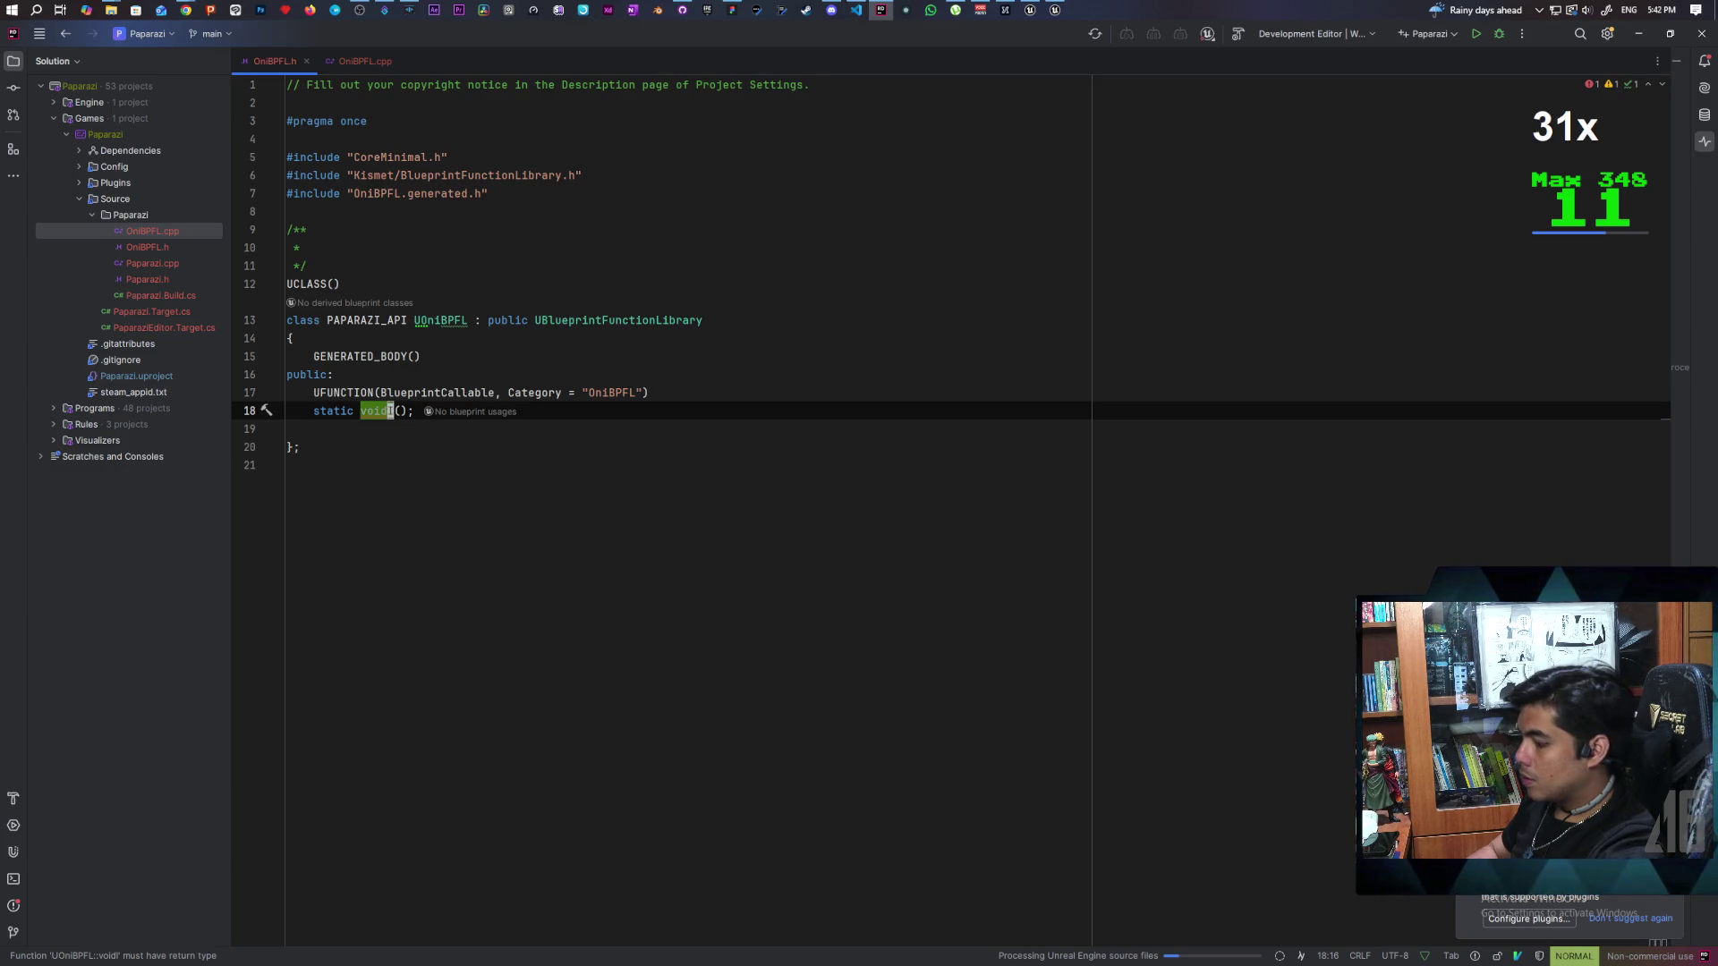
# Step: Name the function TickAnims(ACharacter* ACharacter), removing the stray asterisk, then open OniBPFL.cpp
pyautogui.write('a I')
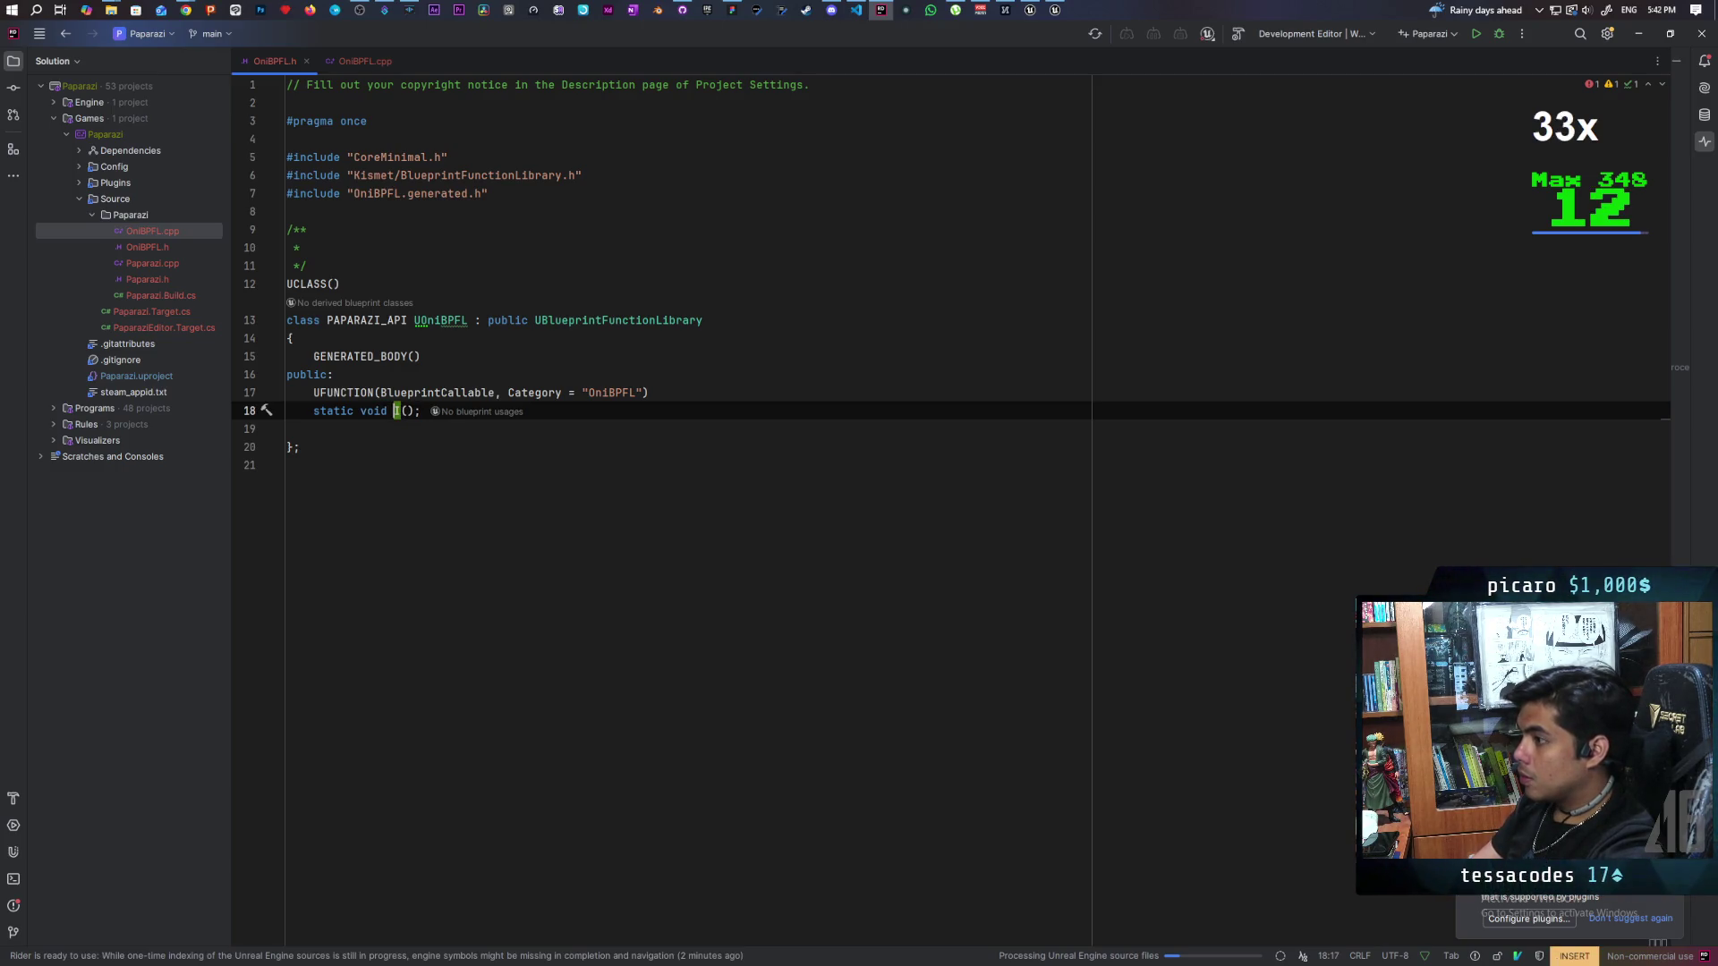
pyautogui.press('BackSpace')
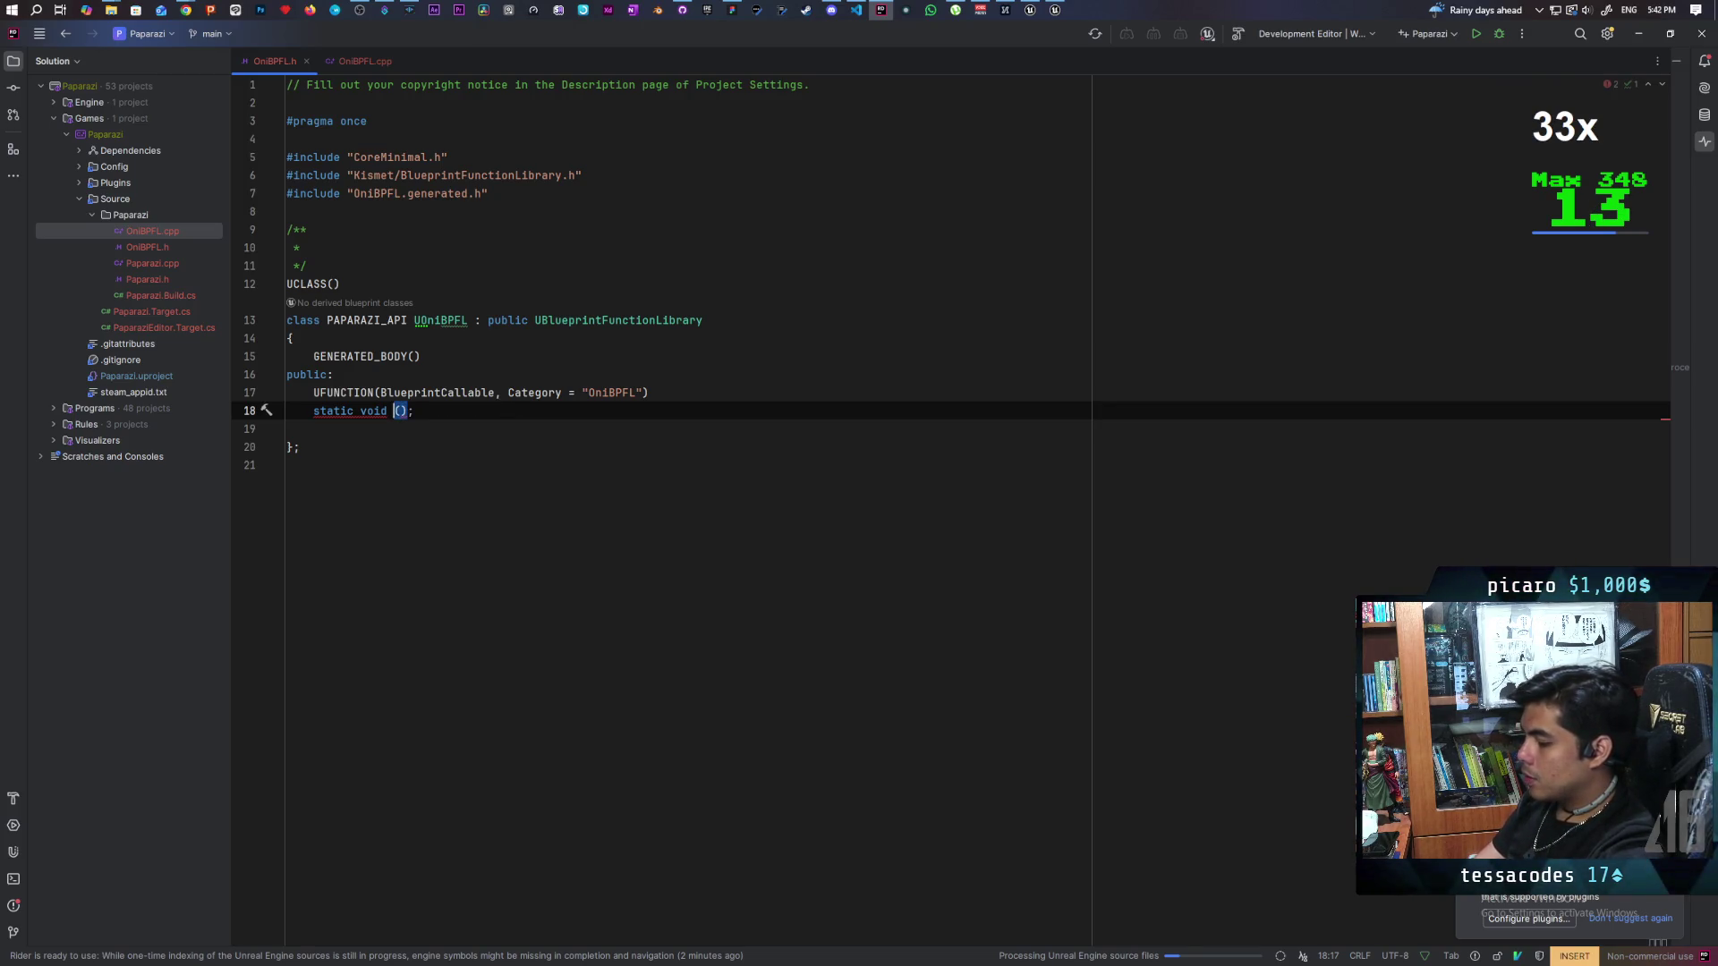
pyautogui.write('Tick')
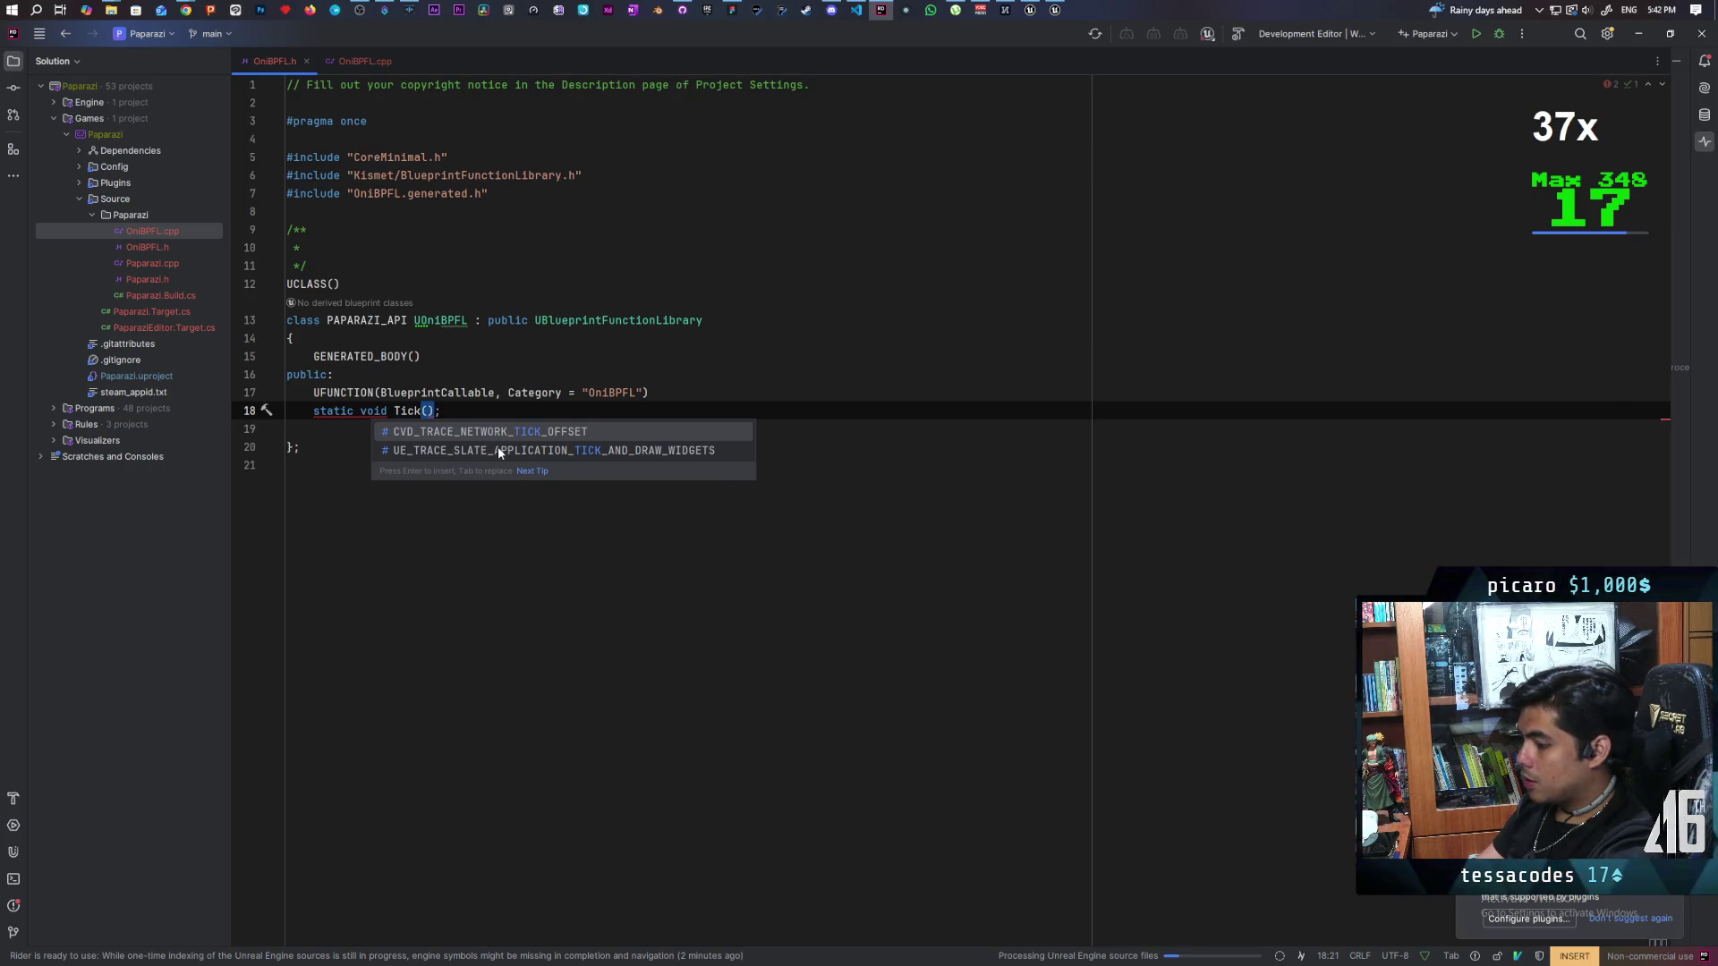
pyautogui.write('Anims')
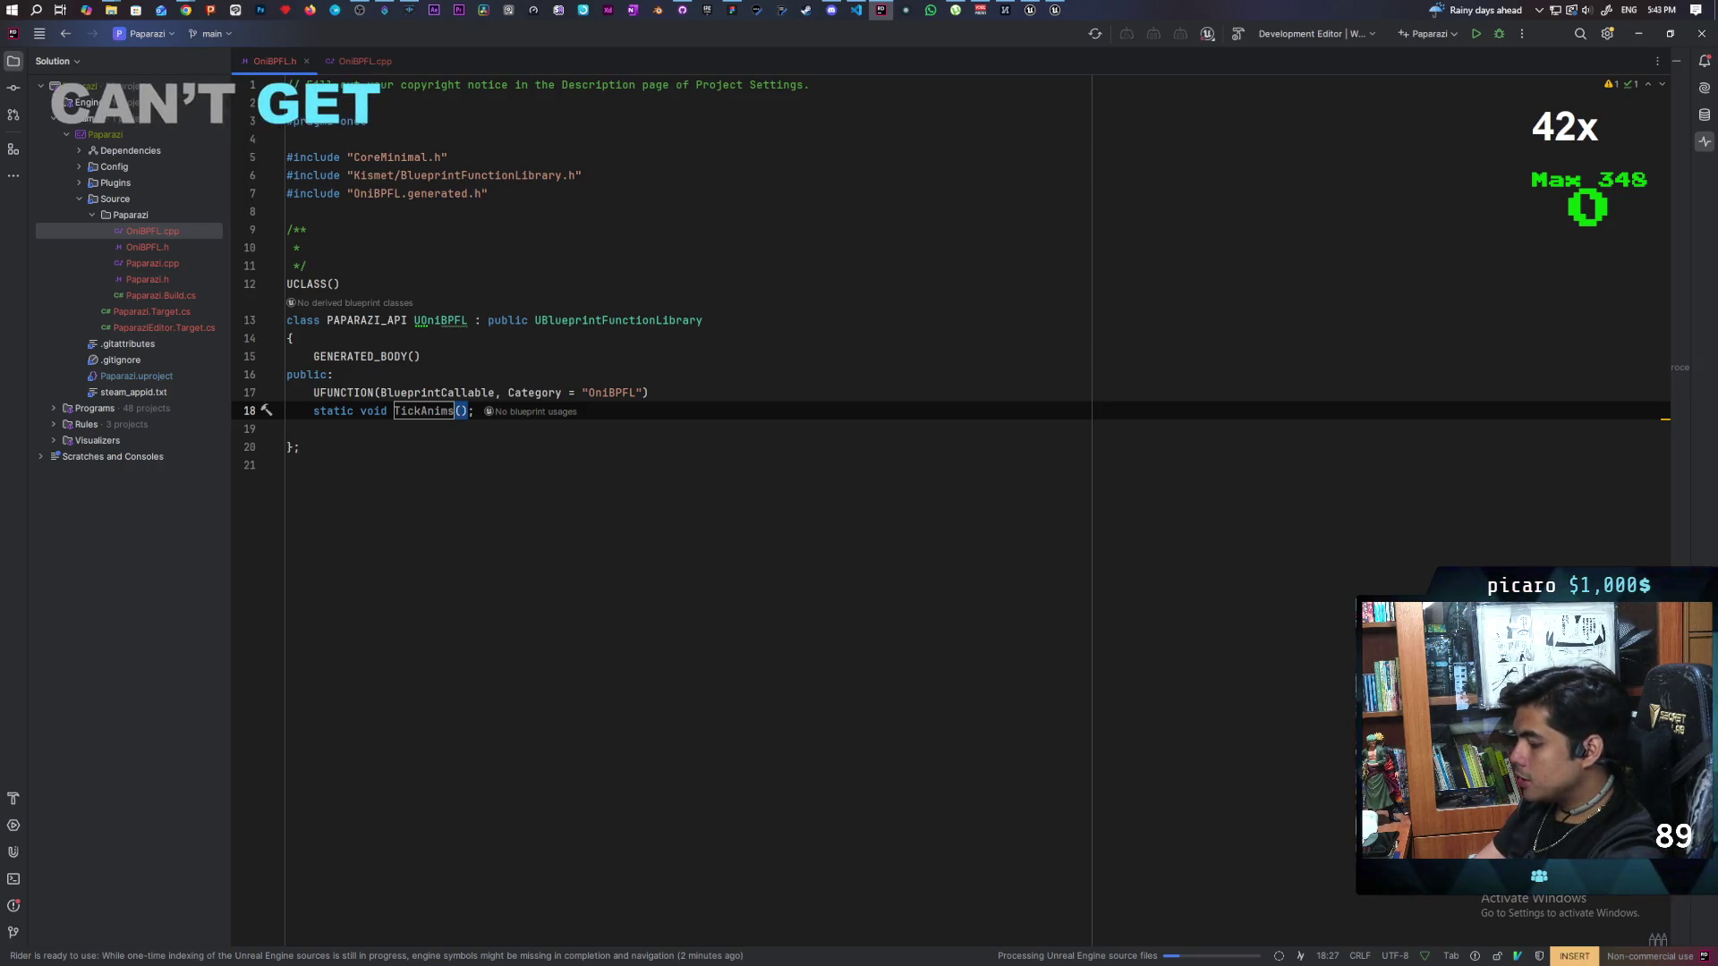
pyautogui.write('*A')
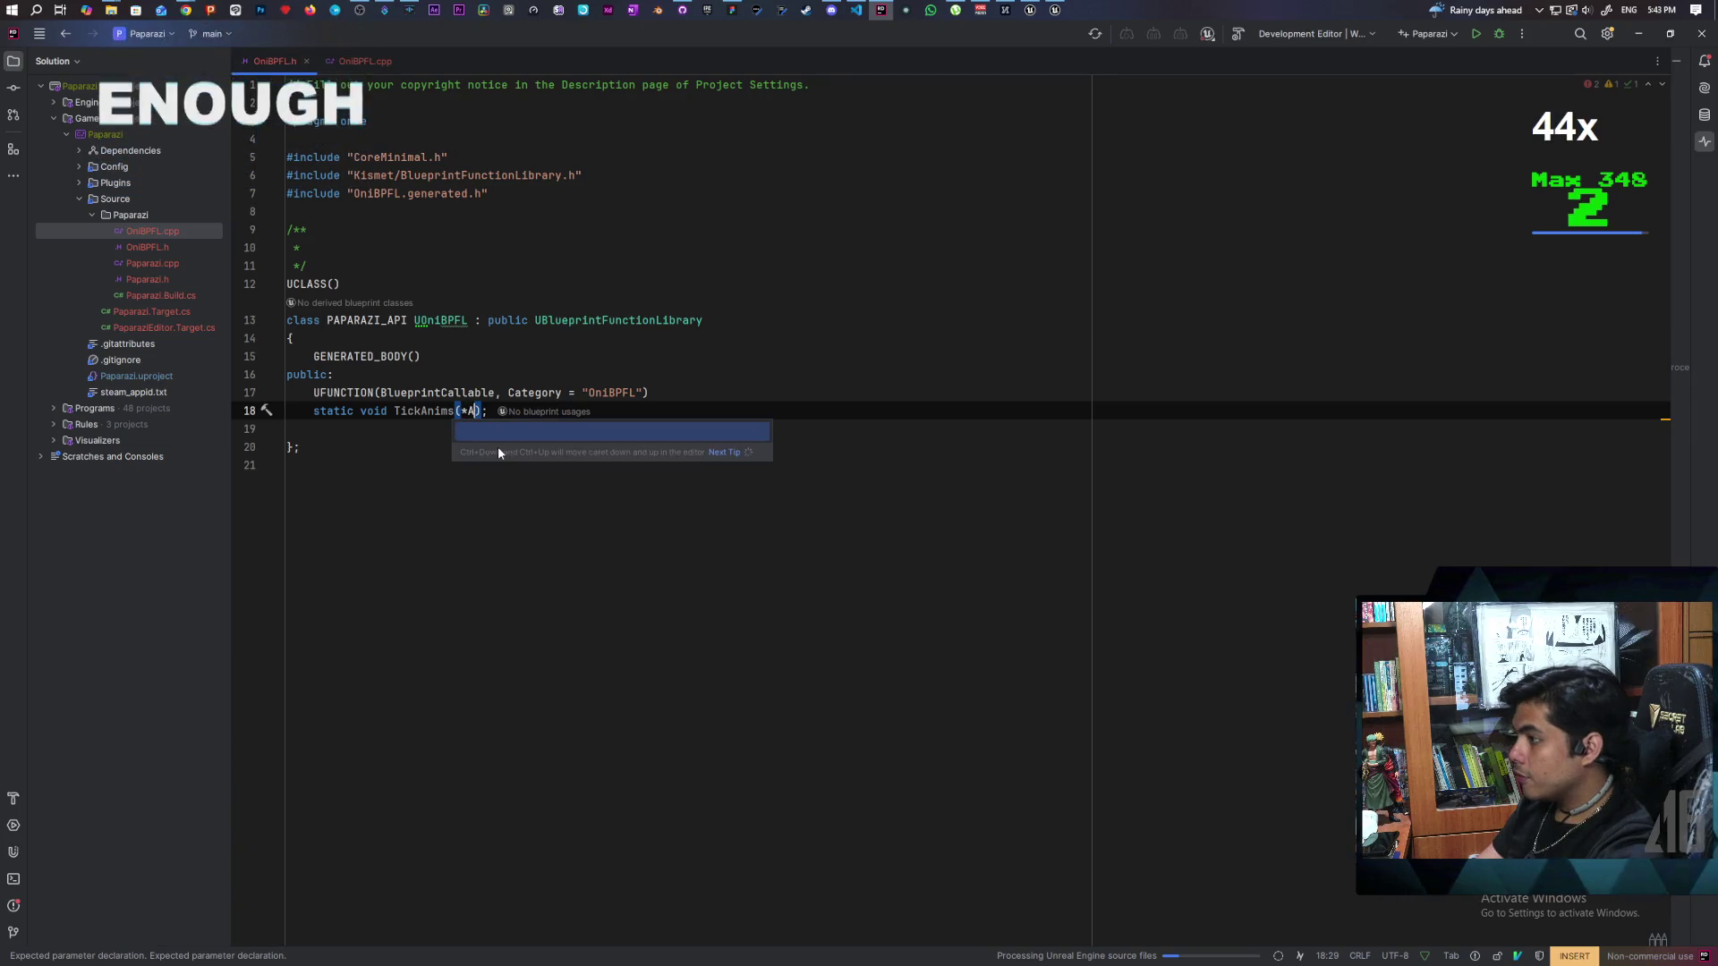
pyautogui.write('Cha')
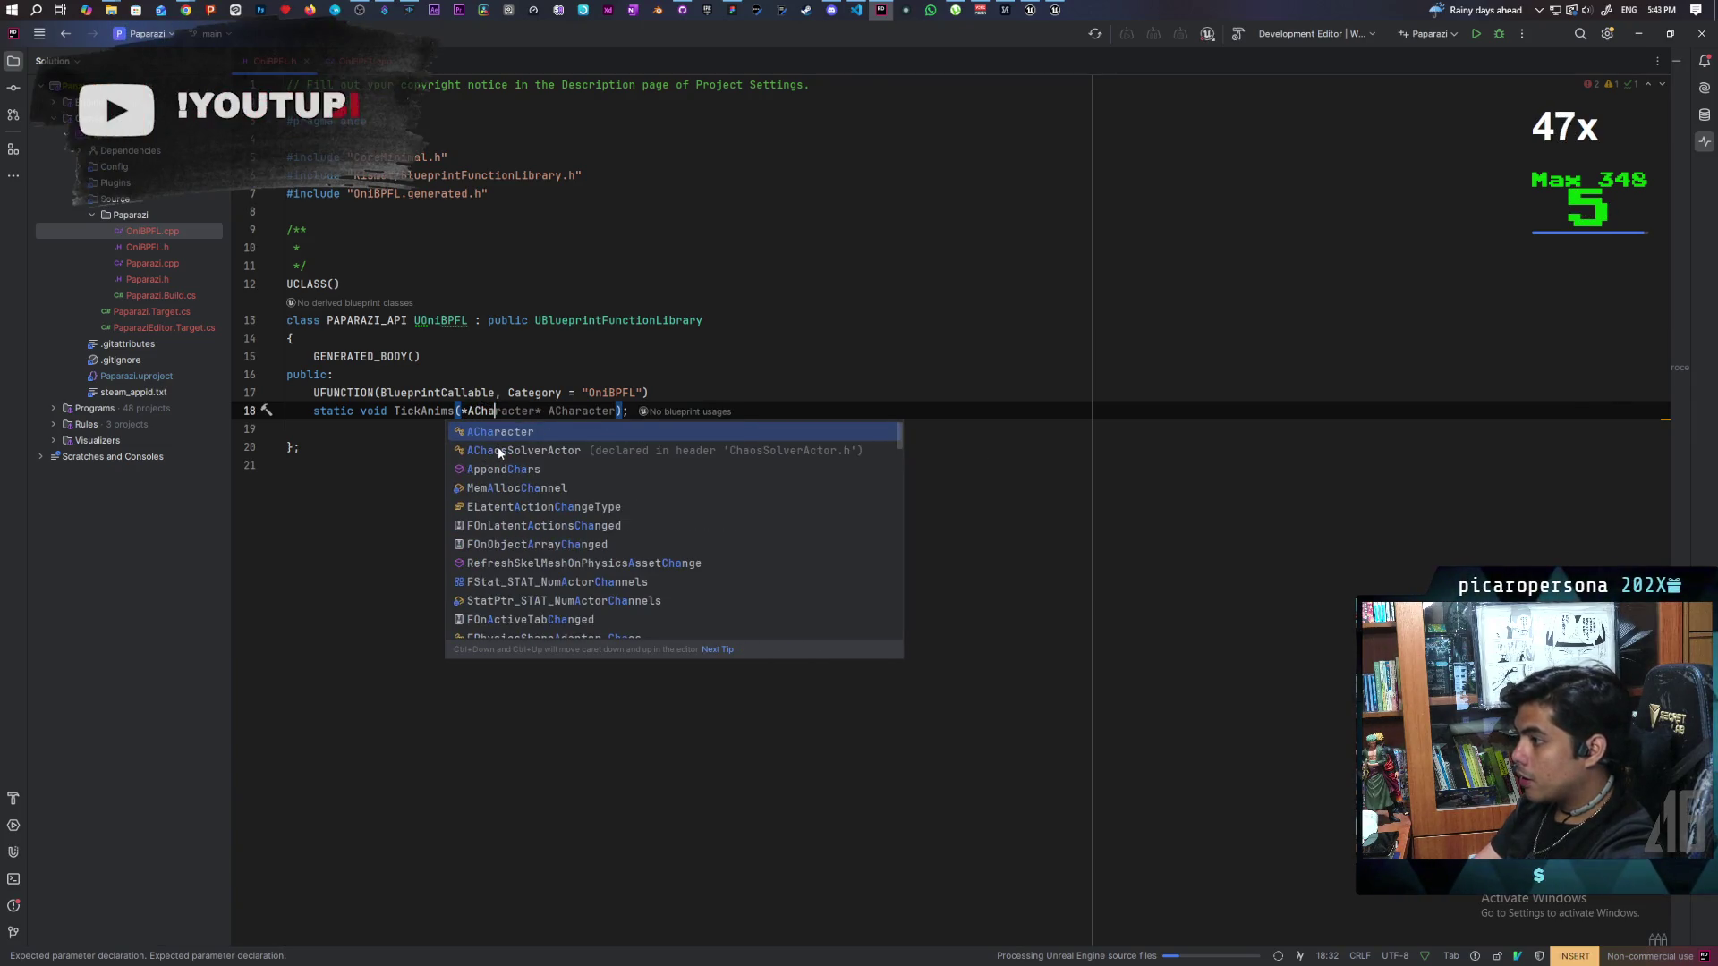
pyautogui.press('Down')
pyautogui.press('Up')
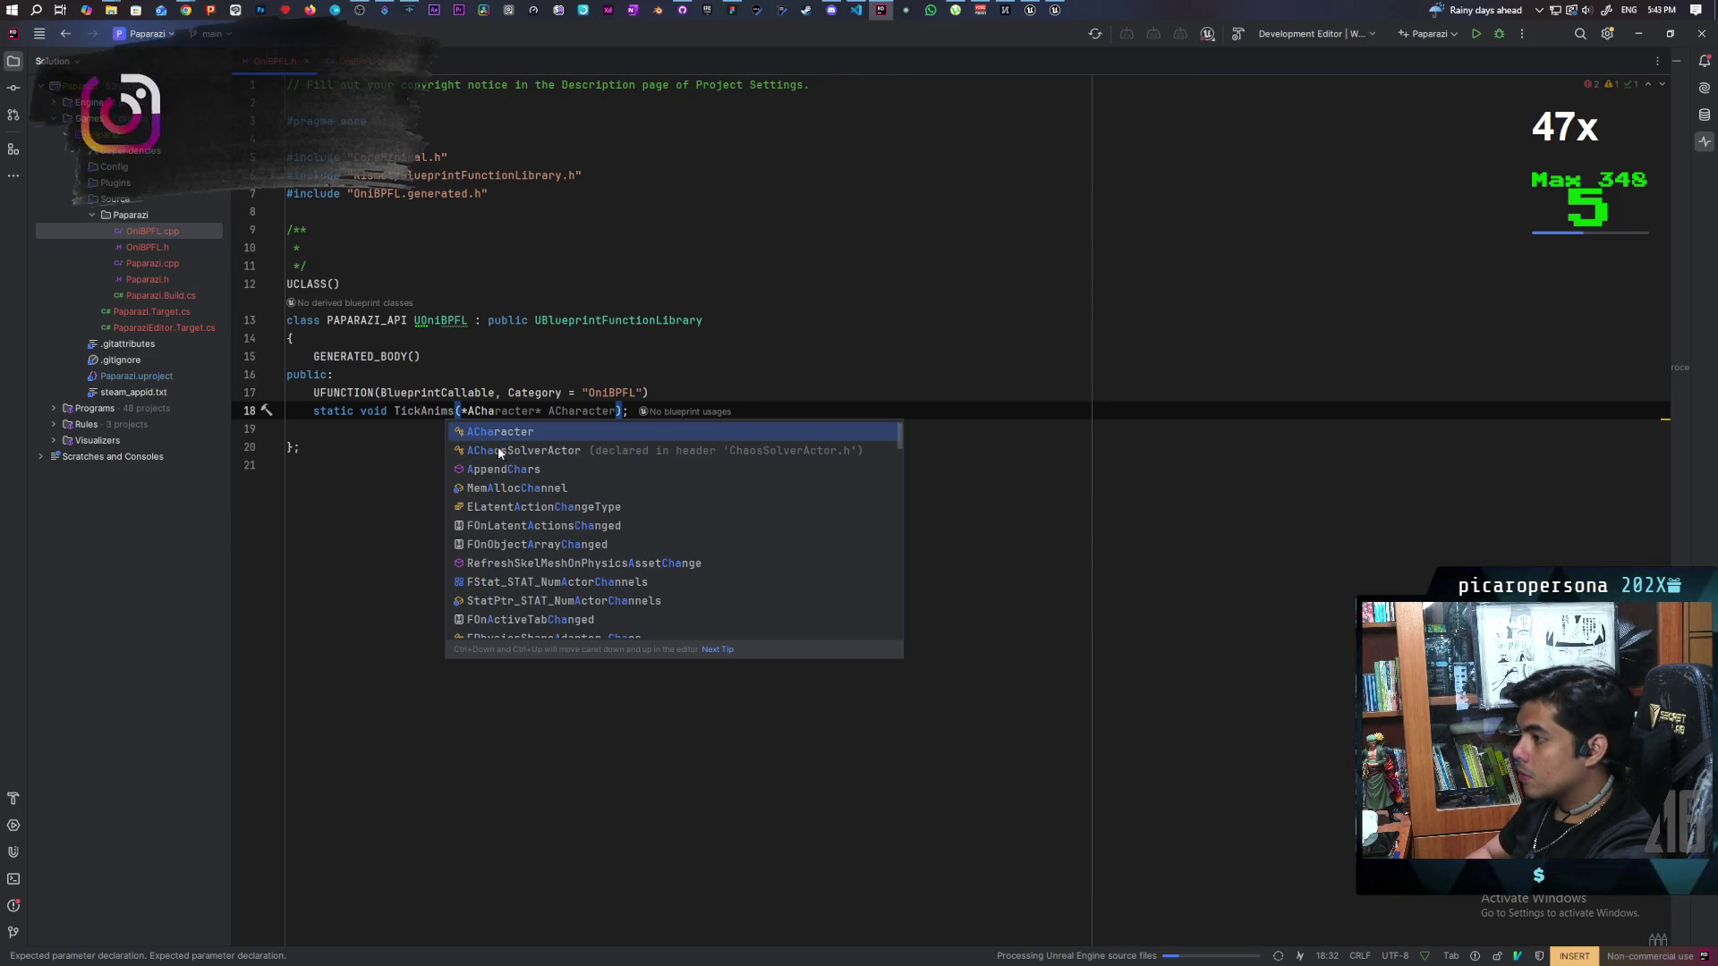
pyautogui.press('Tab')
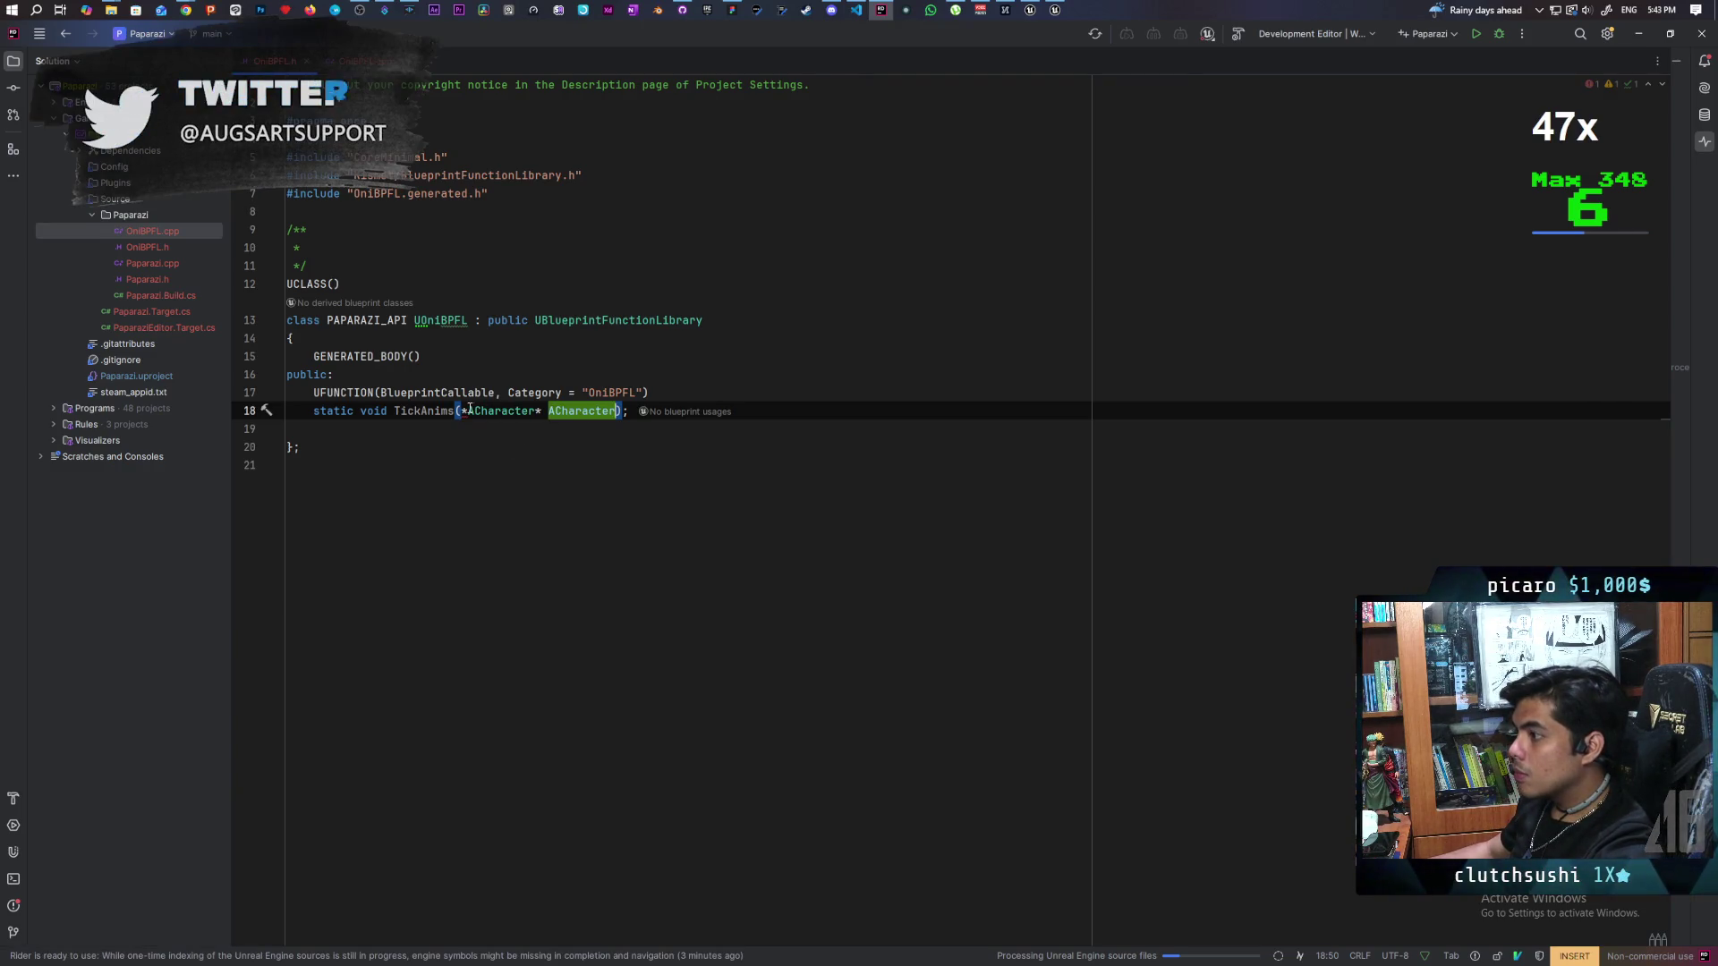
pyautogui.hotkey('ctrl', 'Left')
pyautogui.hotkey('ctrl', 'Left')
pyautogui.hotkey('ctrl', 'Left')
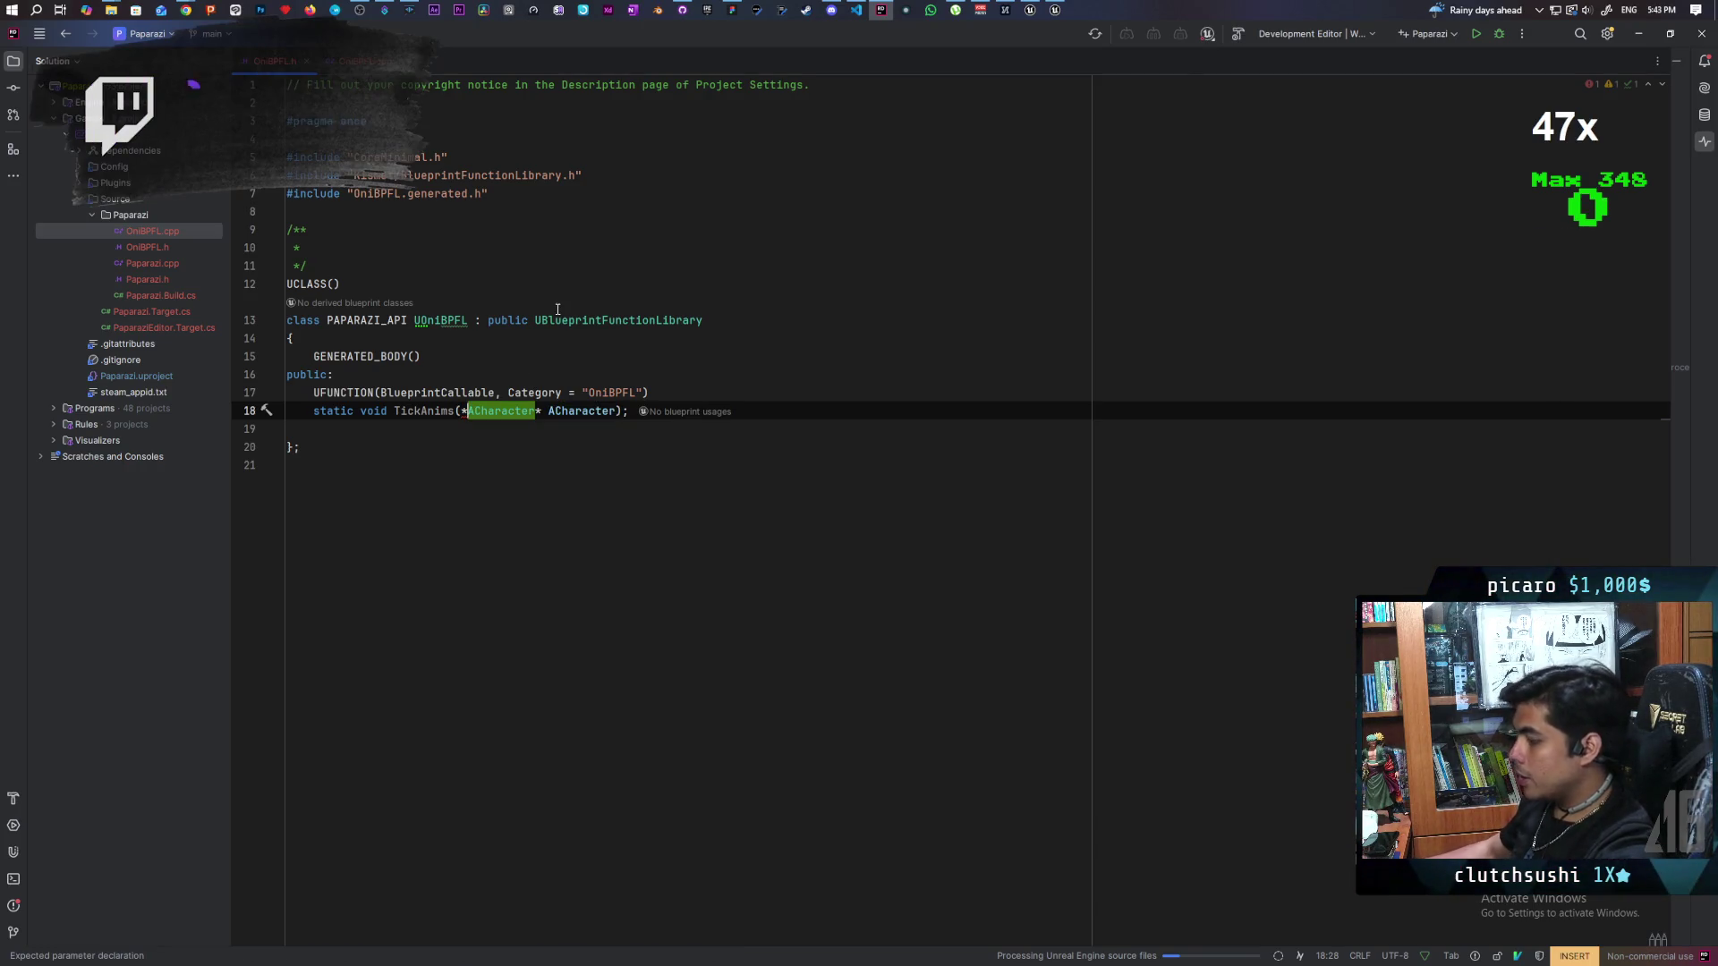
pyautogui.hotkey('ctrl', 'space')
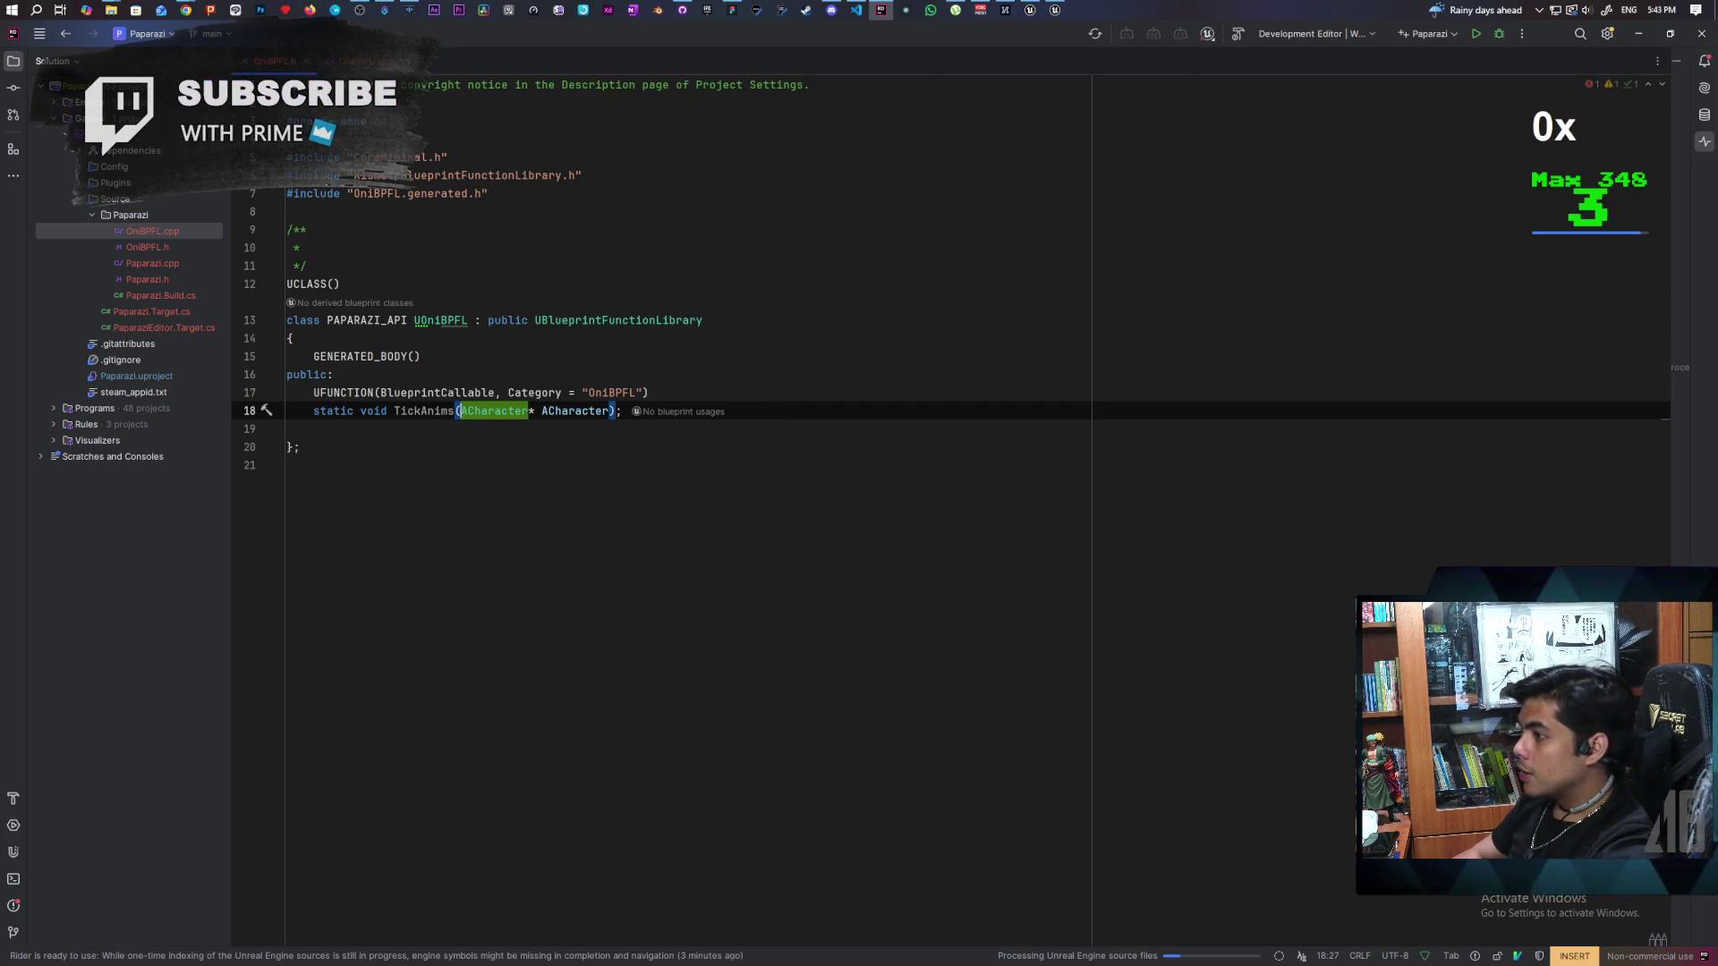
pyautogui.press('BackSpace')
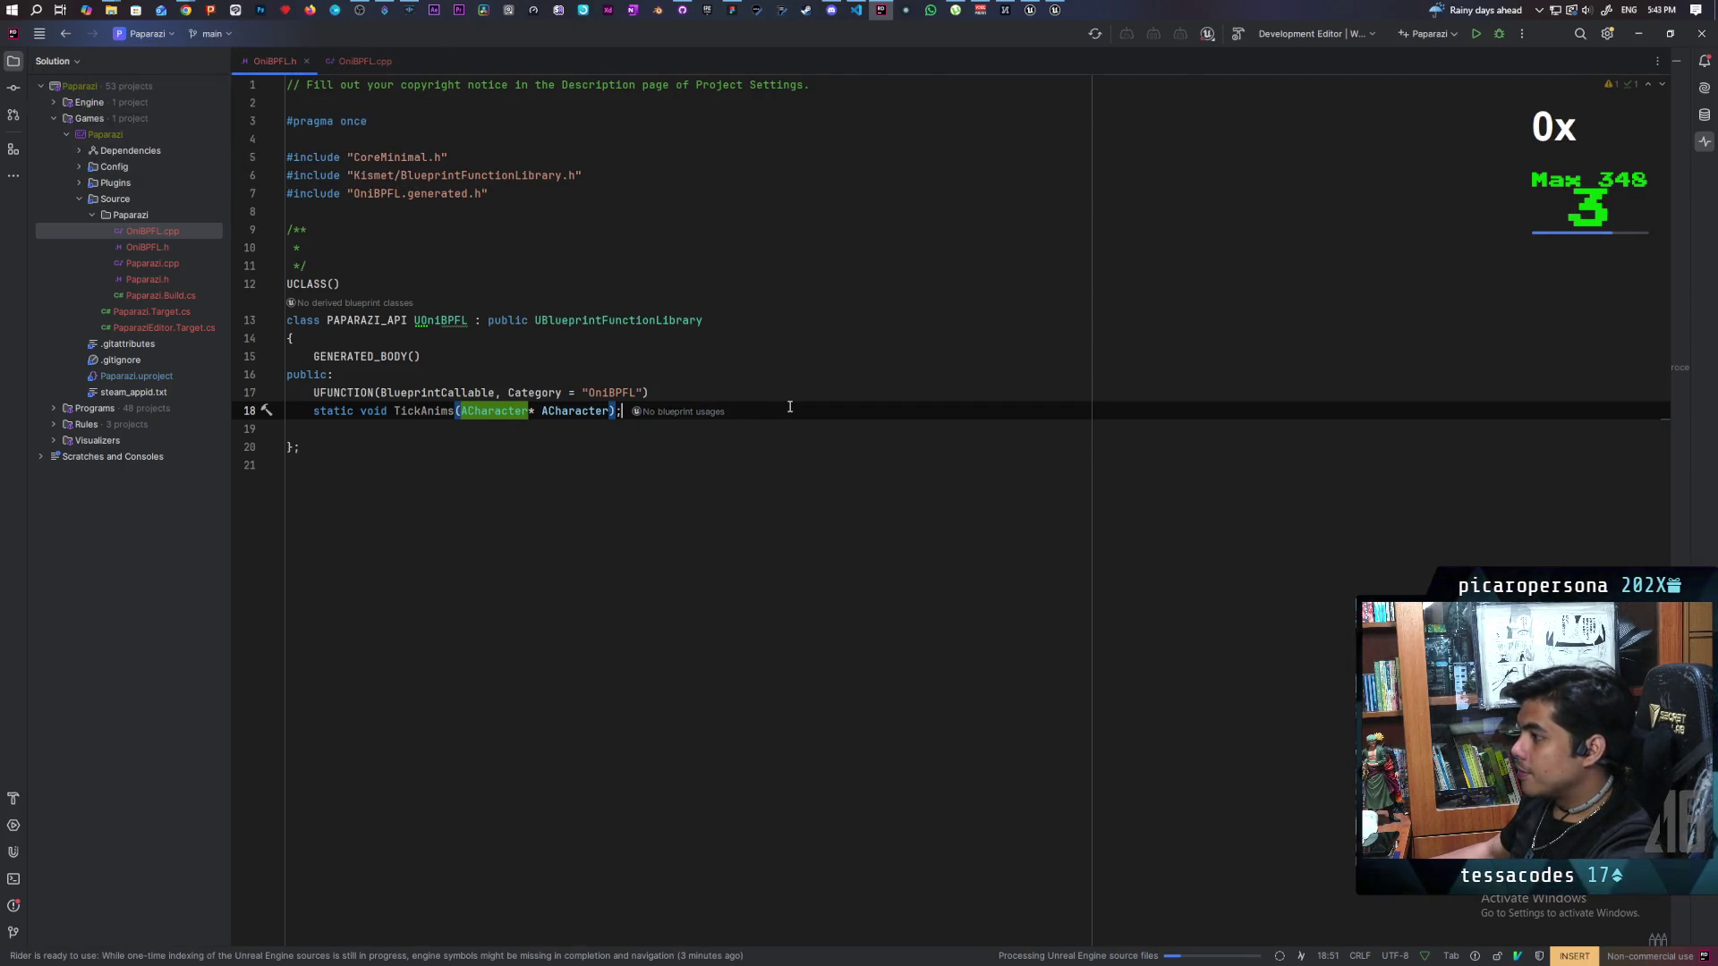
pyautogui.press('End')
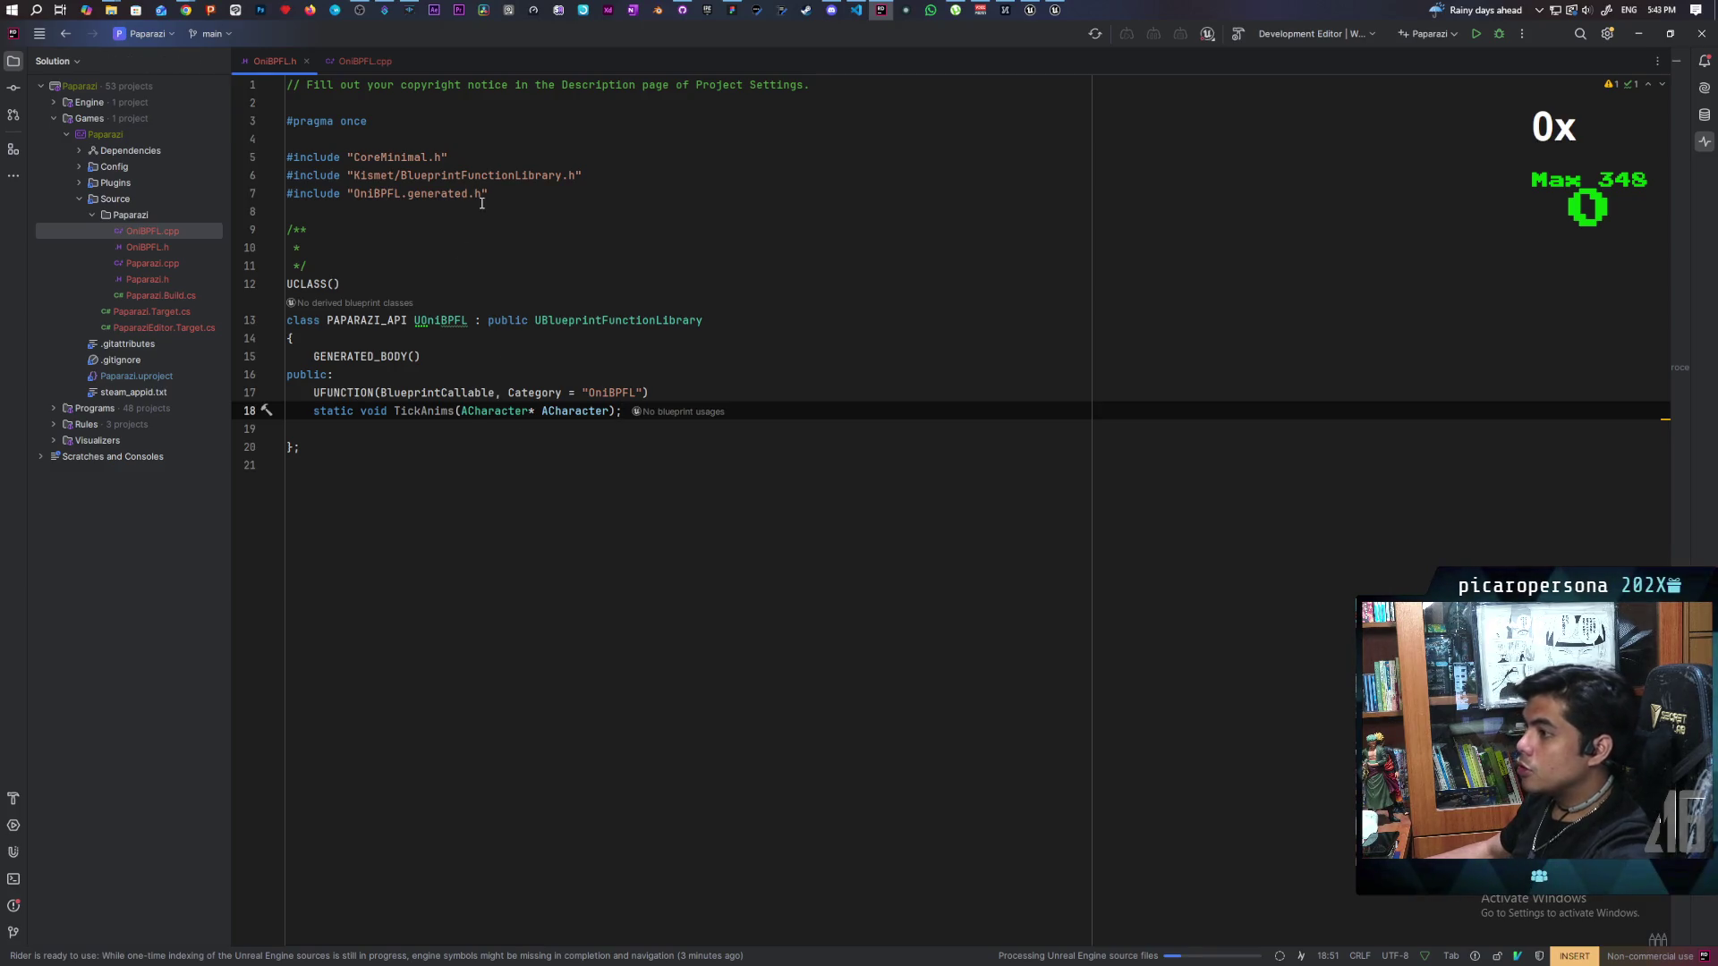
pyautogui.click(364, 61)
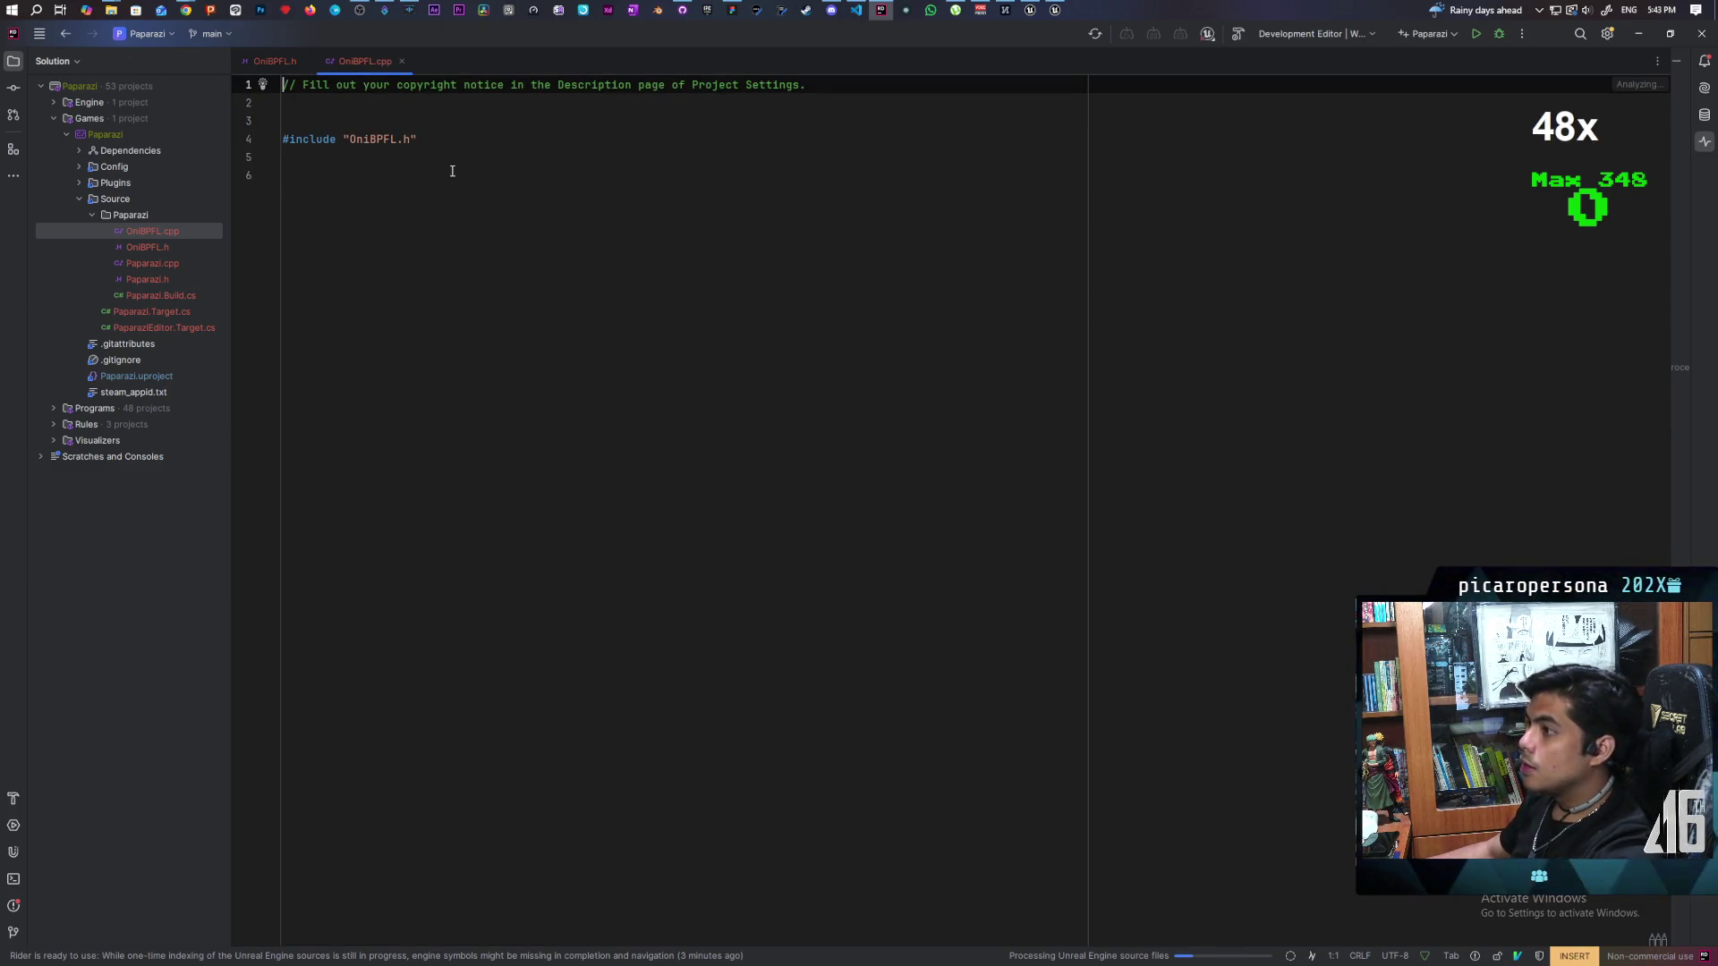
# Step: Add a TickAnims function definition on line 6 with a body starting with ACharacter
pyautogui.click(485, 176)
pyautogui.write('void ')
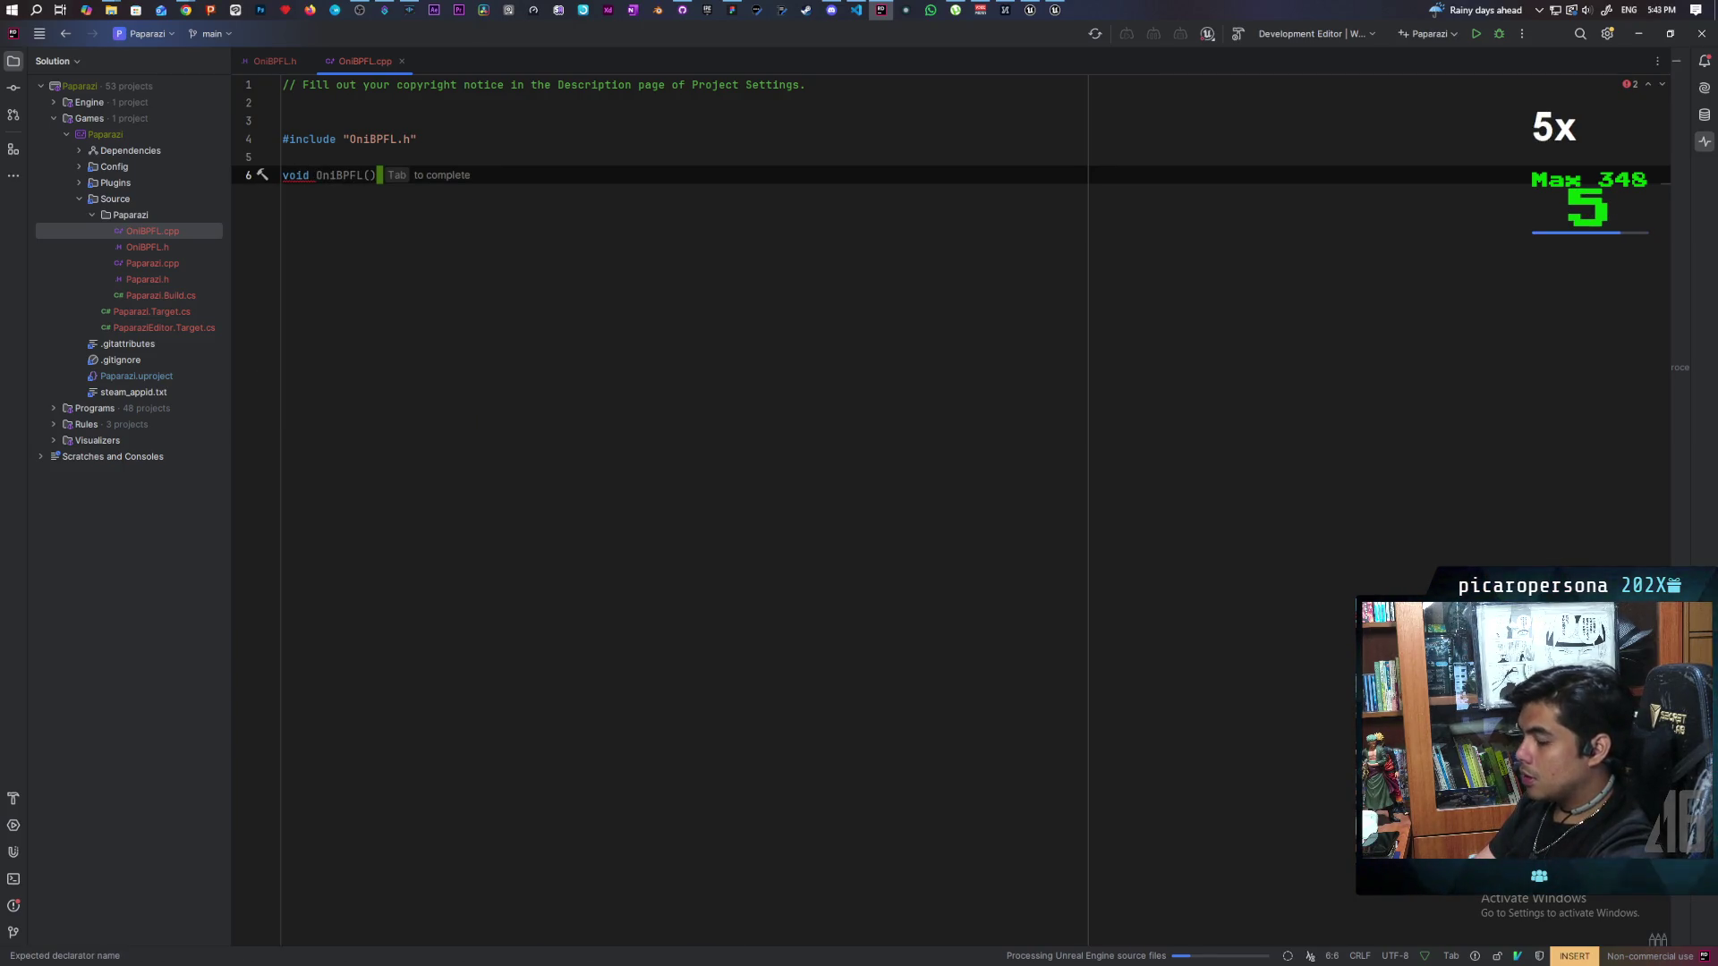
pyautogui.write('Ti')
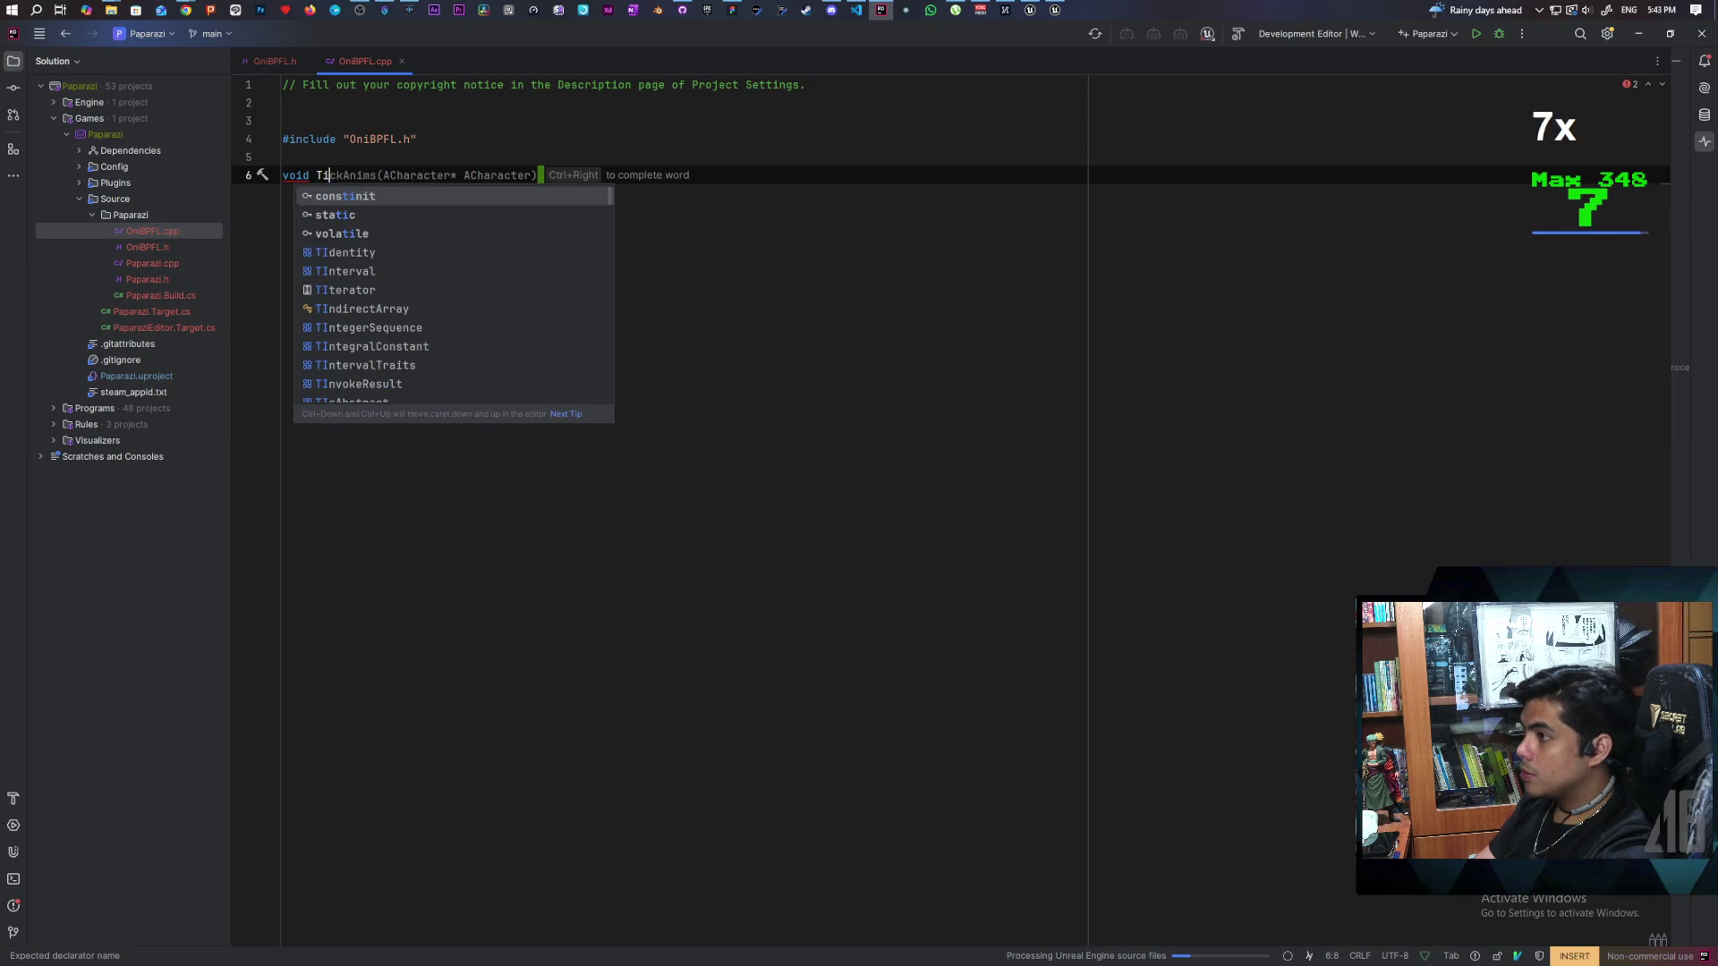
pyautogui.press('Tab')
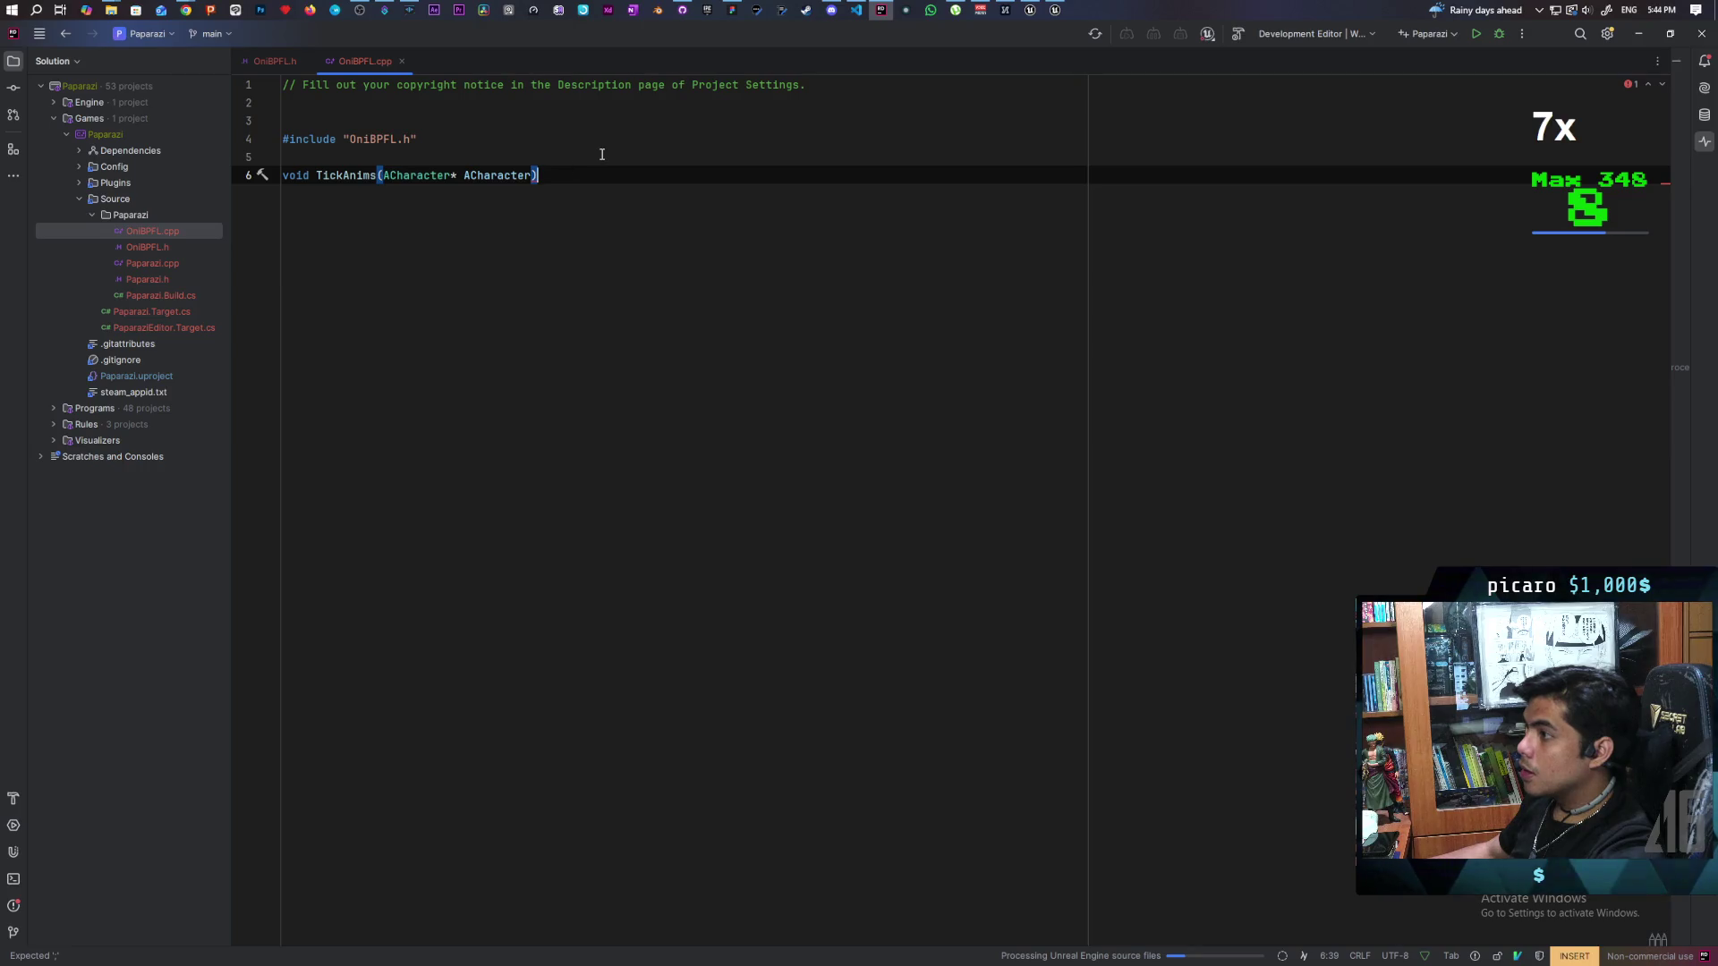
pyautogui.press('Return')
pyautogui.write('{')
pyautogui.press('Return')
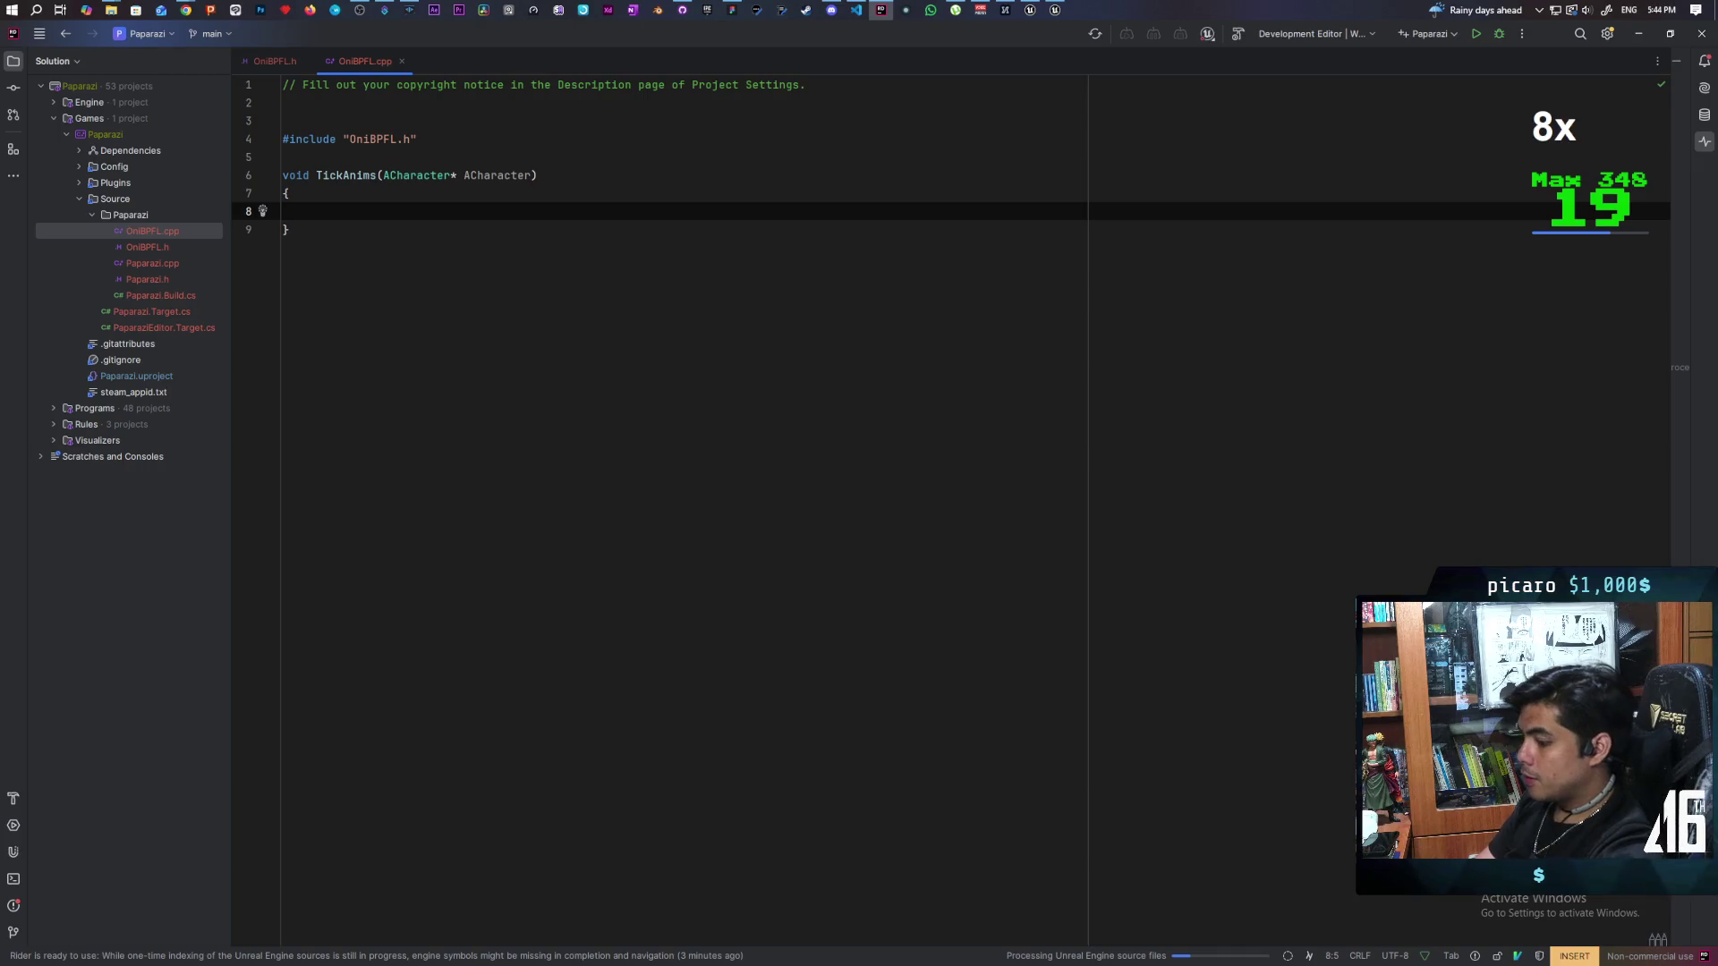
pyautogui.write('ACha')
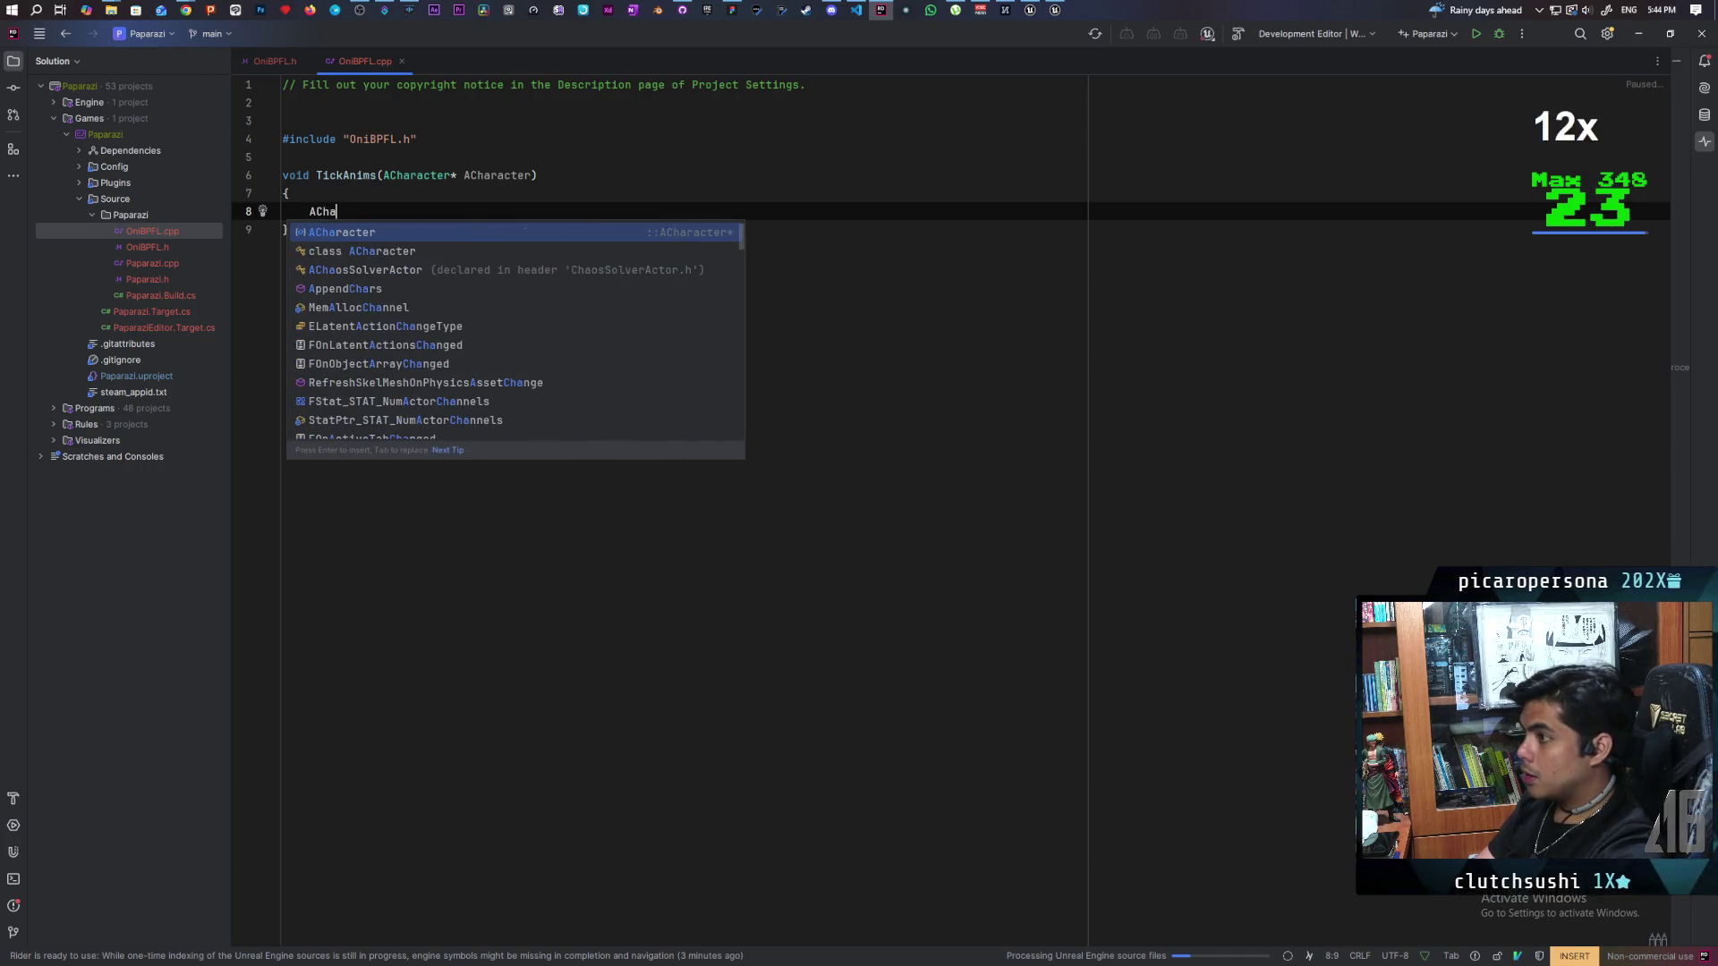
pyautogui.press('Return')
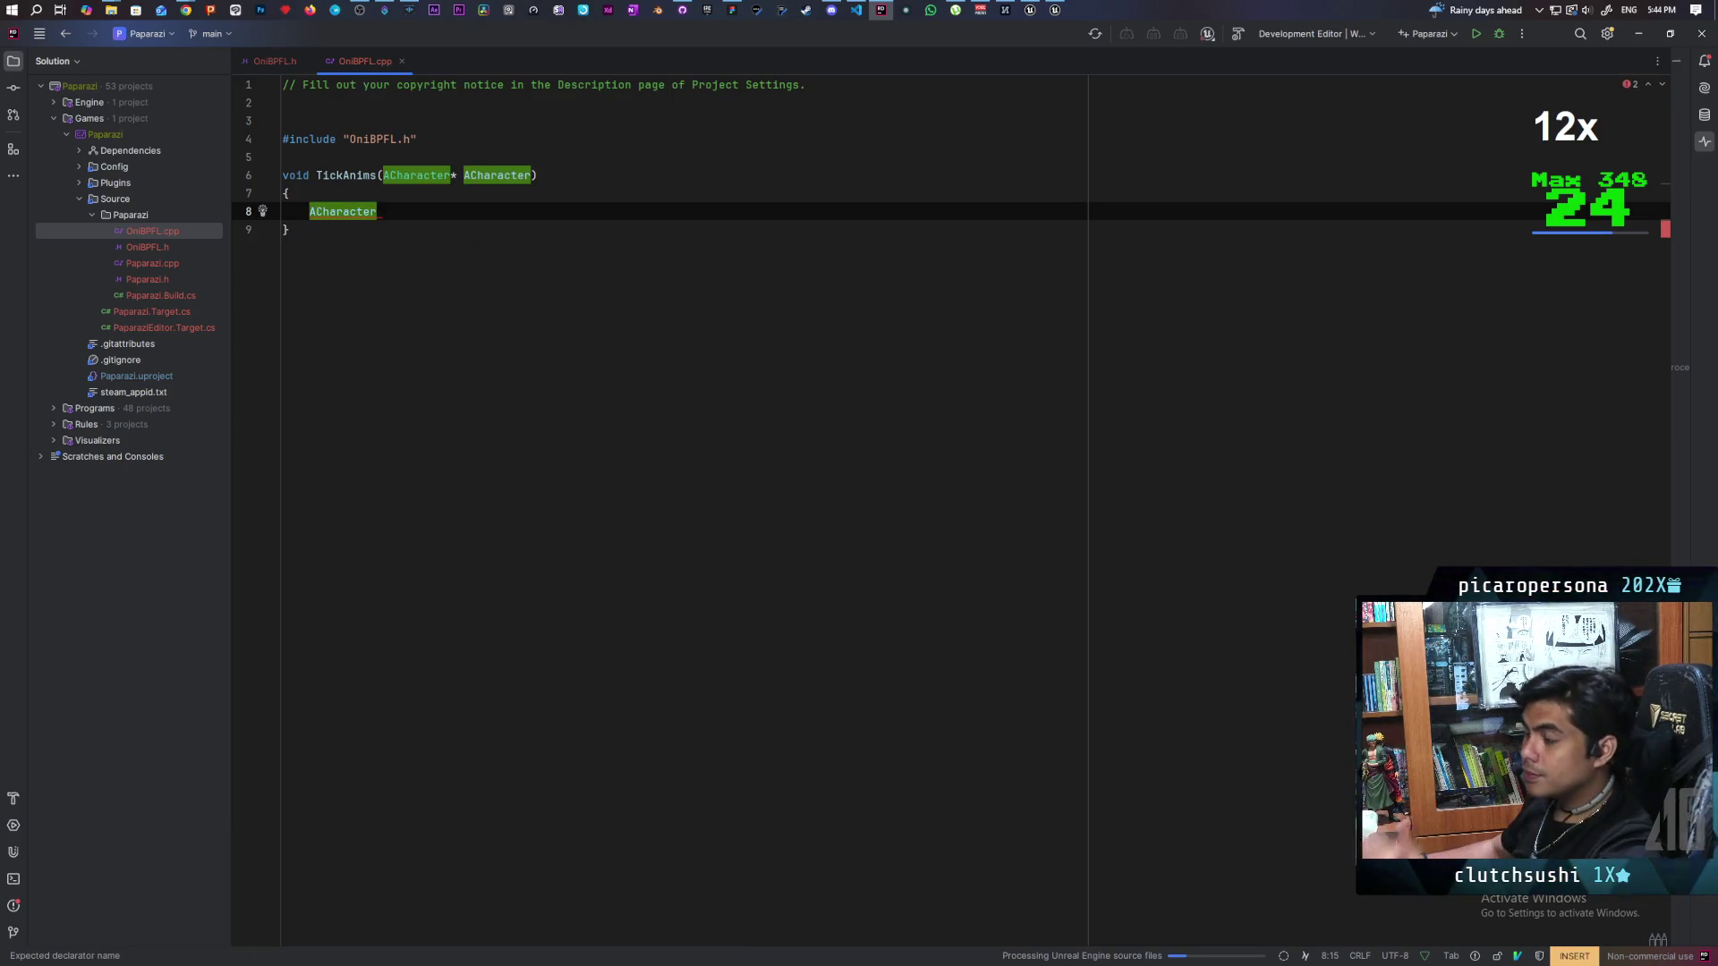
# Step: Correct line 8 from 'ACharacter->getmesh' to 'ACharacter::GetMesh', then switch to OniBPFL.h
pyautogui.write('-')
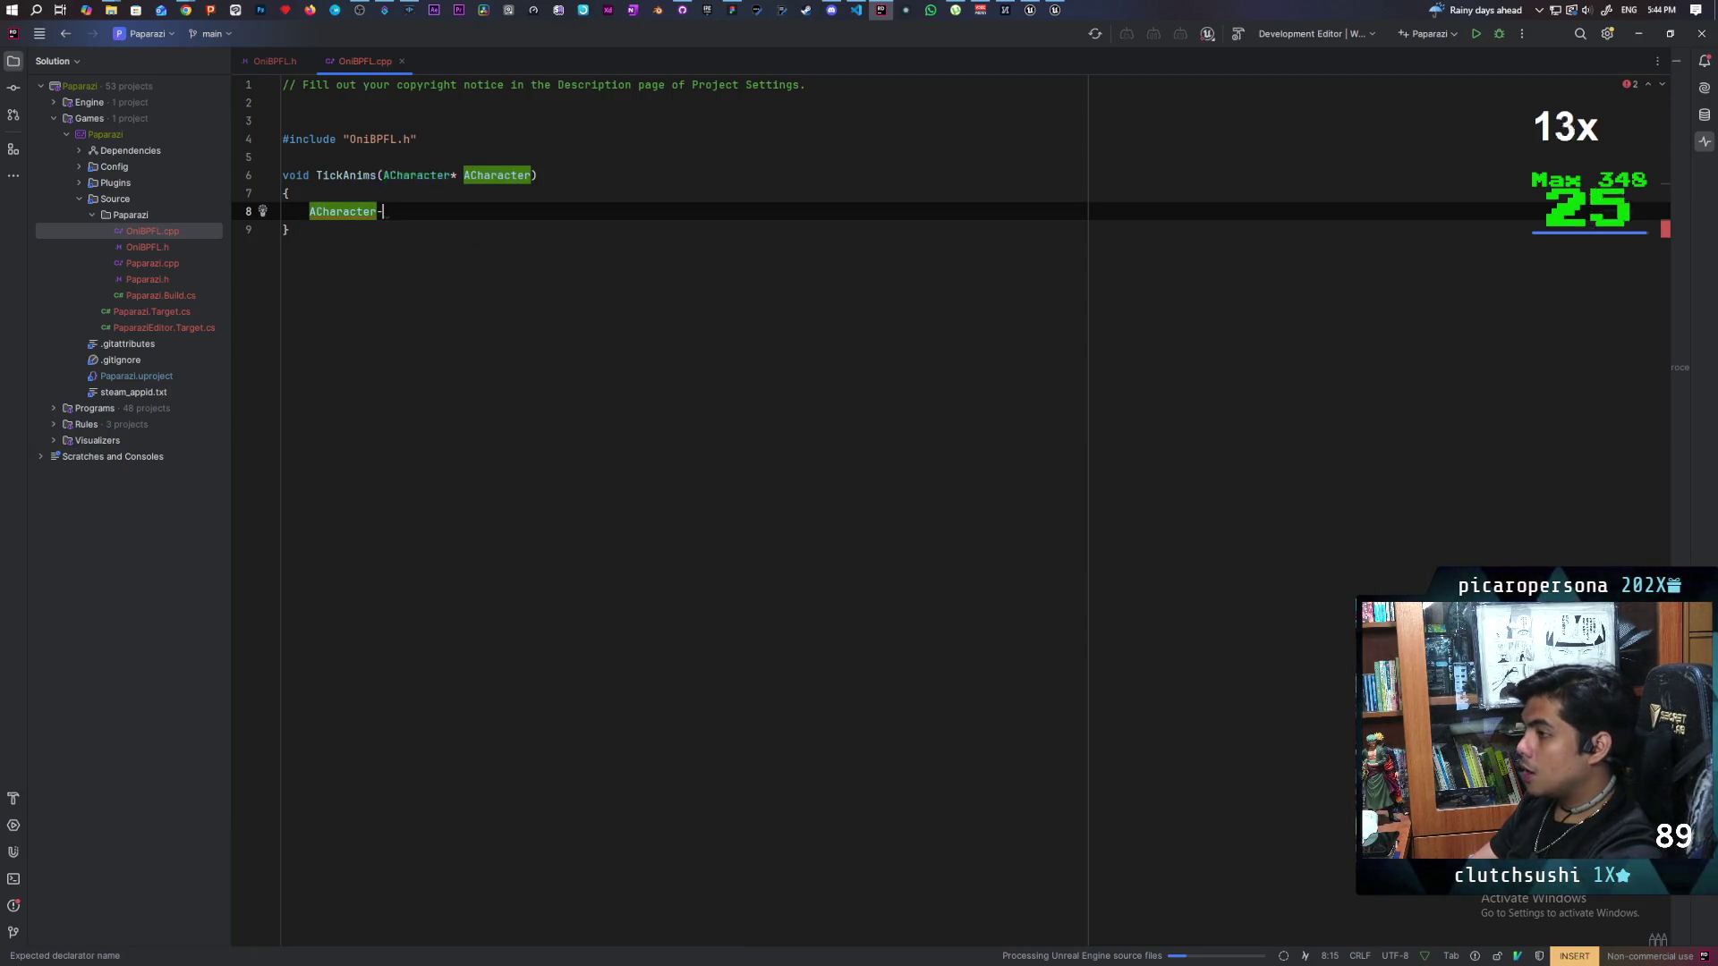
pyautogui.write('>')
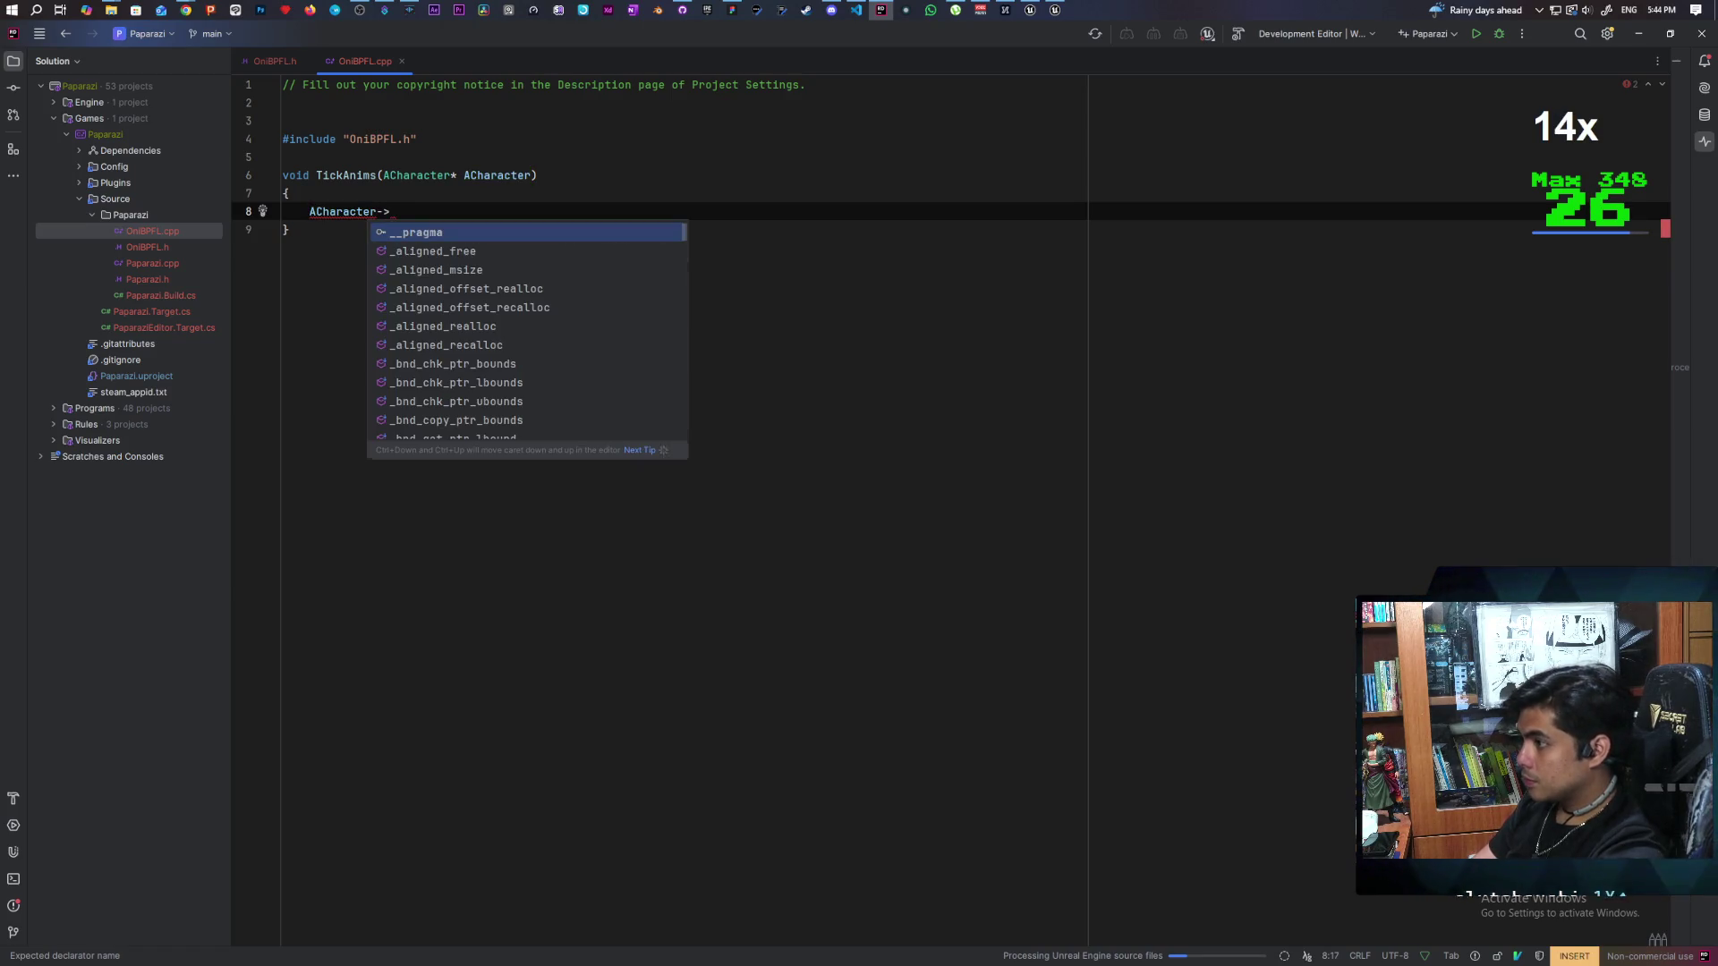
pyautogui.write('get')
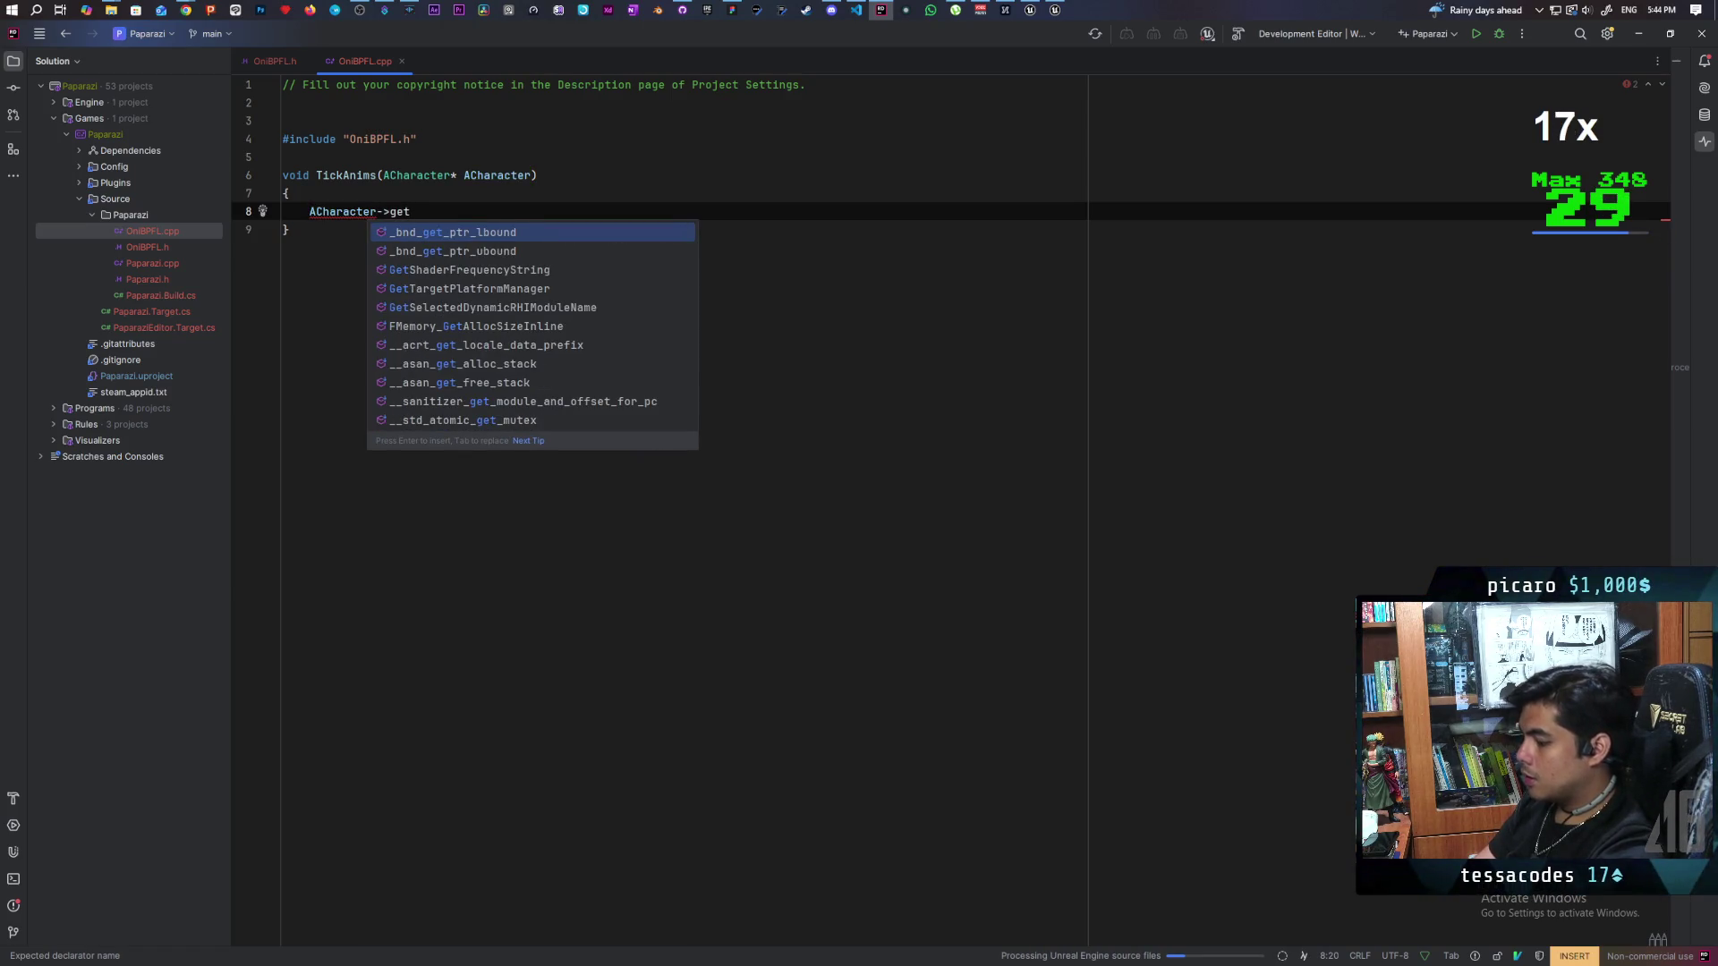
pyautogui.write('mesh')
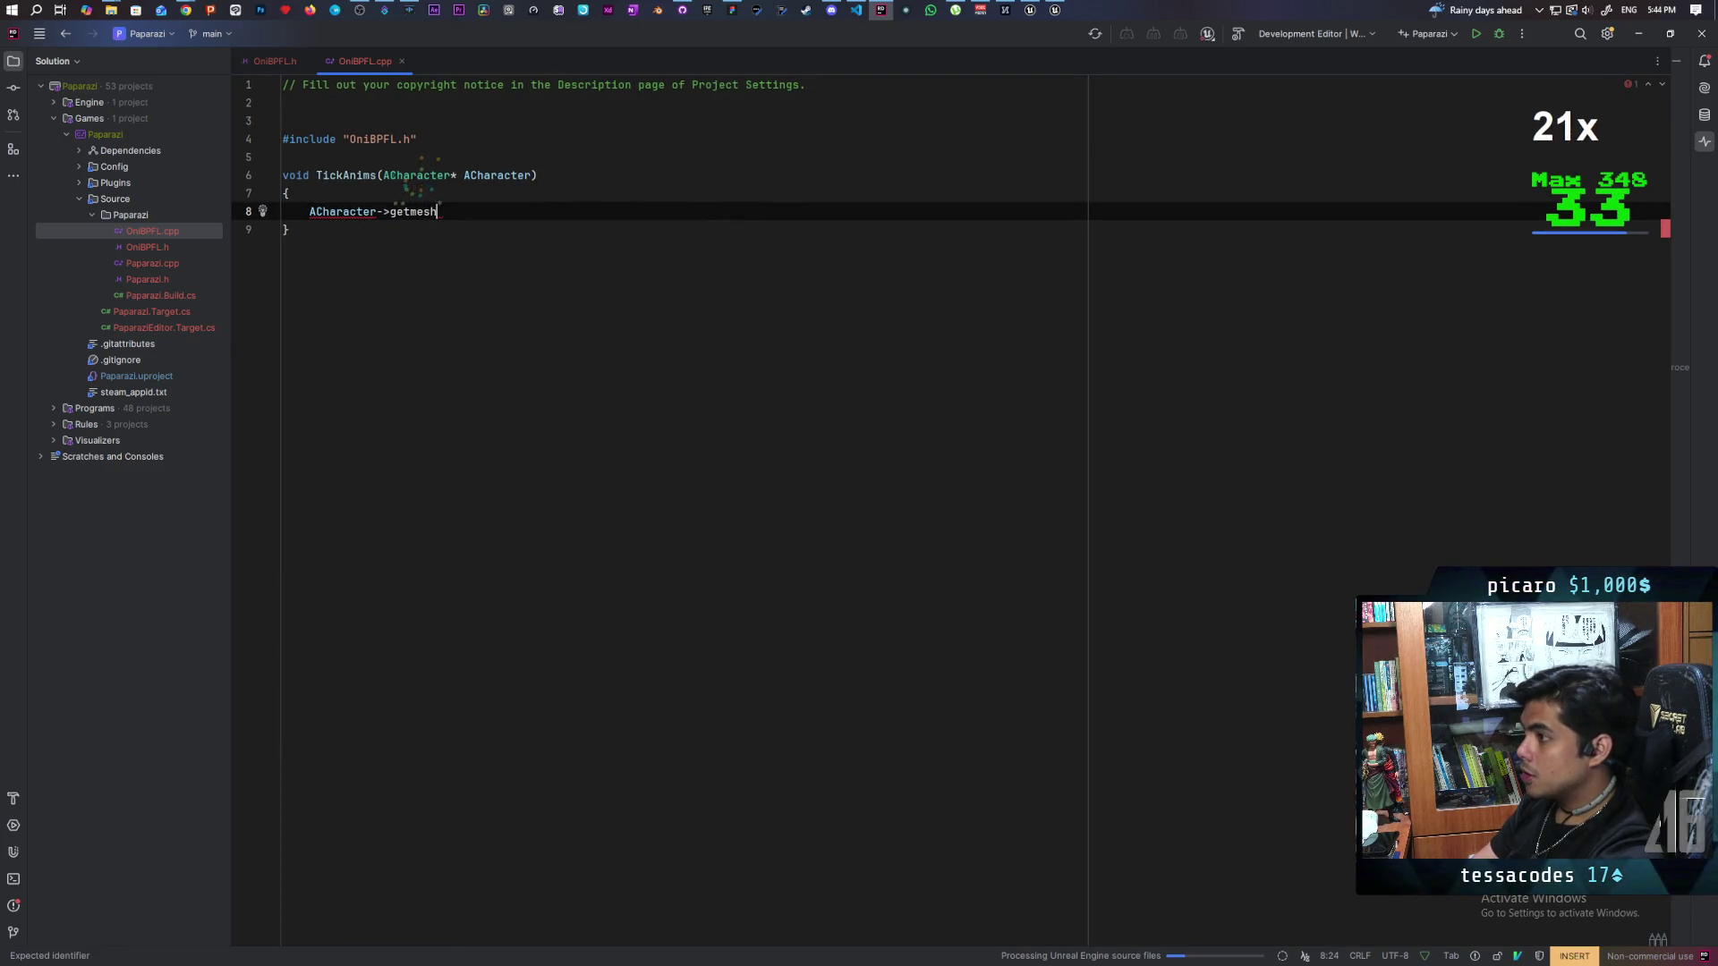
pyautogui.press('BackSpace')
pyautogui.press('BackSpace')
pyautogui.press('BackSpace')
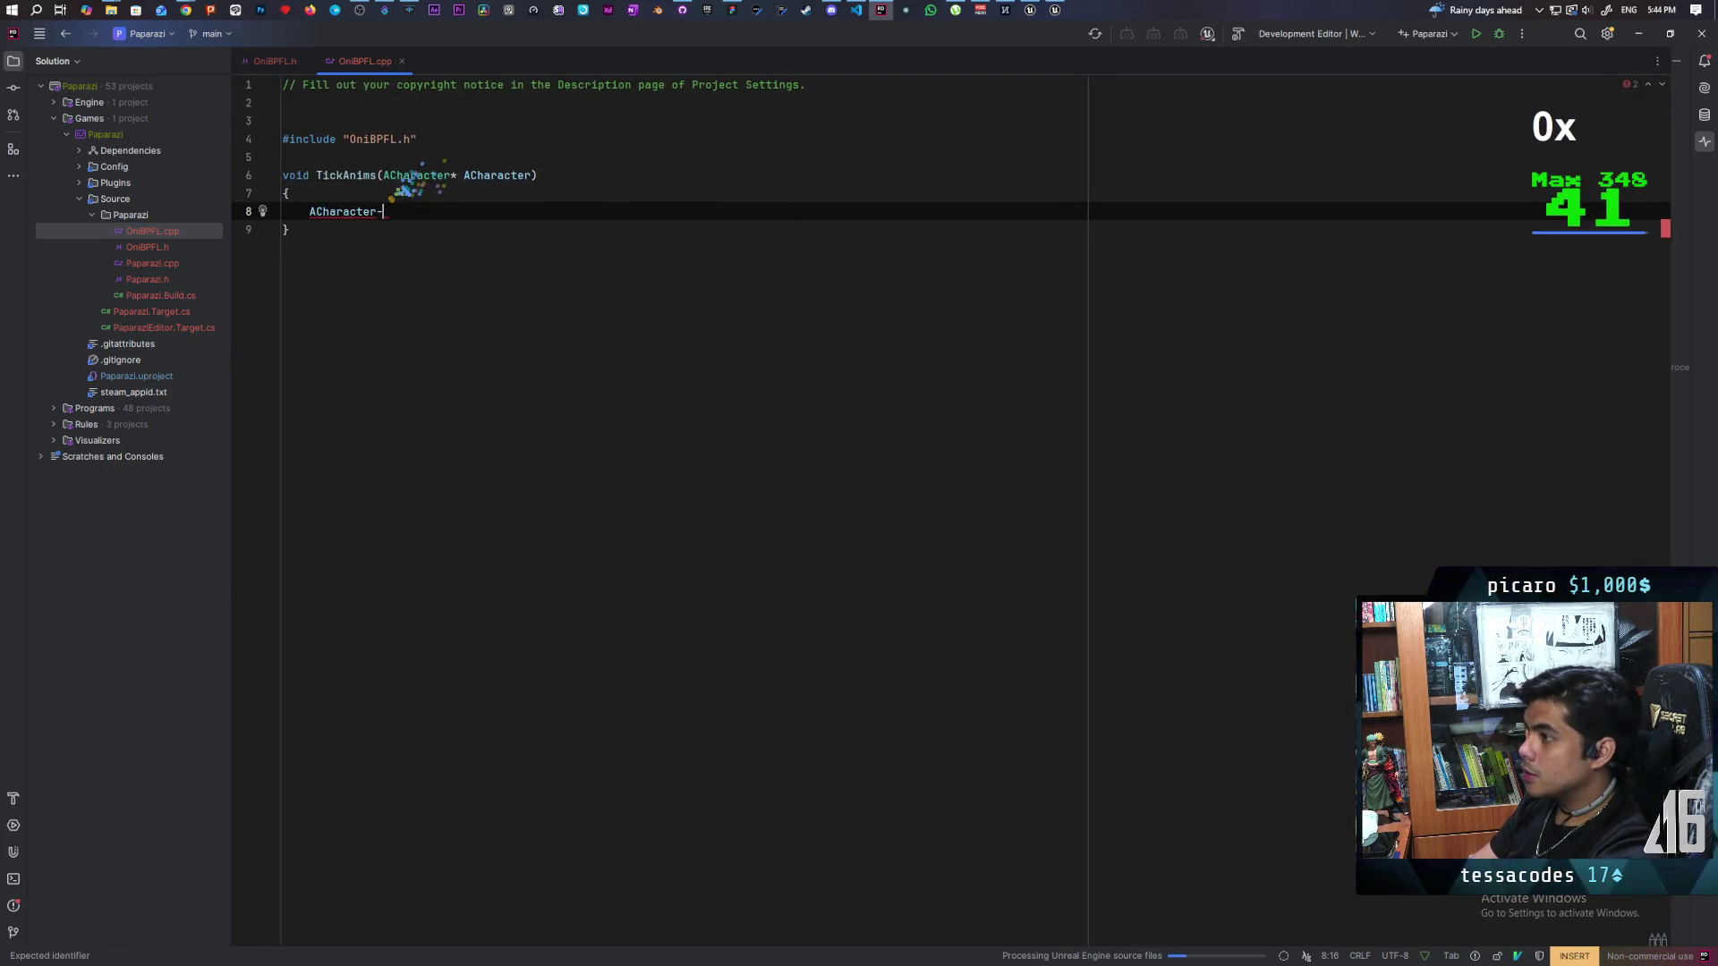
pyautogui.press('BackSpace')
pyautogui.write('::')
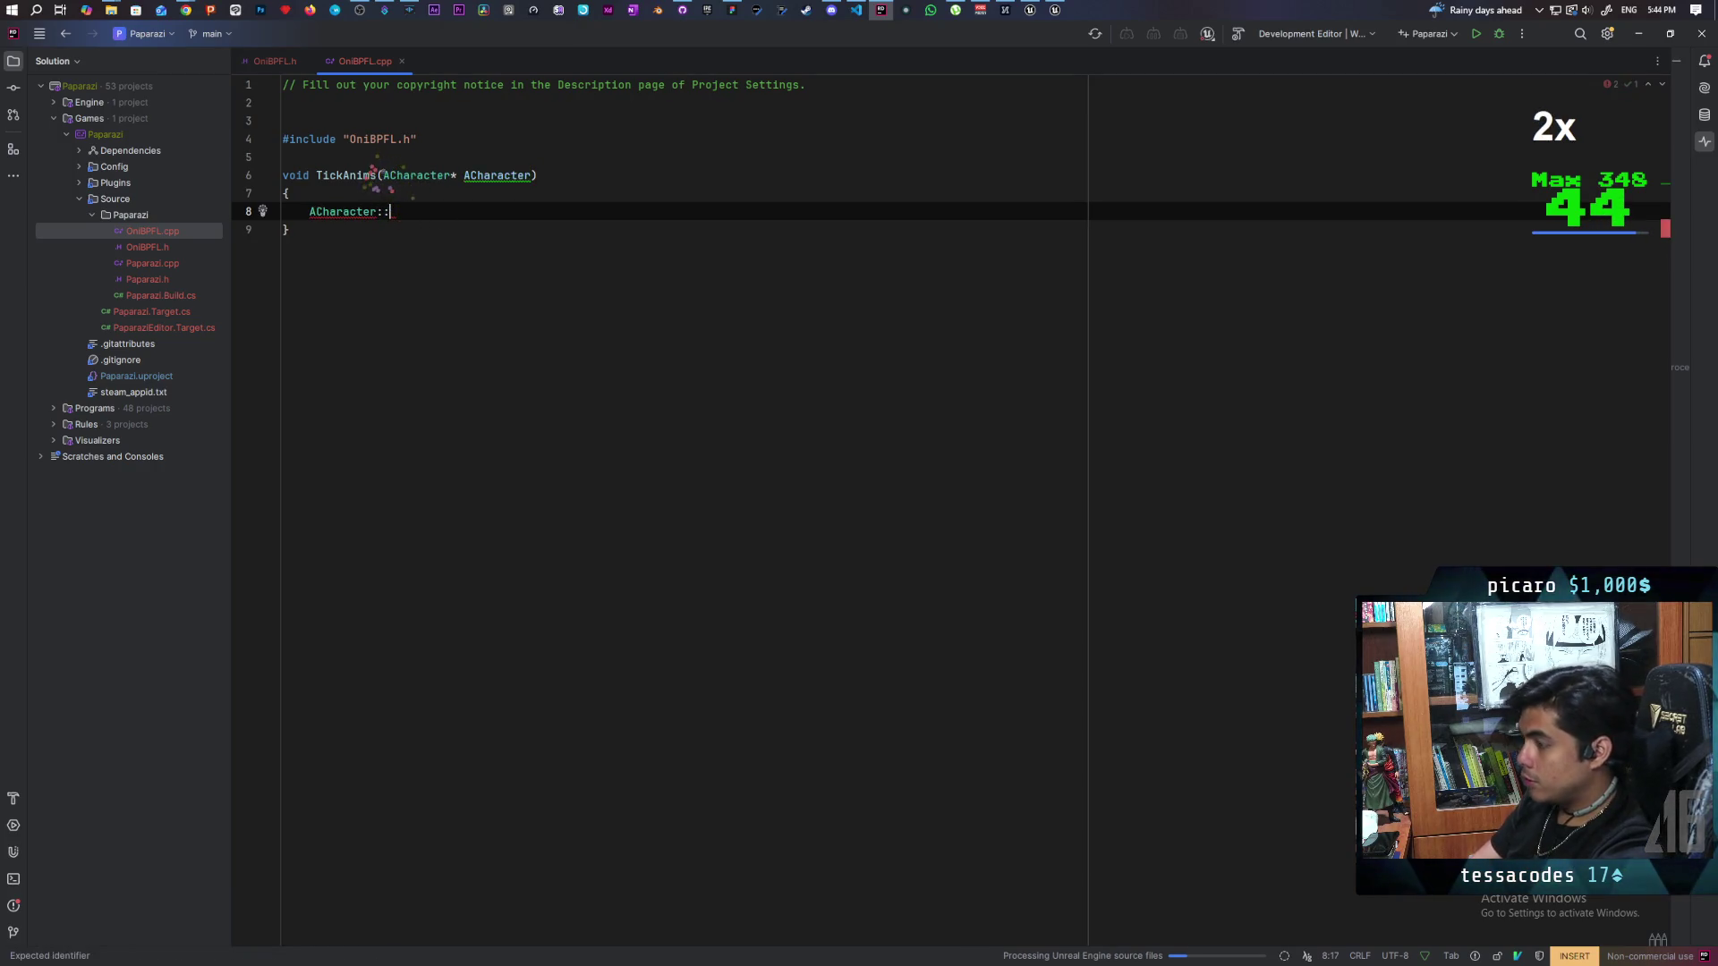
pyautogui.write('get')
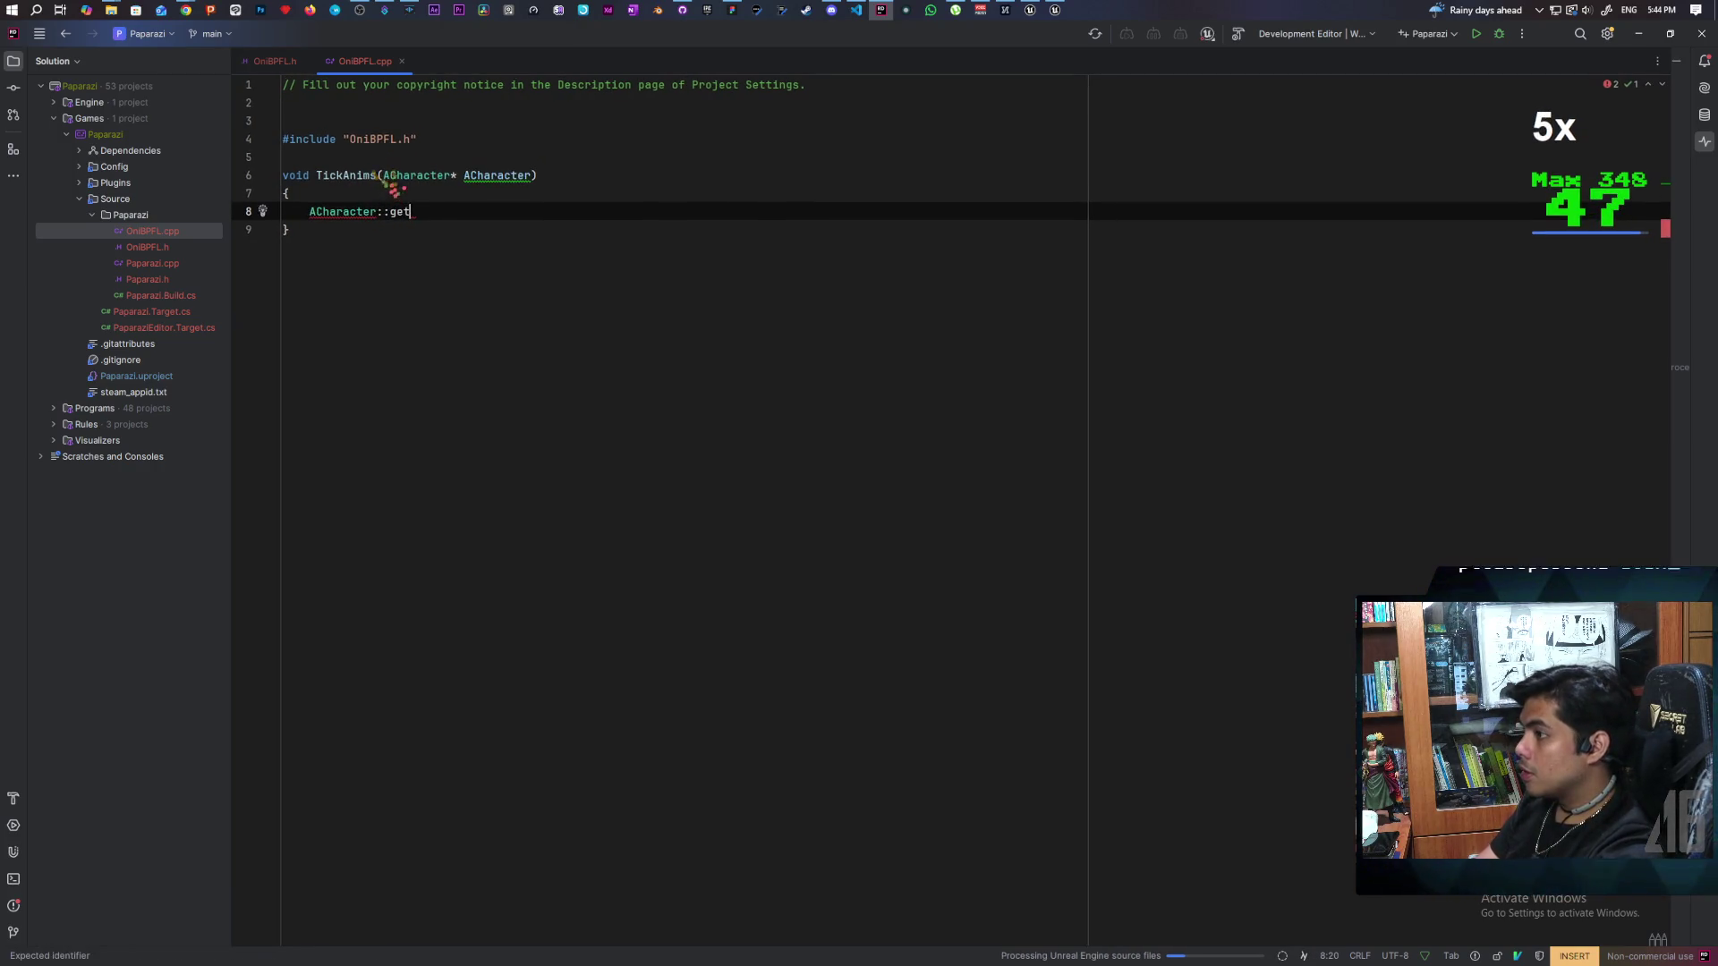
pyautogui.write('mesh')
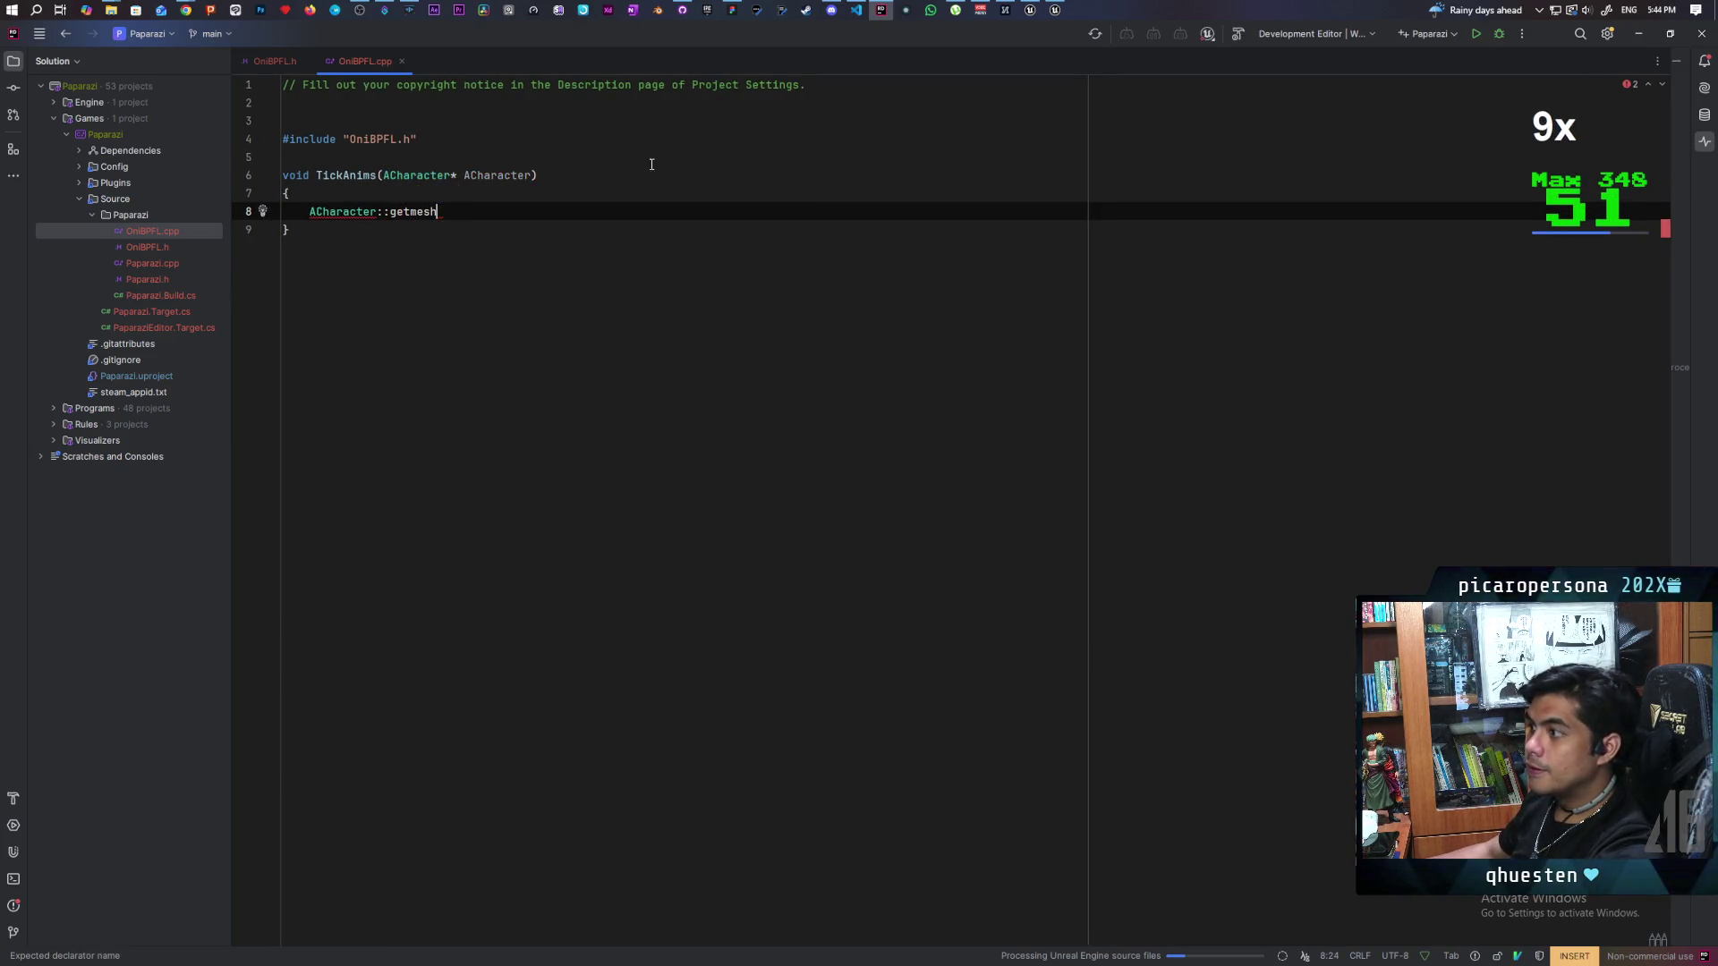
pyautogui.moveTo(187, 12)
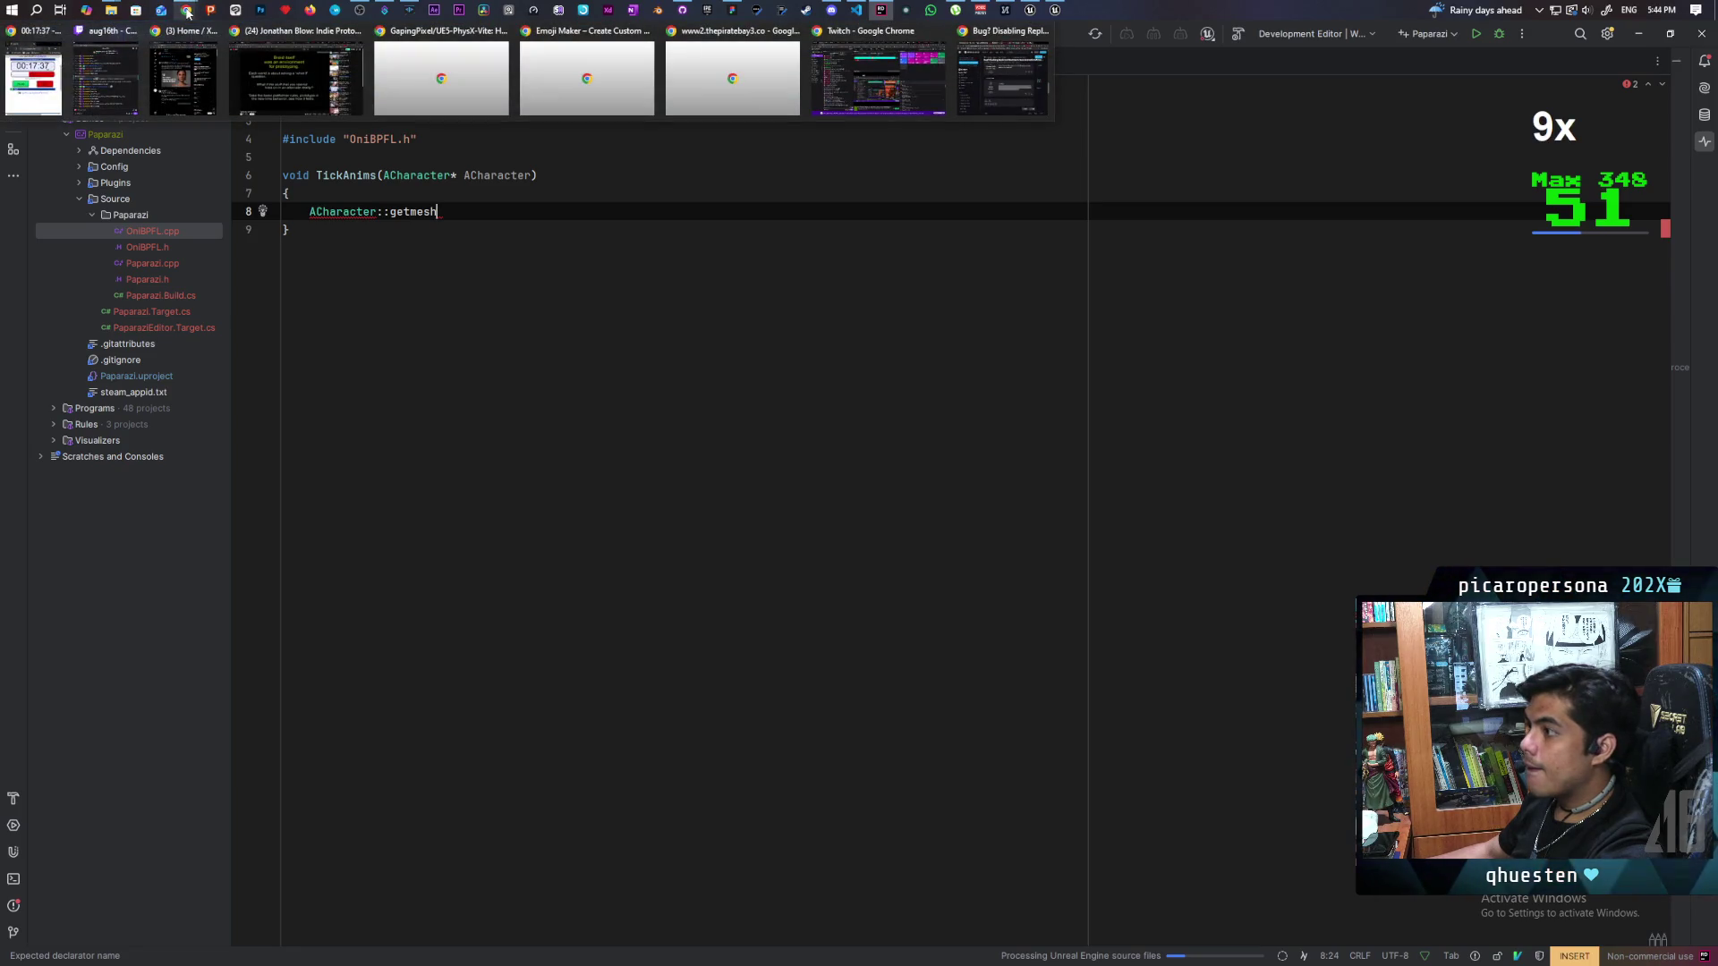
pyautogui.moveTo(988, 88)
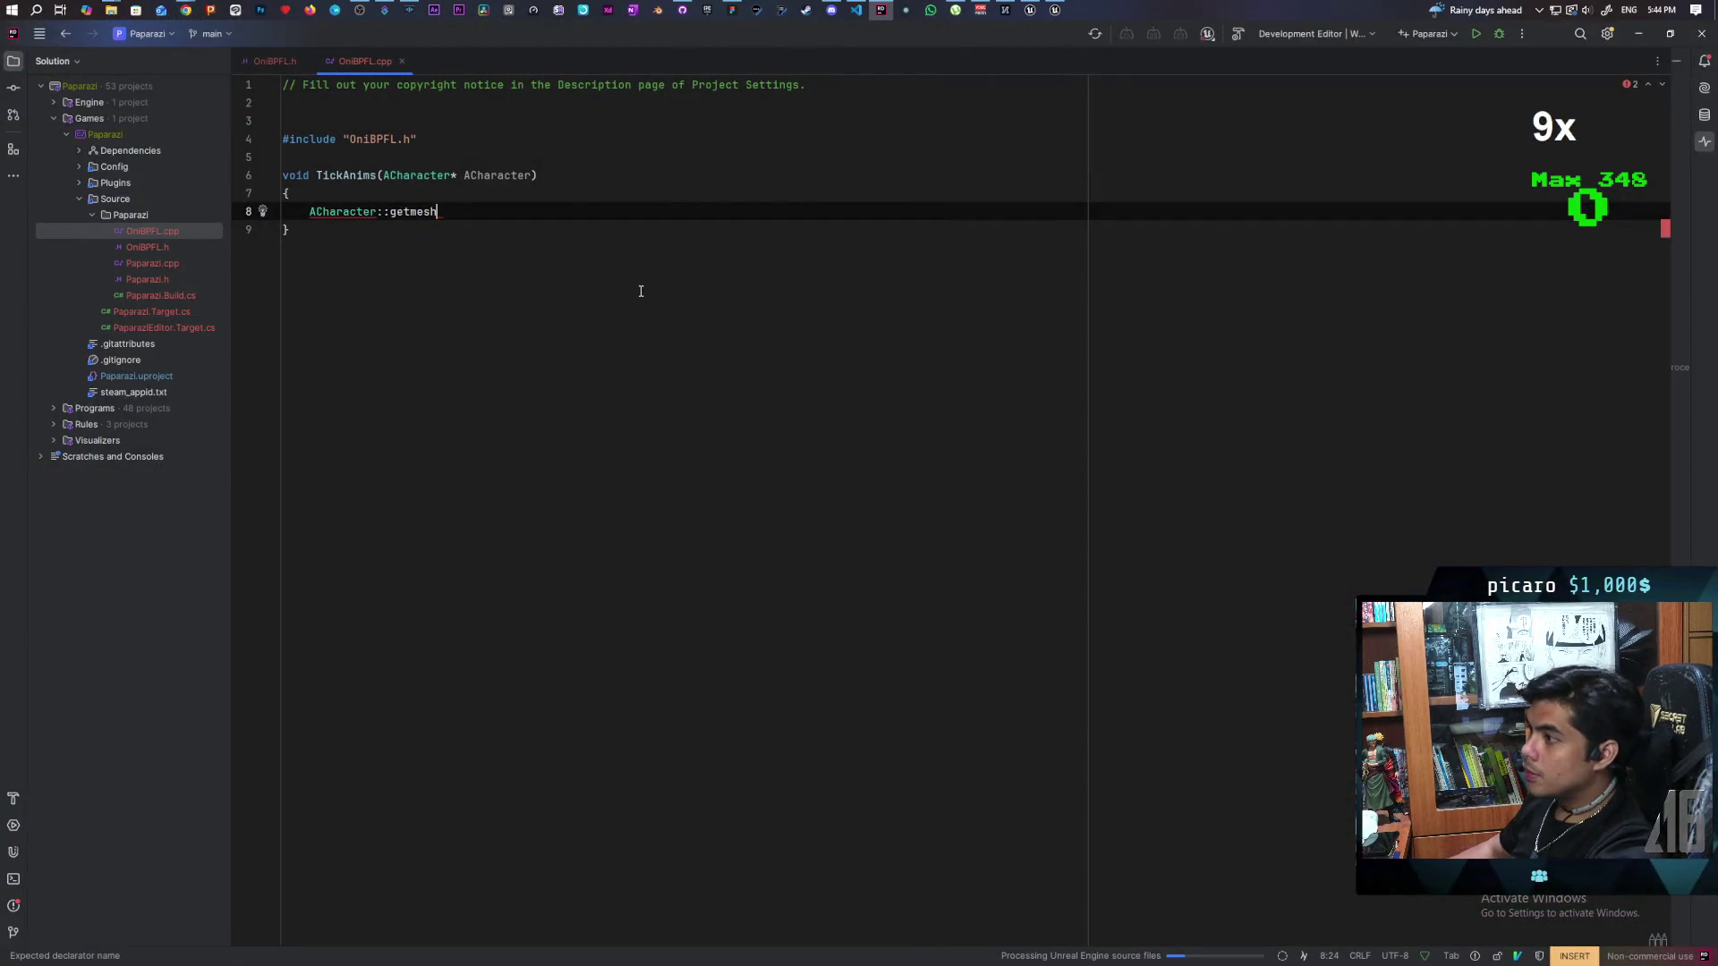
pyautogui.press('BackSpace')
pyautogui.press('BackSpace')
pyautogui.press('BackSpace')
pyautogui.write('Get')
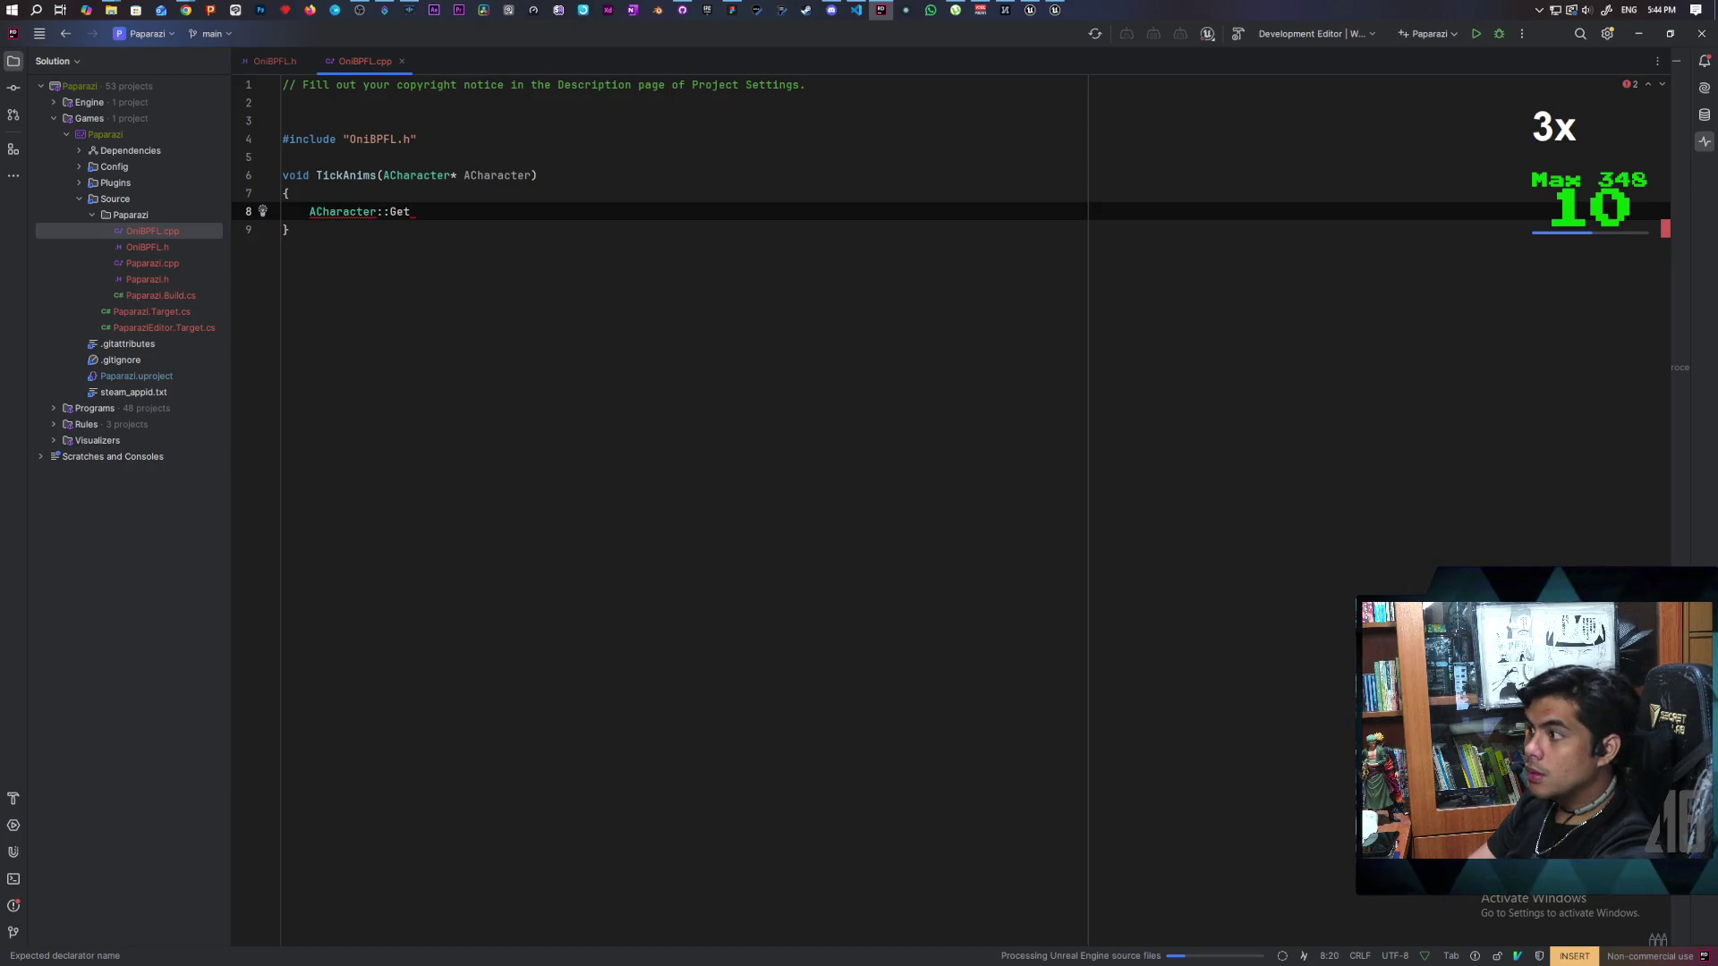
pyautogui.write('Mesh')
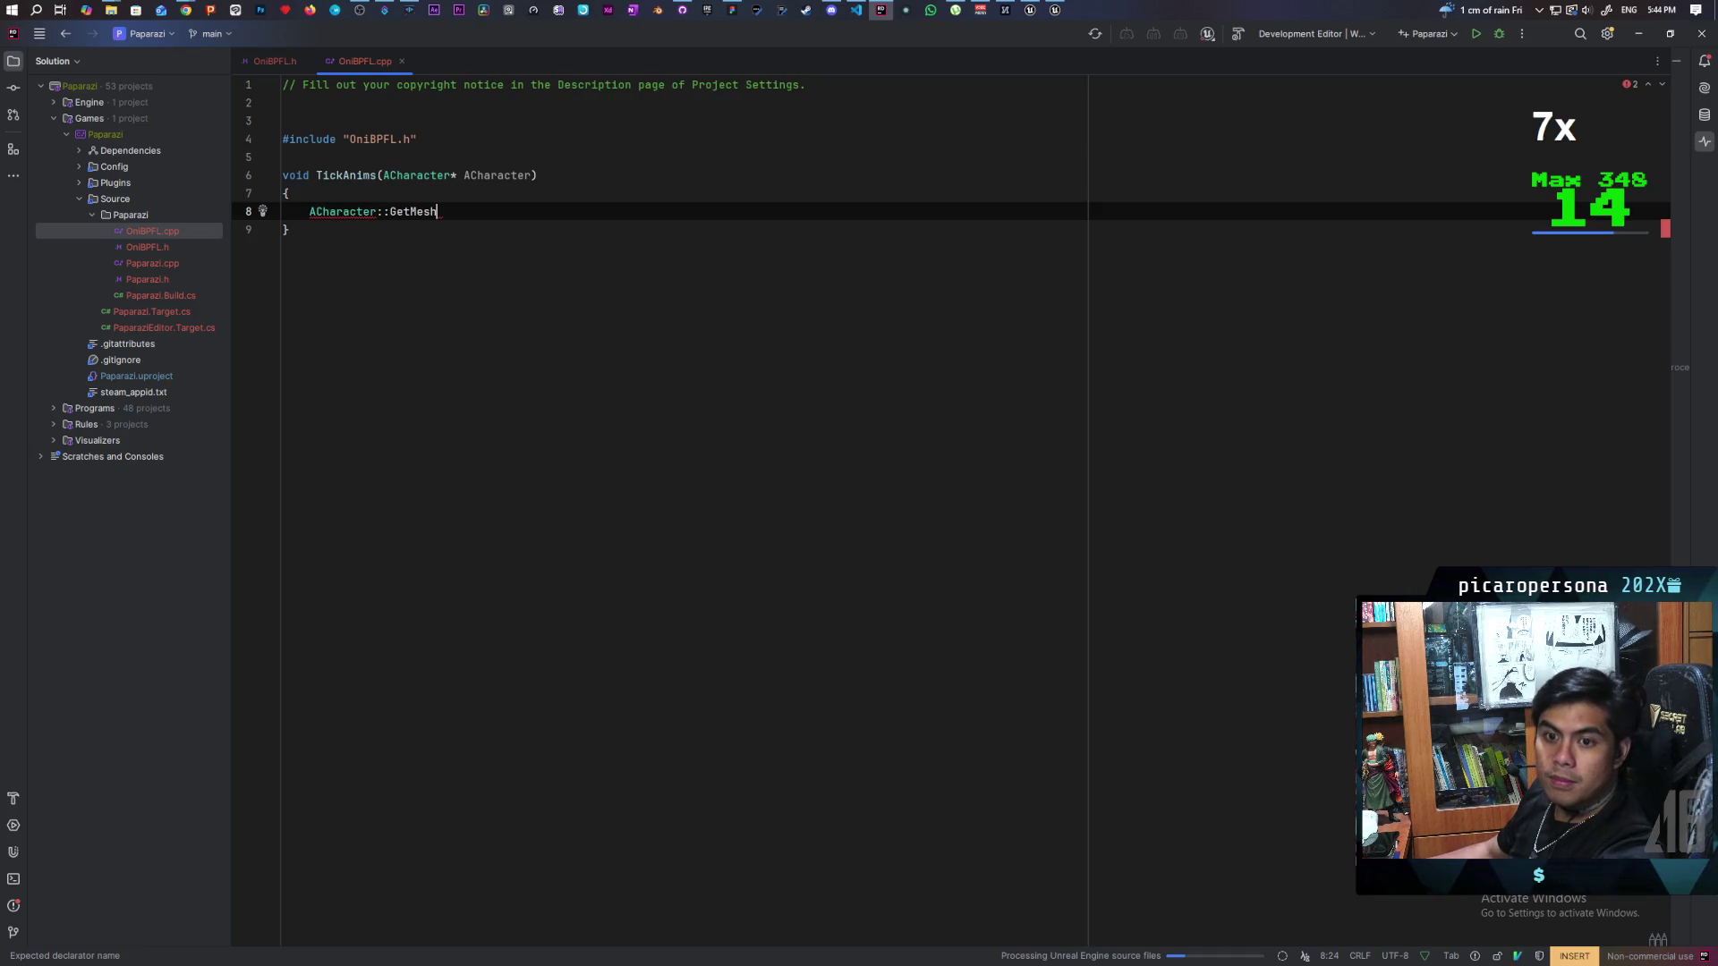
pyautogui.click(277, 62)
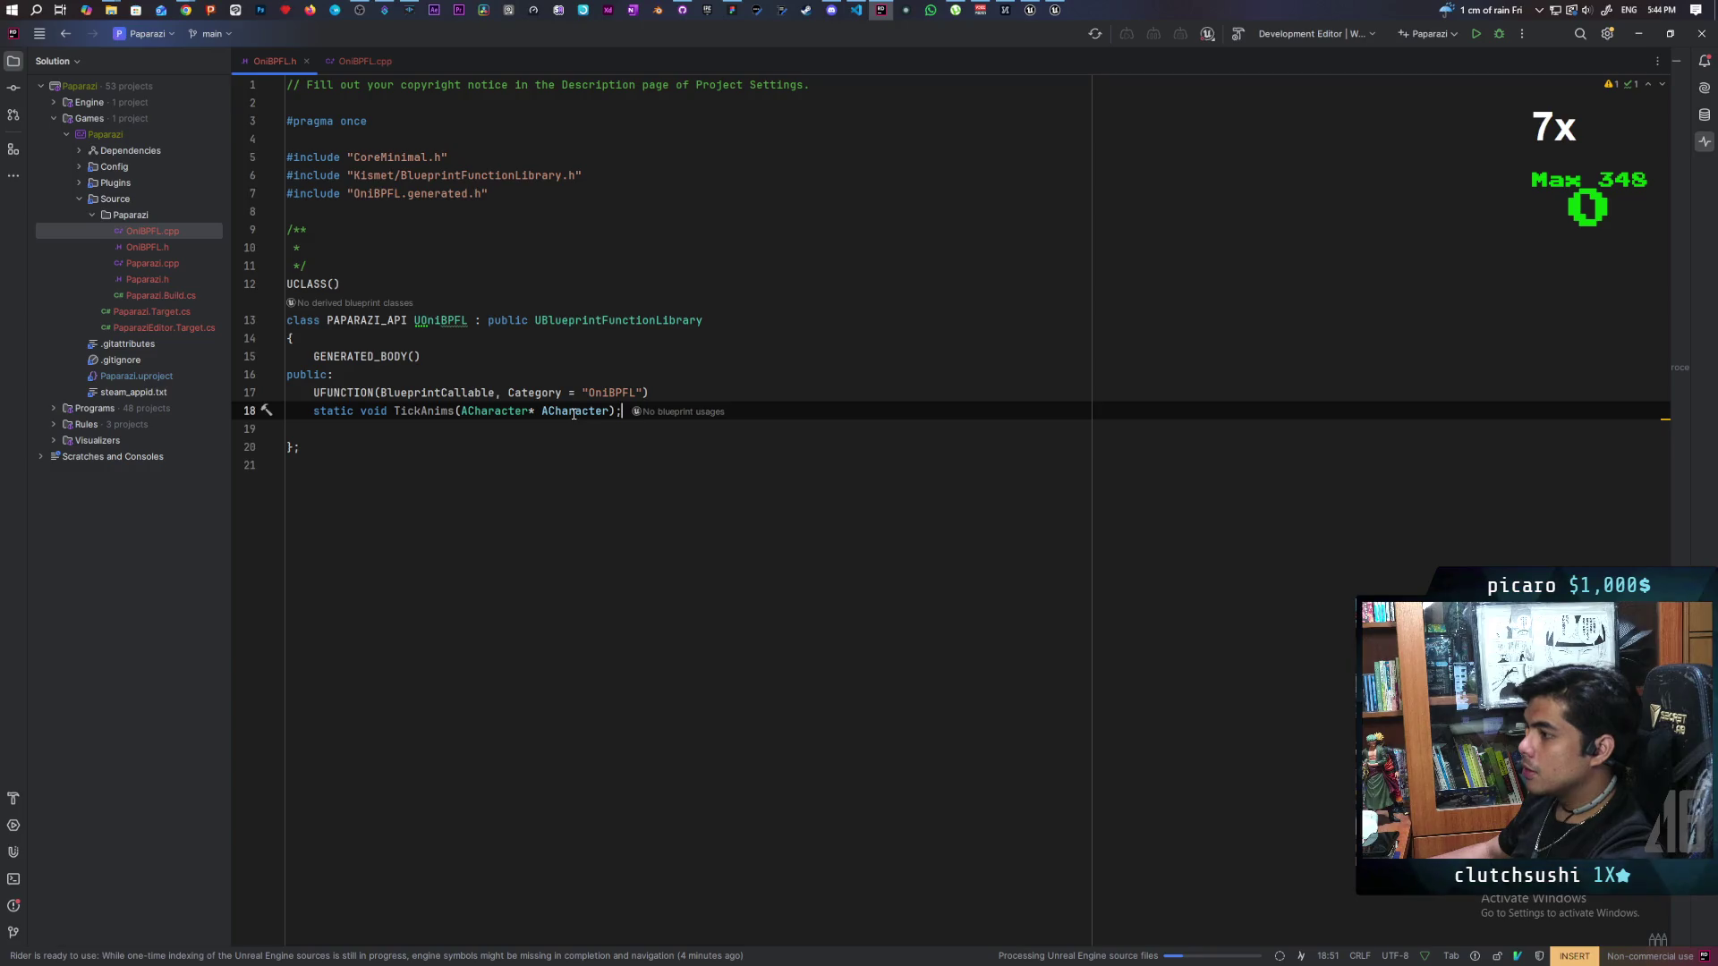
# Step: End the TickAnims declaration in OniBPFL.h with a semicolon and review the include lines
pyautogui.press('Escape')
pyautogui.press('j')
pyautogui.press('j')
pyautogui.click(833, 410)
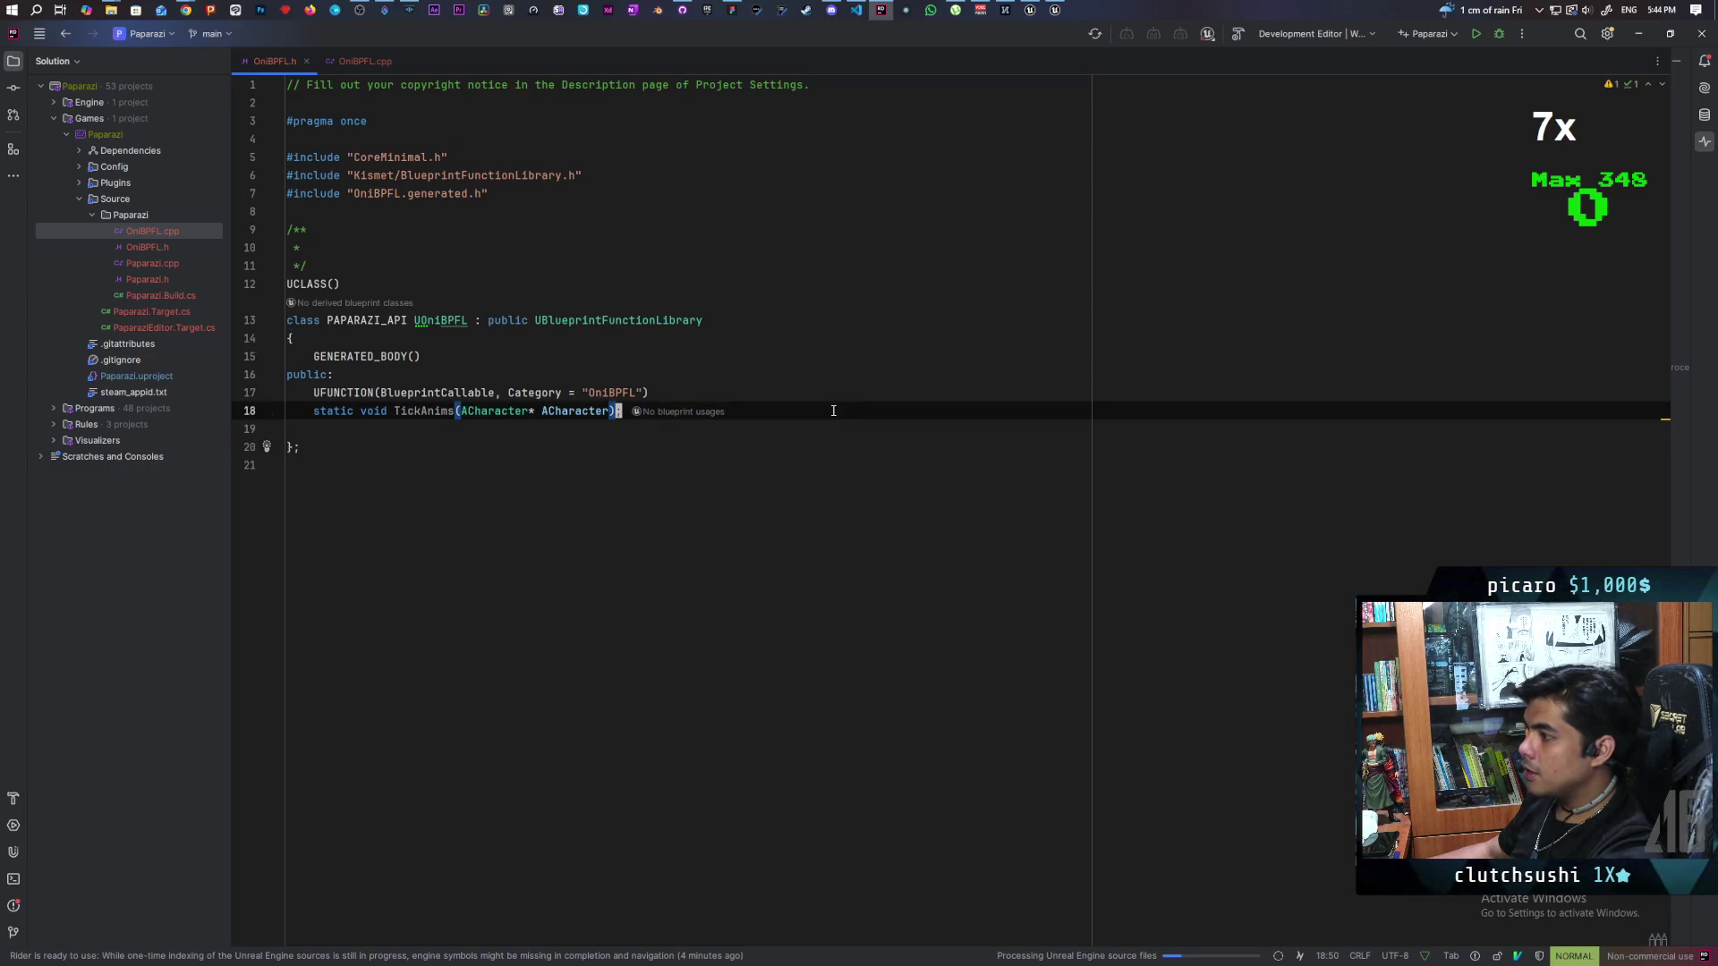
pyautogui.hotkey('shift', 'a')
pyautogui.write(';')
pyautogui.press('Escape')
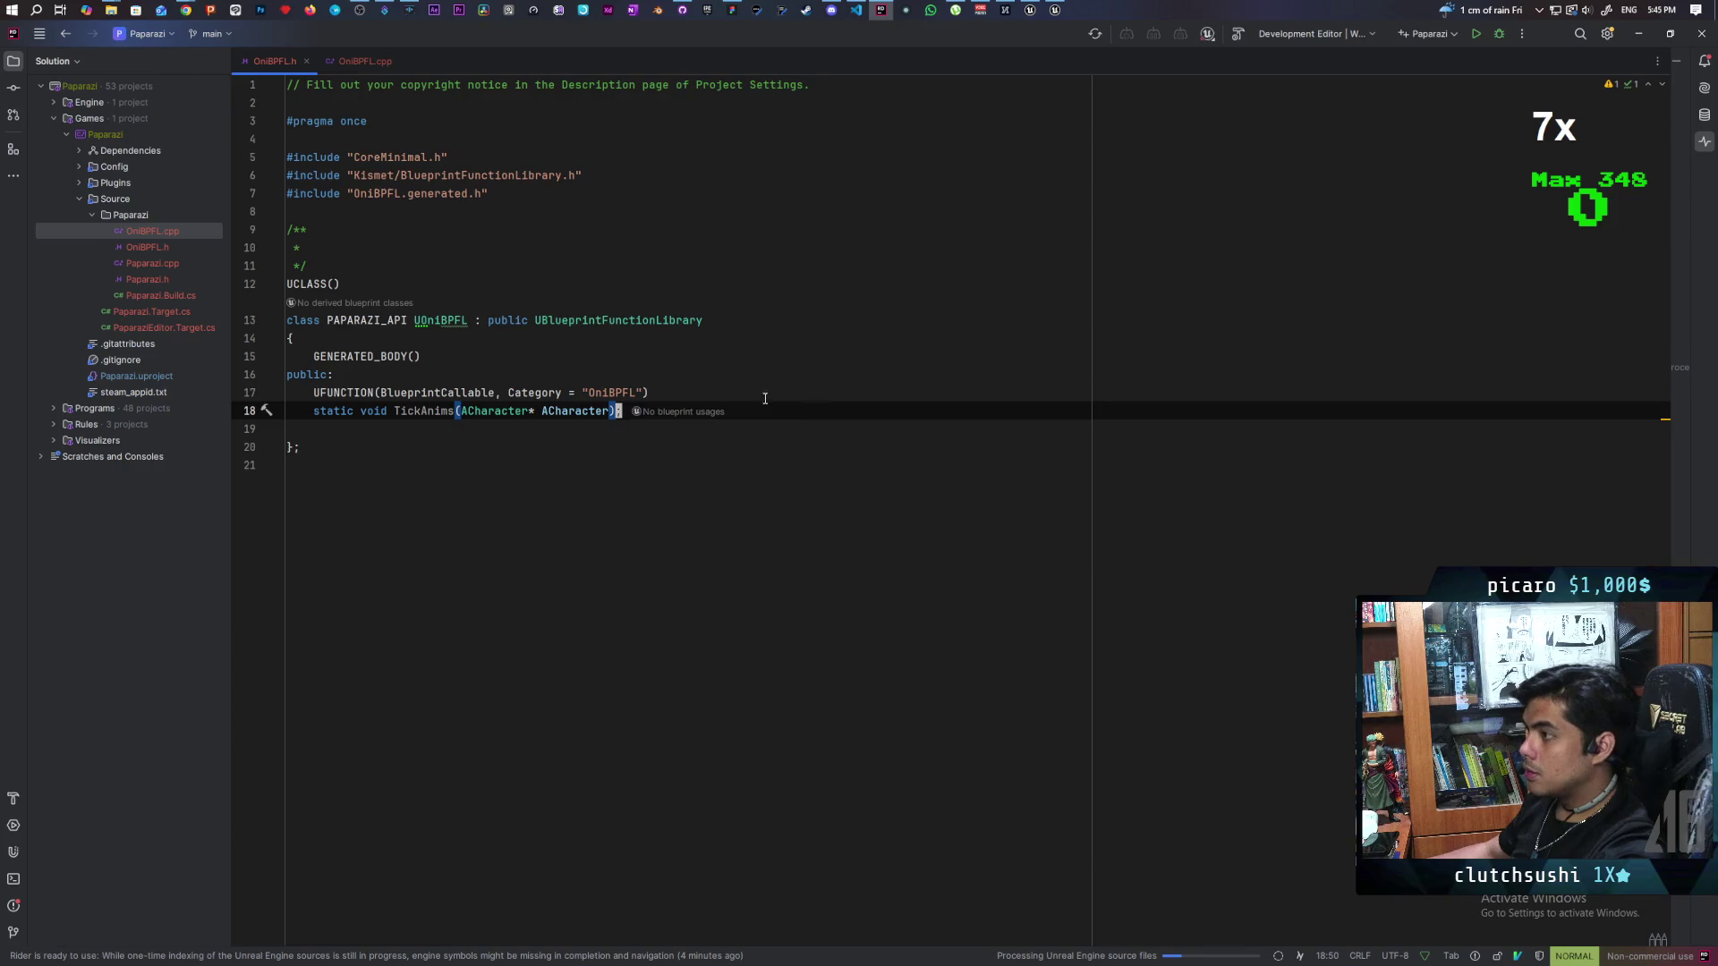
pyautogui.click(515, 194)
pyautogui.click(598, 175)
pyautogui.click(573, 156)
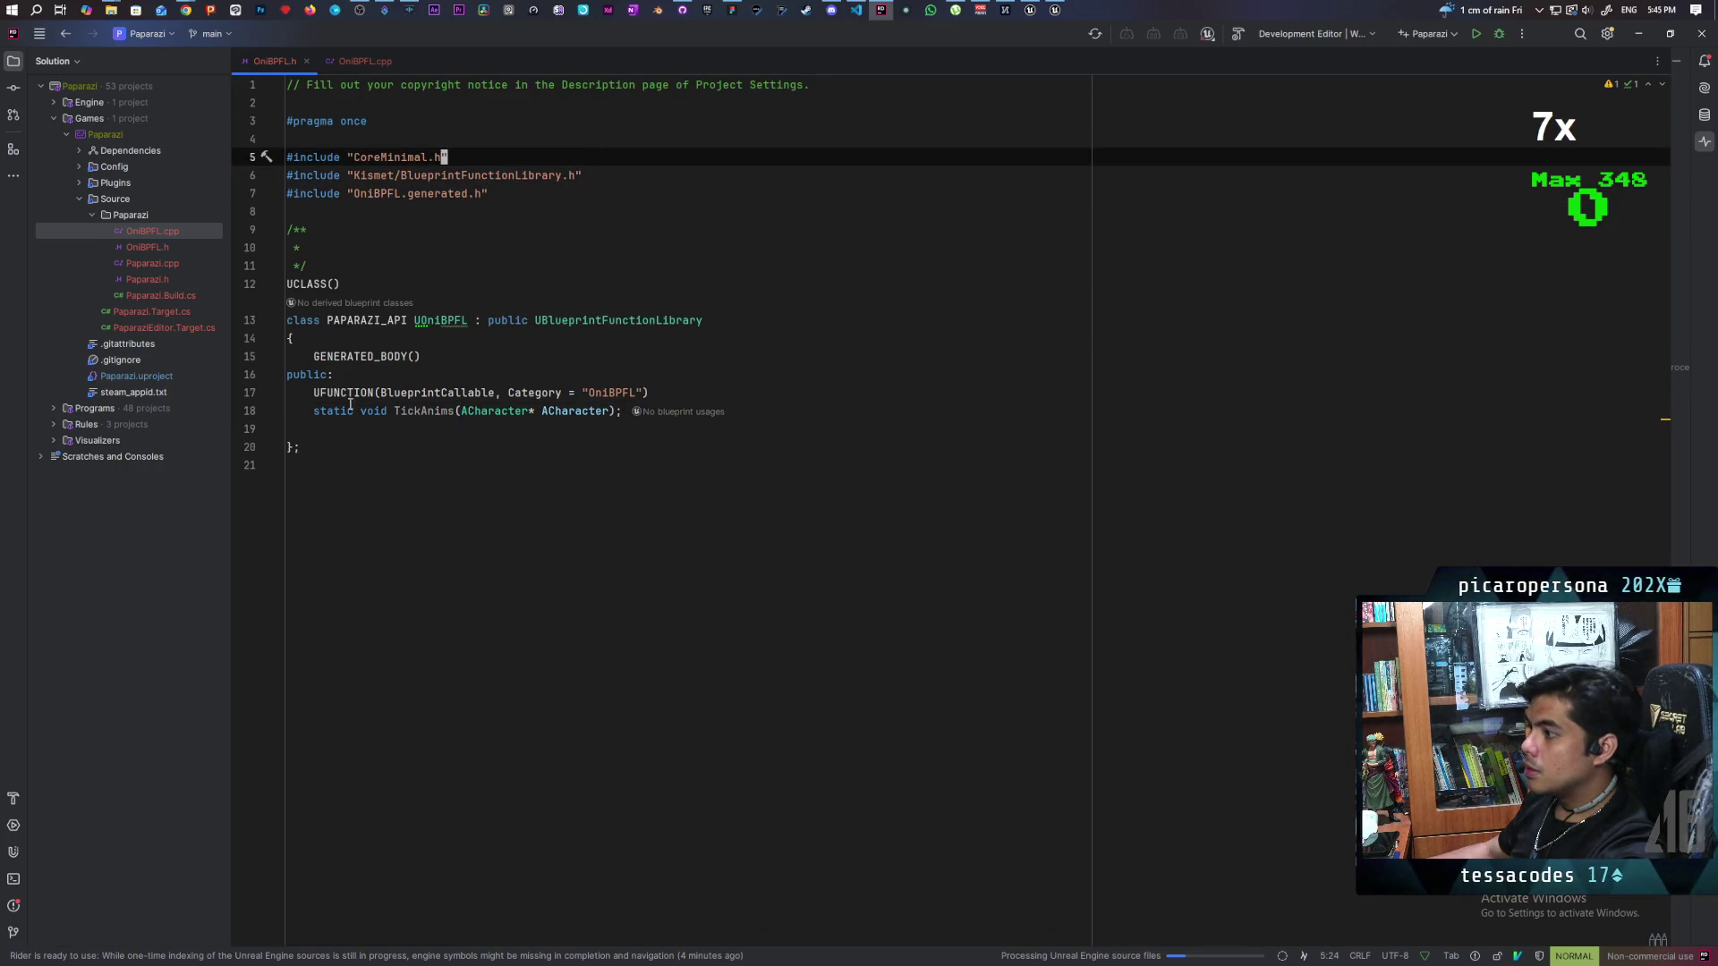
# Step: Back in OniBPFL.cpp, add an opening parenthesis after GetMesh on line 8
pyautogui.click(374, 62)
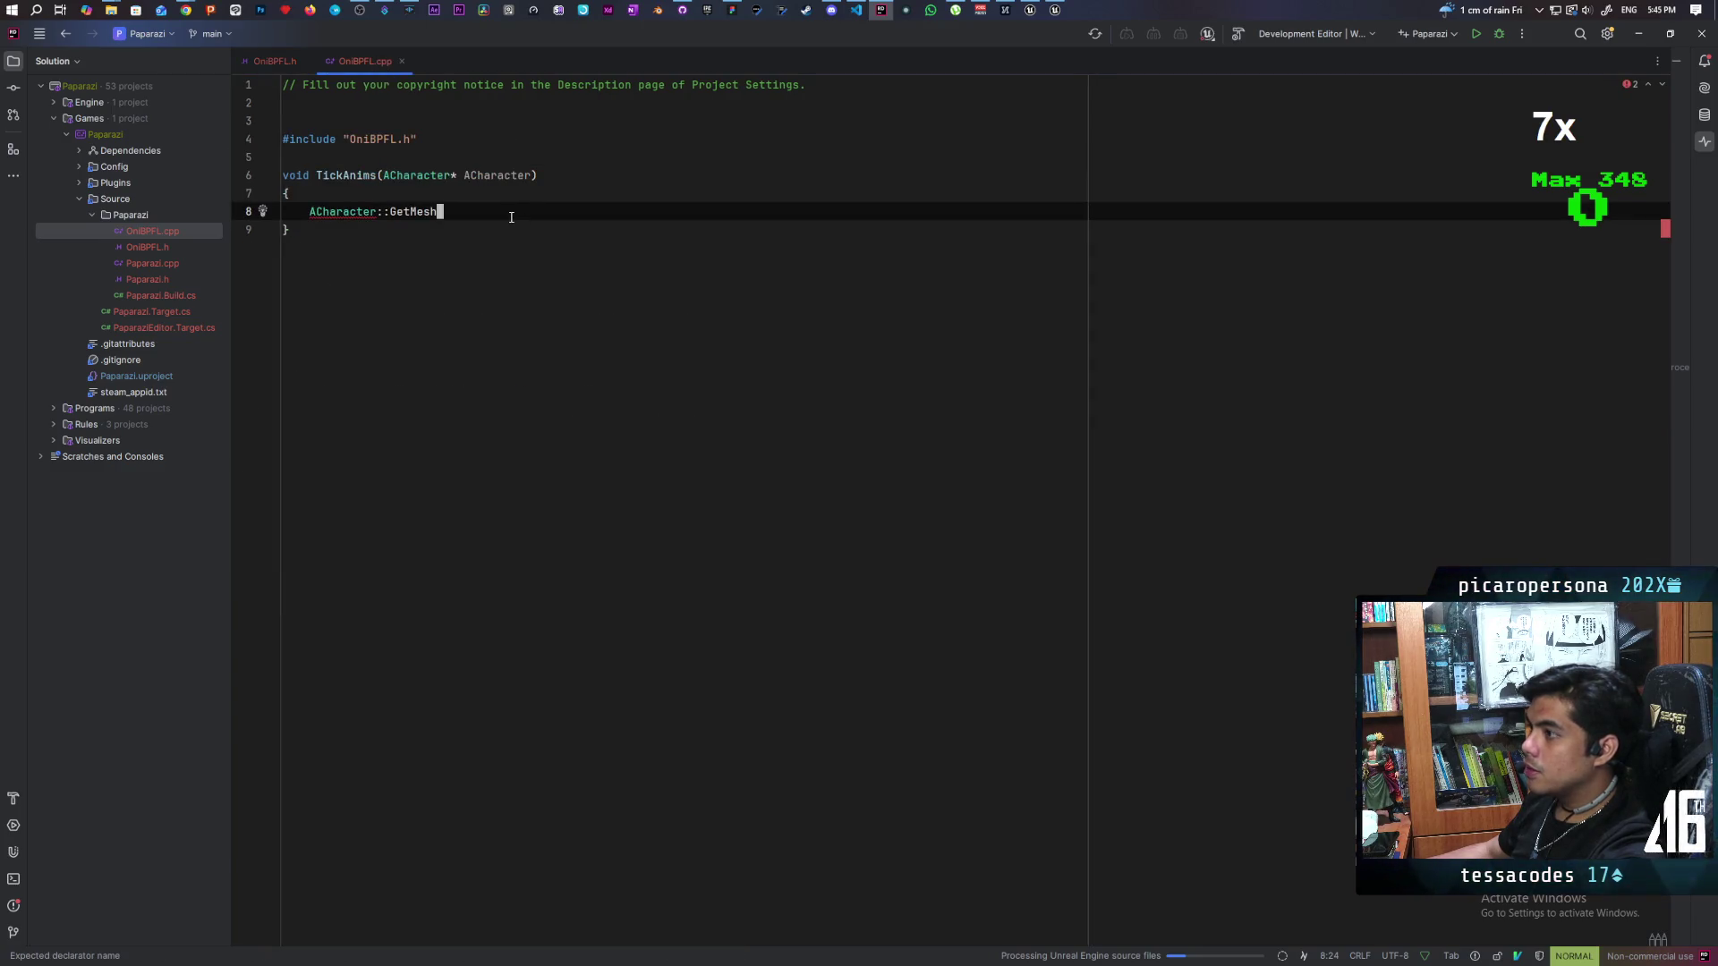
pyautogui.click(491, 190)
pyautogui.click(475, 210)
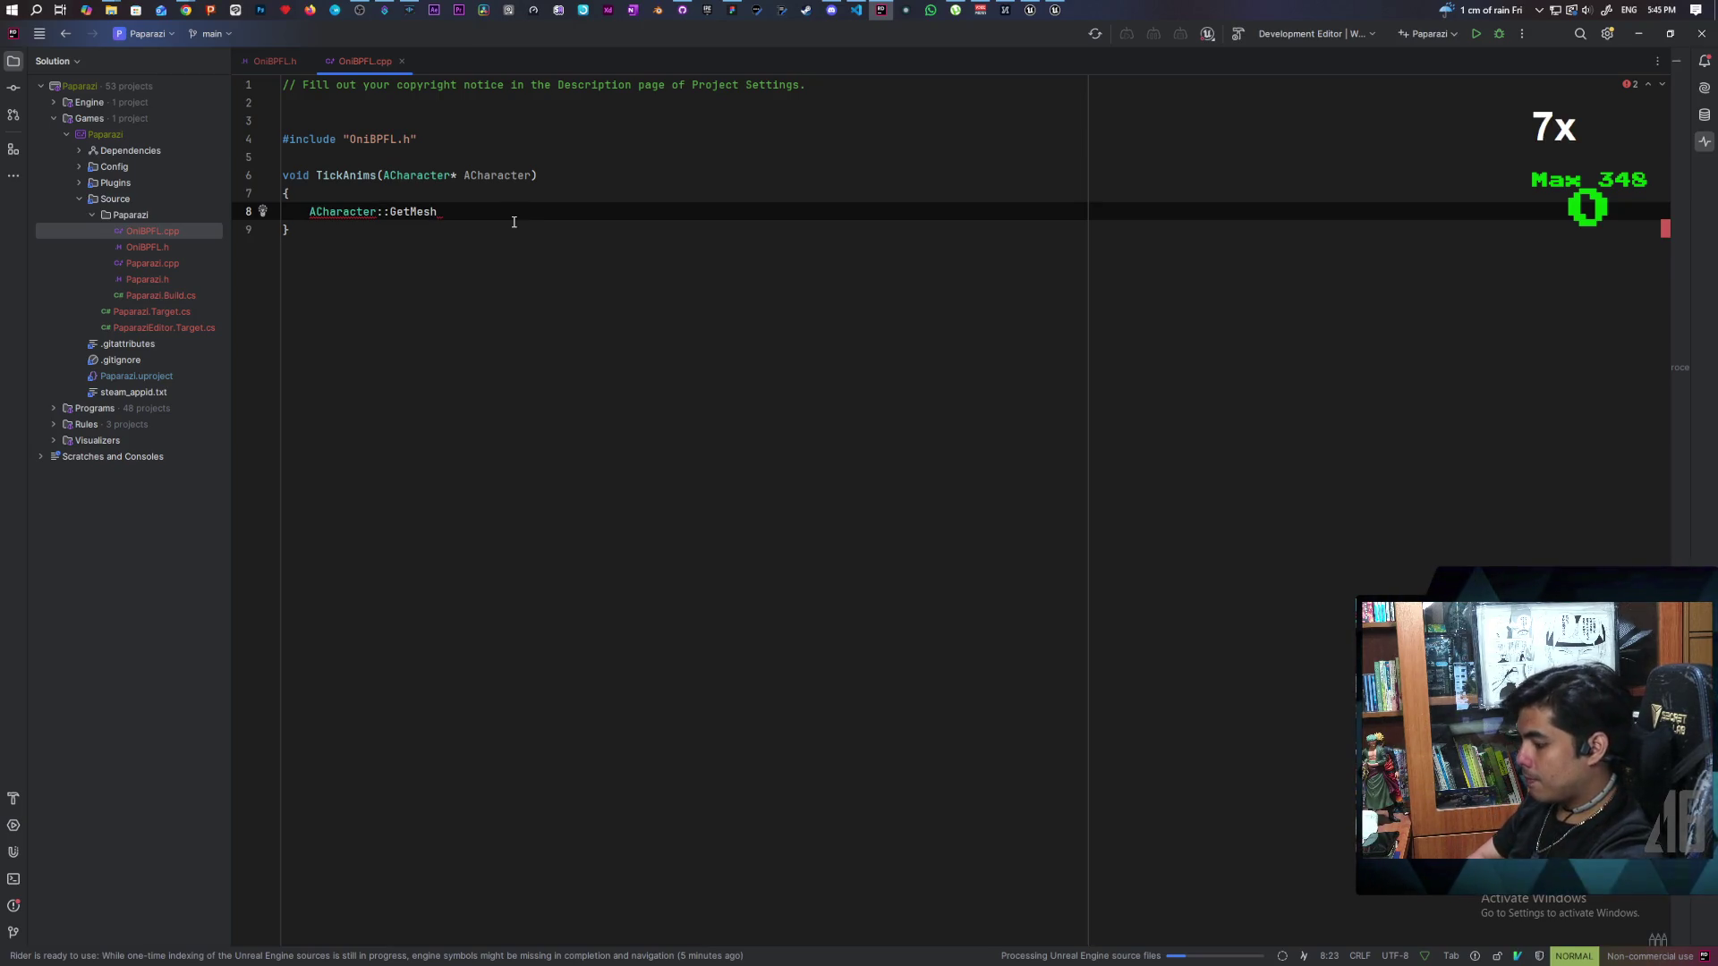
pyautogui.write('a(')
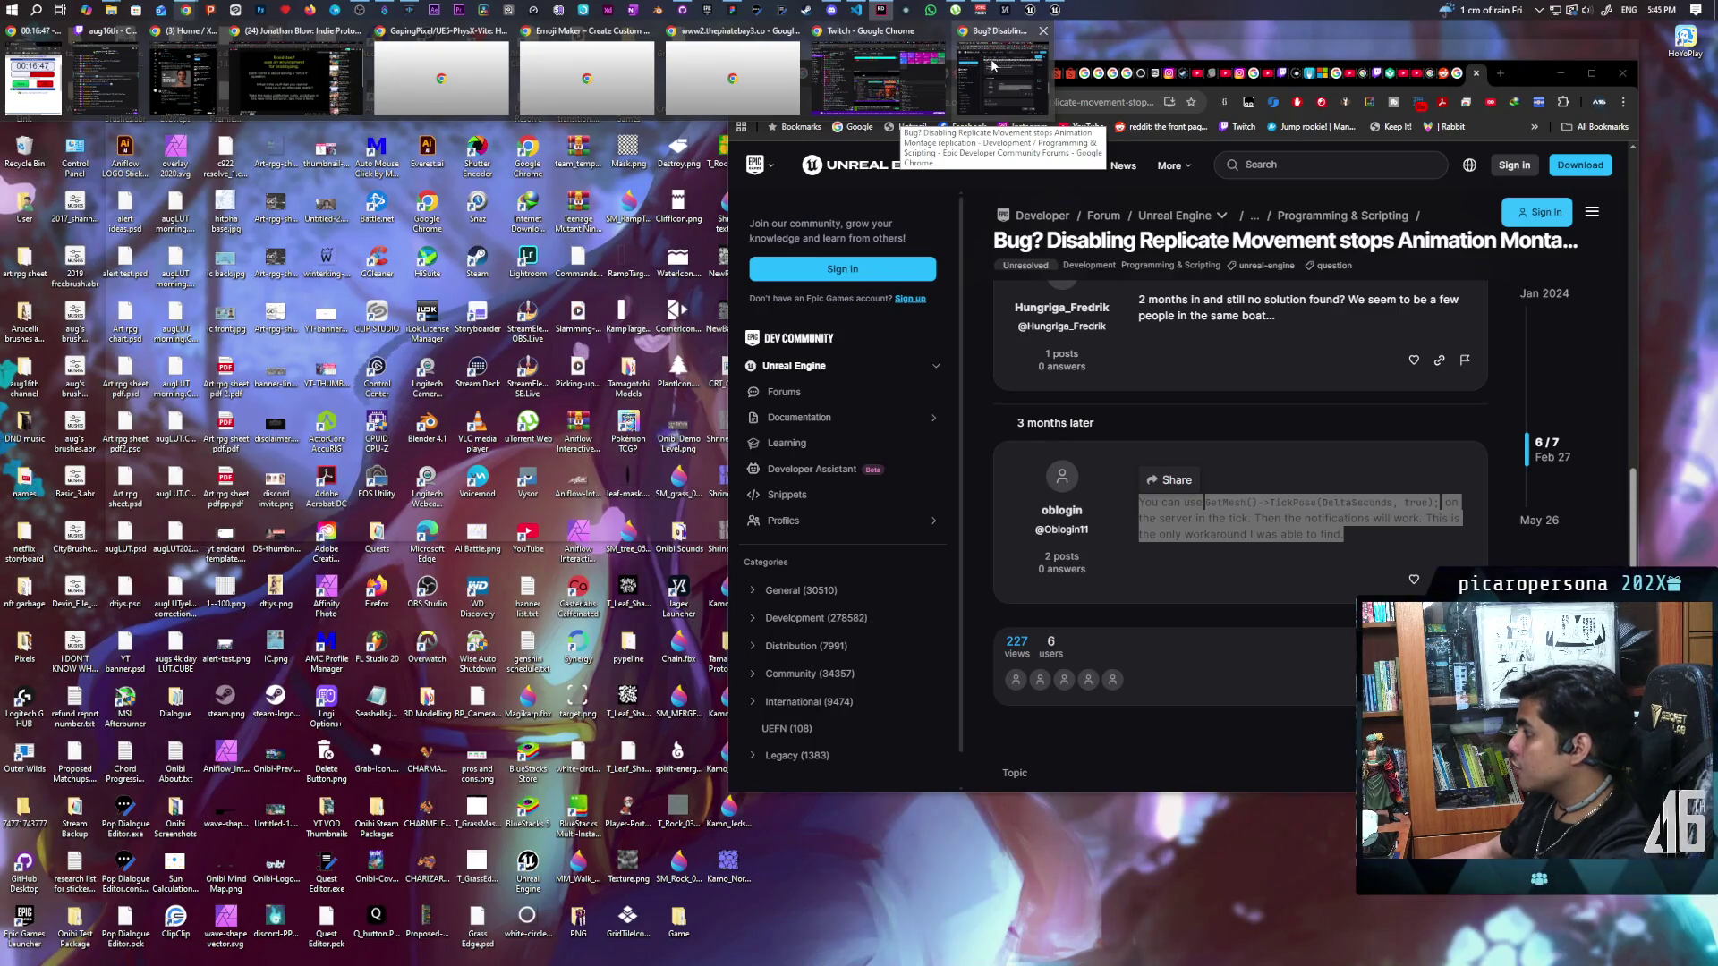
# Step: Copy '->TickPose(DeltaSeconds, true)' from the forum answer and paste it after GetMesh() on line 8
pyautogui.click(991, 64)
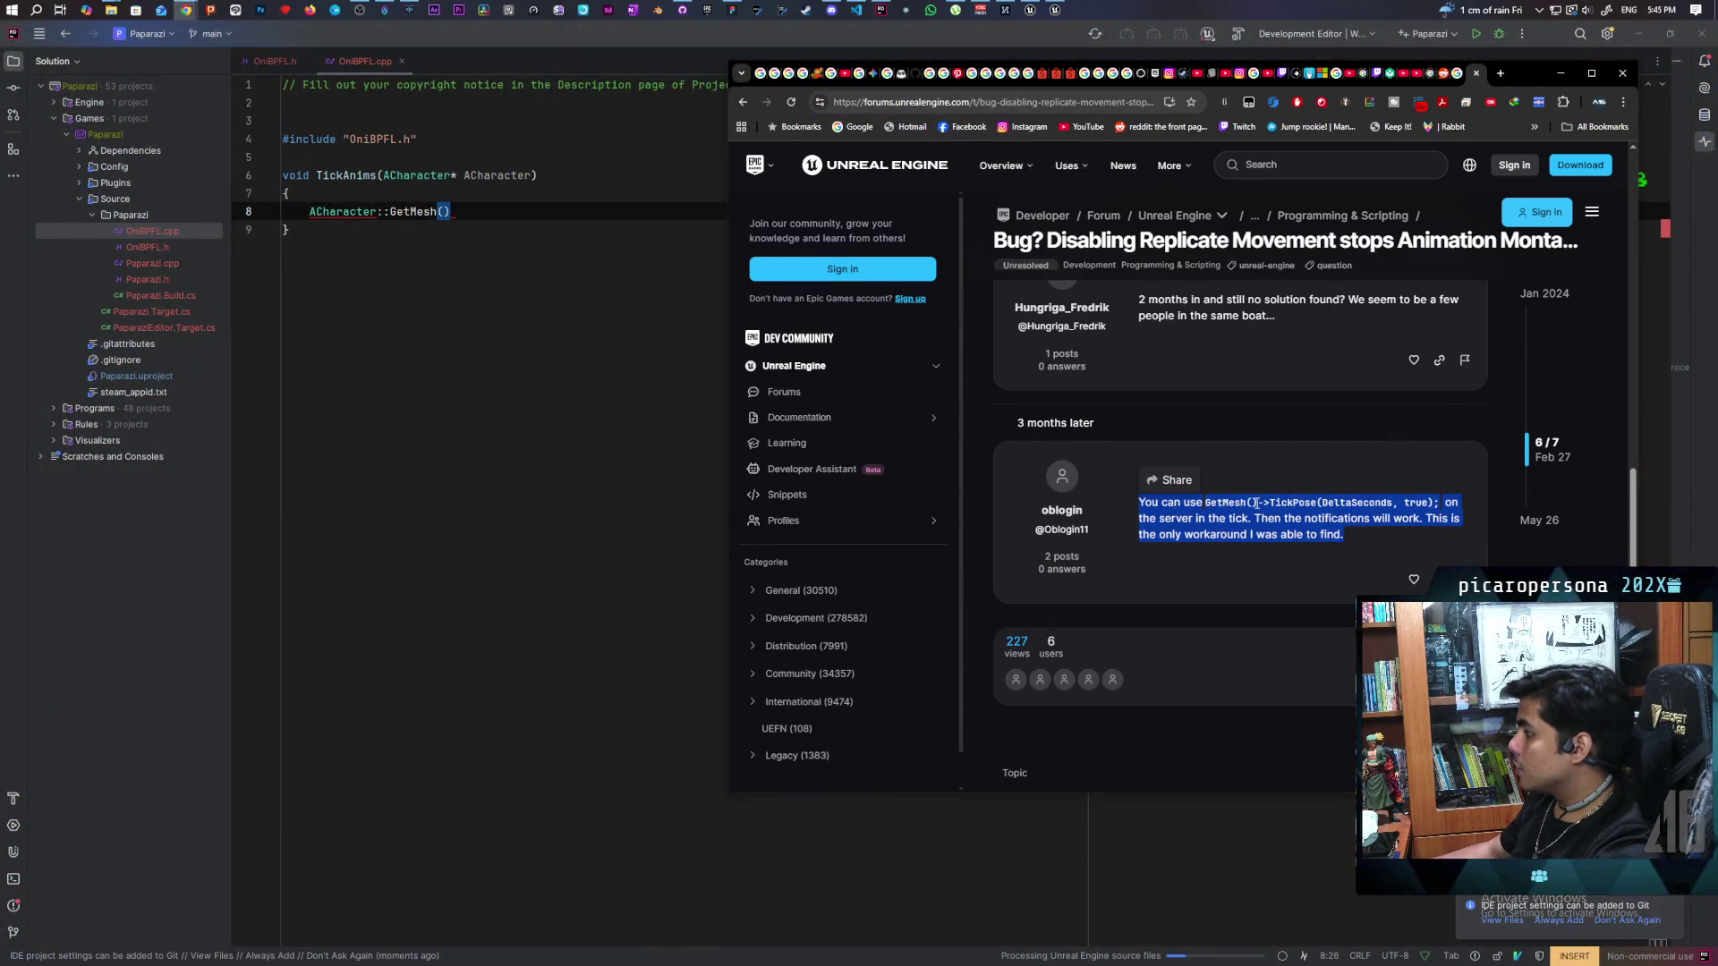
pyautogui.click(1260, 503)
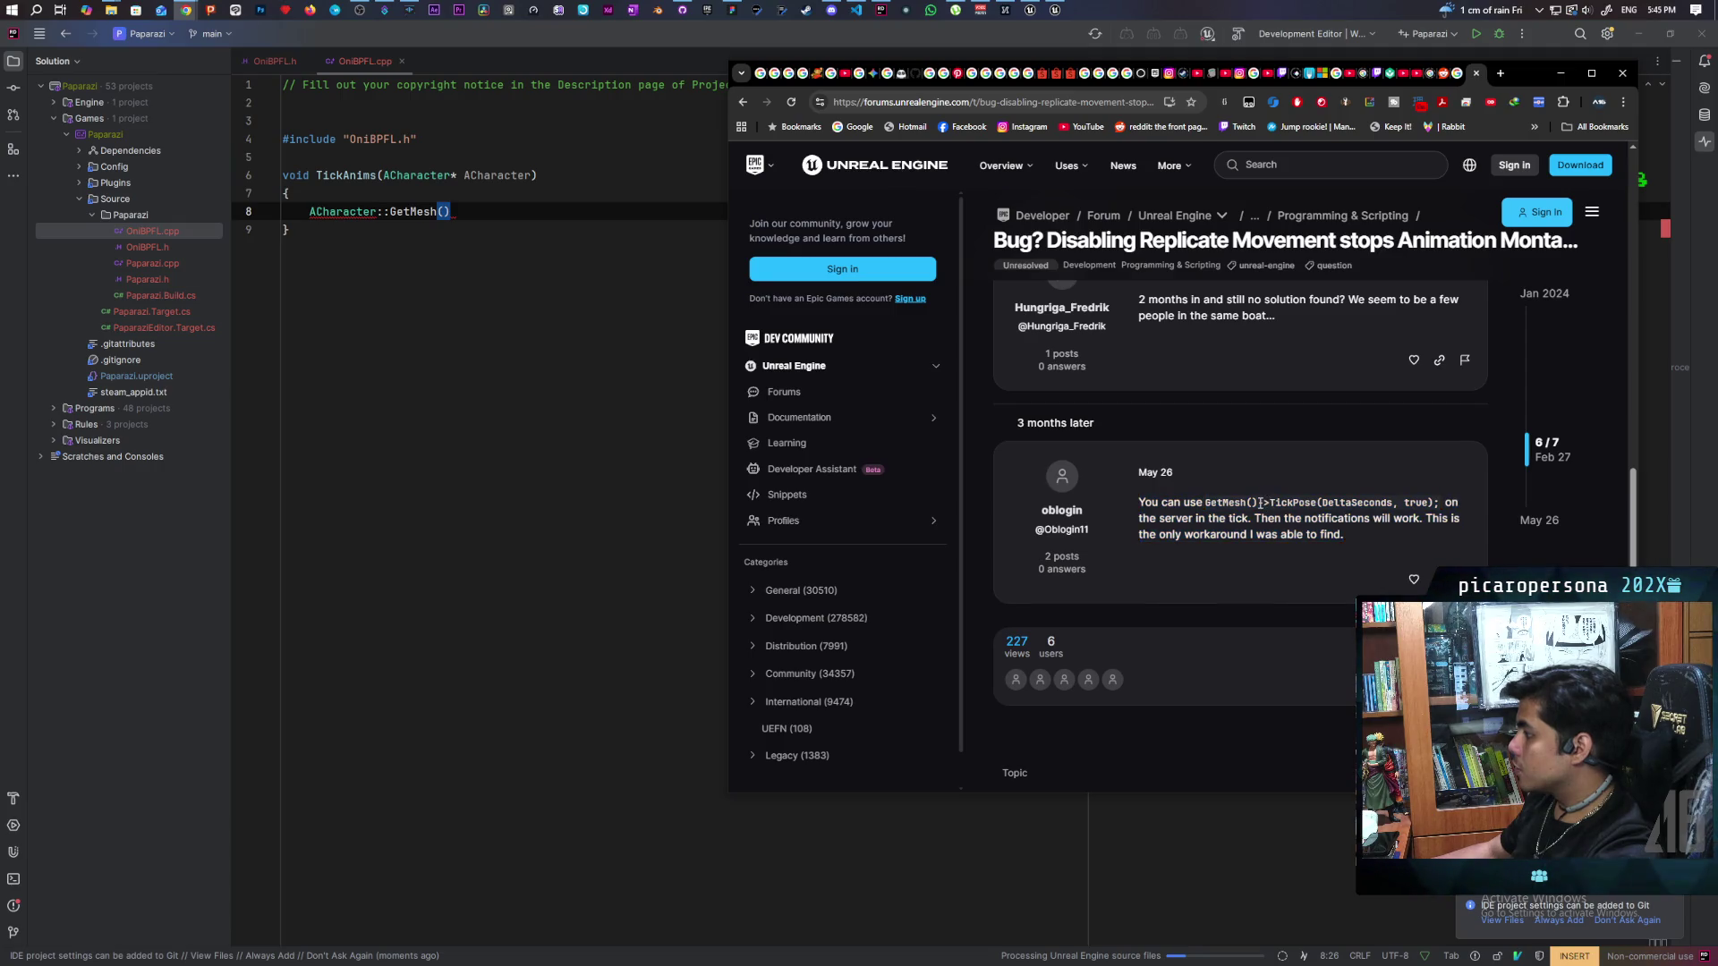
pyautogui.moveTo(1286, 507); pyautogui.dragTo(1432, 501)
pyautogui.hotkey('ctrl', 'c')
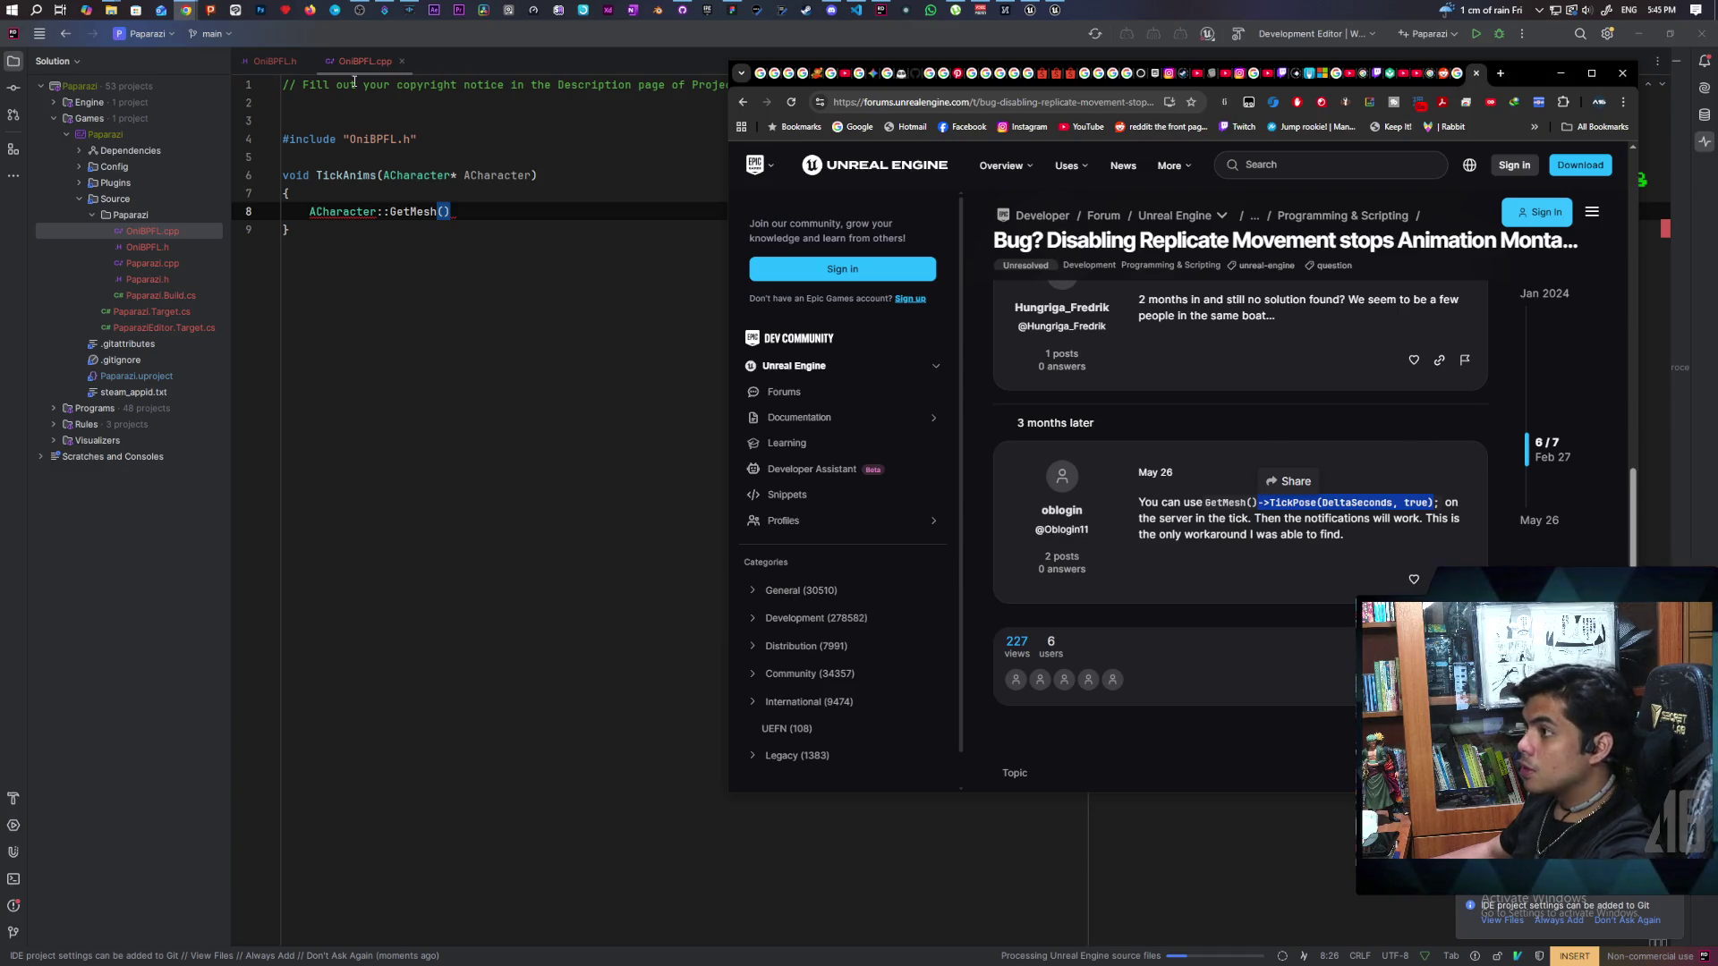
pyautogui.click(468, 209)
pyautogui.hotkey('ctrl', 'v')
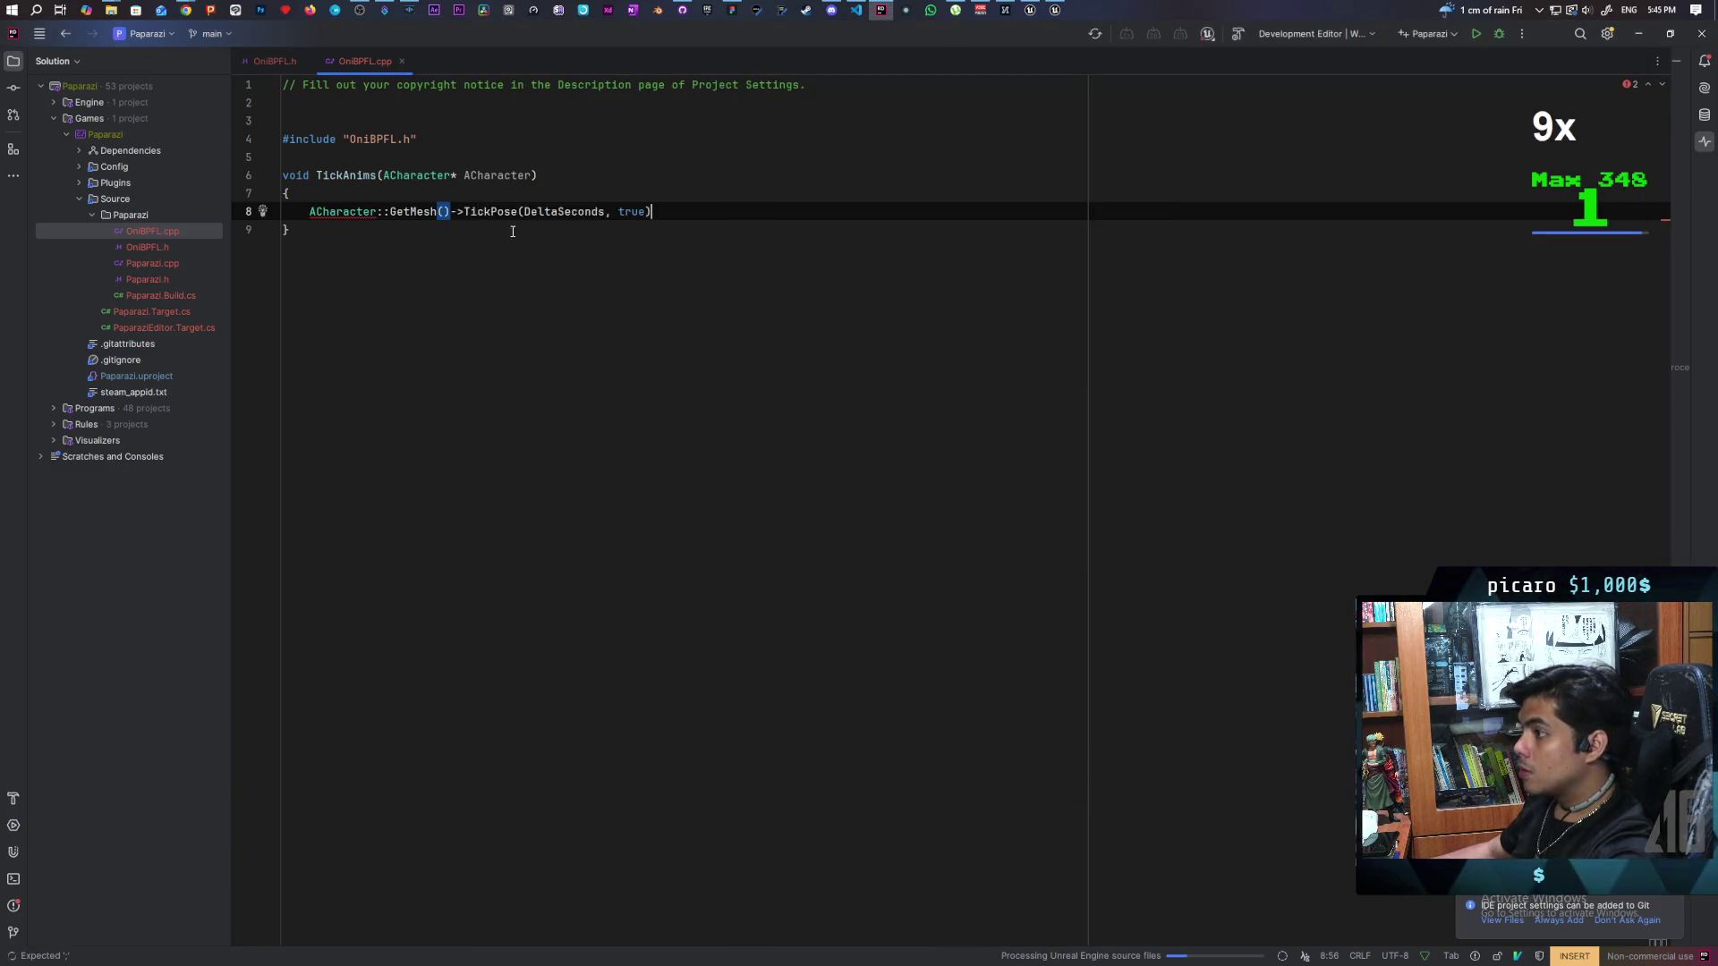
# Step: End line 8 with a semicolon and inspect the unresolved DeltaSeconds argument
pyautogui.click(676, 228)
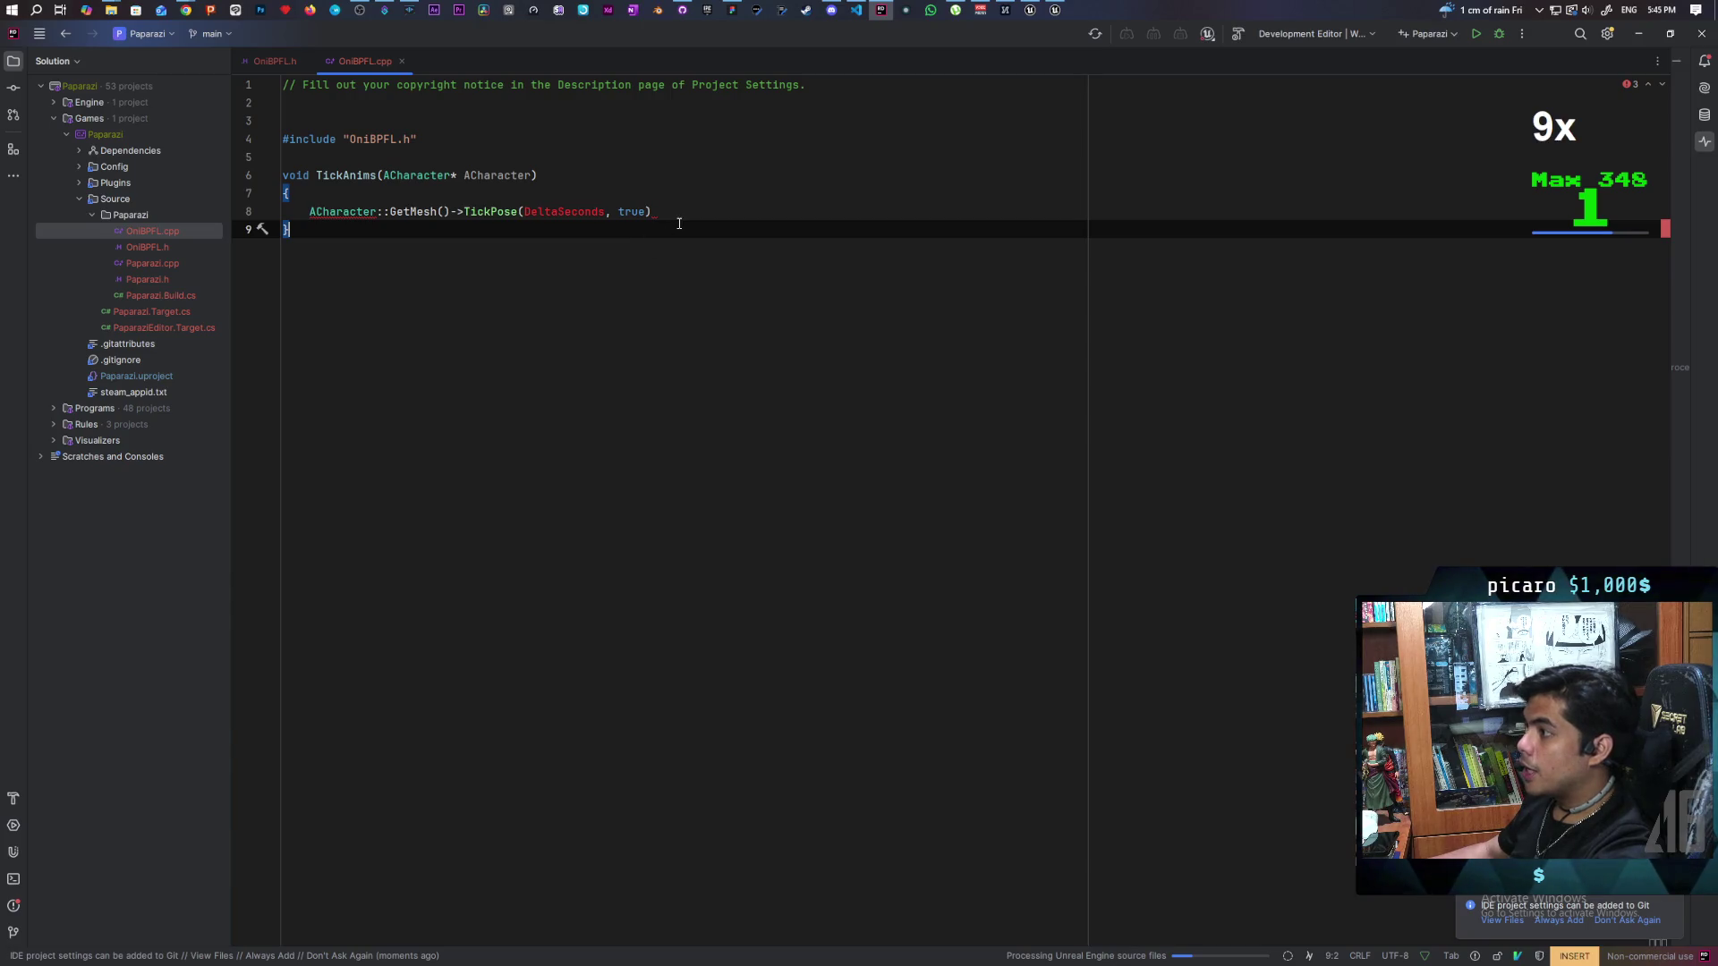
pyautogui.click(684, 214)
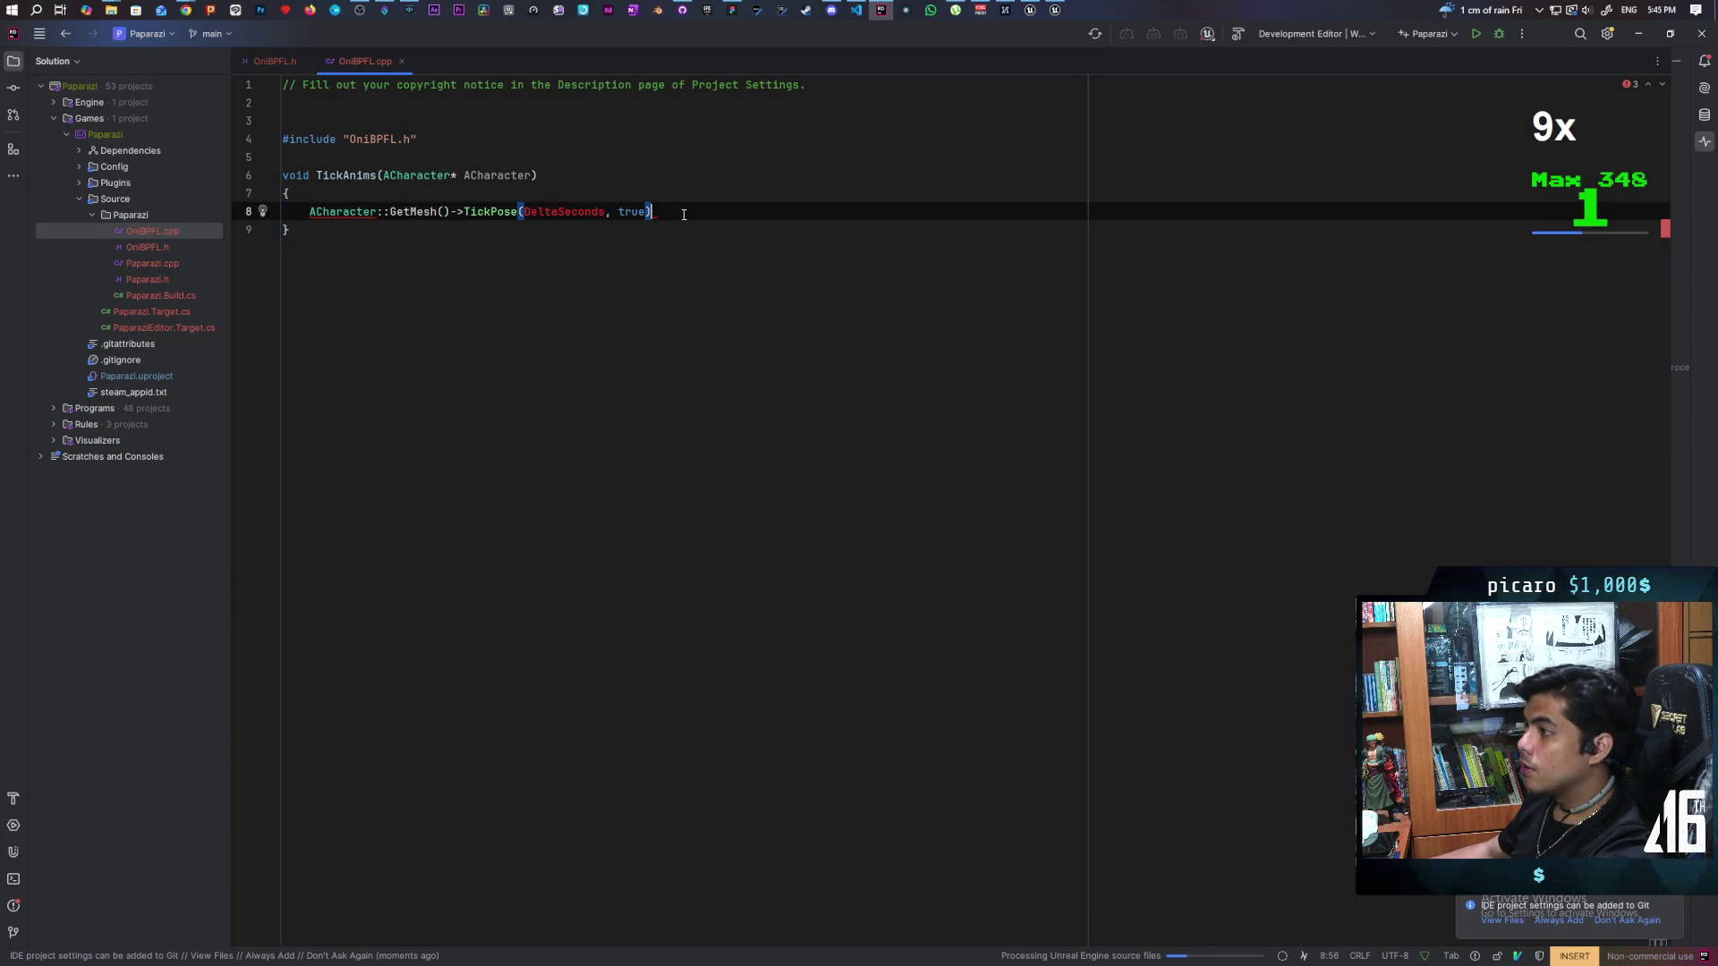
pyautogui.write(';')
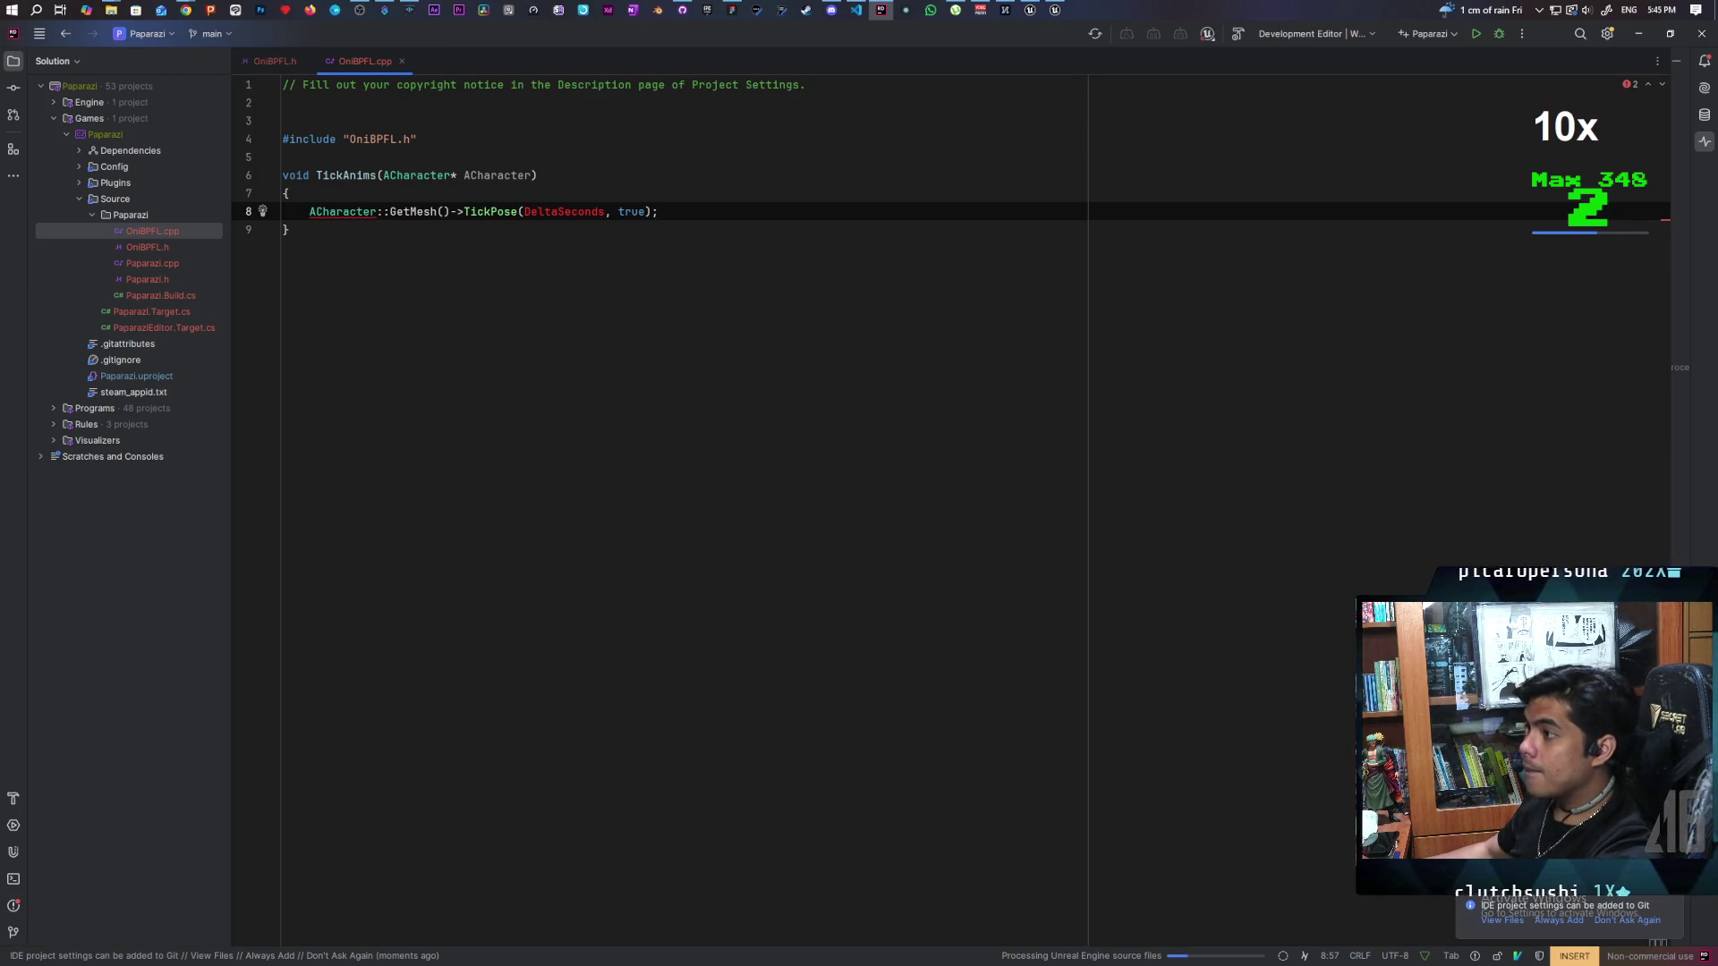
pyautogui.press('Escape')
pyautogui.click(541, 250)
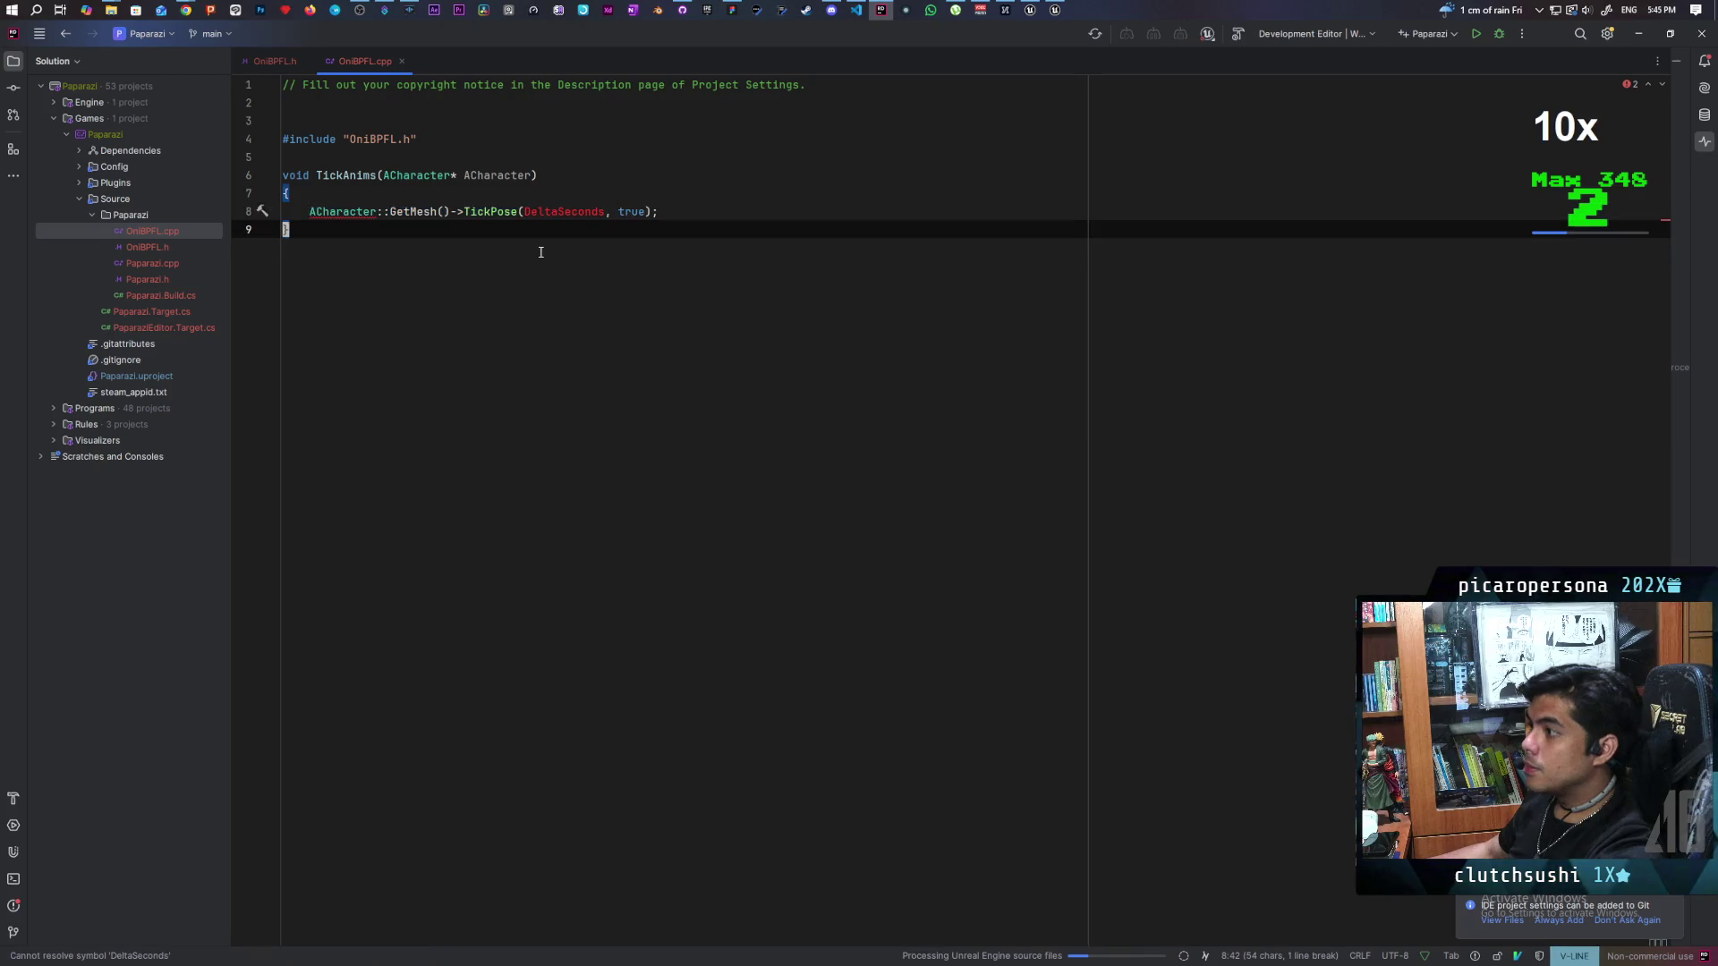
pyautogui.doubleClick(560, 212)
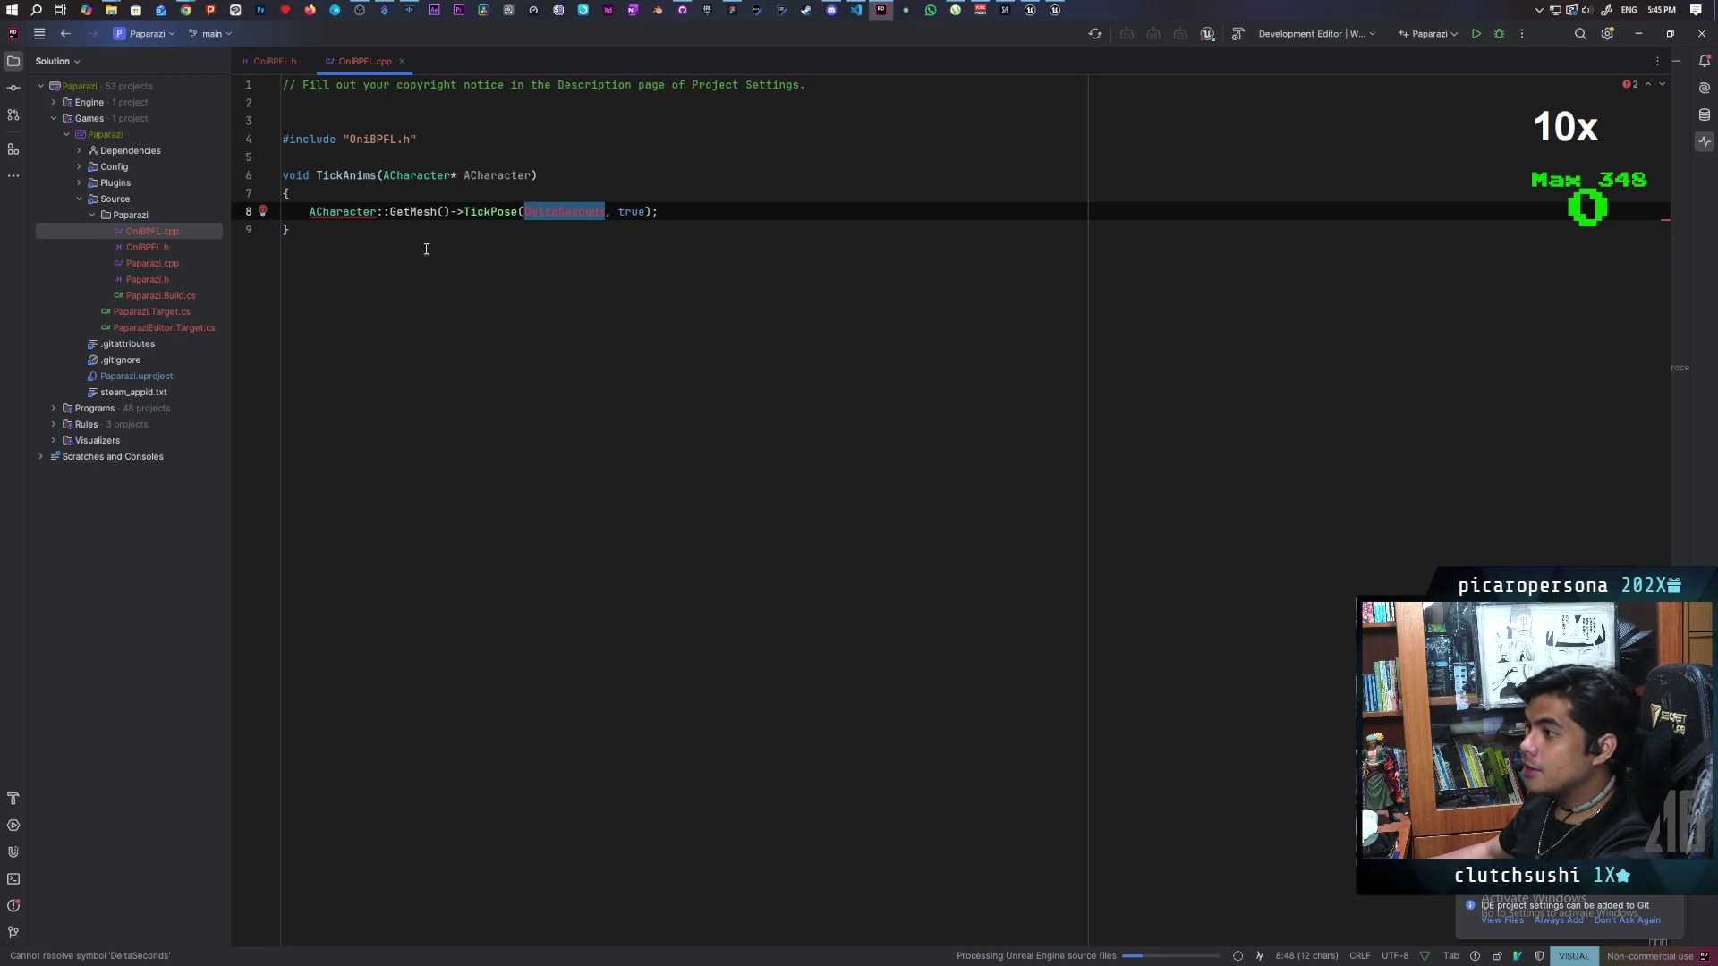
pyautogui.click(325, 235)
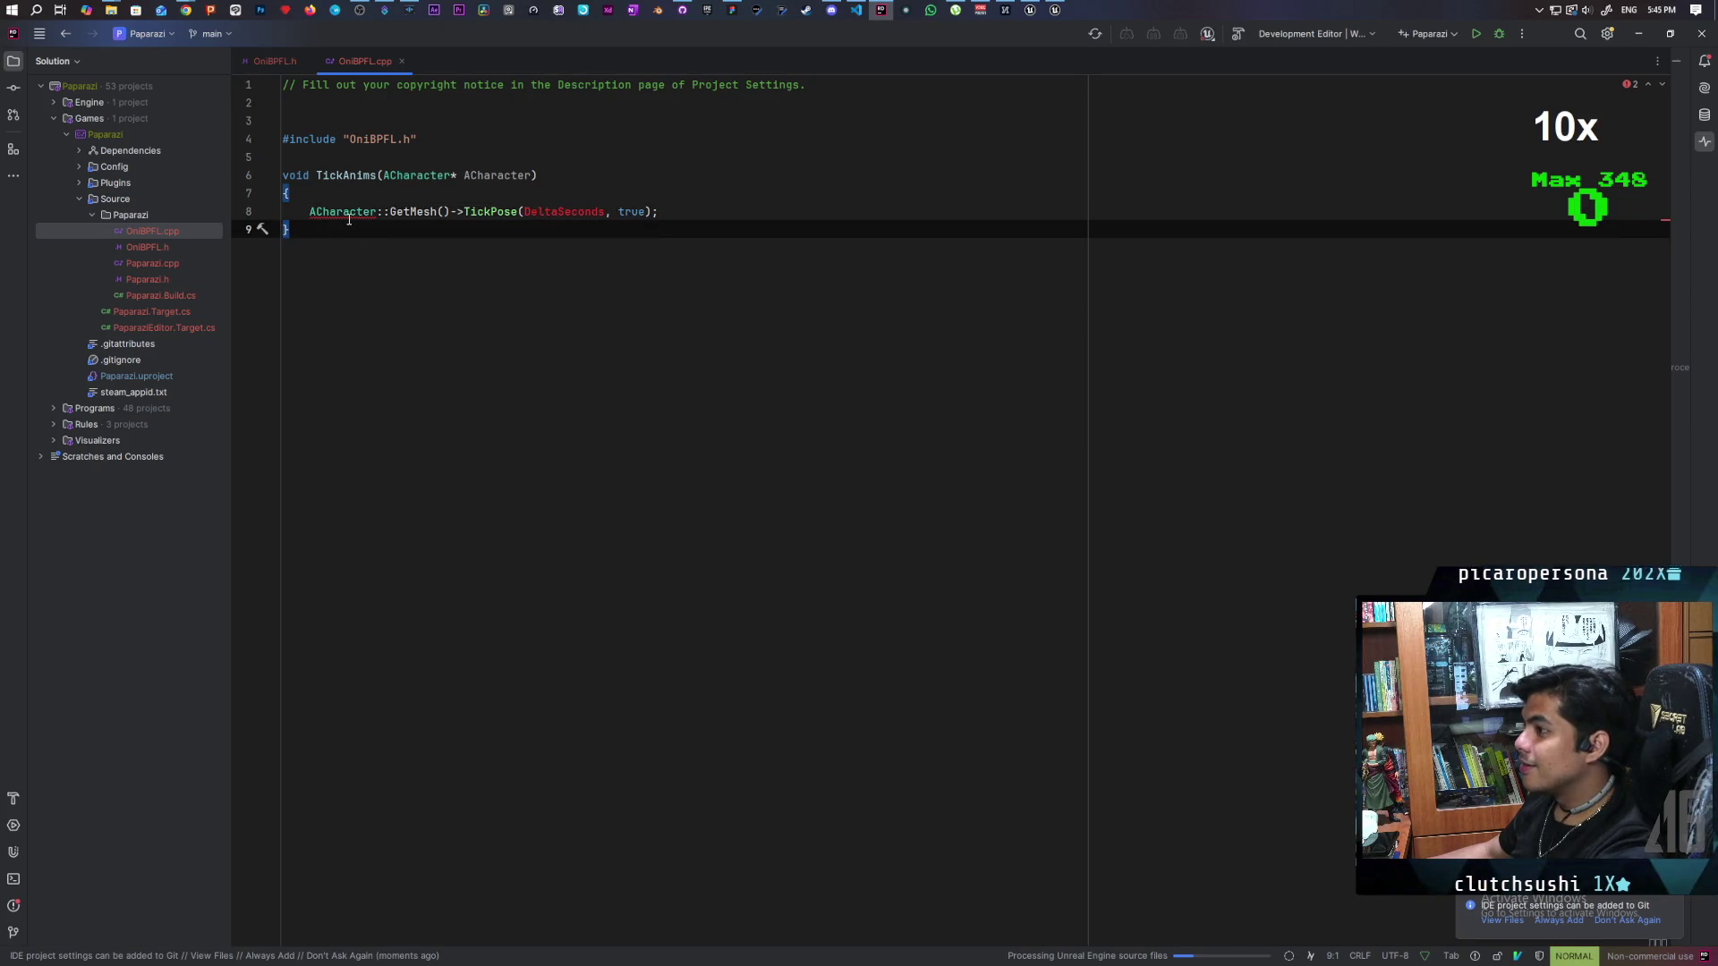
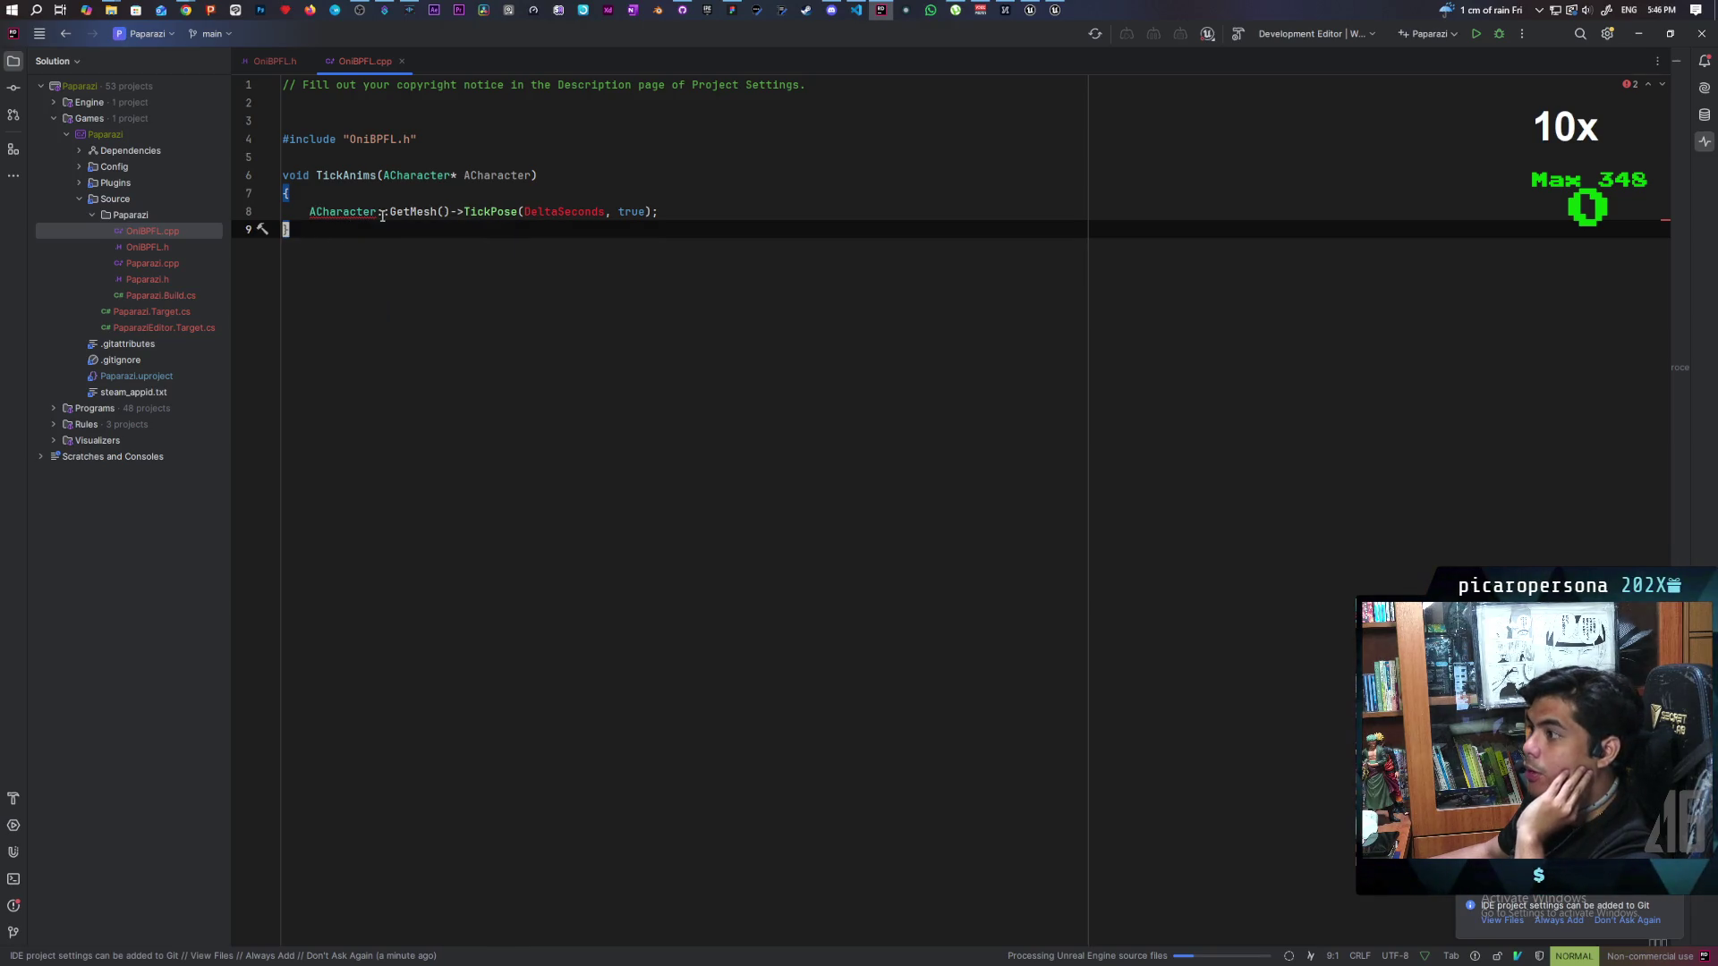
# Step: Delete the ACharacter:: prefix before GetMesh on line 8 of OniBPFL.cpp
pyautogui.moveTo(390, 211); pyautogui.dragTo(307, 211)
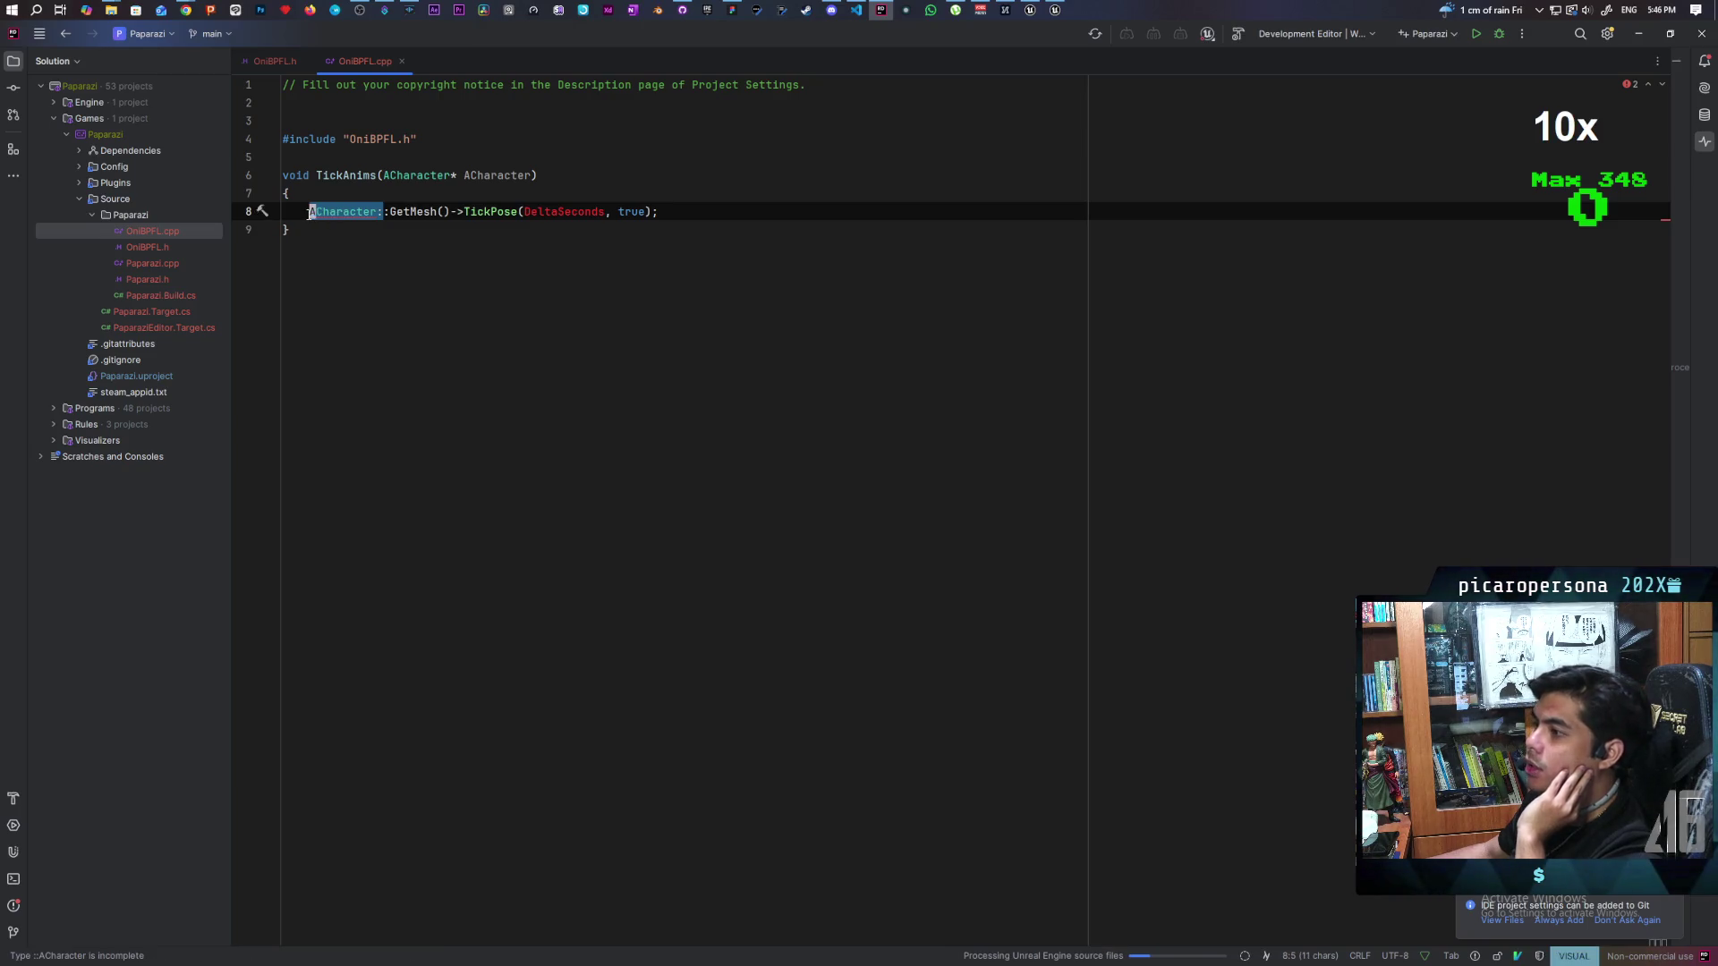
pyautogui.click(385, 231)
pyautogui.click(392, 211)
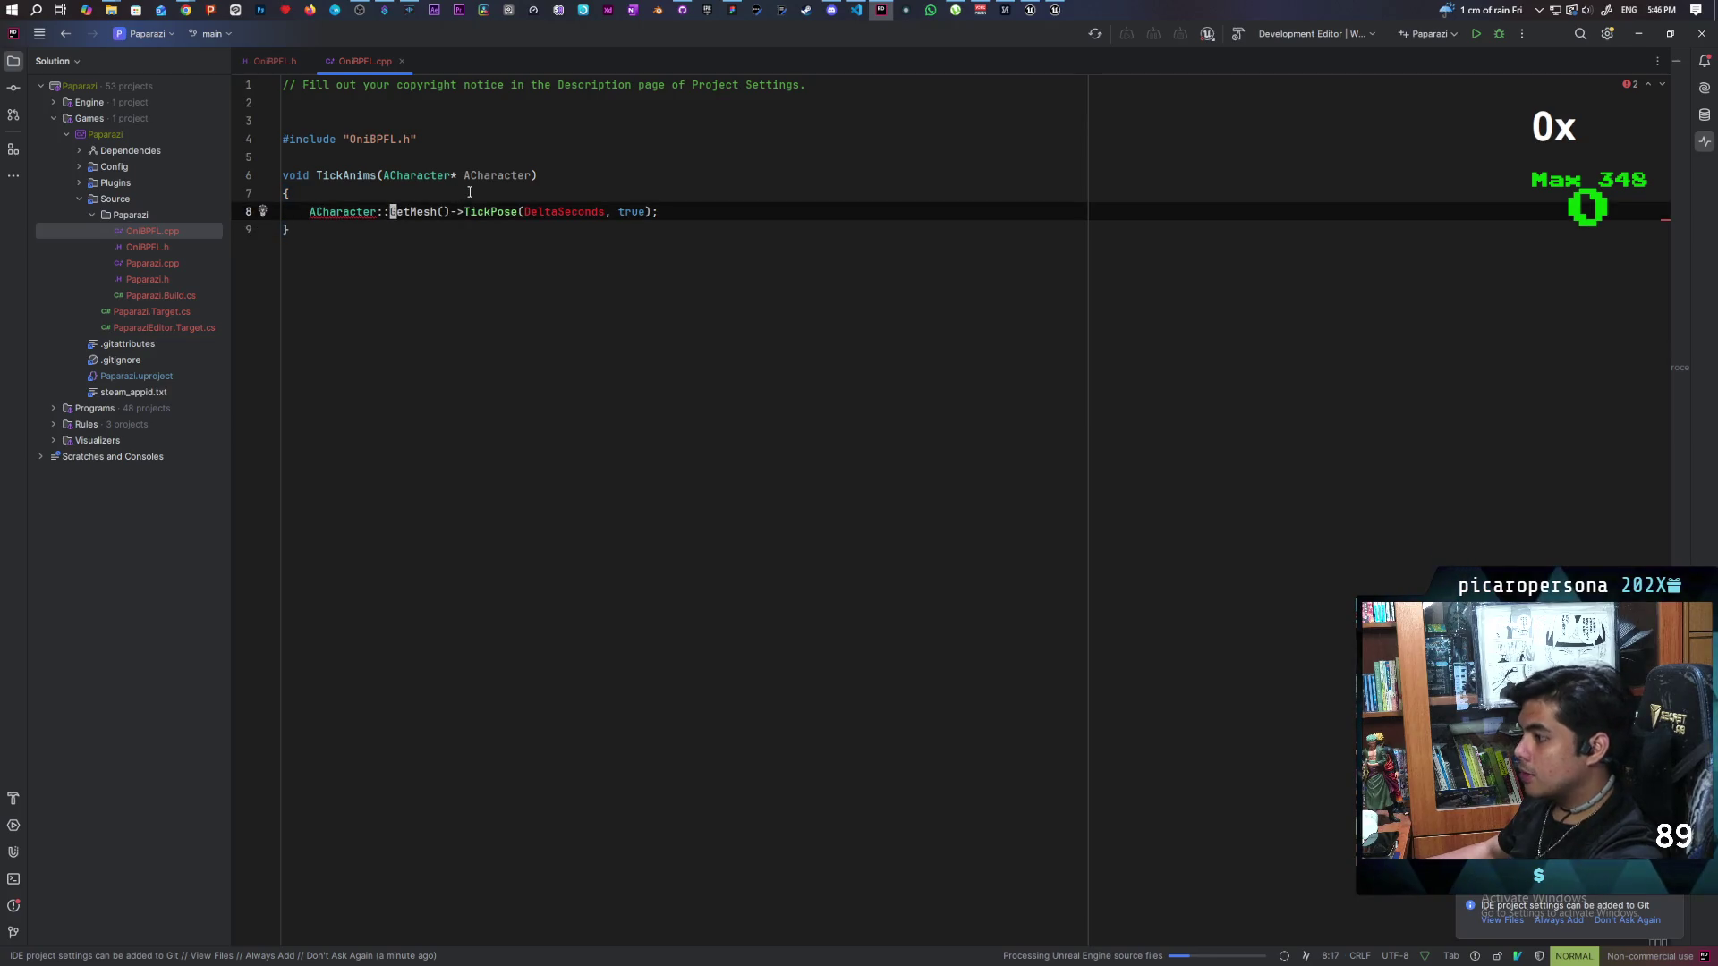
pyautogui.press('i')
pyautogui.press('BackSpace')
pyautogui.press('BackSpace')
pyautogui.press('BackSpace')
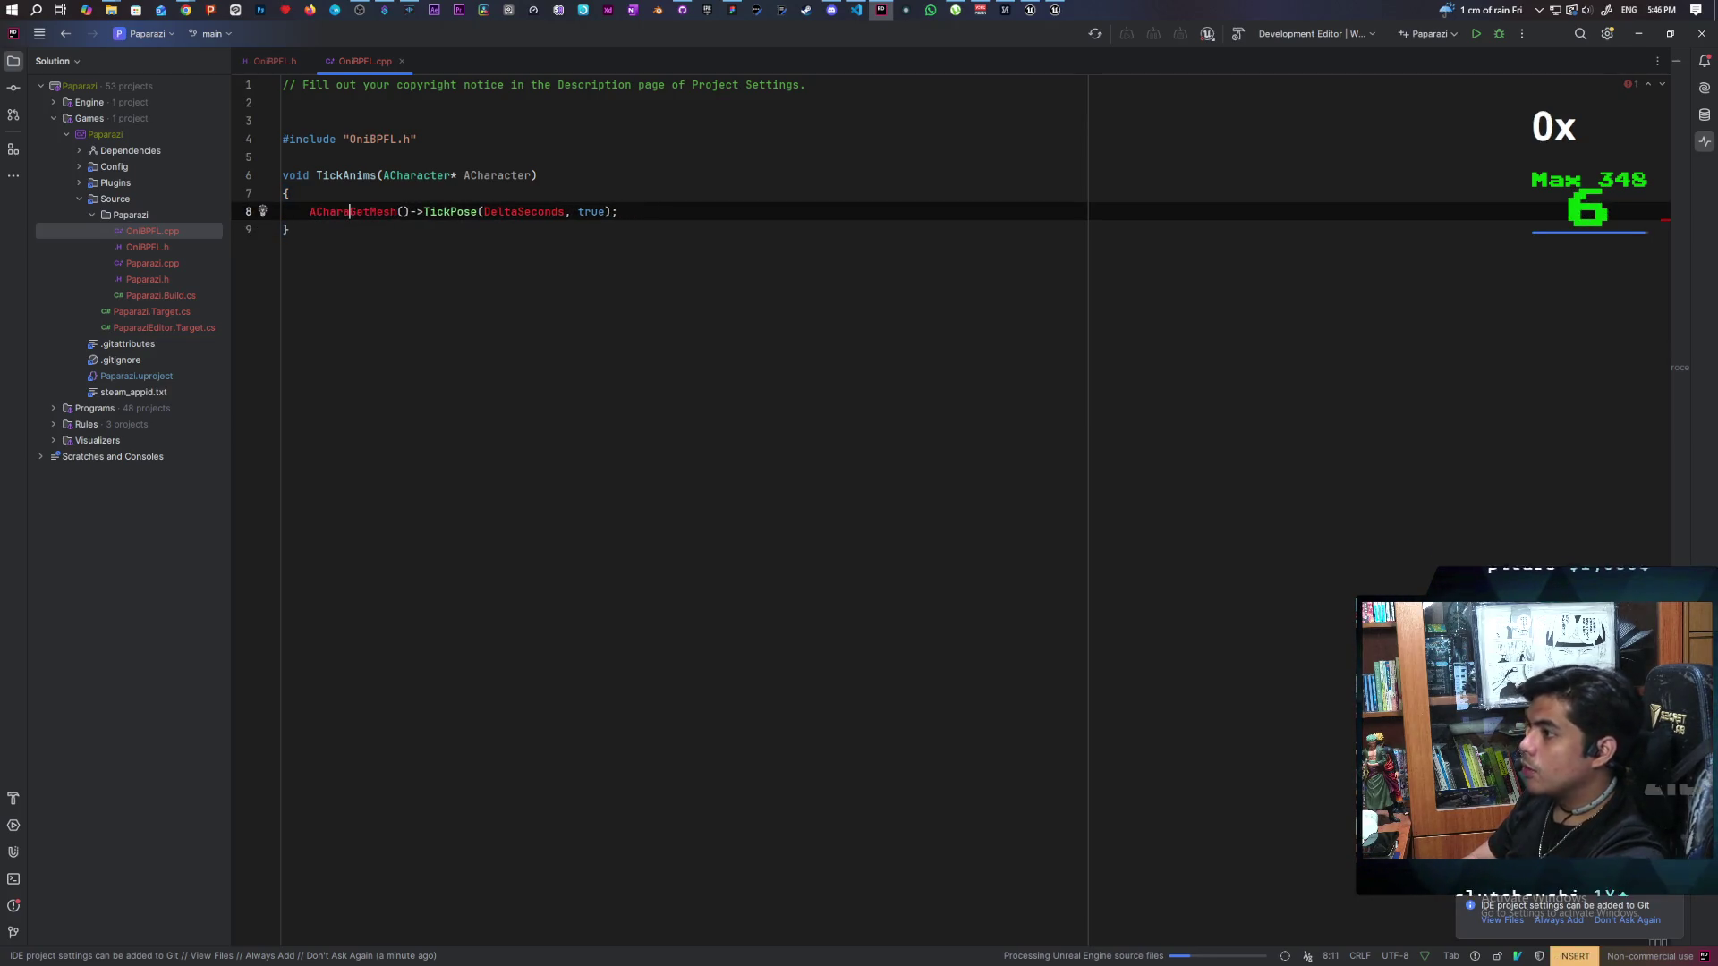
pyautogui.press('BackSpace')
pyautogui.press('BackSpace')
pyautogui.press('BackSpace')
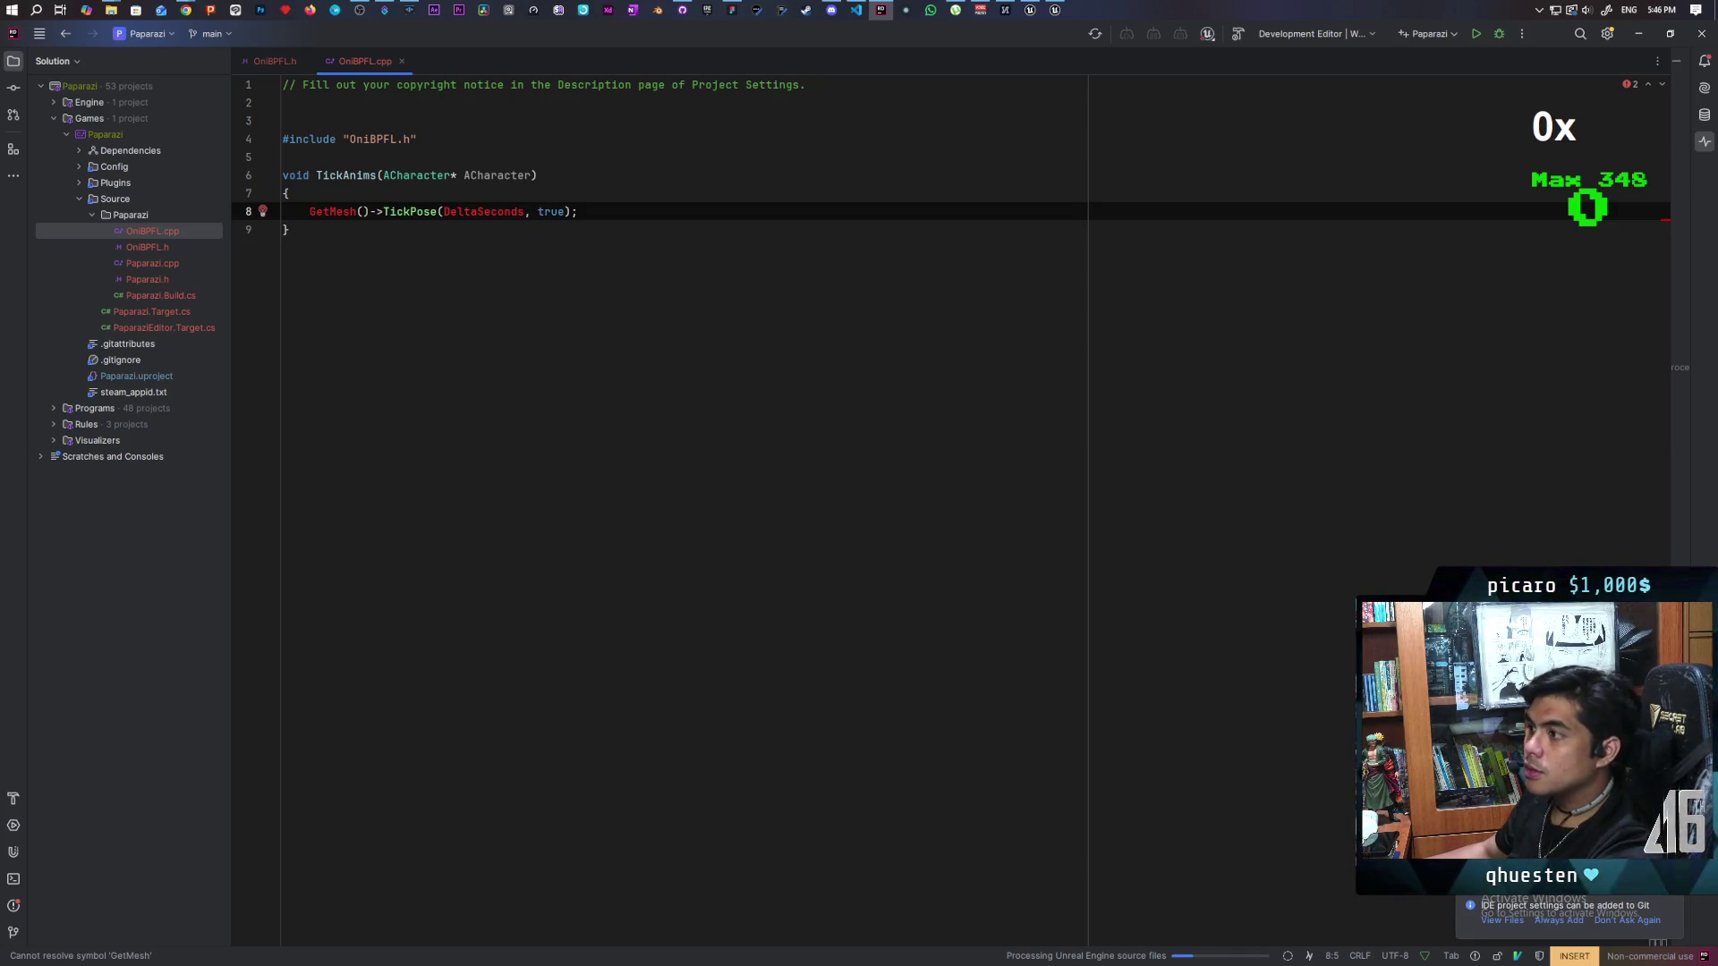
# Step: Check the includes in the OniBPFL.h header, then return to OniBPFL.cpp
pyautogui.click(268, 59)
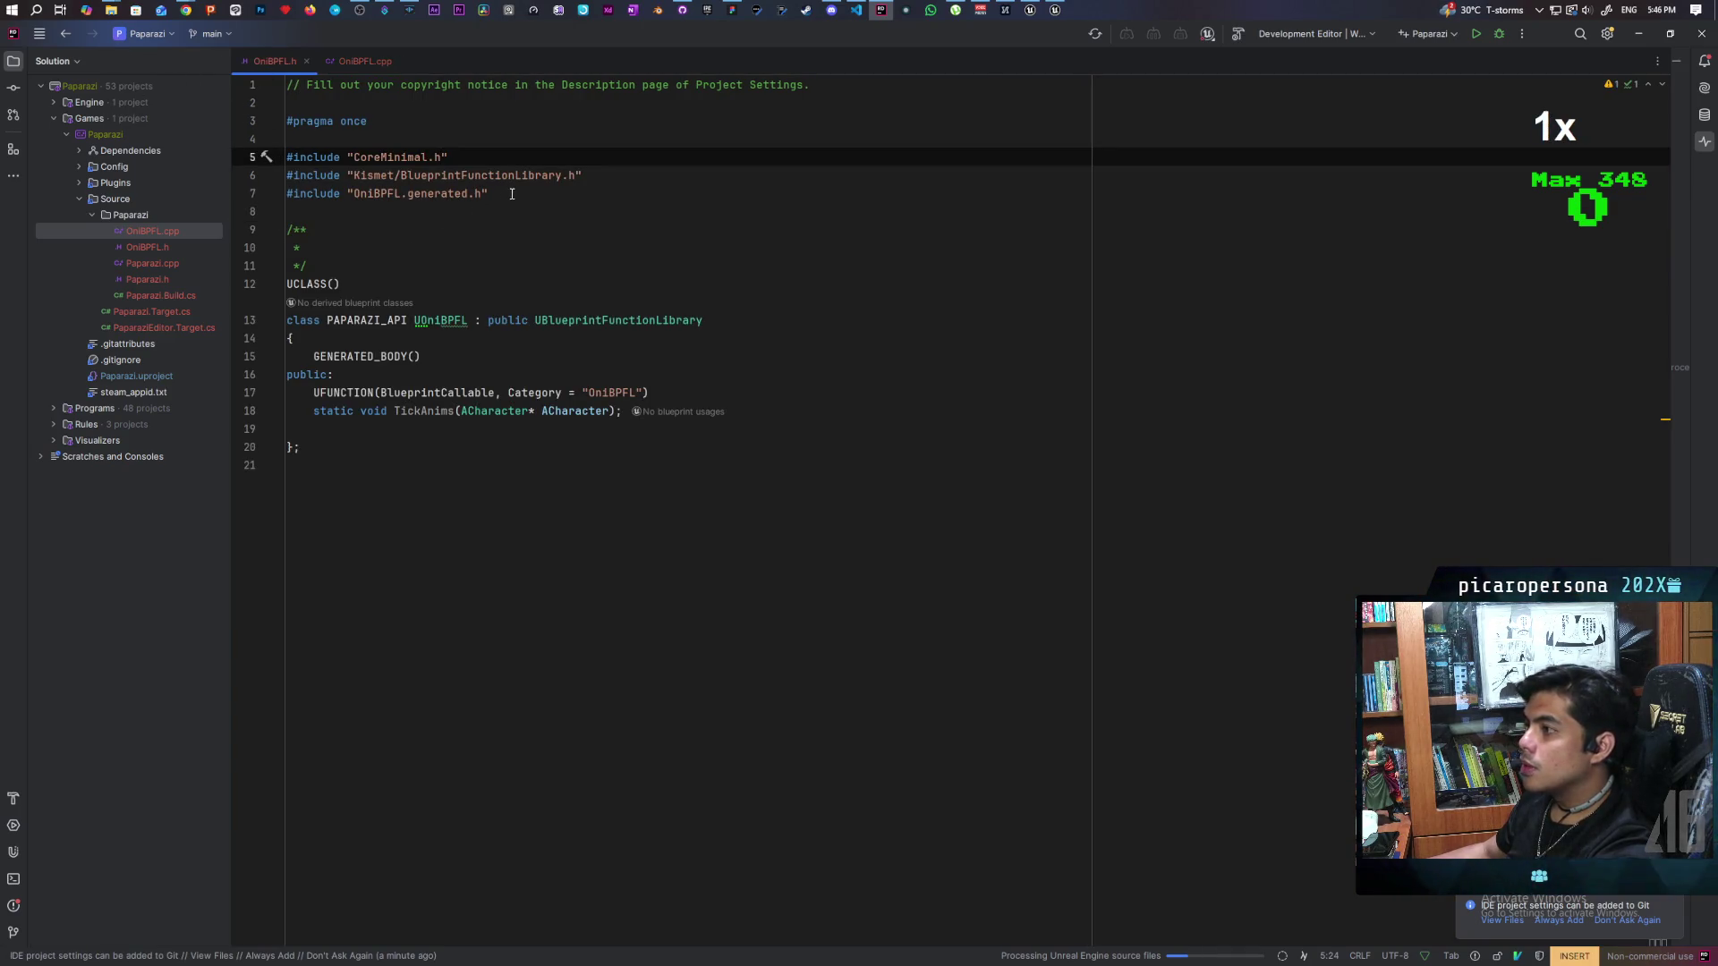
pyautogui.moveTo(474, 158); pyautogui.dragTo(285, 157)
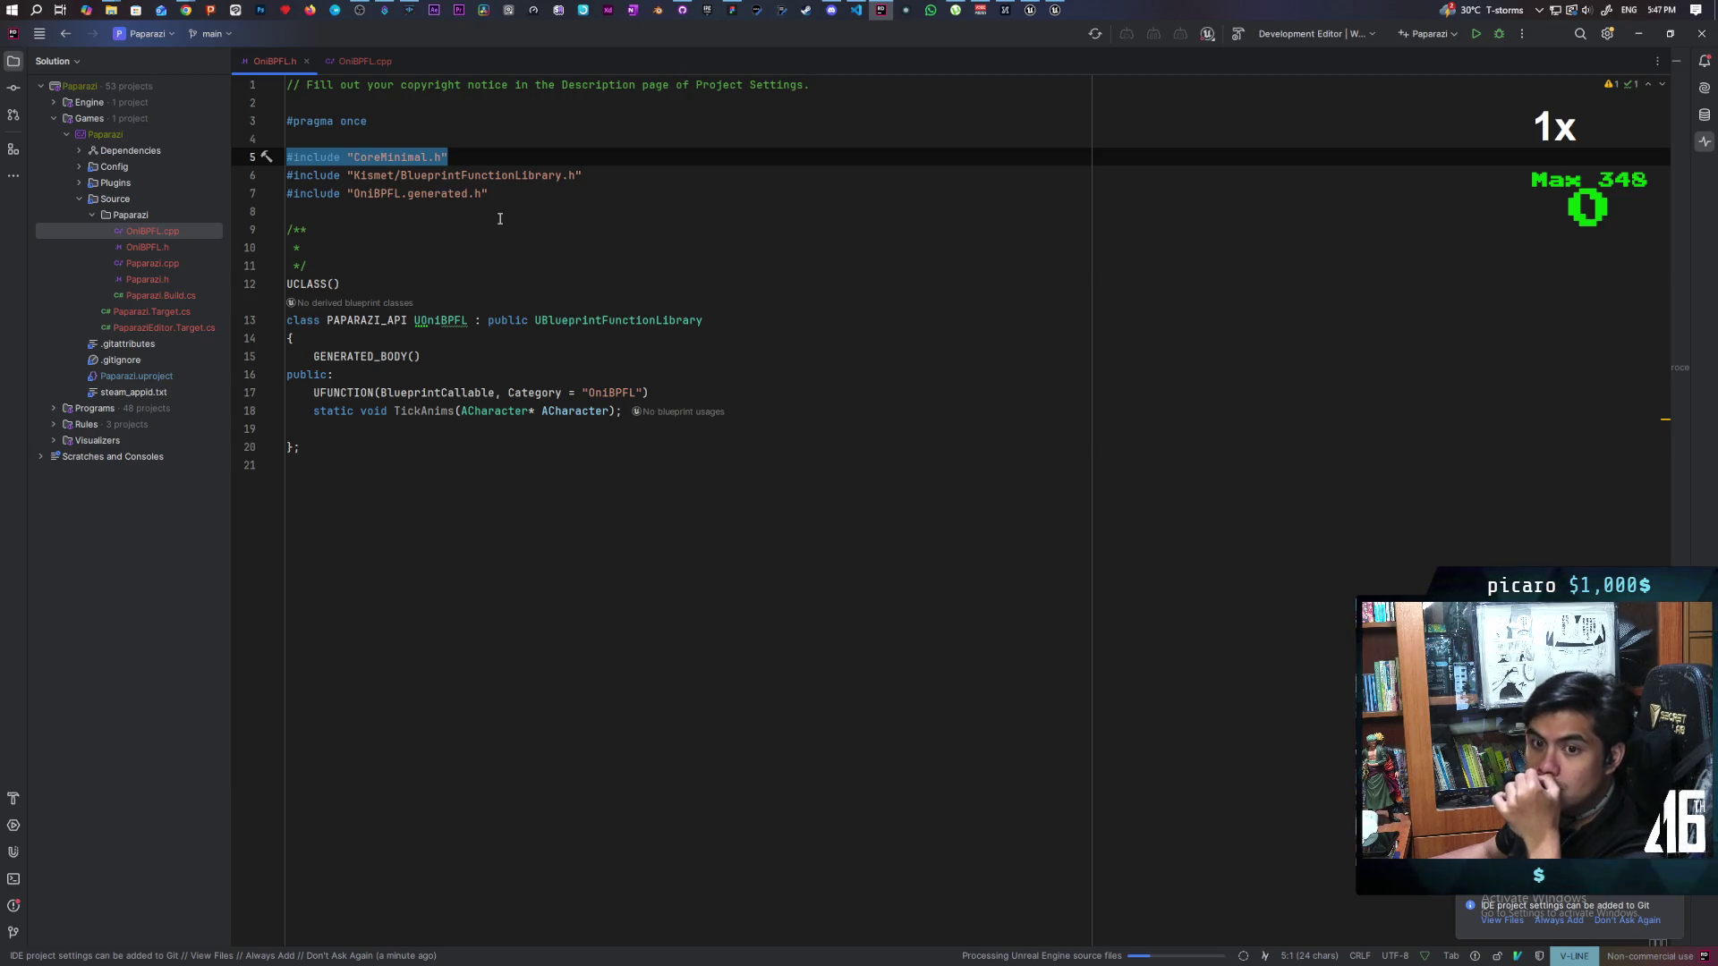
pyautogui.hotkey('ctrl', 'Tab')
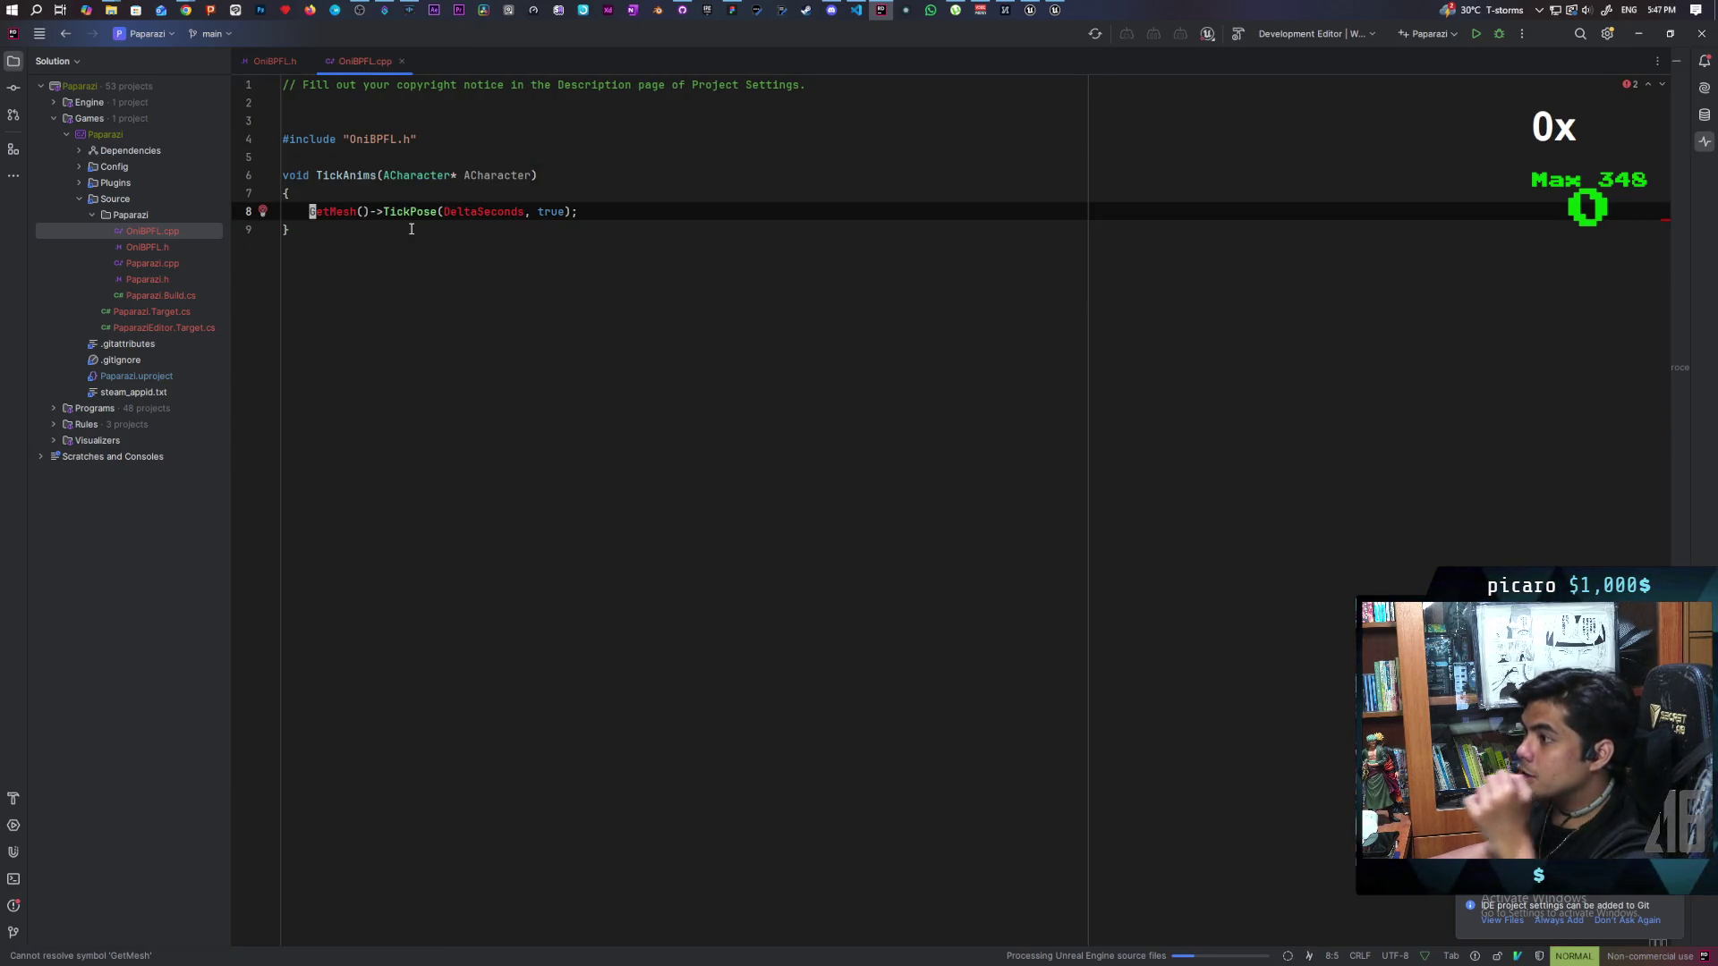
# Step: Make line 8 call ACharacter->GetMesh()->TickPose using the ACharacter autocomplete
pyautogui.write('i')
pyautogui.write('ACha')
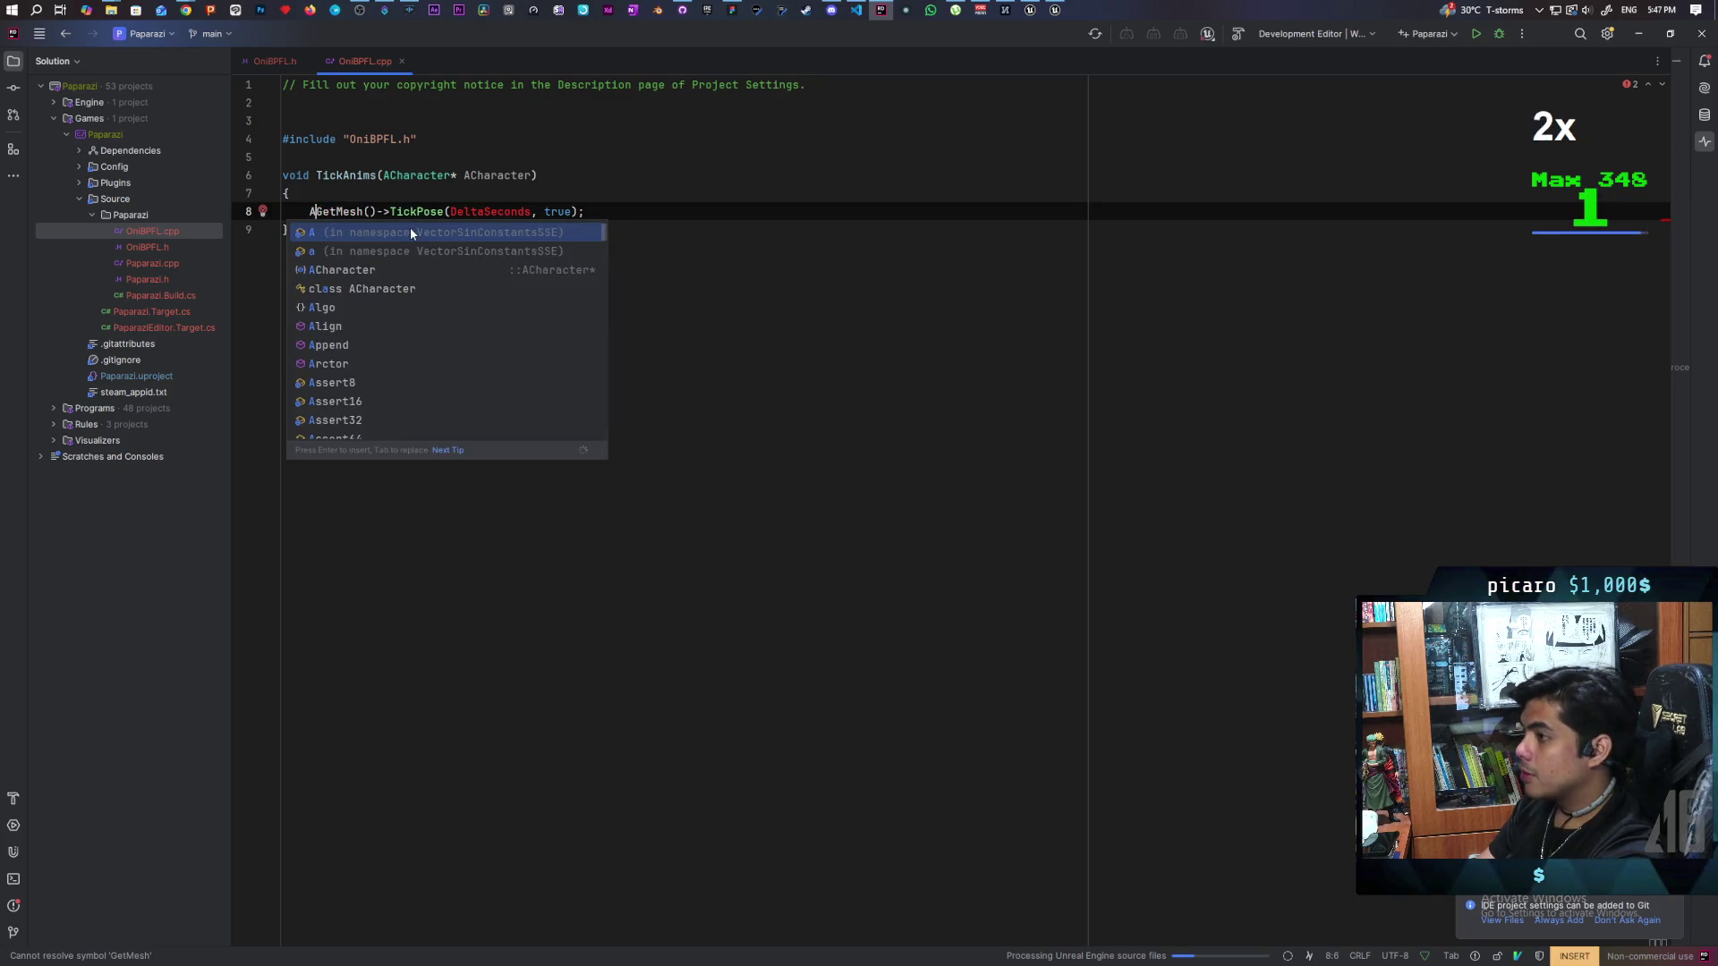
pyautogui.press('Tab')
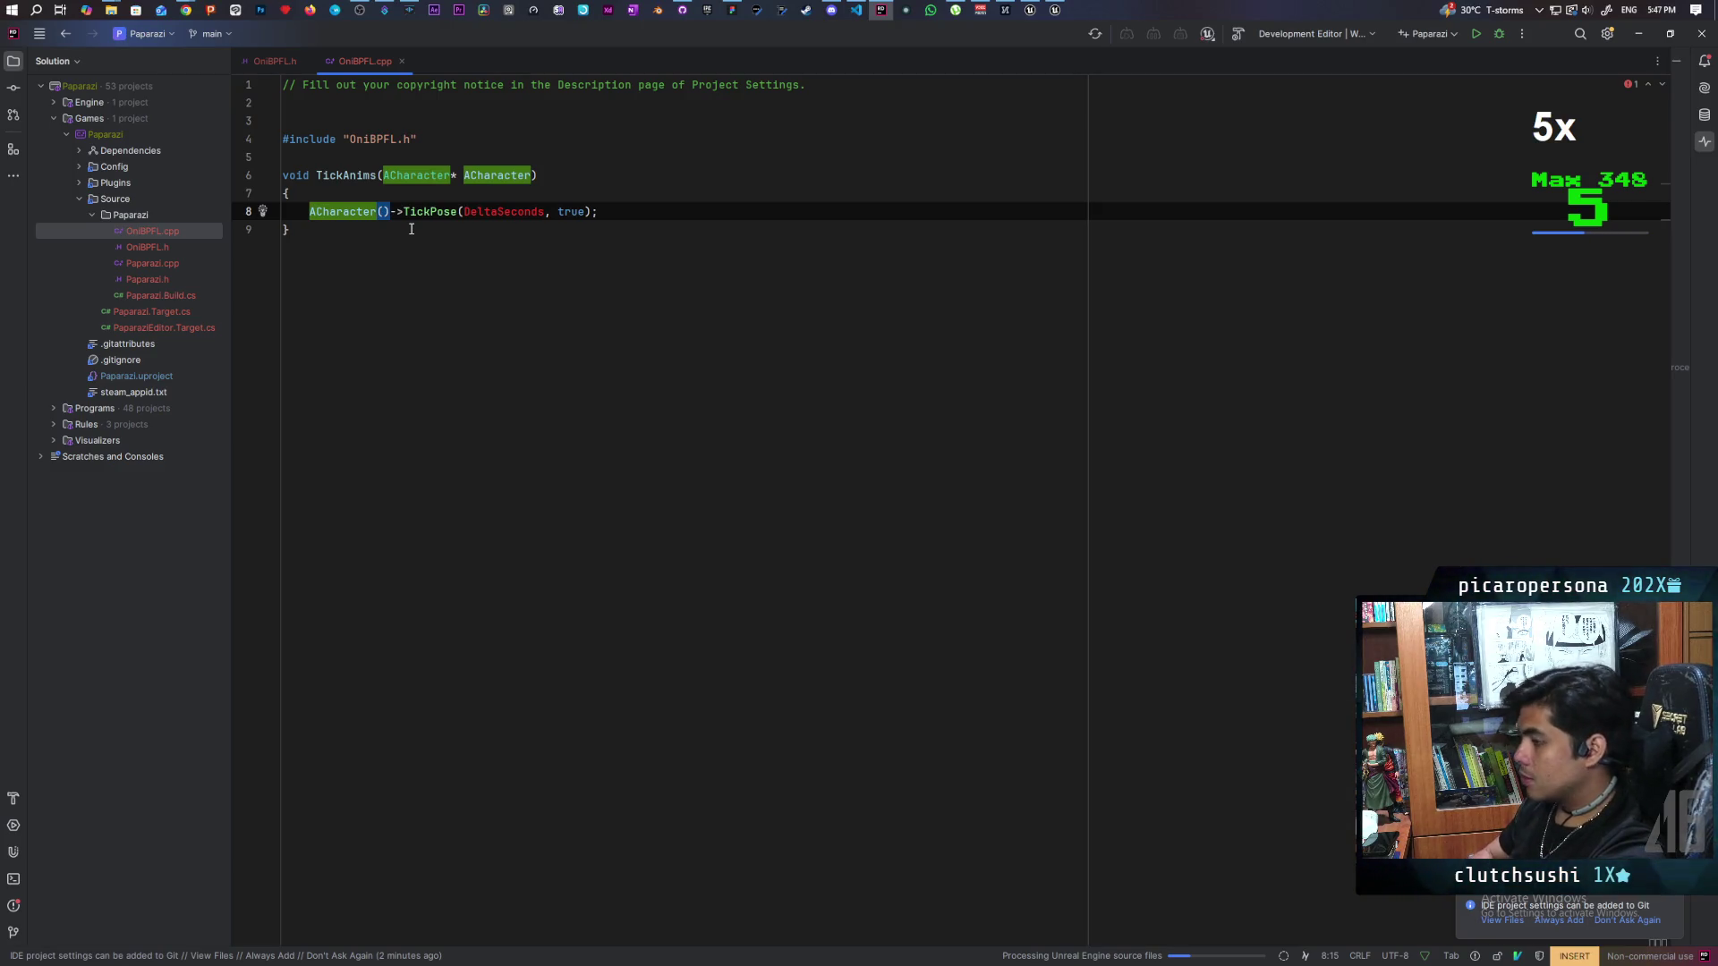
pyautogui.press('BackSpace')
pyautogui.press('BackSpace')
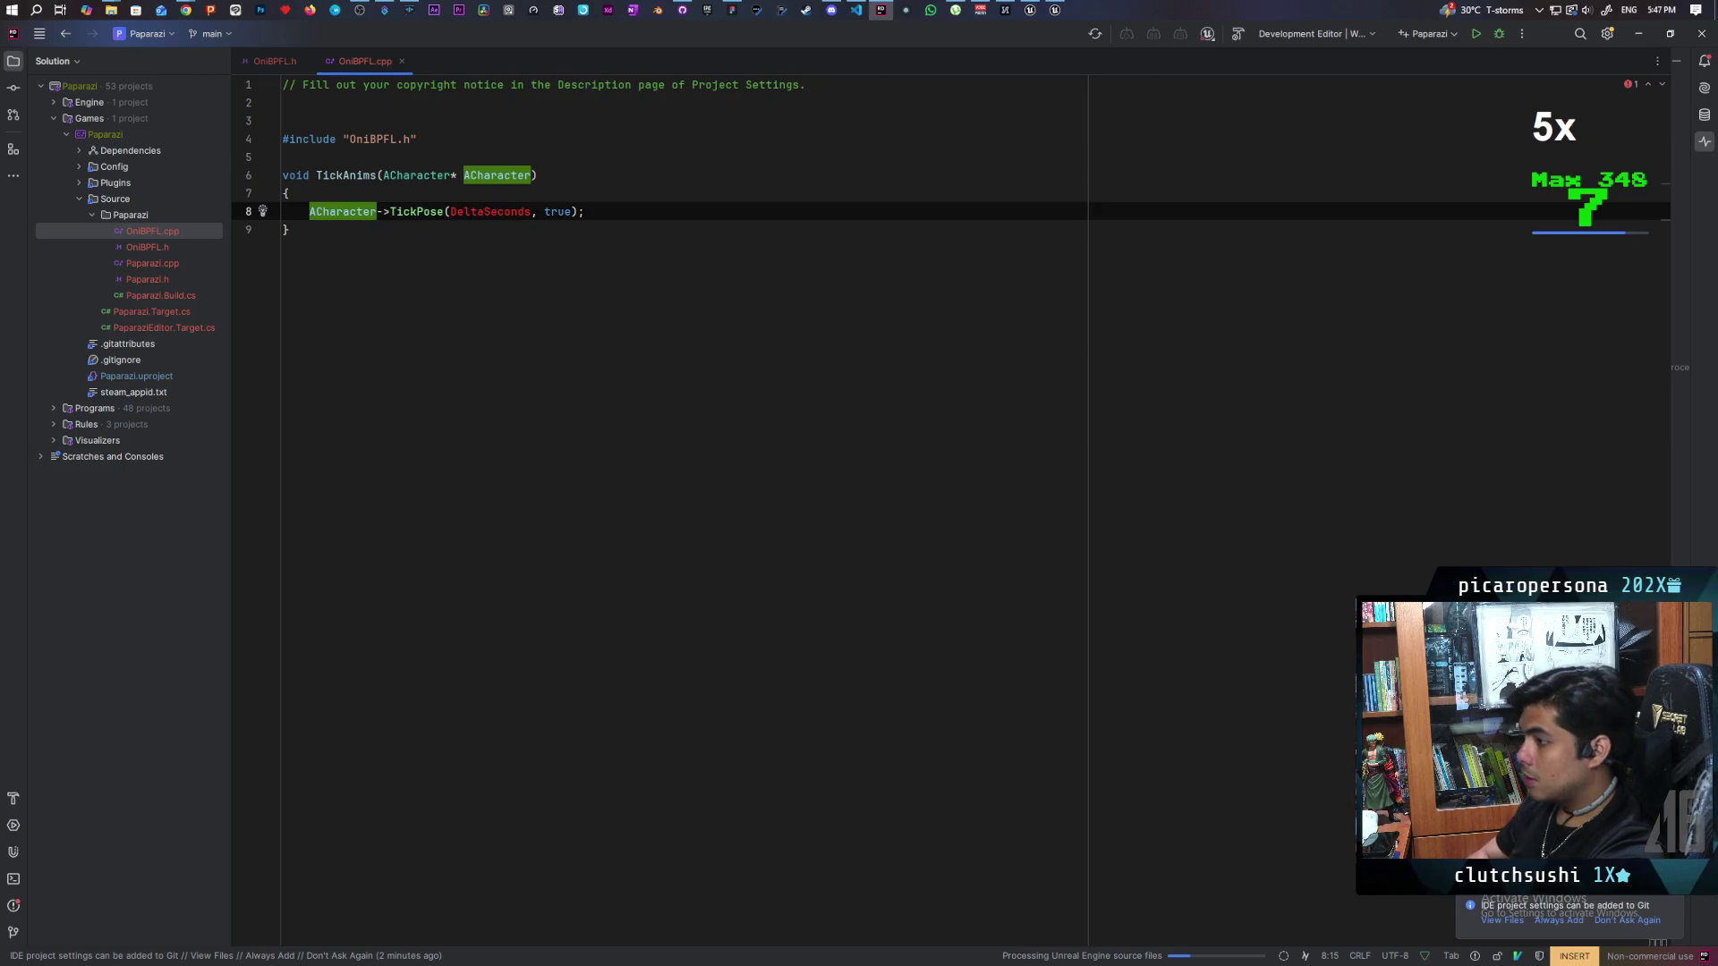
pyautogui.write('Get')
pyautogui.press('BackSpace')
pyautogui.press('BackSpace')
pyautogui.press('BackSpace')
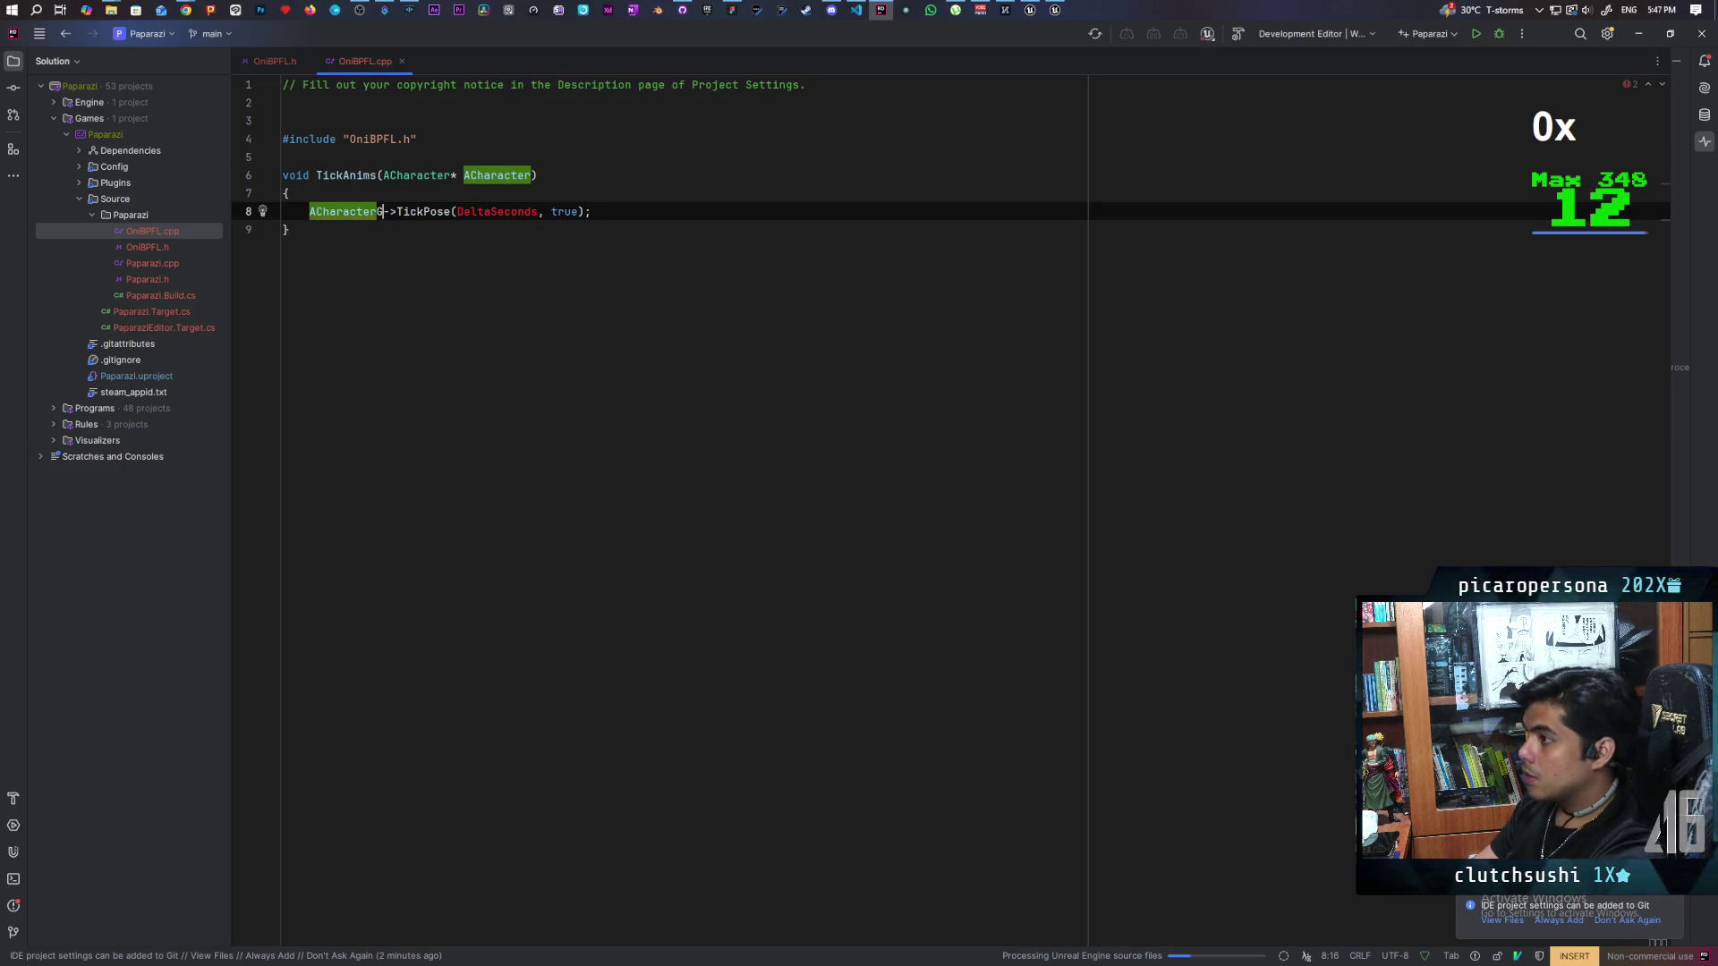
pyautogui.write('->Get')
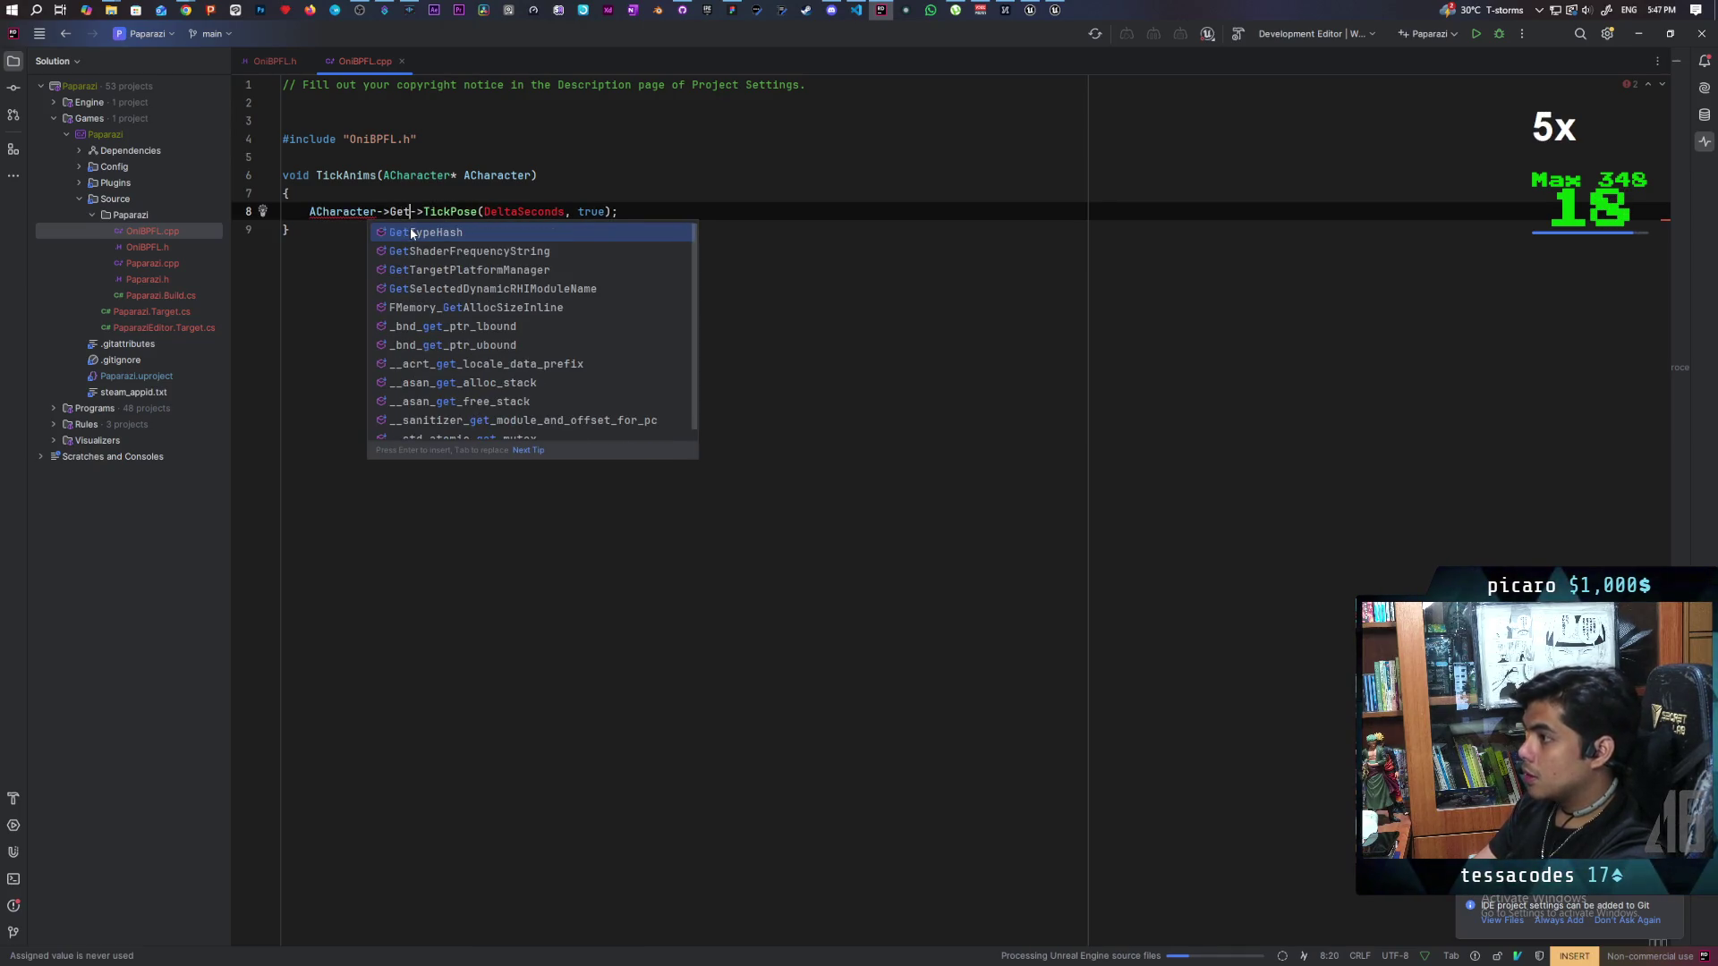
pyautogui.write('Mesh(')
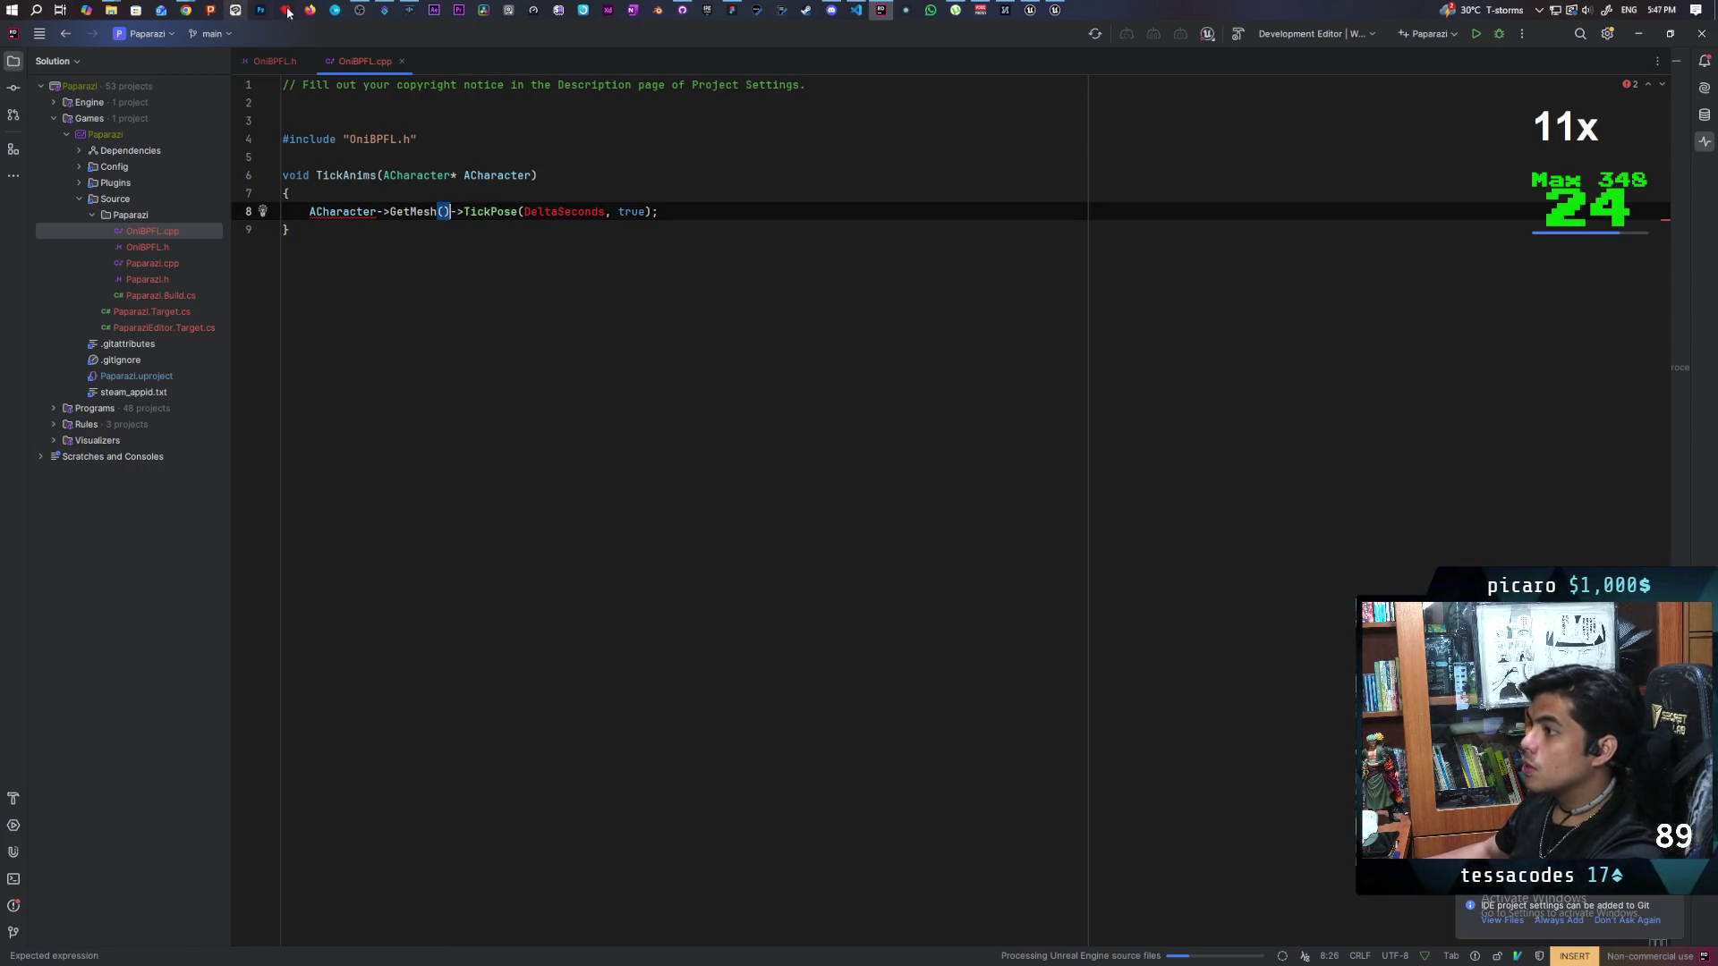
# Step: Inspect the ACharacter parameter type on line 6, then bring up OniBPFL.h
pyautogui.moveTo(186, 10)
pyautogui.moveTo(1043, 93)
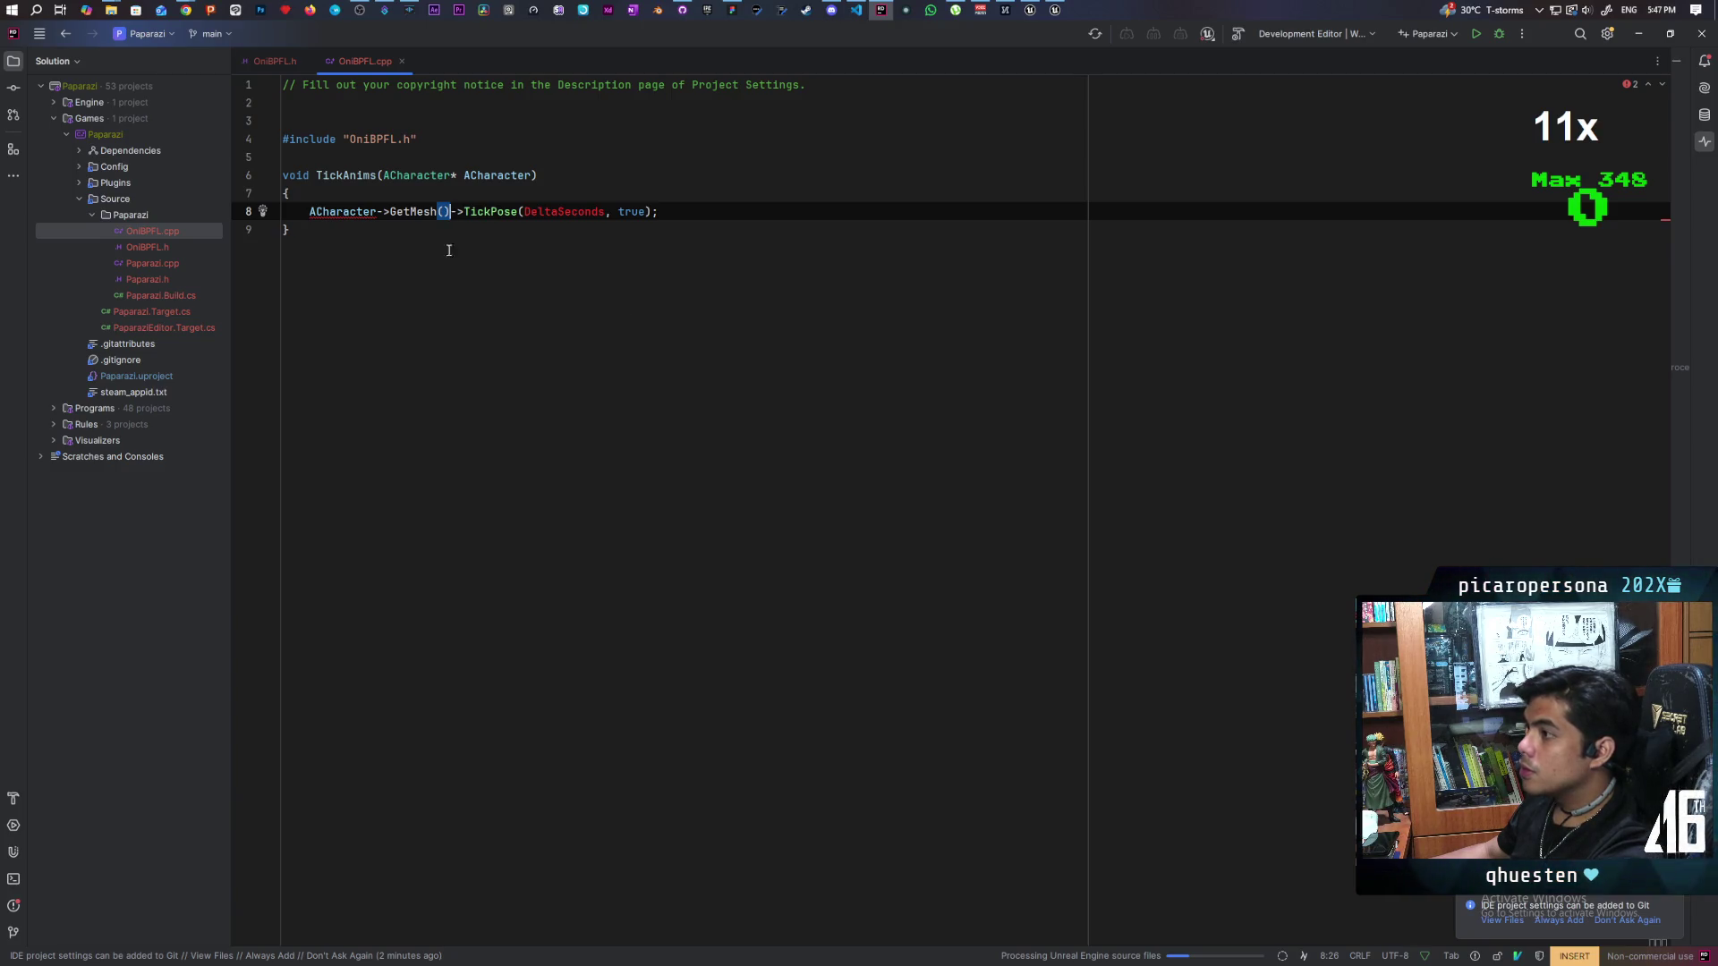
pyautogui.click(381, 246)
pyautogui.moveTo(337, 220)
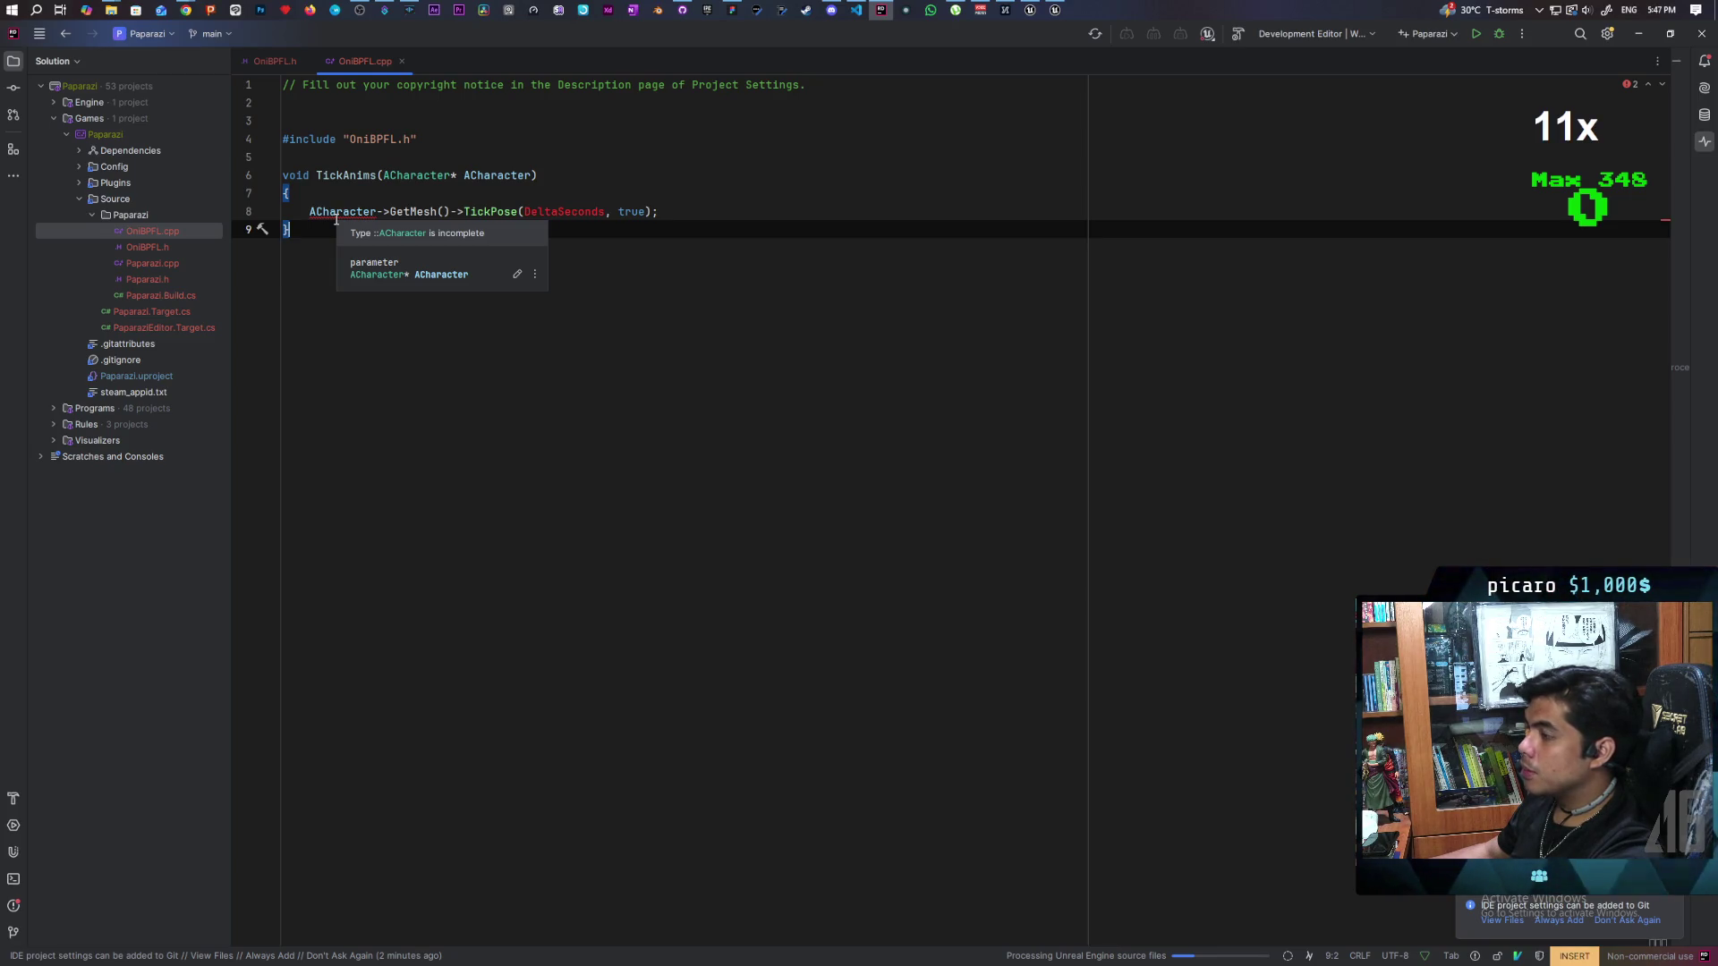
pyautogui.click(401, 179)
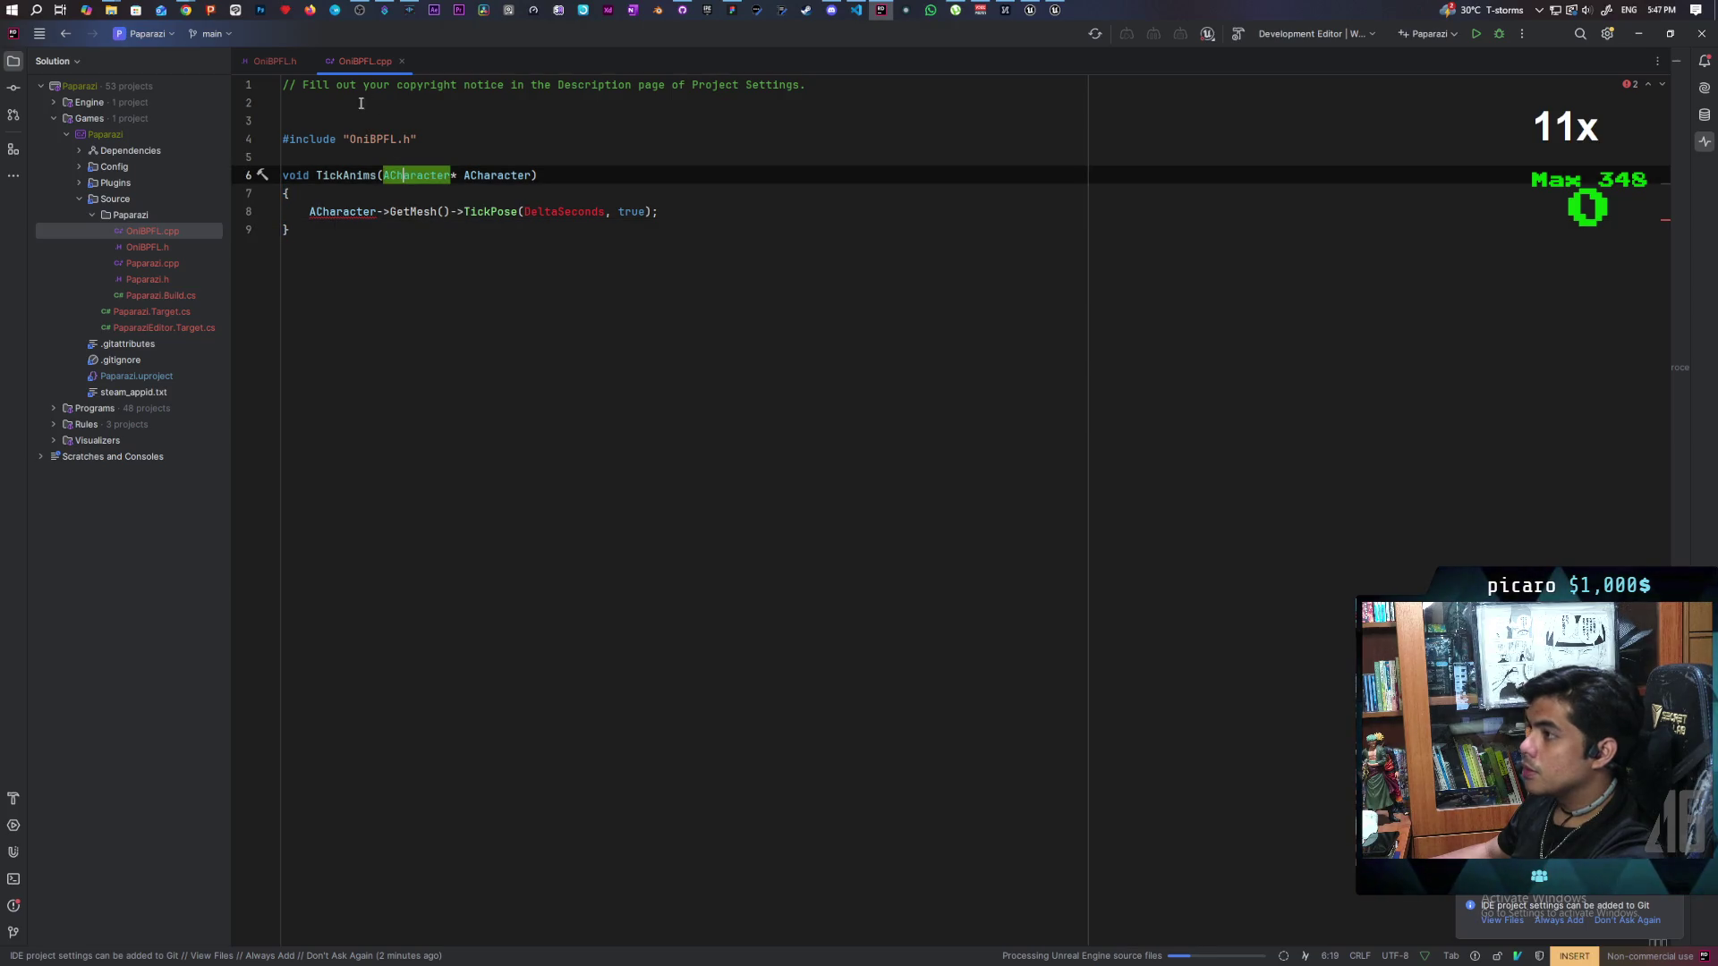
pyautogui.click(276, 65)
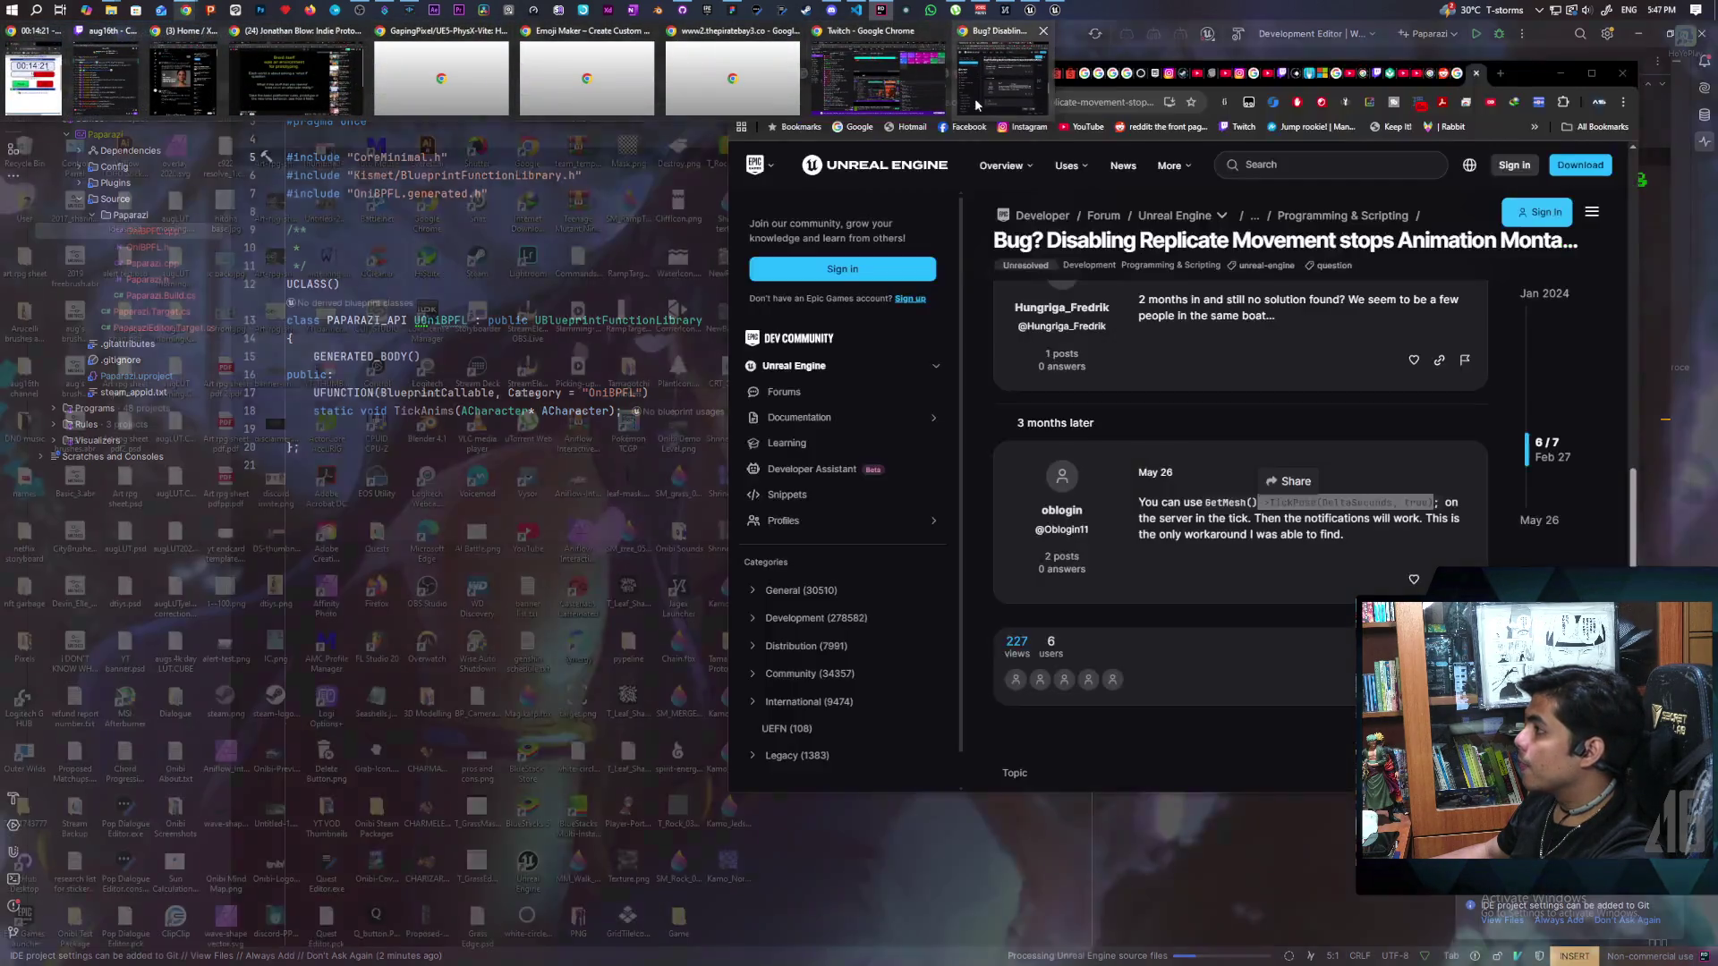
# Step: Search Chrome for the UE5 ACharacter include and select the GameFramework/Character.h line
pyautogui.click(975, 96)
pyautogui.click(1501, 72)
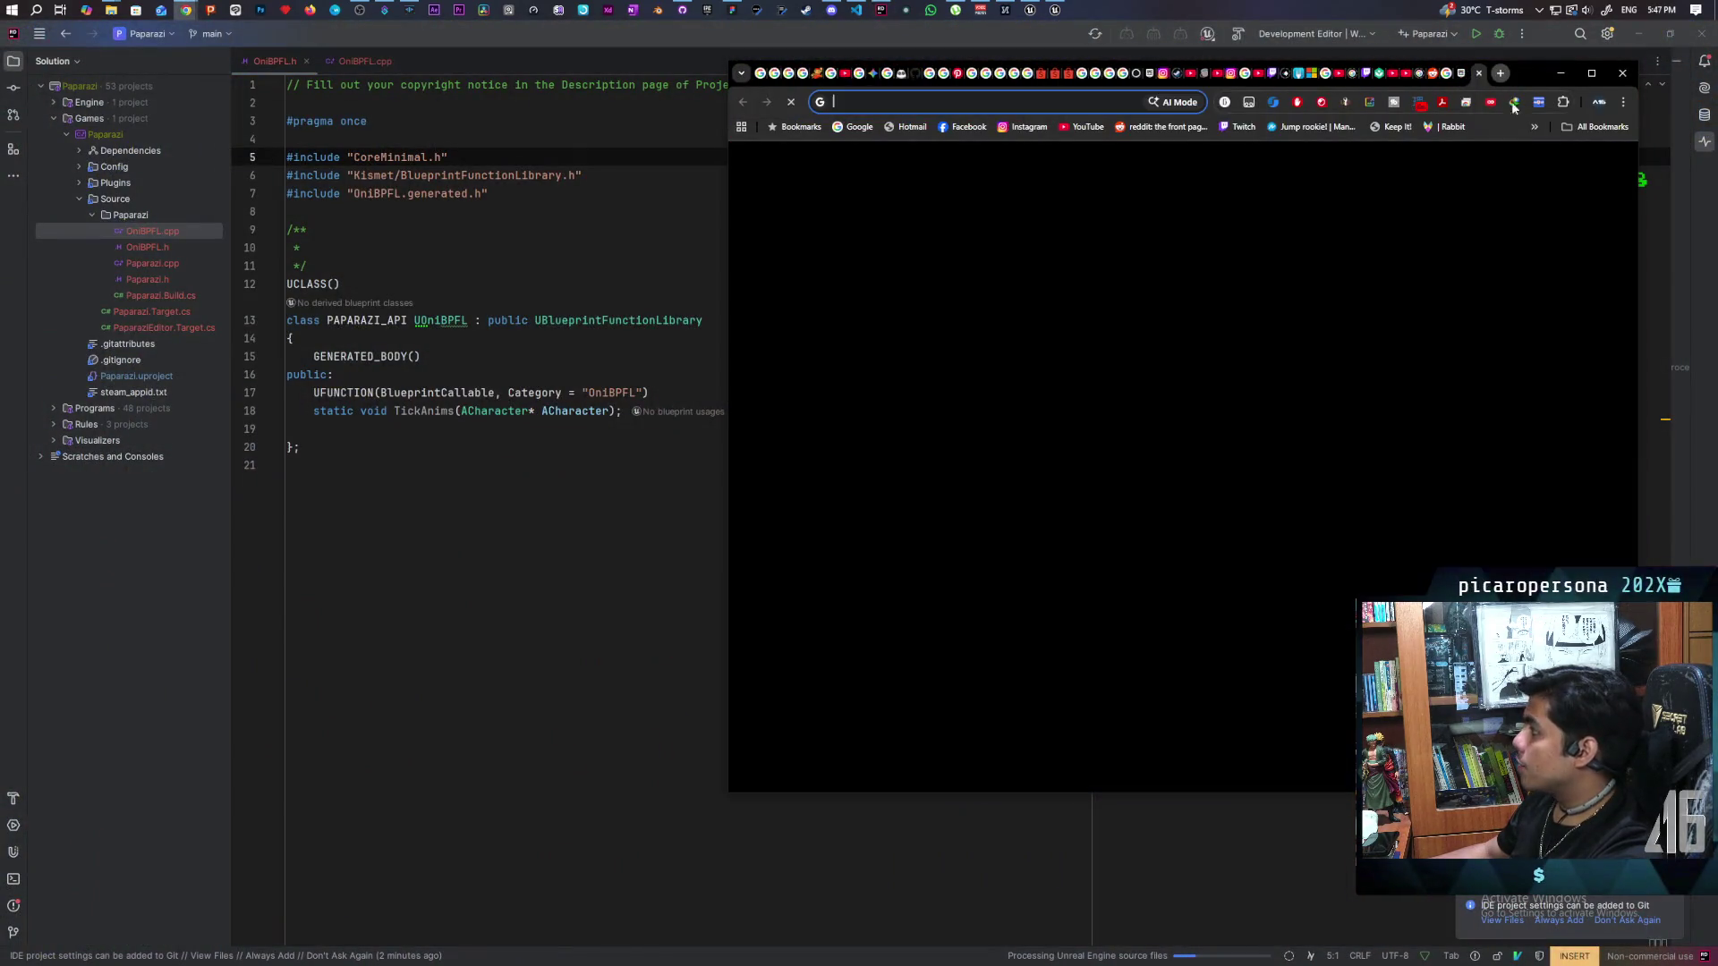
pyautogui.write('what i')
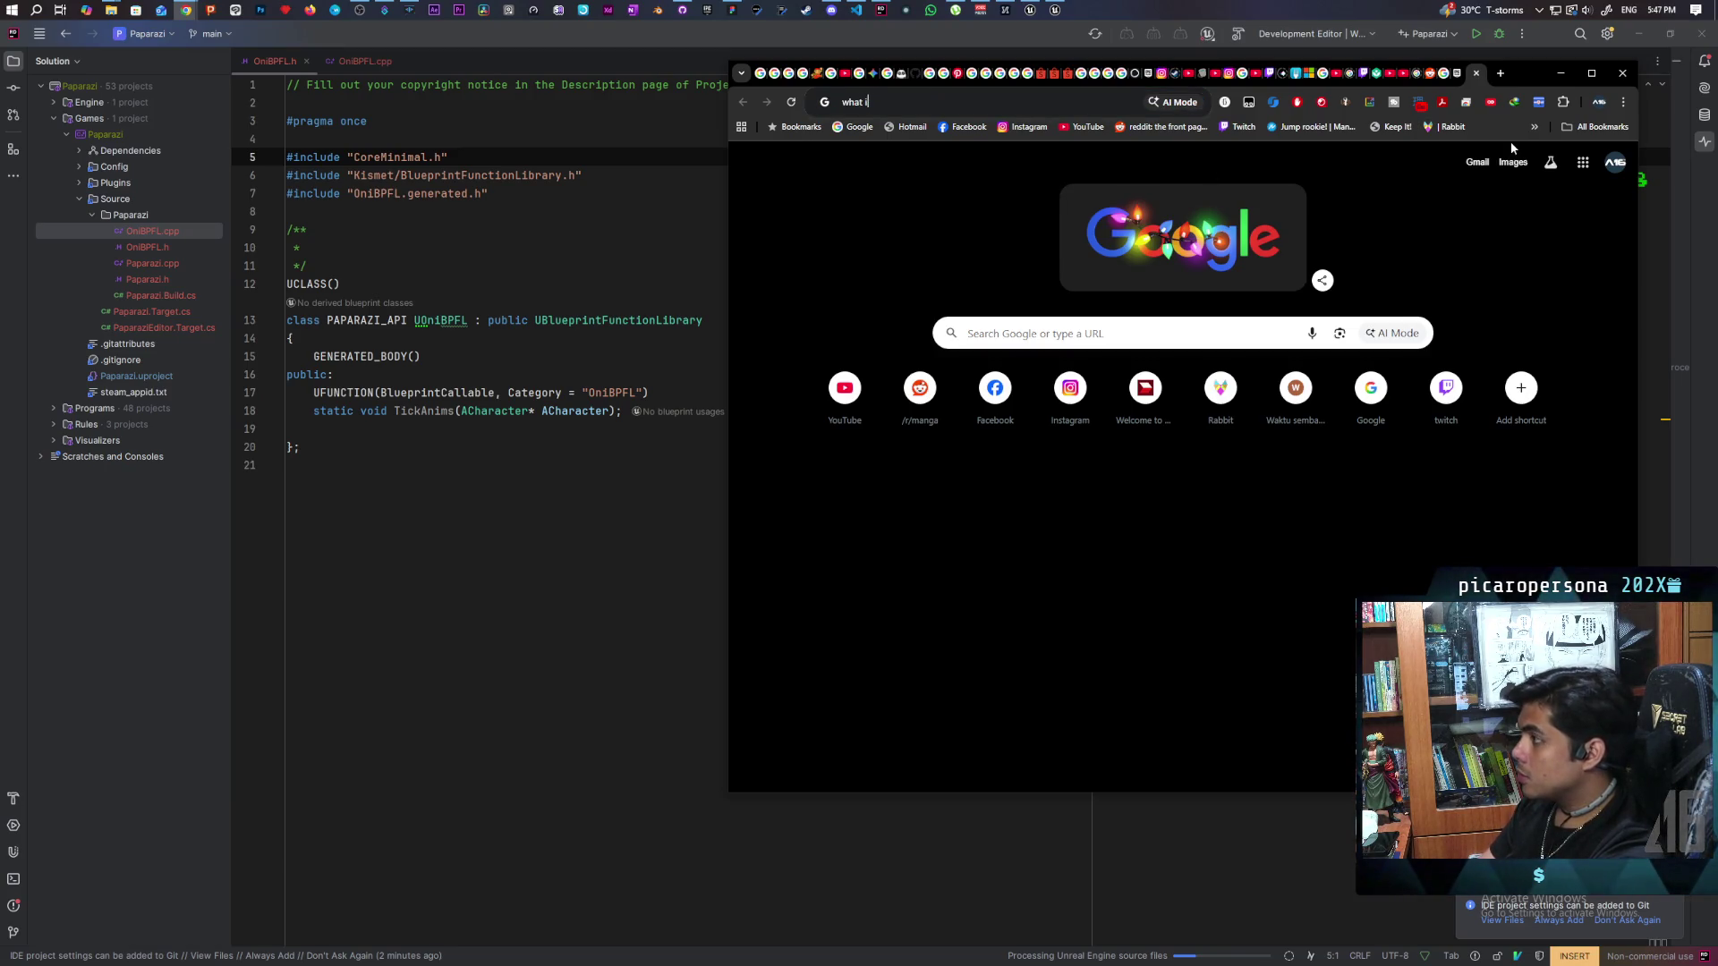
pyautogui.write('cnlude')
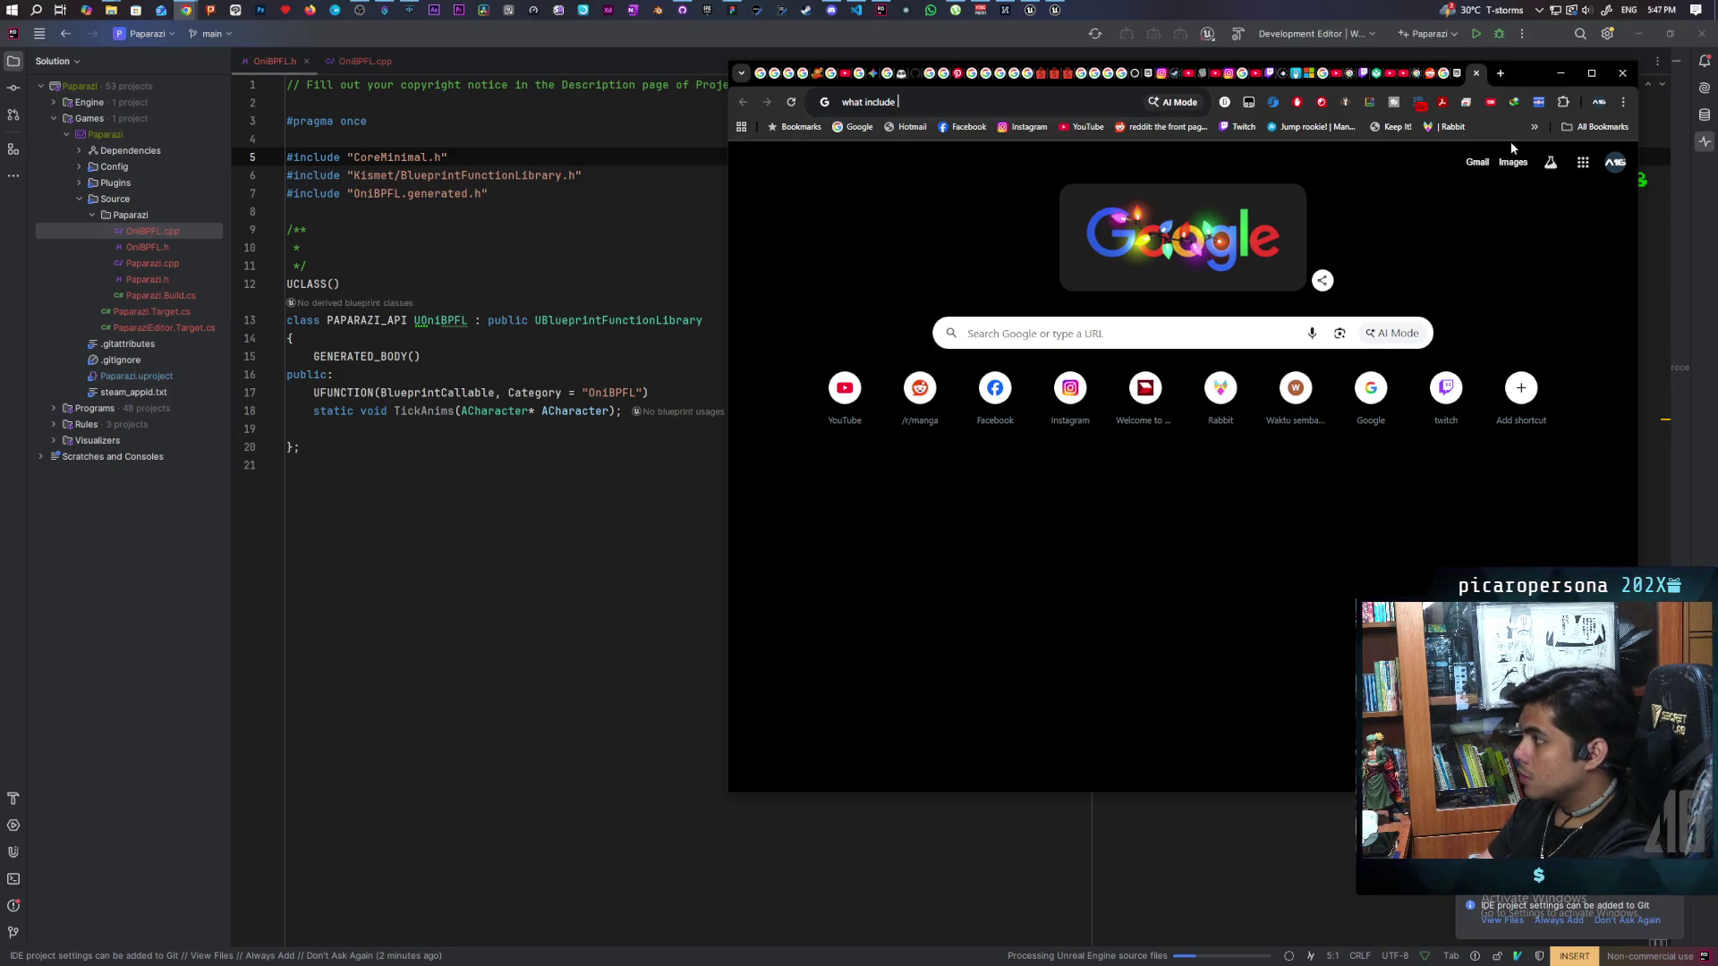
pyautogui.write('s do i need to use ')
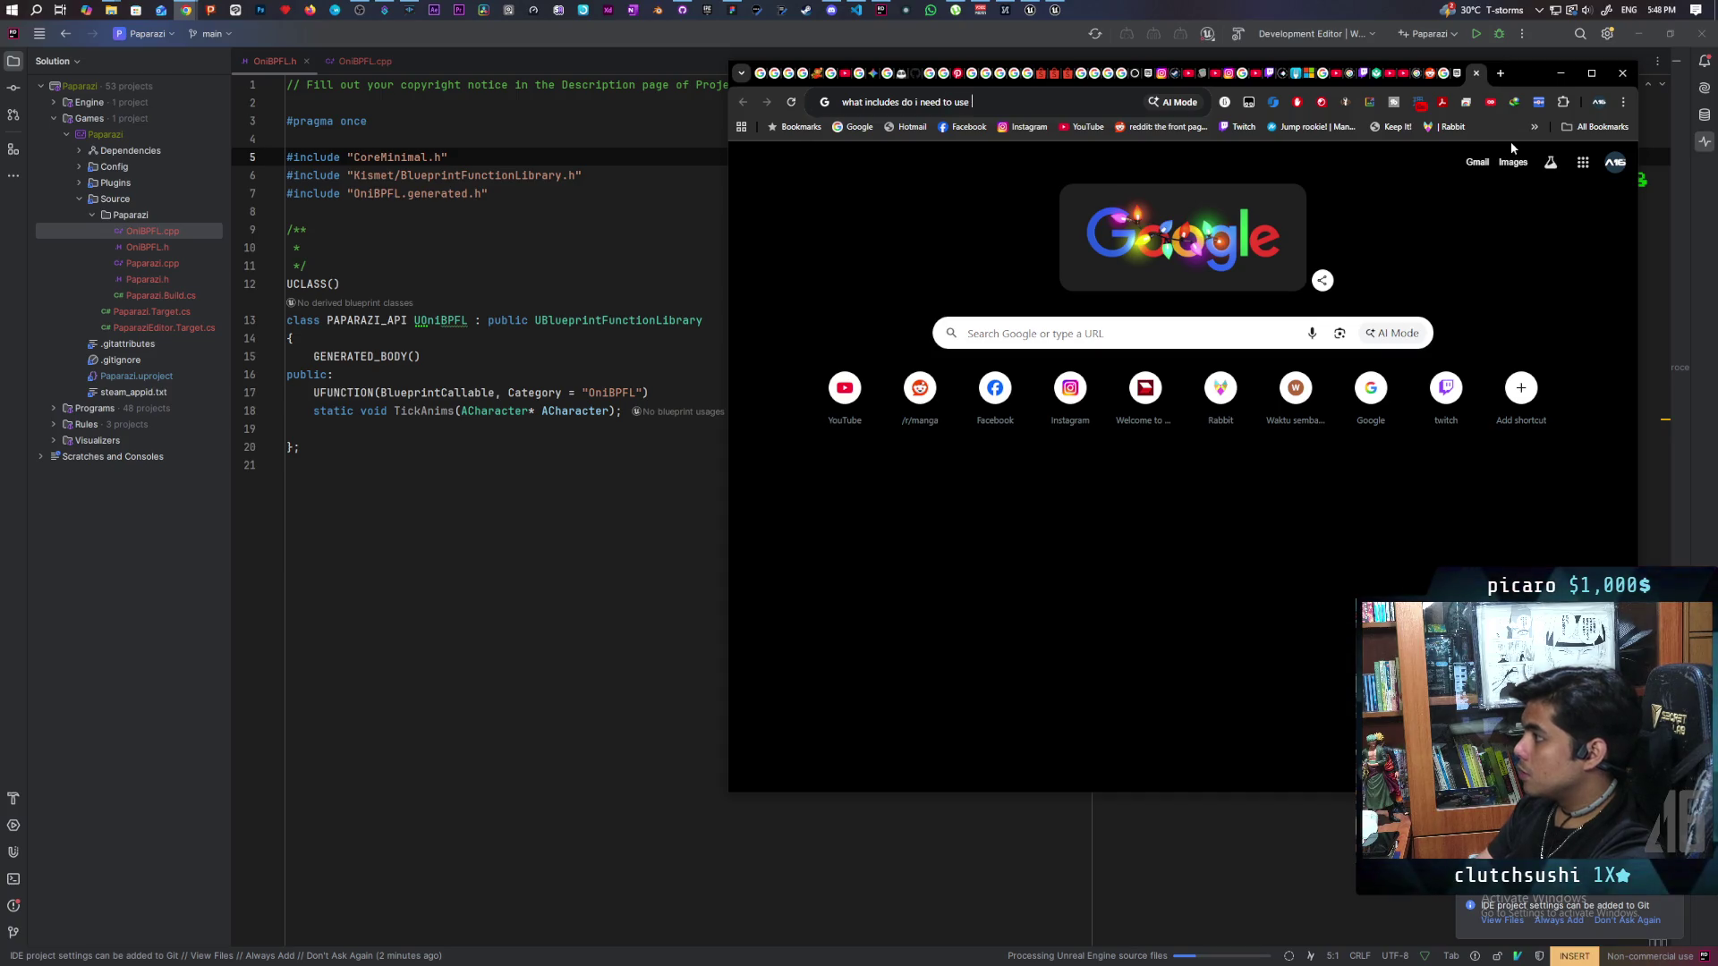
pyautogui.write('ACha')
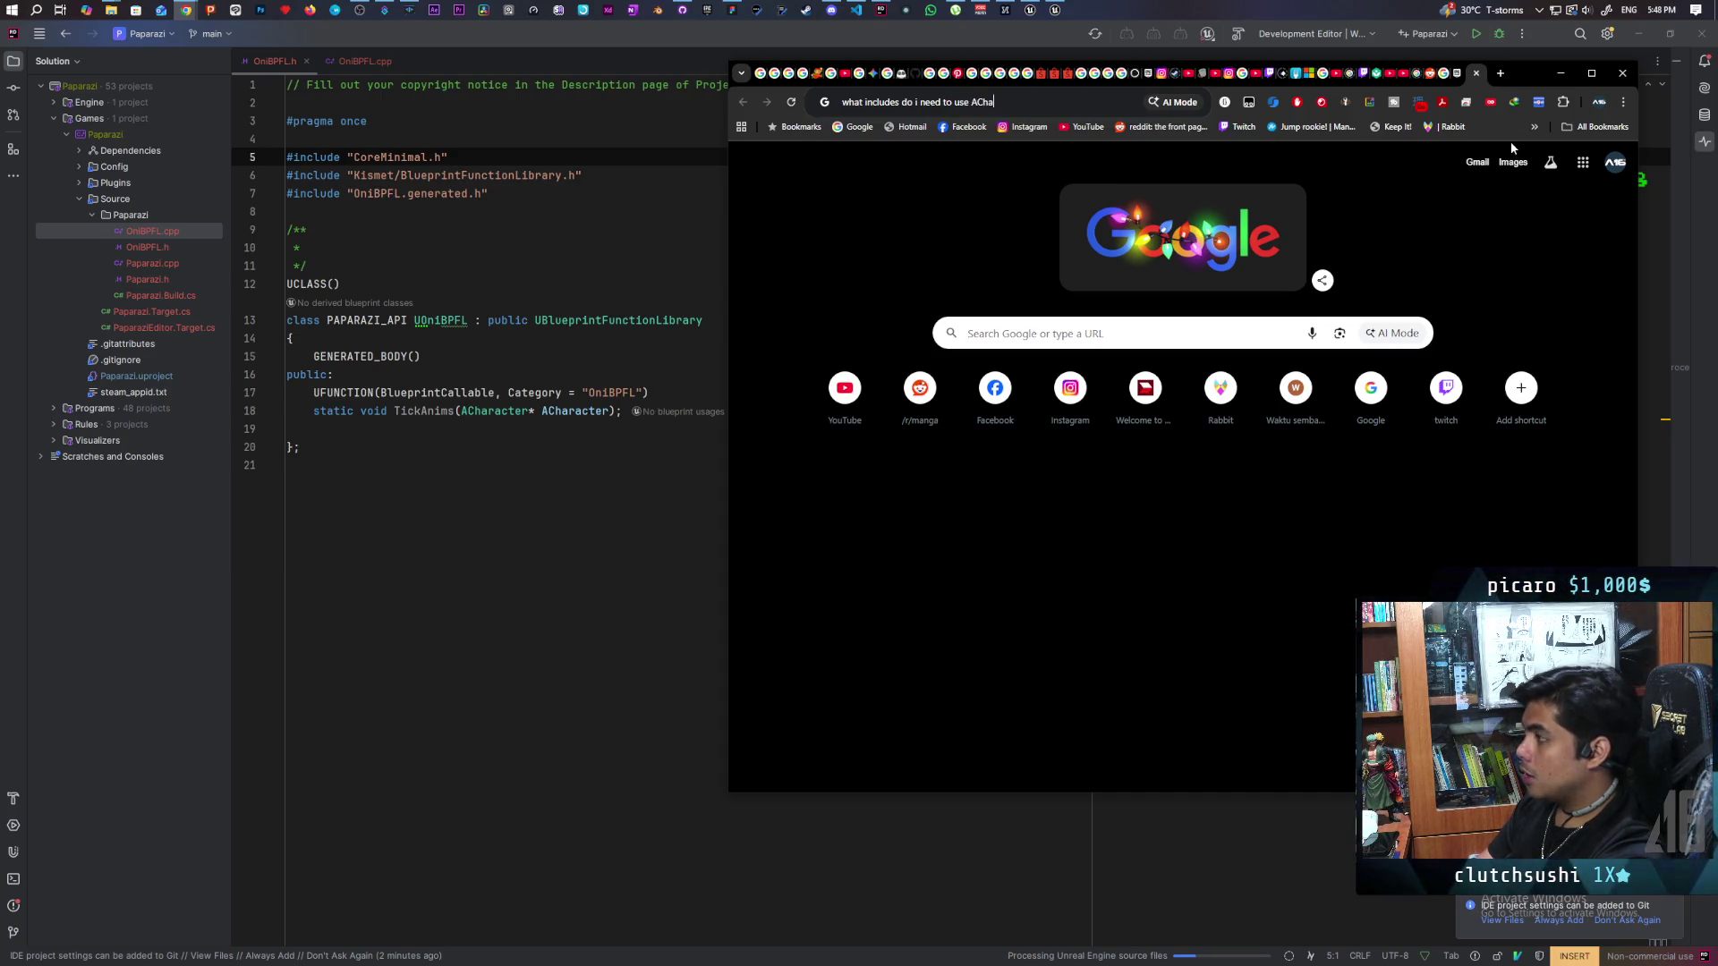
pyautogui.write('racter')
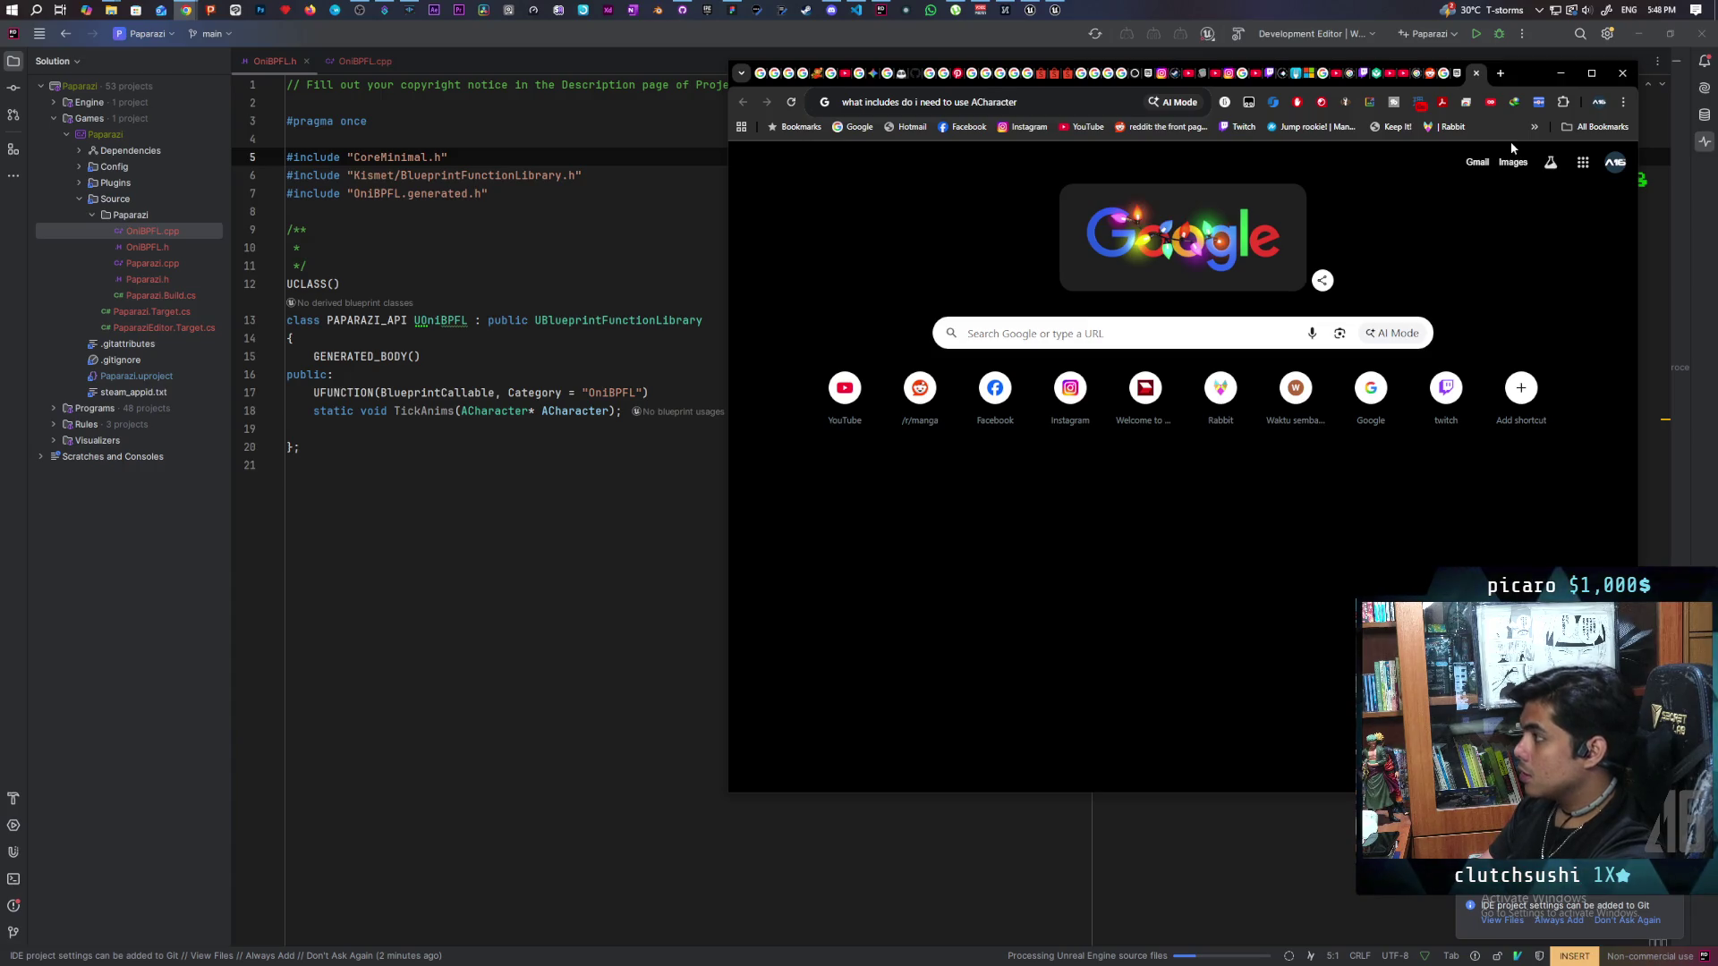
pyautogui.write(' class in ')
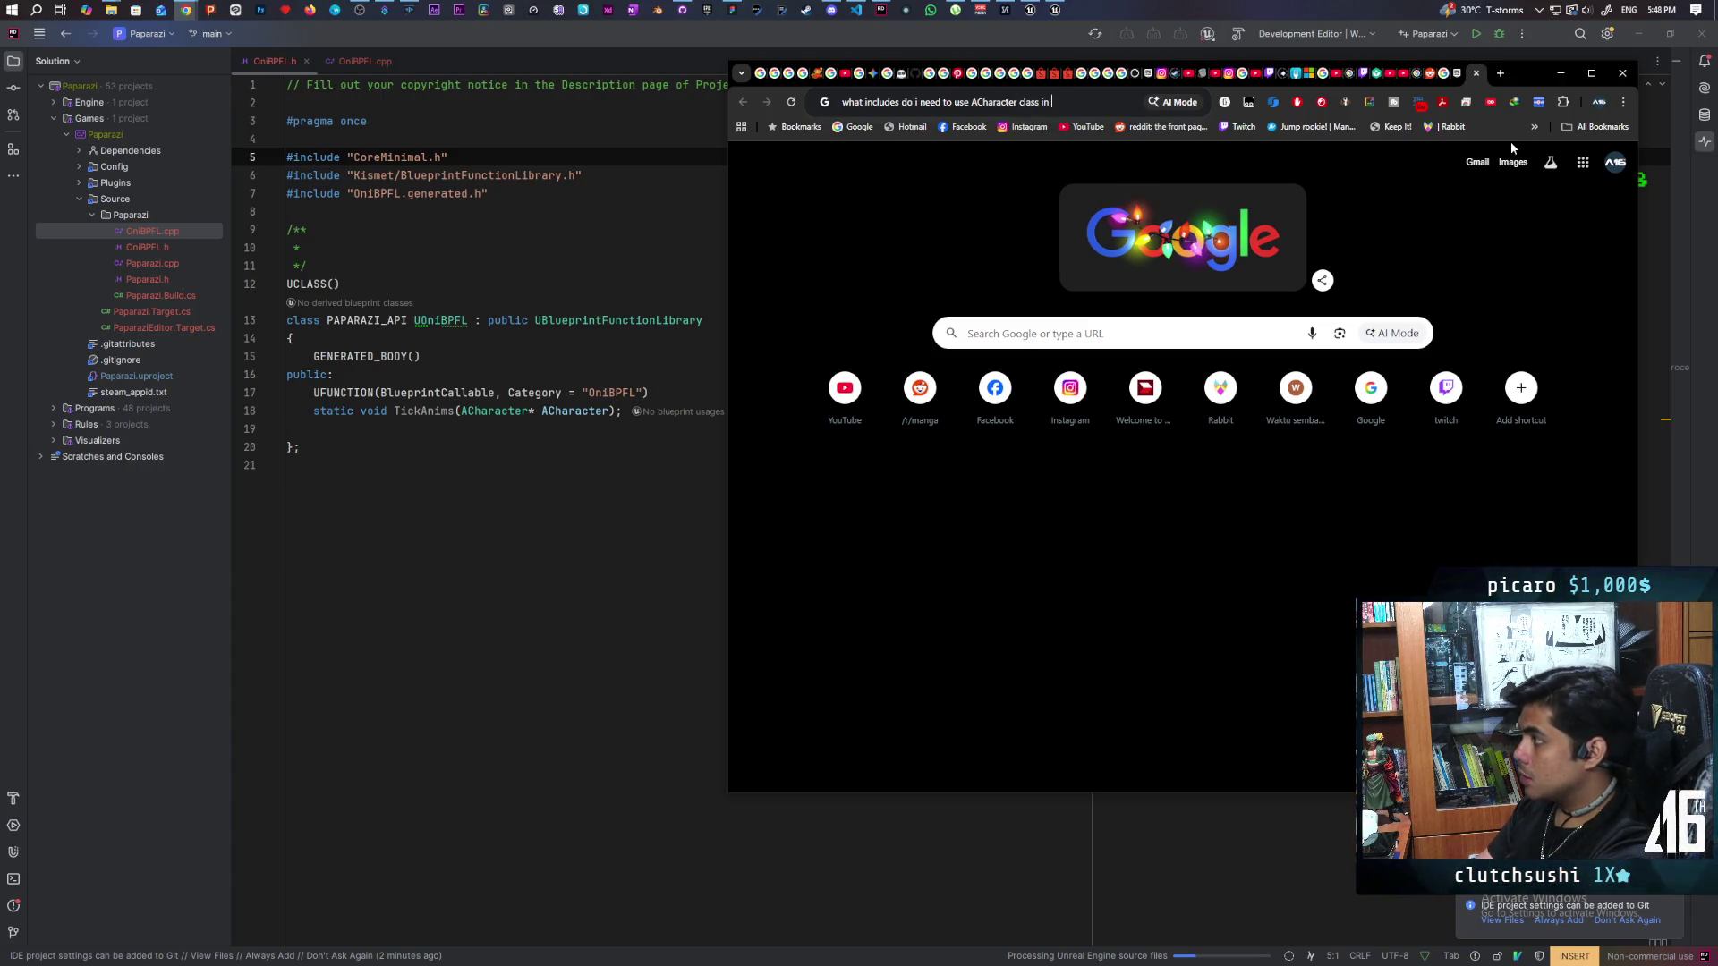
pyautogui.write('ue5')
pyautogui.press('Return')
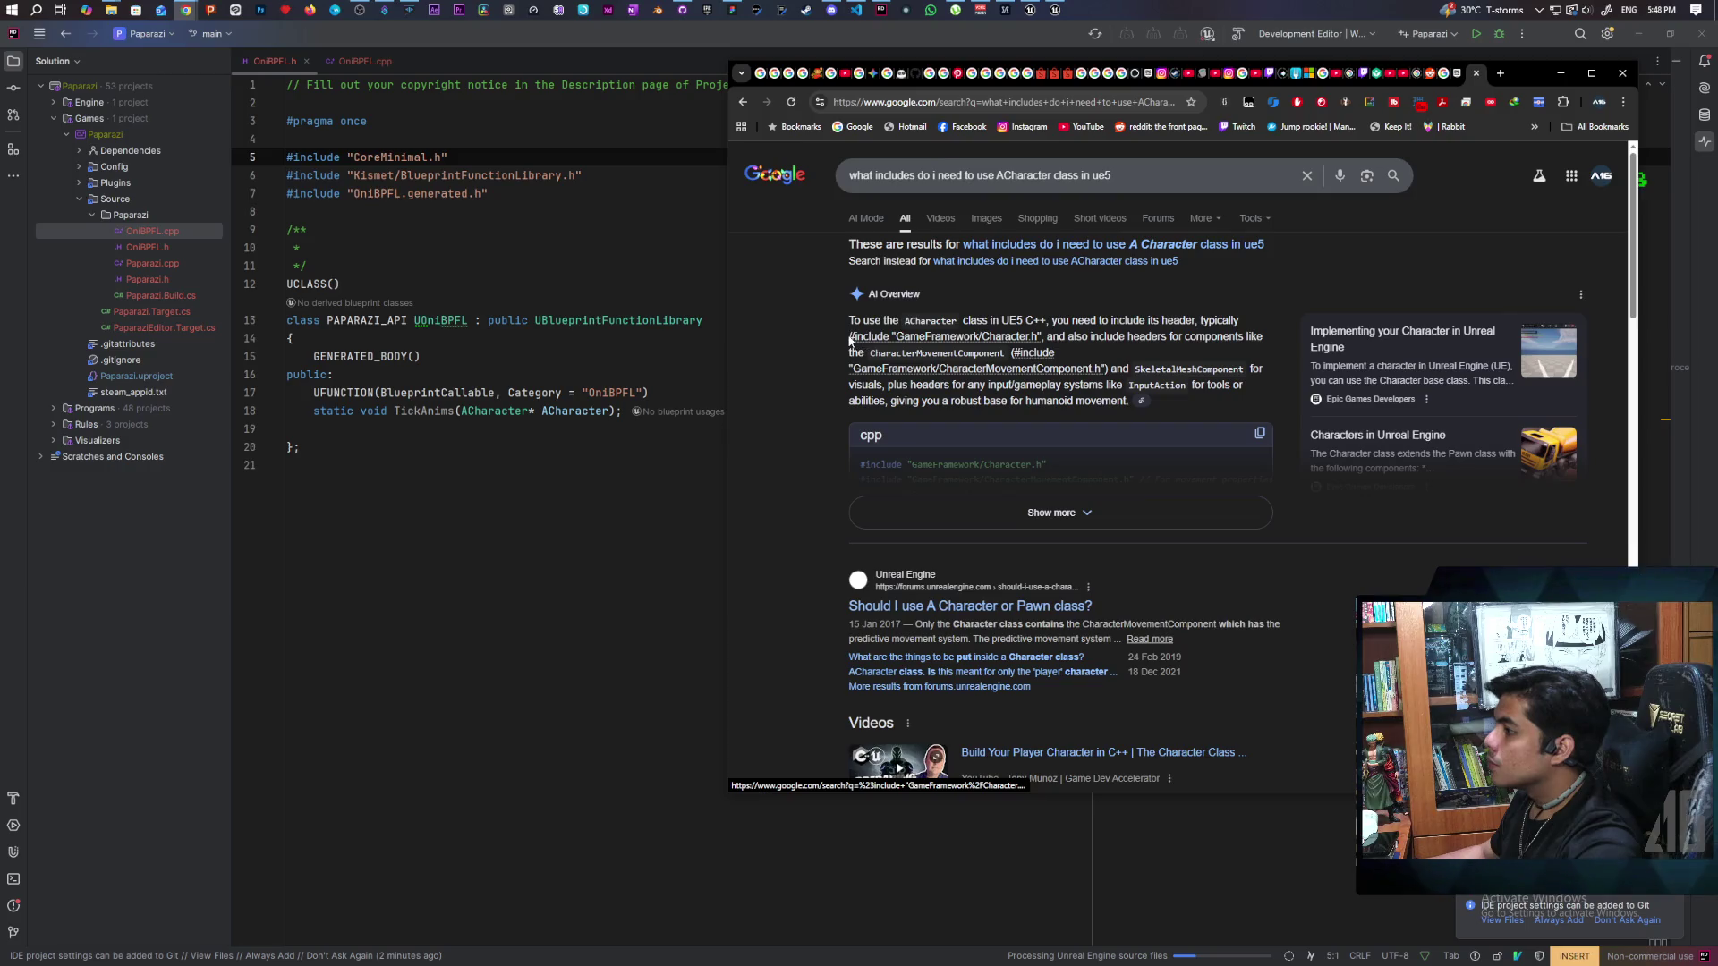
pyautogui.moveTo(850, 336); pyautogui.dragTo(1044, 342)
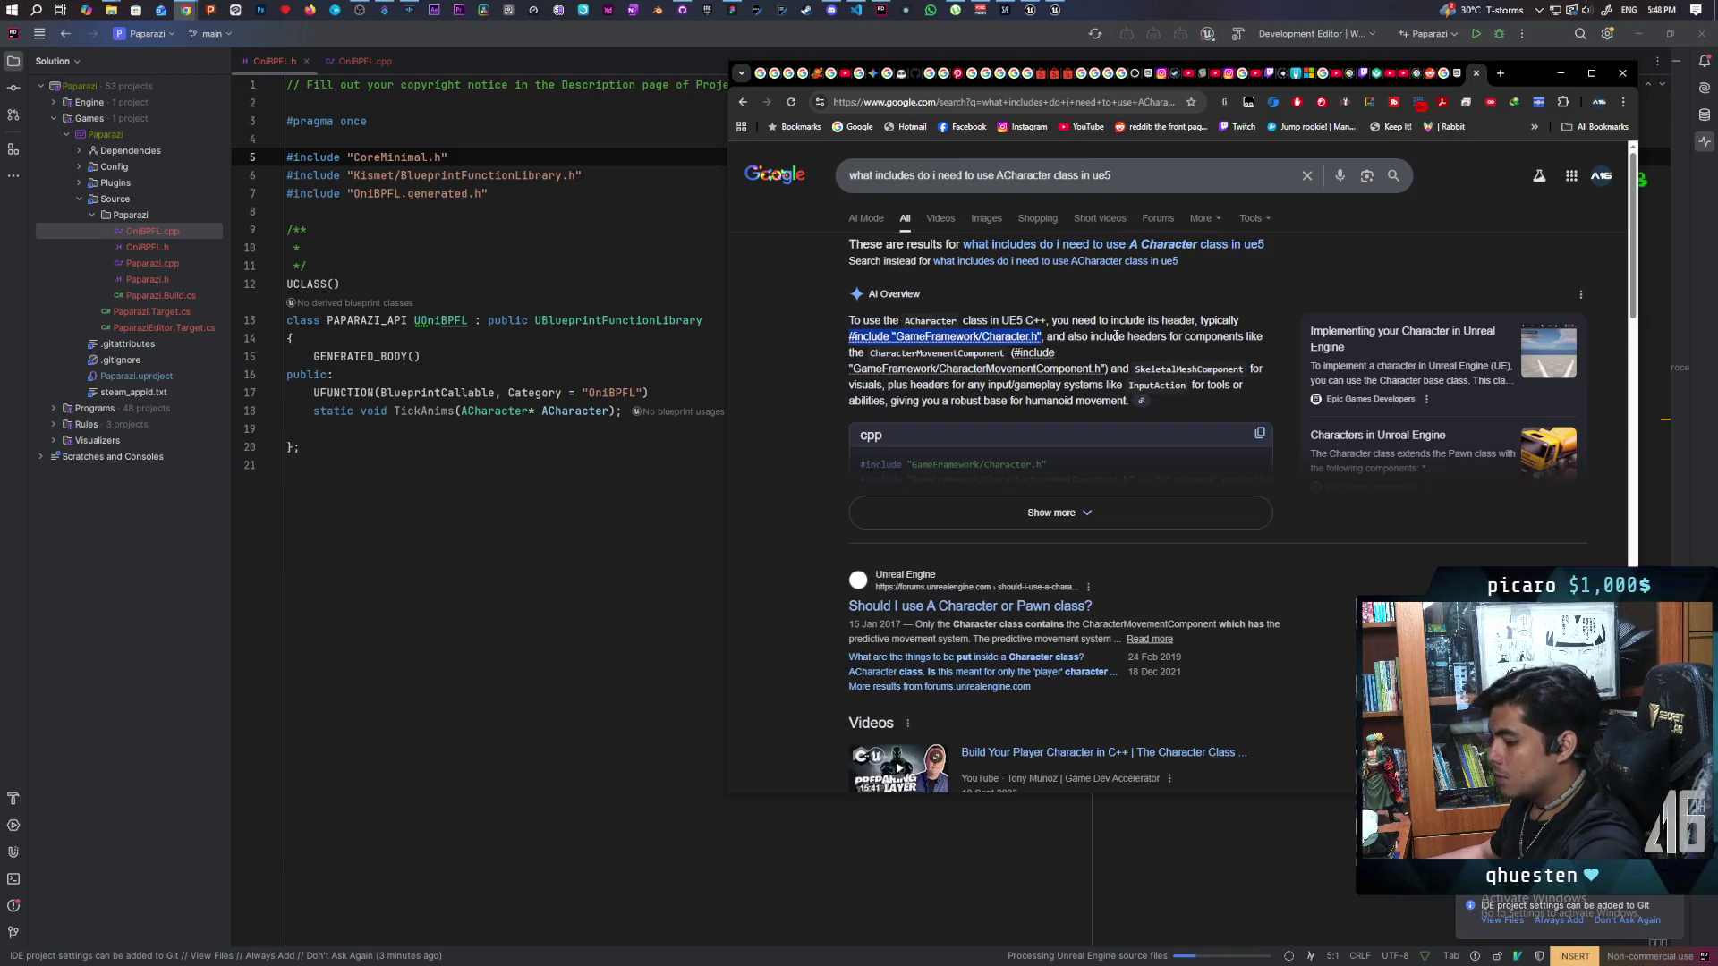
pyautogui.click(584, 195)
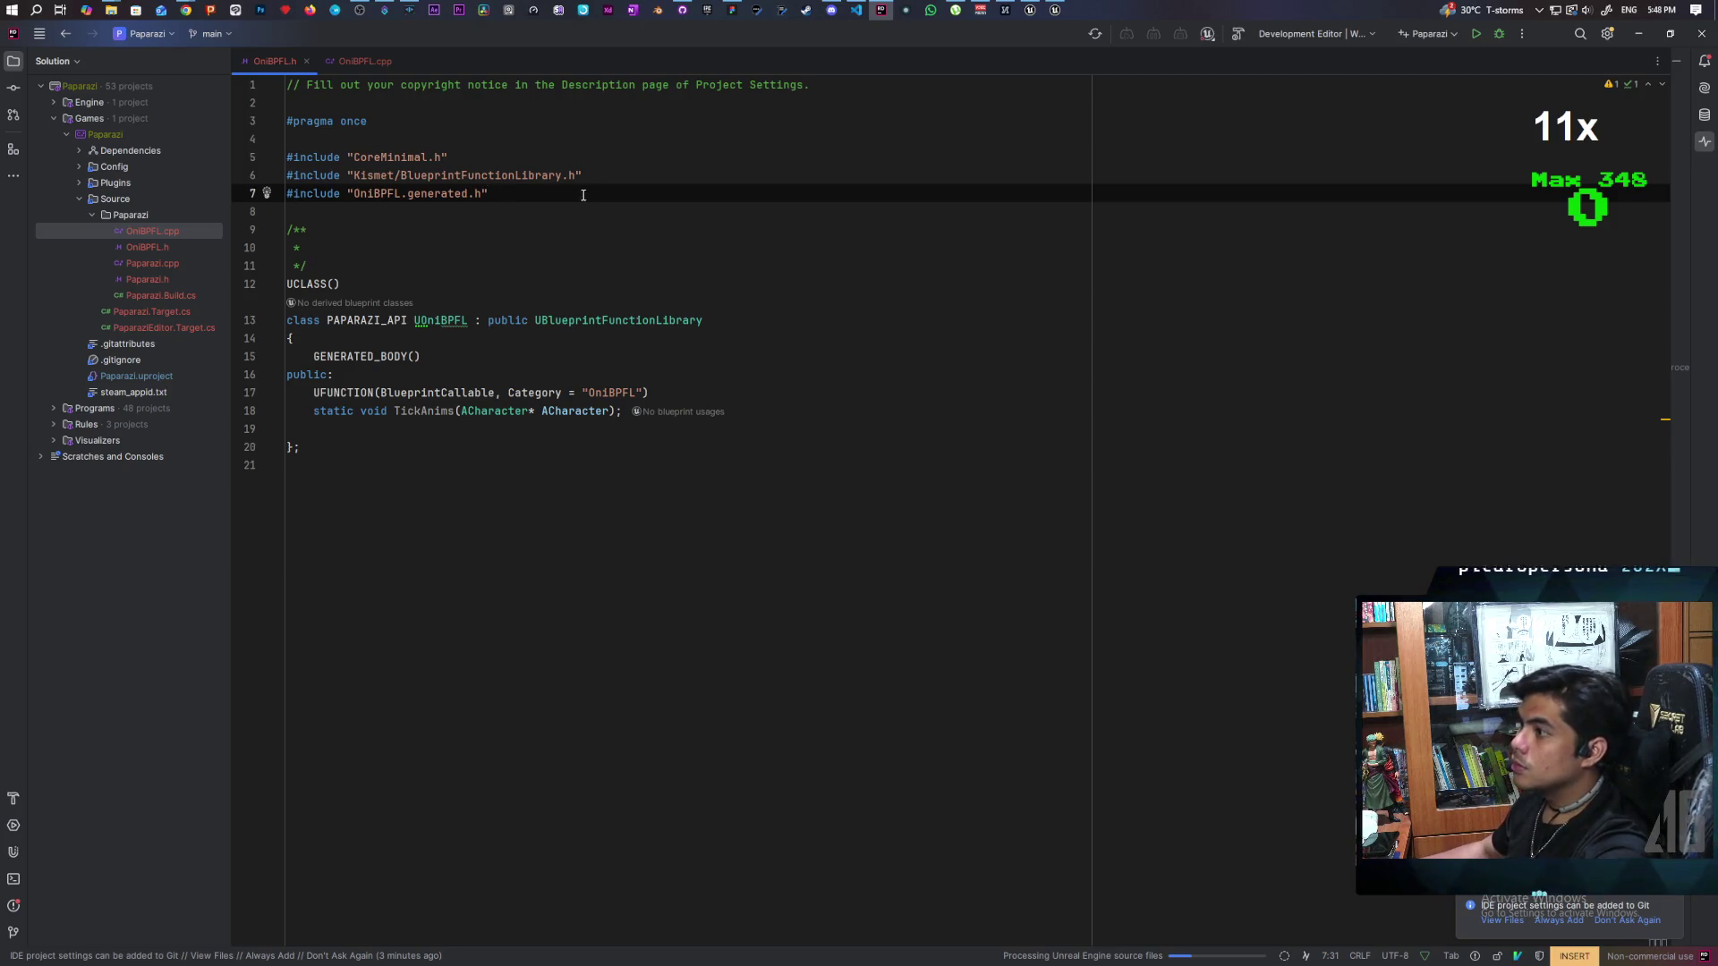
# Step: Paste the GameFramework/Character.h include below the Kismet include in OniBPFL.h
pyautogui.click(609, 175)
pyautogui.write('#include "GameFramework/Character.h"')
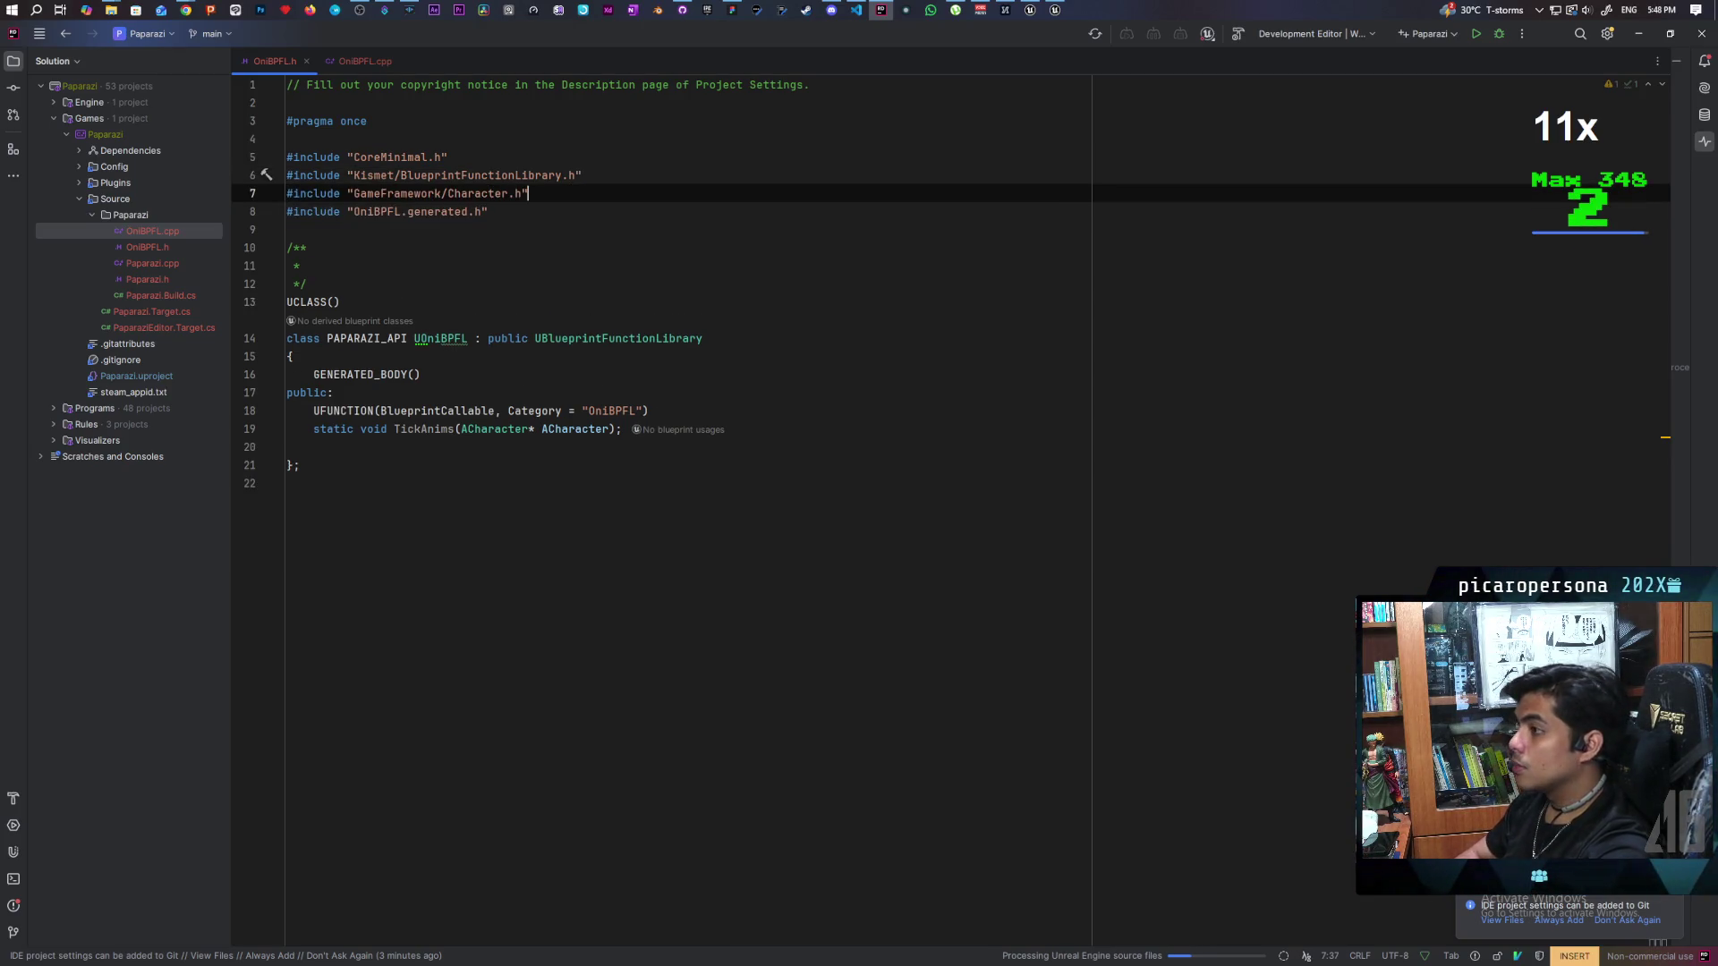
pyautogui.press('Down')
pyautogui.press('Down')
pyautogui.press('Down')
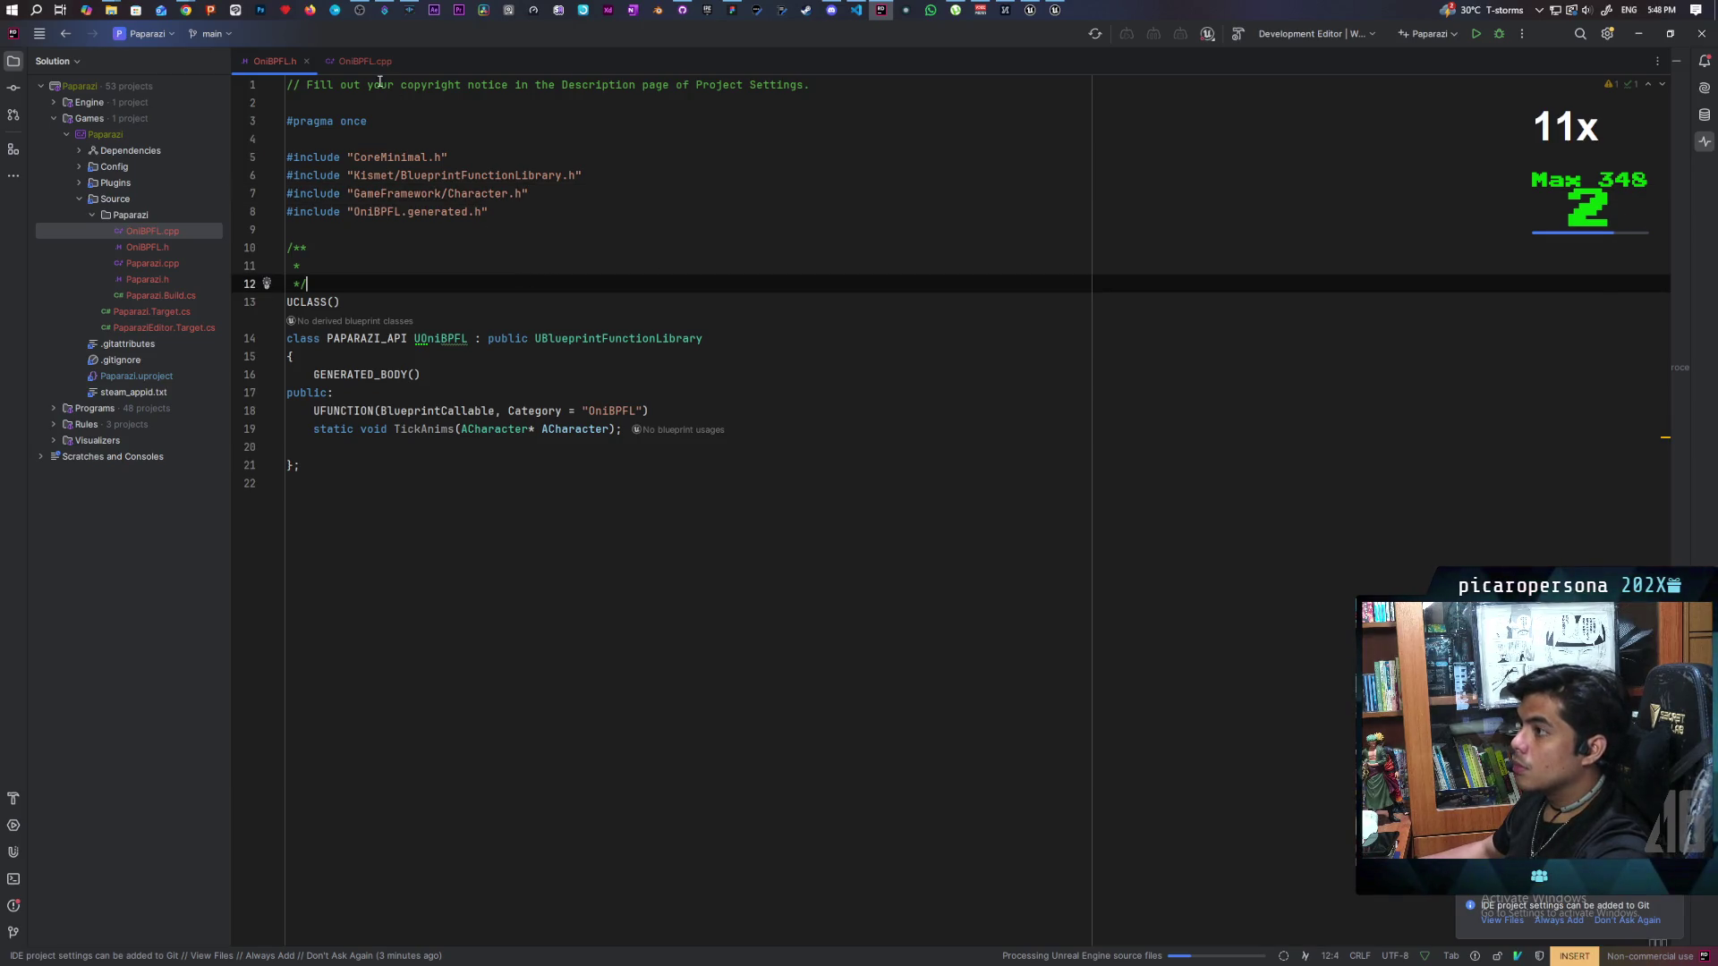
# Step: Select the unresolved DeltaSeconds argument in OniBPFL.cpp and revisit the header
pyautogui.hotkey('ctrl', 'Tab')
pyautogui.click(597, 235)
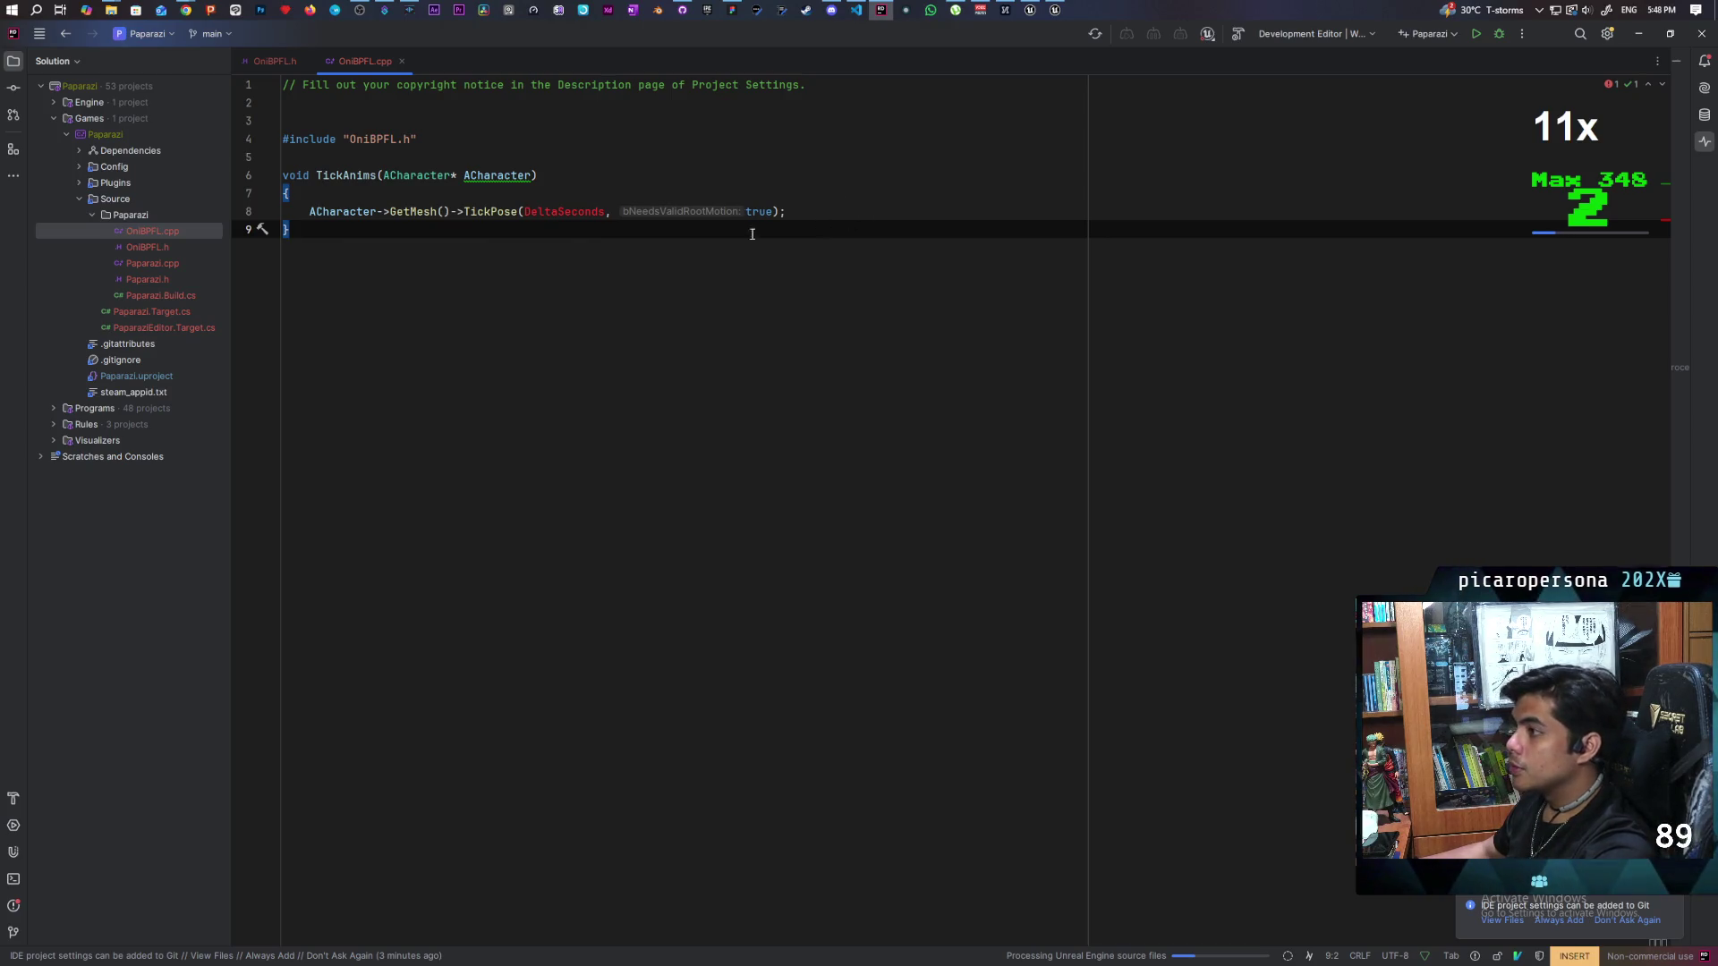
pyautogui.doubleClick(555, 212)
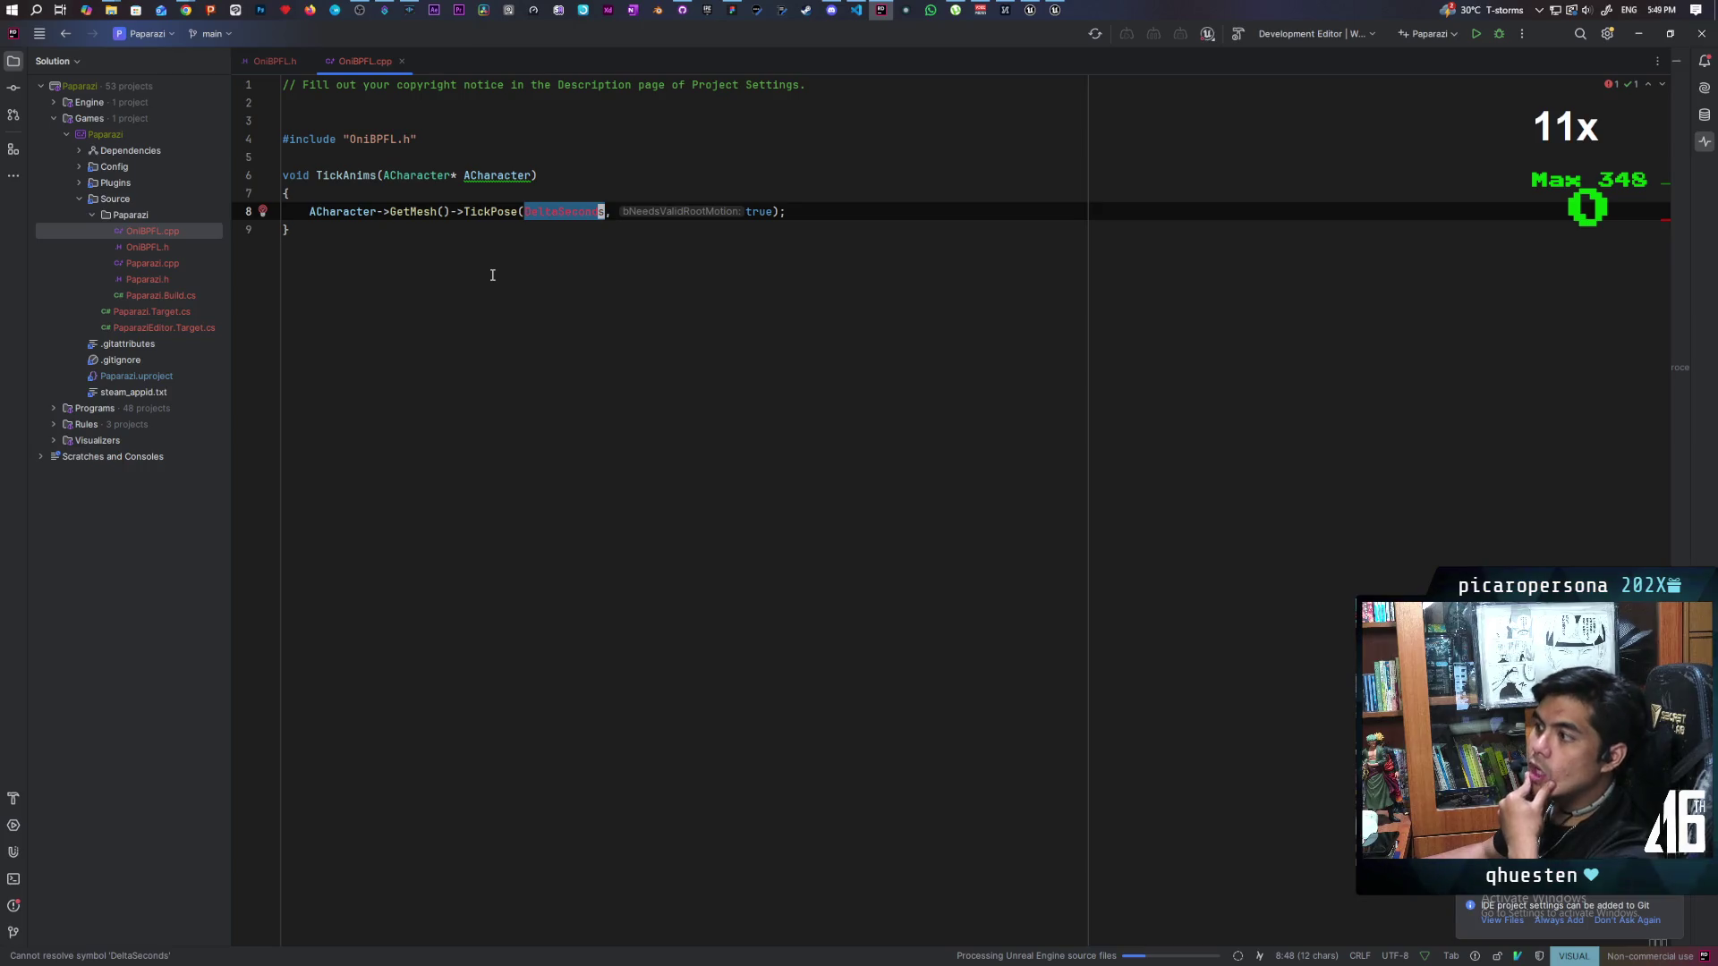
pyautogui.click(279, 63)
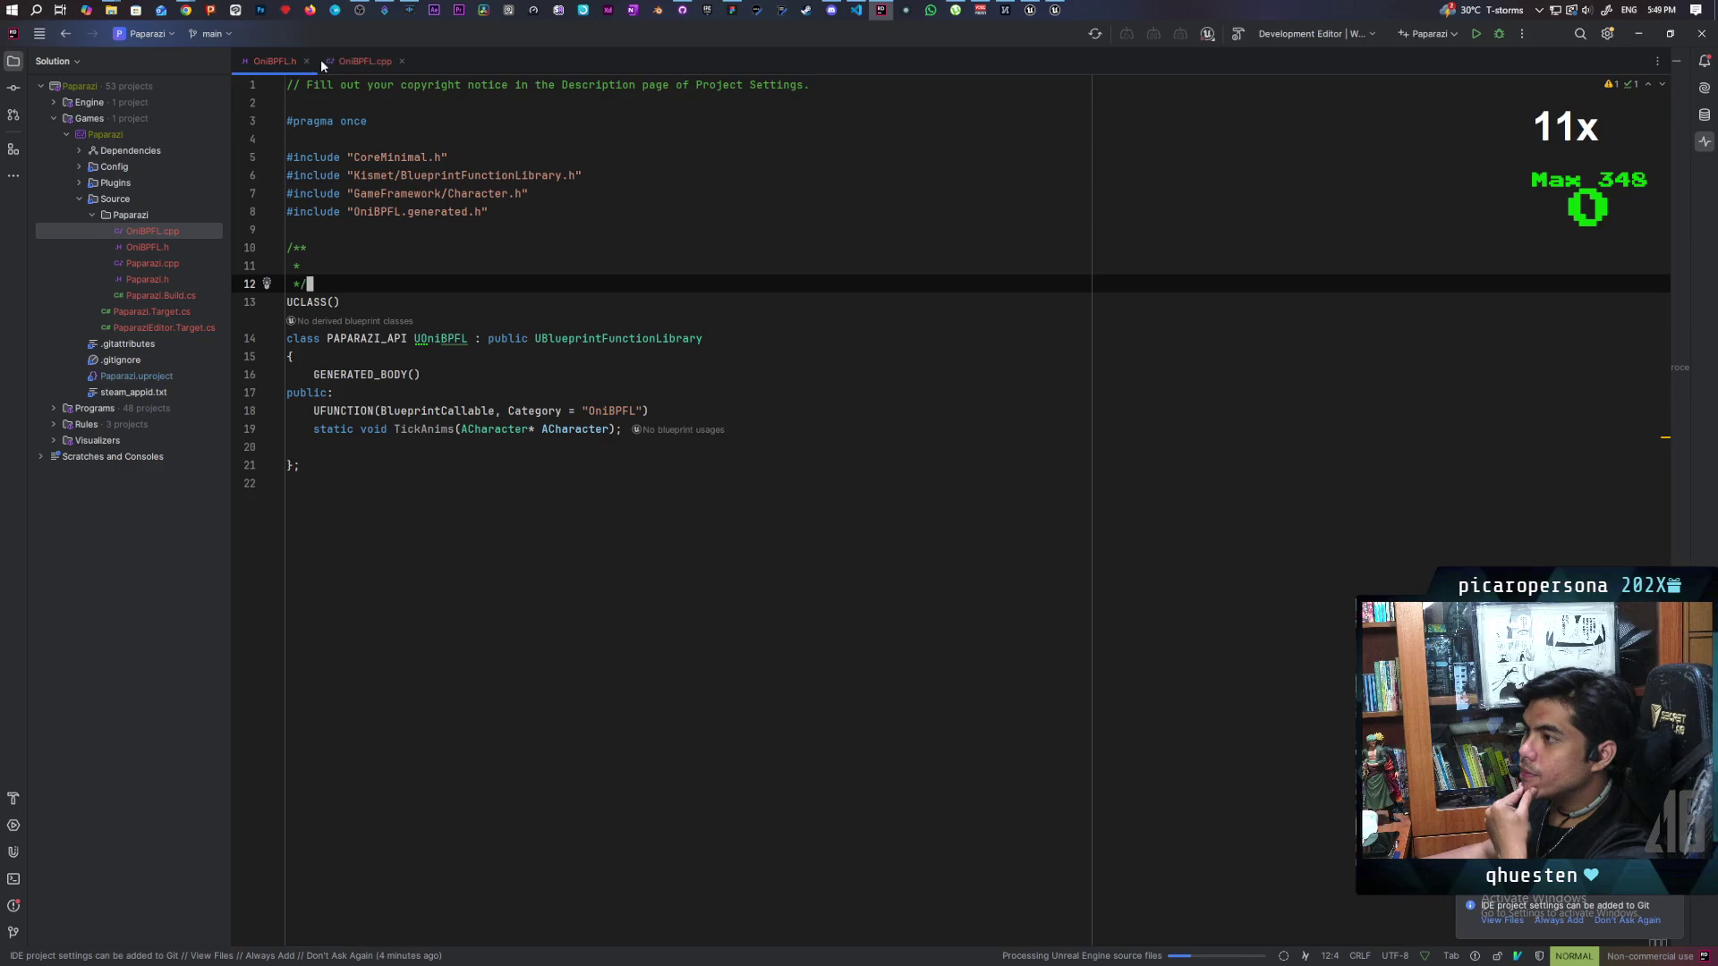
# Step: Add a float DeltaSeconds parameter after ACharacter in the OniBPFL.h TickAnims declaration
pyautogui.click(372, 63)
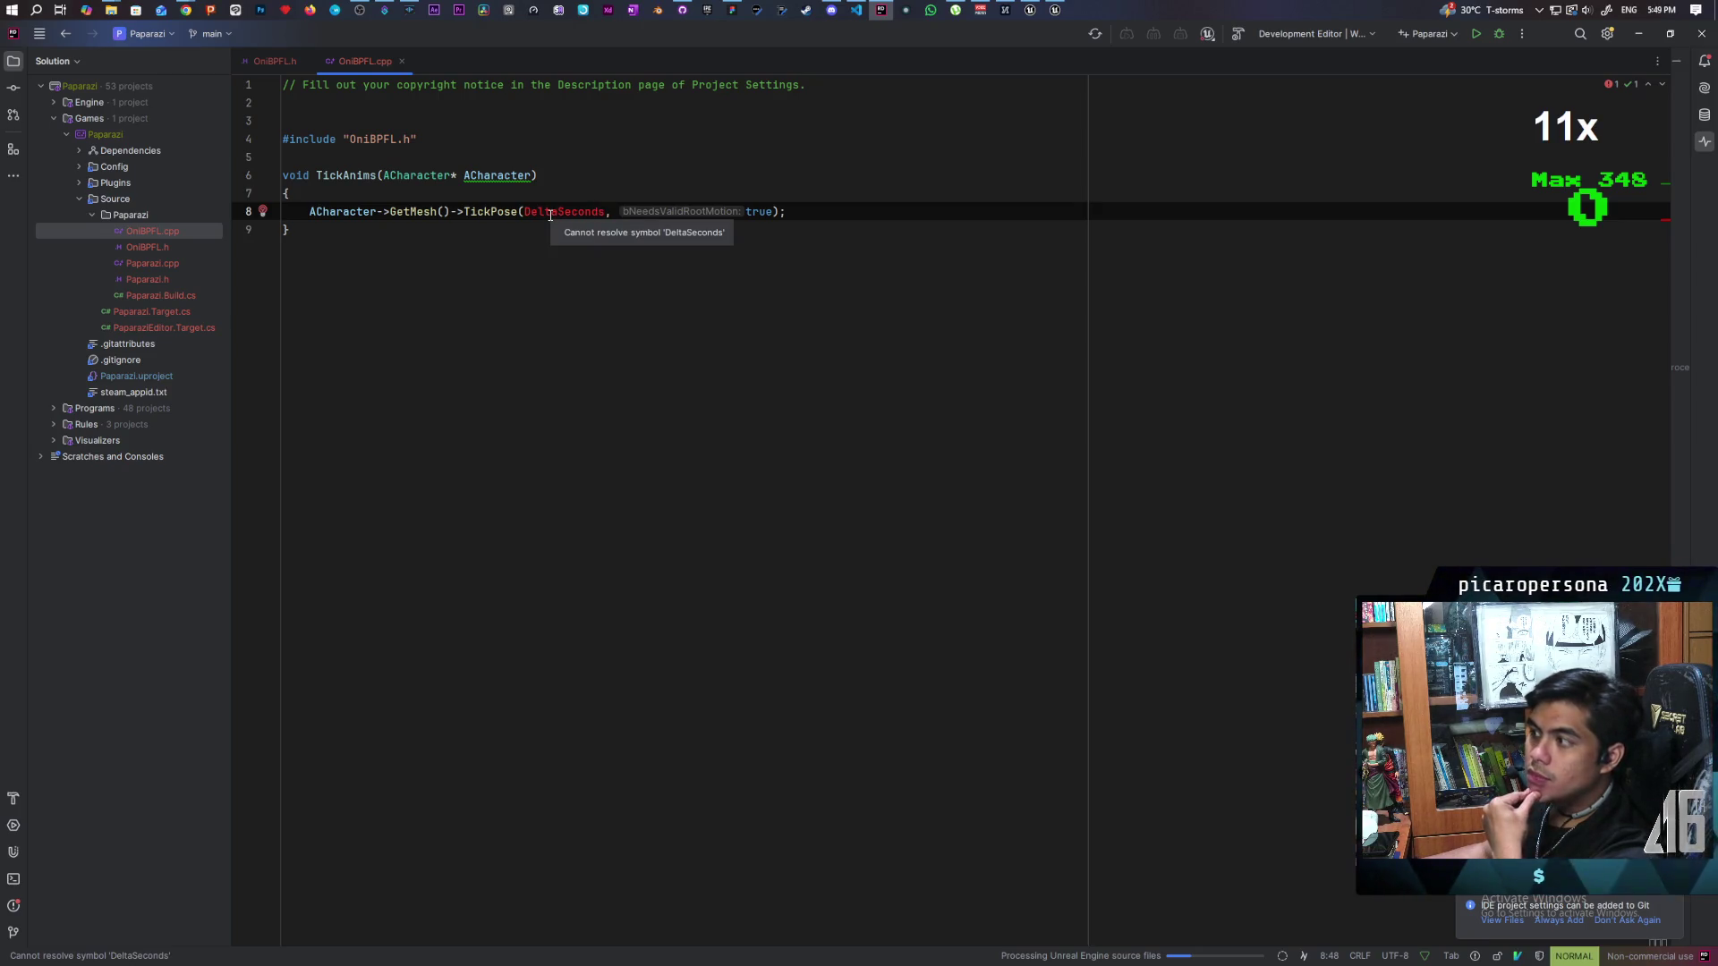
pyautogui.click(265, 61)
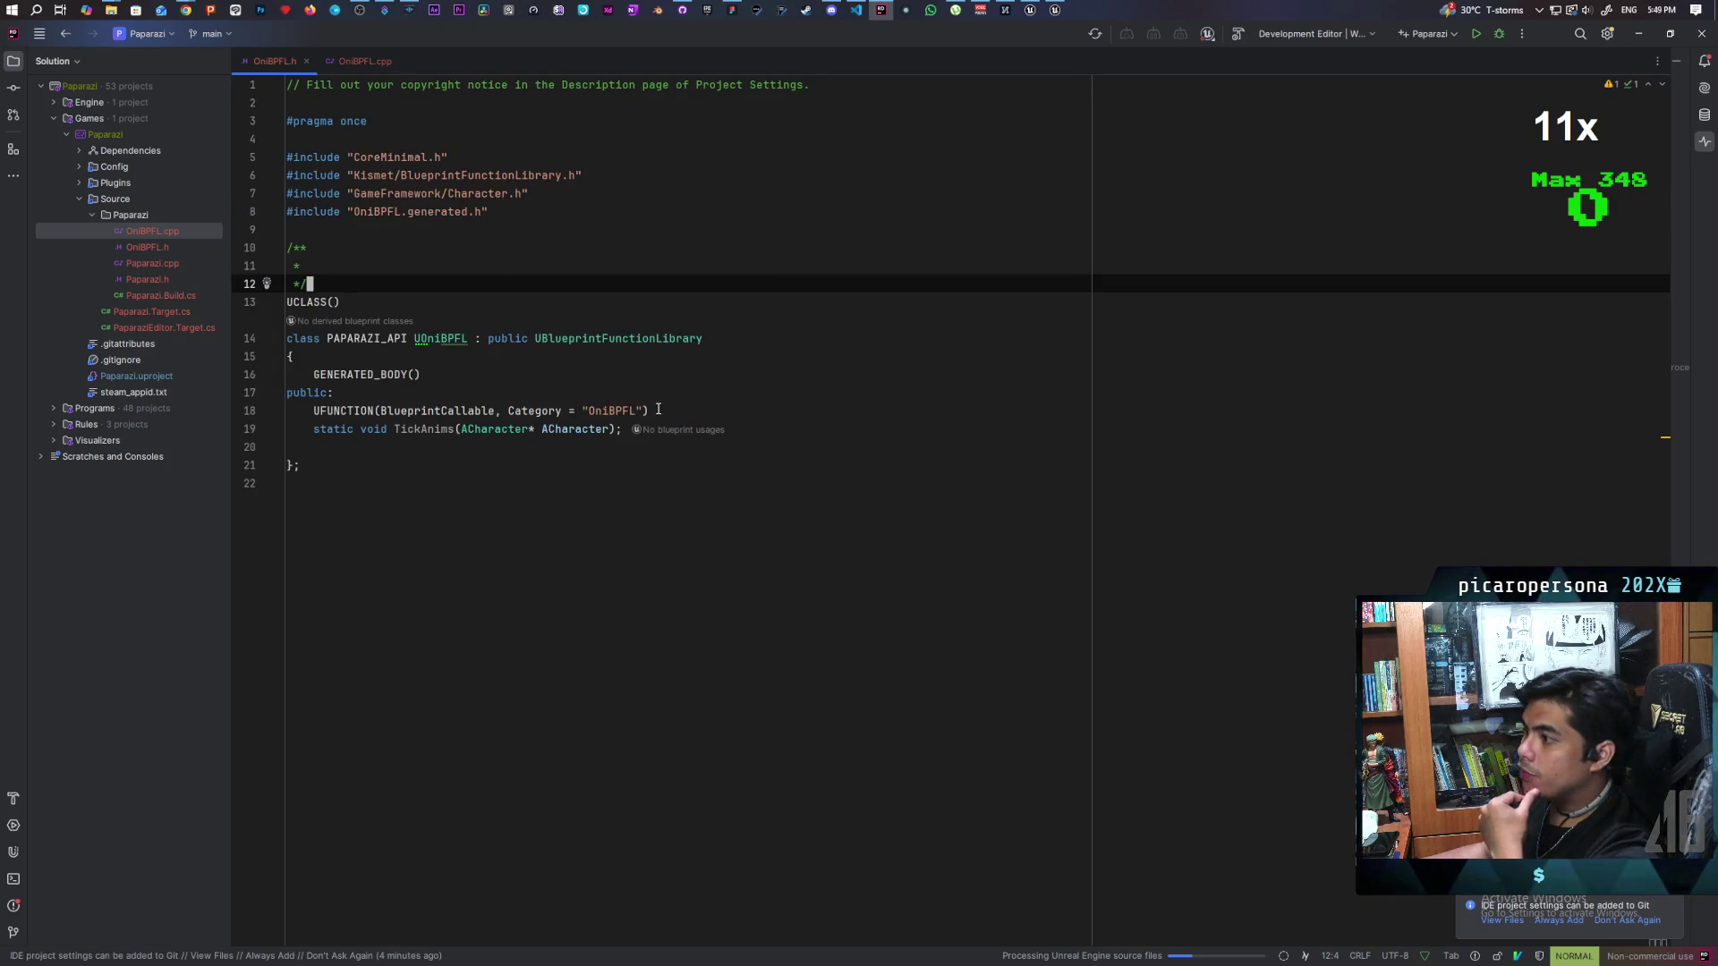
pyautogui.click(606, 430)
pyautogui.press('i')
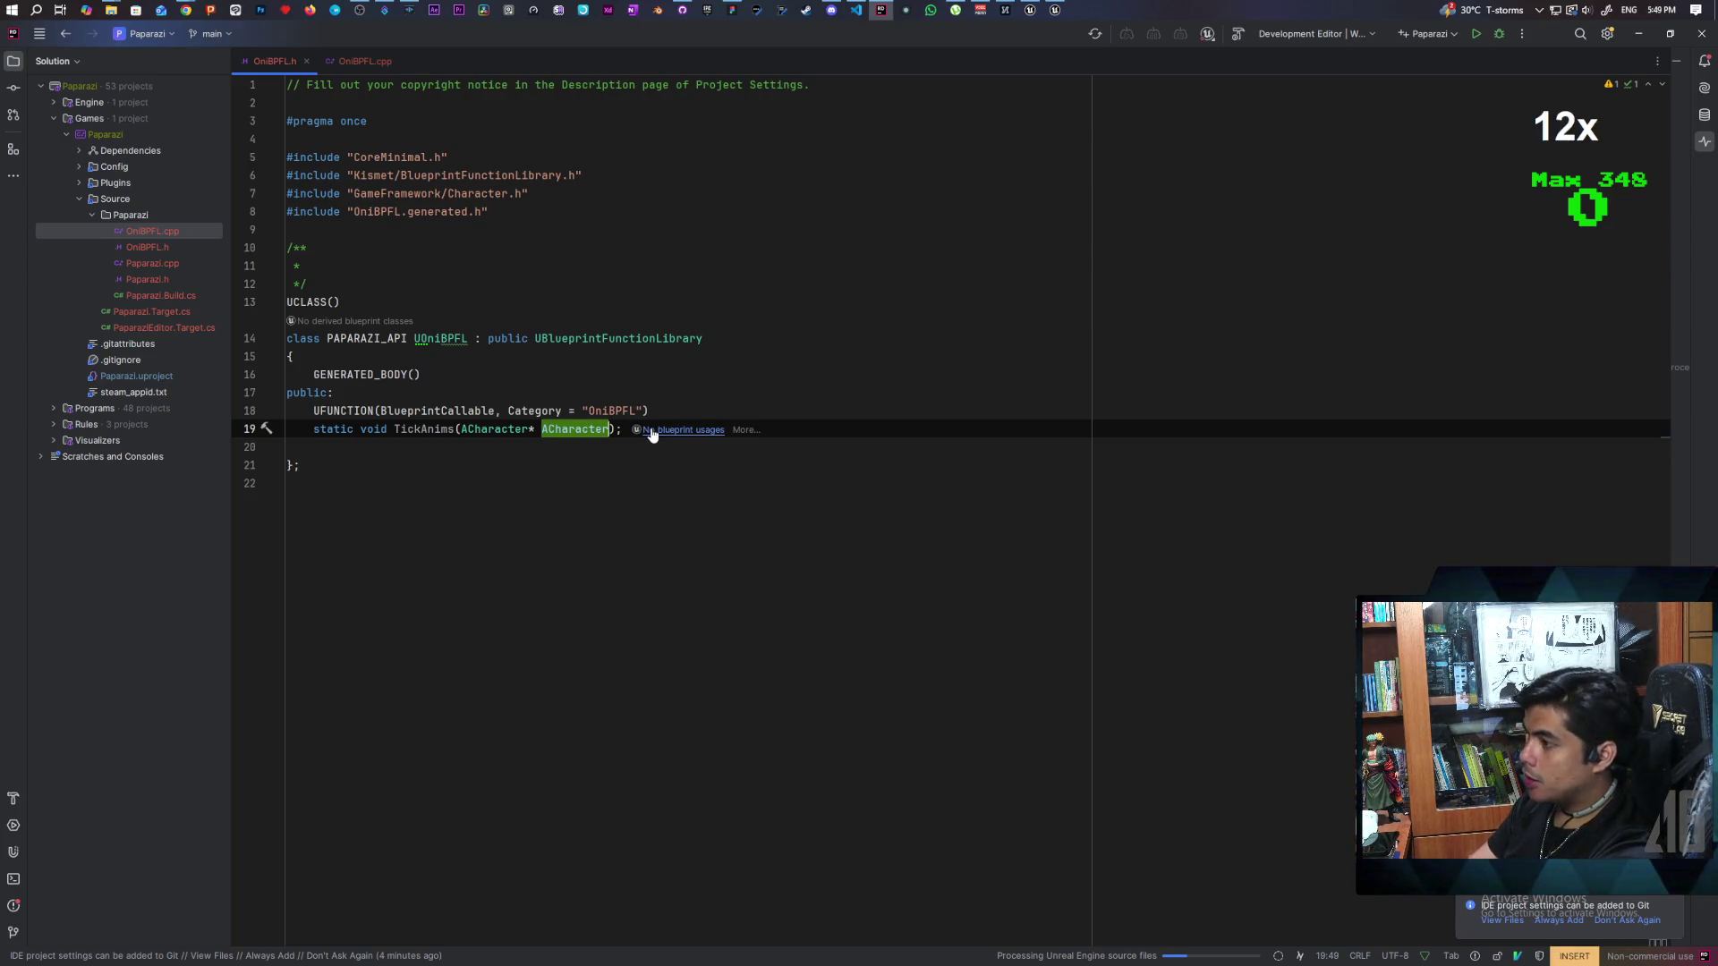
pyautogui.write(',')
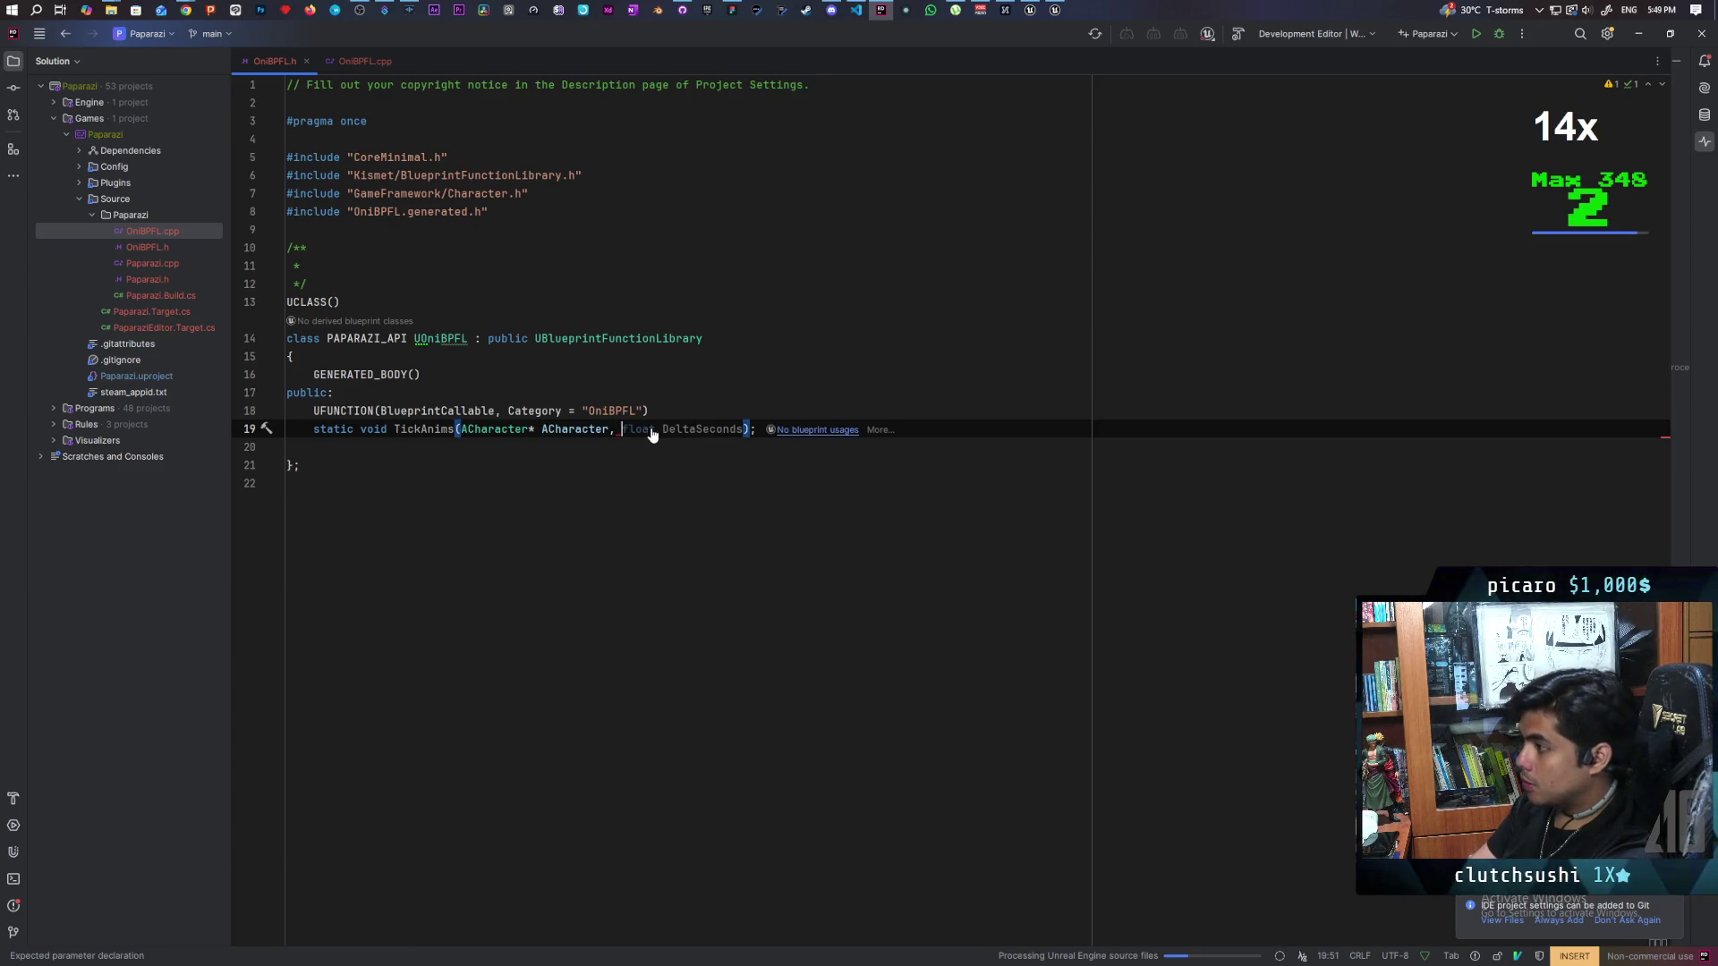
pyautogui.press('Tab')
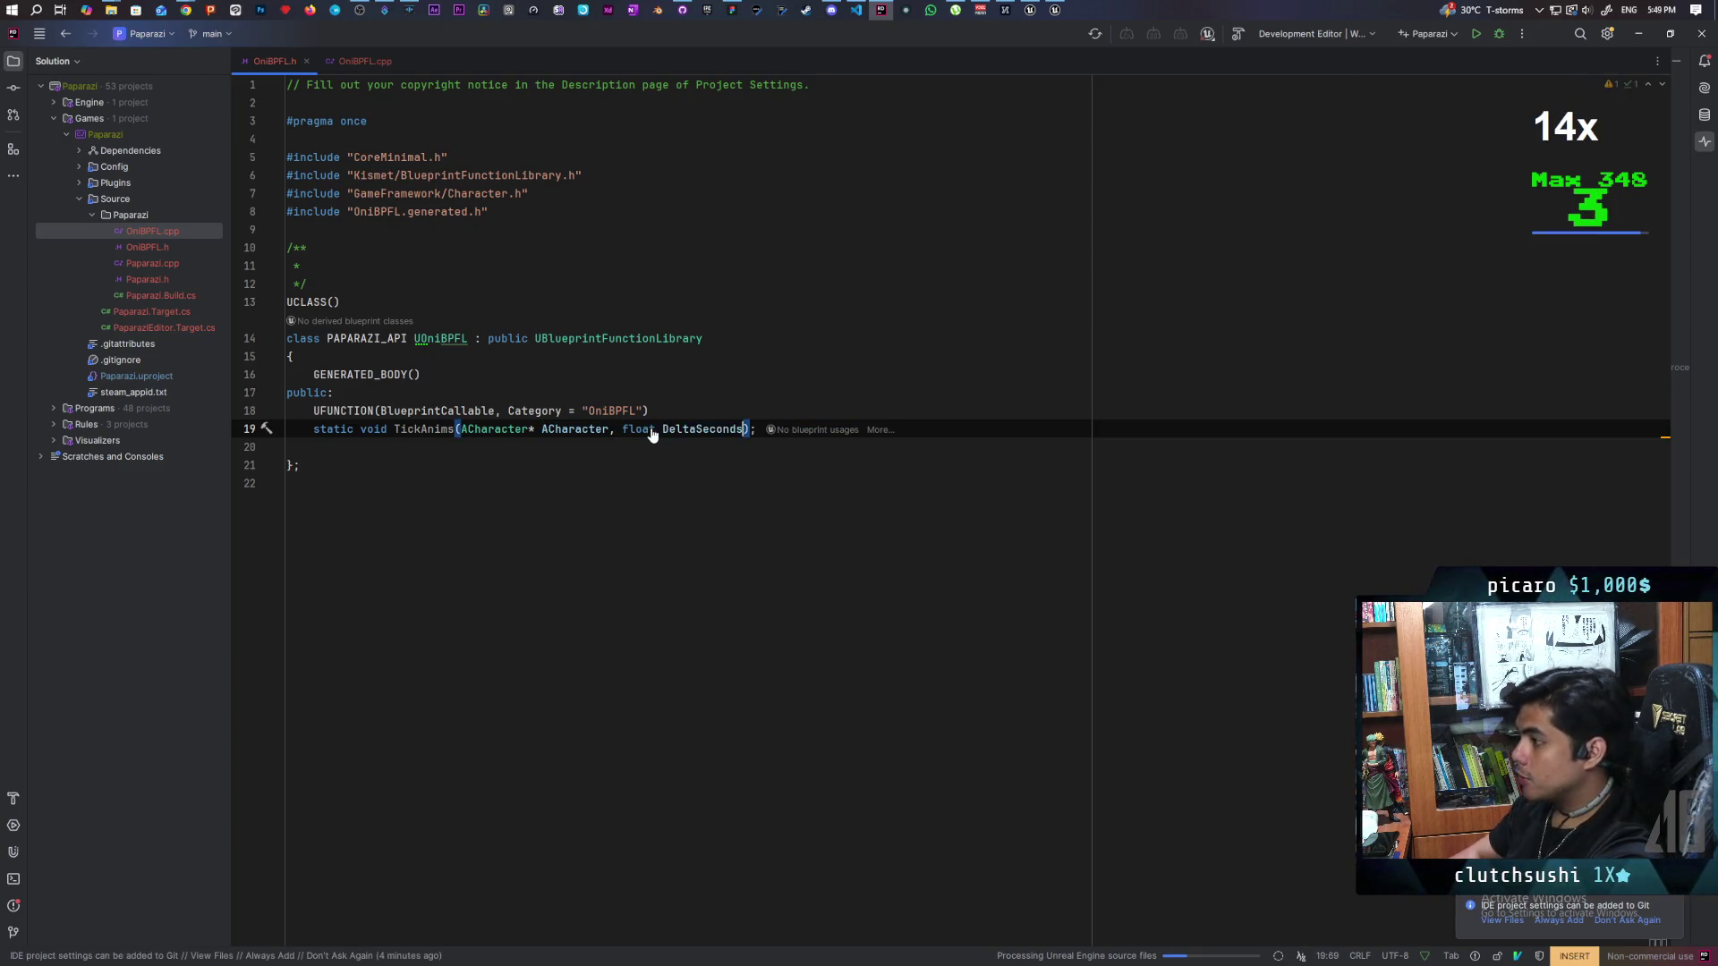
# Step: Add the same float DeltaSeconds parameter to the TickAnims definition in OniBPFL.cpp
pyautogui.click(362, 61)
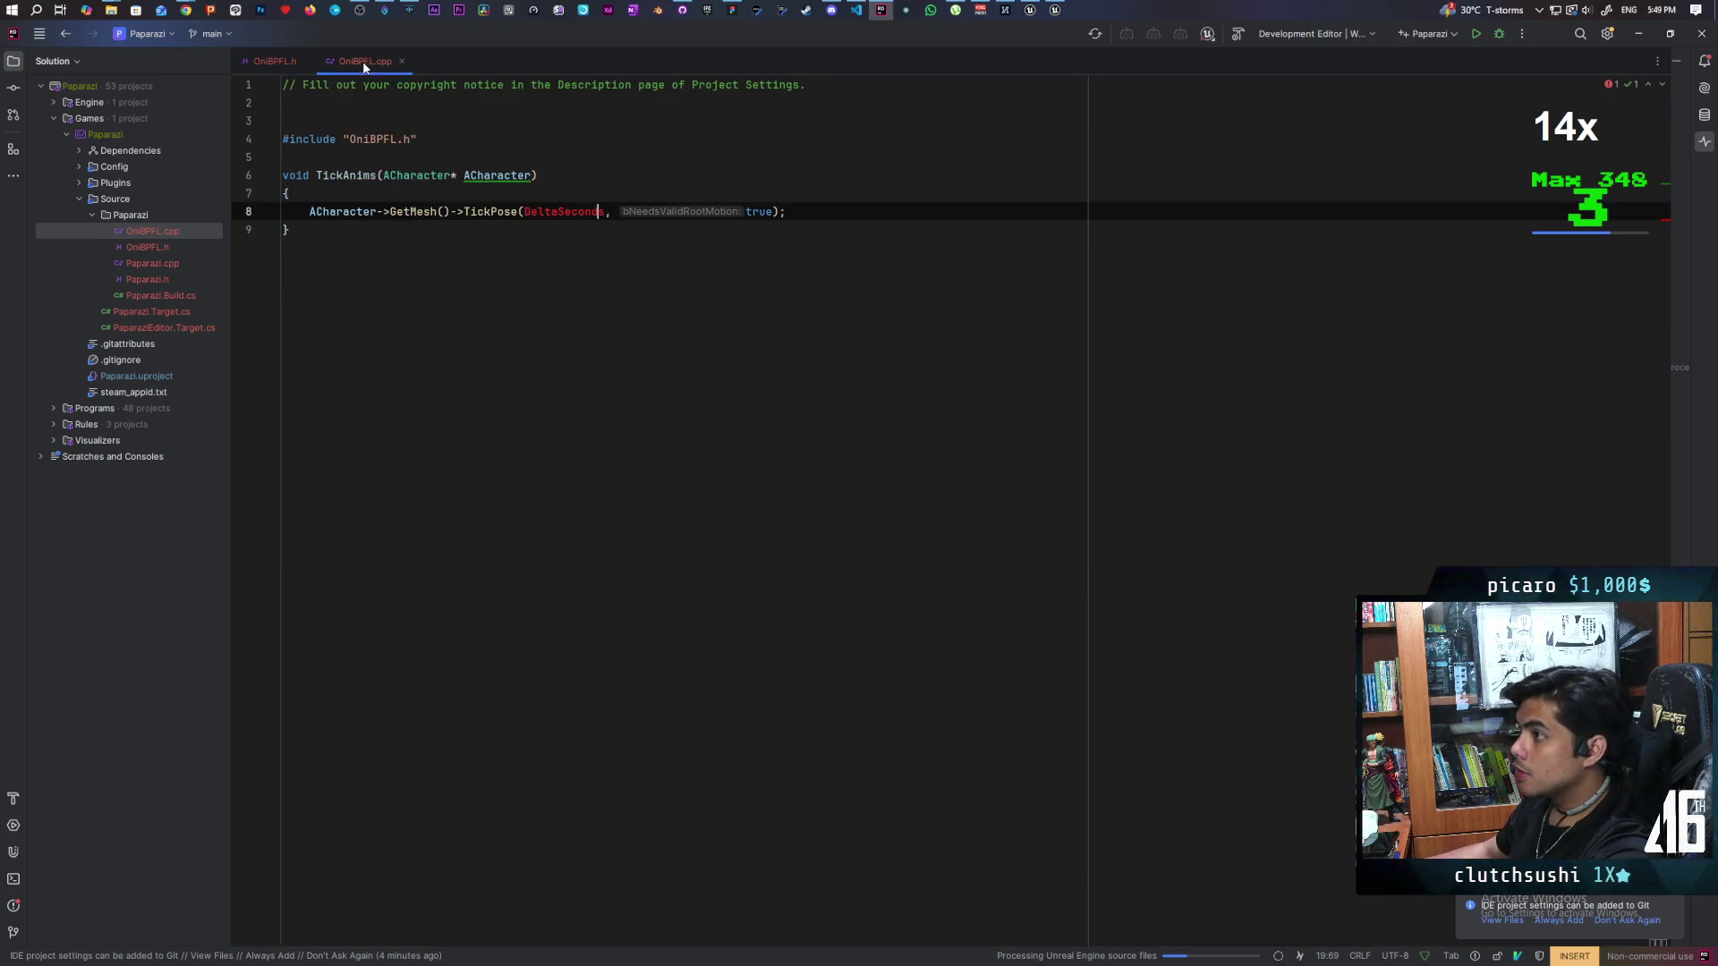
pyautogui.click(543, 183)
pyautogui.write(',')
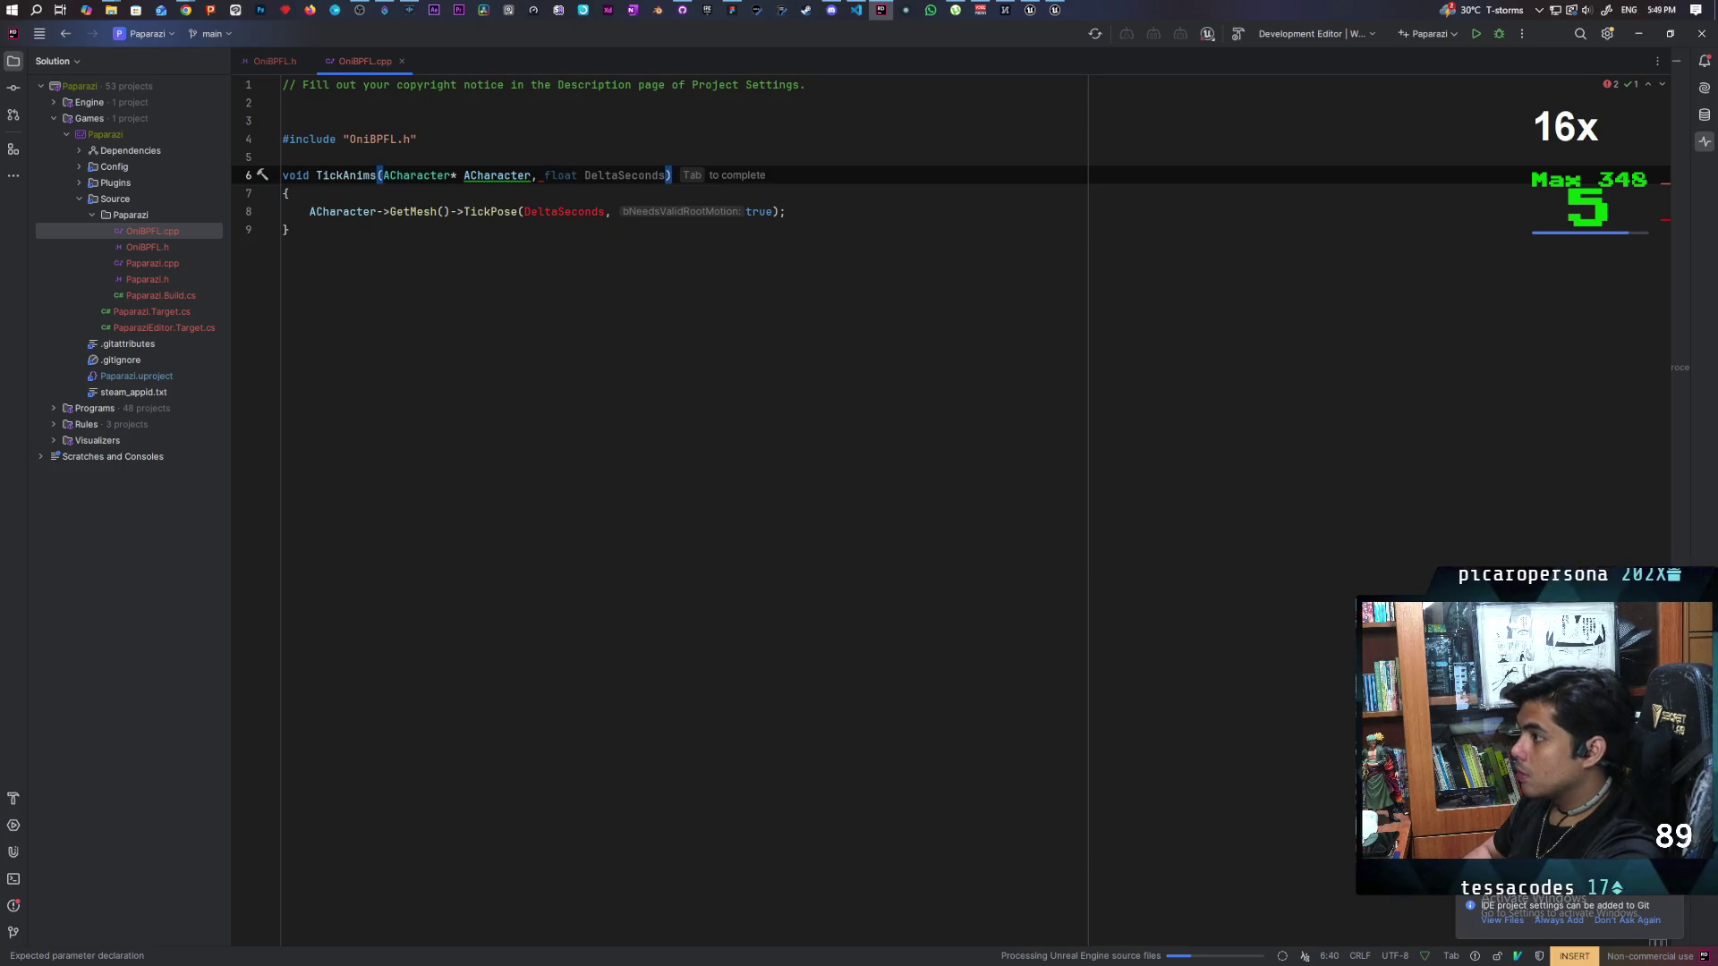
pyautogui.press('Tab')
pyautogui.click(613, 291)
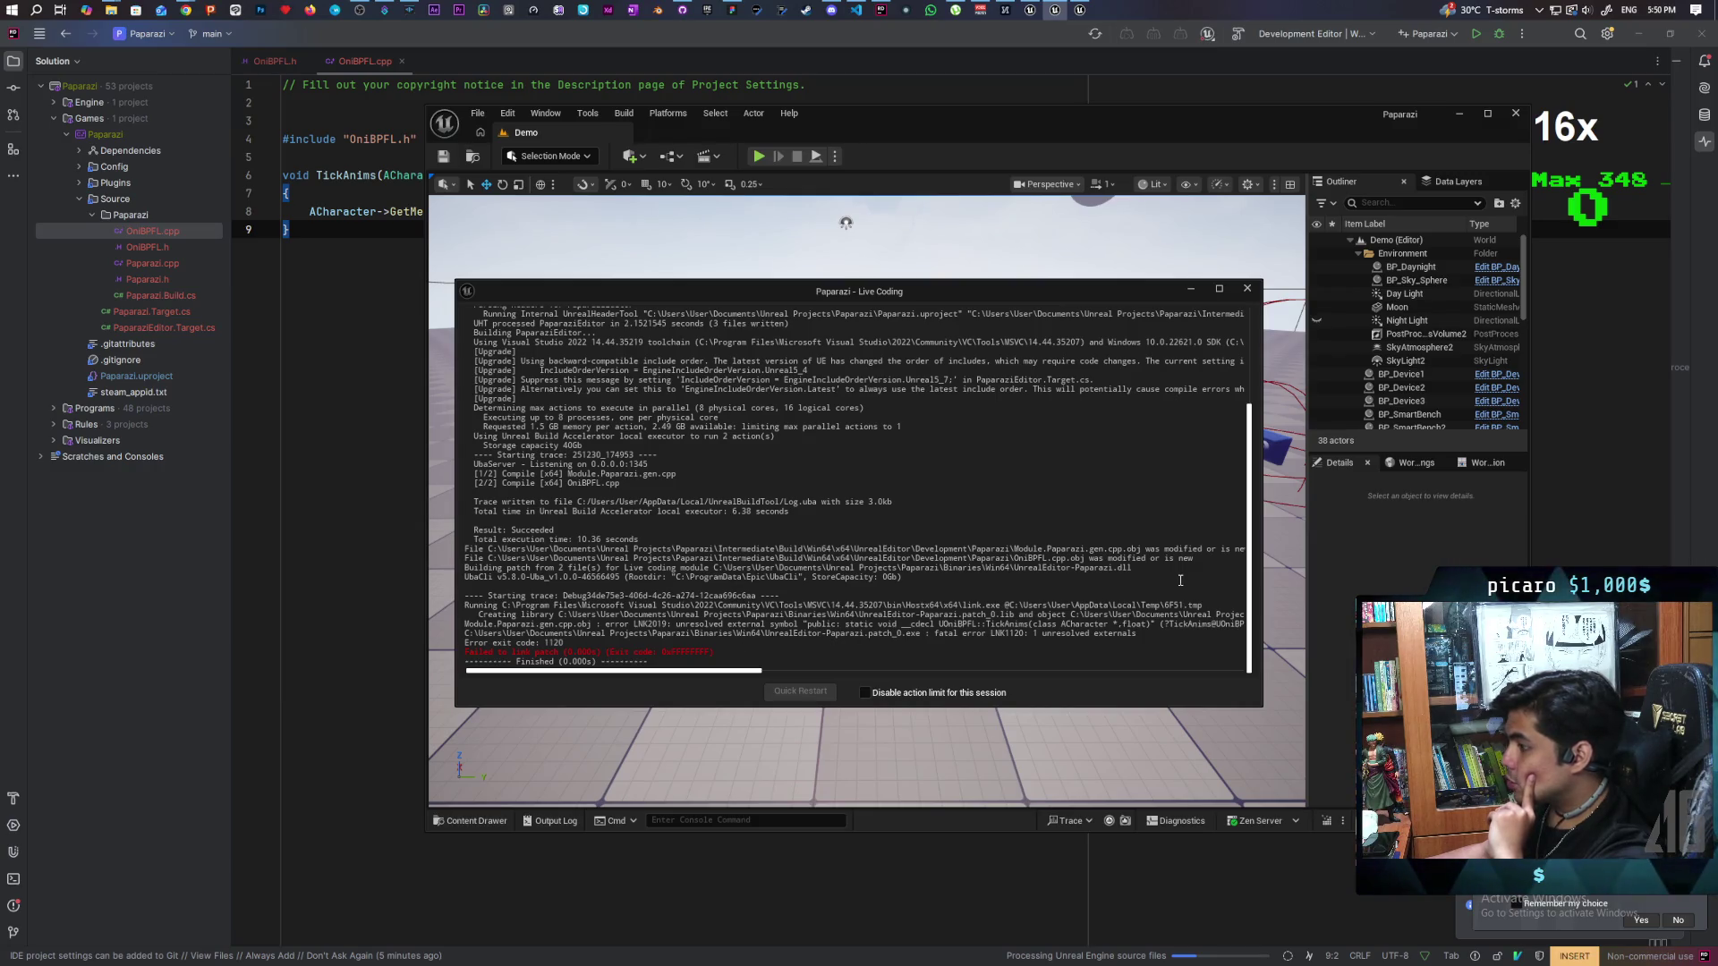
# Step: Bring the Rider window with OniBPFL.cpp back in front of the Live Coding log
pyautogui.click(469, 45)
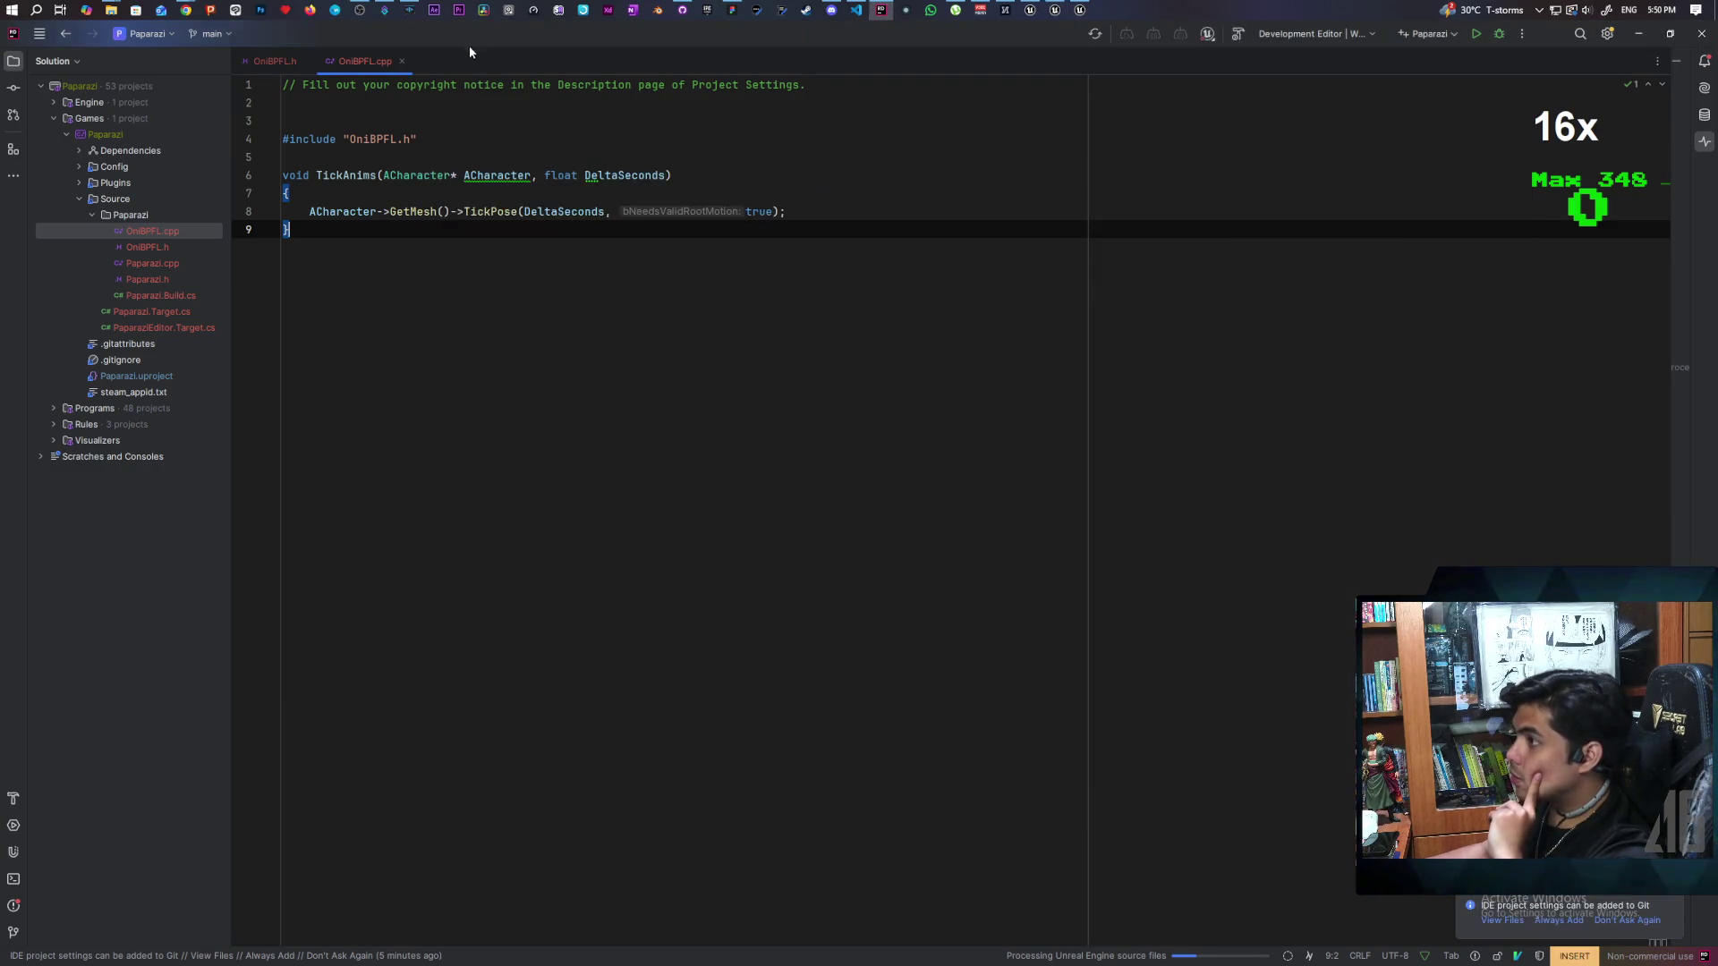
# Step: Rename ACharacter to Character on lines 6 and 8 of OniBPFL.cpp
pyautogui.click(466, 176)
pyautogui.press('BackSpace')
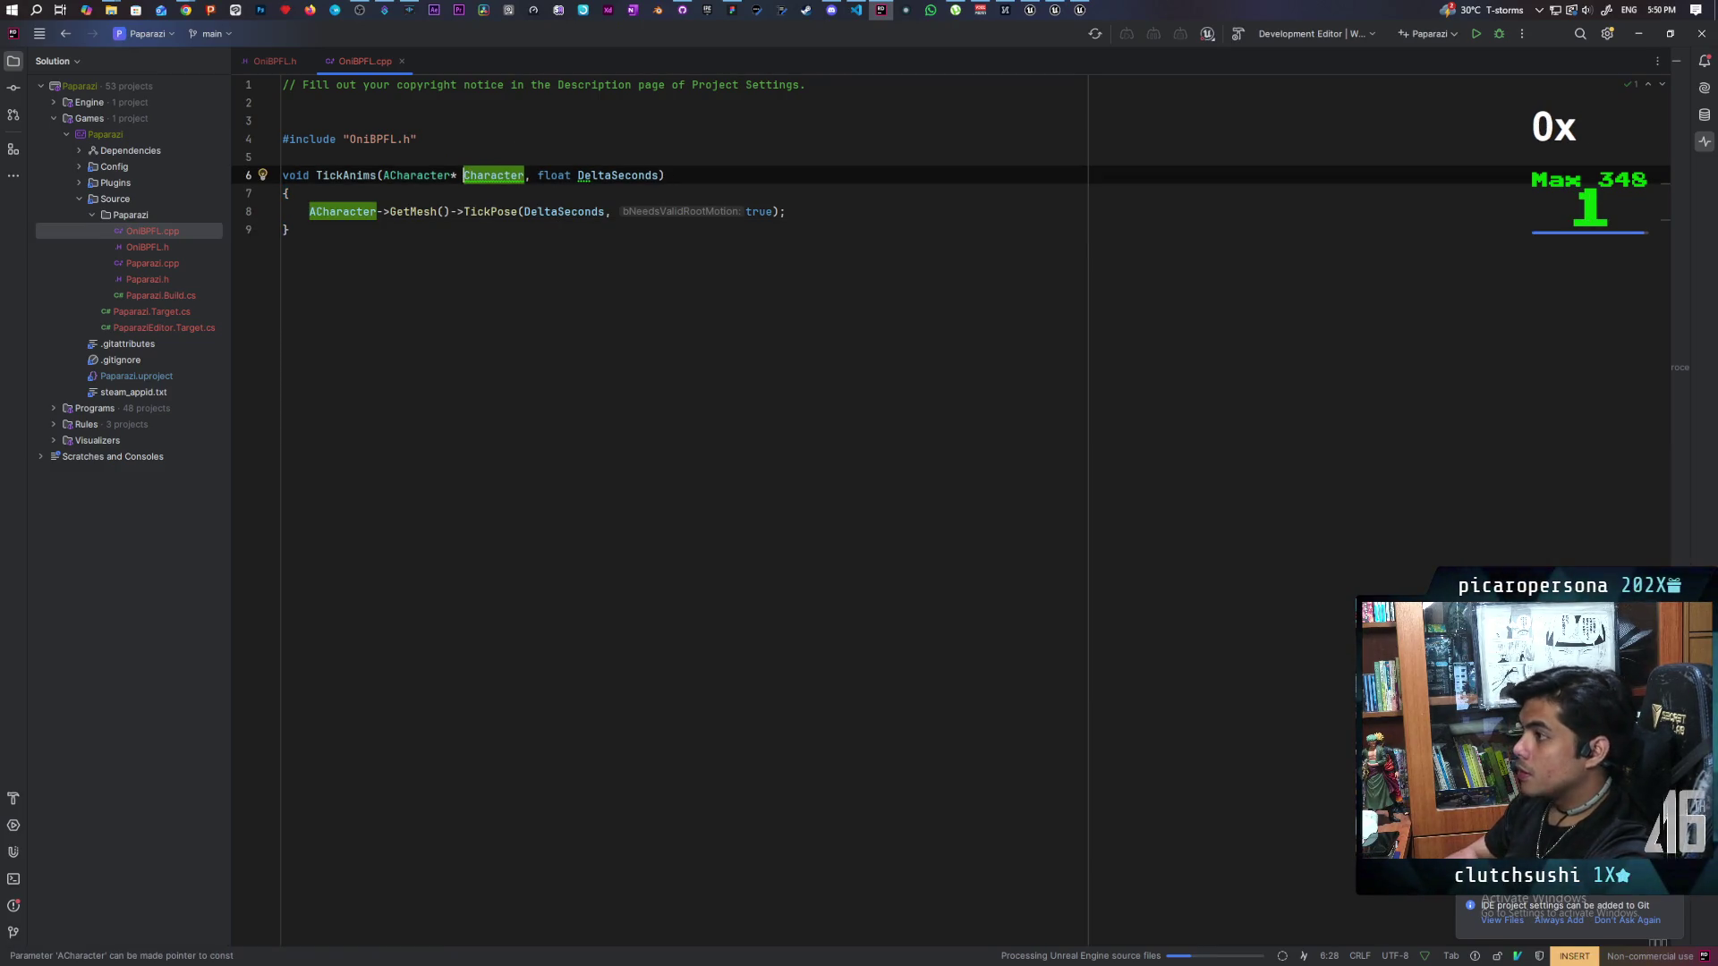
pyautogui.click(310, 212)
pyautogui.press('Delete')
# Step: Rename the TickAnims parameter to Character on line 19 of OniBPFL.h
pyautogui.click(270, 63)
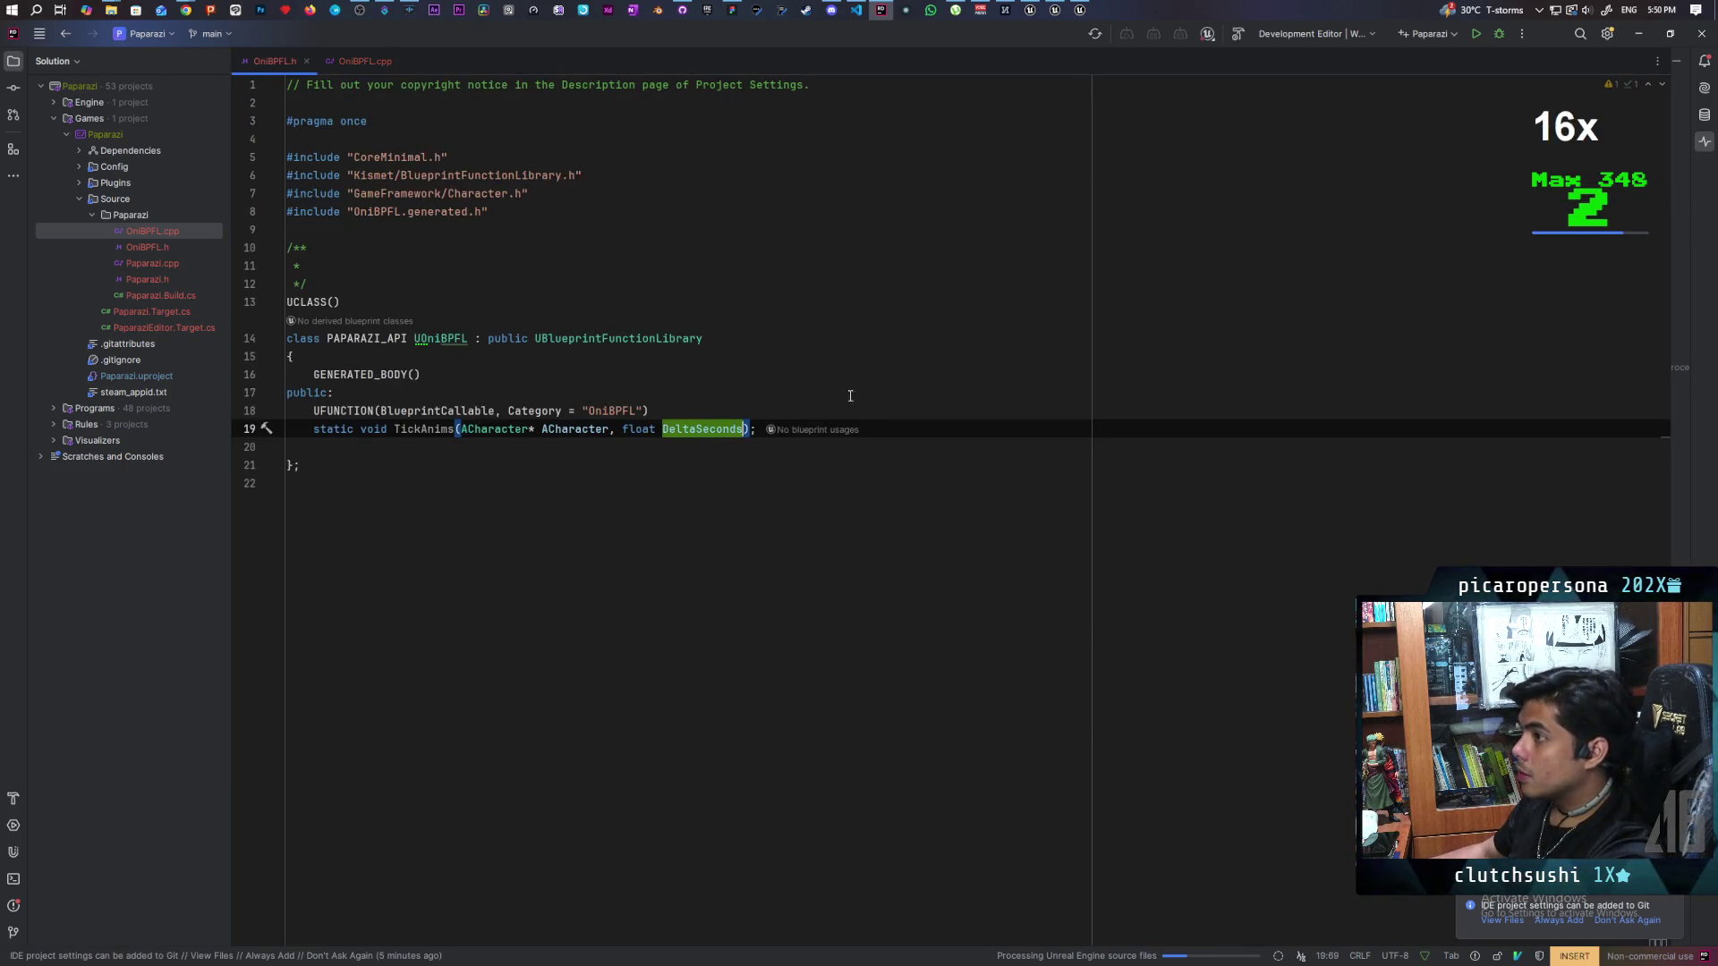
pyautogui.click(553, 429)
pyautogui.press('BackSpace')
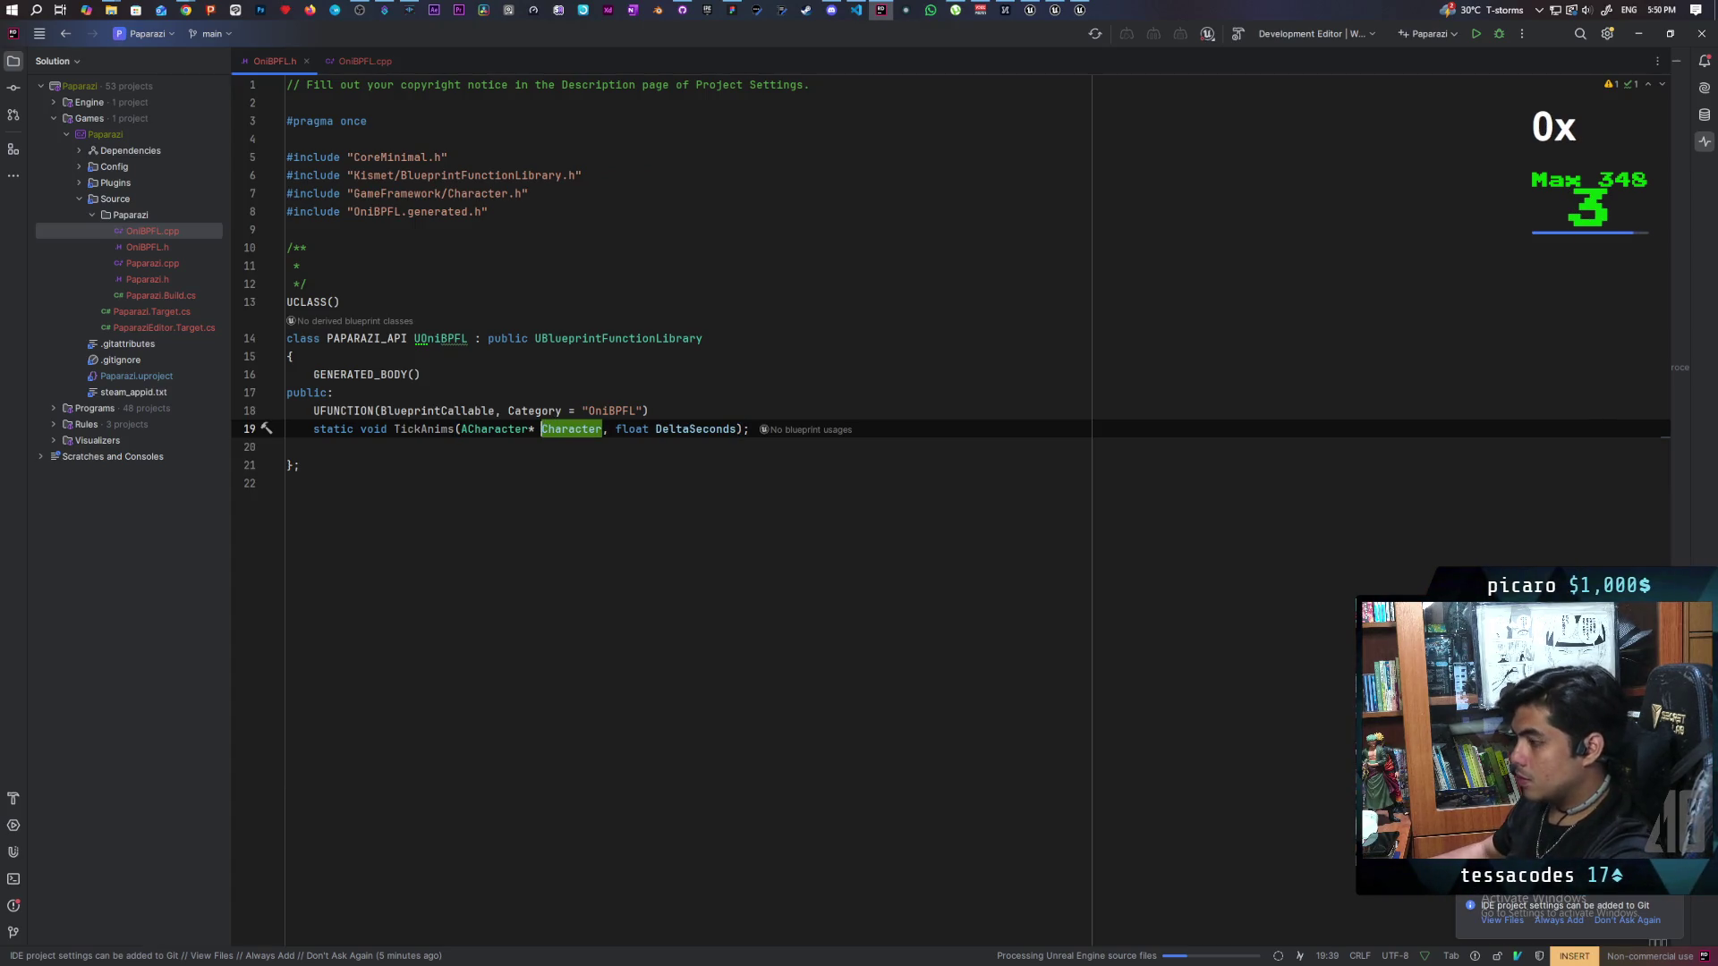
pyautogui.click(361, 62)
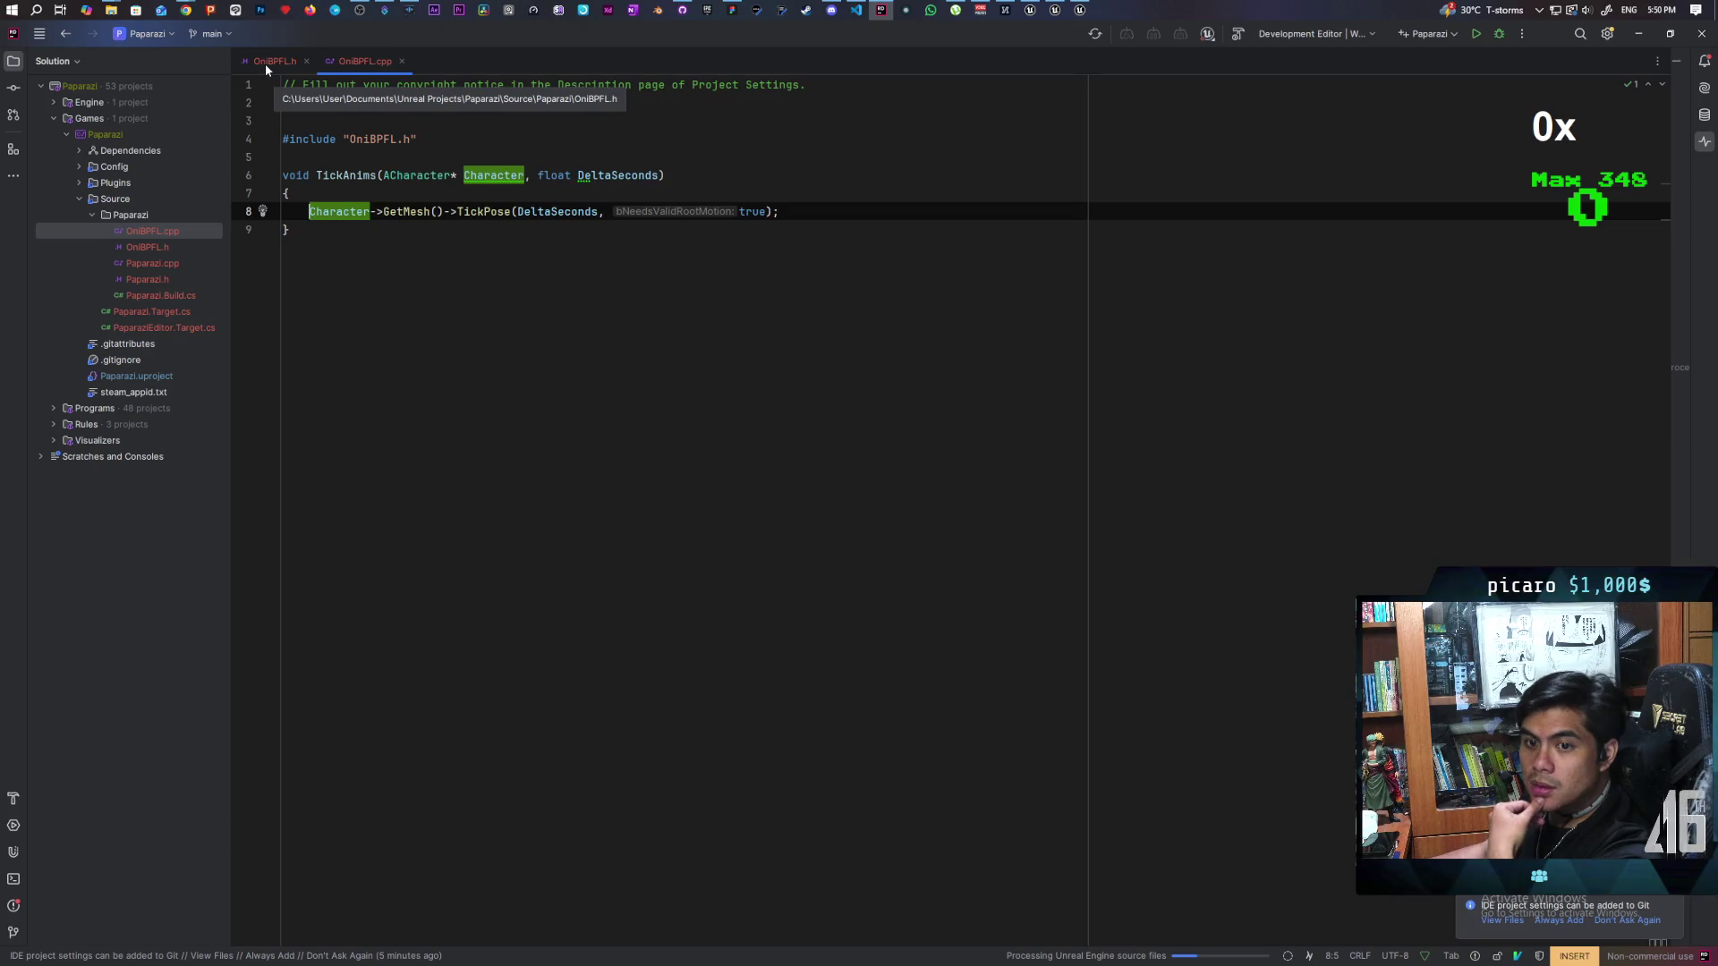
# Step: Check the UBlueprintFunctionLibrary base class in OniBPFL.h, then return to the cpp
pyautogui.click(265, 63)
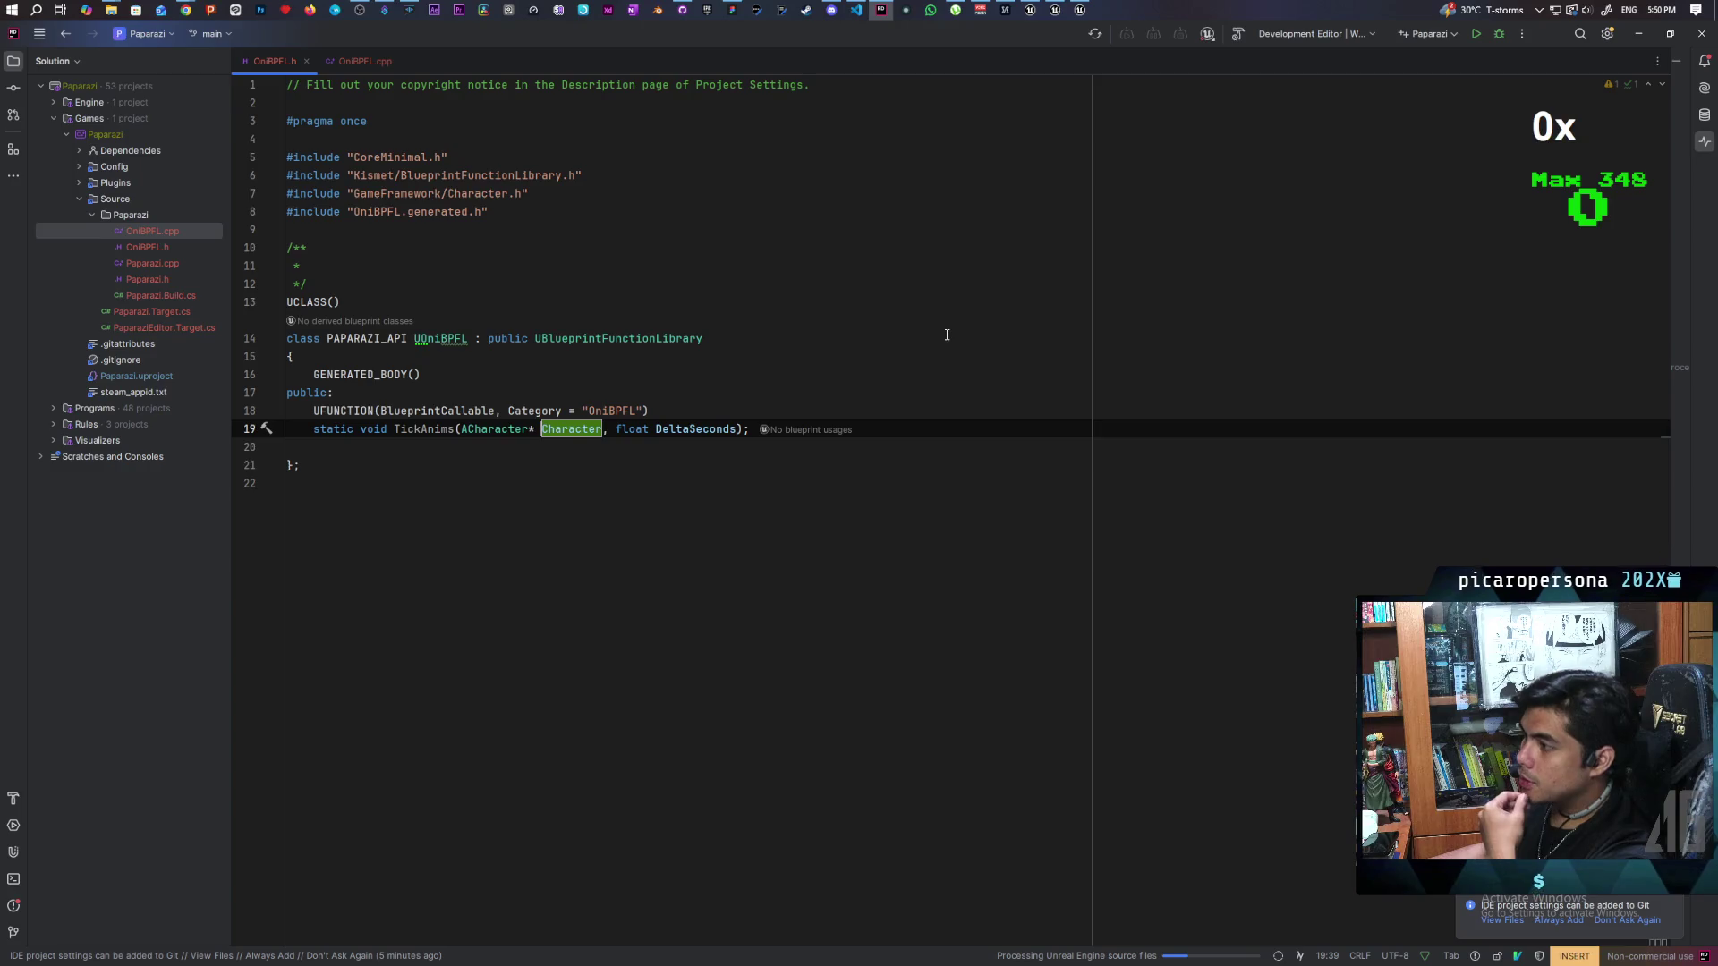
pyautogui.doubleClick(629, 340)
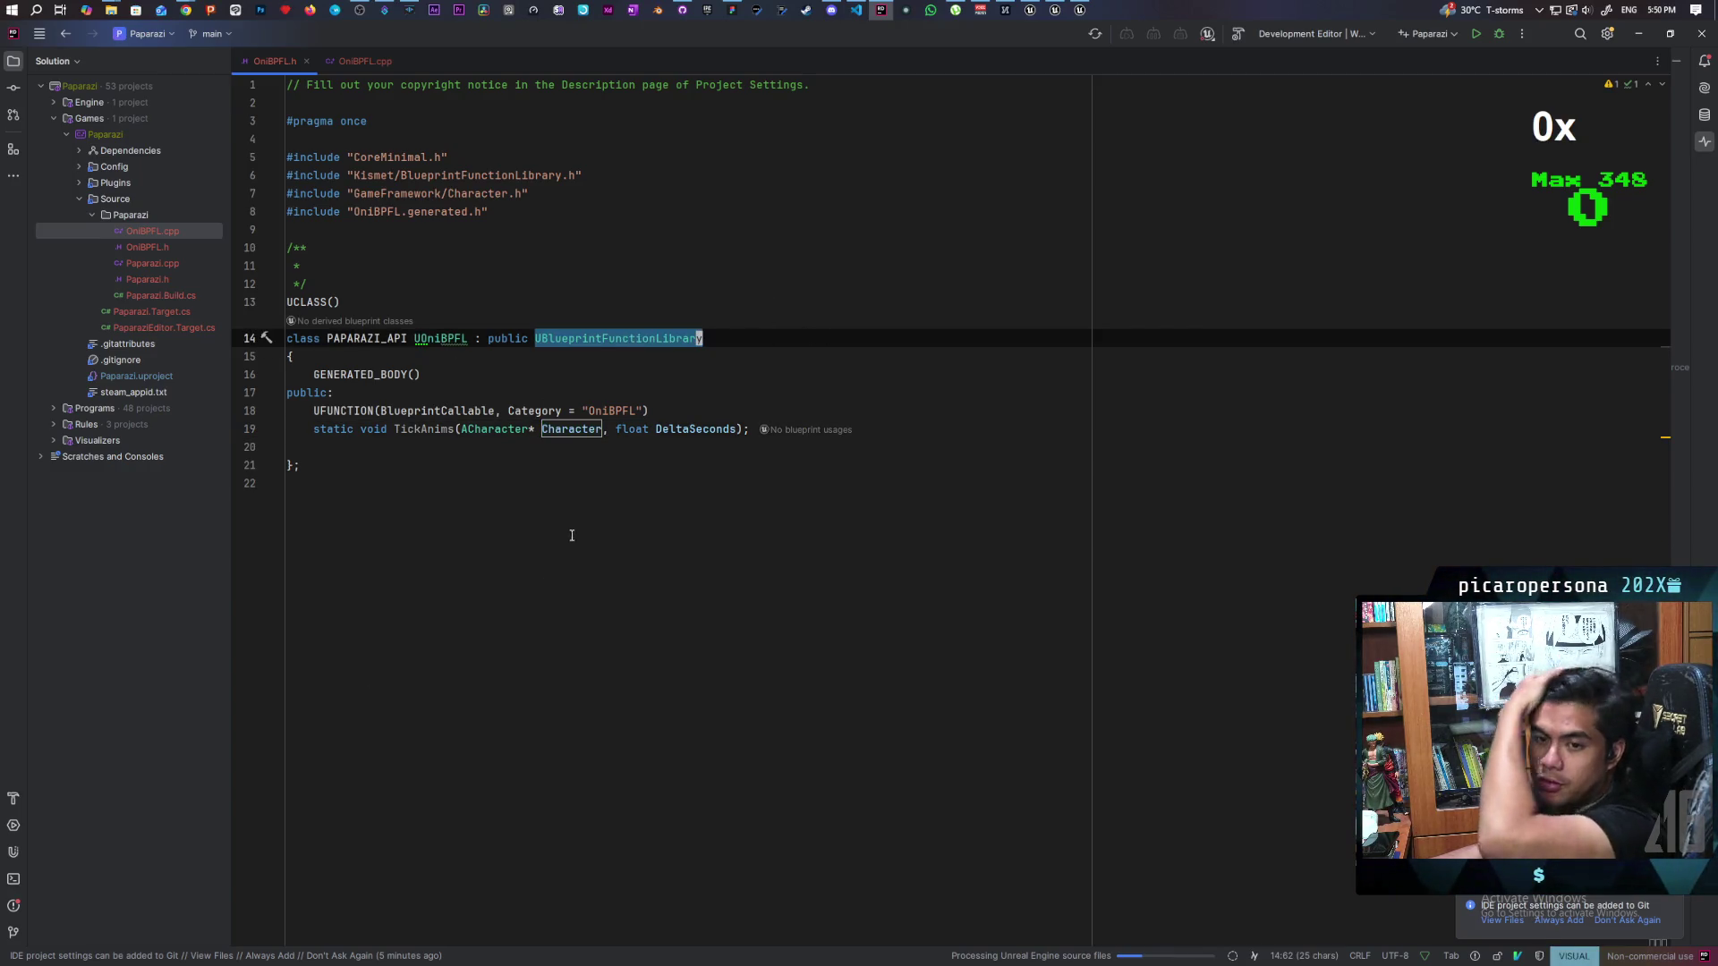
pyautogui.click(358, 62)
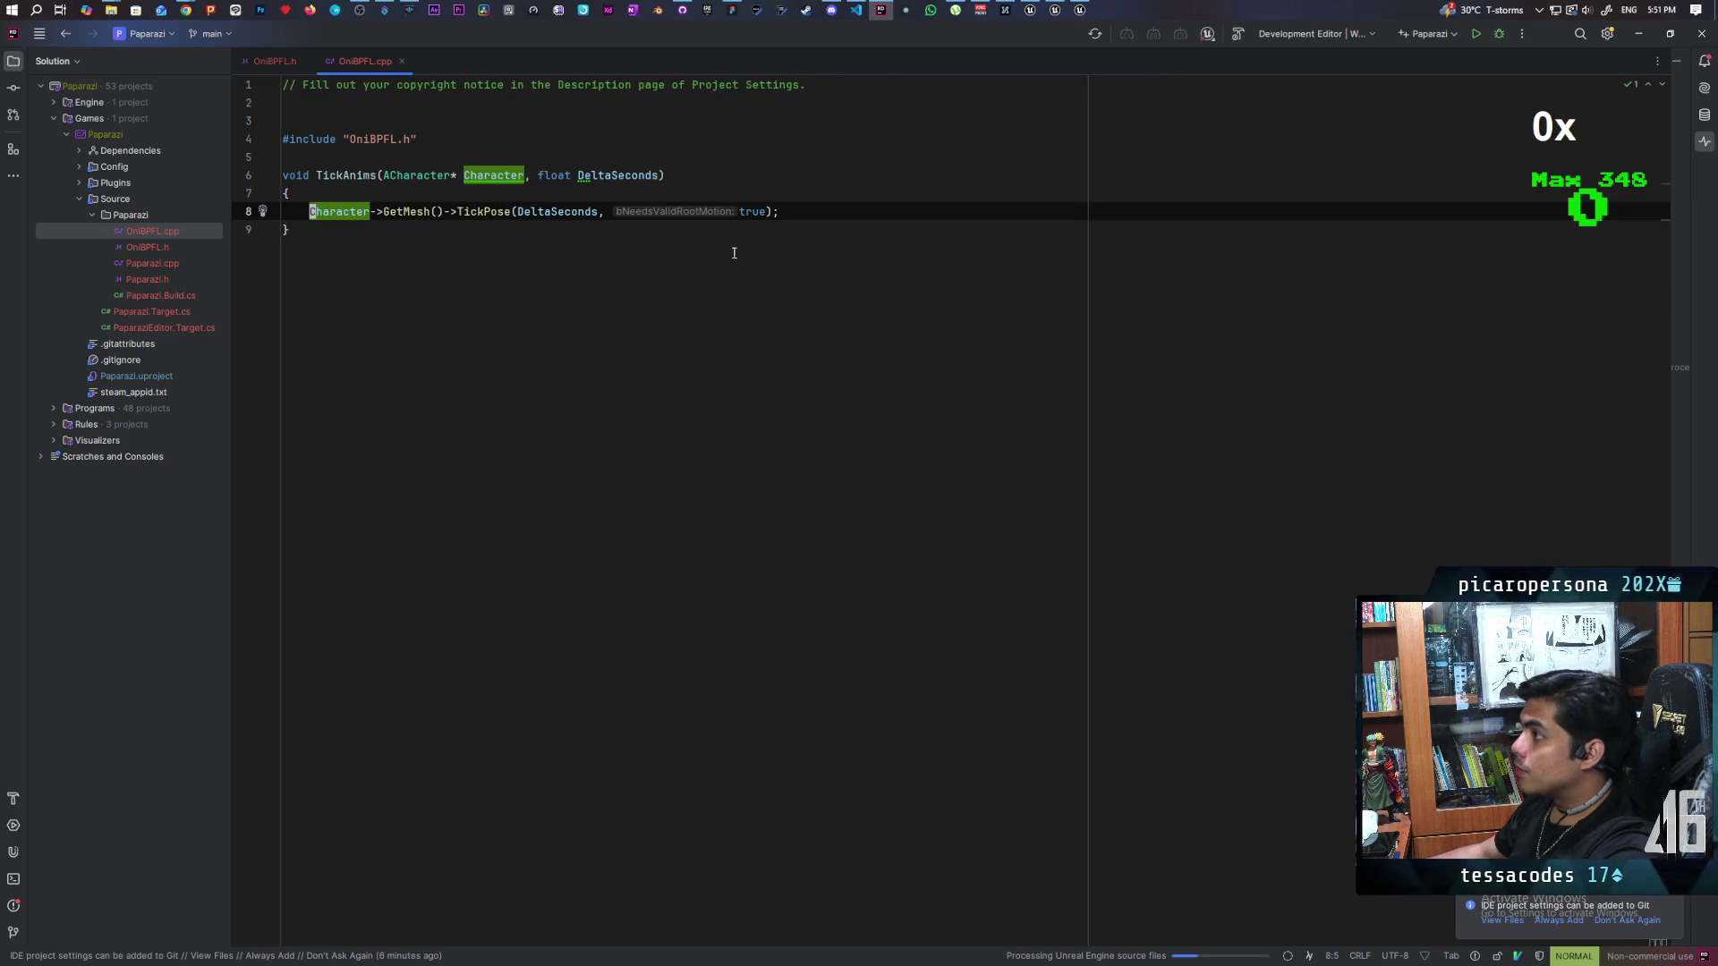
# Step: Open Paparazi.sln from the Paparazi project folder in File Explorer
pyautogui.moveTo(111, 10)
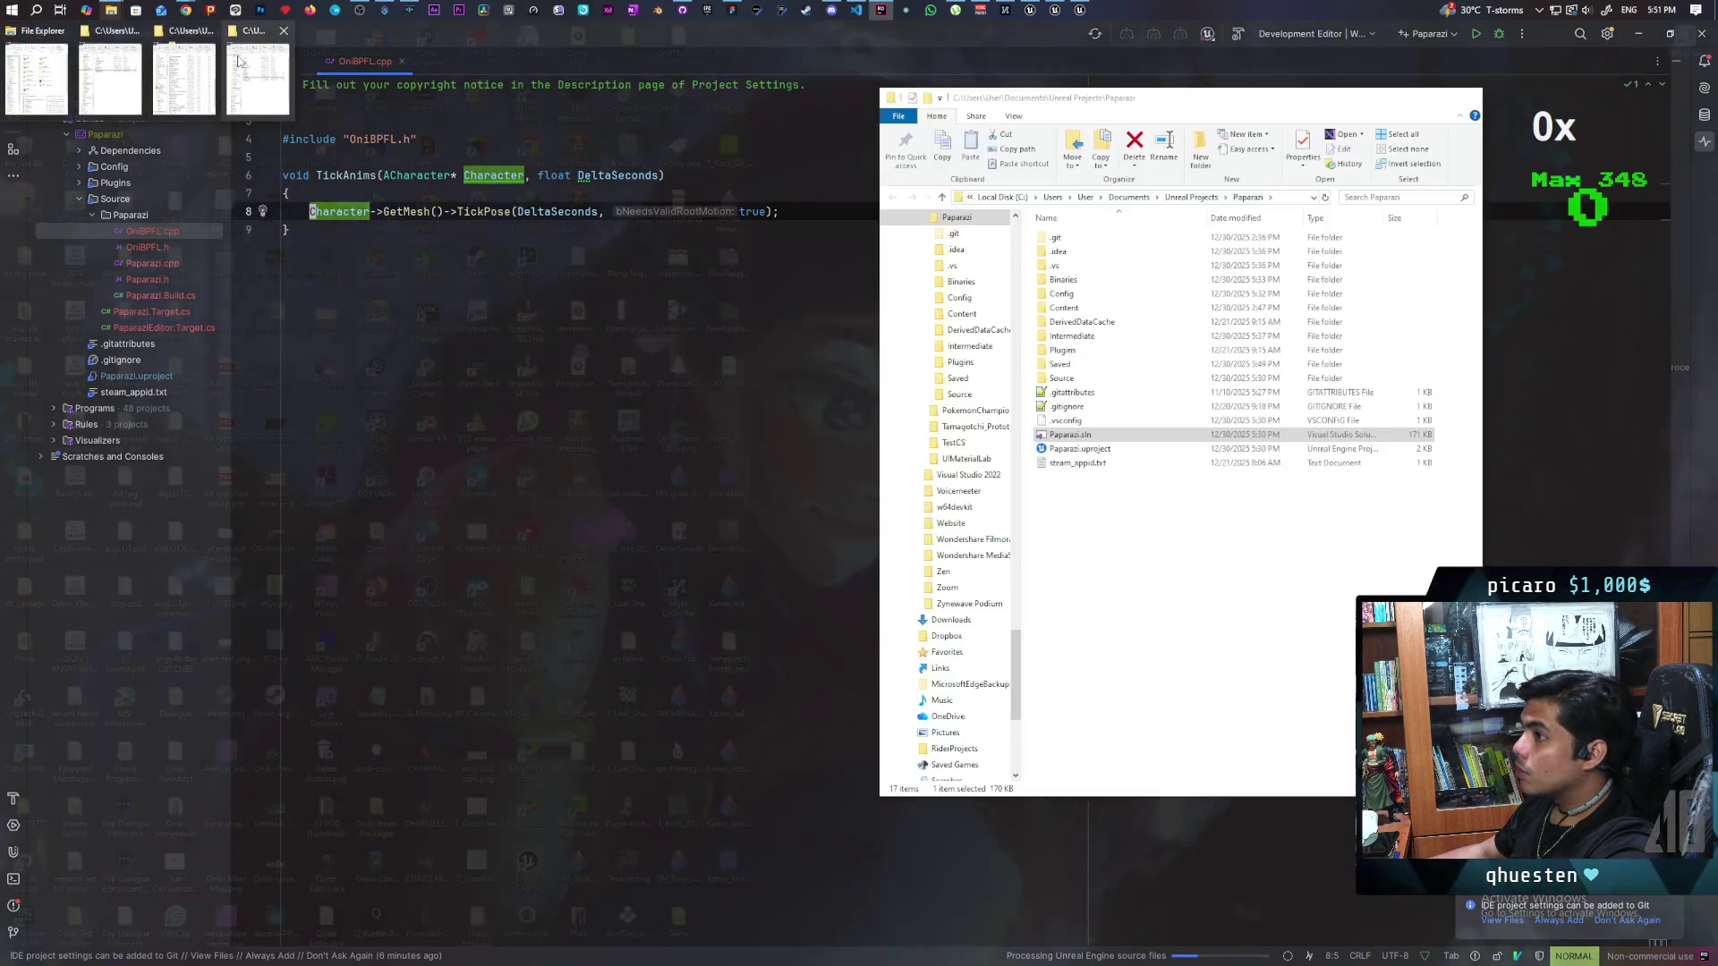
pyautogui.click(239, 61)
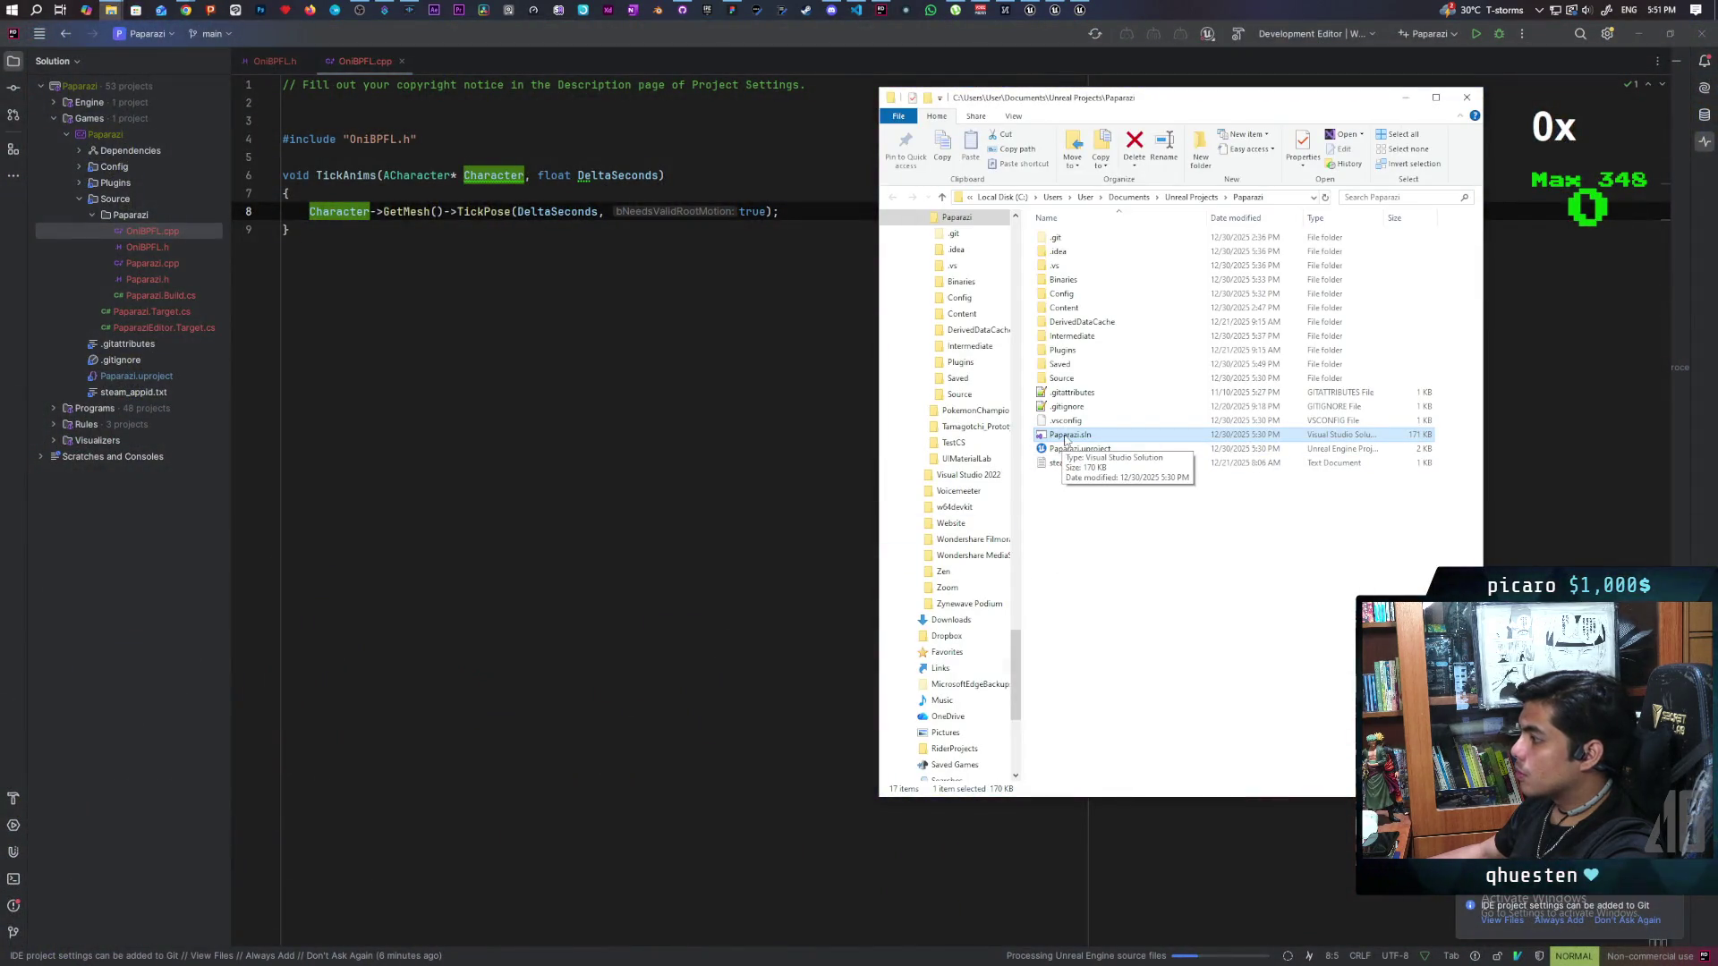
pyautogui.doubleClick(1069, 434)
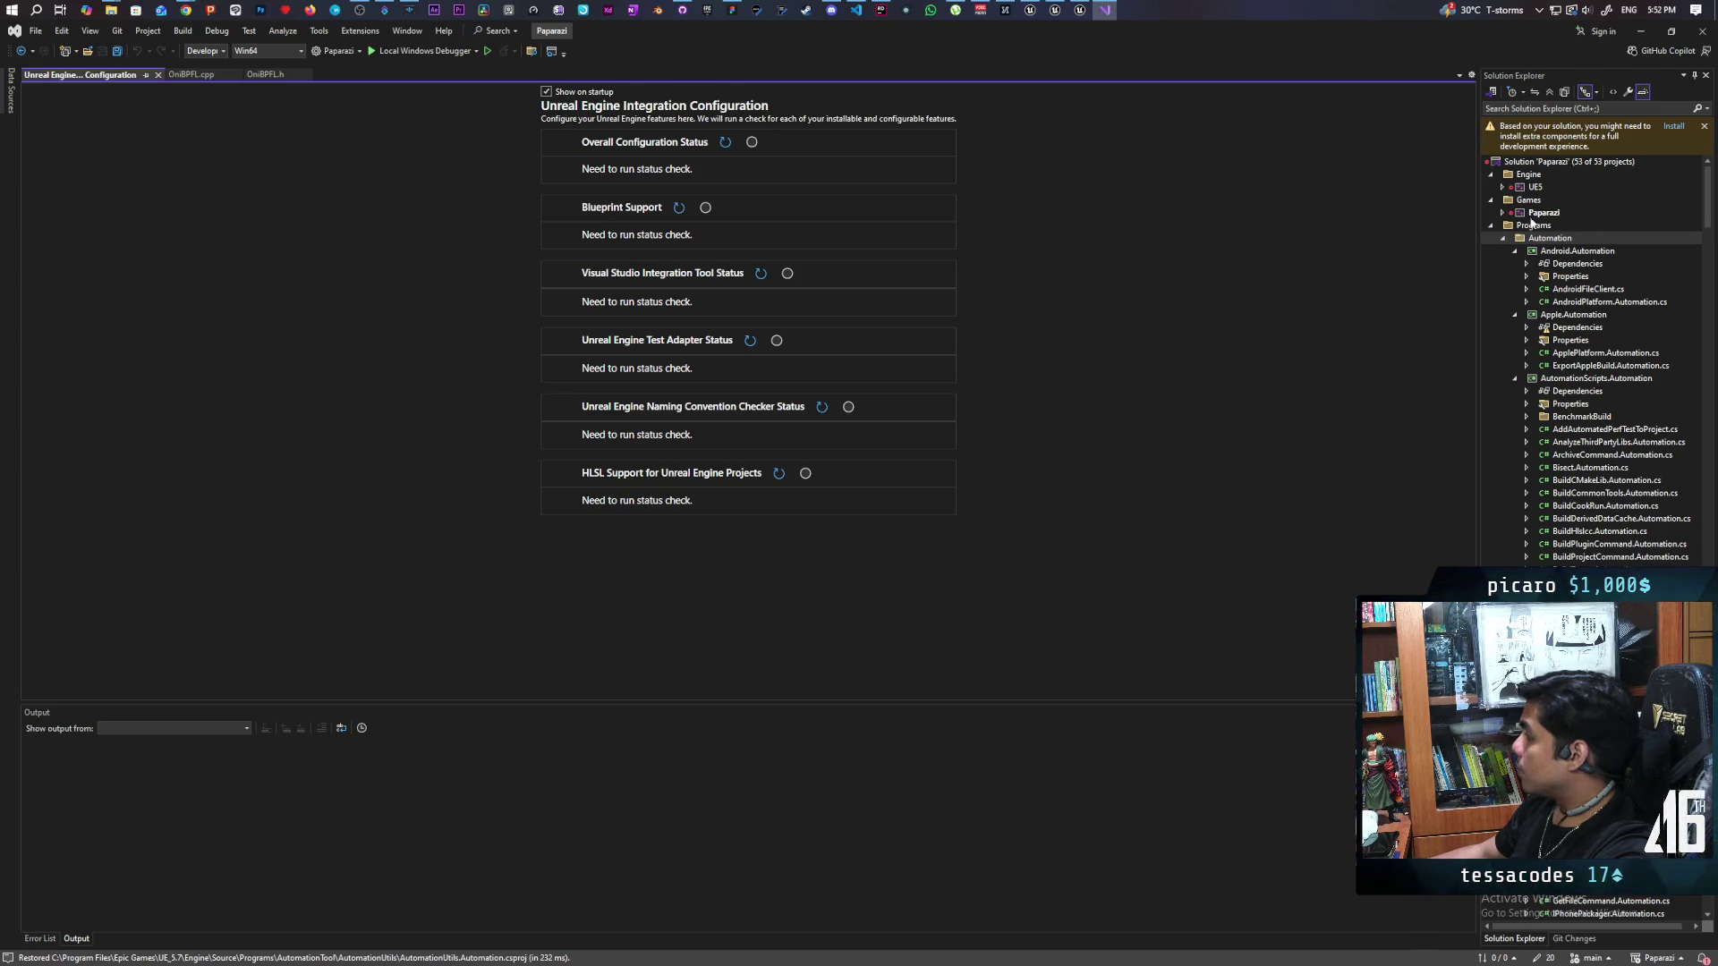
# Step: Build the Paparazi project and open the source of its MSB3073 build error
pyautogui.click(1552, 213)
pyautogui.rightClick(1552, 213)
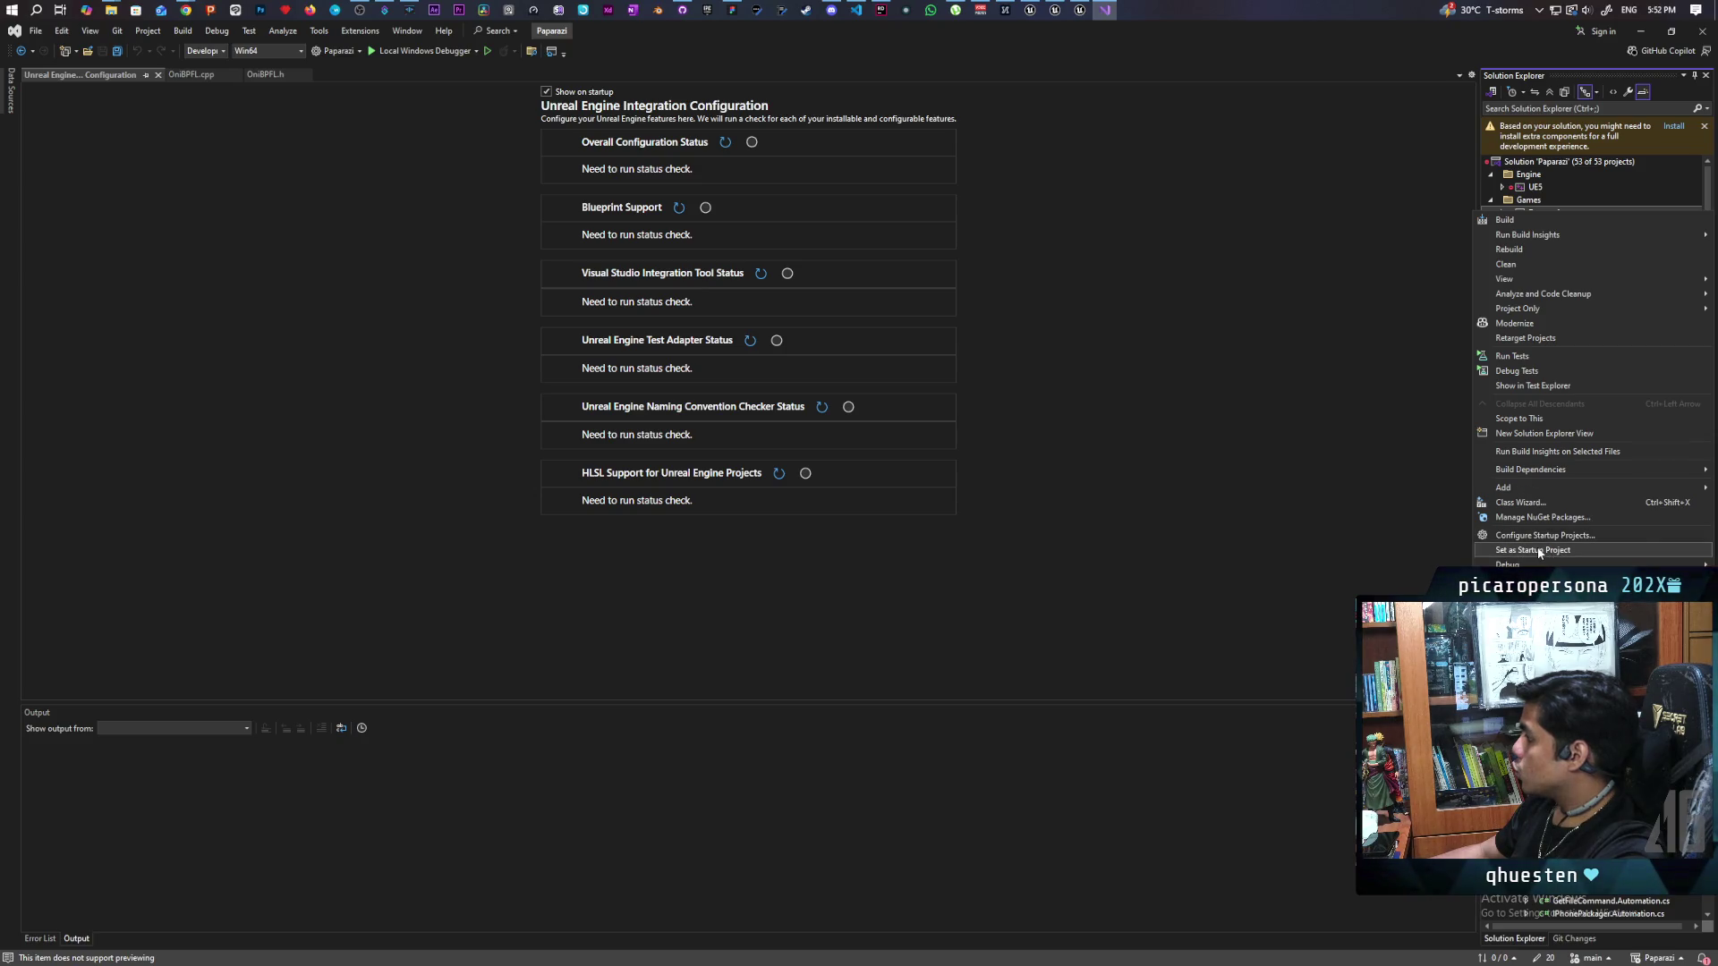
pyautogui.press('Escape')
pyautogui.rightClick(1553, 213)
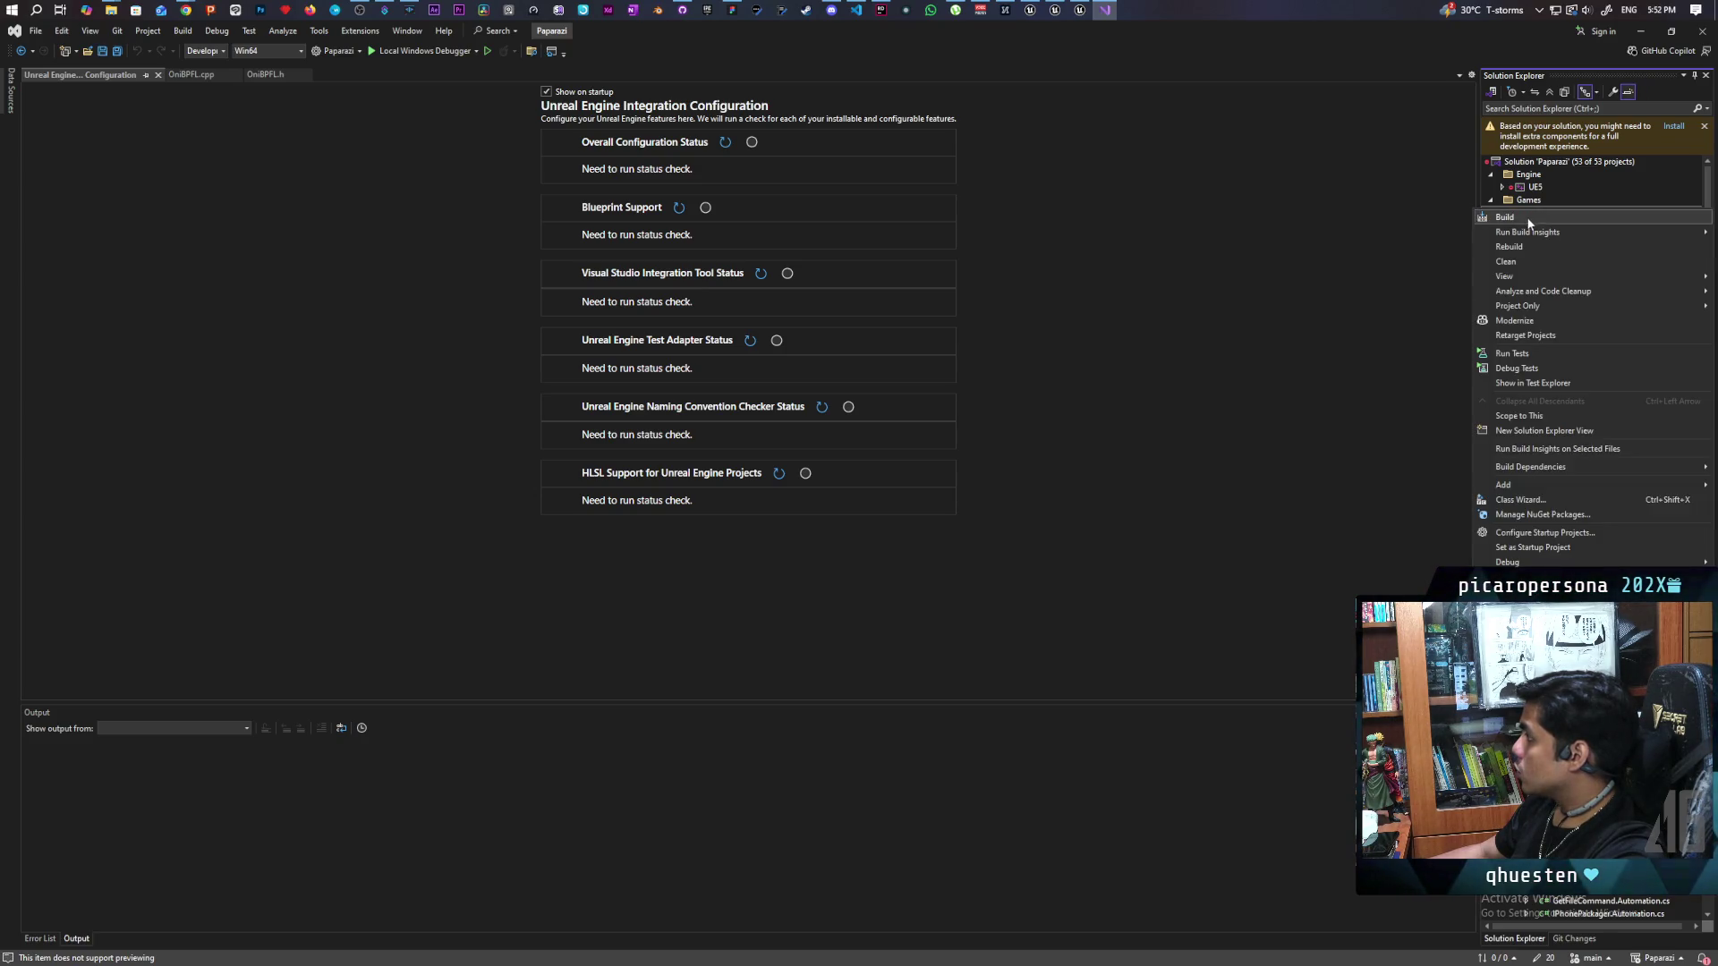
pyautogui.click(1566, 225)
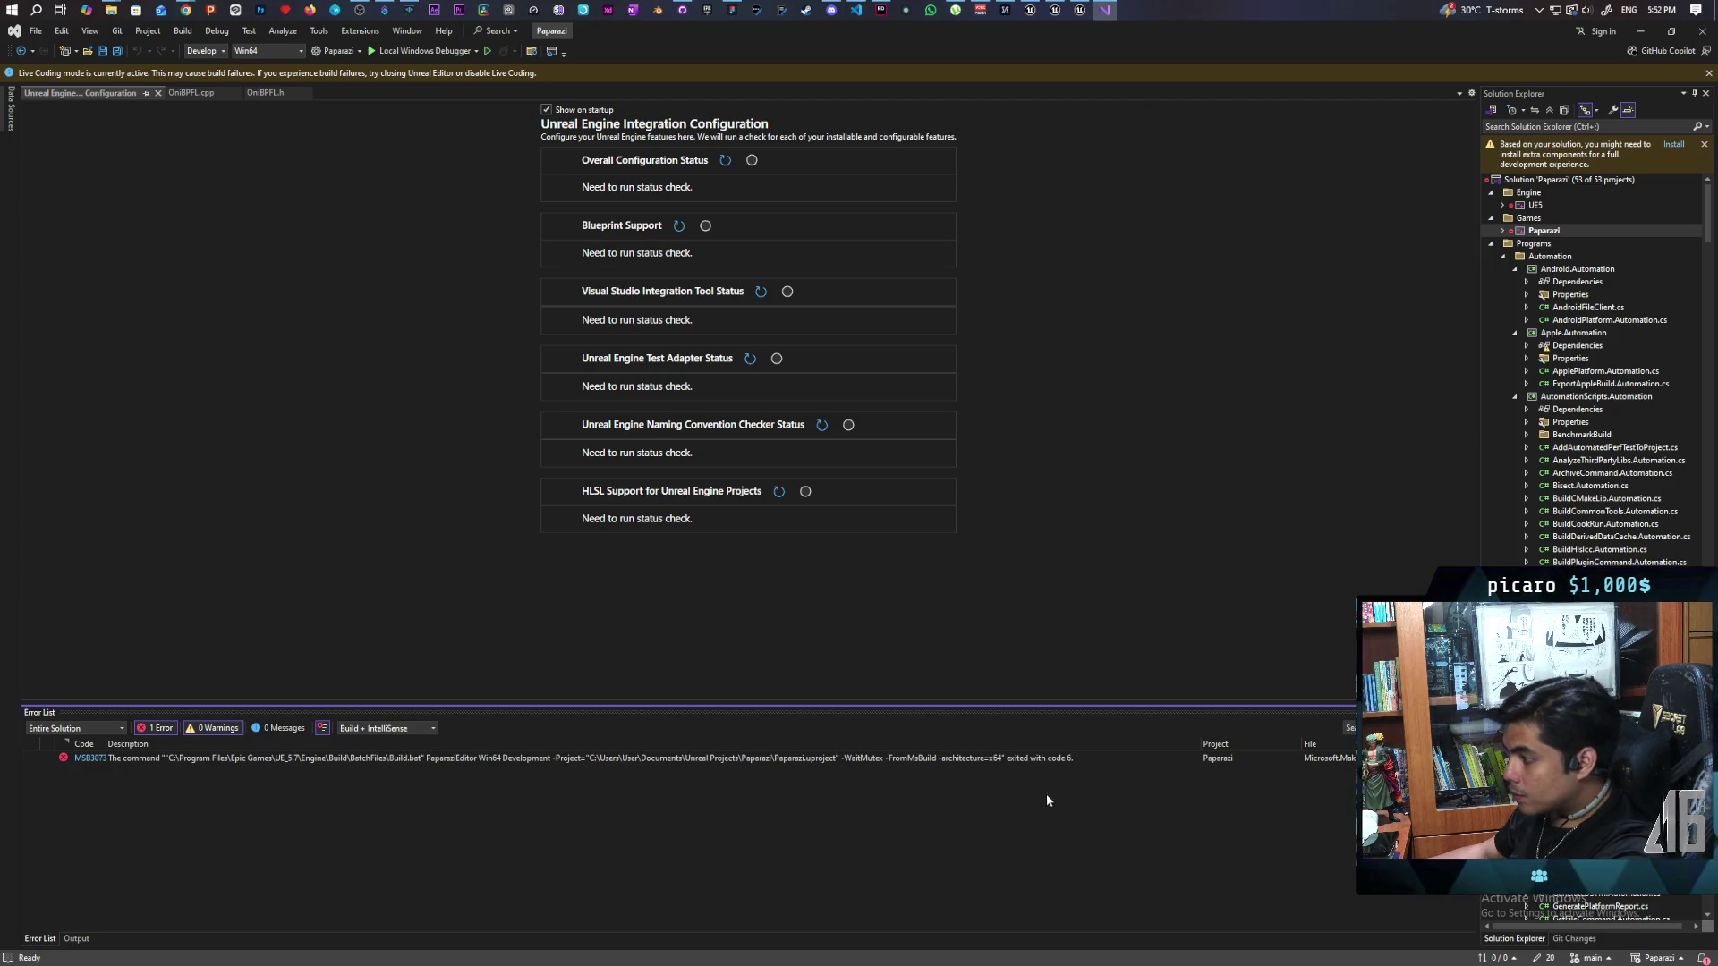
pyautogui.doubleClick(997, 754)
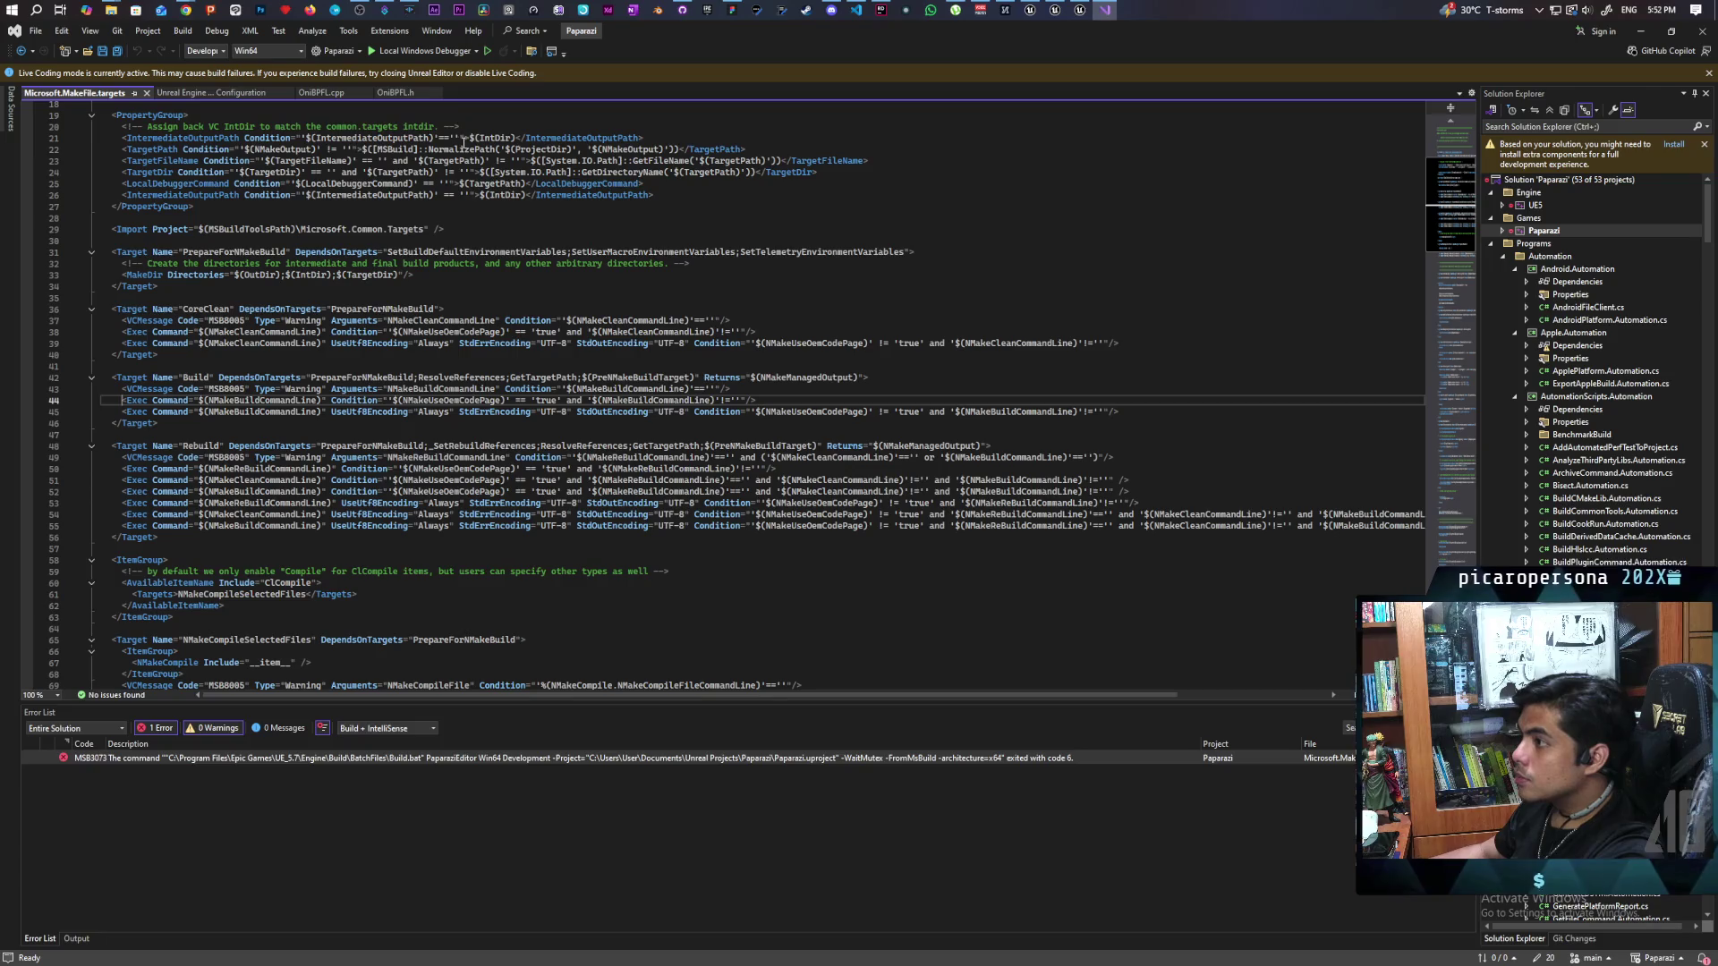
pyautogui.click(405, 93)
pyautogui.click(317, 93)
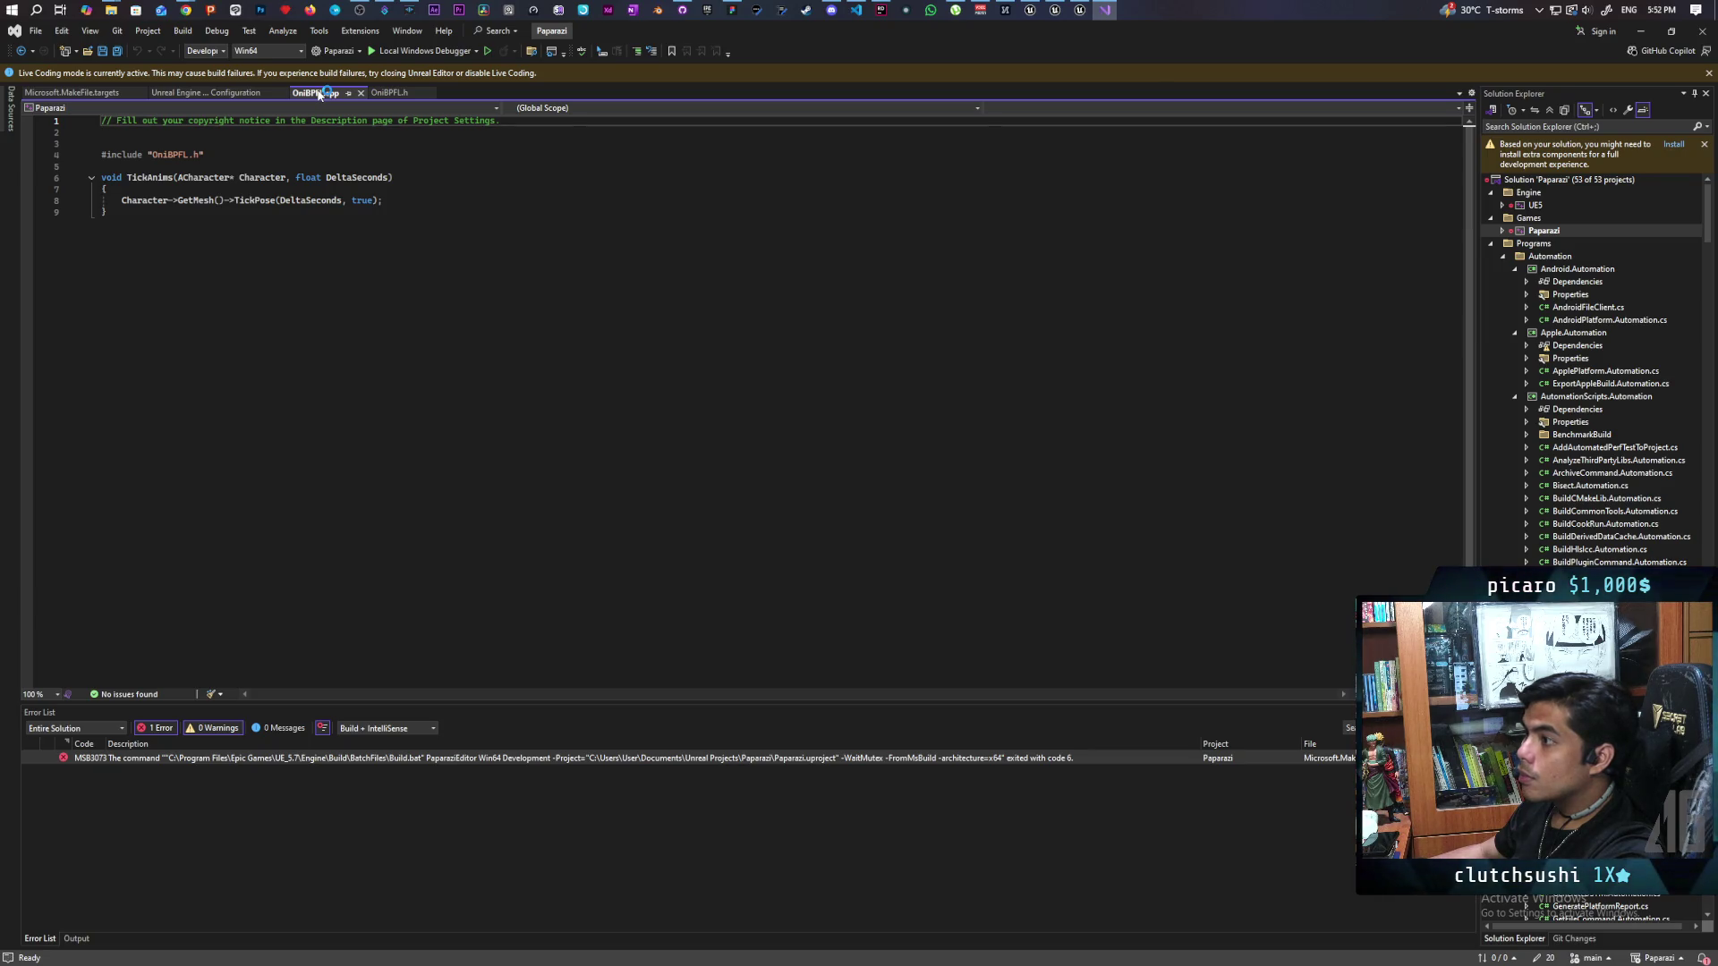
pyautogui.click(388, 93)
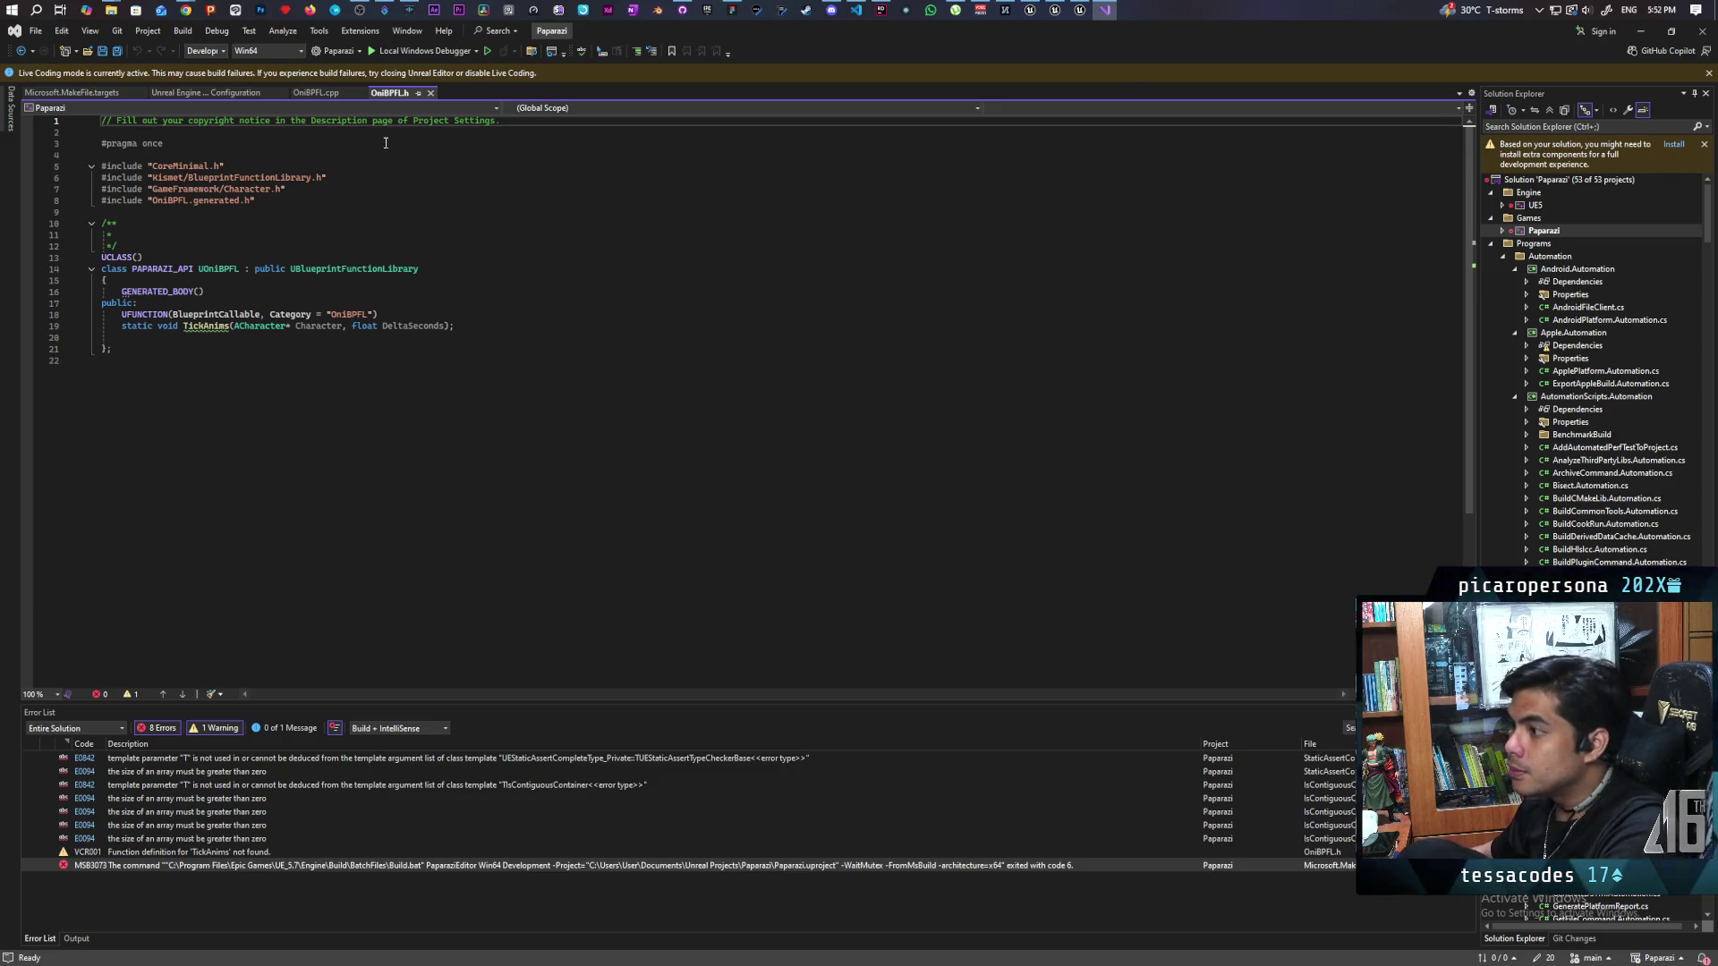
pyautogui.click(331, 95)
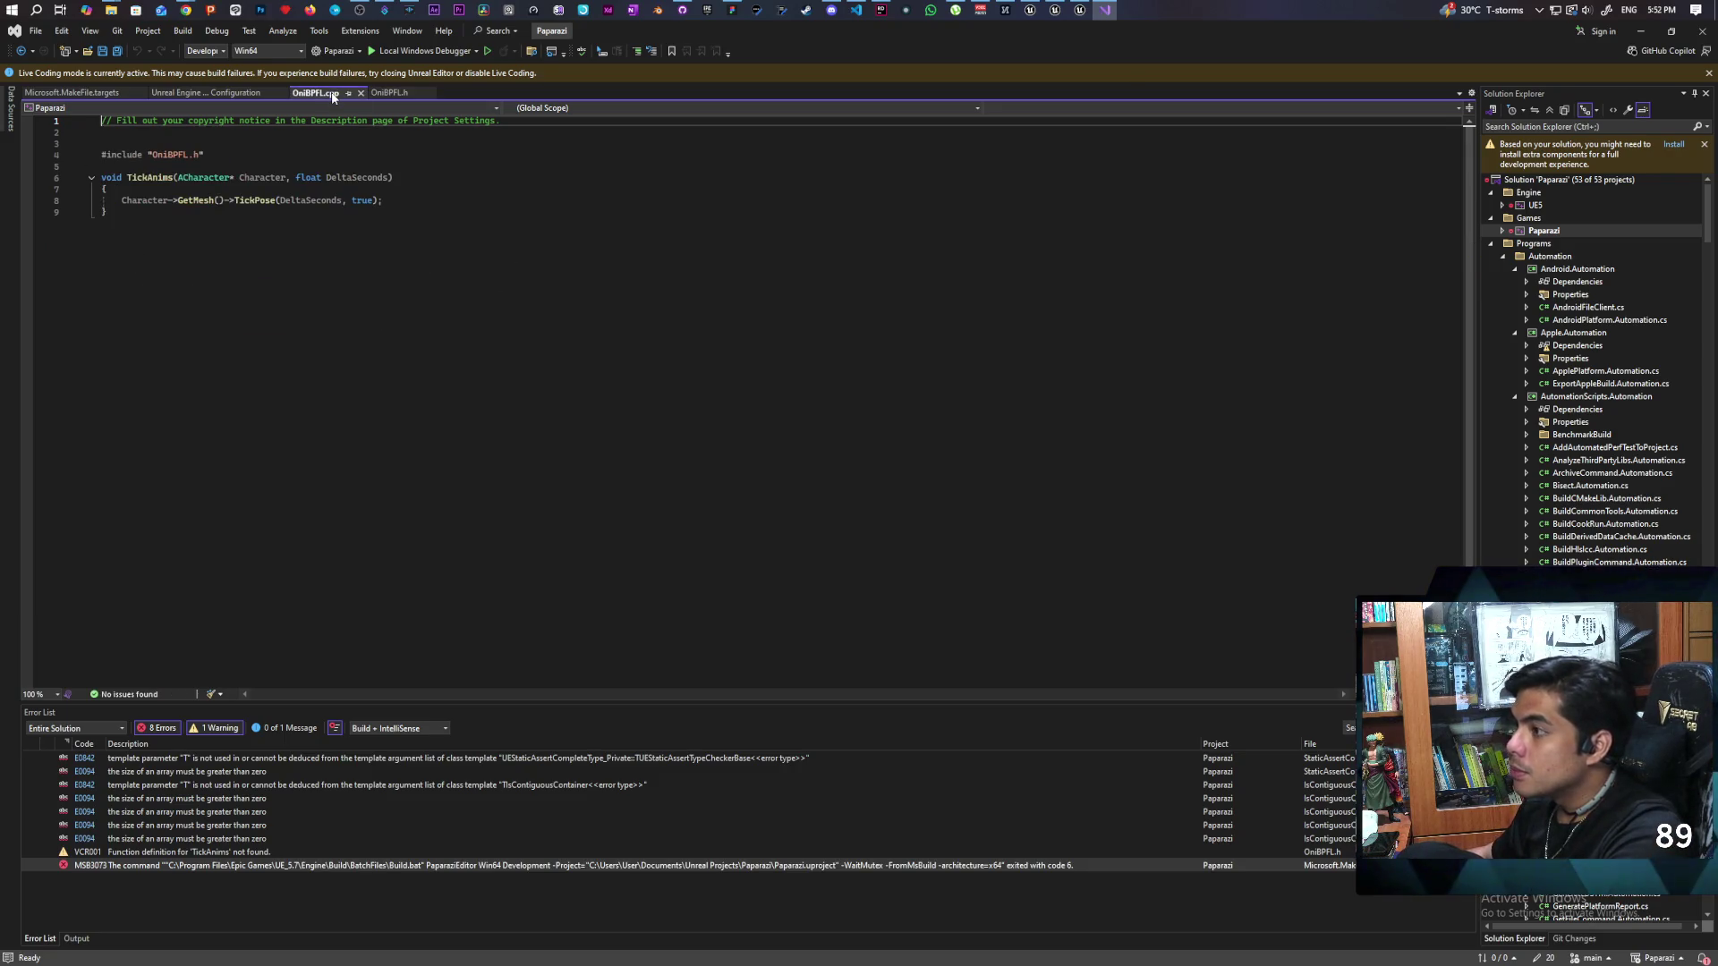
pyautogui.click(388, 94)
pyautogui.moveTo(353, 314)
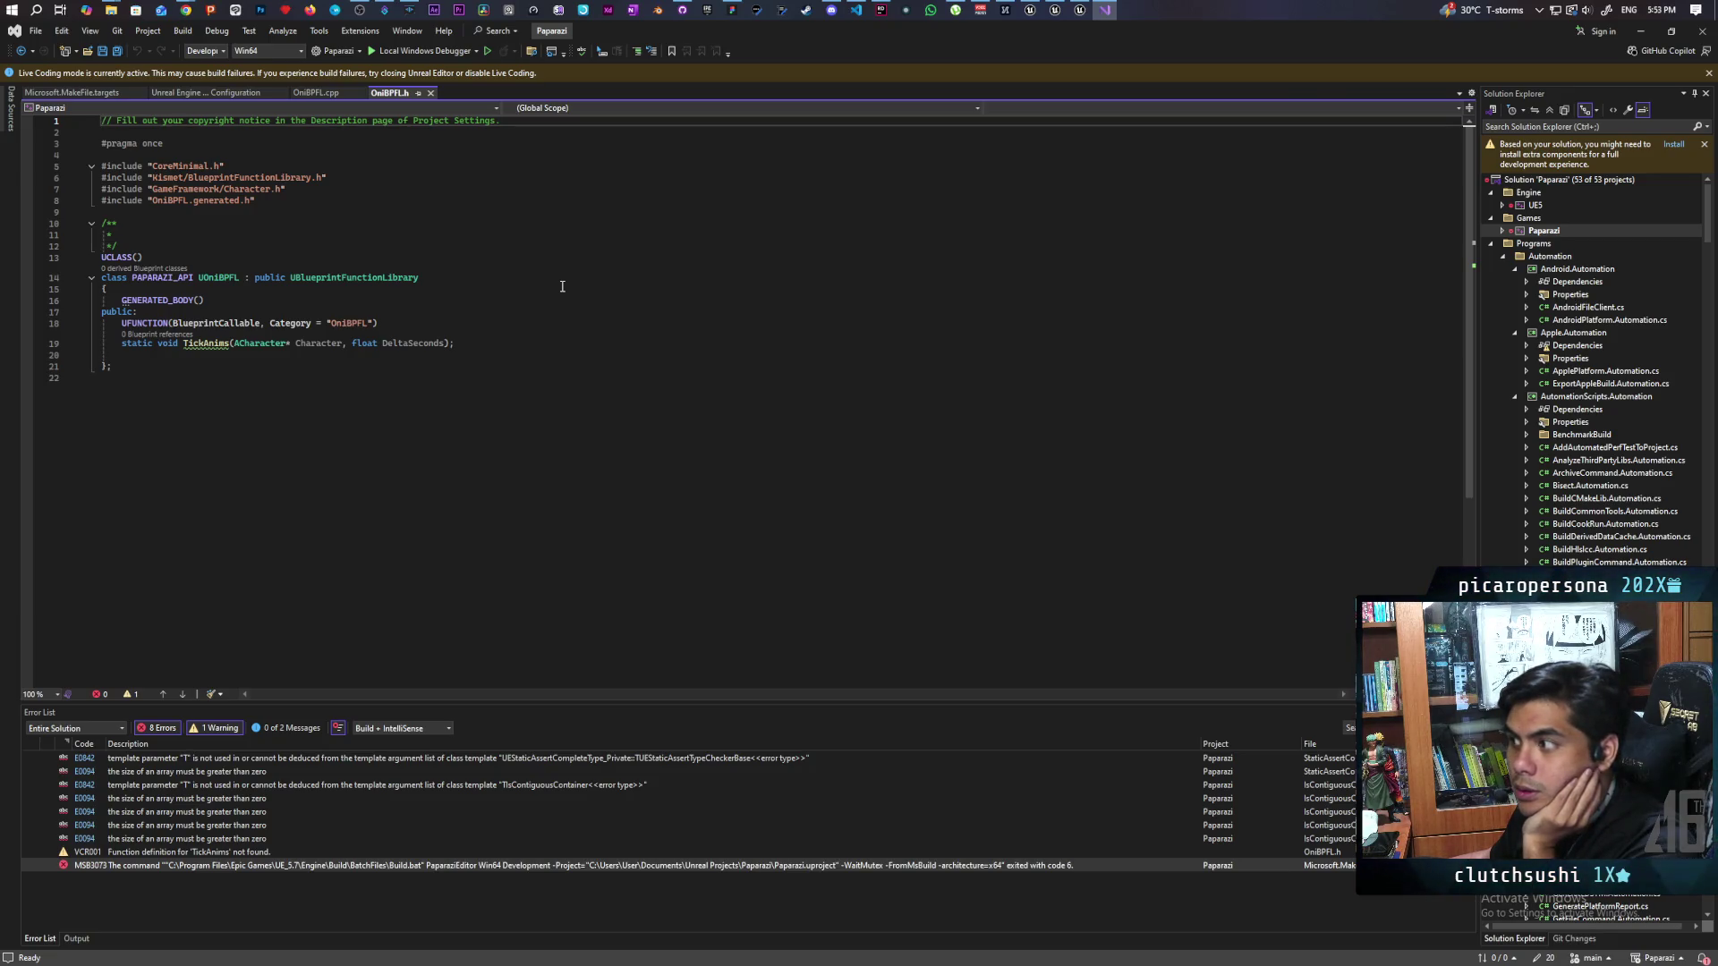
pyautogui.click(288, 189)
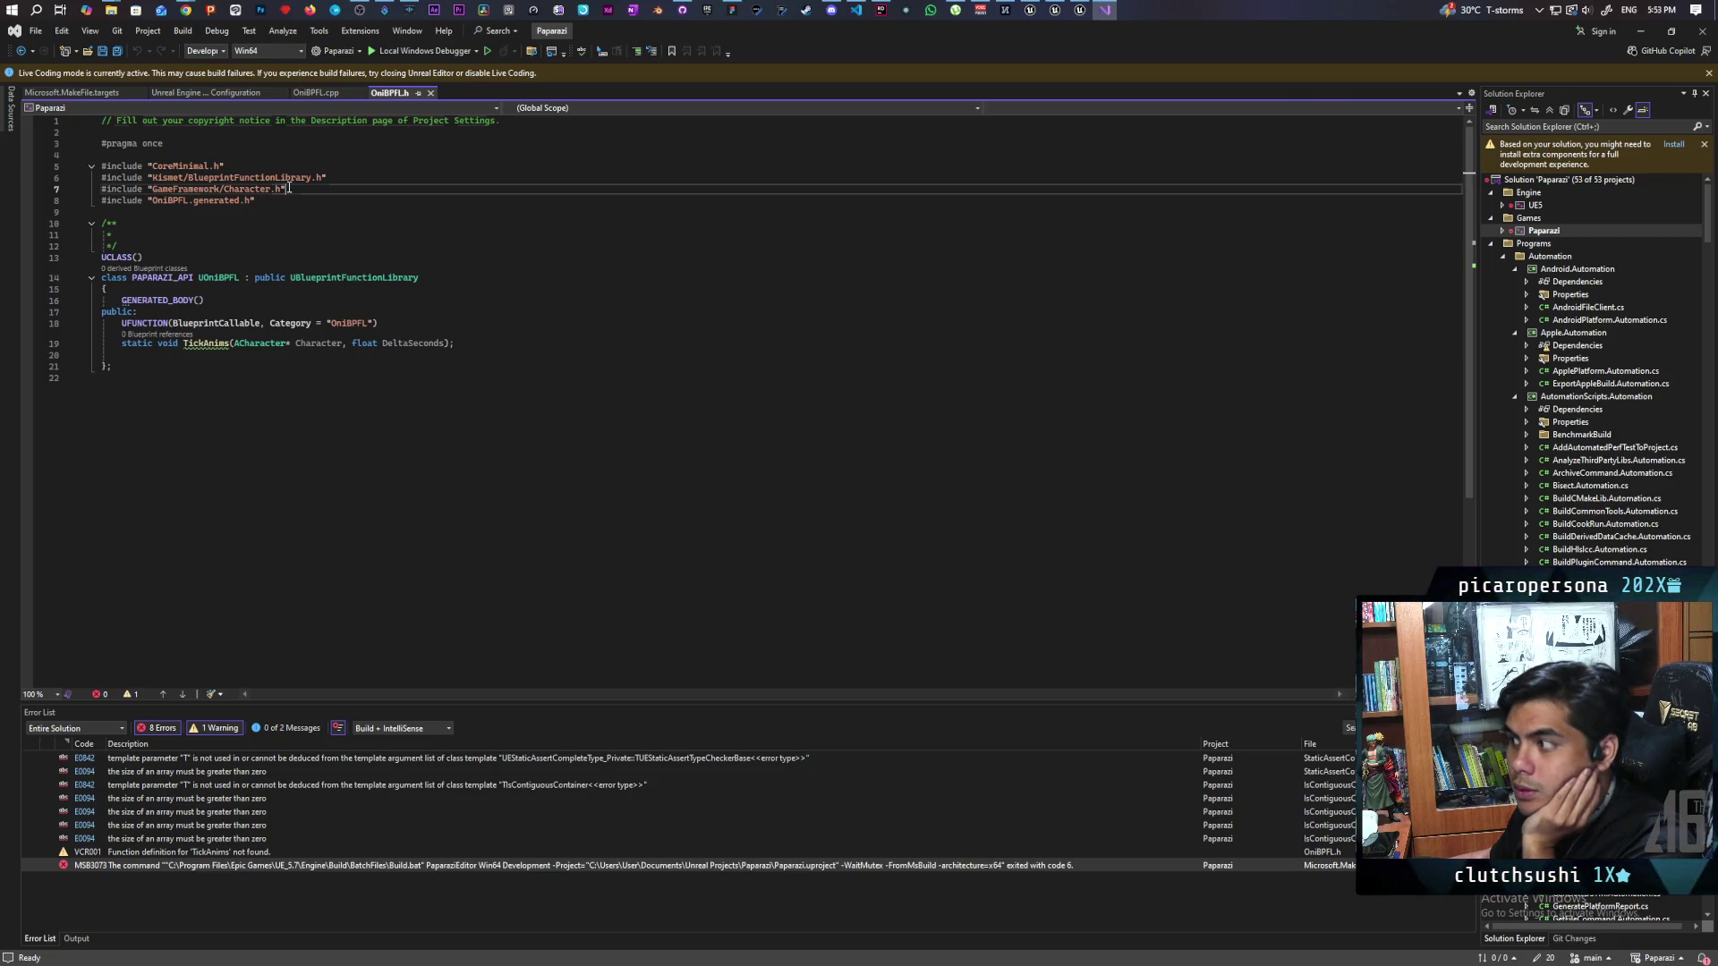
pyautogui.keyDown('shift'); pyautogui.click(101, 188); pyautogui.keyUp('shift')
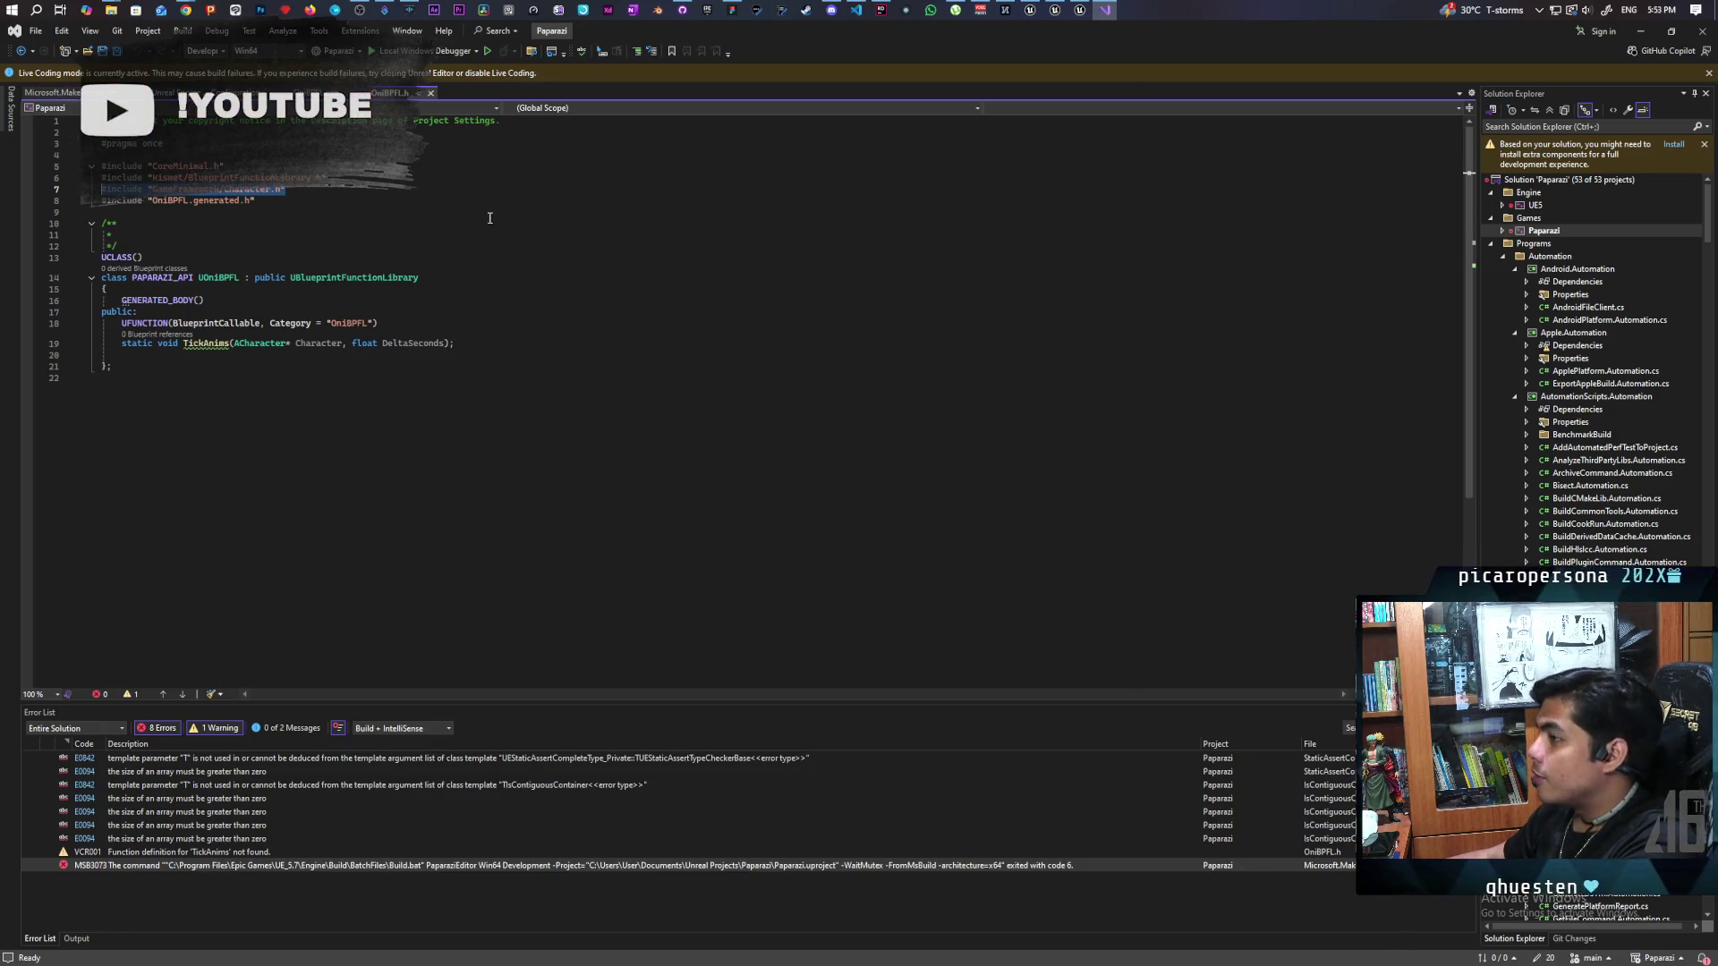
# Step: Move the GameFramework/Character.h include from OniBPFL.h into OniBPFL.cpp and save
pyautogui.press('BackSpace')
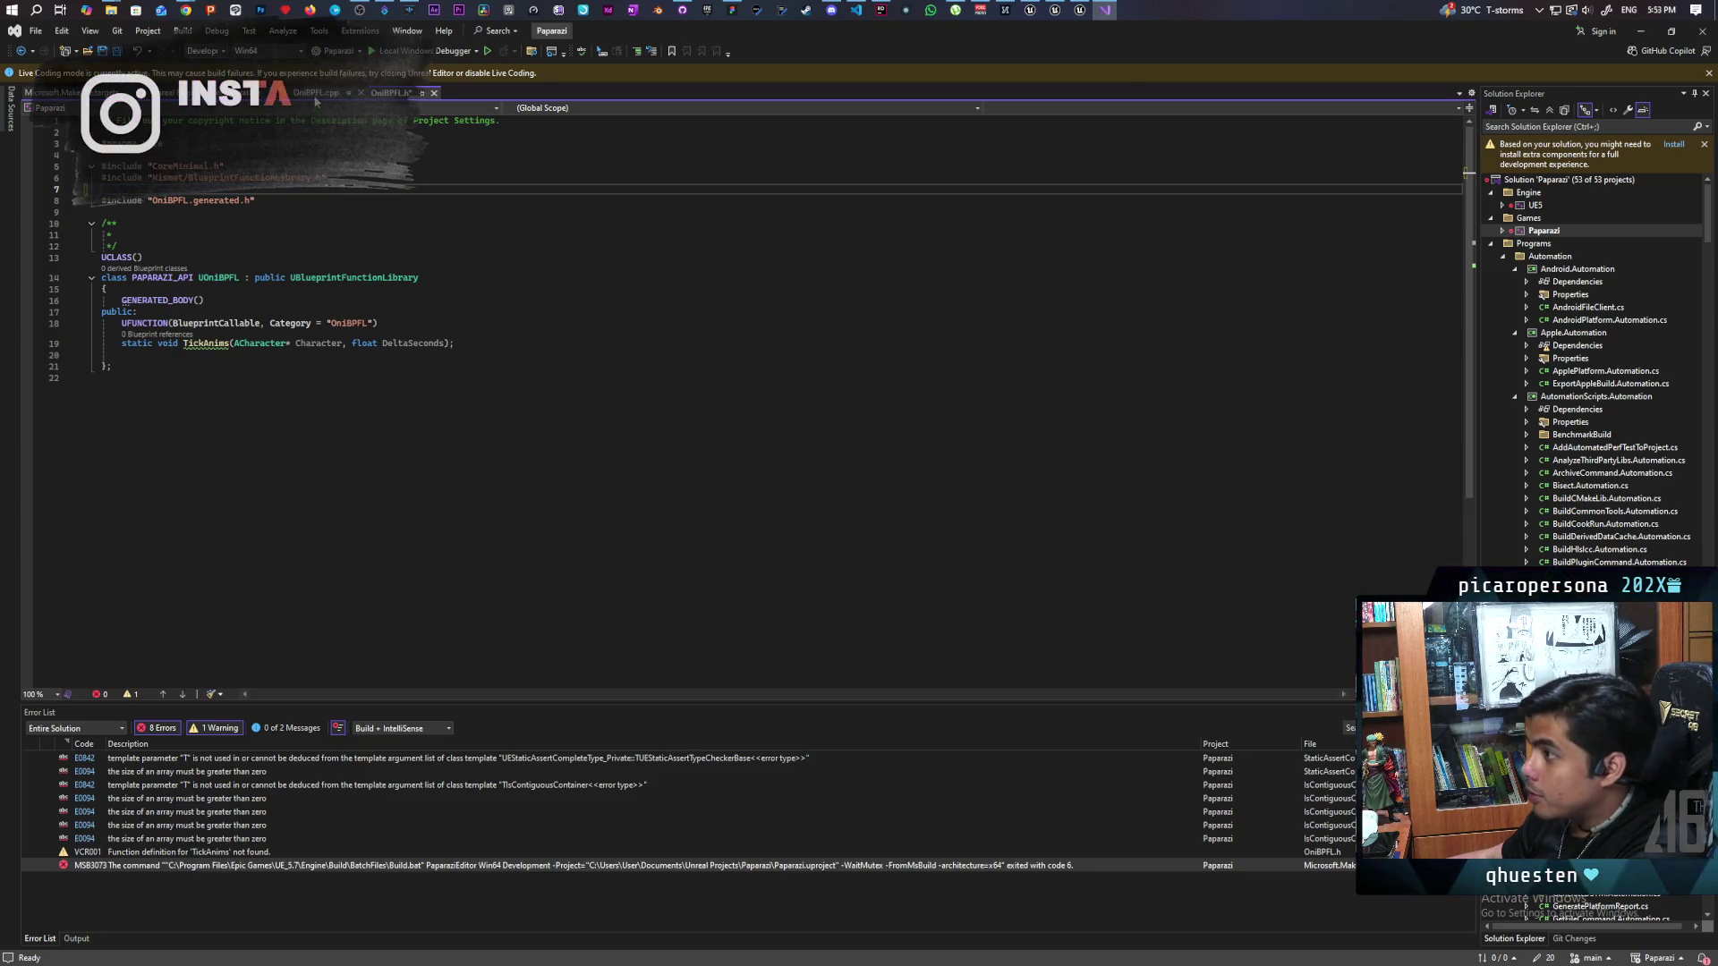
pyautogui.click(315, 92)
pyautogui.click(217, 151)
pyautogui.hotkey('ctrl', 'v')
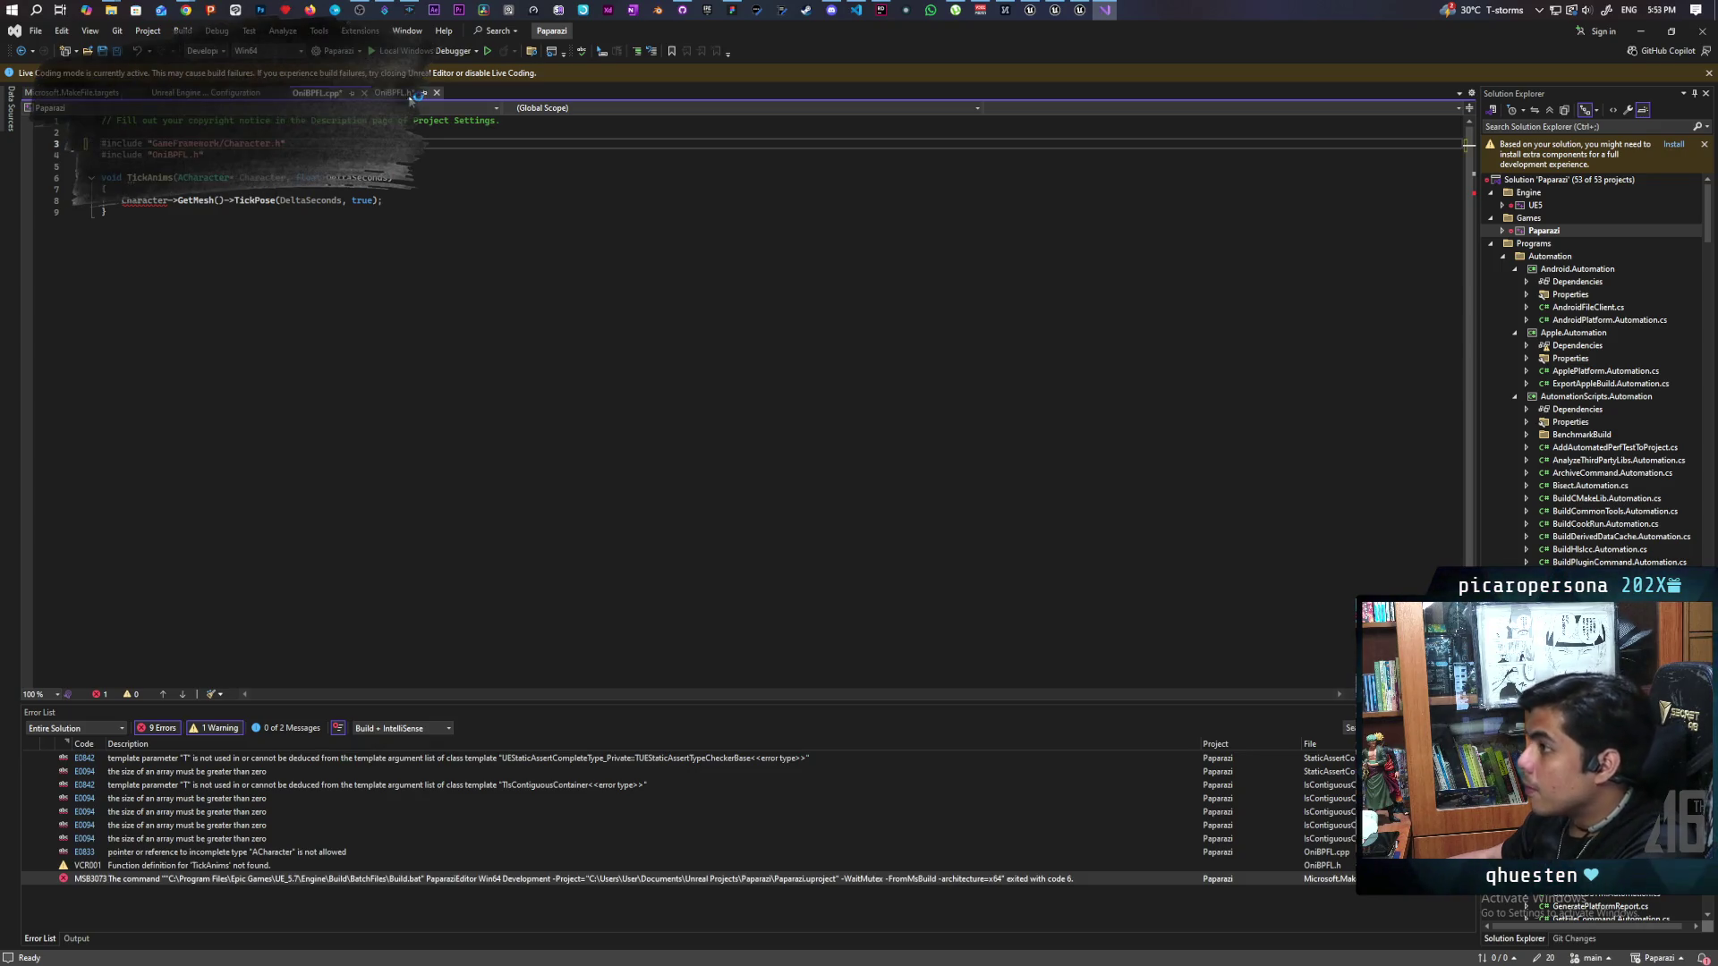
pyautogui.hotkey('ctrl', 's')
# Step: Remove the leftover empty line in OniBPFL.h and start a 'class' line above UCLASS()
pyautogui.click(394, 93)
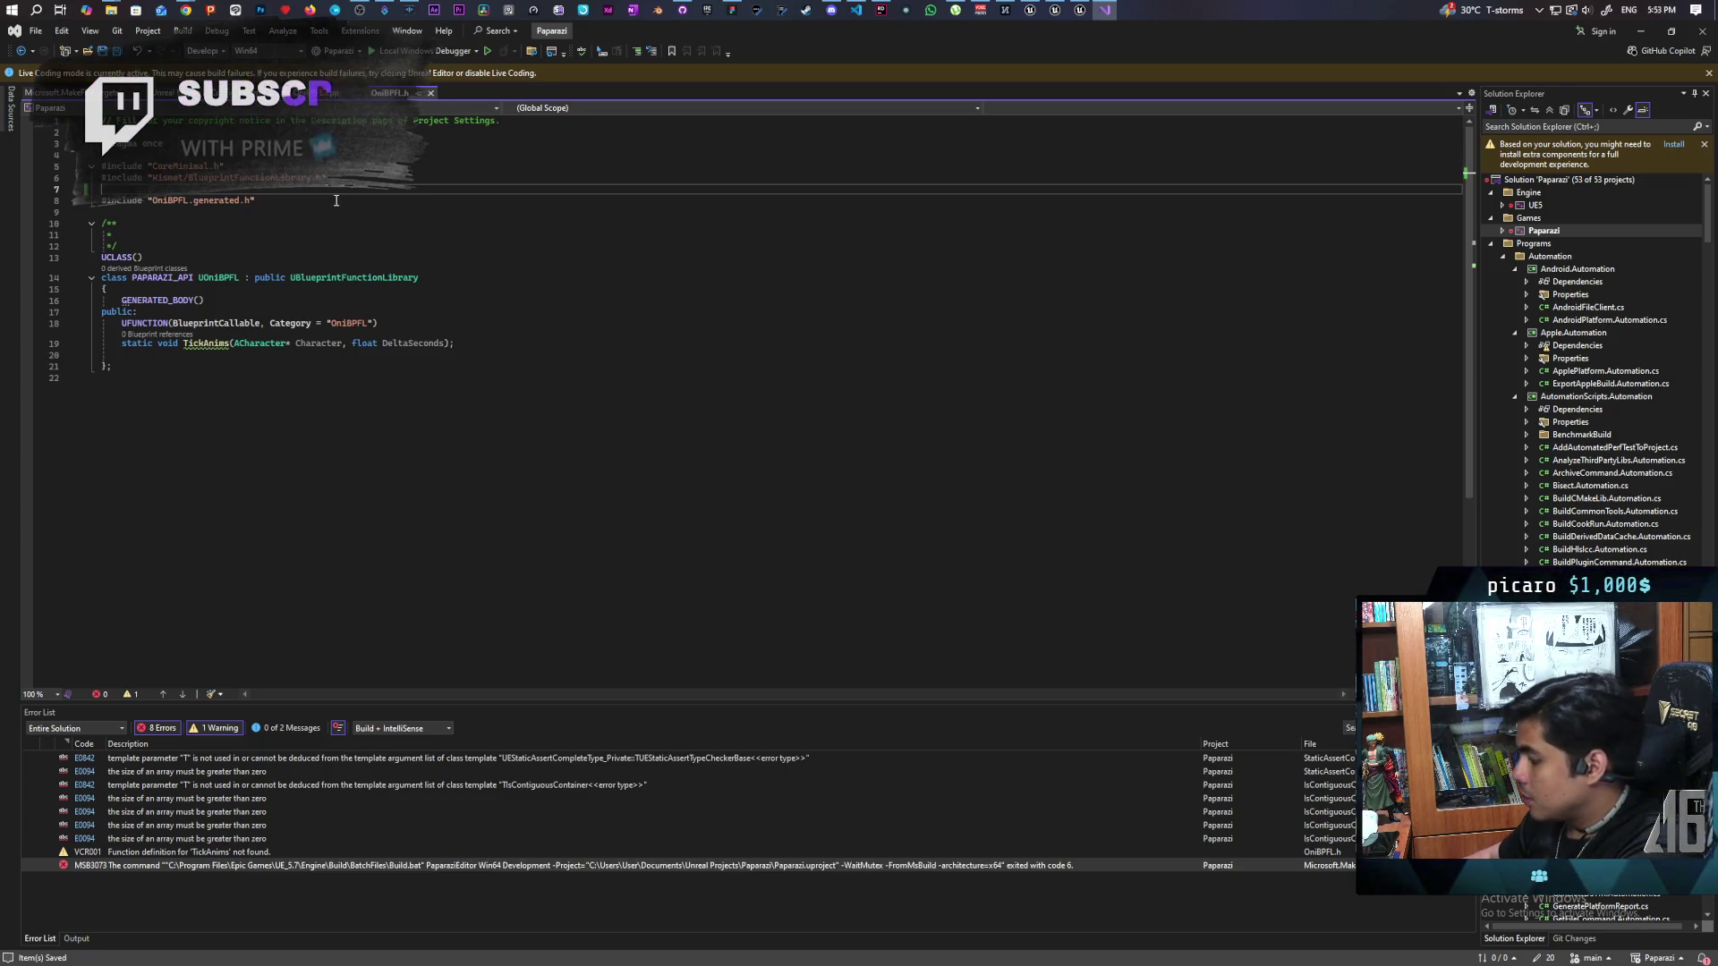
pyautogui.press('BackSpace')
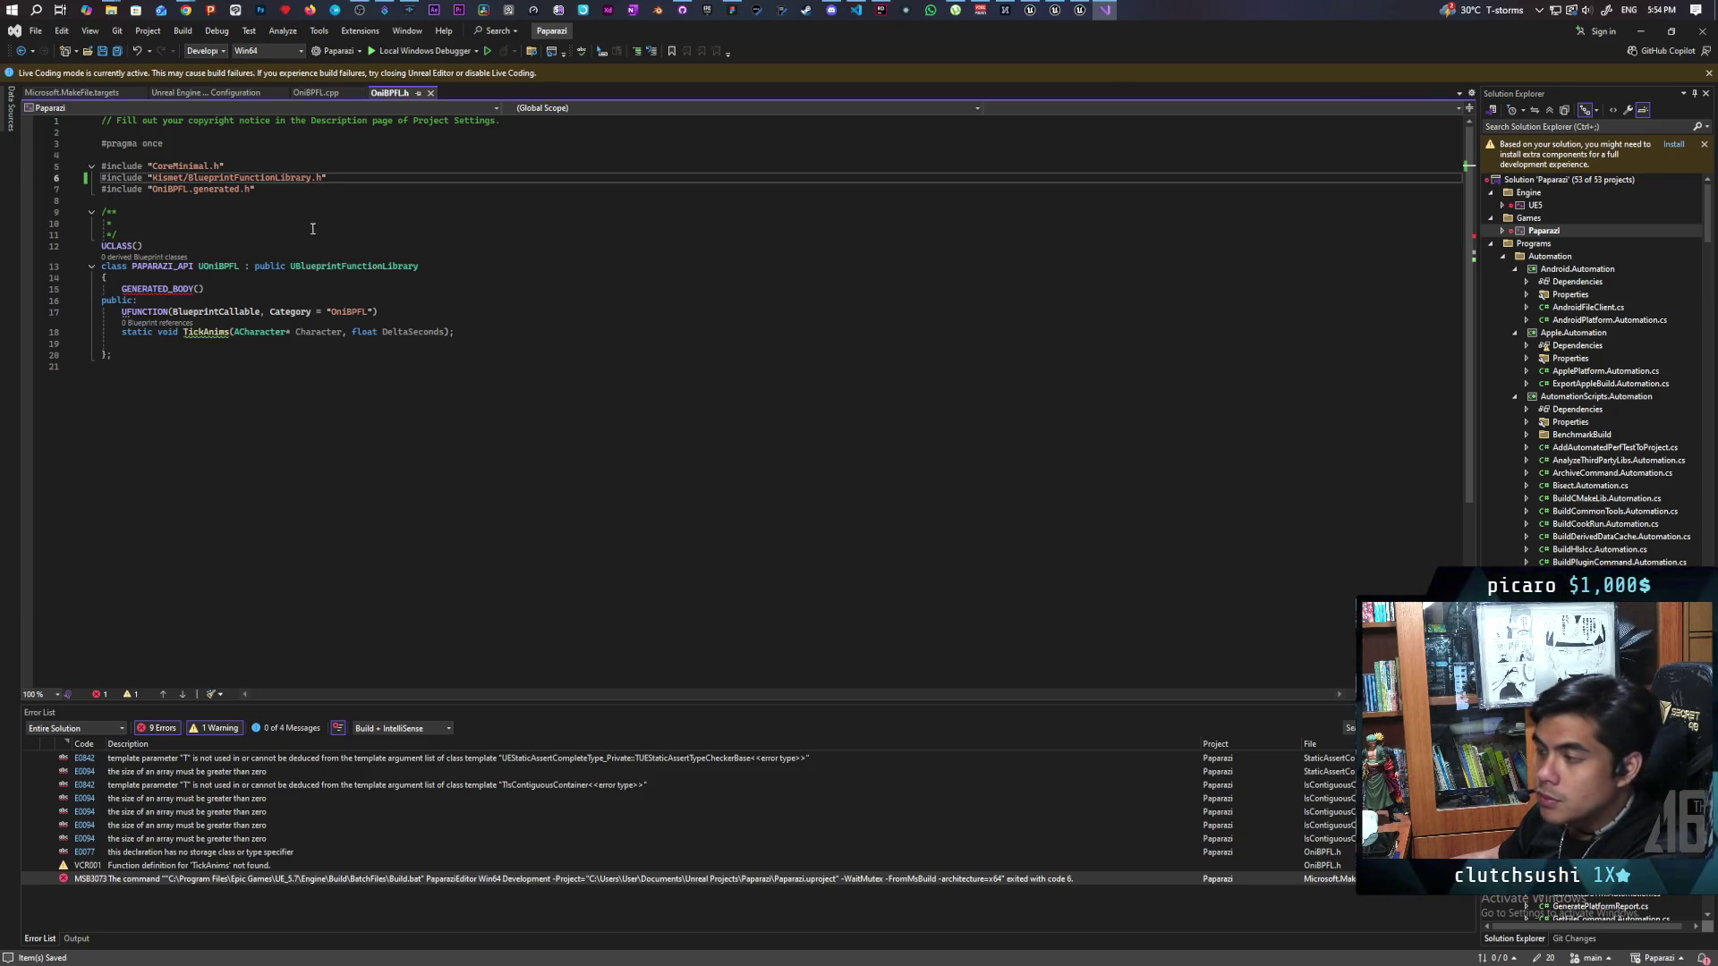
pyautogui.click(274, 232)
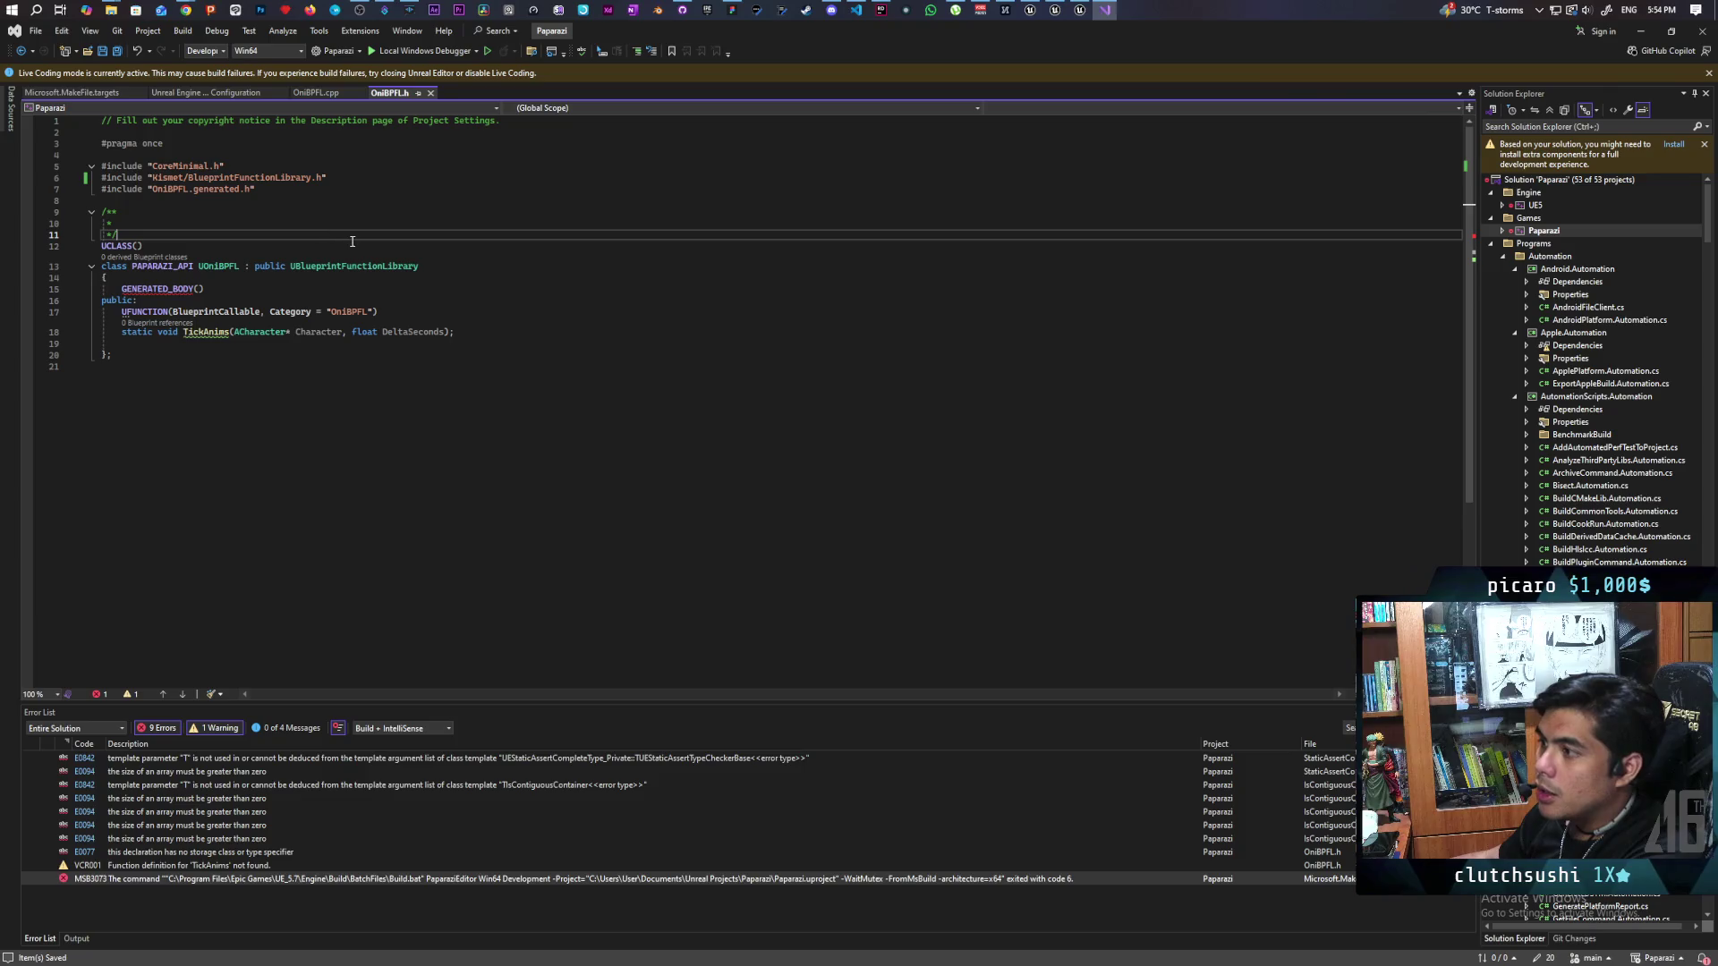
pyautogui.press('Return')
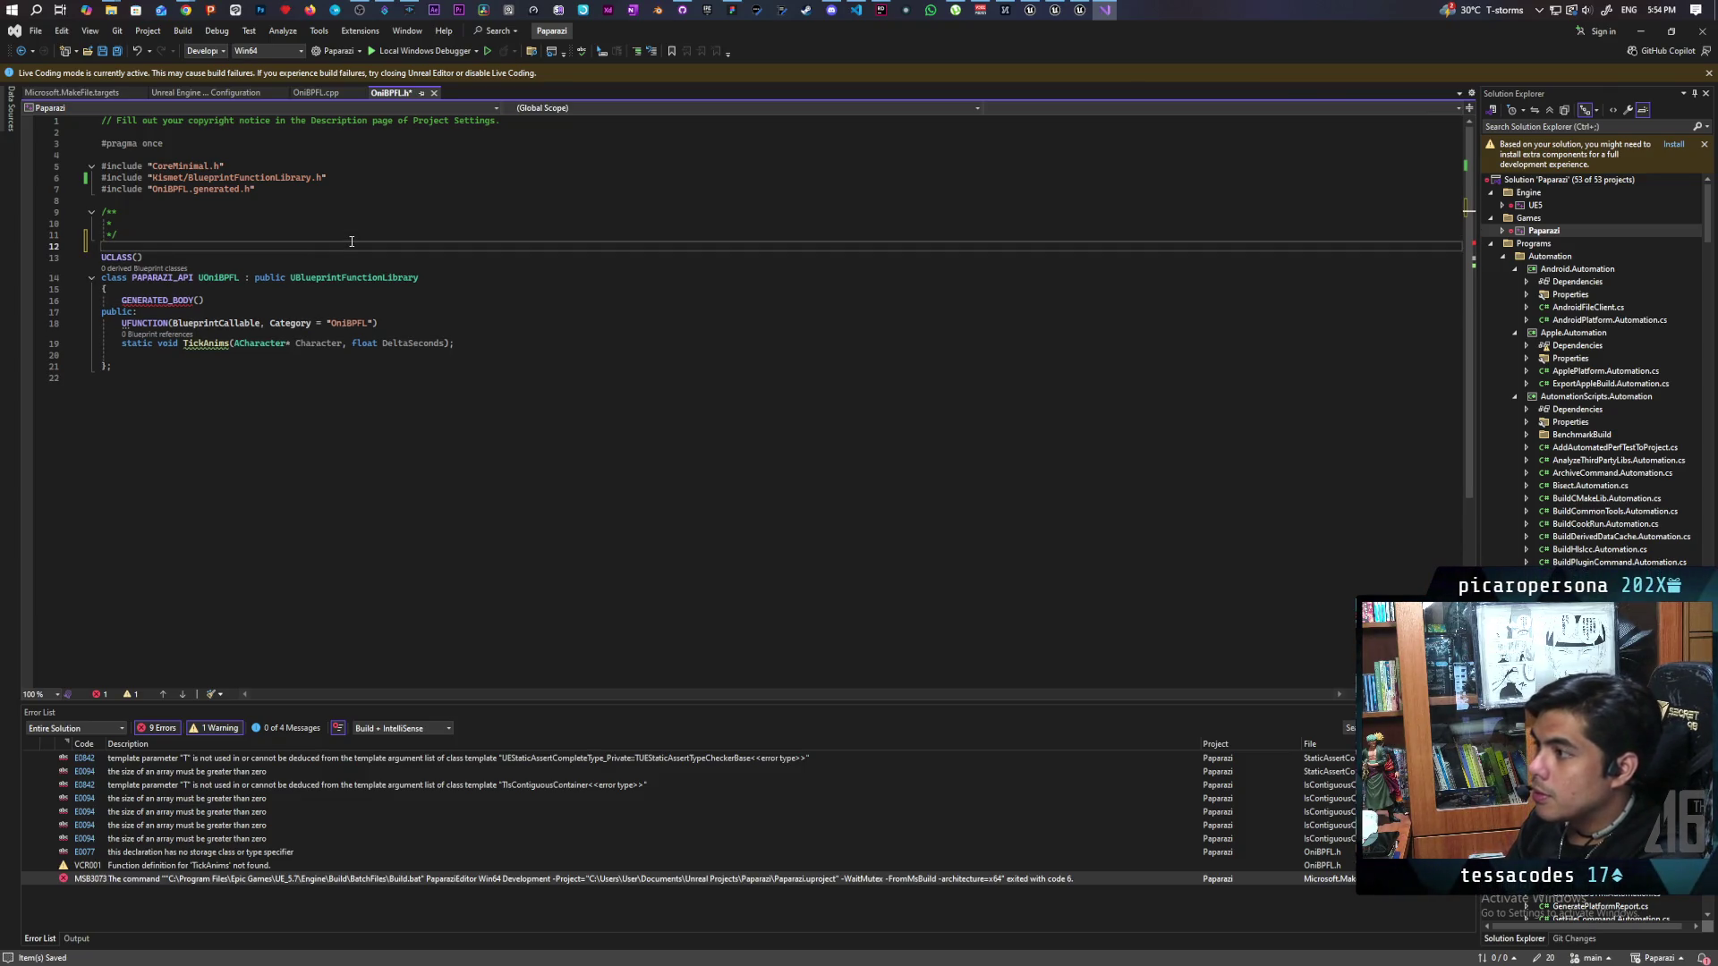
pyautogui.write('class')
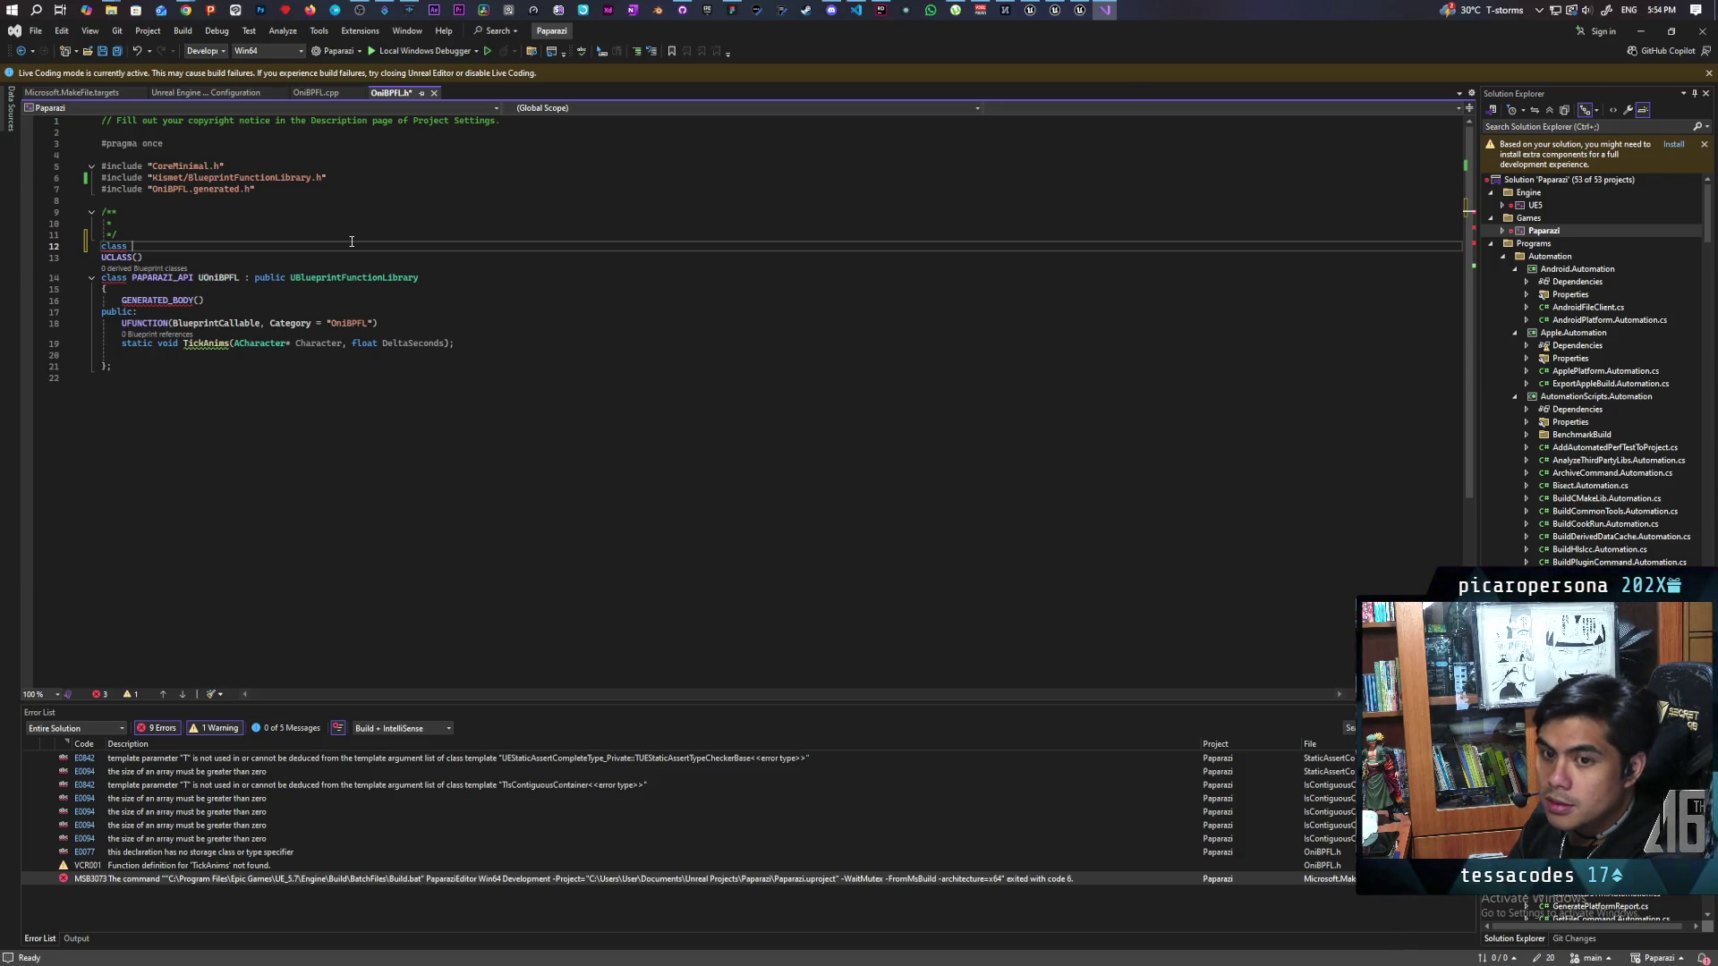
pyautogui.write('racter')
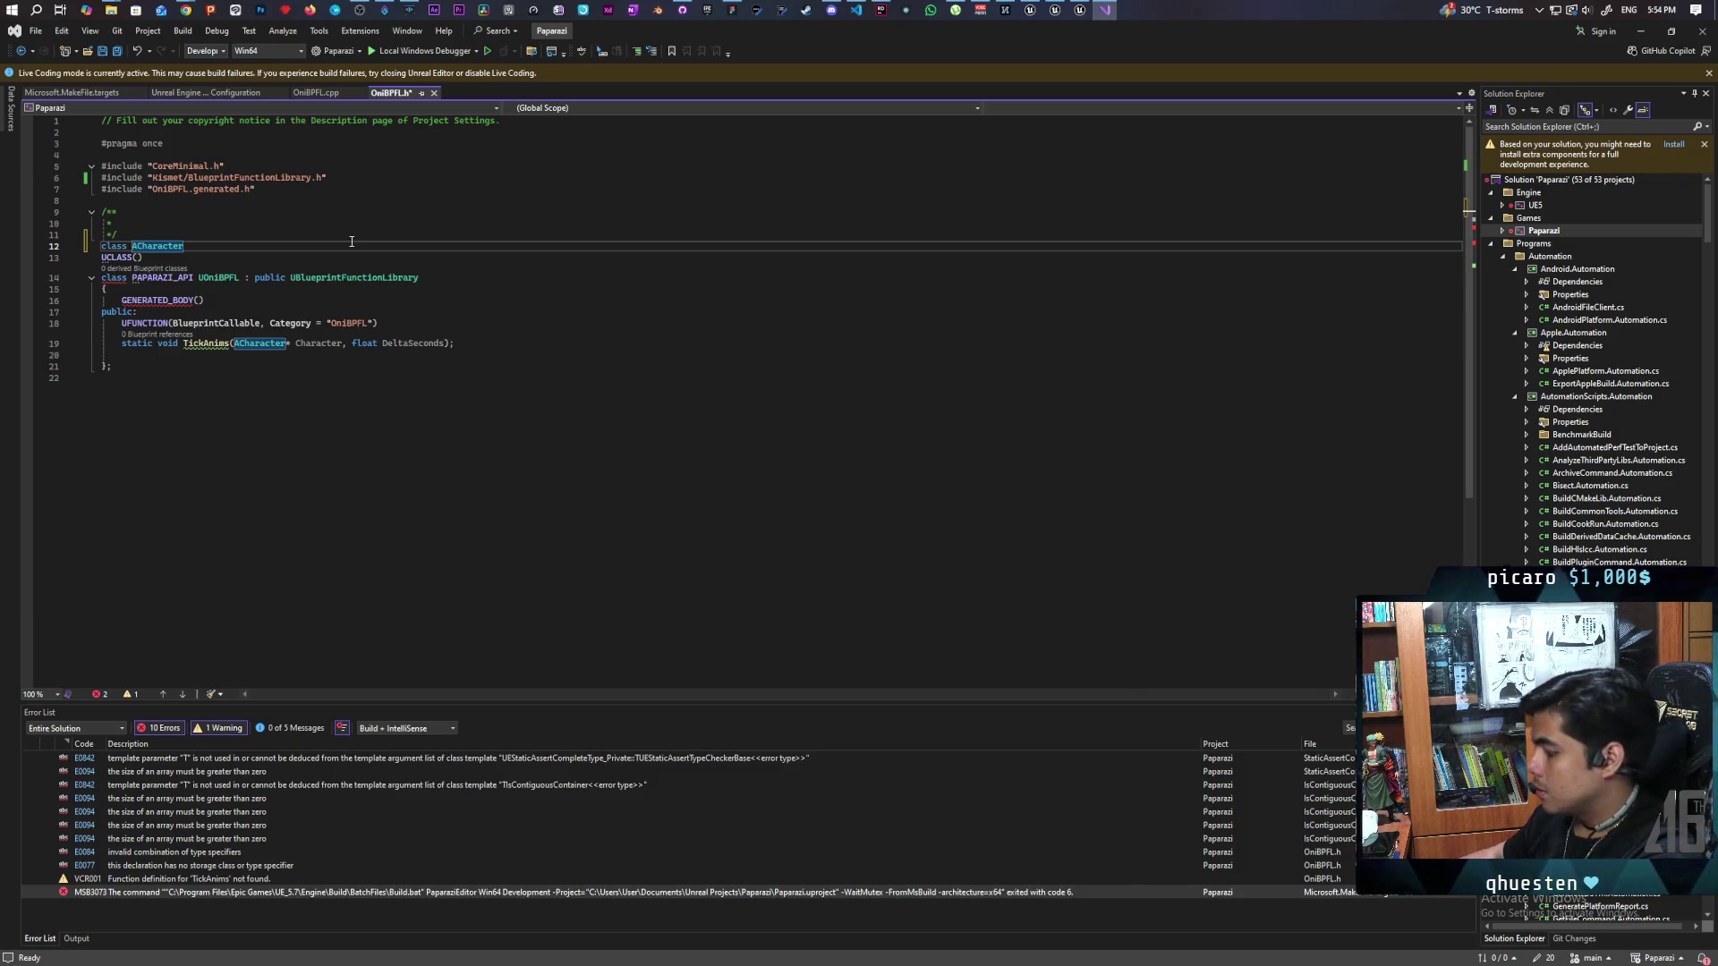
# Step: Complete 'class ACharacter;' on line 12 of OniBPFL.h, save the header, and return to OniBPFL.cpp
pyautogui.press('Return')
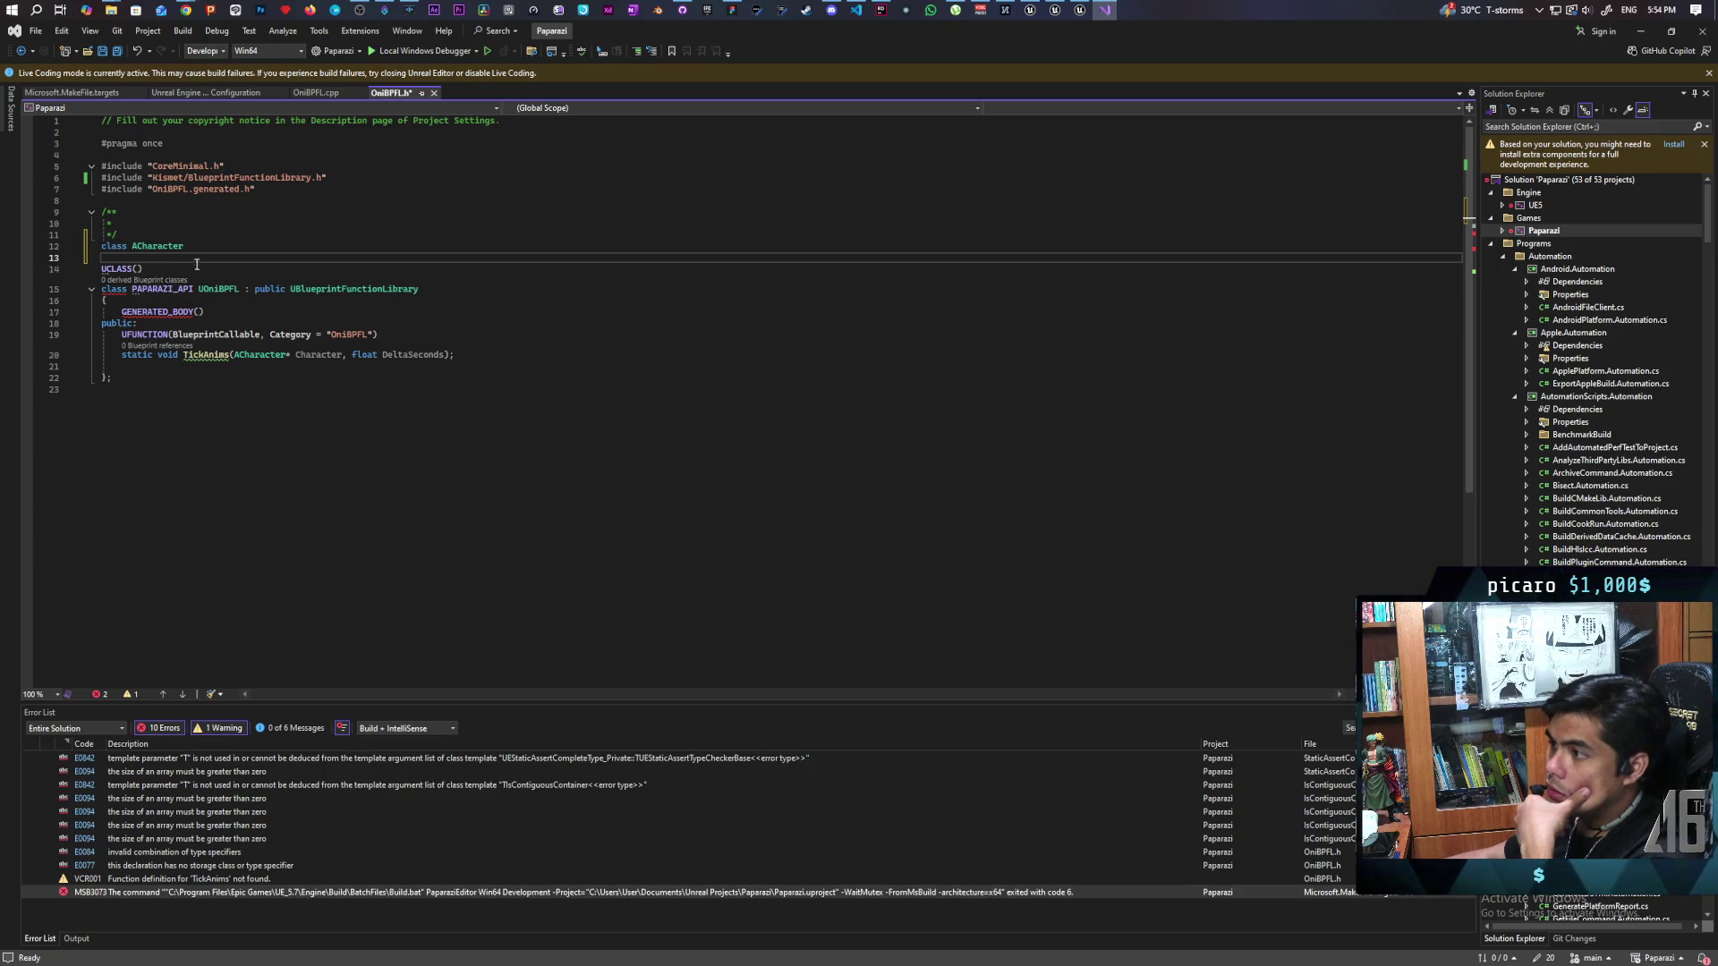
pyautogui.tripleClick(211, 248)
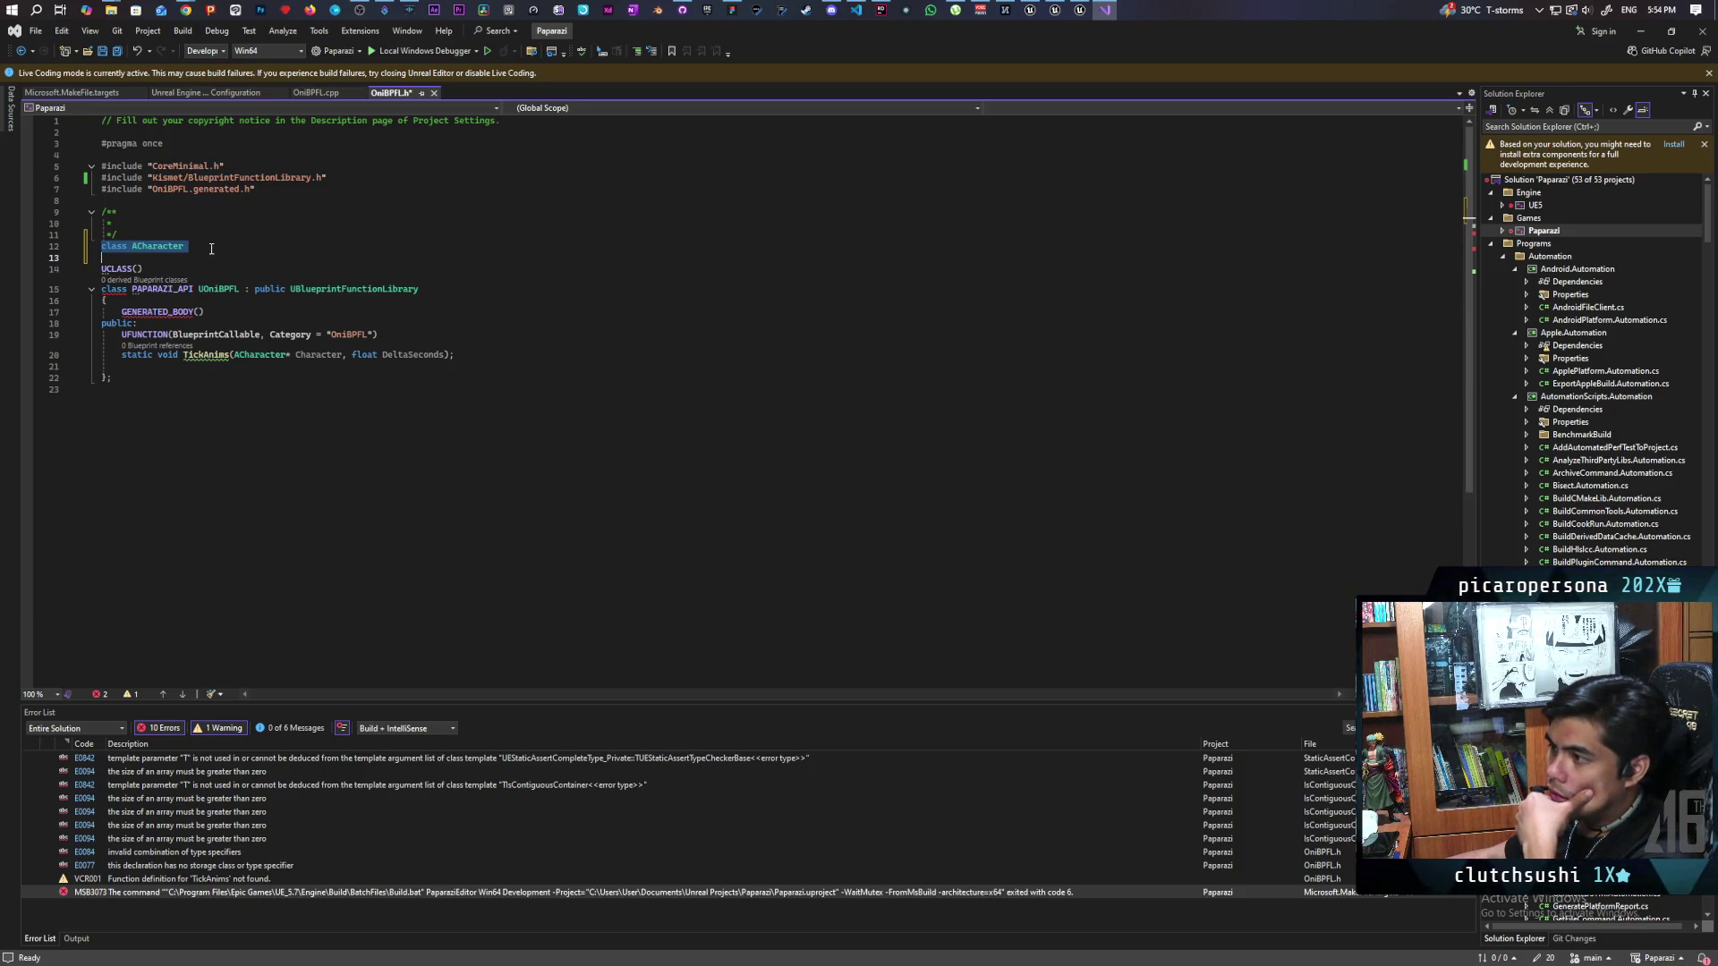
pyautogui.doubleClick(213, 248)
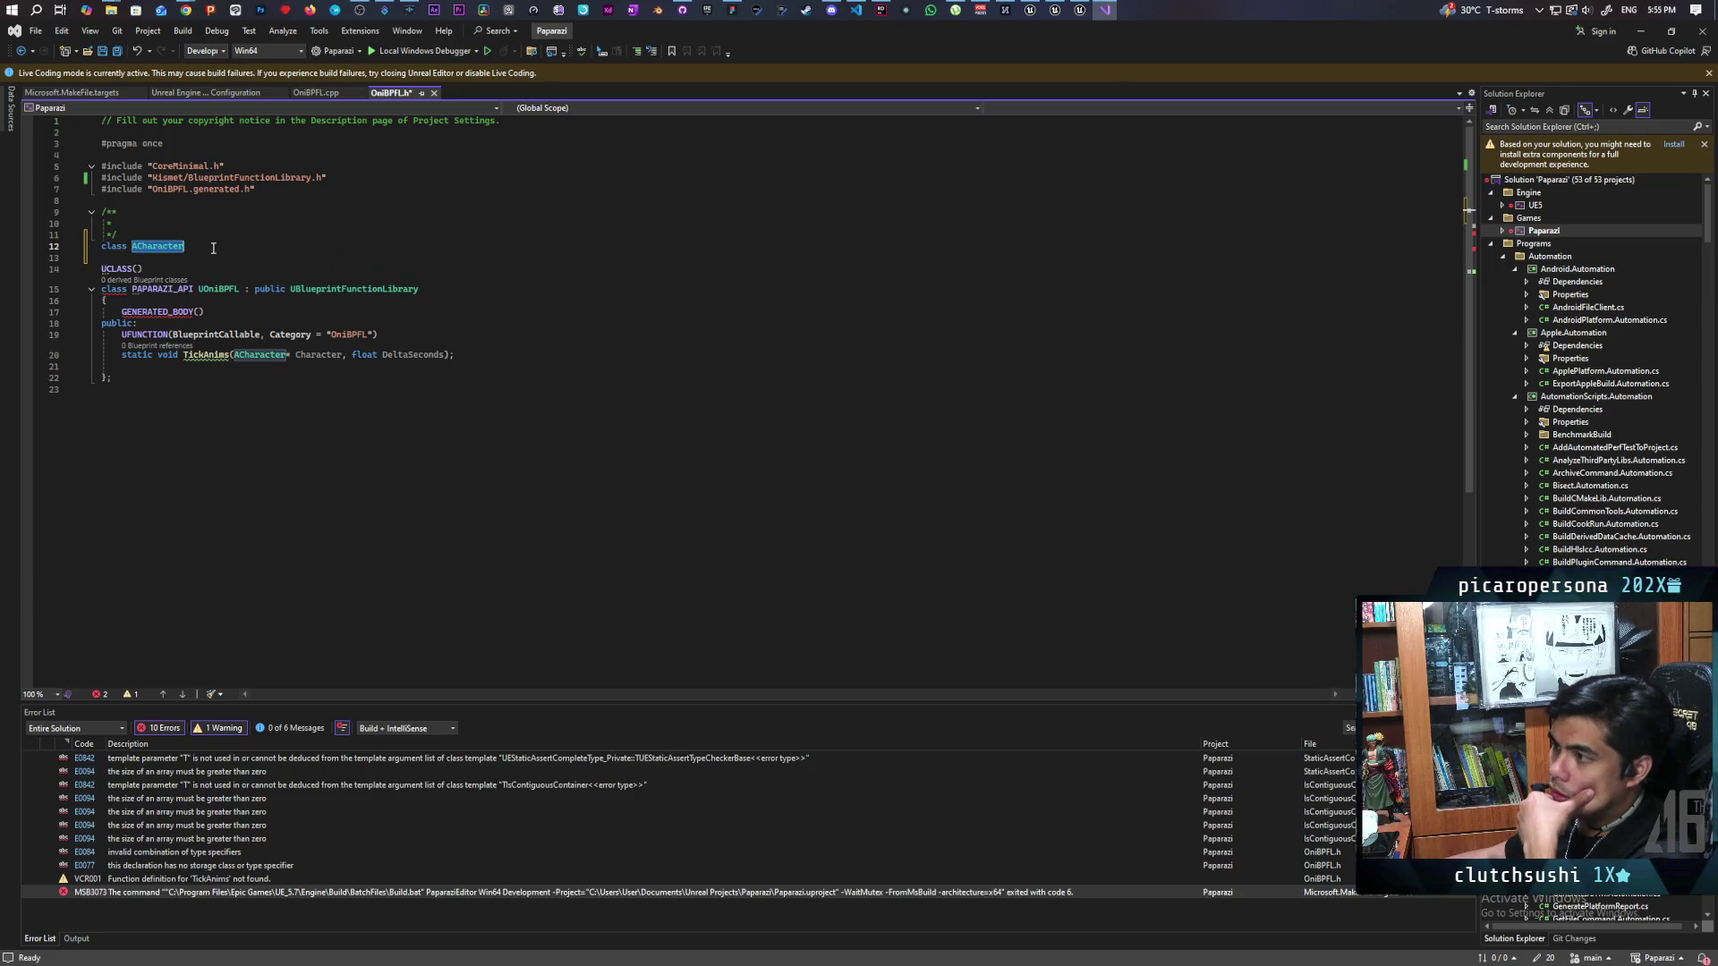
pyautogui.click(209, 261)
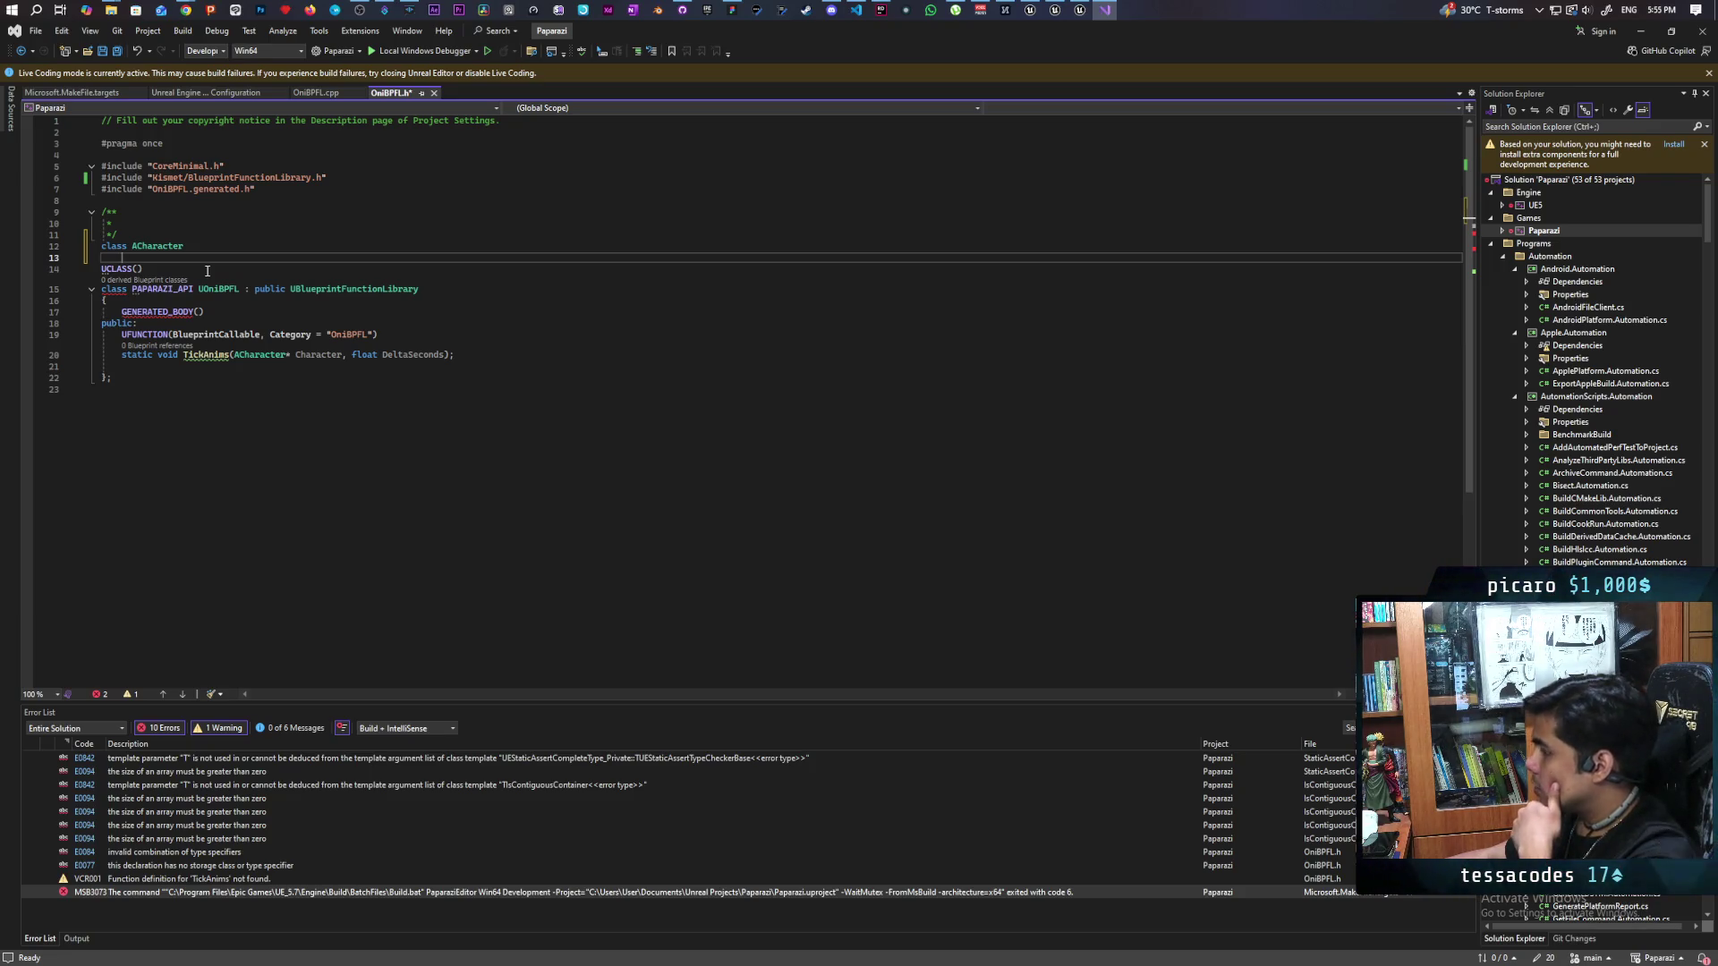
pyautogui.doubleClick(204, 248)
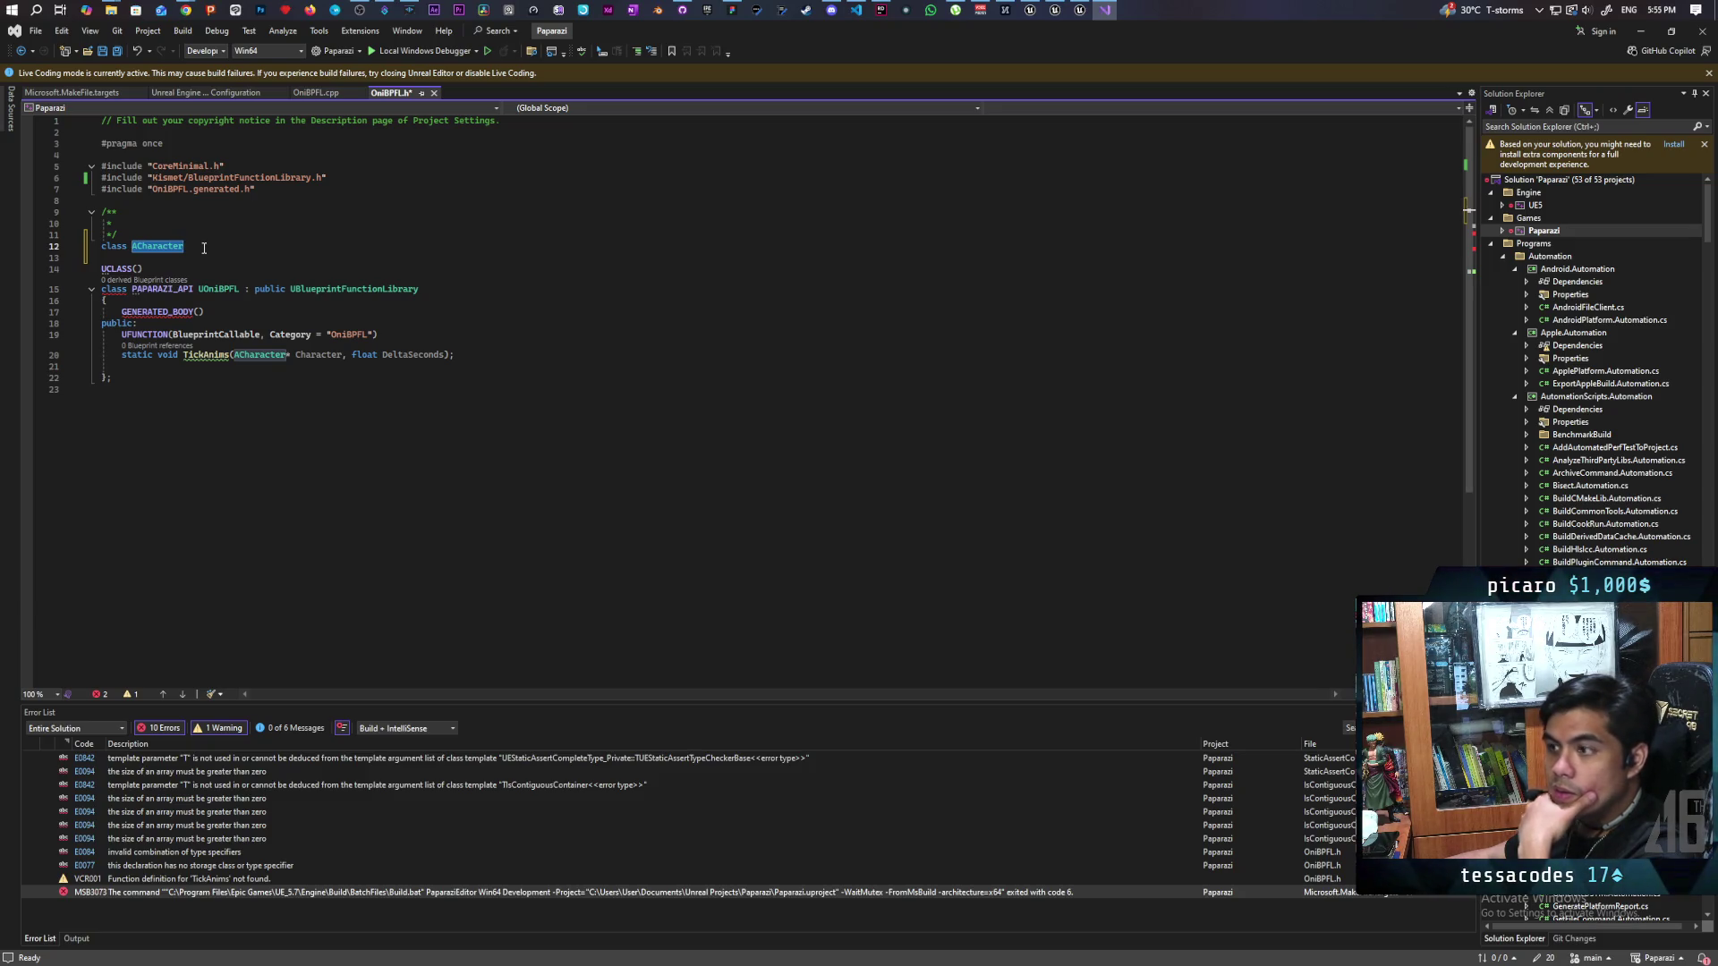
pyautogui.press('Escape')
pyautogui.write(';')
pyautogui.hotkey('ctrl', 's')
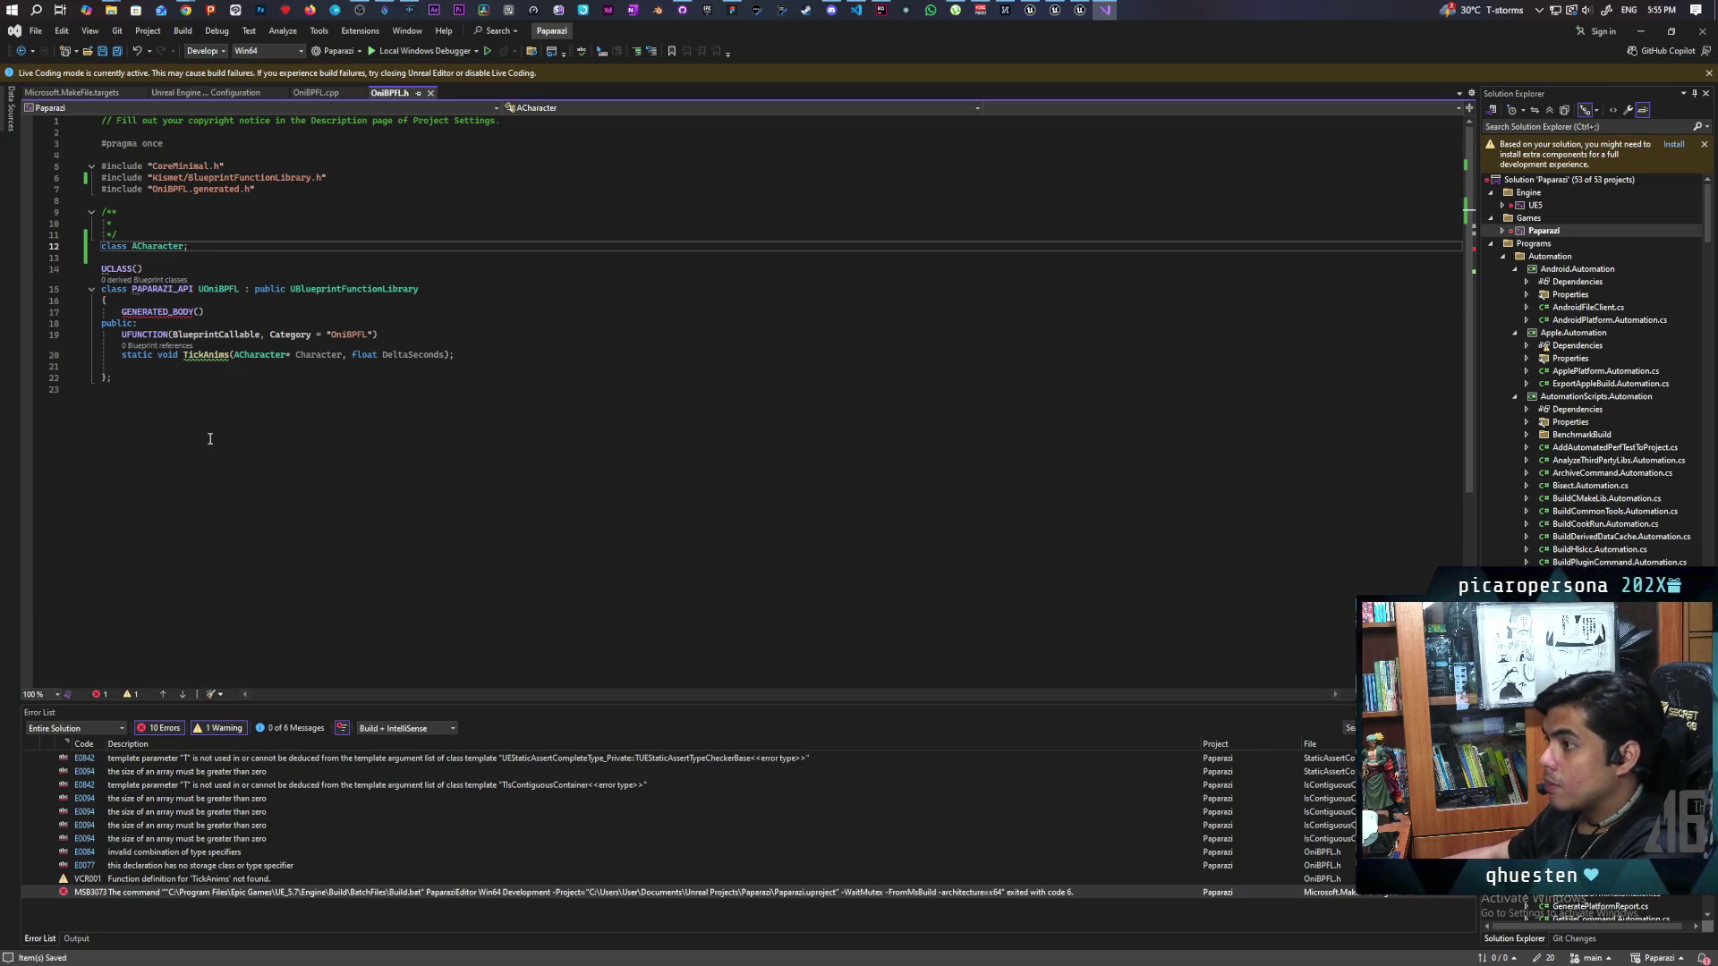
pyautogui.click(316, 93)
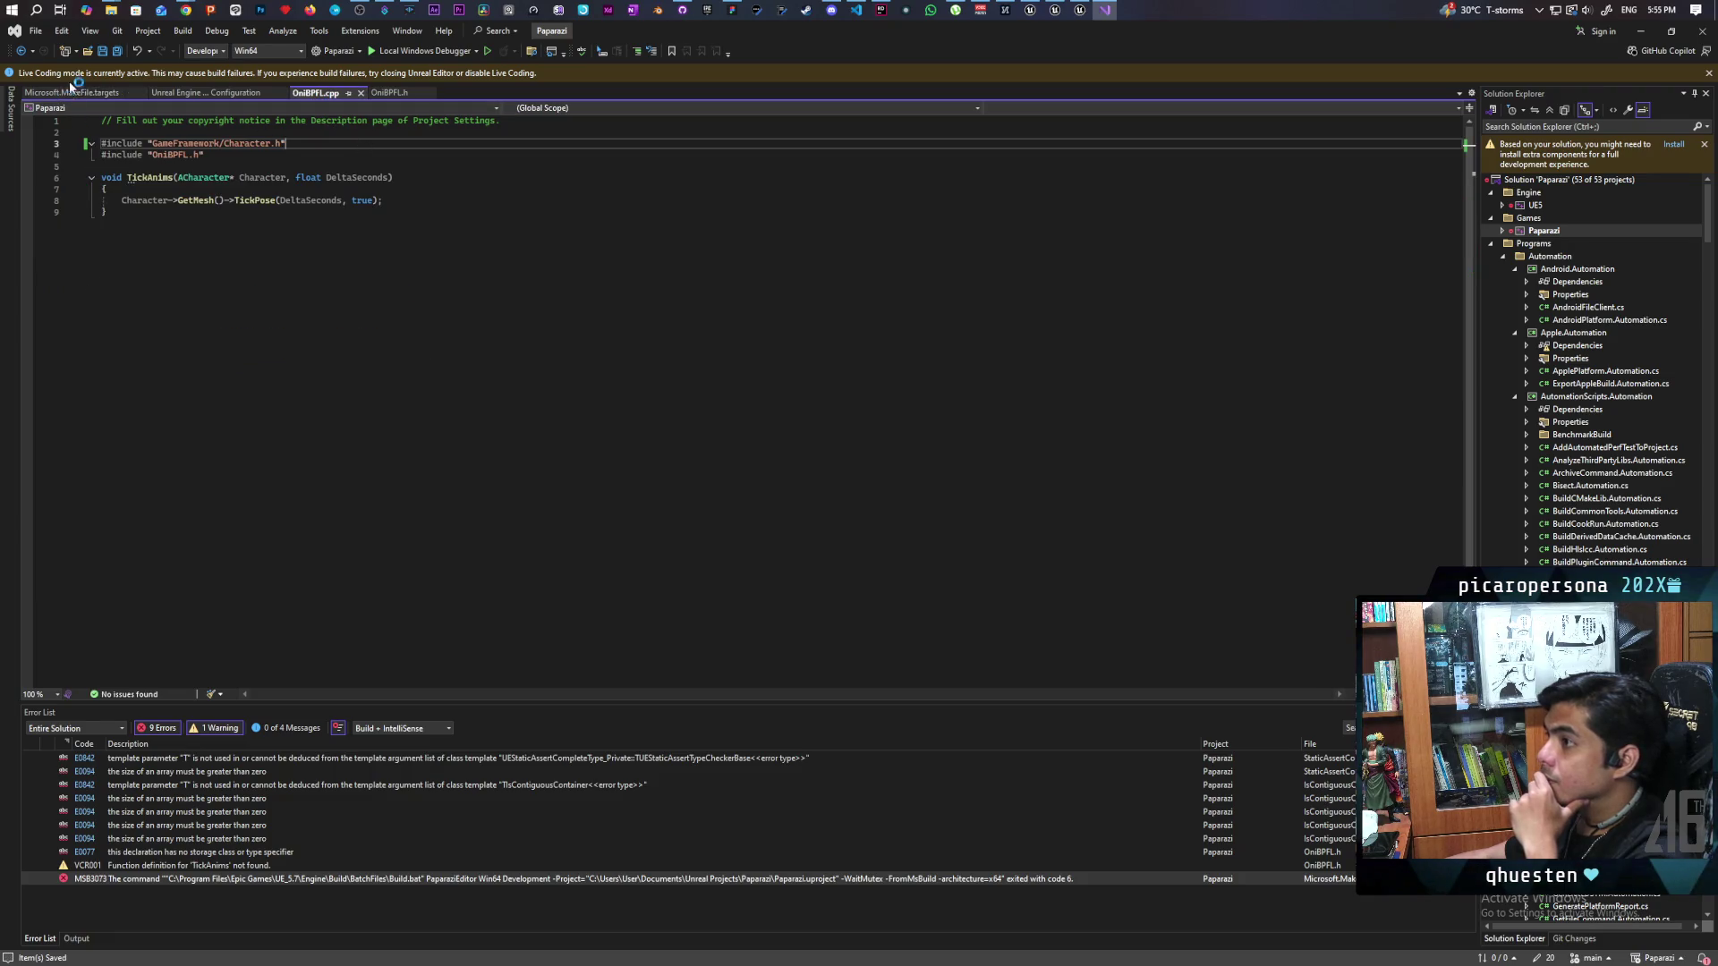
# Step: Build the Paparazi project and jump to the header-order error in OniBPFL.cpp
pyautogui.click(394, 93)
pyautogui.rightClick(1544, 230)
pyautogui.click(1553, 245)
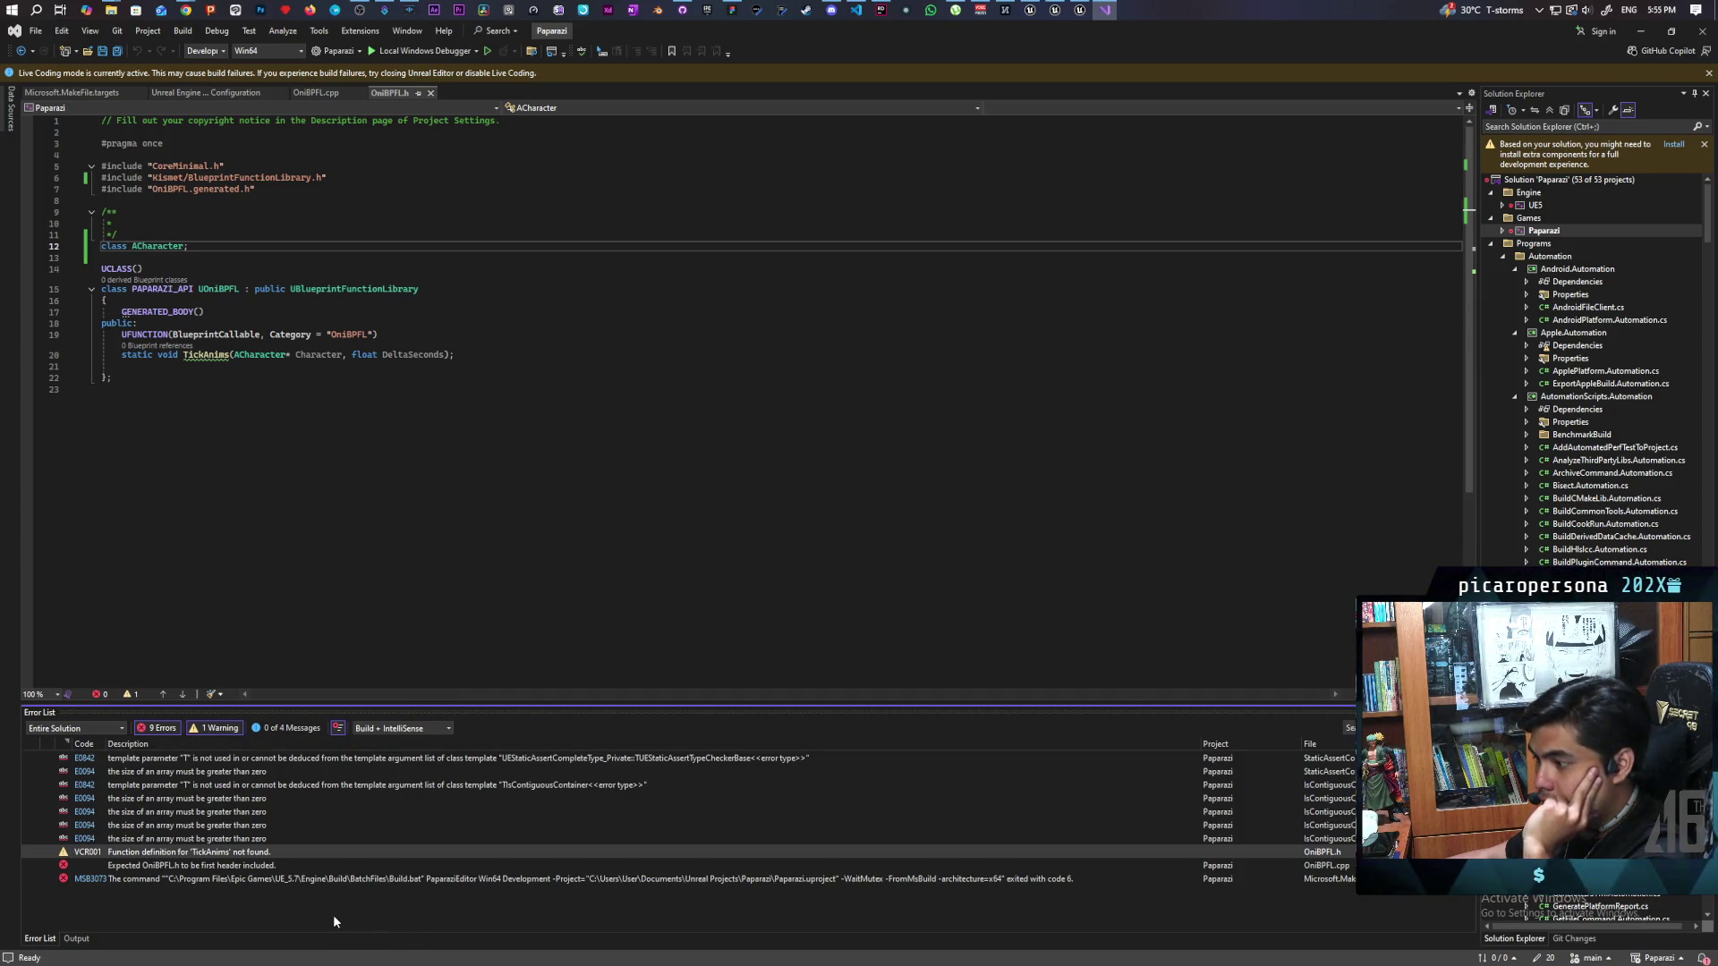
pyautogui.doubleClick(159, 866)
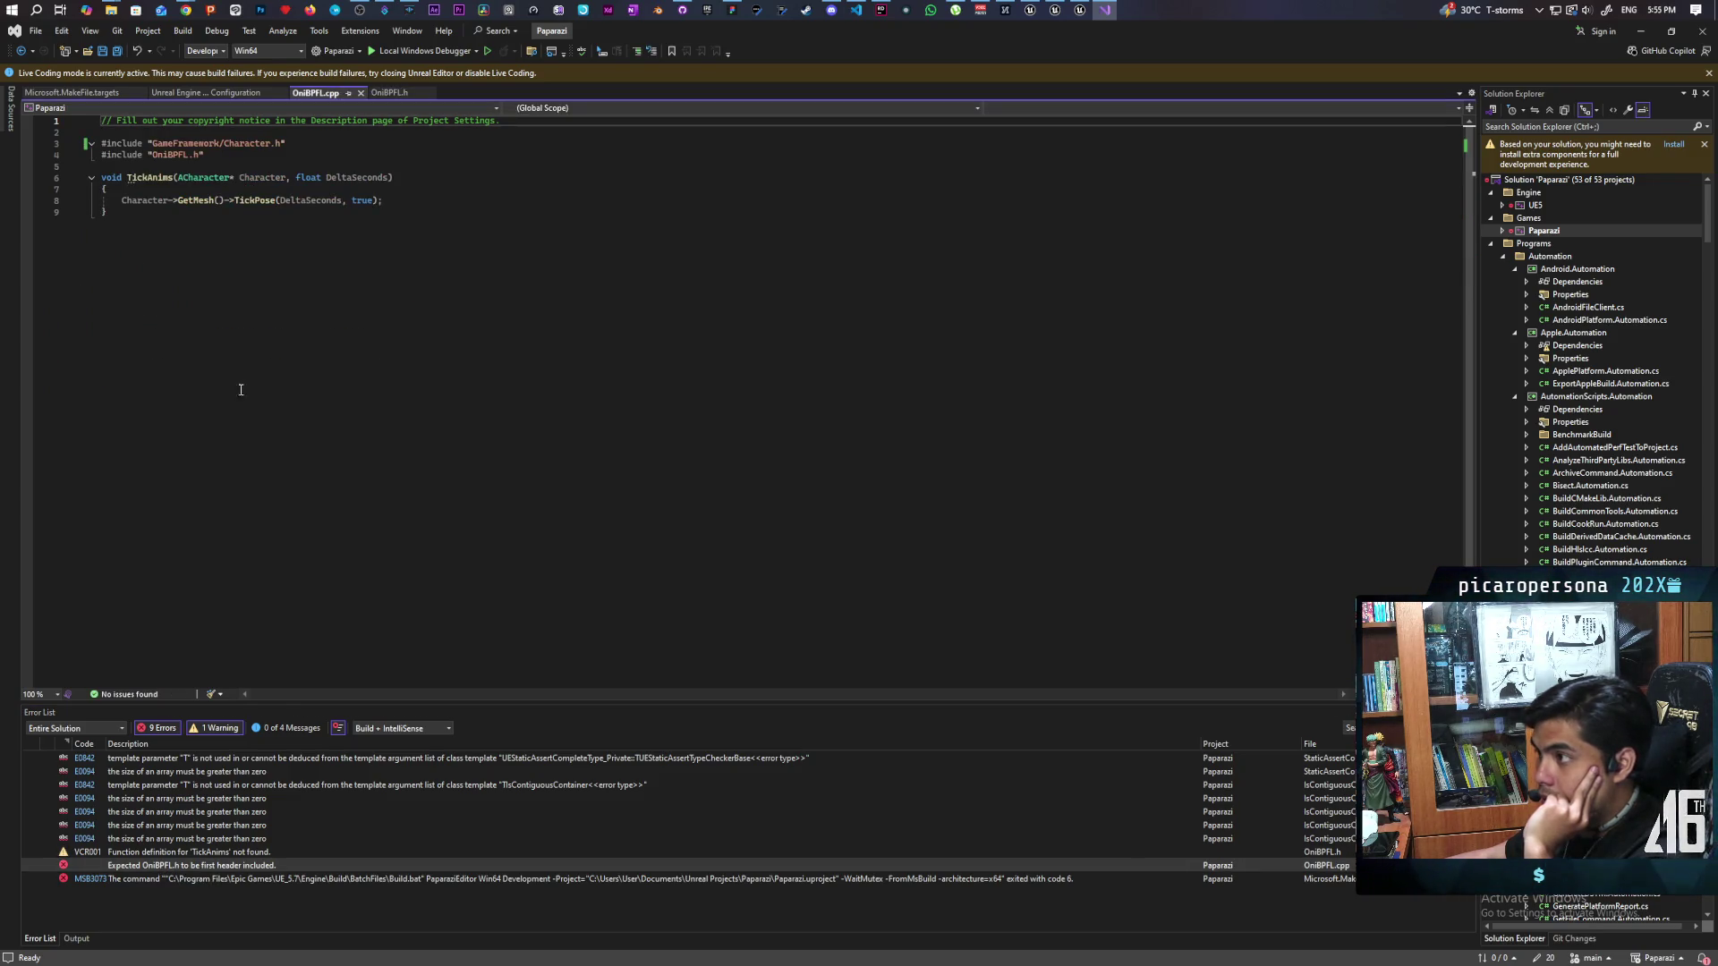
# Step: Move the Character.h include below #include "OniBPFL.h" in OniBPFL.cpp and save
pyautogui.click(306, 143)
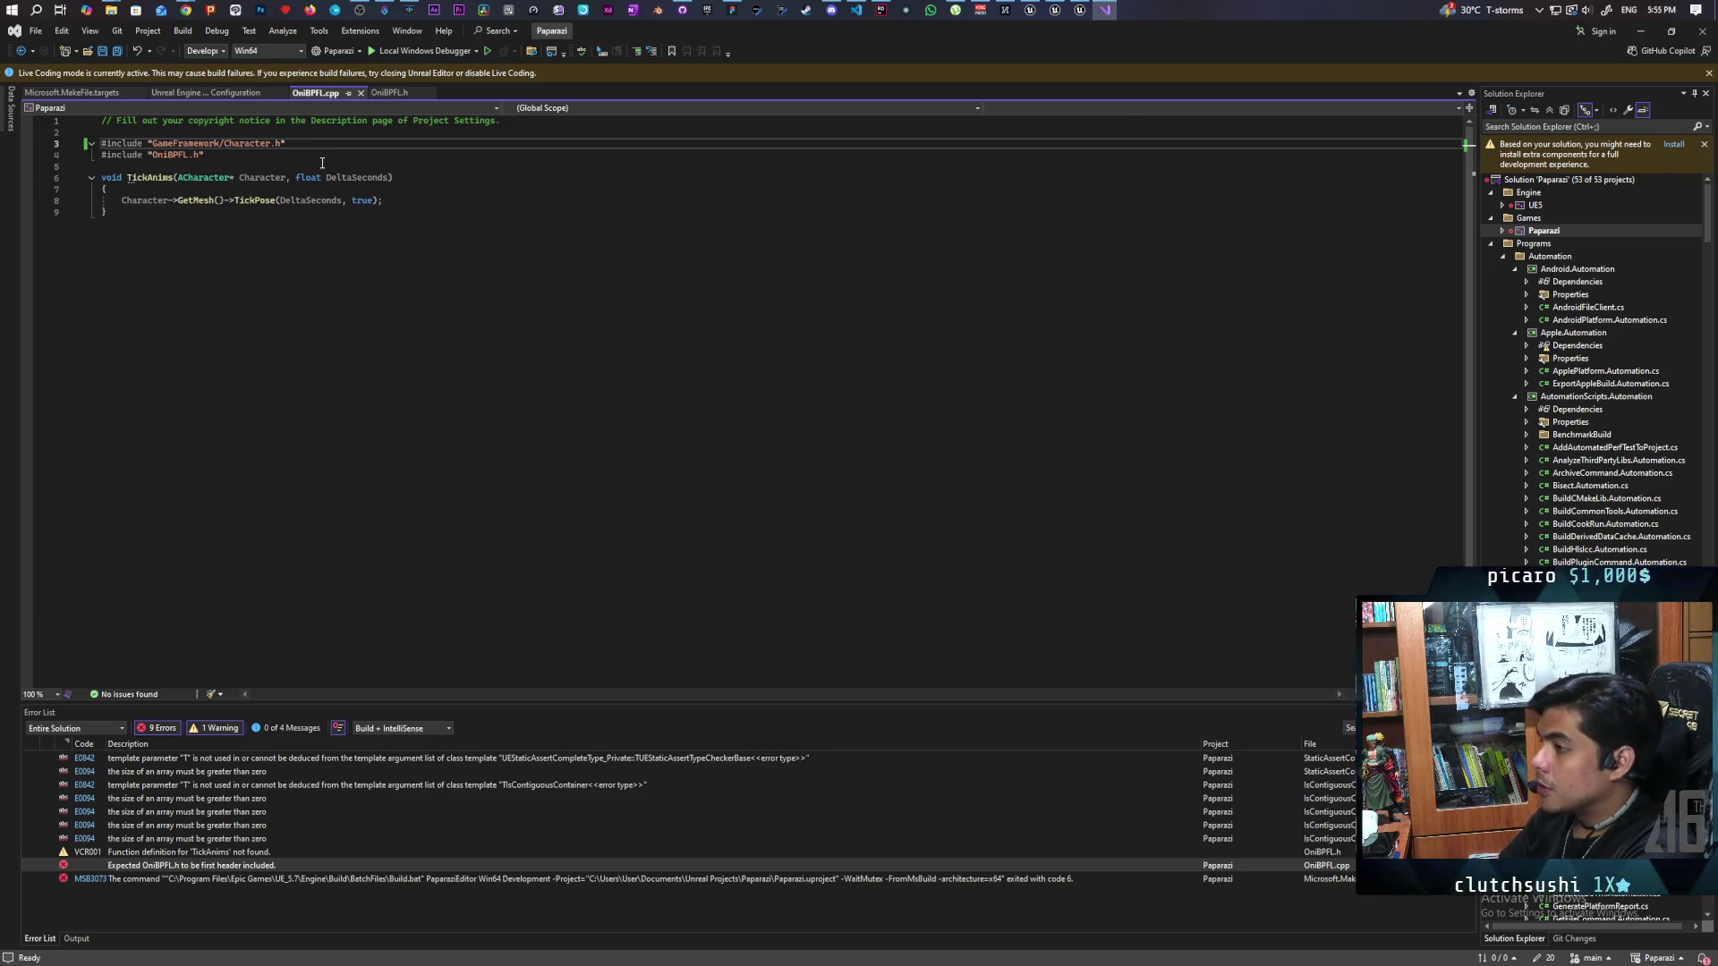
pyautogui.write('J')
pyautogui.press('BackSpace')
pyautogui.write('J')
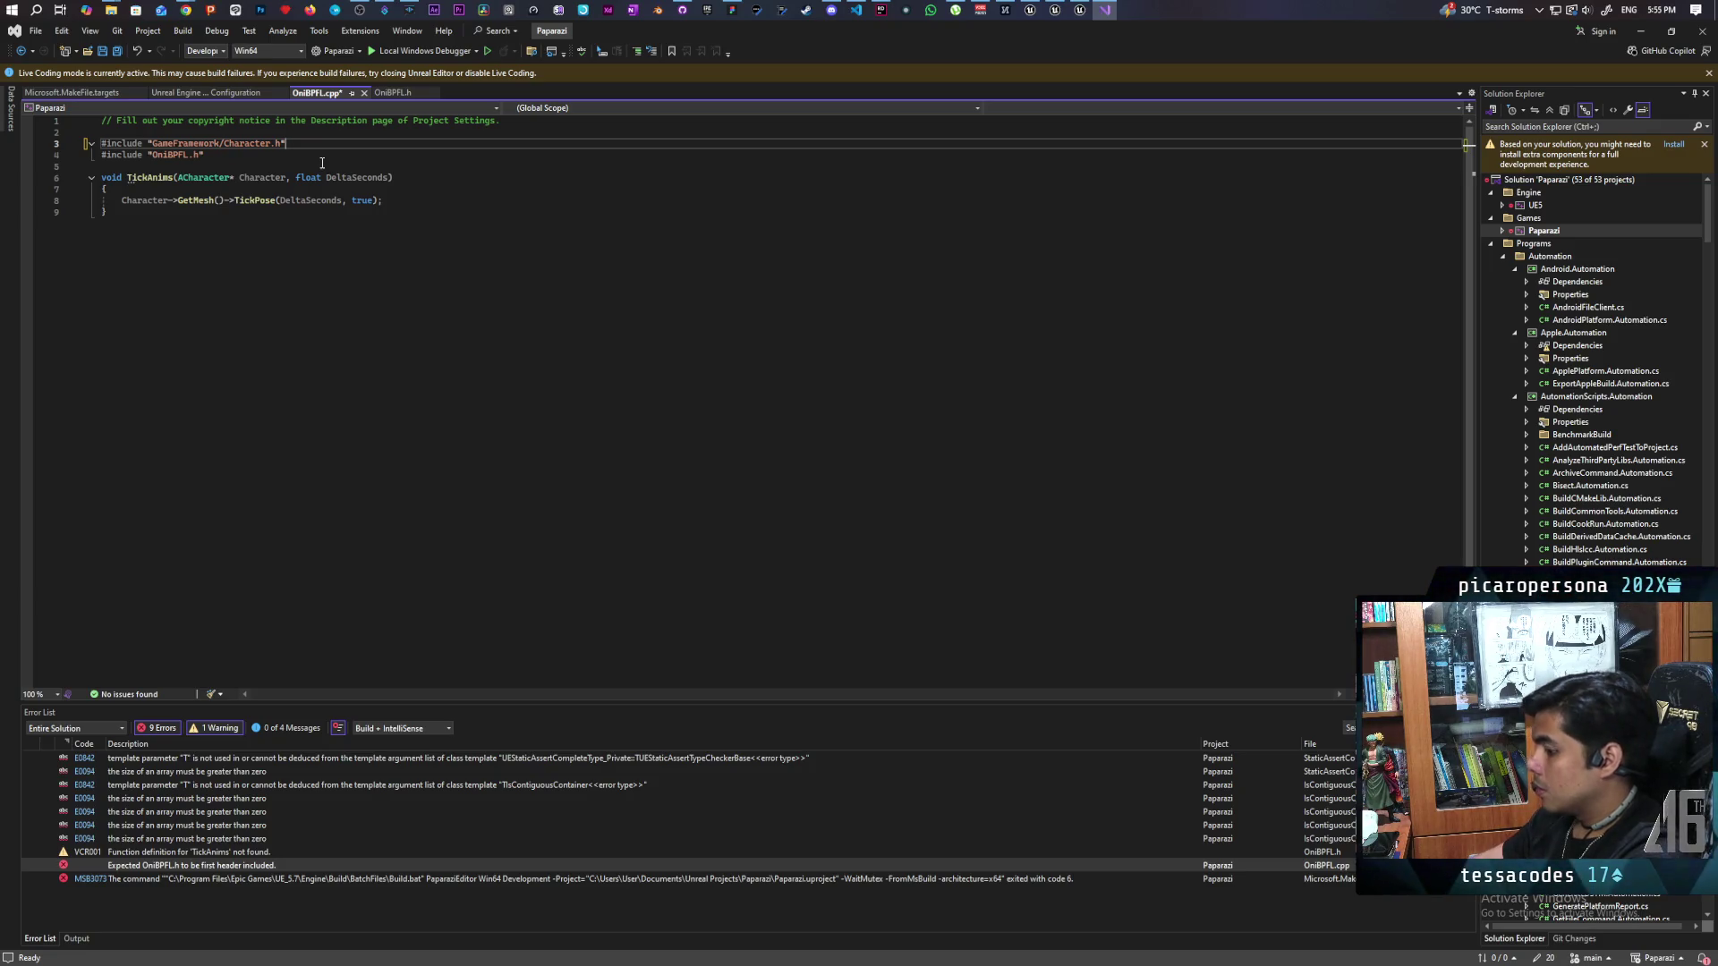
pyautogui.hotkey('shift', 'Home')
pyautogui.hotkey('ctrl', 'c')
pyautogui.press('BackSpace')
pyautogui.click(227, 154)
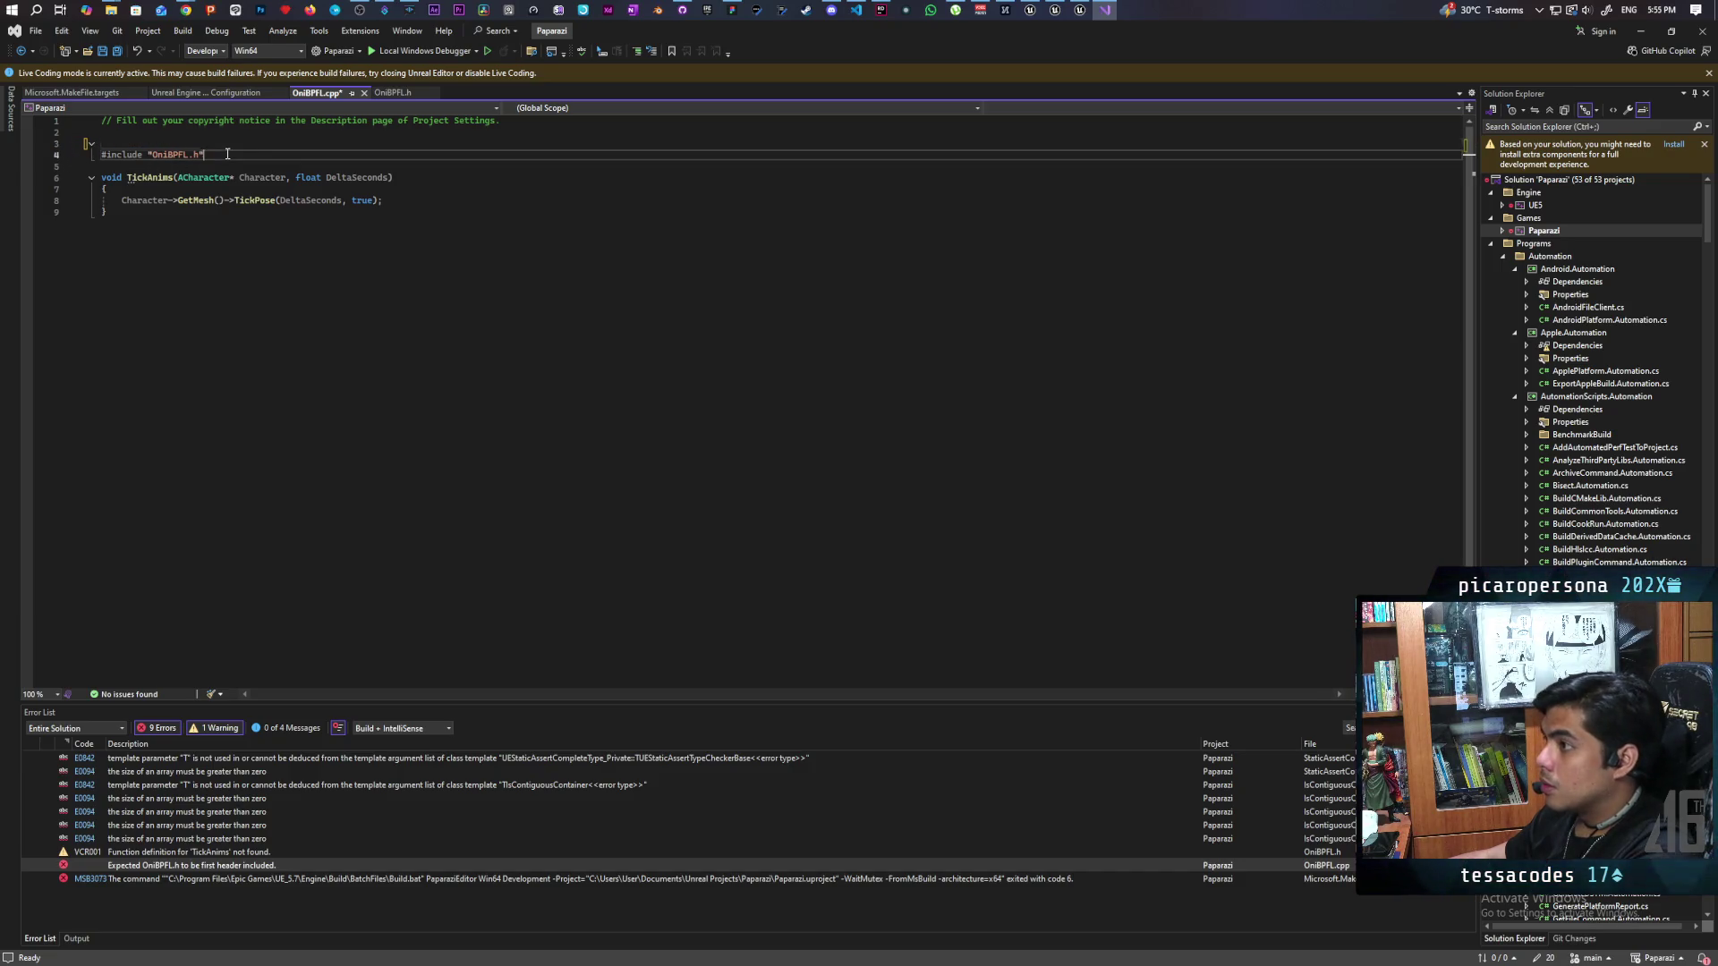
pyautogui.press('Return')
pyautogui.hotkey('ctrl', 'v')
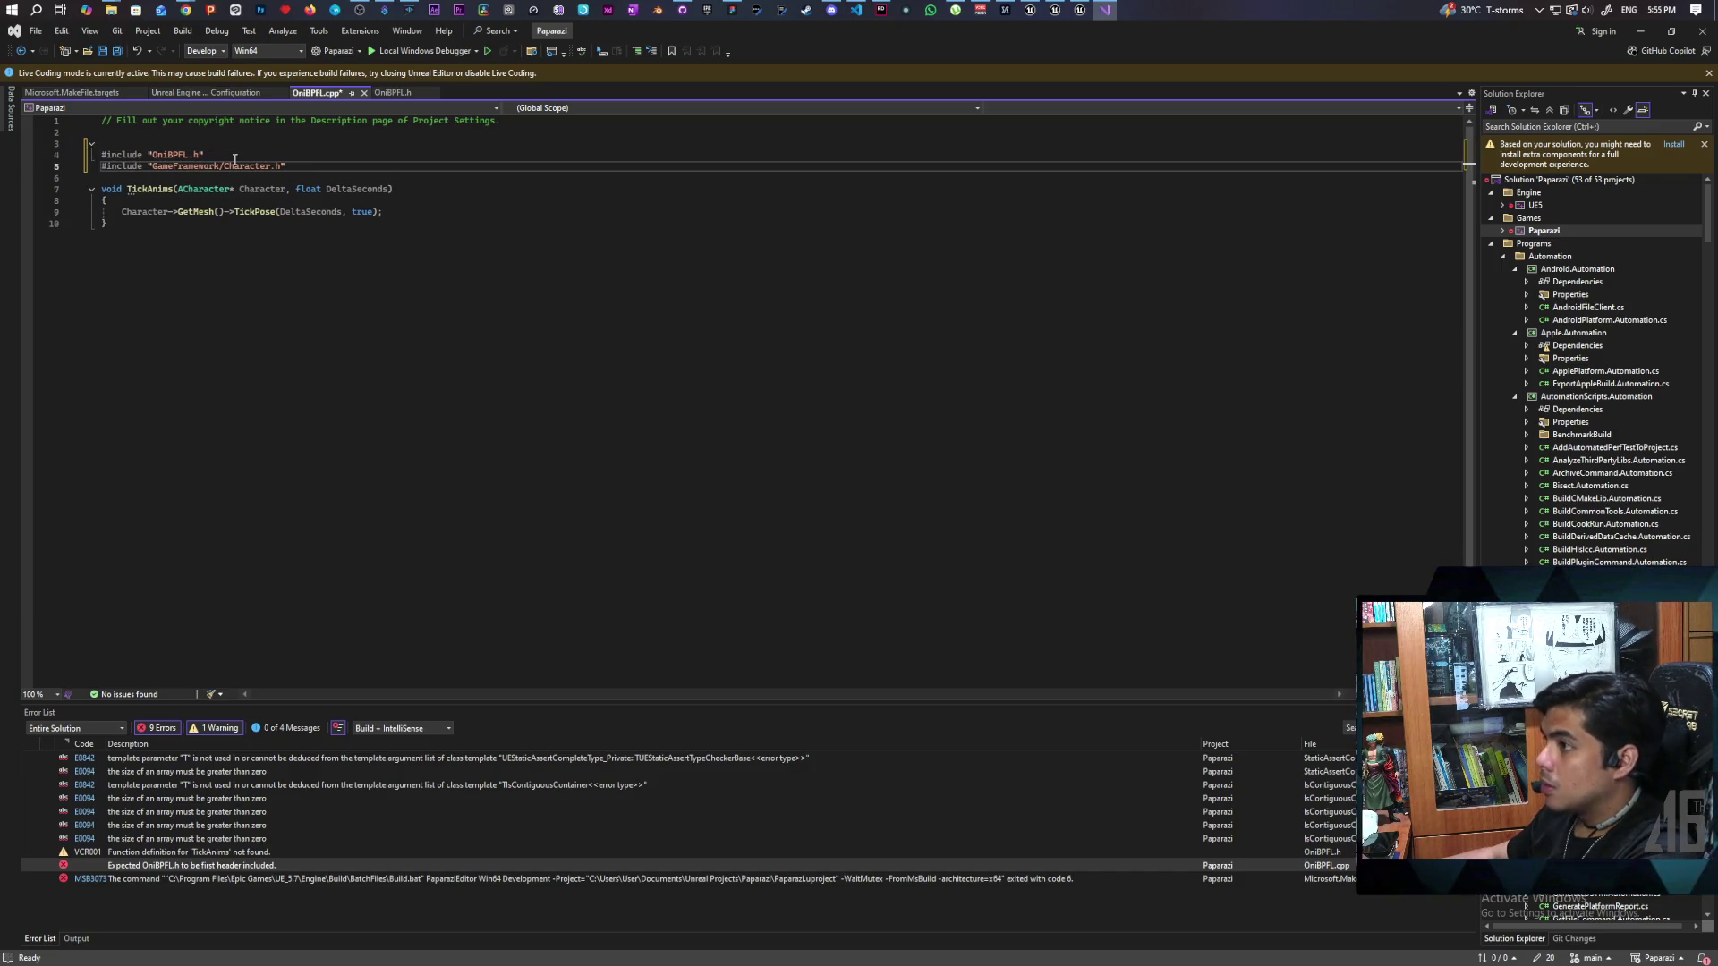
pyautogui.press('Up')
pyautogui.press('Up')
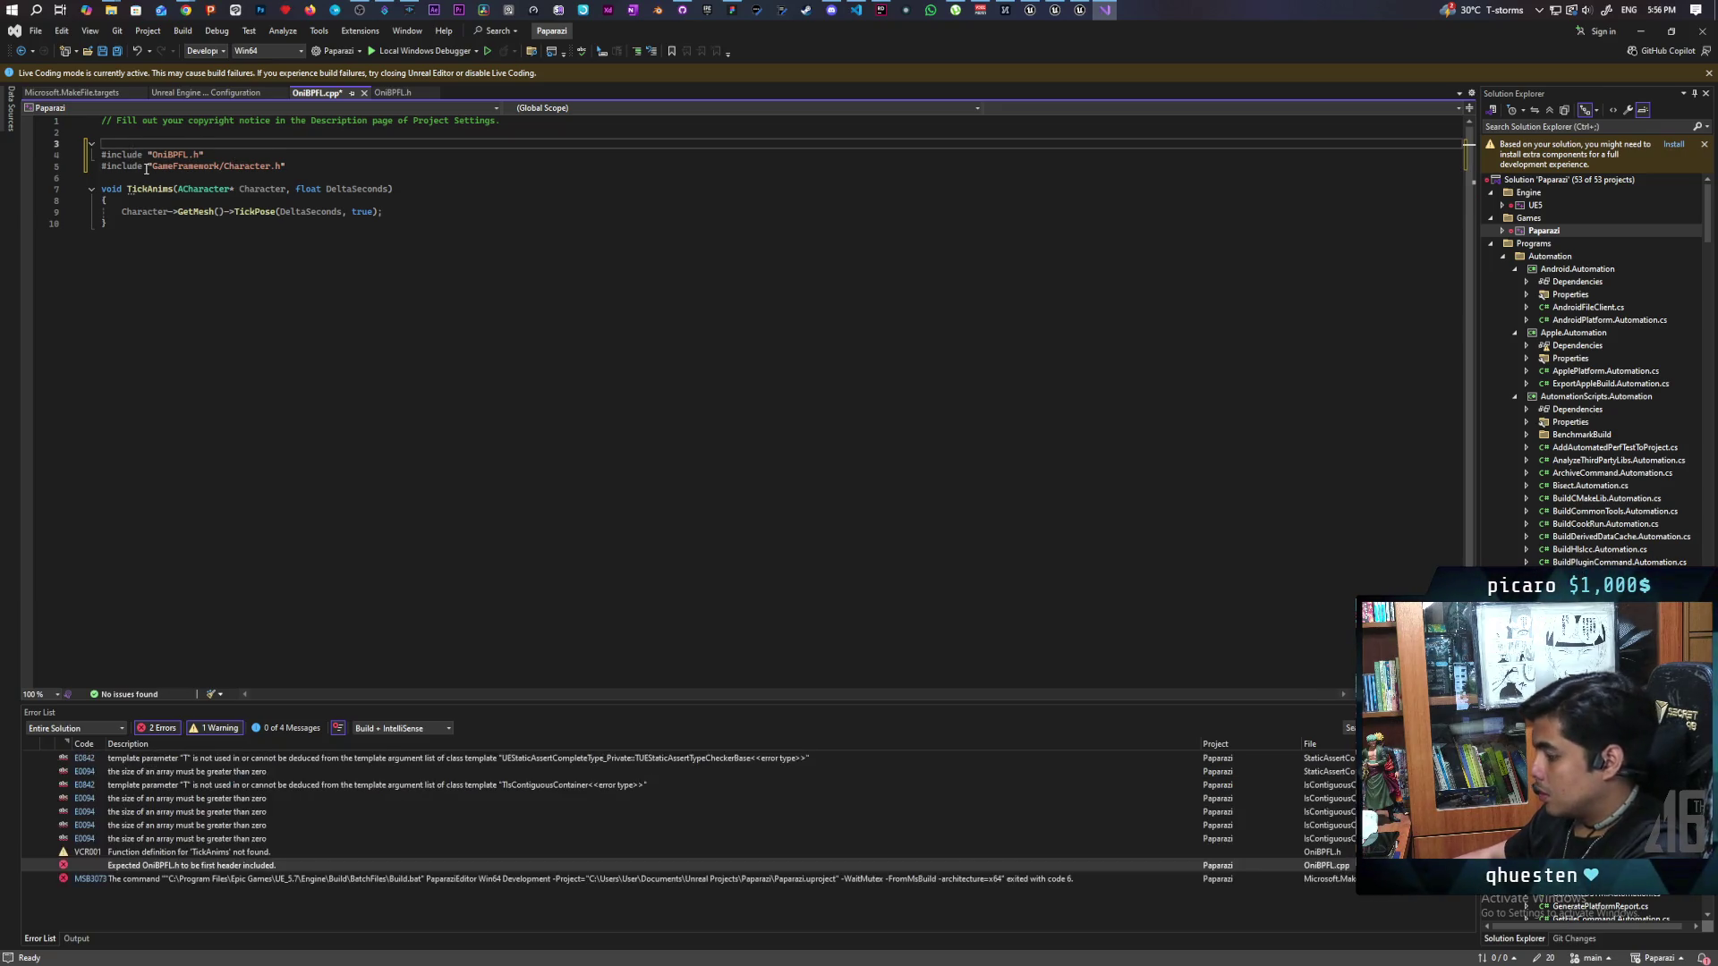
pyautogui.press('BackSpace')
pyautogui.hotkey('ctrl', 's')
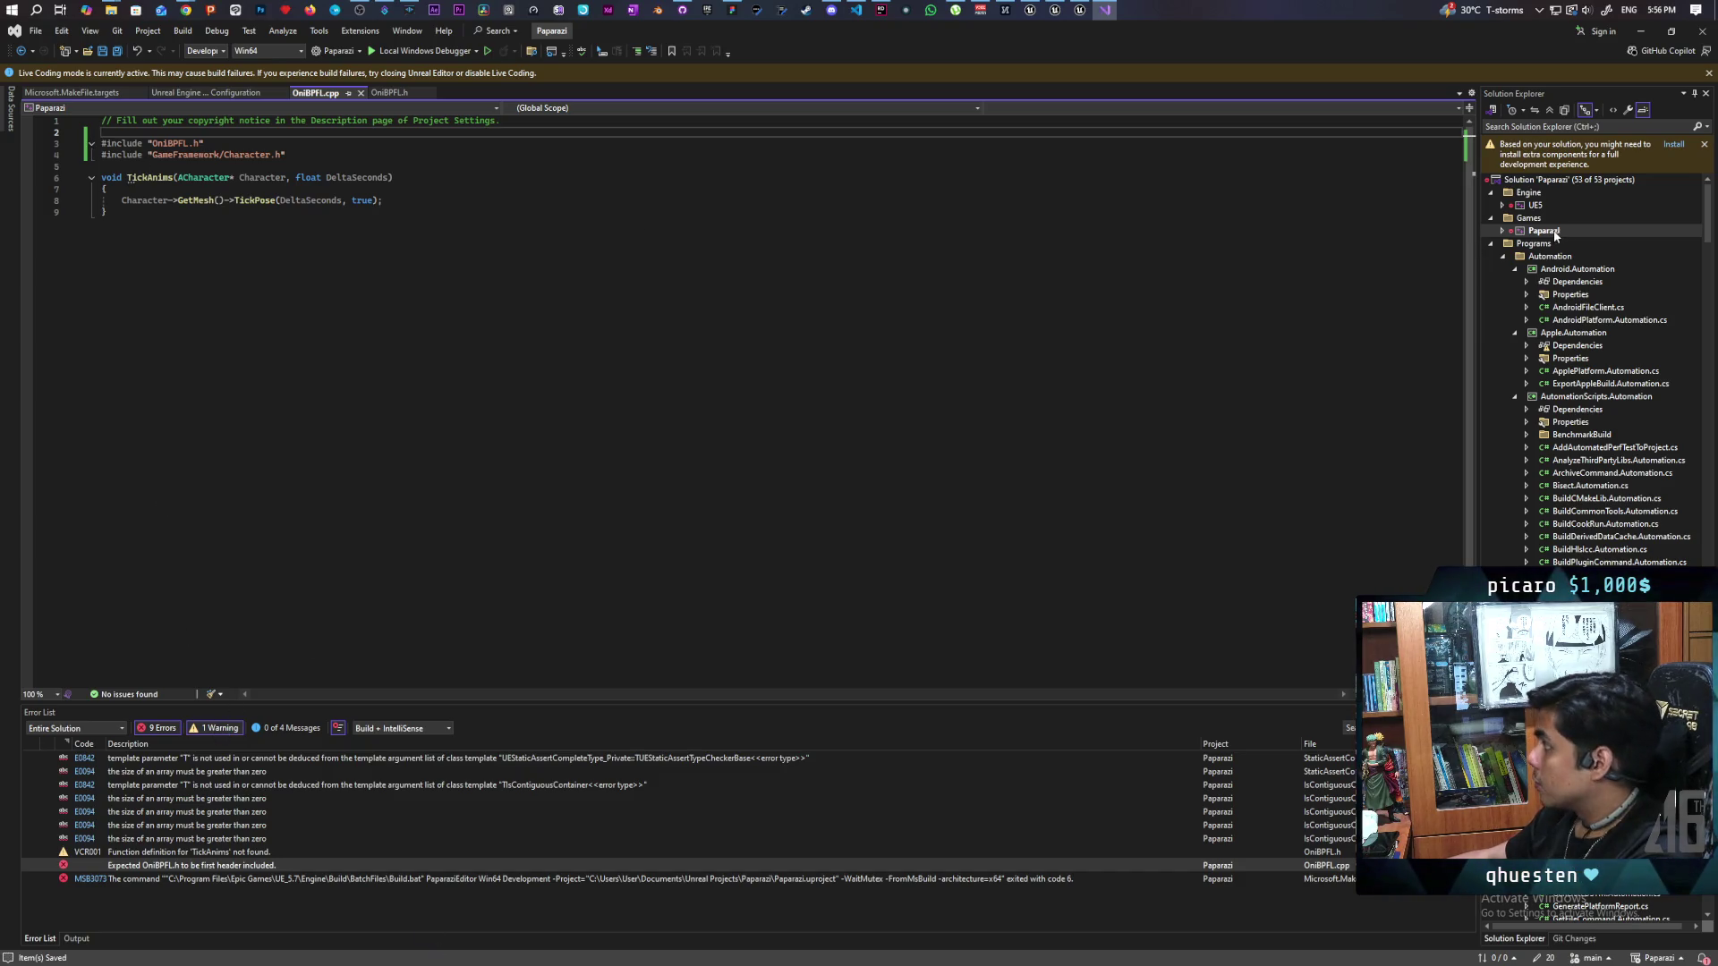
# Step: Rebuild Paparazi and jump to the TickAnims declaration flagged among the 8 errors
pyautogui.rightClick(1555, 235)
pyautogui.click(1579, 248)
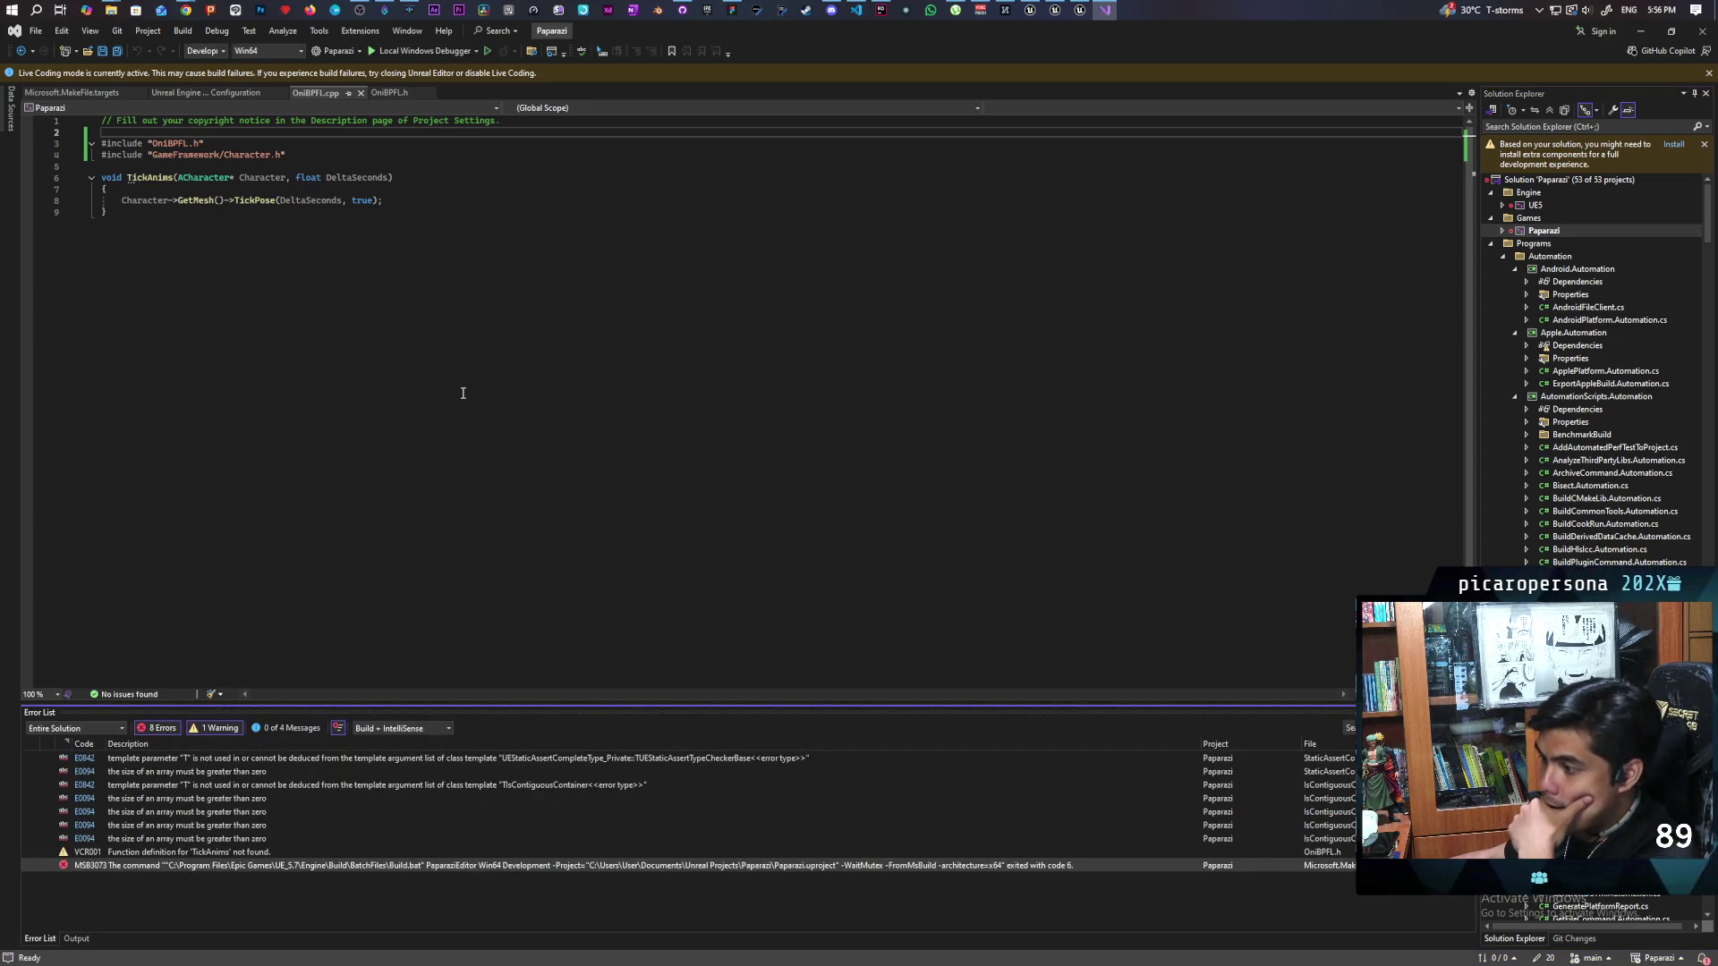
pyautogui.doubleClick(172, 852)
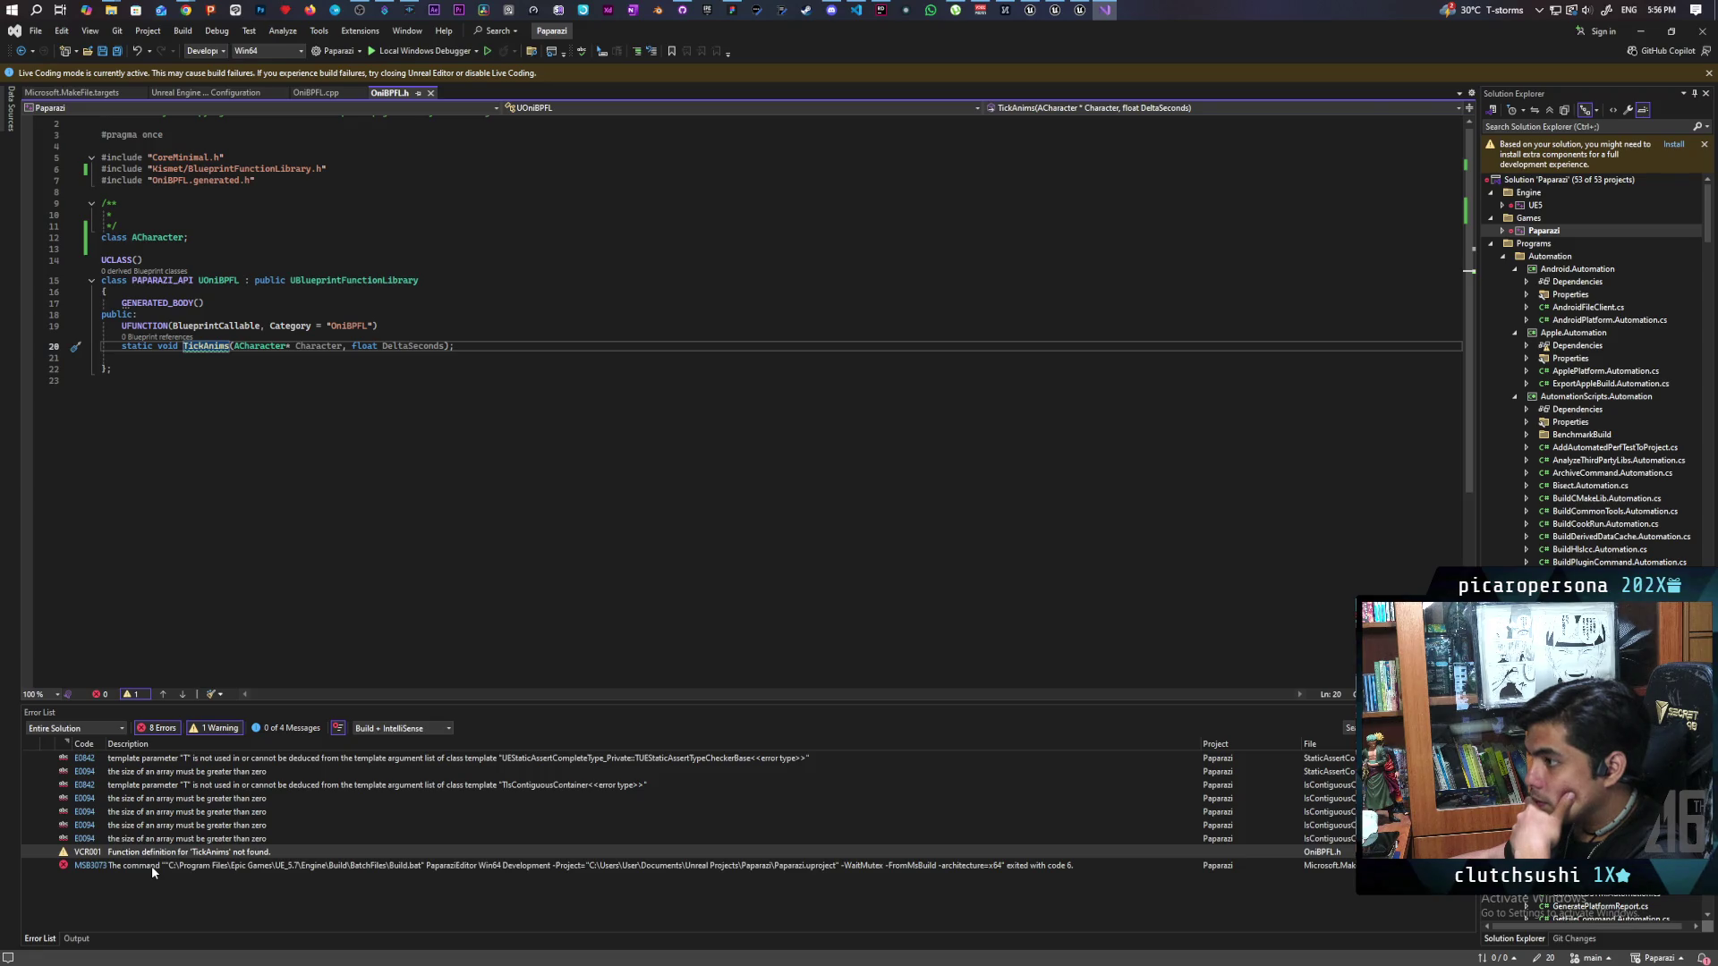
# Step: Open Microsoft.MakeFile.targets from the MSB3073 error, then return to Chrome's ACharacter include search results
pyautogui.doubleClick(152, 866)
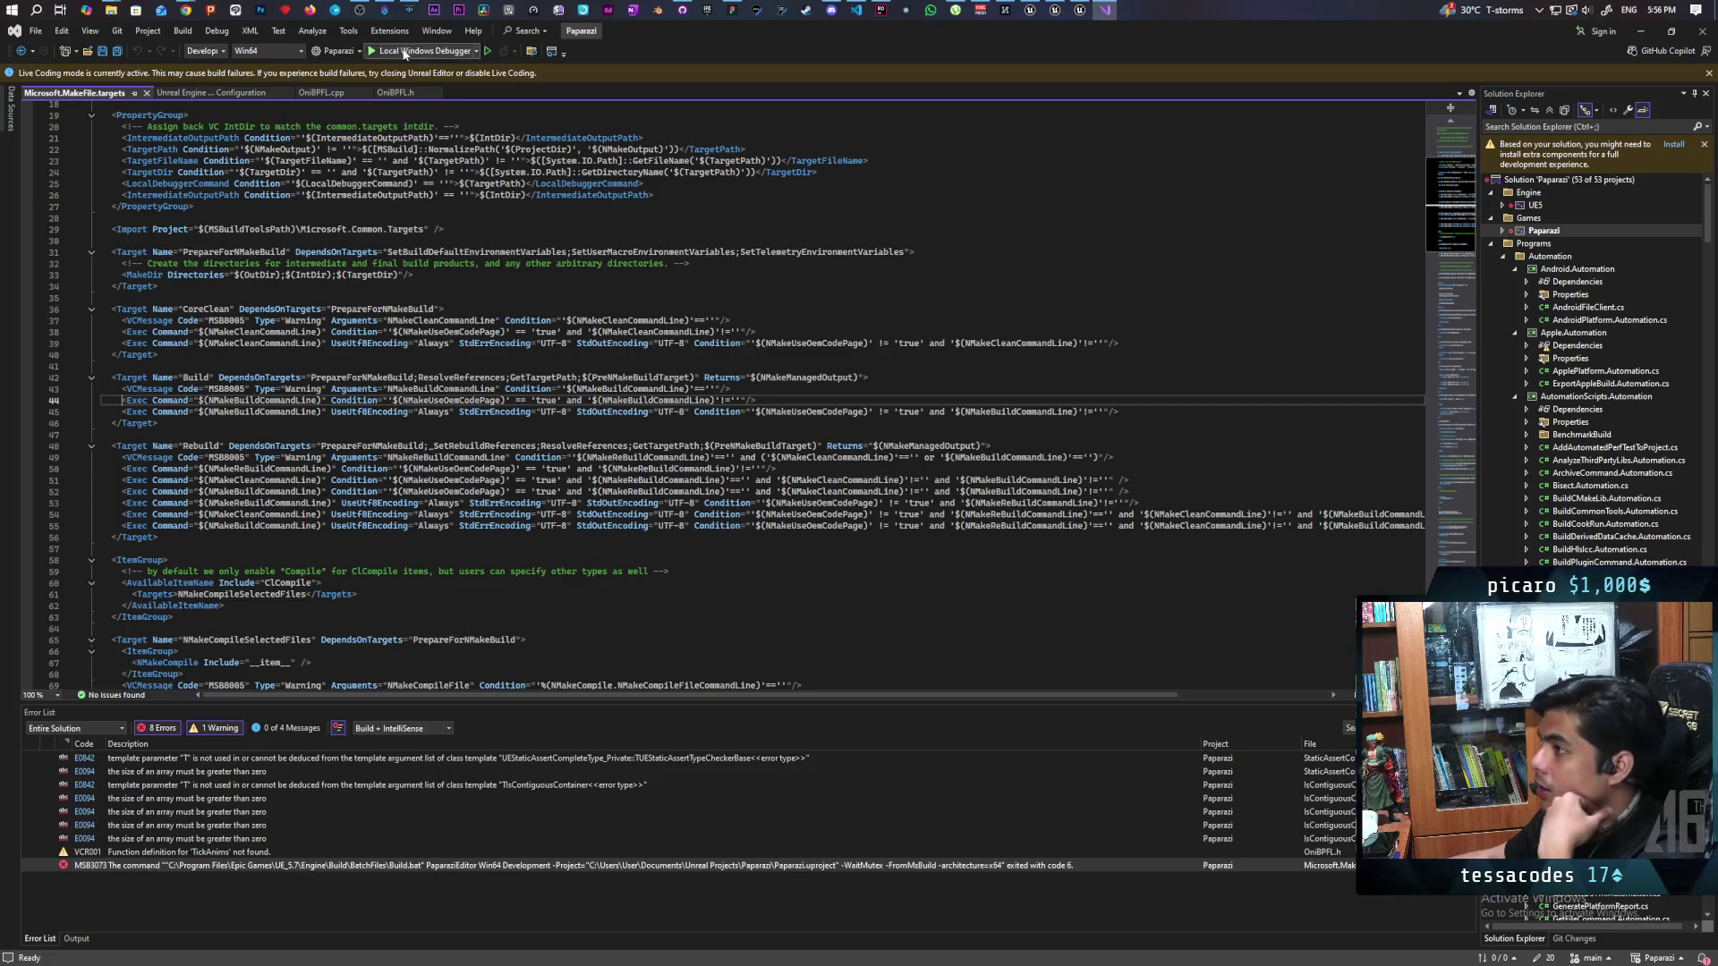
pyautogui.moveTo(186, 9)
pyautogui.click(876, 99)
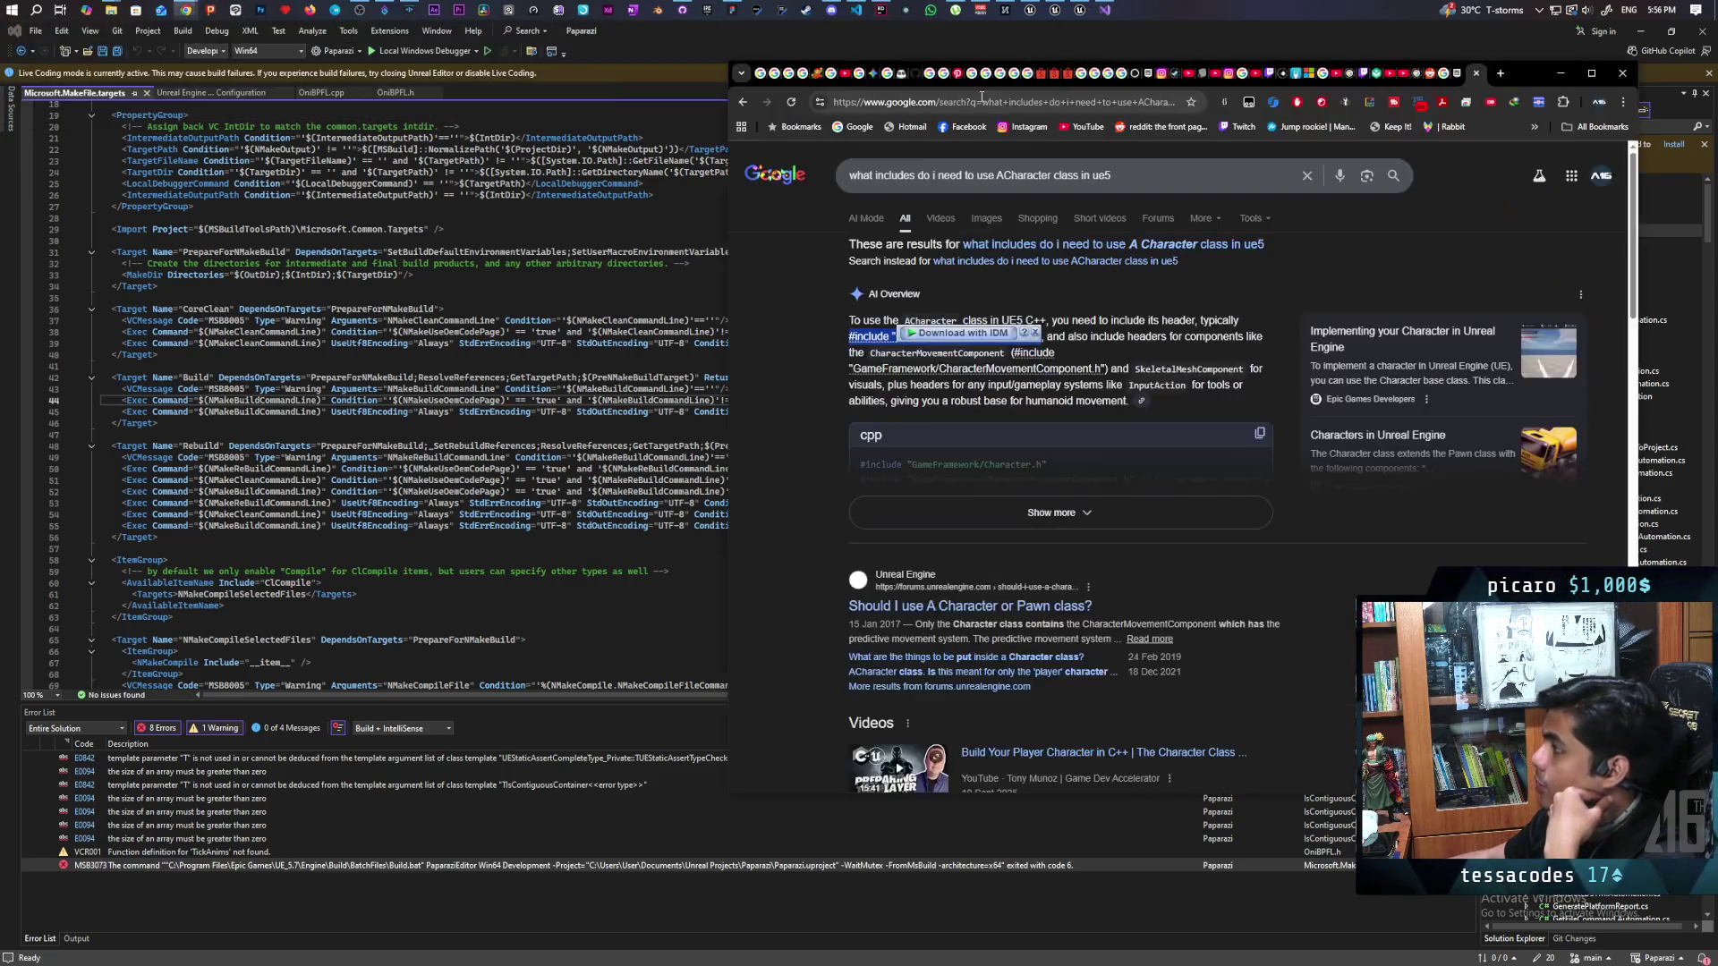
# Step: Glance at the Unreal forum thread's TickPose workaround, then bring Visual Studio back in front
pyautogui.click(1459, 79)
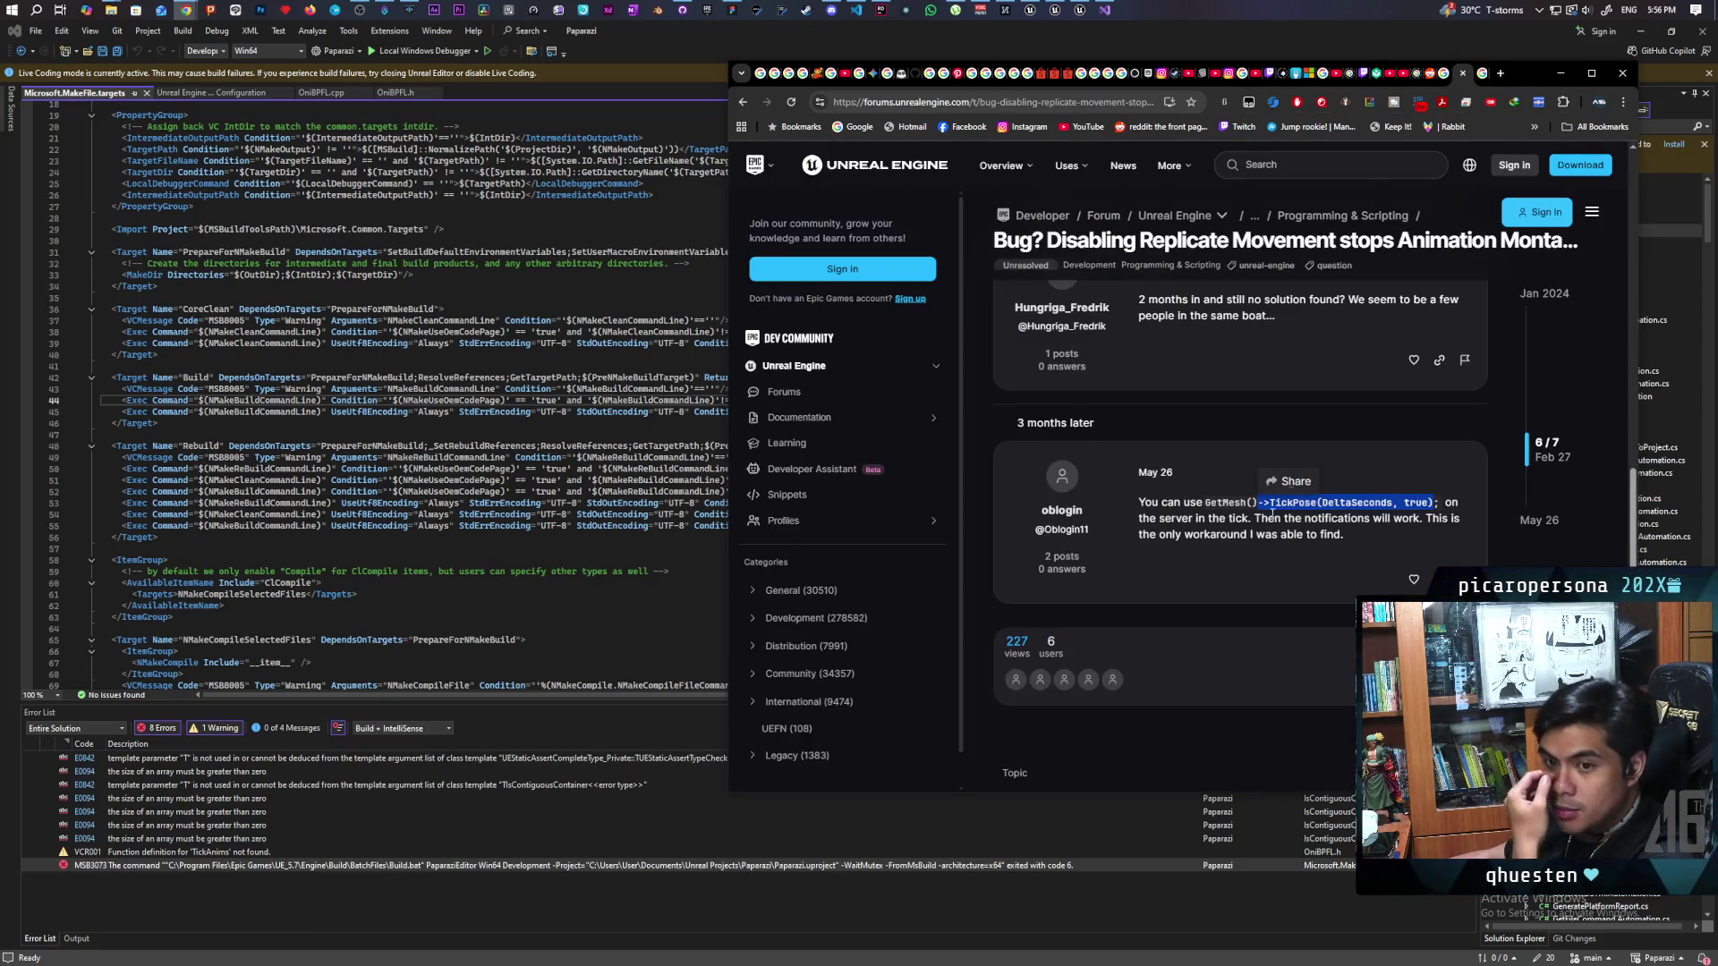
pyautogui.moveTo(1519, 74); pyautogui.dragTo(1398, 71)
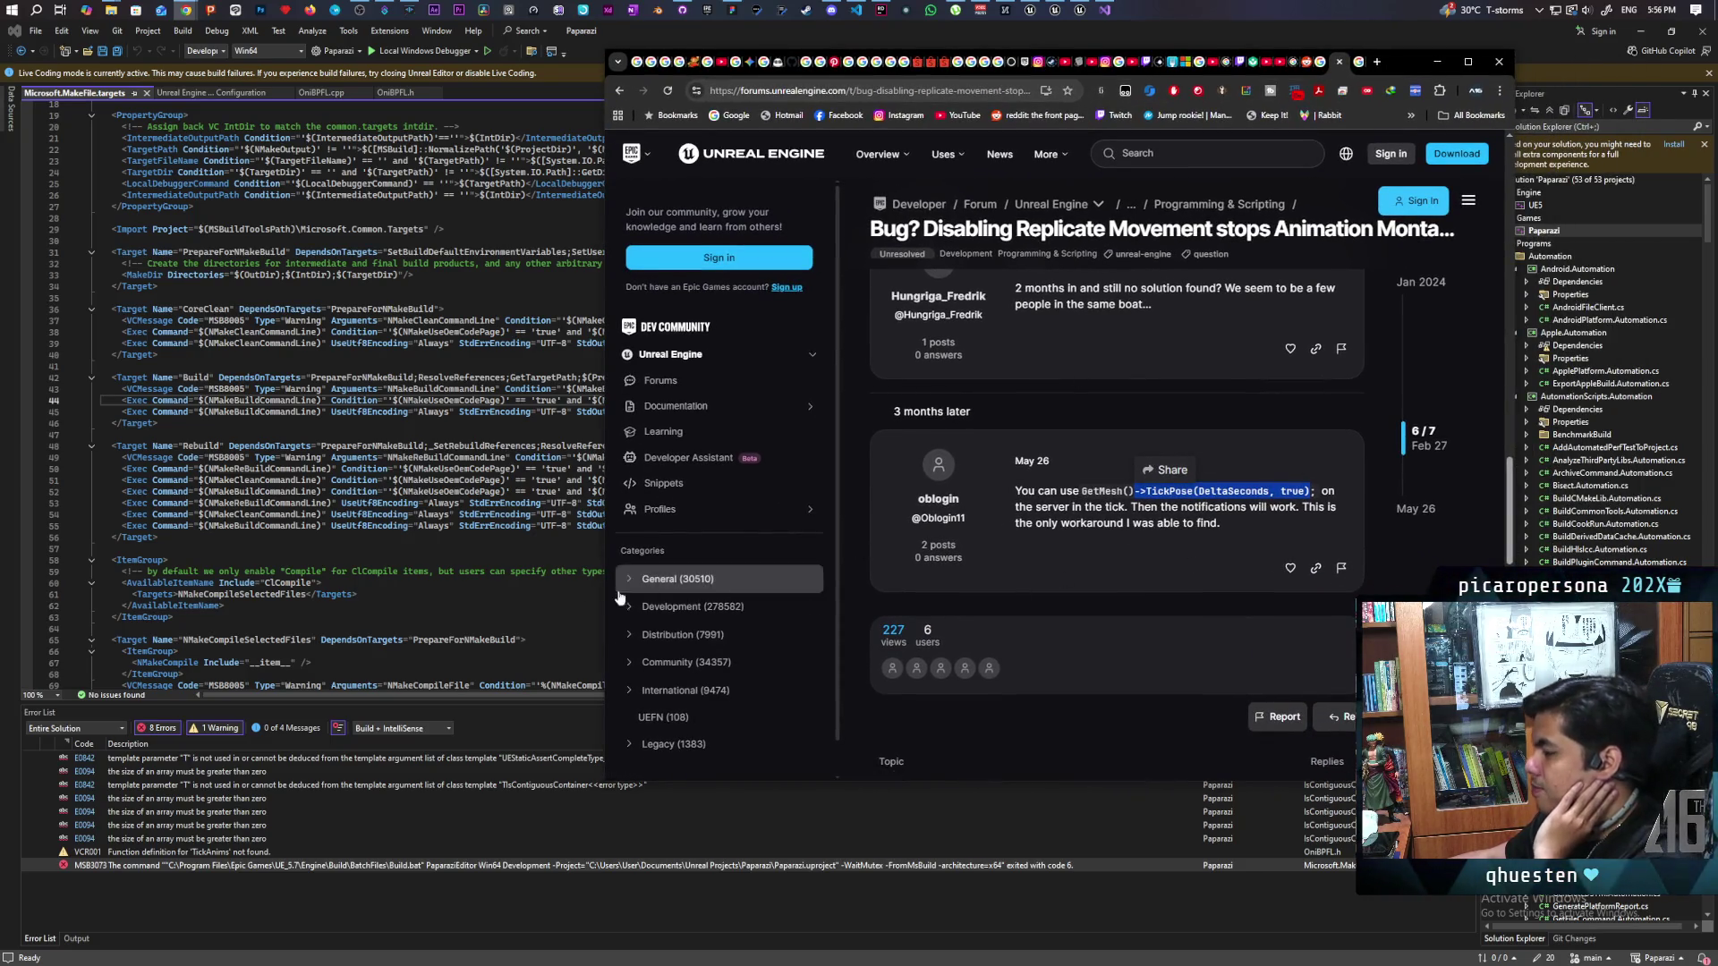
pyautogui.click(362, 866)
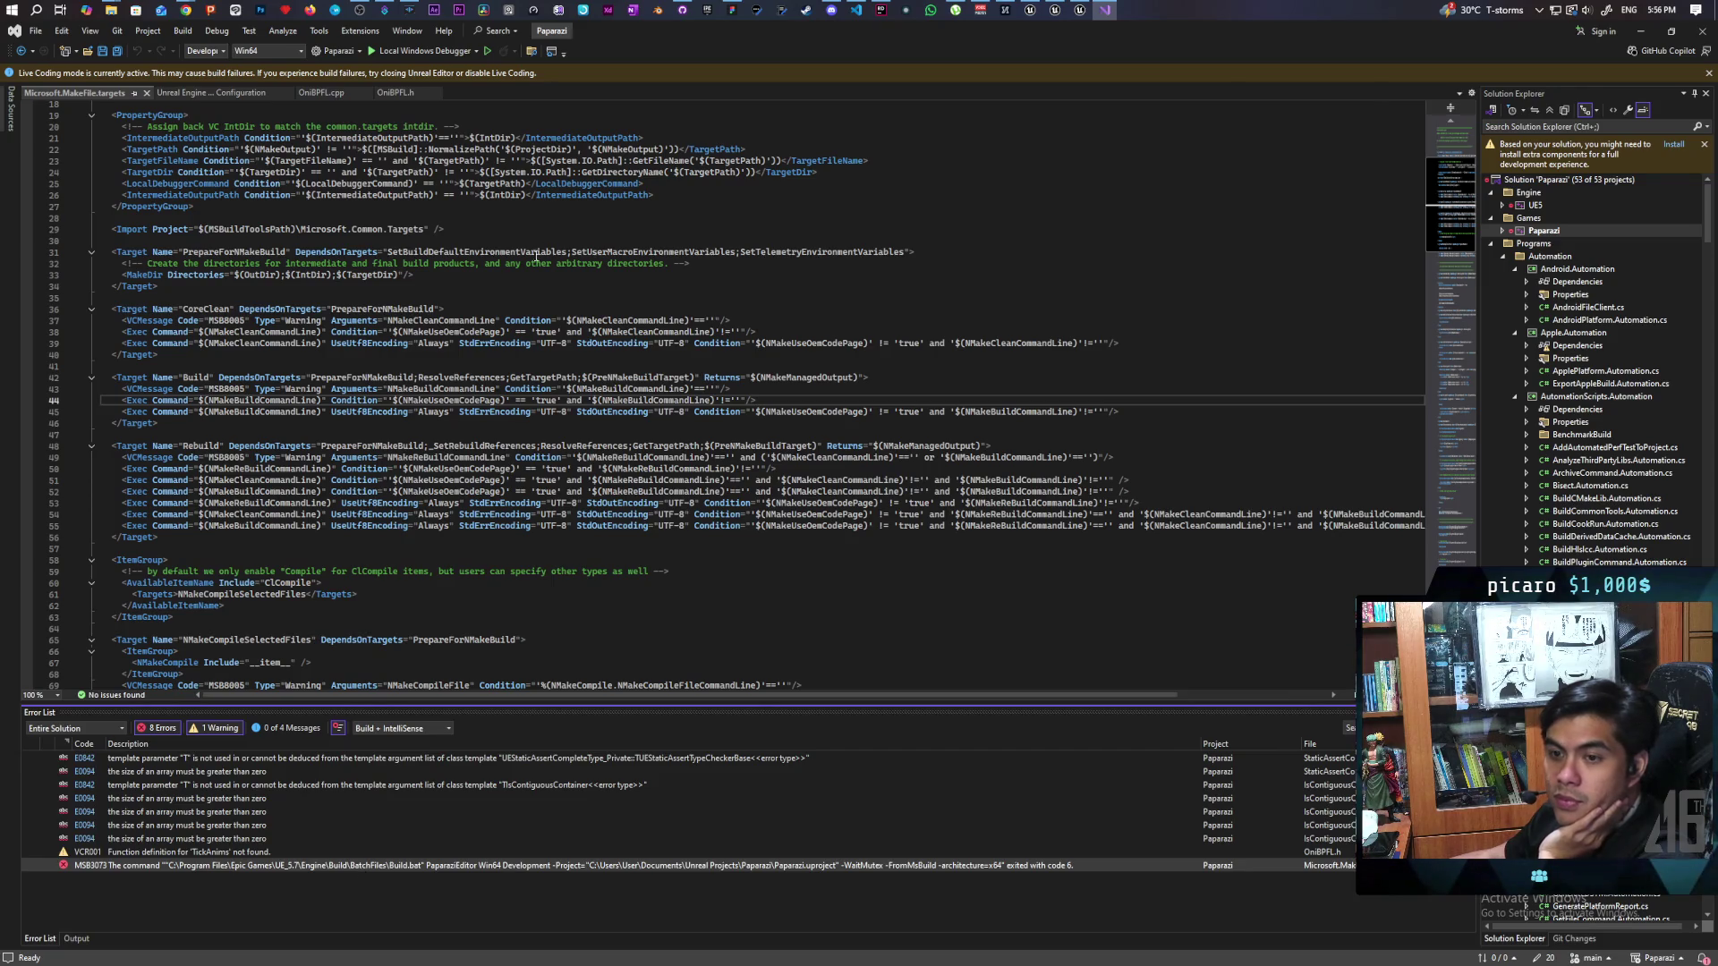
# Step: Compare OniBPFL.cpp's TickAnims definition with the header's TickAnims(ACharacter* Character, float DeltaSeconds) declaration
pyautogui.click(211, 94)
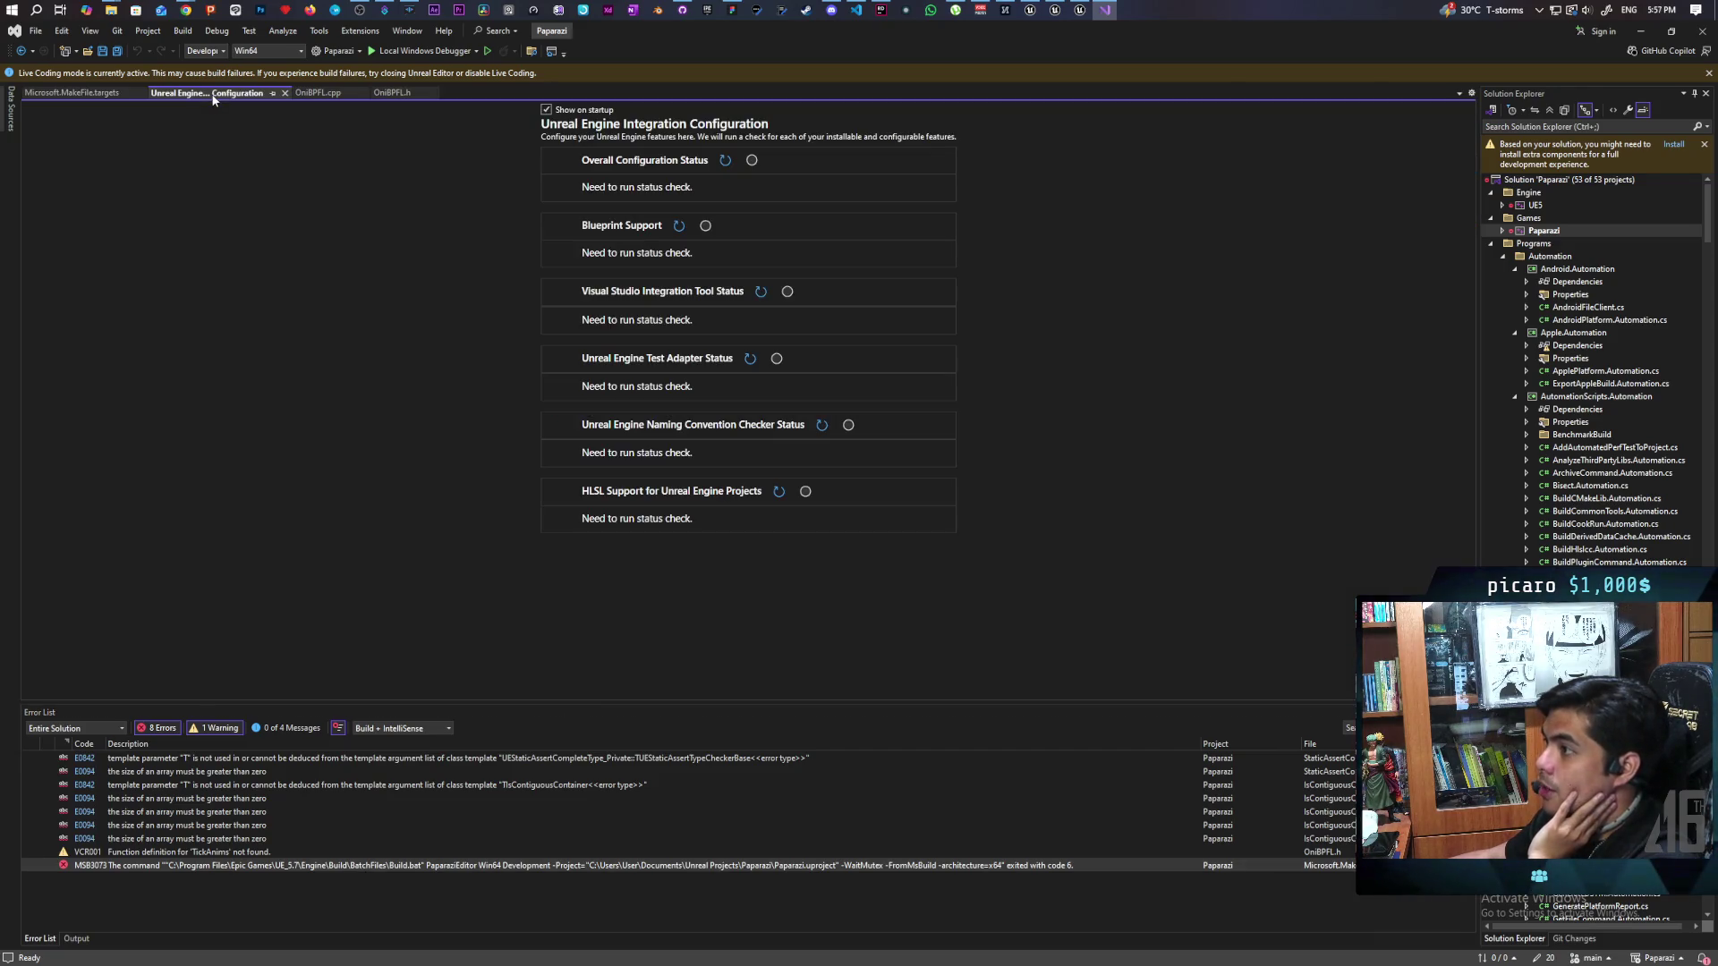
pyautogui.click(344, 93)
pyautogui.doubleClick(149, 177)
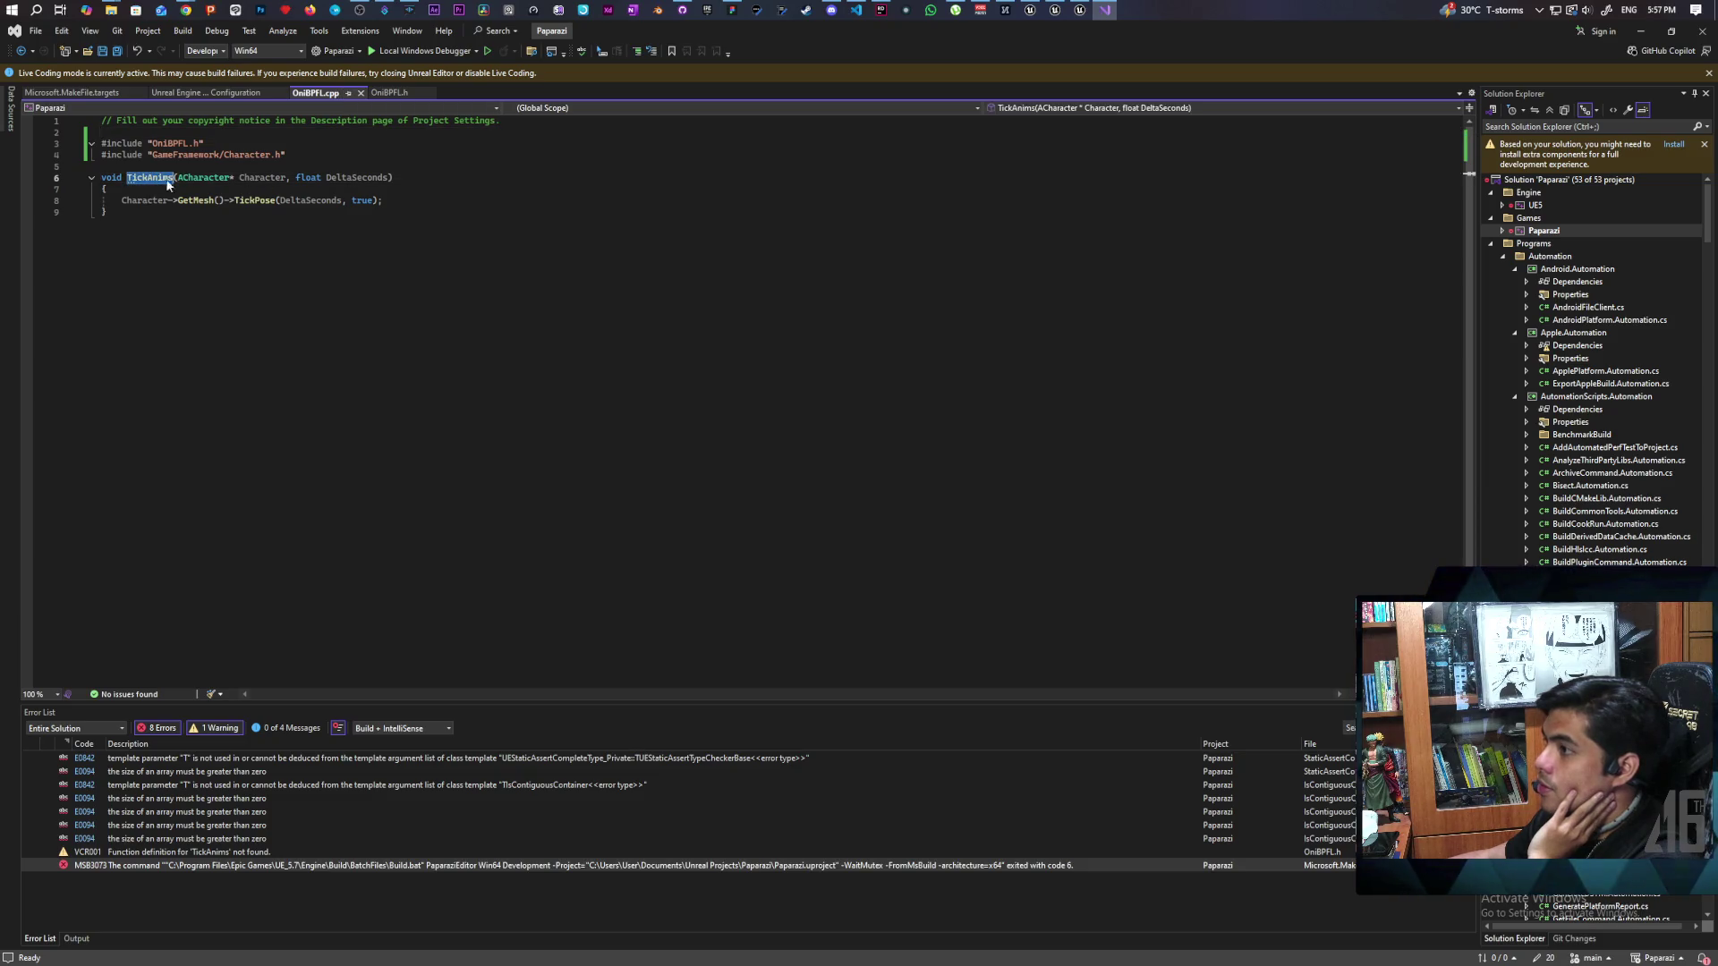
pyautogui.click(390, 93)
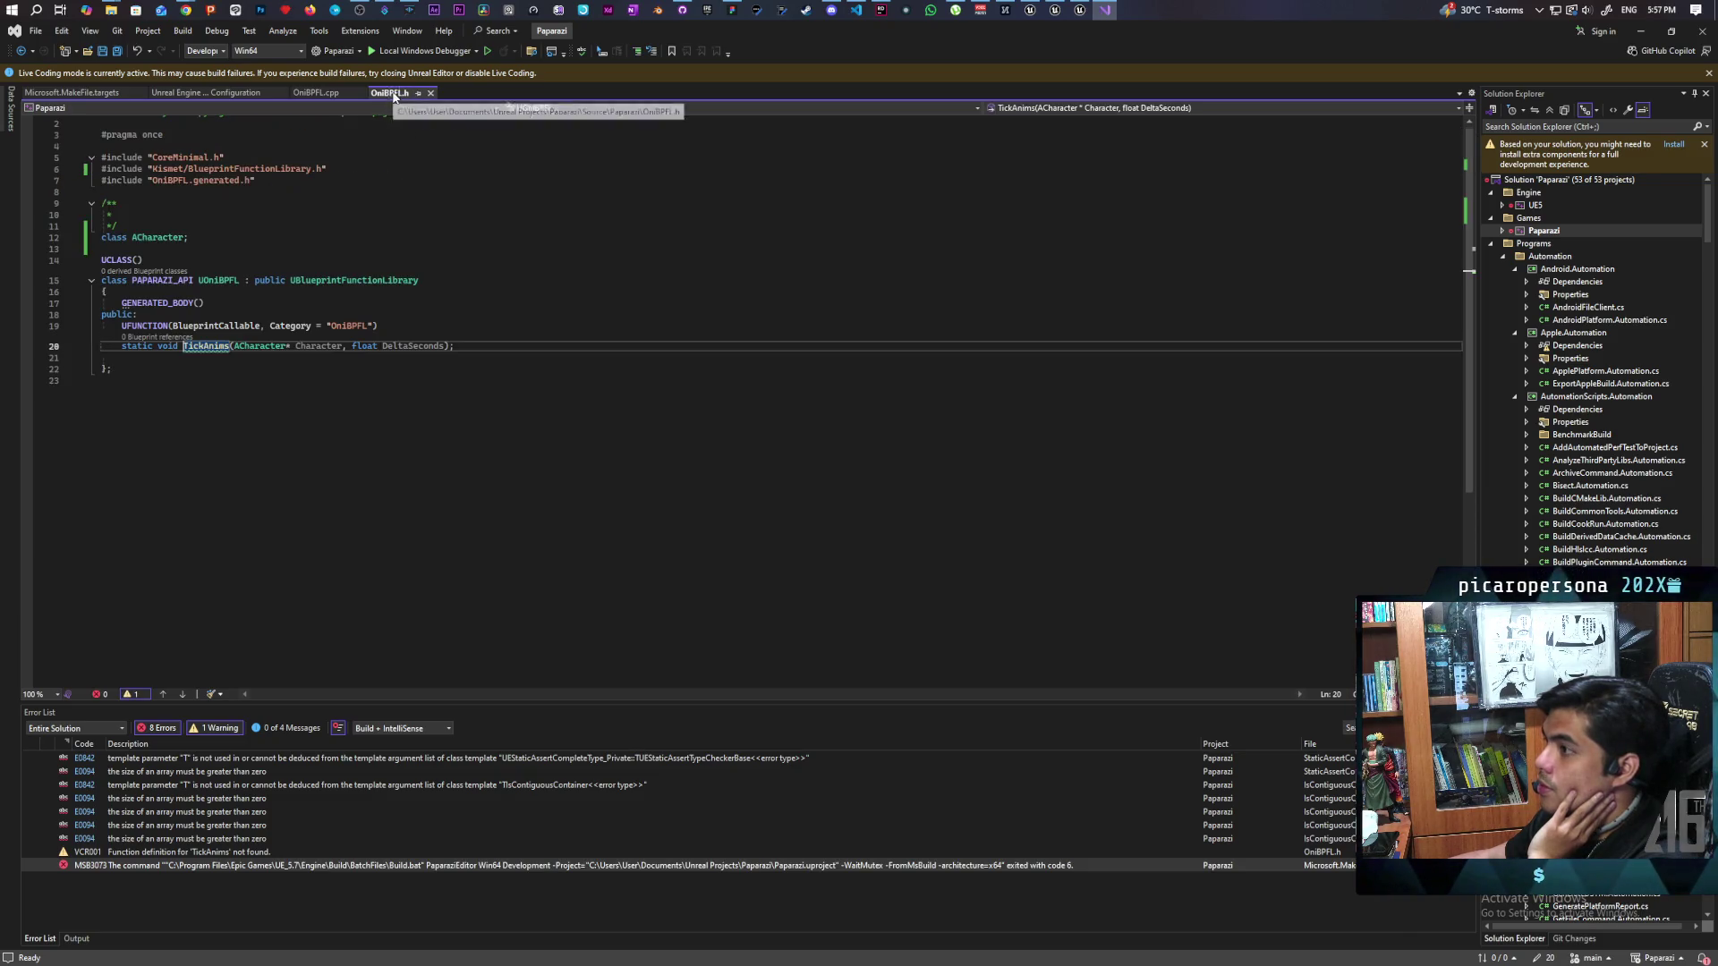
pyautogui.doubleClick(208, 349)
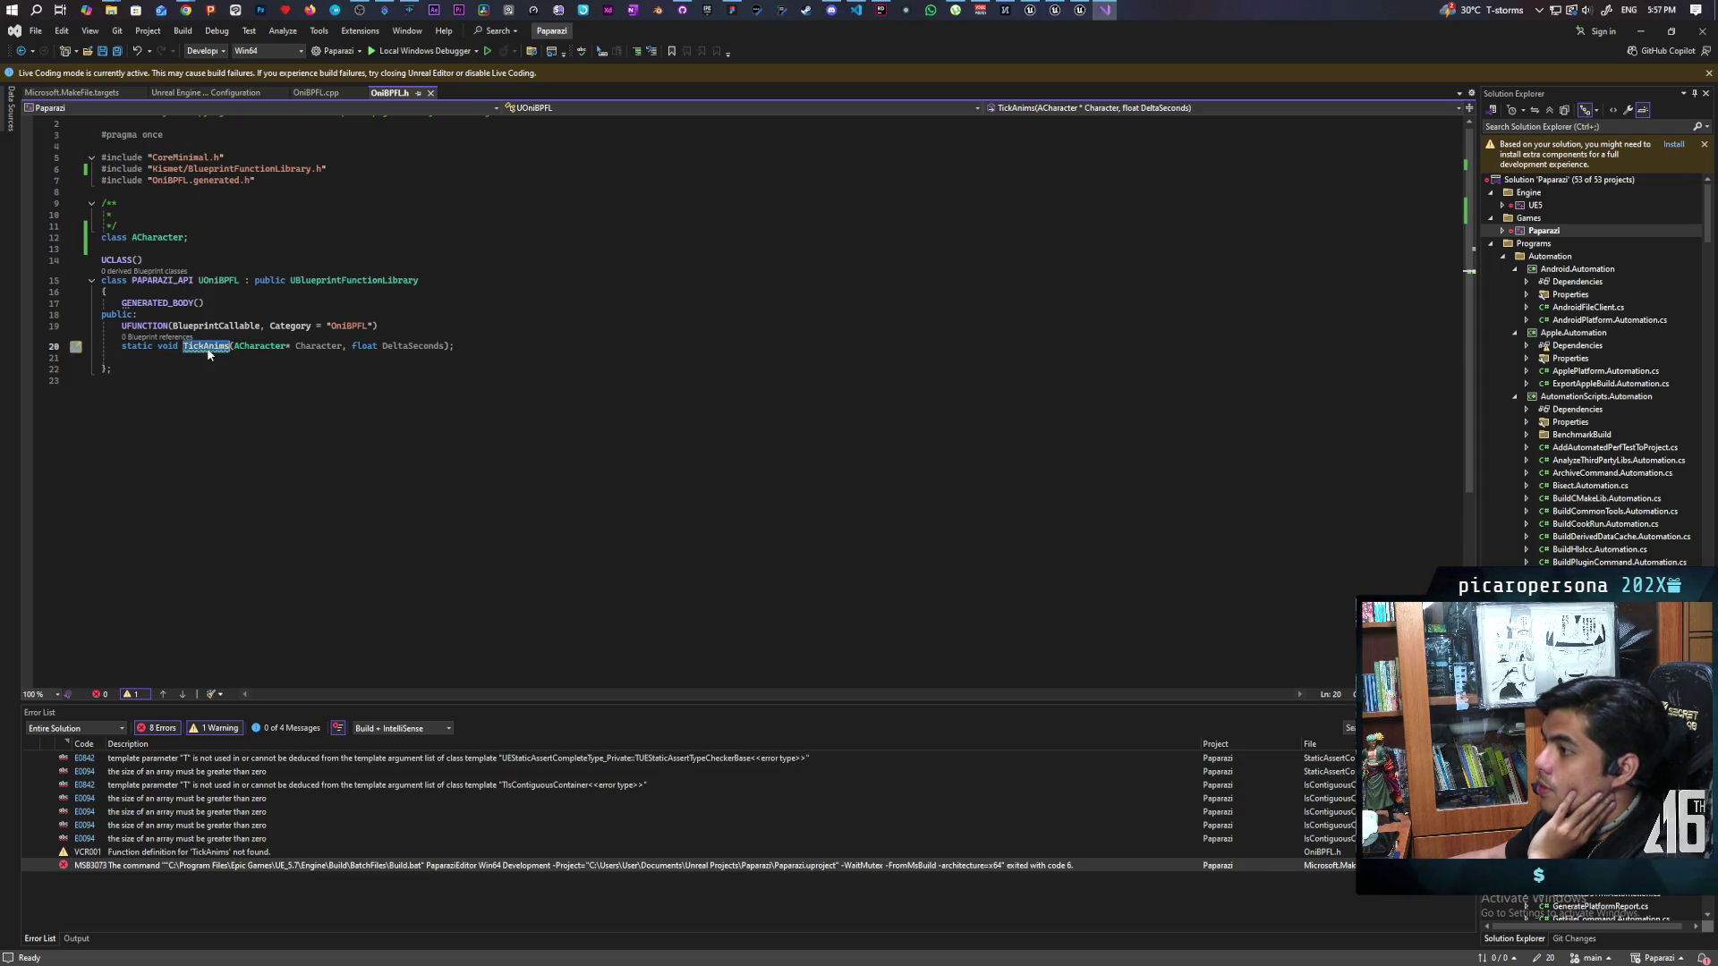
pyautogui.click(320, 94)
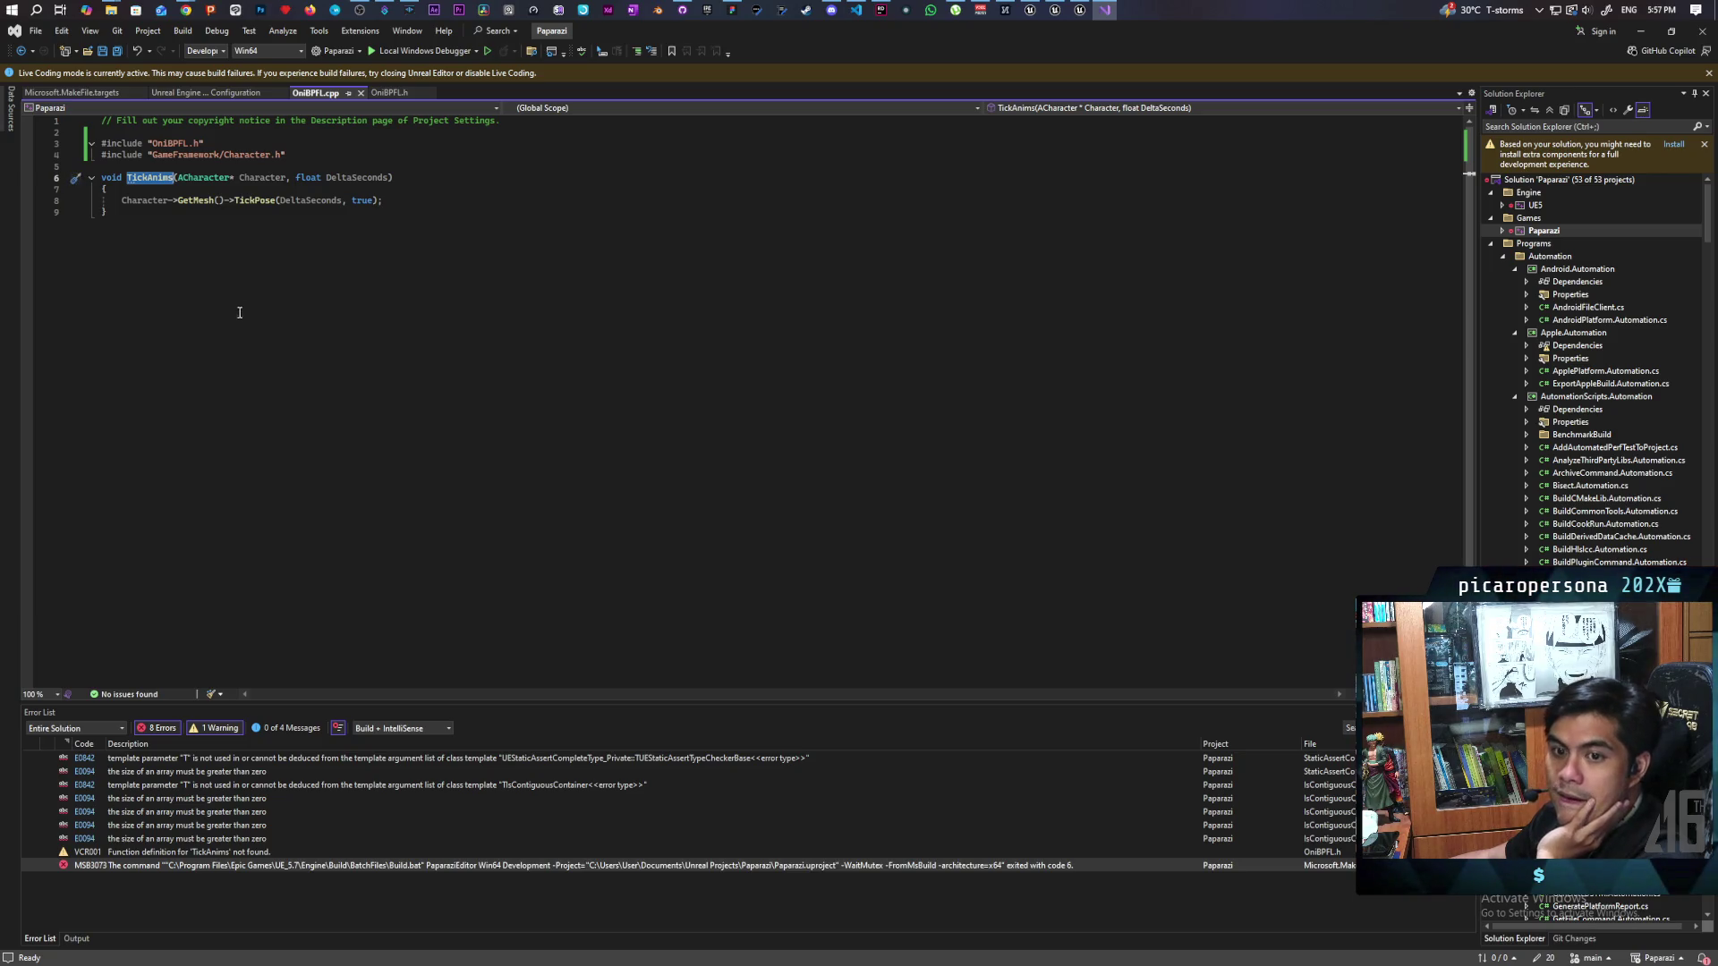
pyautogui.click(390, 93)
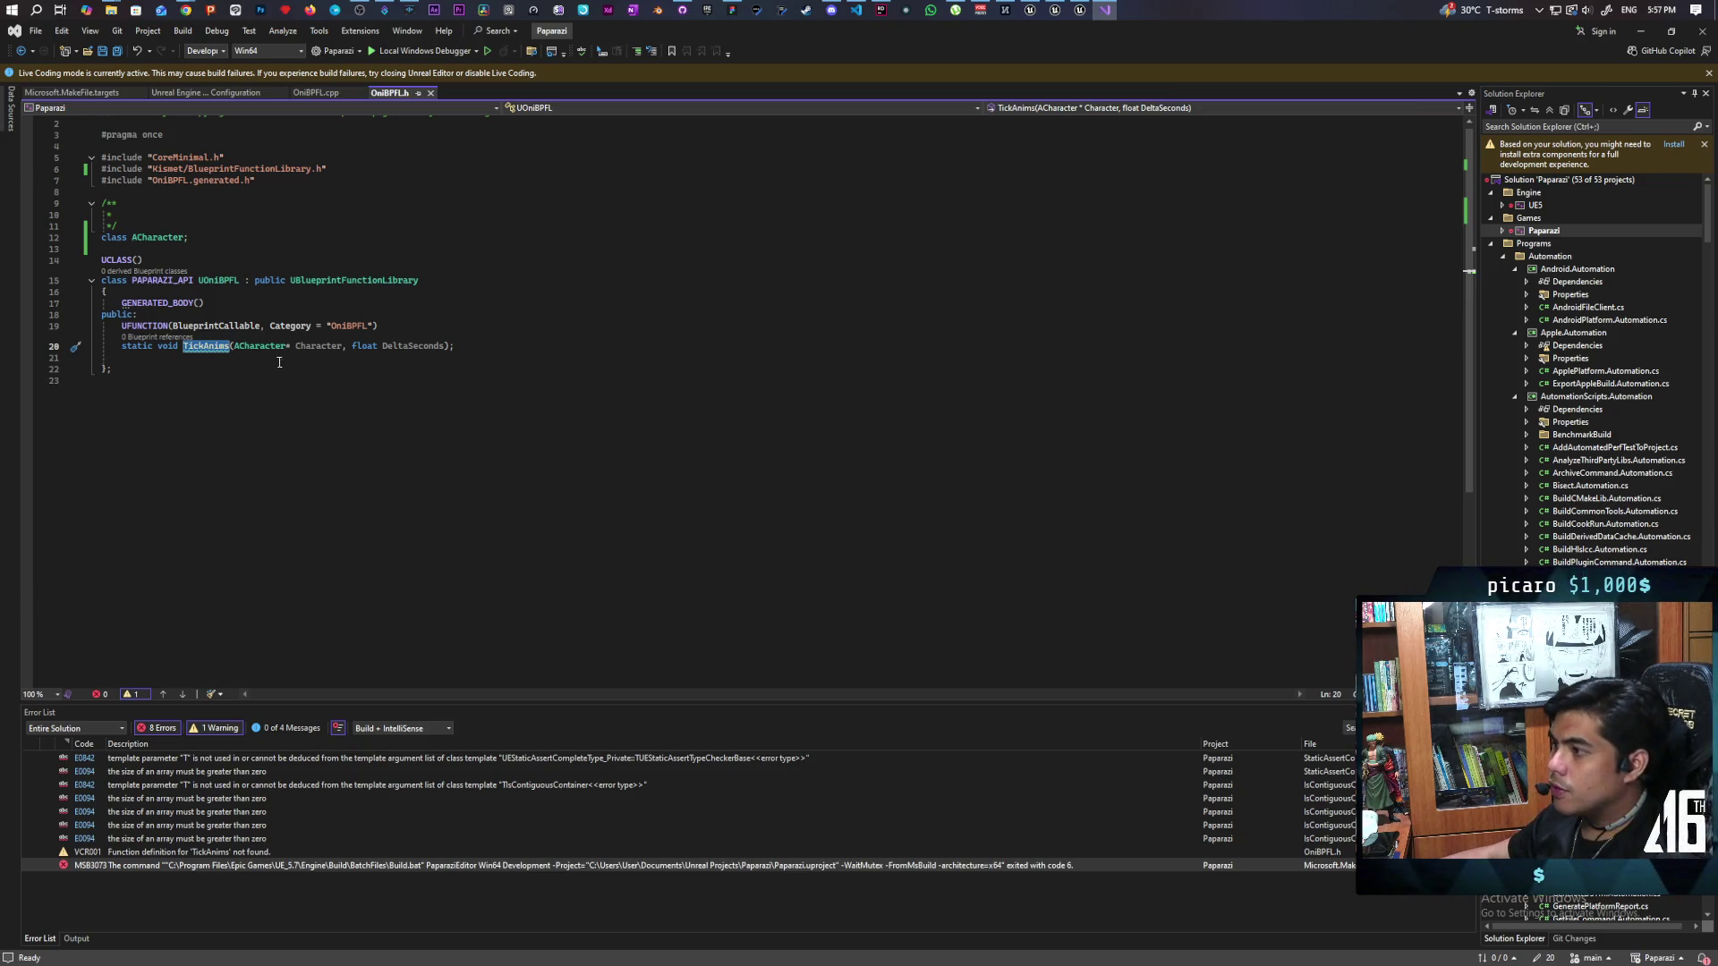
pyautogui.moveTo(271, 347)
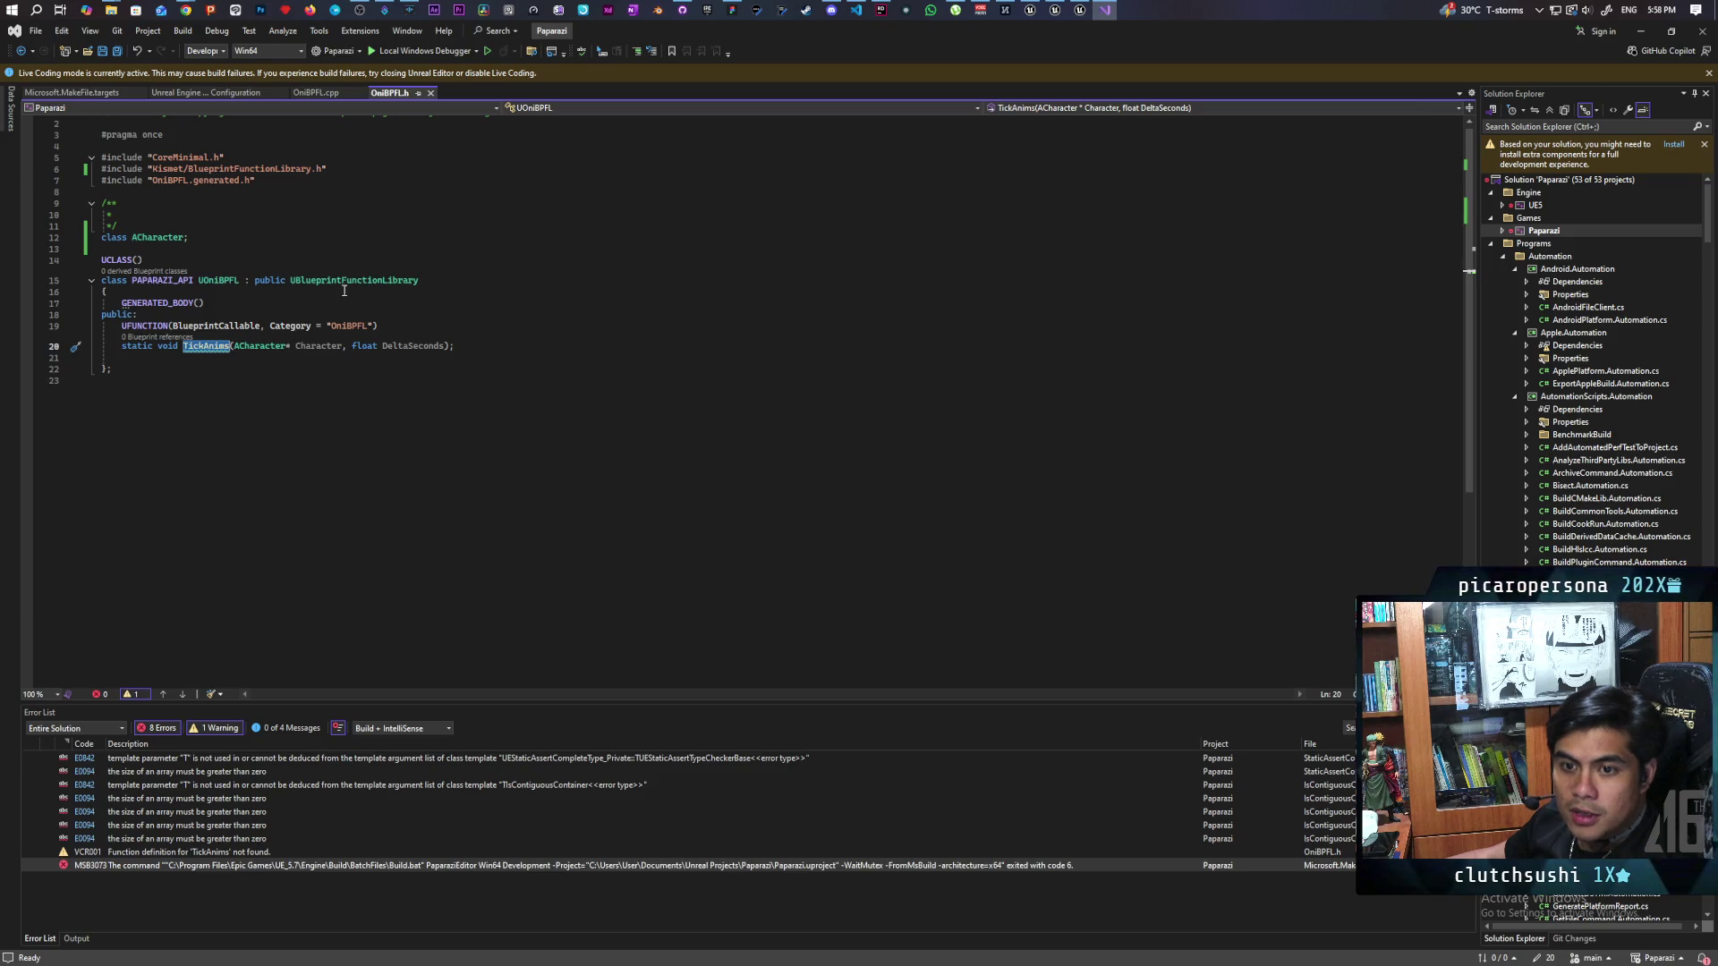
# Step: Type the UOniBPFL prefix before TickAnims on line 6 of OniBPFL.cpp
pyautogui.press('F12')
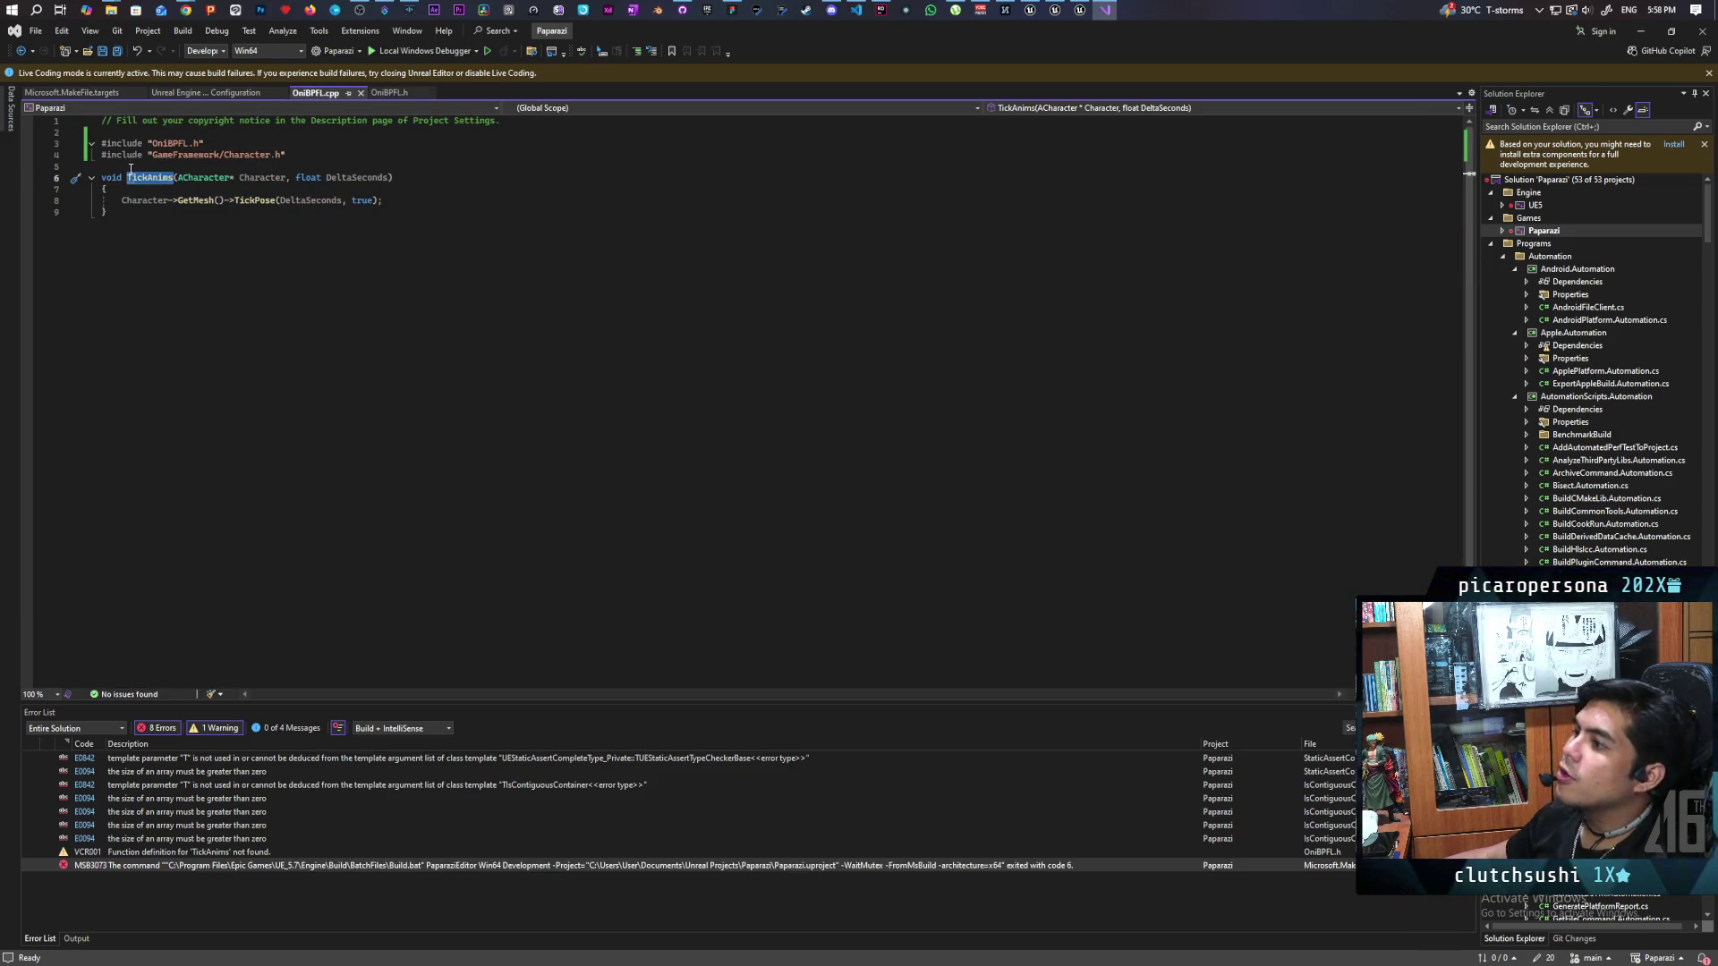
pyautogui.press('Left')
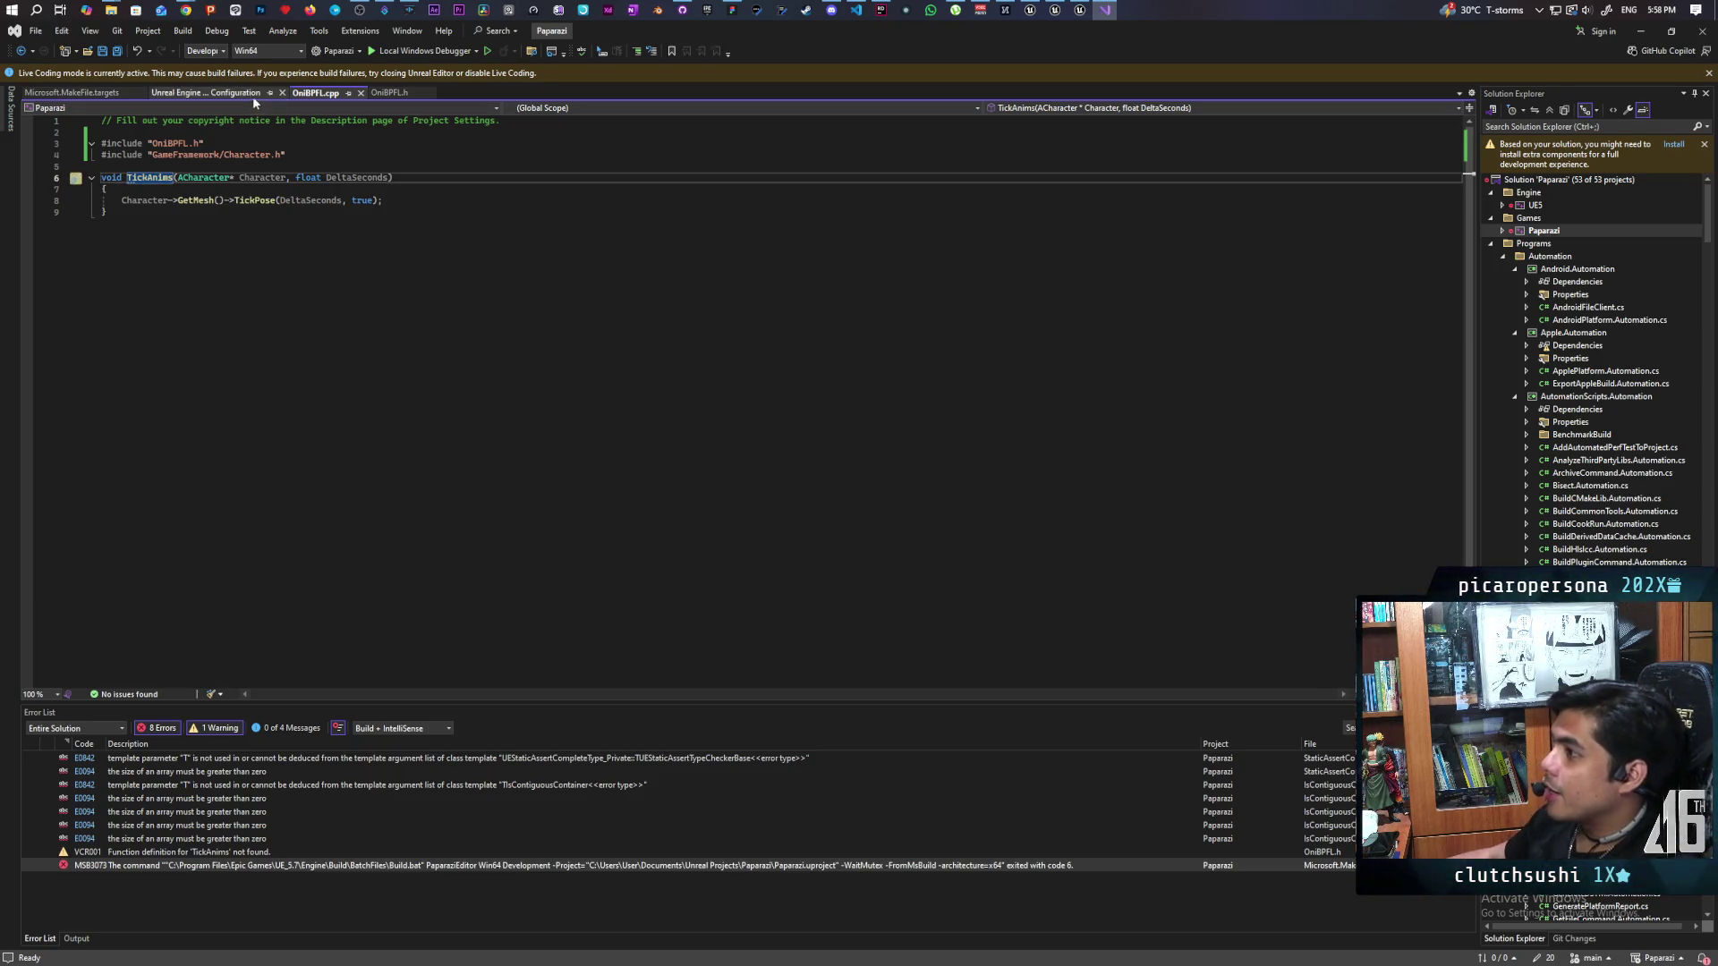
pyautogui.click(392, 93)
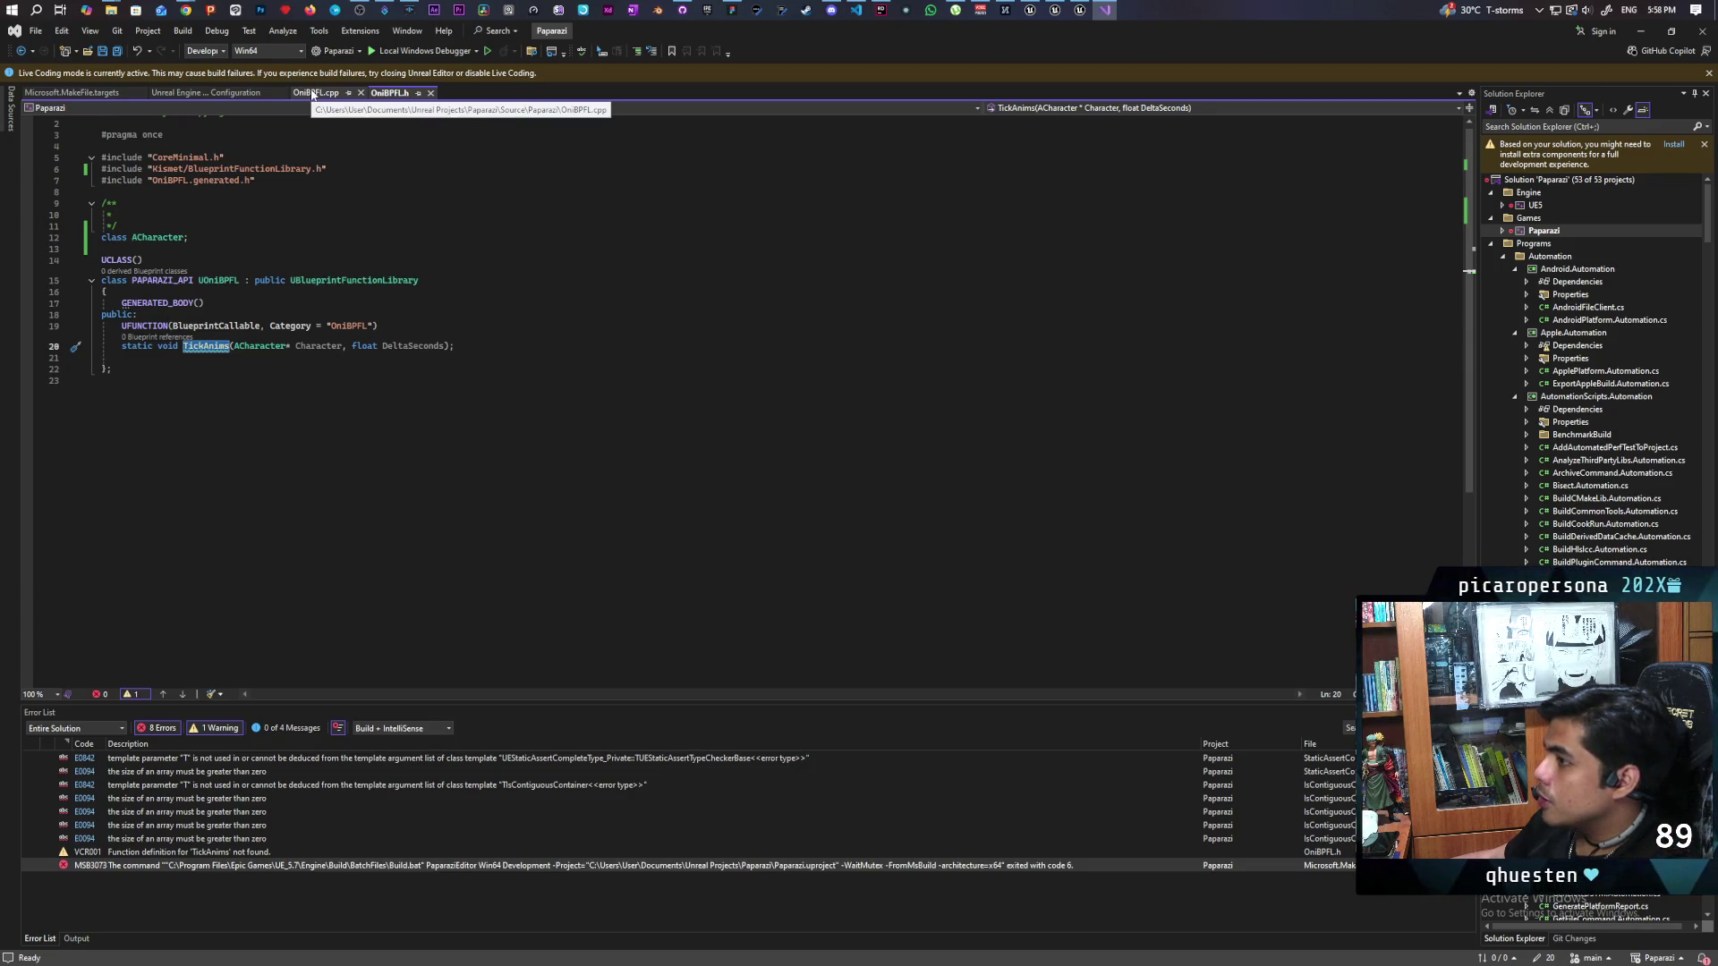
pyautogui.click(312, 93)
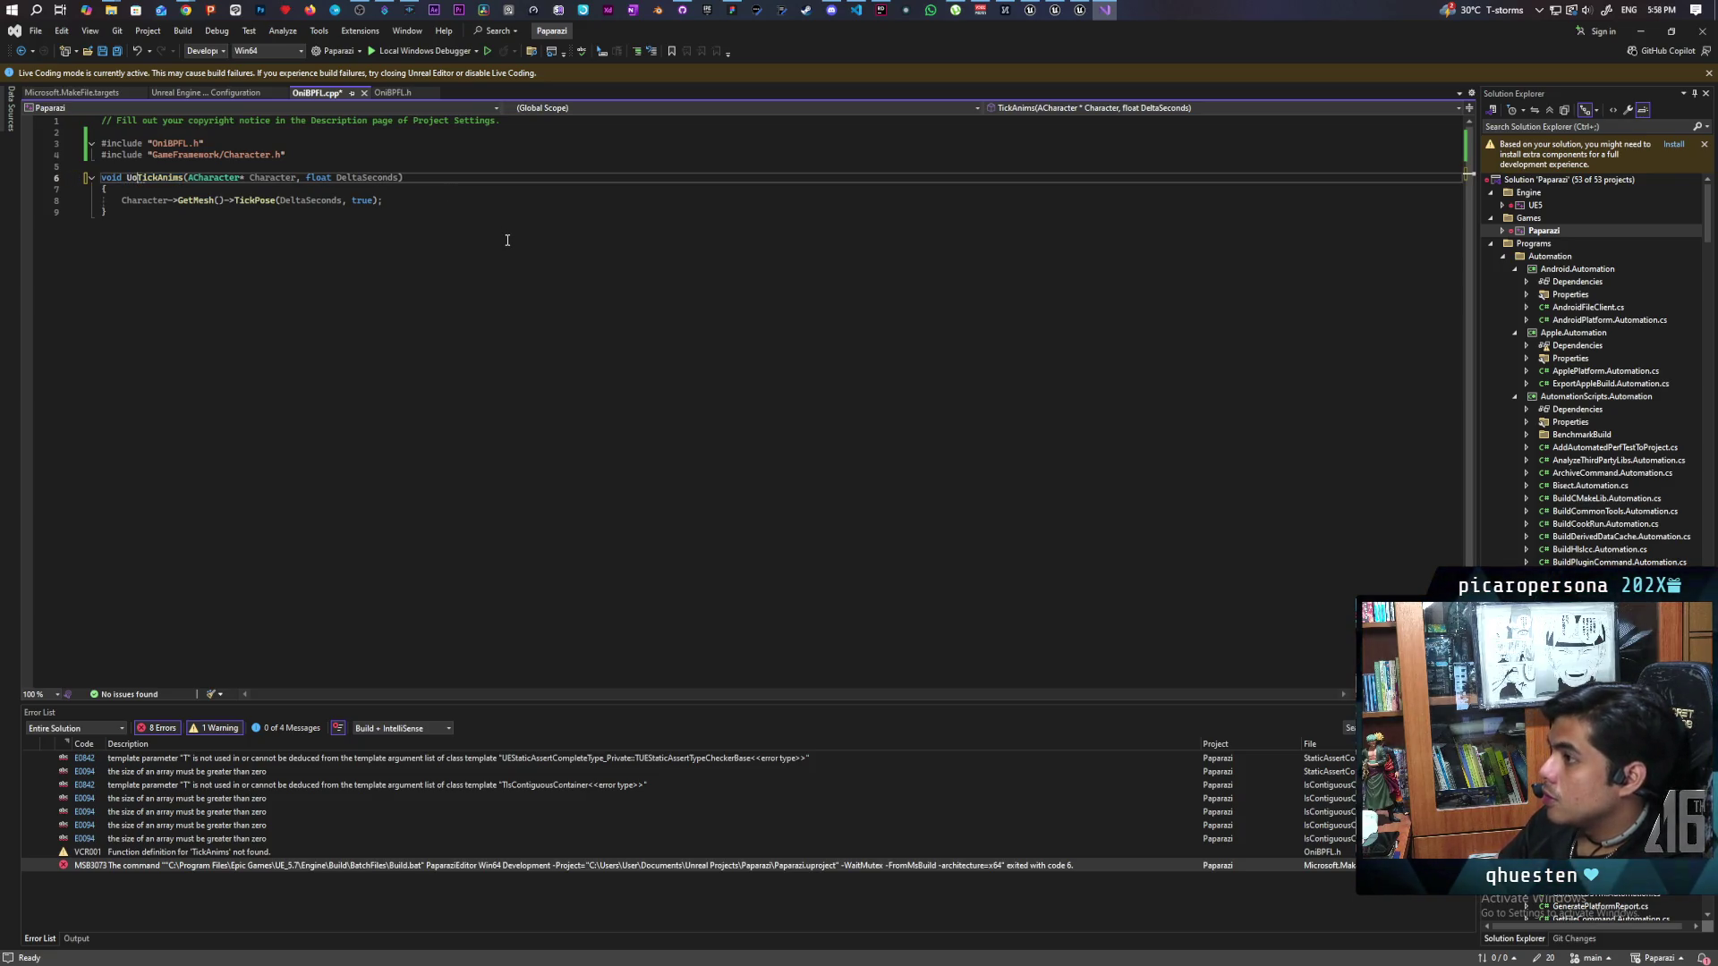
pyautogui.write('U')
pyautogui.press('Left')
pyautogui.write('On')
pyautogui.press('BackSpace')
pyautogui.press('BackSpace')
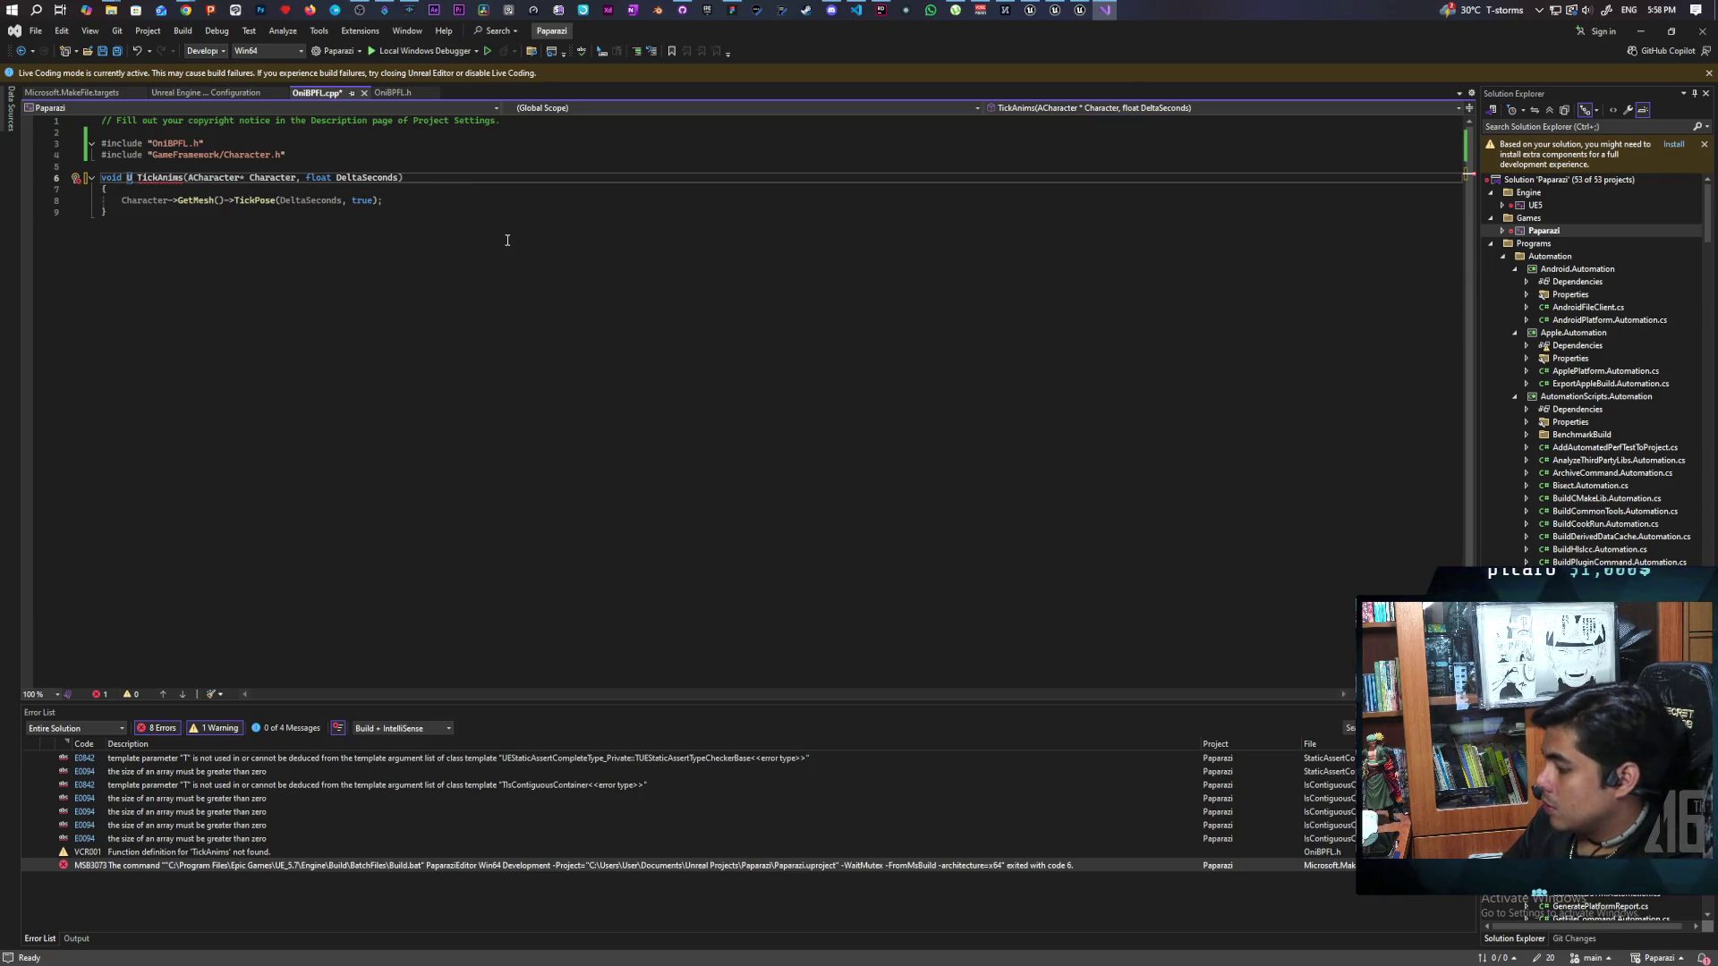
pyautogui.write('Oni')
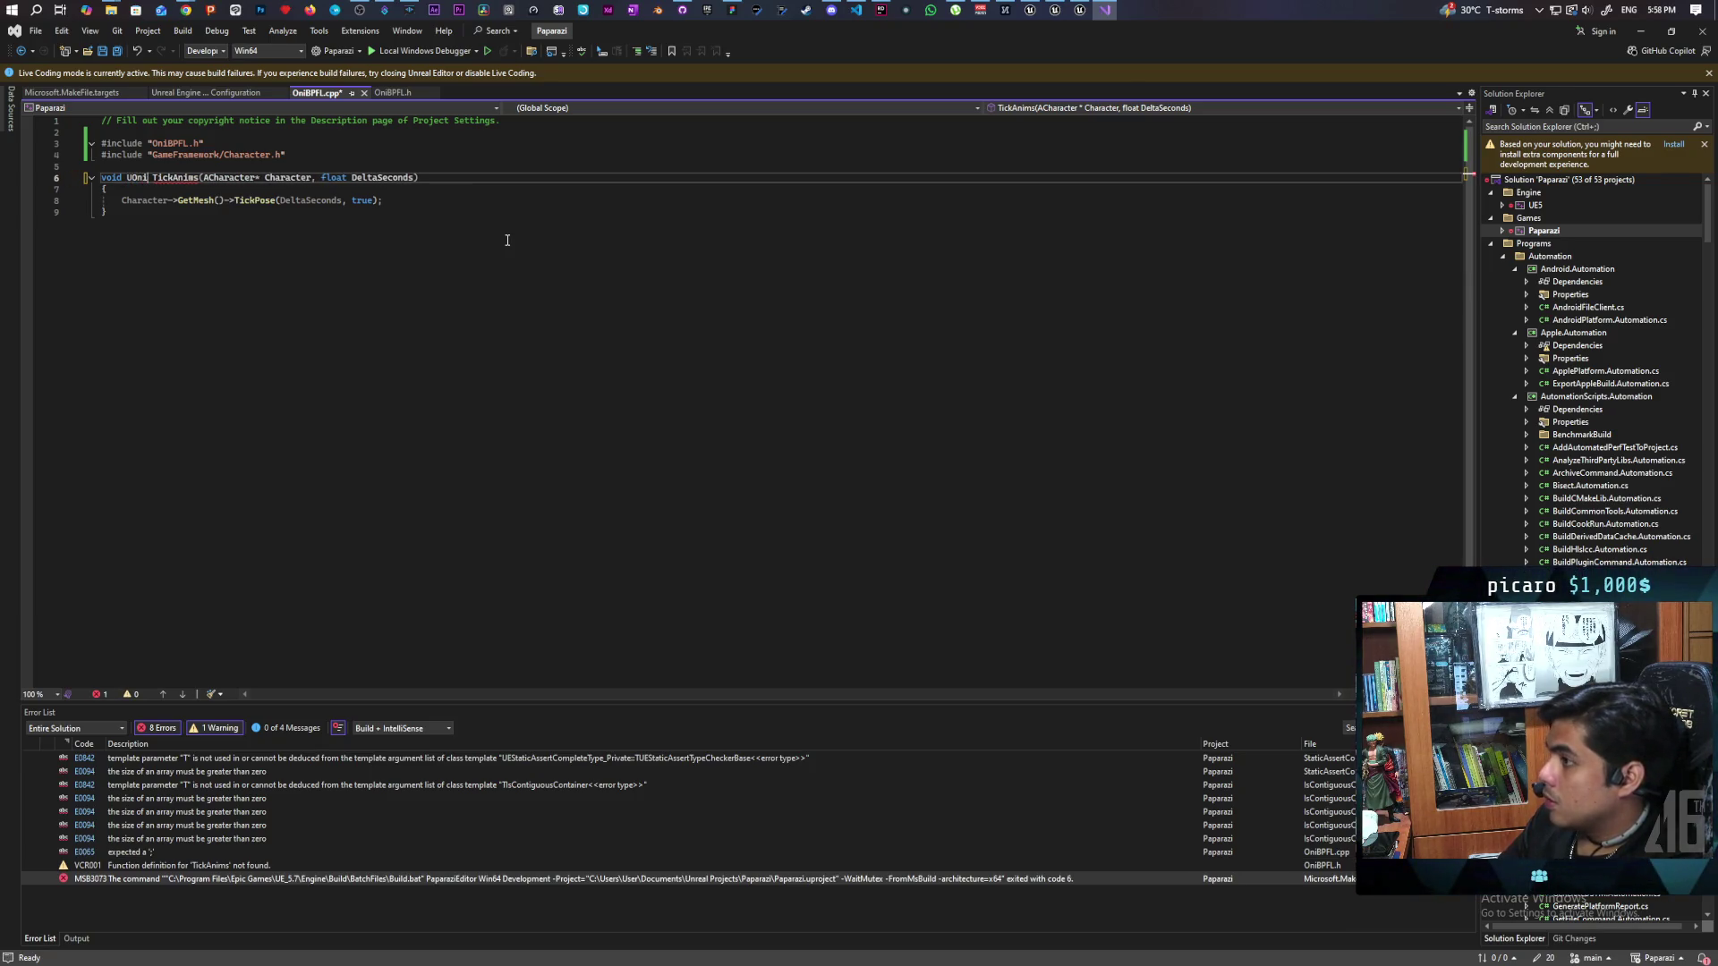
pyautogui.write('BPFL')
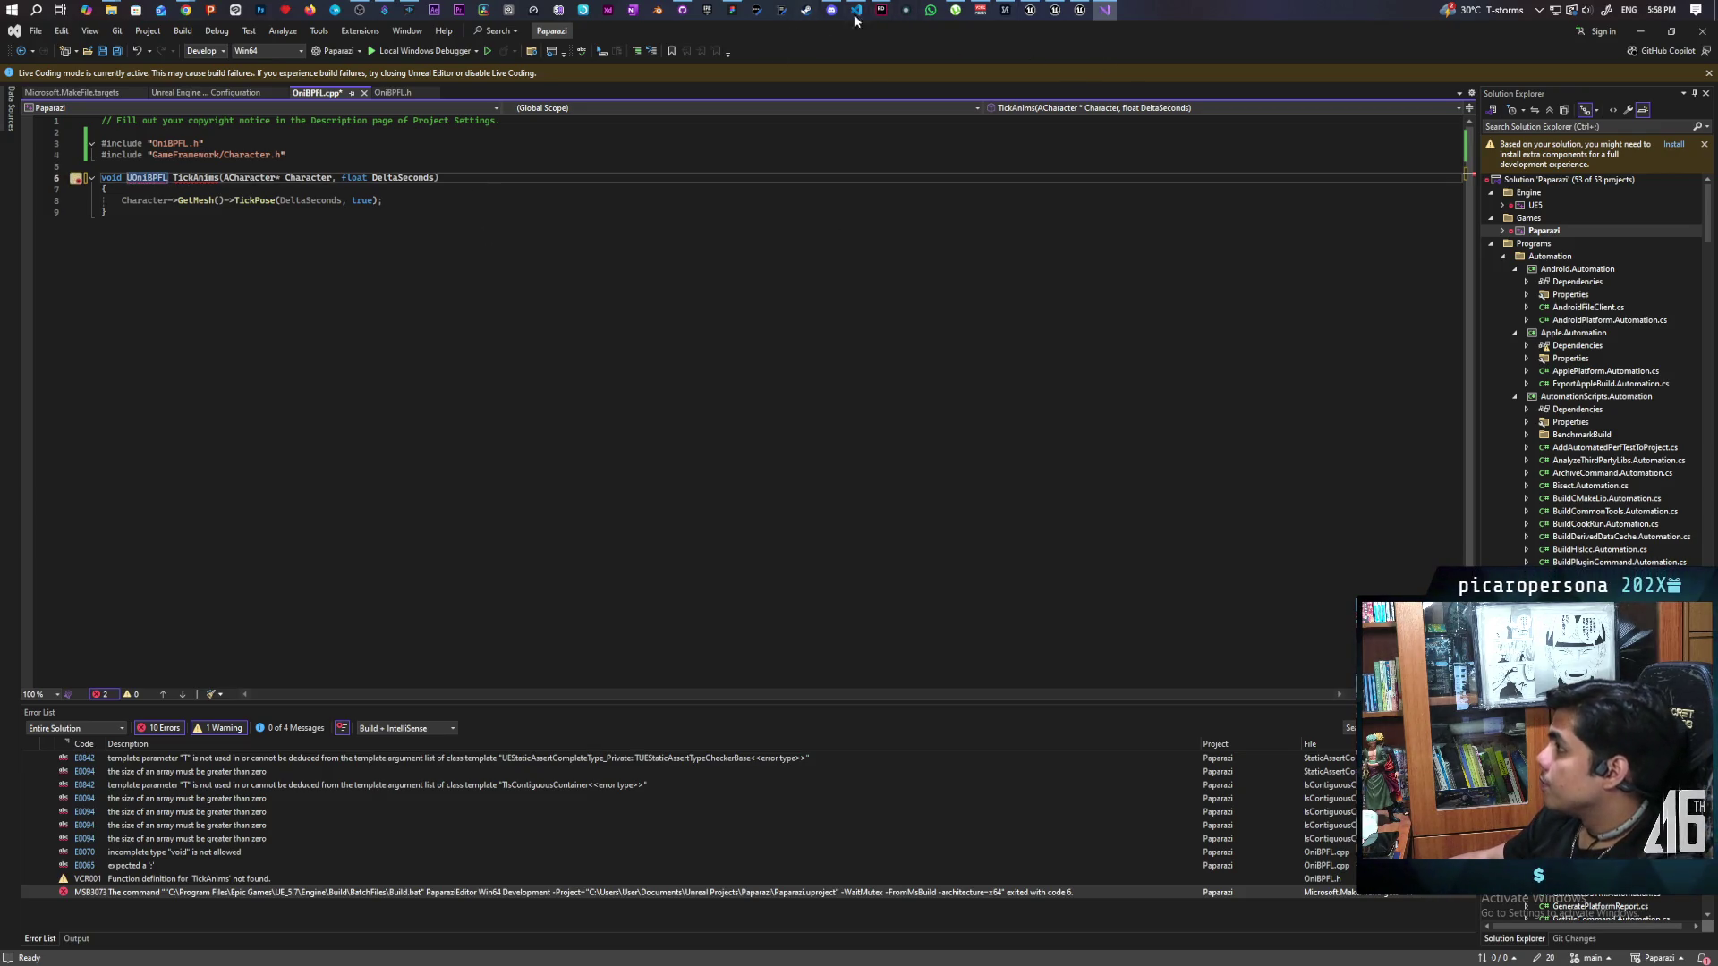
pyautogui.click(882, 10)
# Step: In Rider, autocomplete the qualified UOniBPFL::TickAnims signature on line 6 of OniBPFL.cpp
pyautogui.click(390, 260)
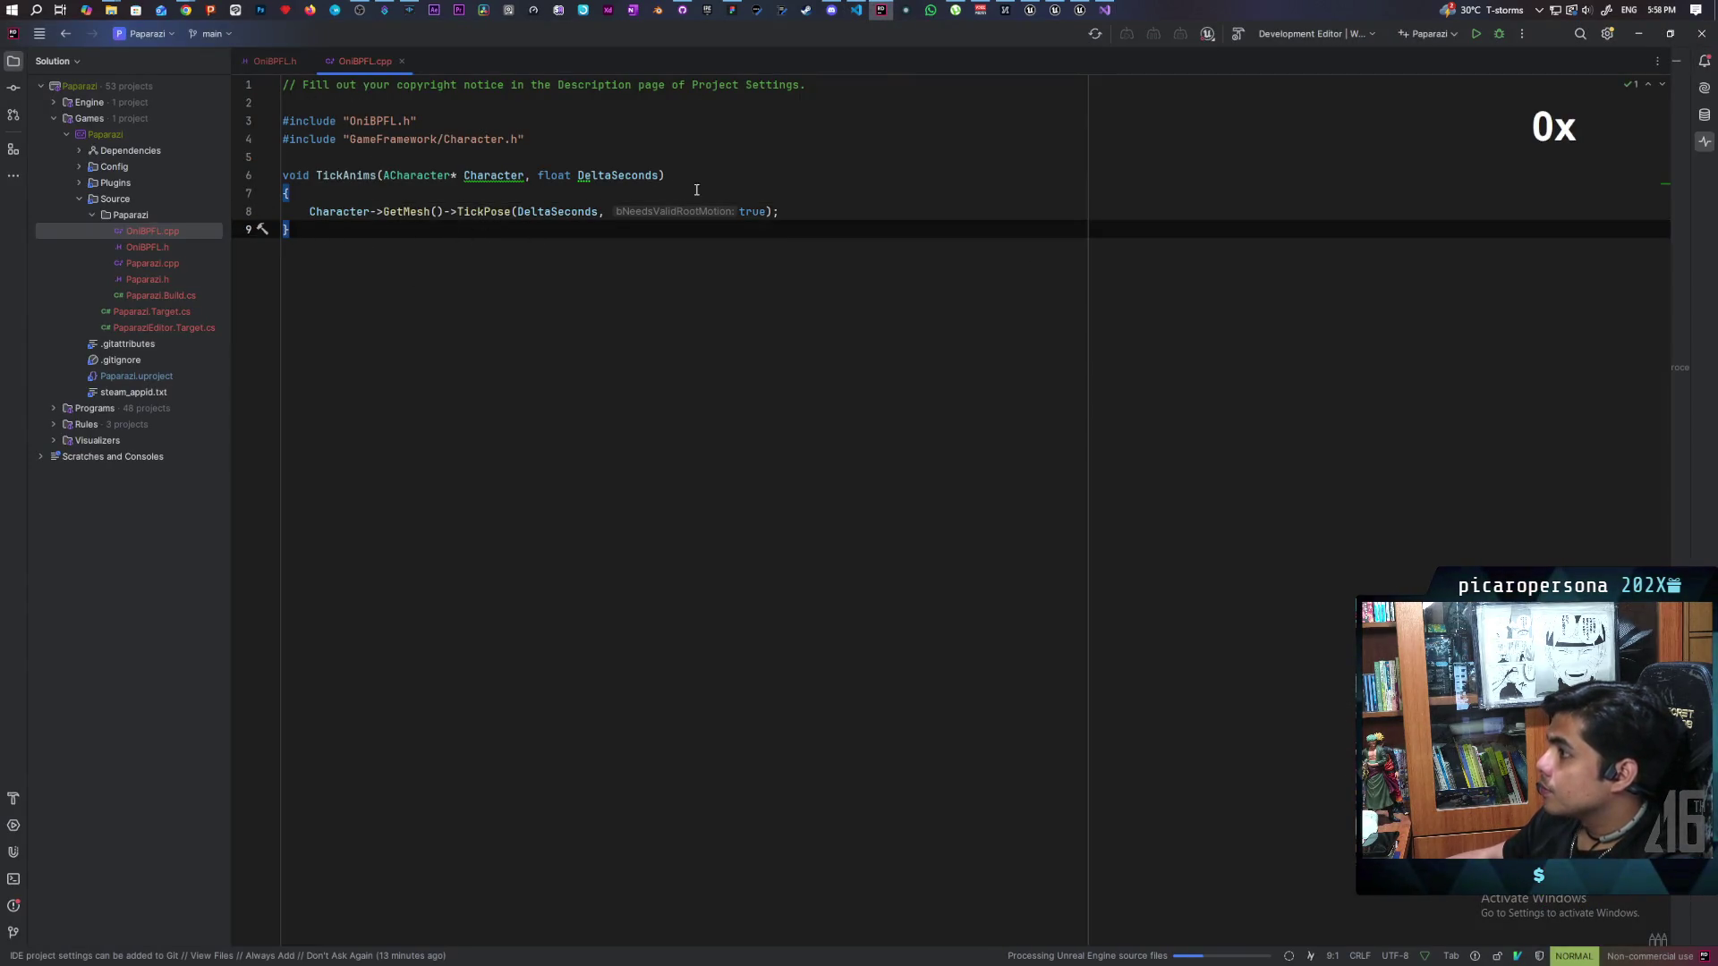
pyautogui.click(276, 64)
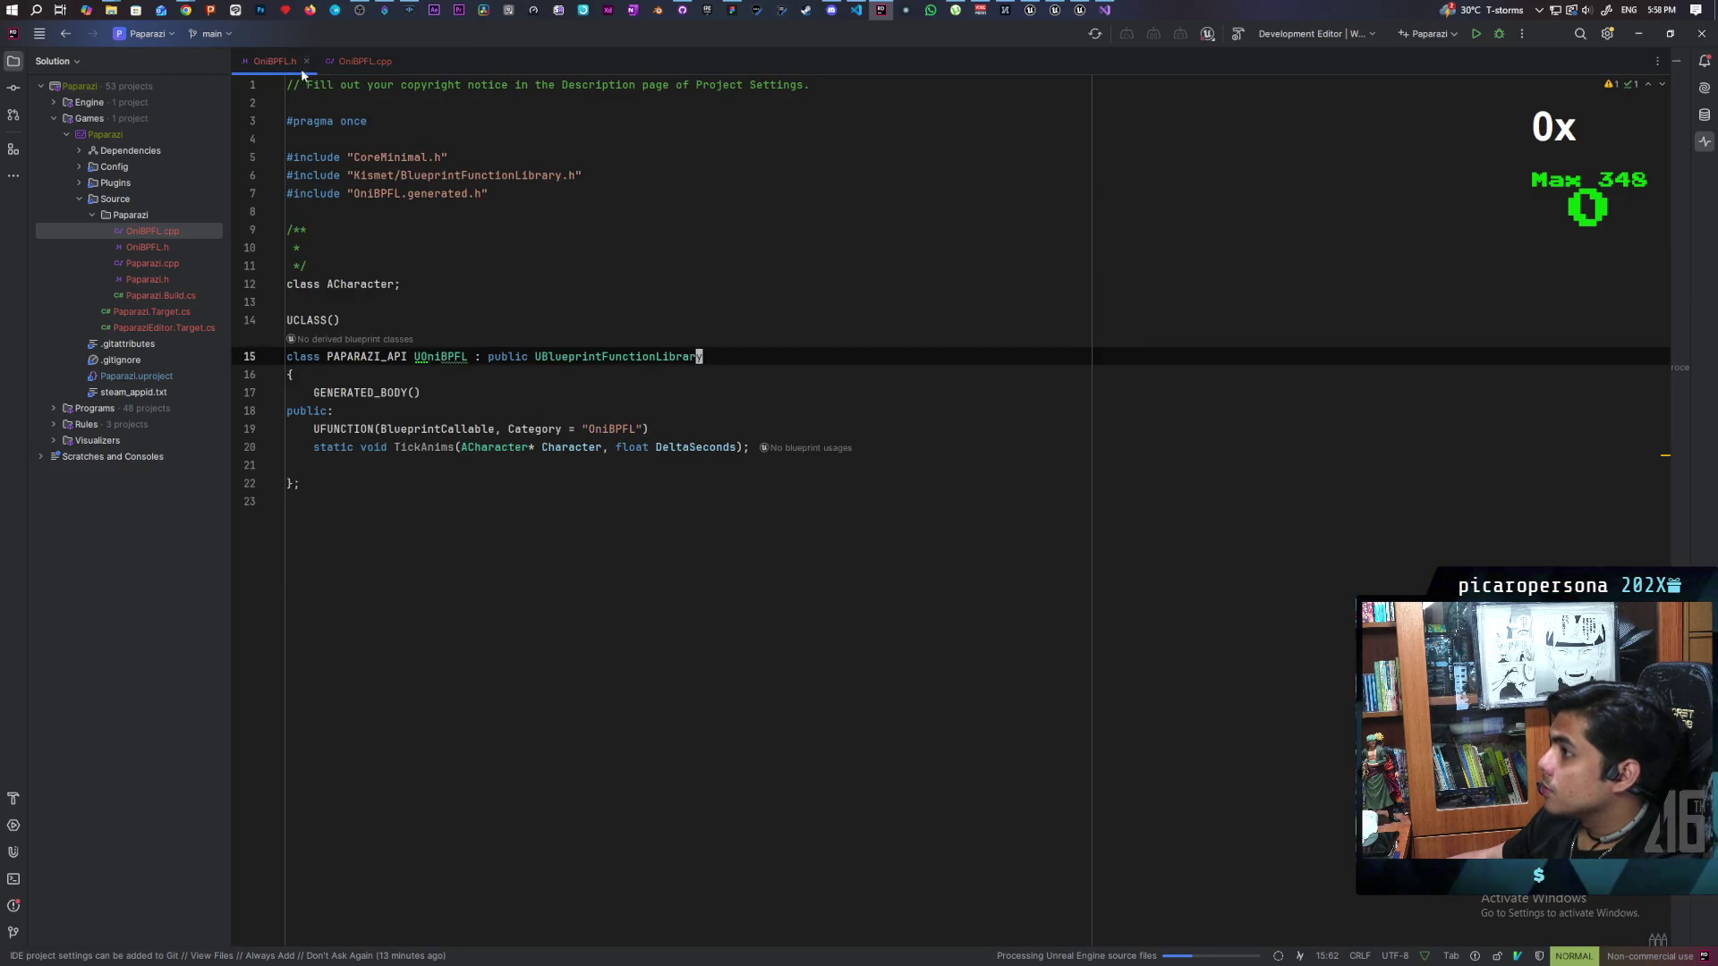
pyautogui.click(346, 60)
pyautogui.click(345, 175)
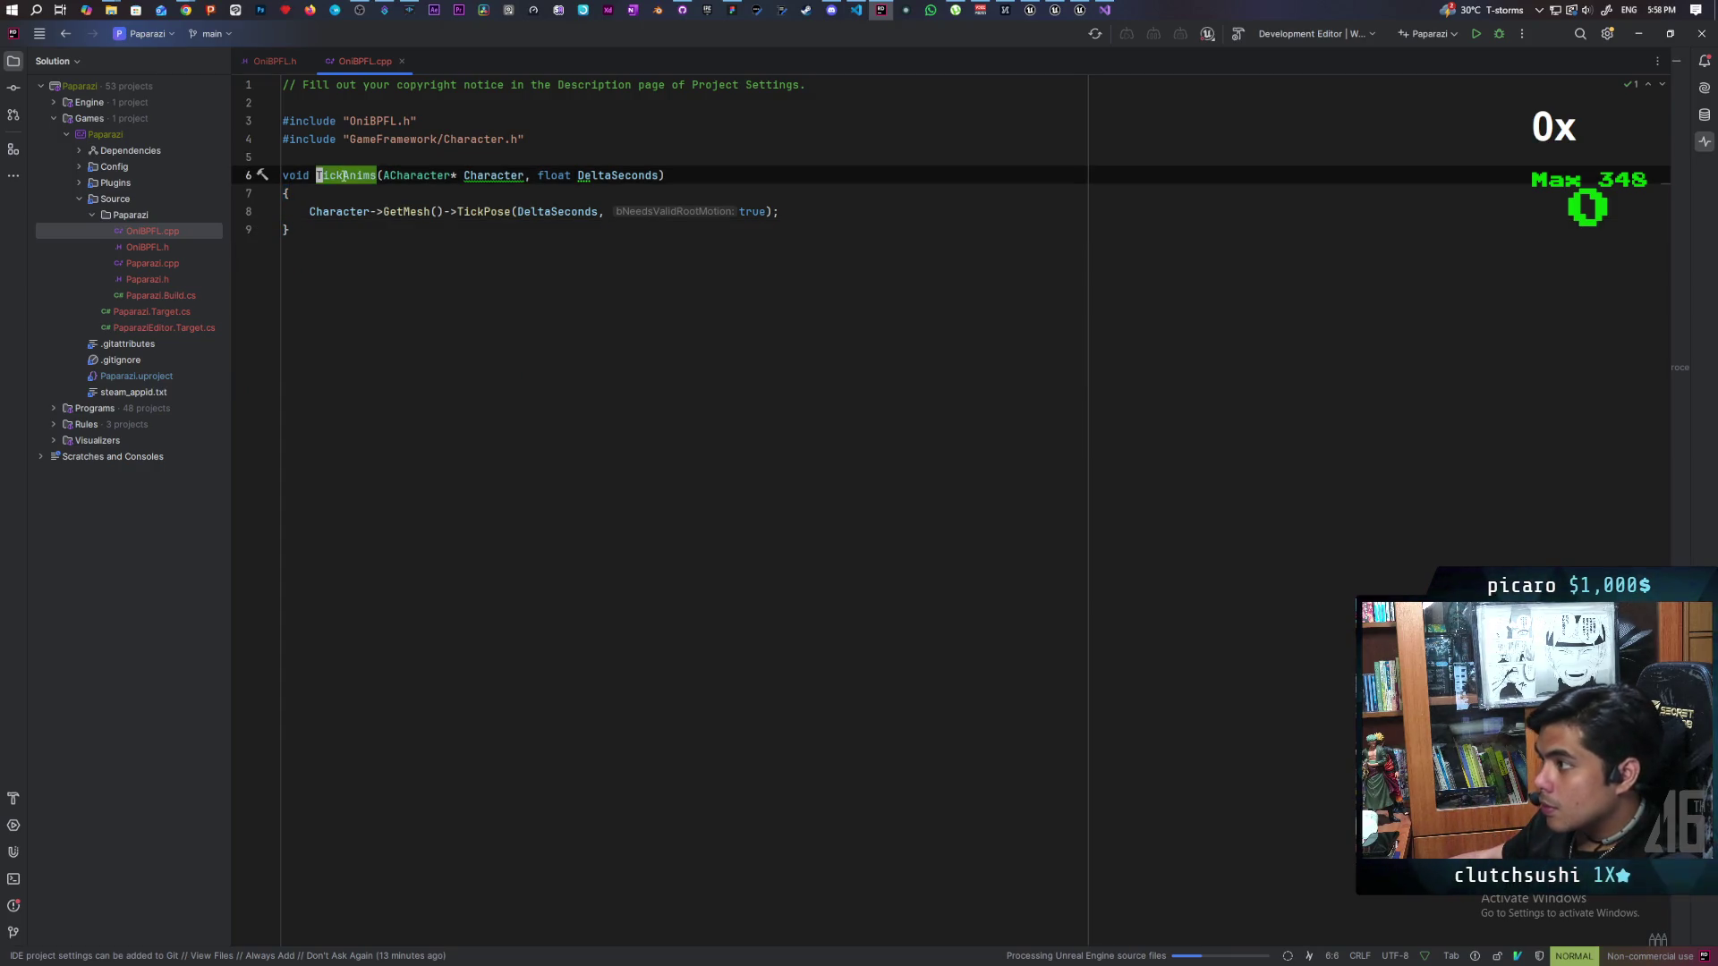
pyautogui.write('id UOn')
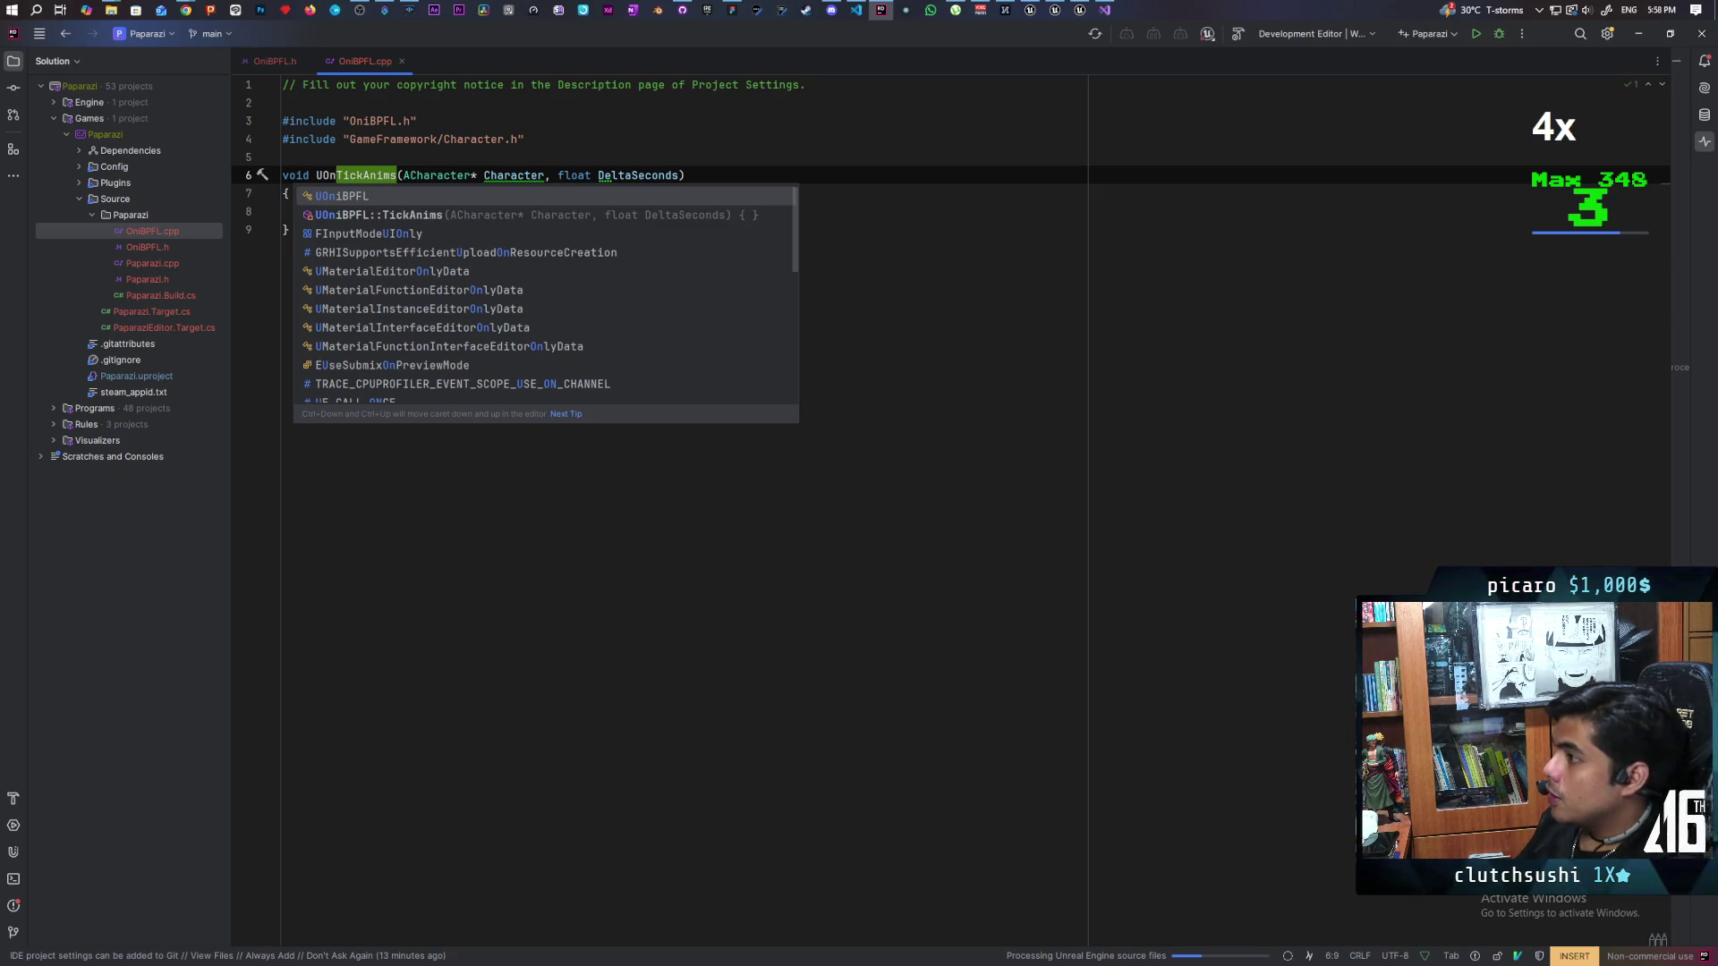
pyautogui.press('Down')
pyautogui.press('Return')
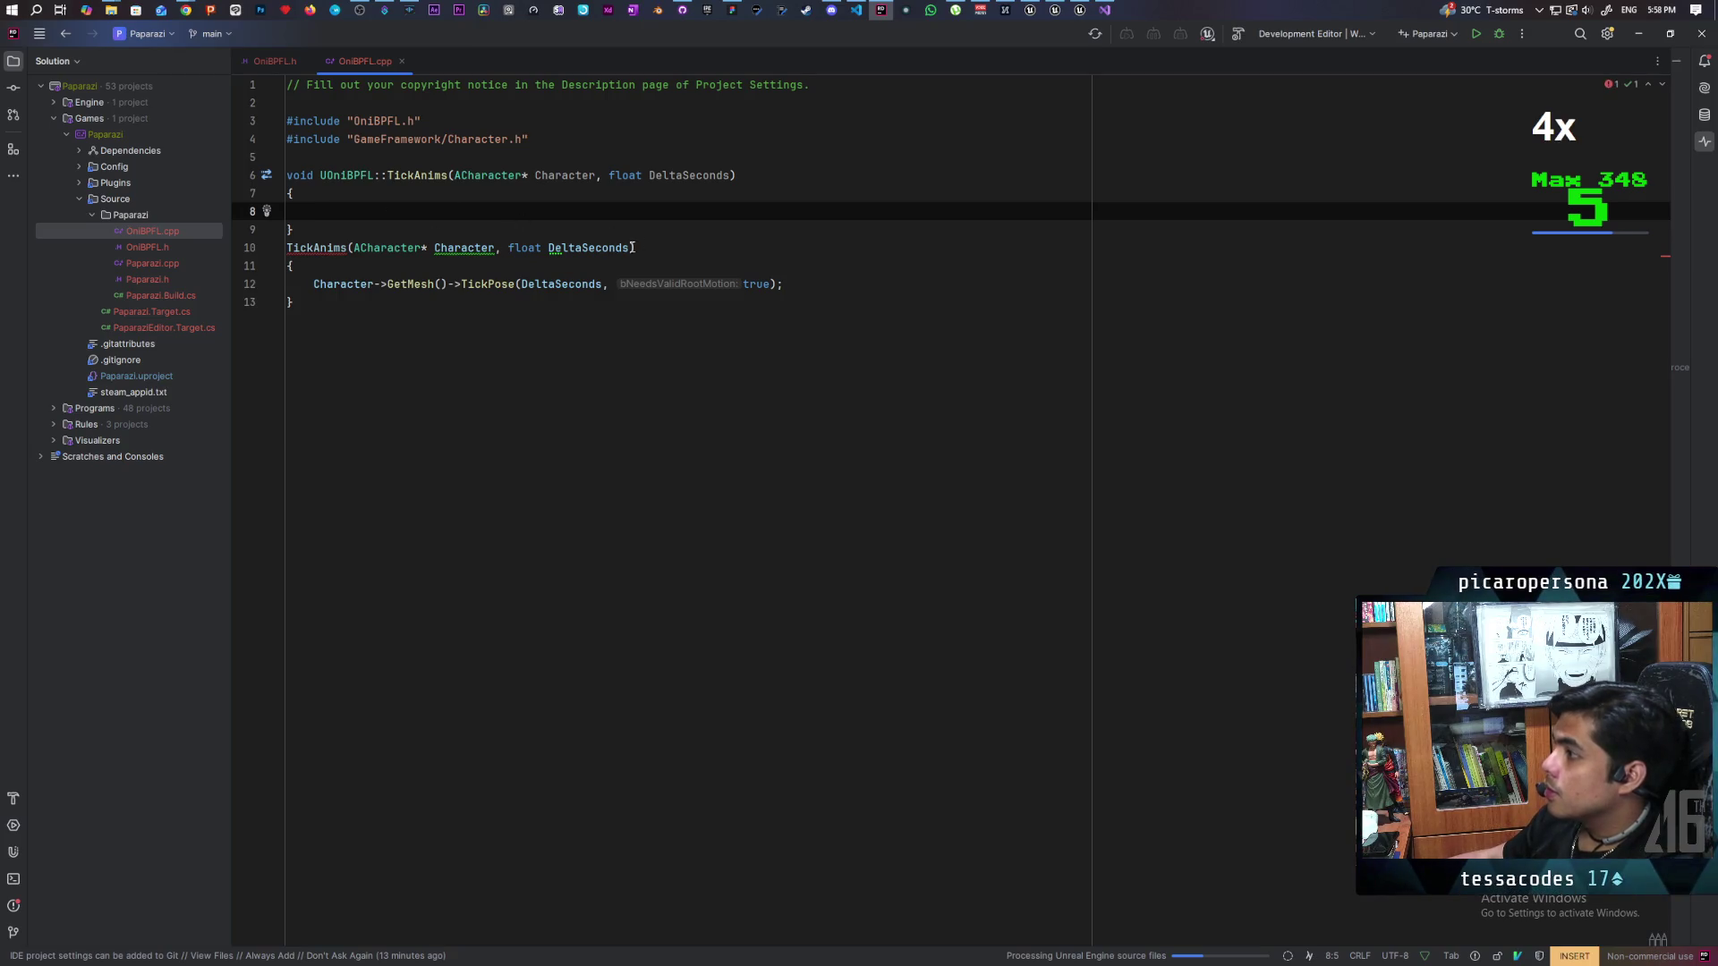
# Step: Move the TickPose call into the new UOniBPFL::TickAnims body
pyautogui.moveTo(315, 283); pyautogui.dragTo(787, 283)
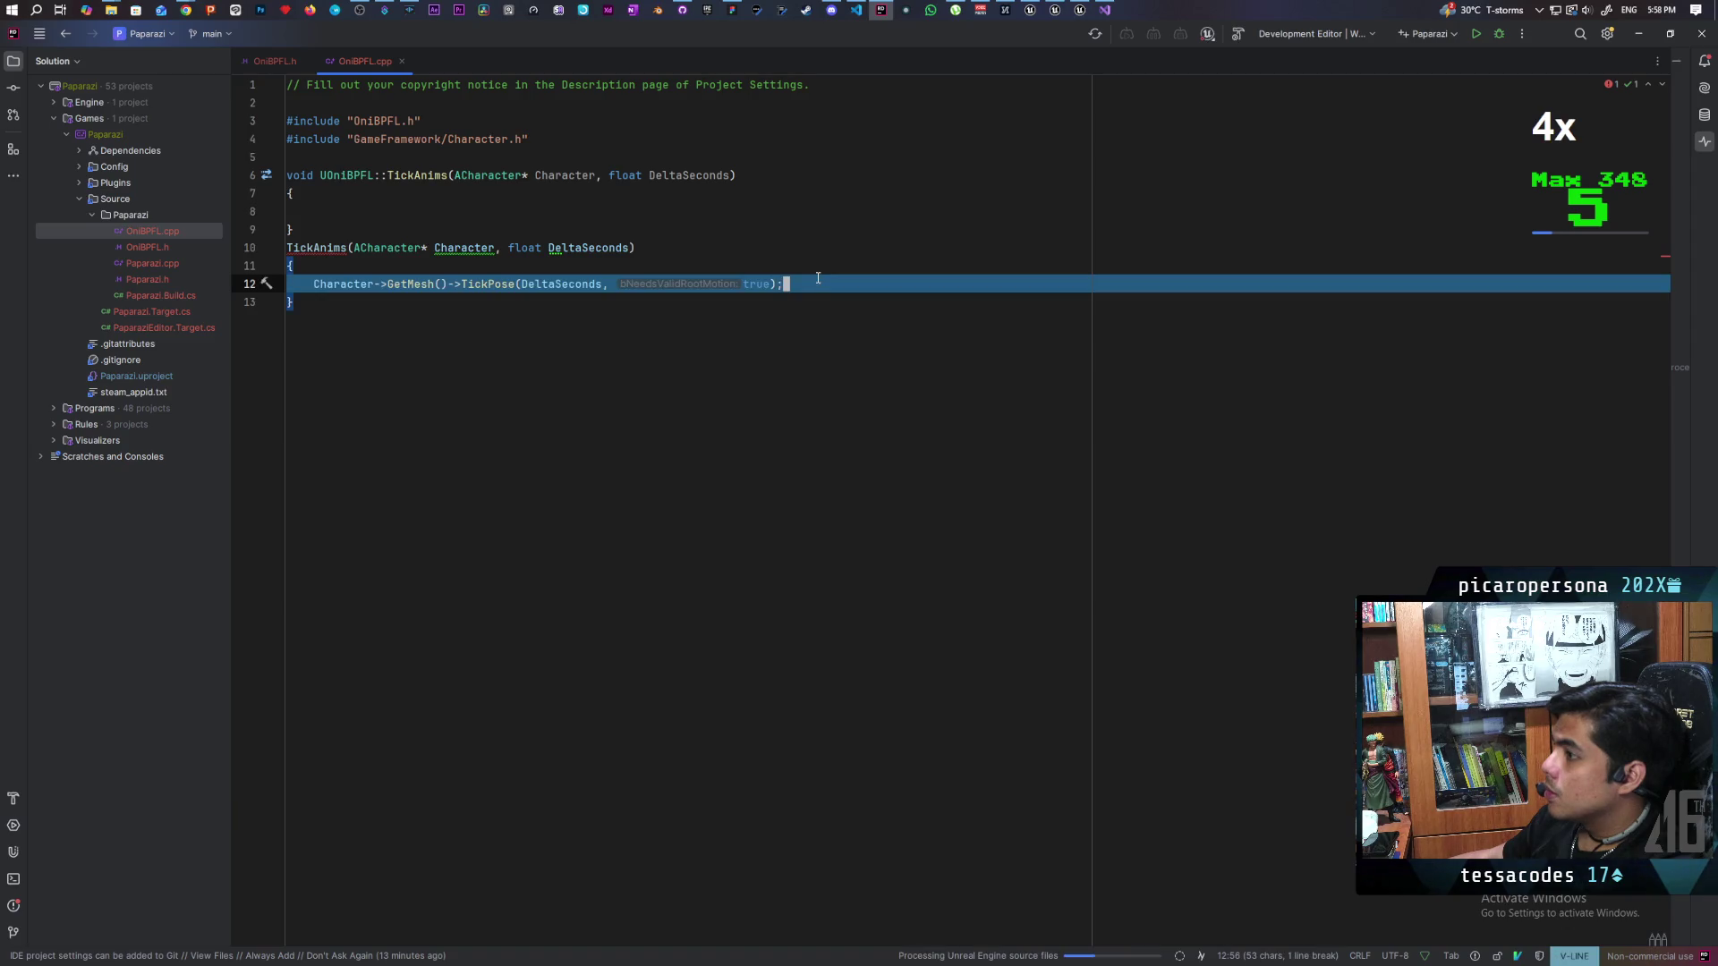
pyautogui.press('Escape')
pyautogui.hotkey('shift', 'v')
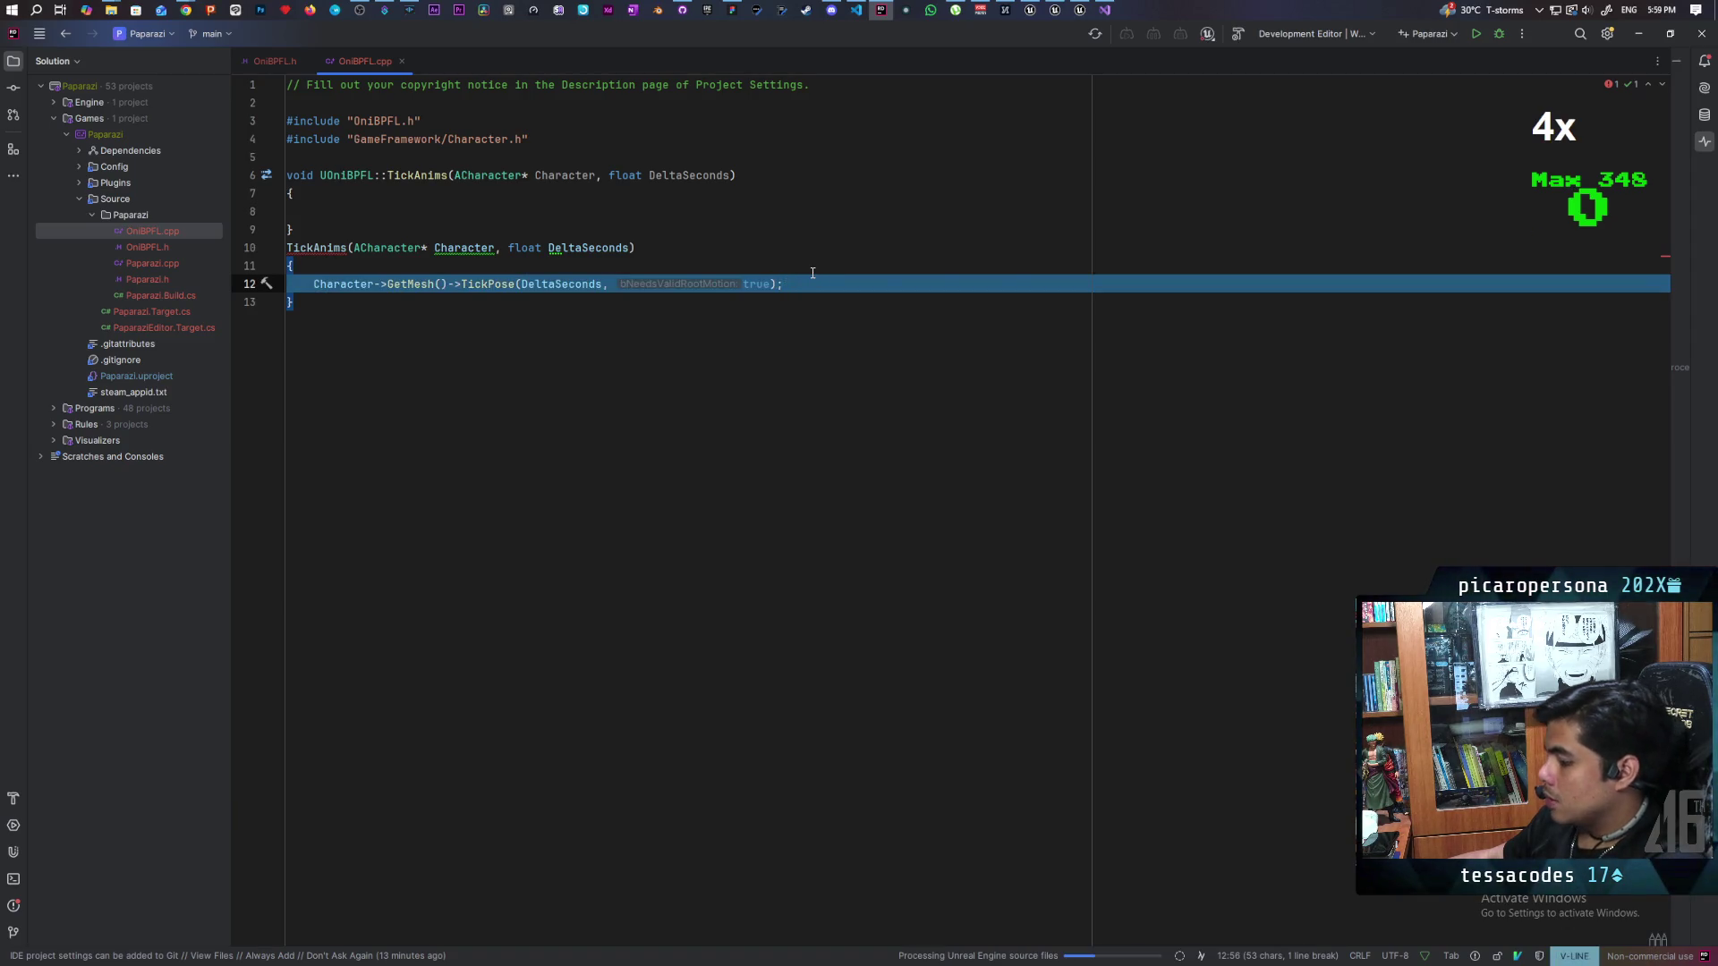
pyautogui.press('k')
pyautogui.moveTo(367, 266)
pyautogui.mouseDown()
pyautogui.moveTo(660, 265)
pyautogui.moveTo(651, 222)
pyautogui.mouseUp()
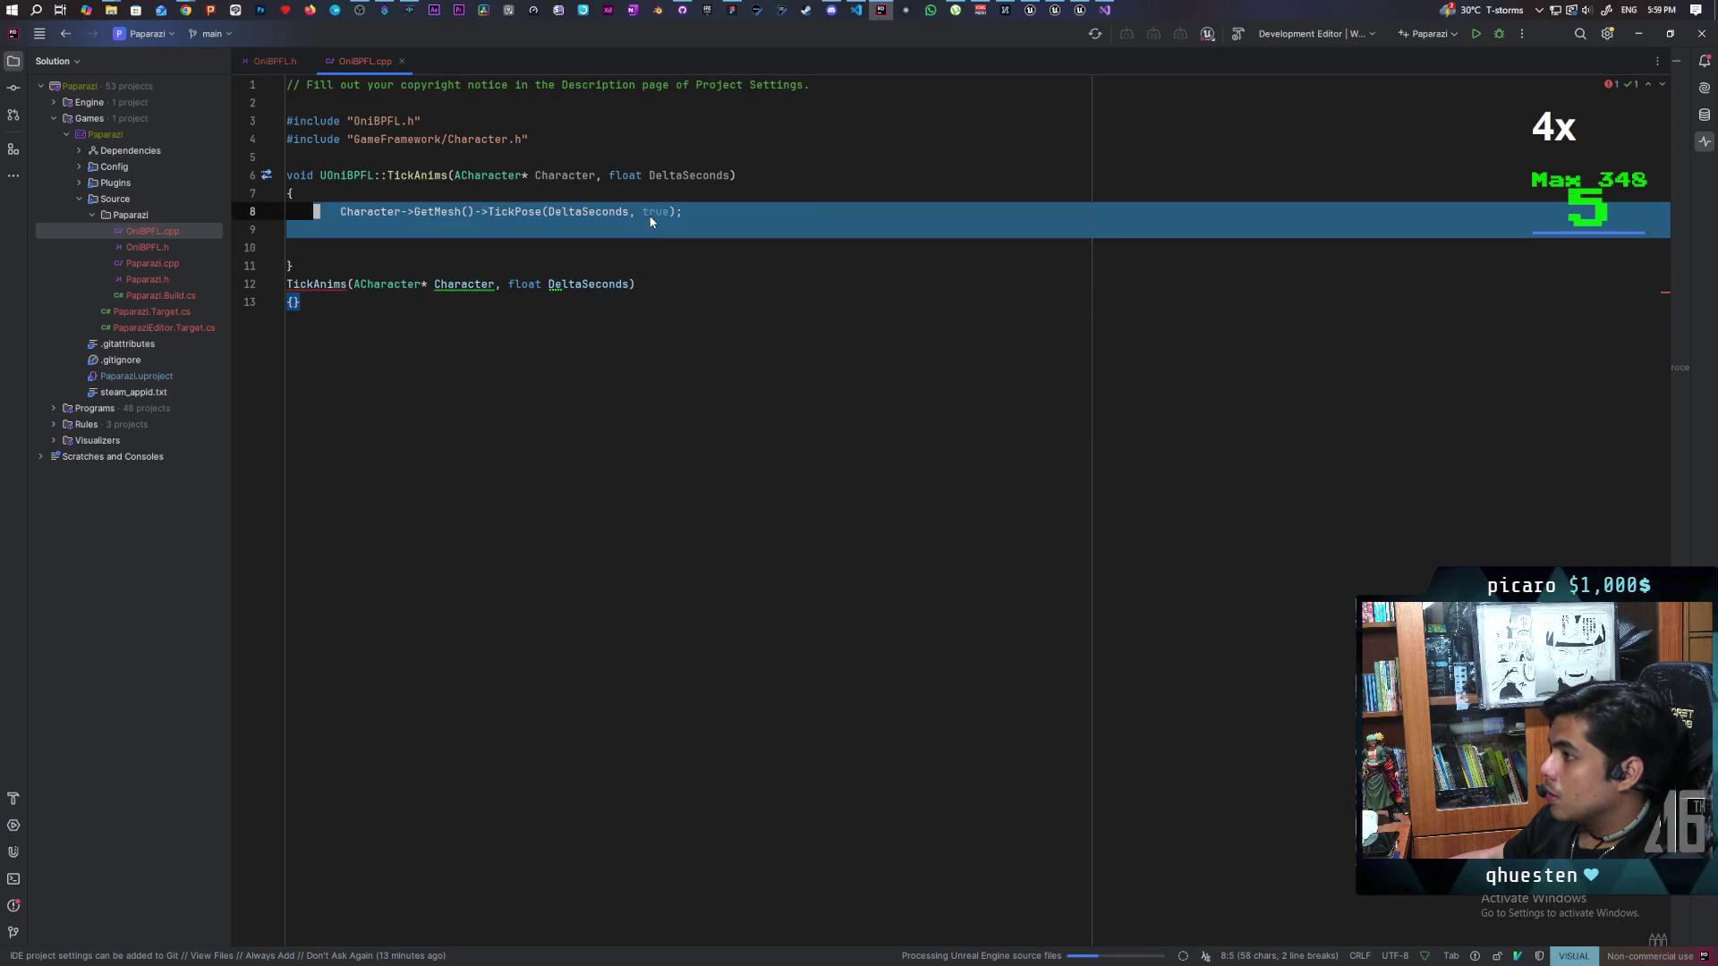
pyautogui.click(608, 248)
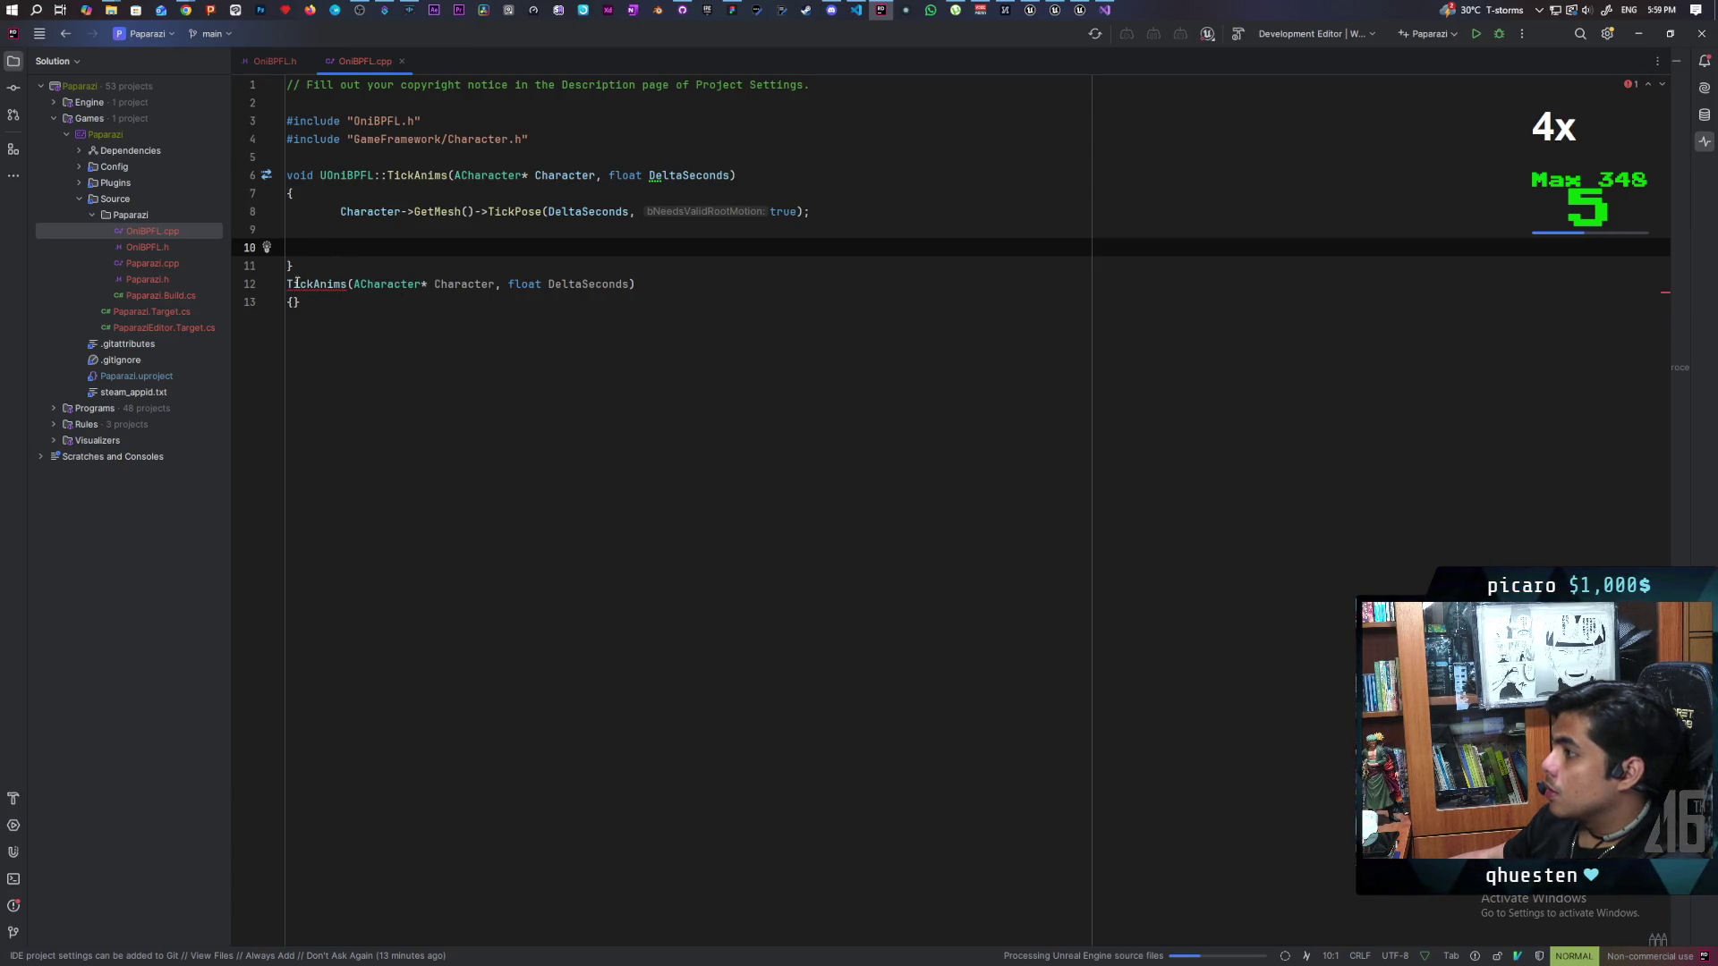
# Step: Delete the leftover unqualified TickAnims definition and the stray empty line
pyautogui.moveTo(299, 302); pyautogui.dragTo(277, 266)
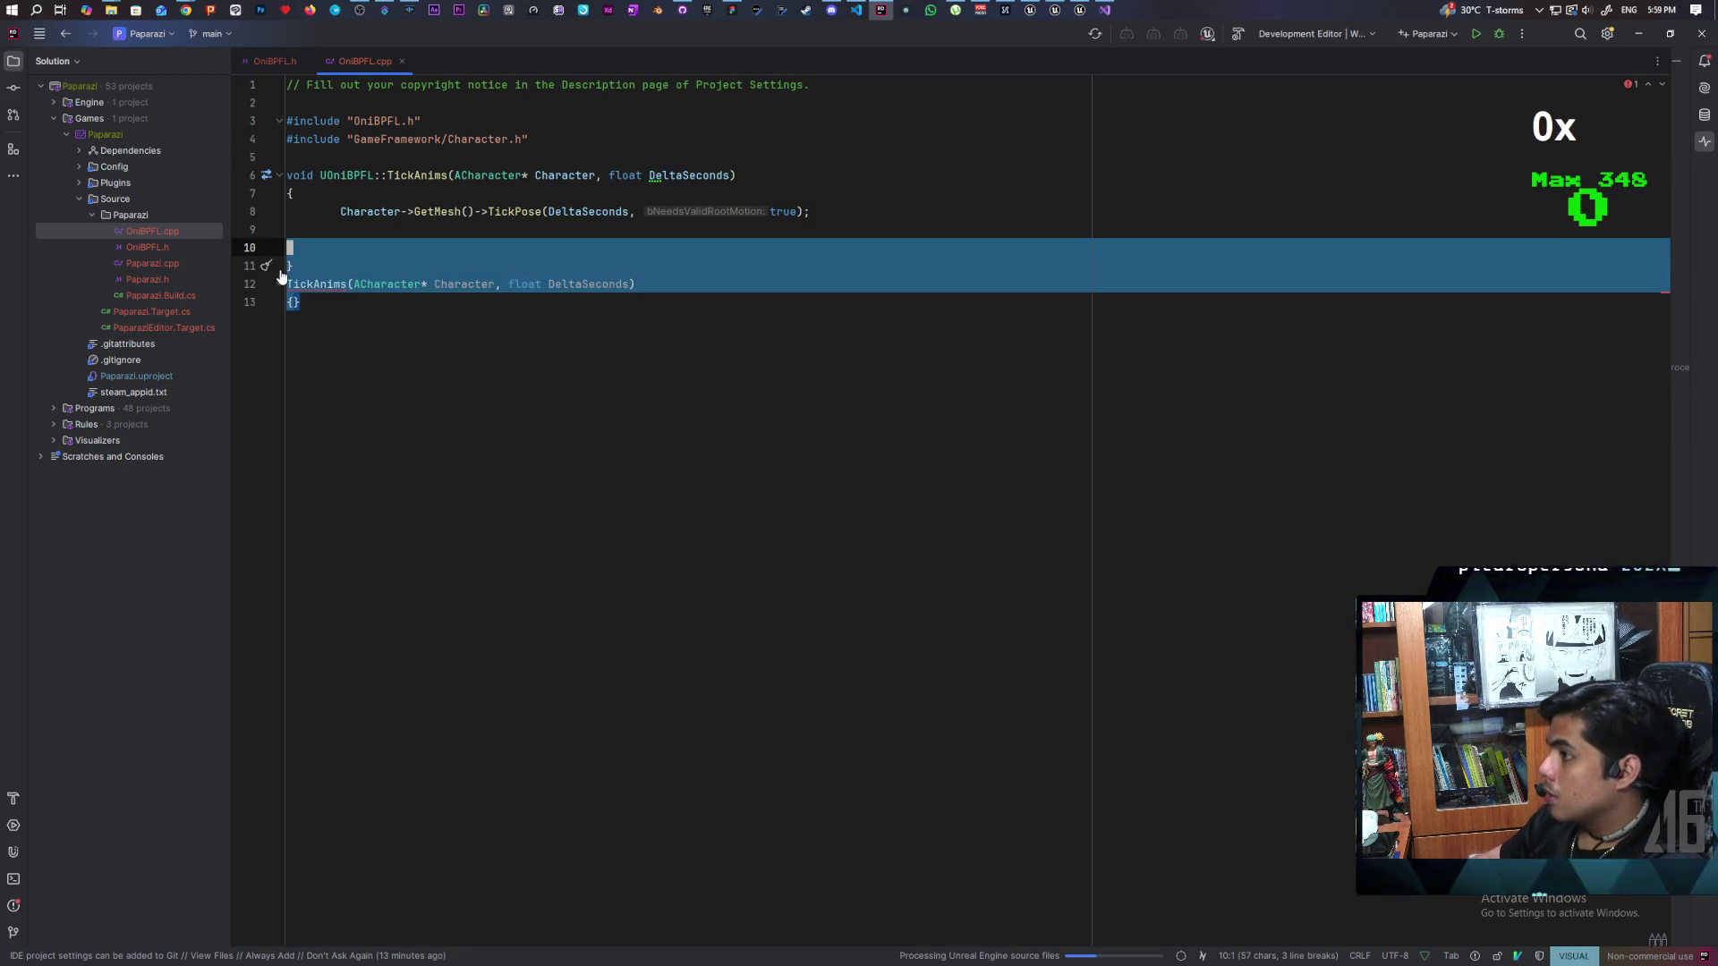
pyautogui.press('d')
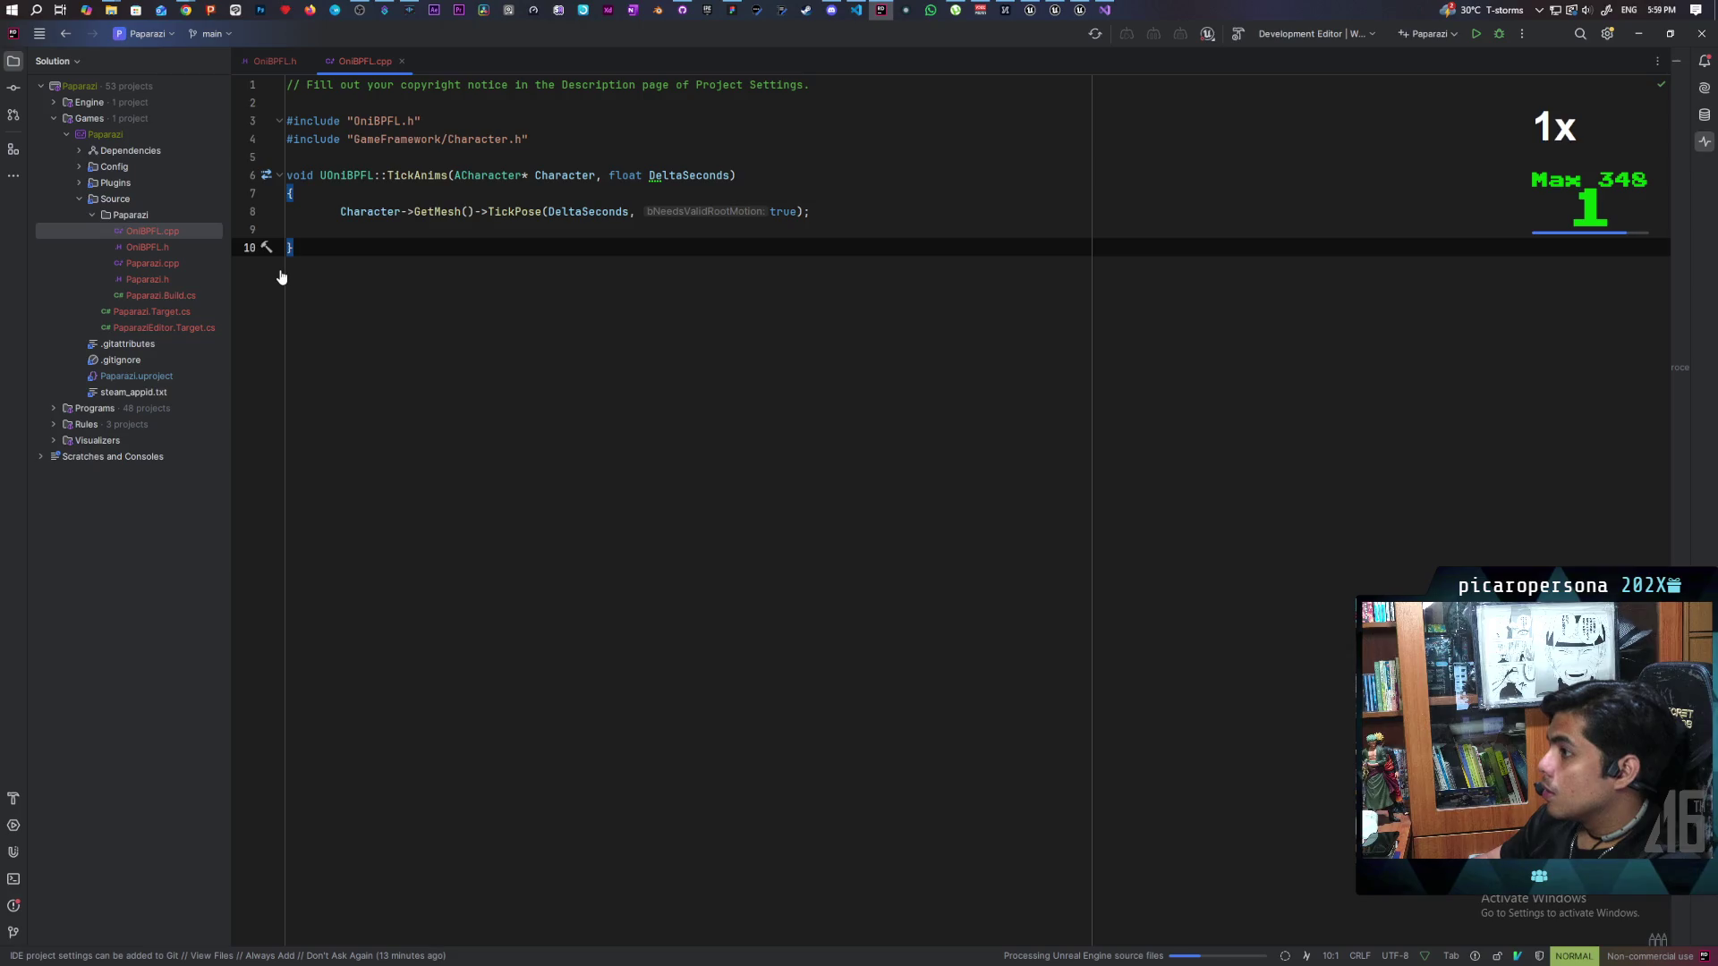
pyautogui.press('k')
pyautogui.press('d')
pyautogui.press('d')
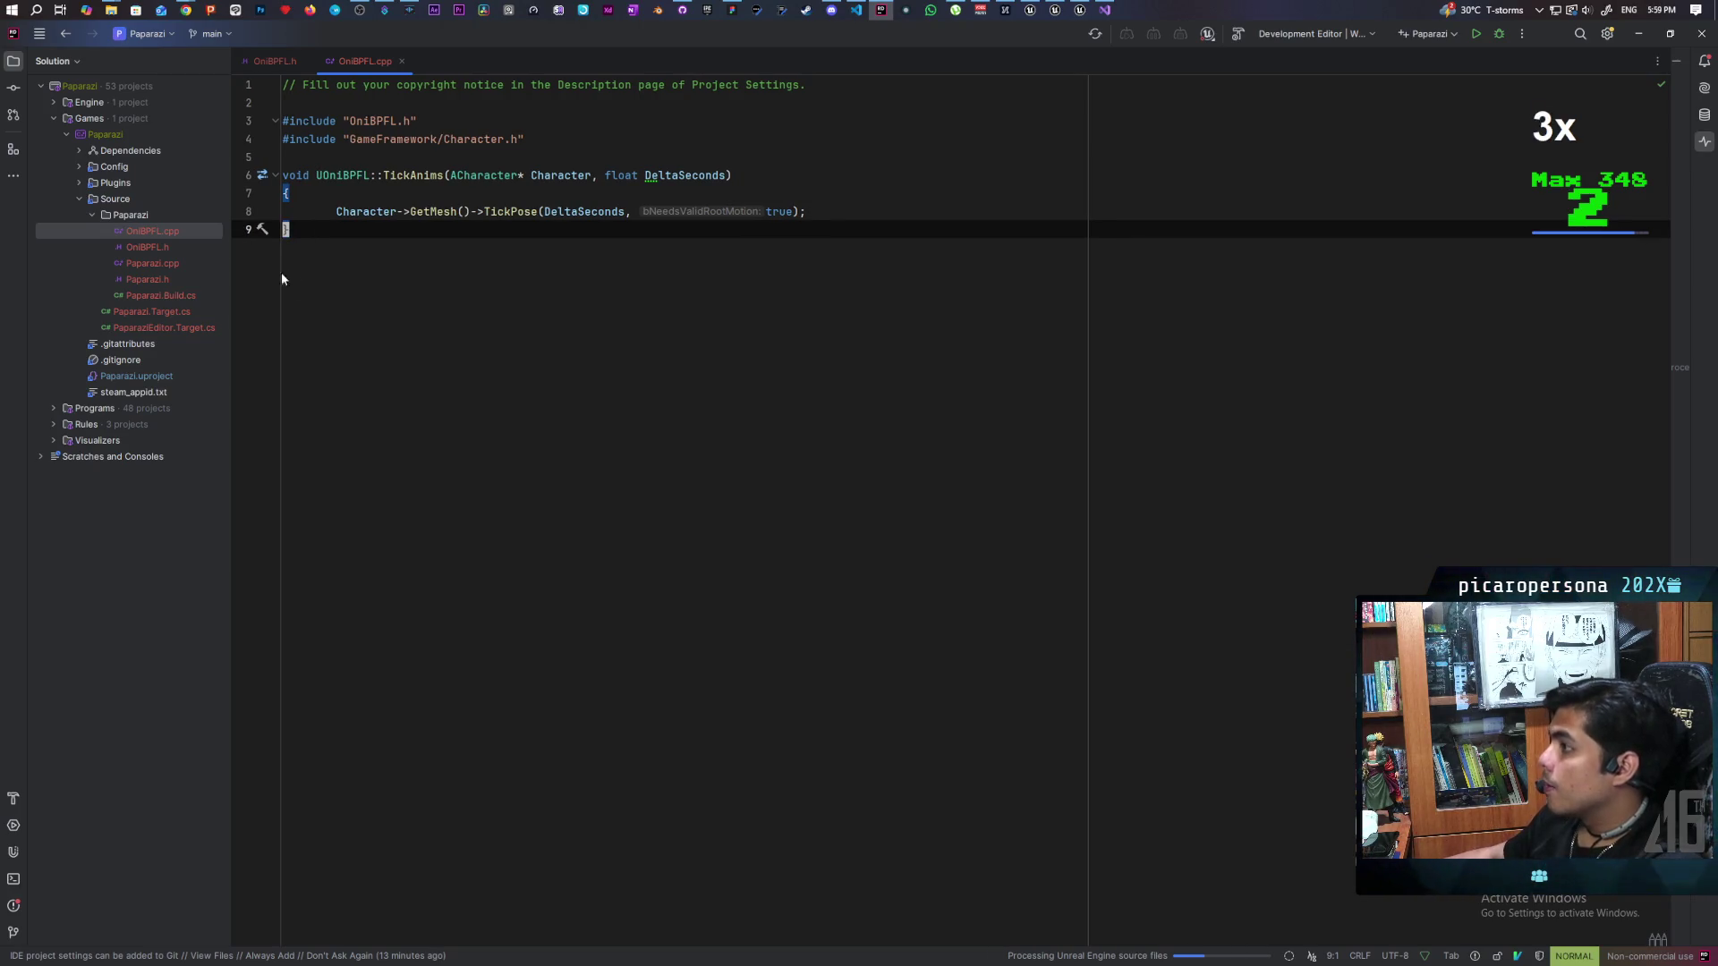
pyautogui.click(1104, 9)
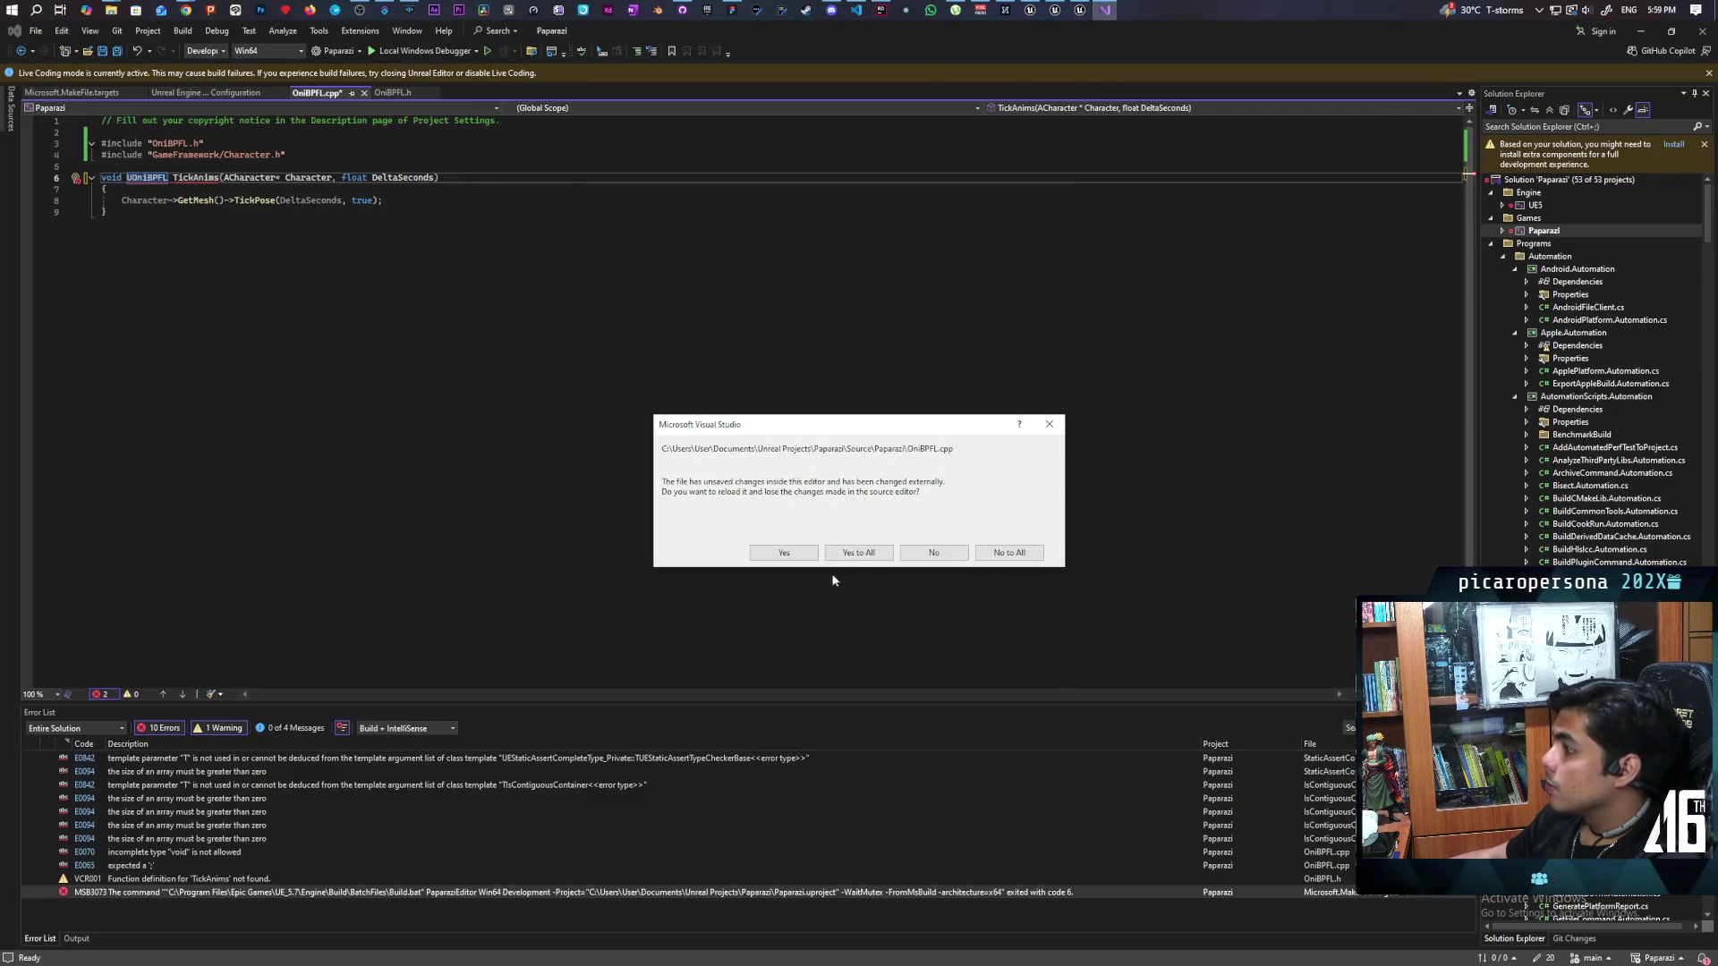
# Step: Reload OniBPFL.cpp with Rider's edits, build Paparazi, and close the Live Coding log
pyautogui.click(854, 552)
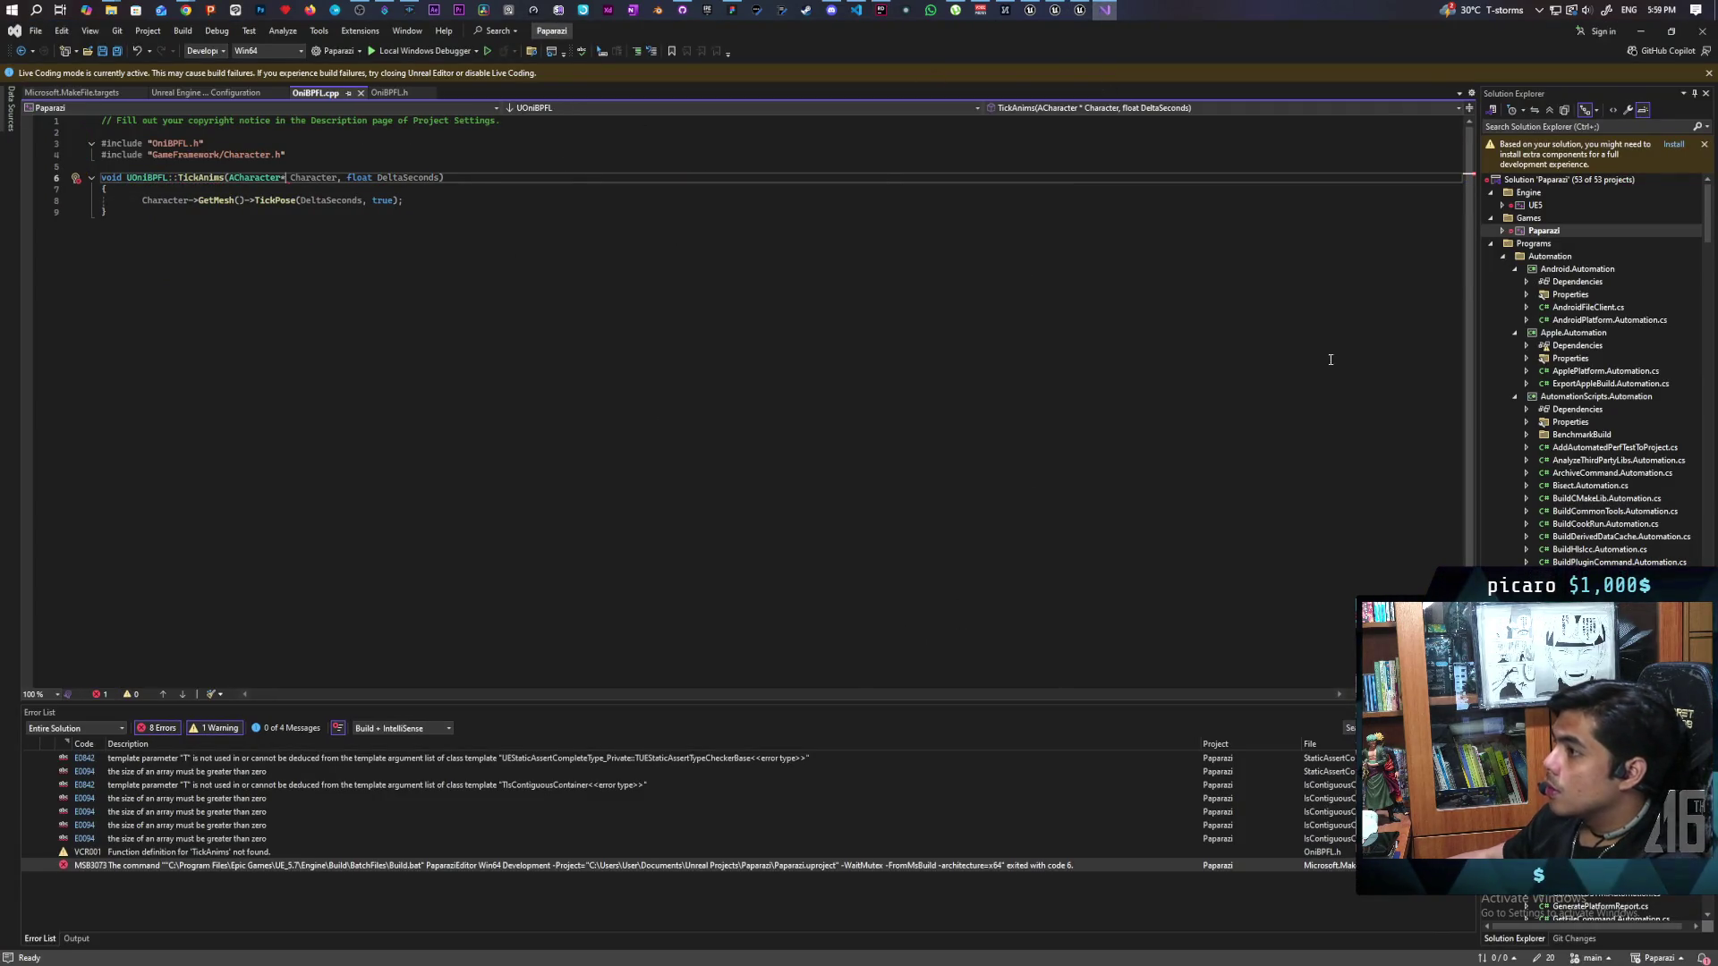
pyautogui.rightClick(1521, 231)
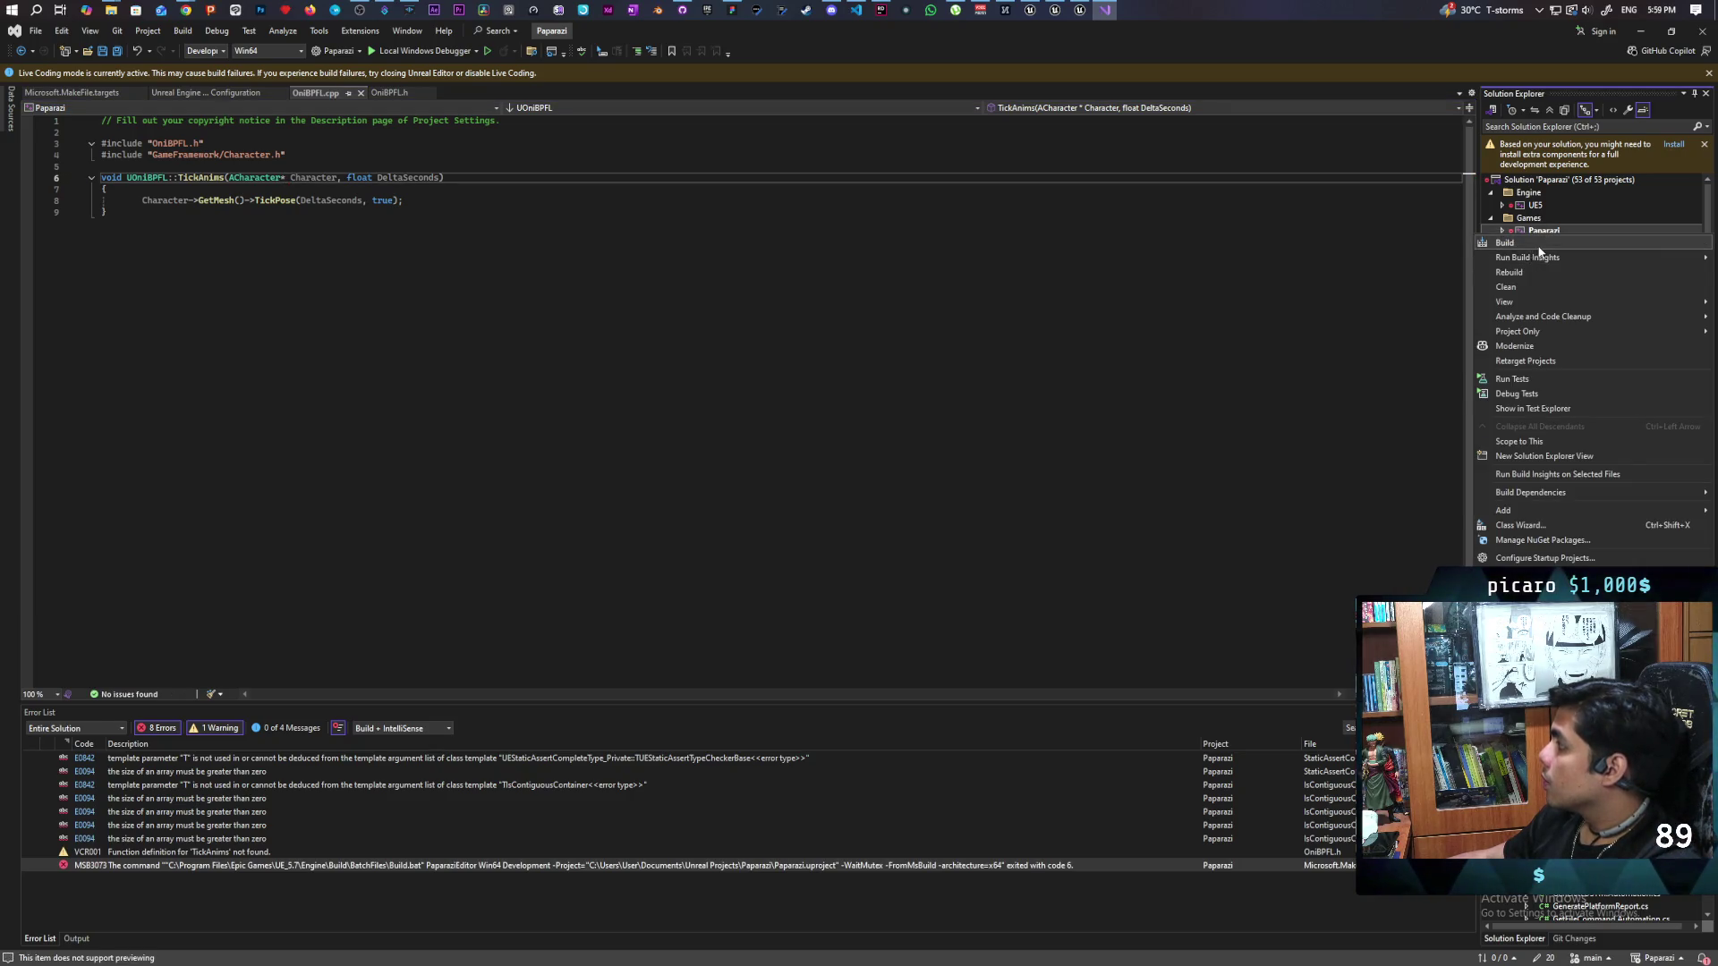
pyautogui.click(1505, 243)
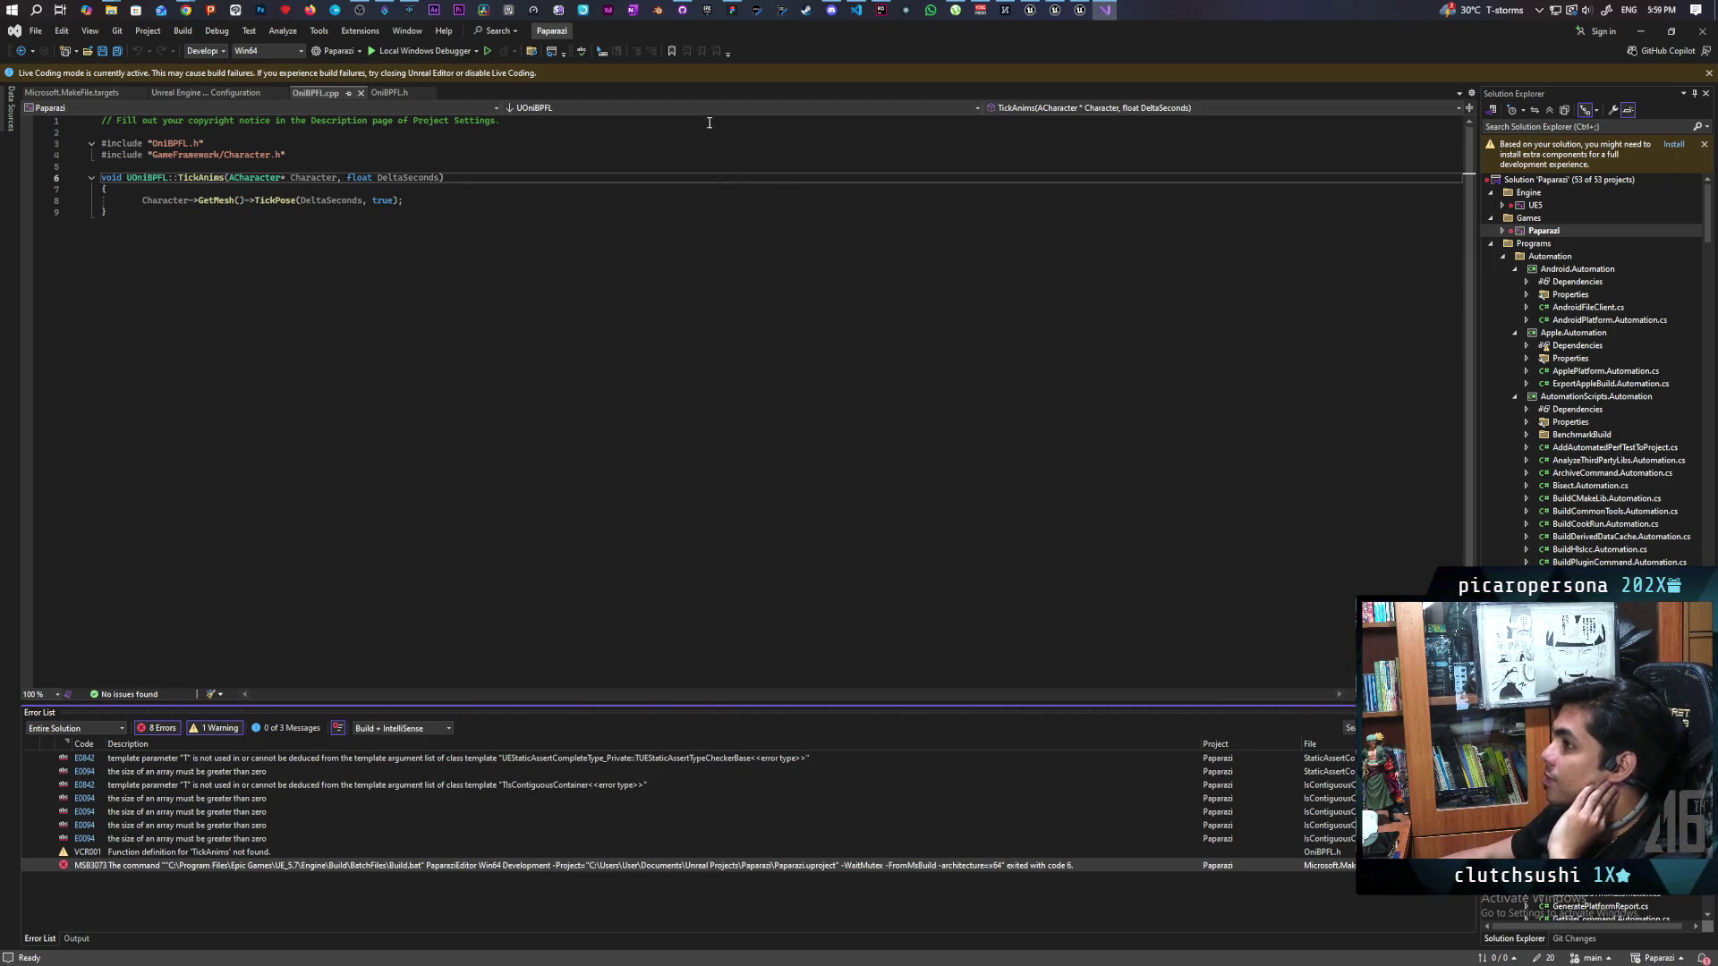
pyautogui.click(1080, 10)
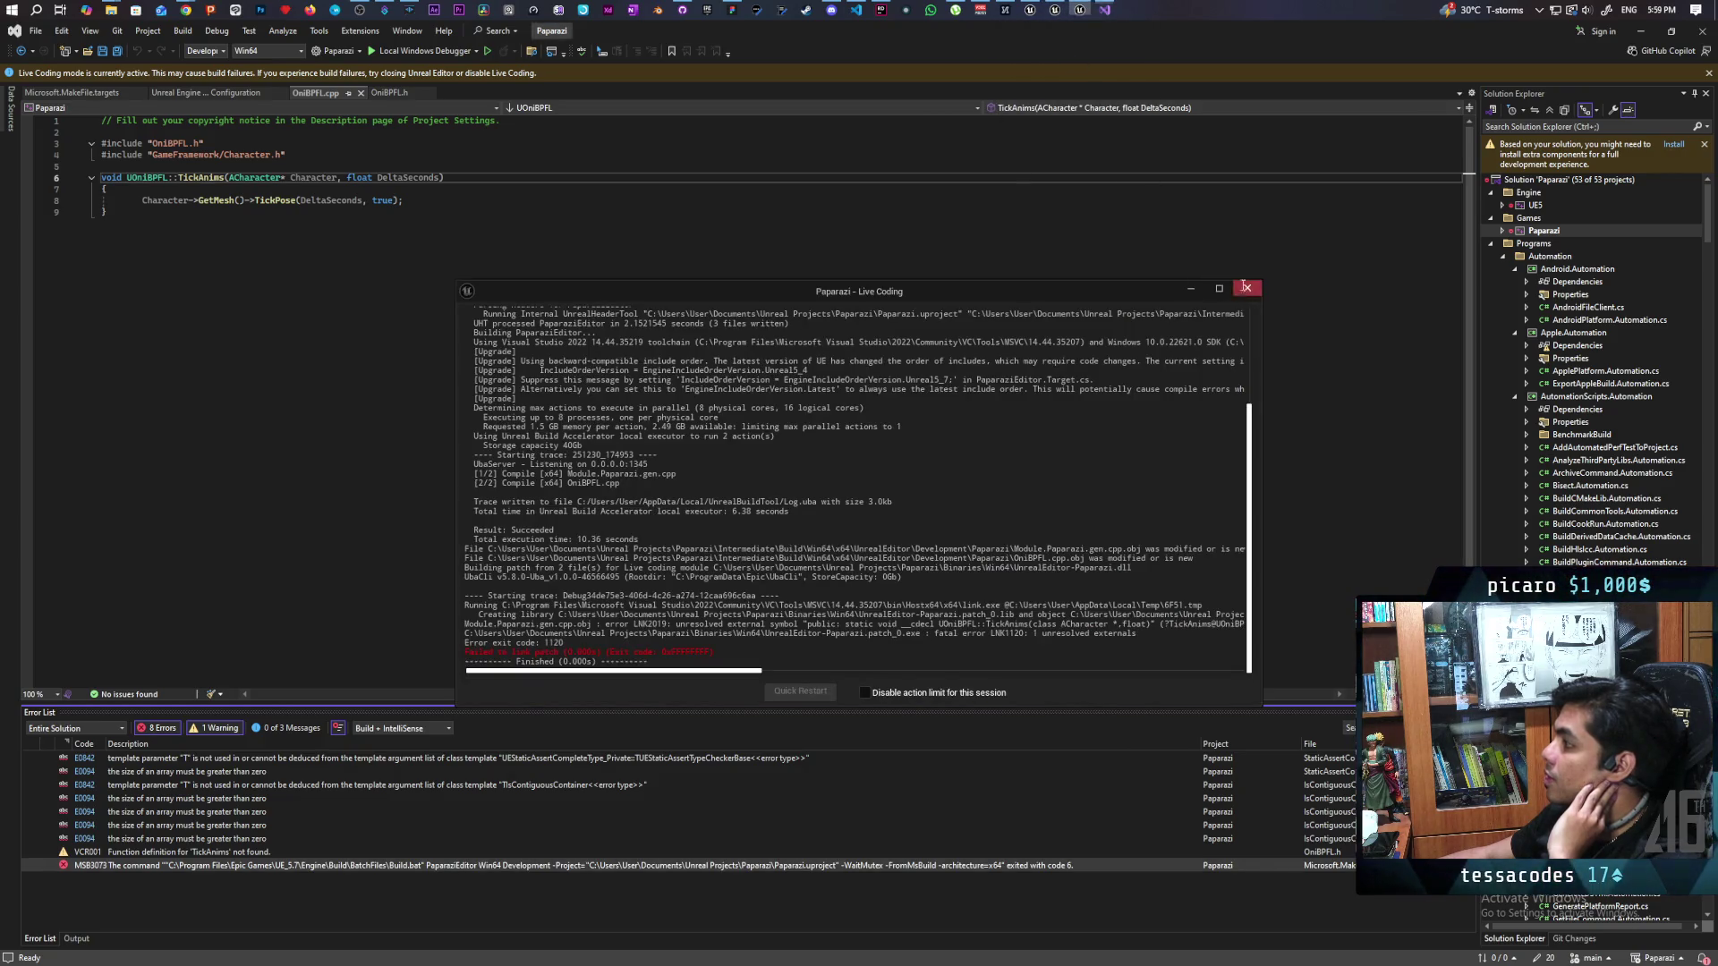
pyautogui.click(1245, 287)
pyautogui.click(1080, 13)
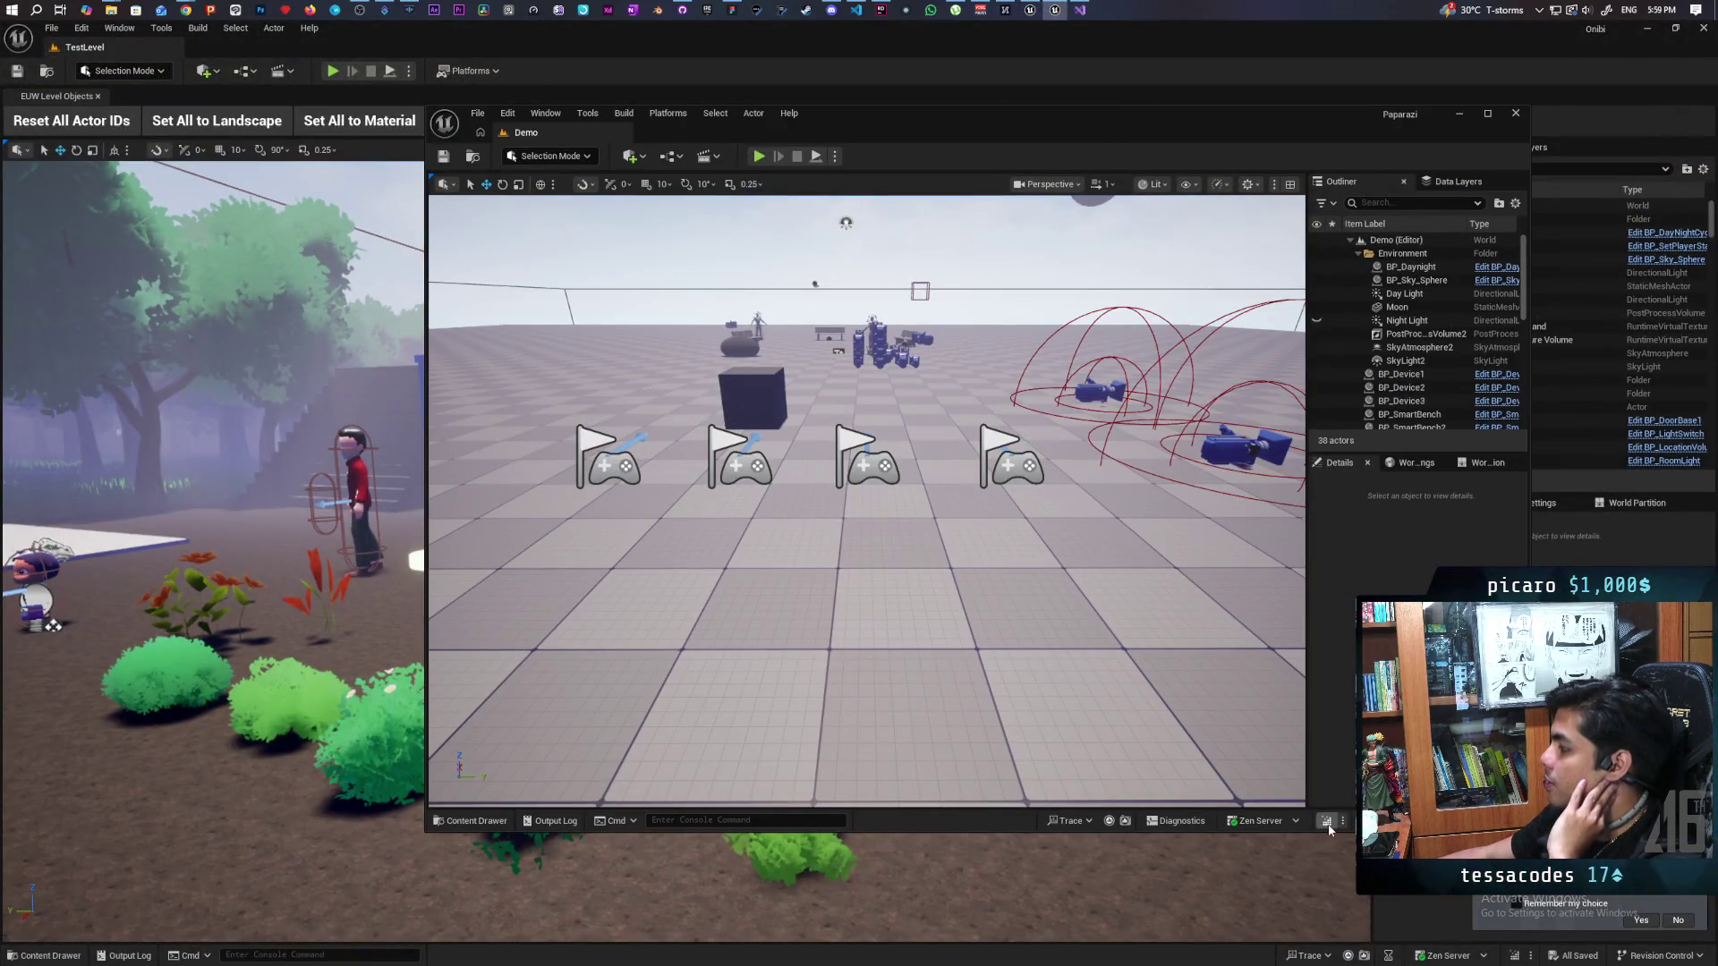
# Step: Run a Live Coding recompile and open BP_ThirdPersonCharacter from Content/ThirdPerson/Blueprints
pyautogui.click(1326, 822)
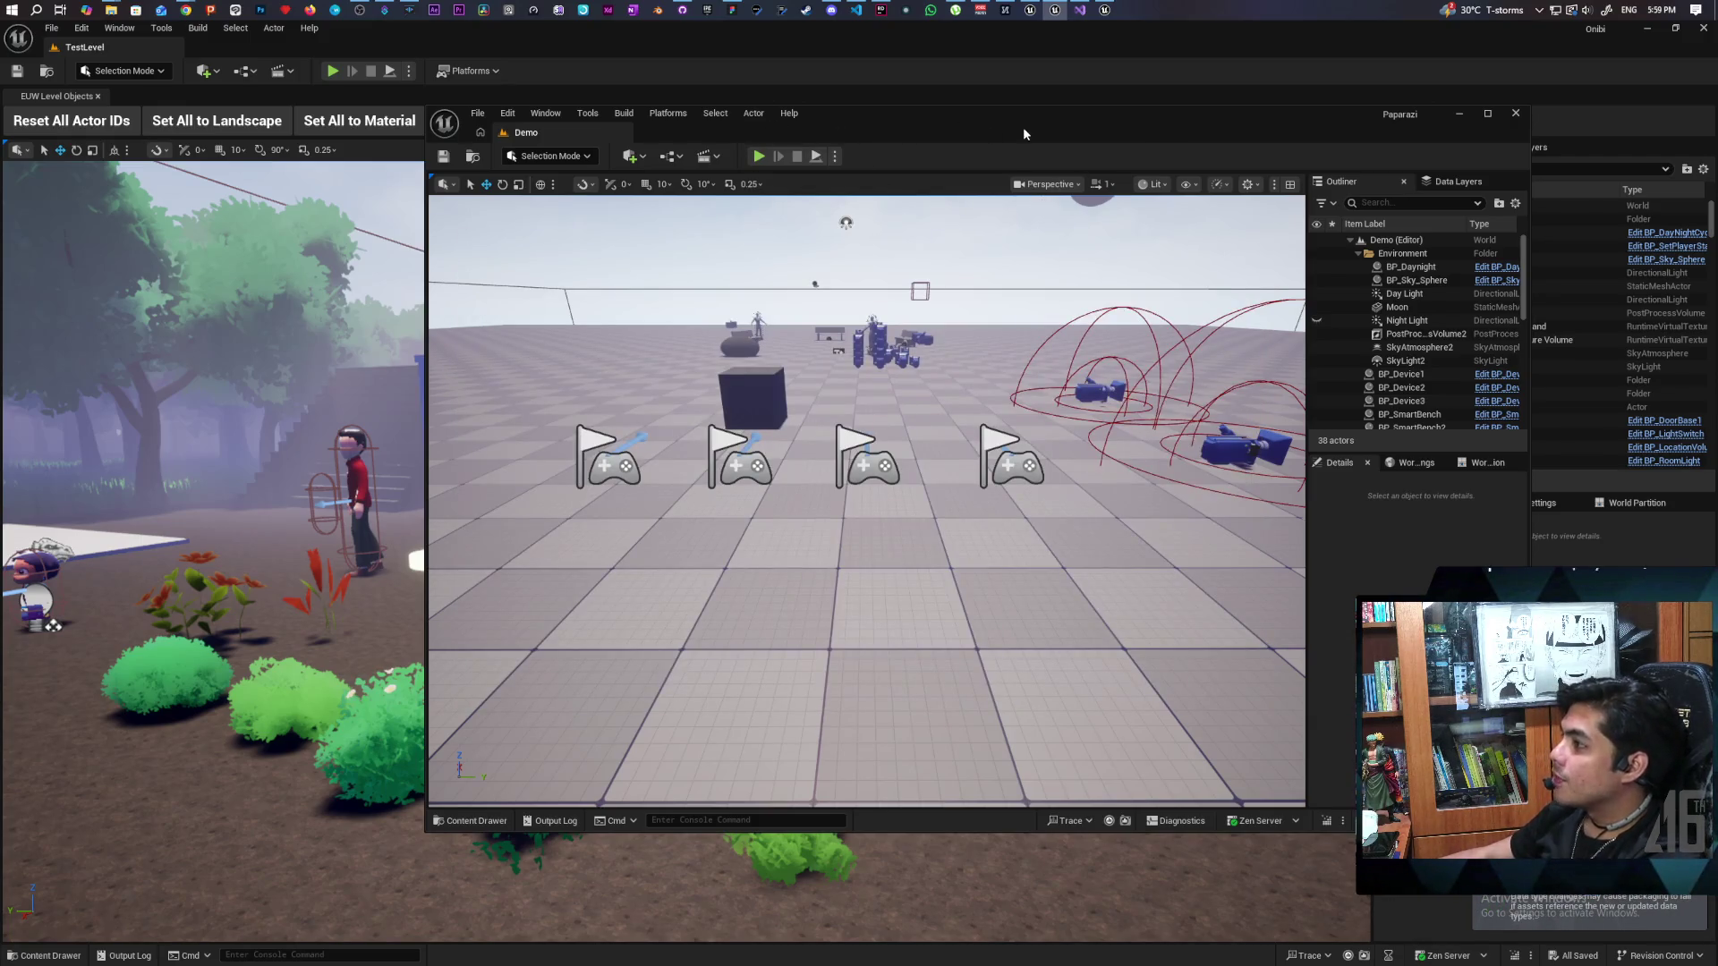
pyautogui.moveTo(1024, 132); pyautogui.dragTo(901, 130)
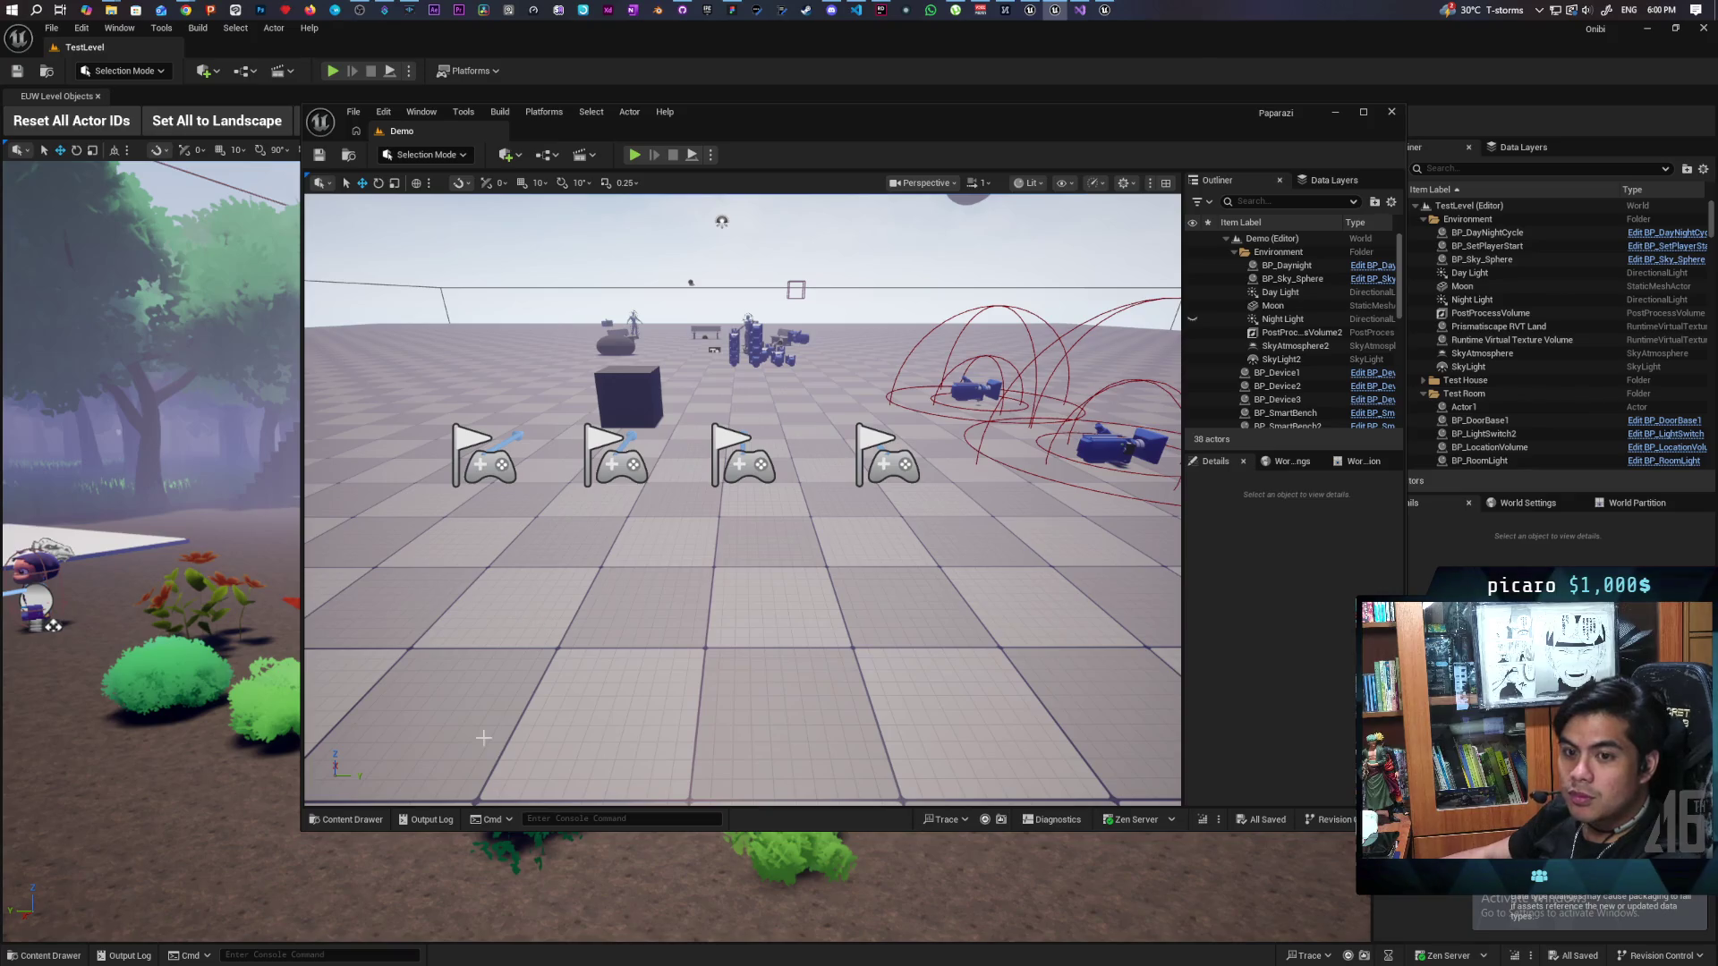
pyautogui.click(347, 820)
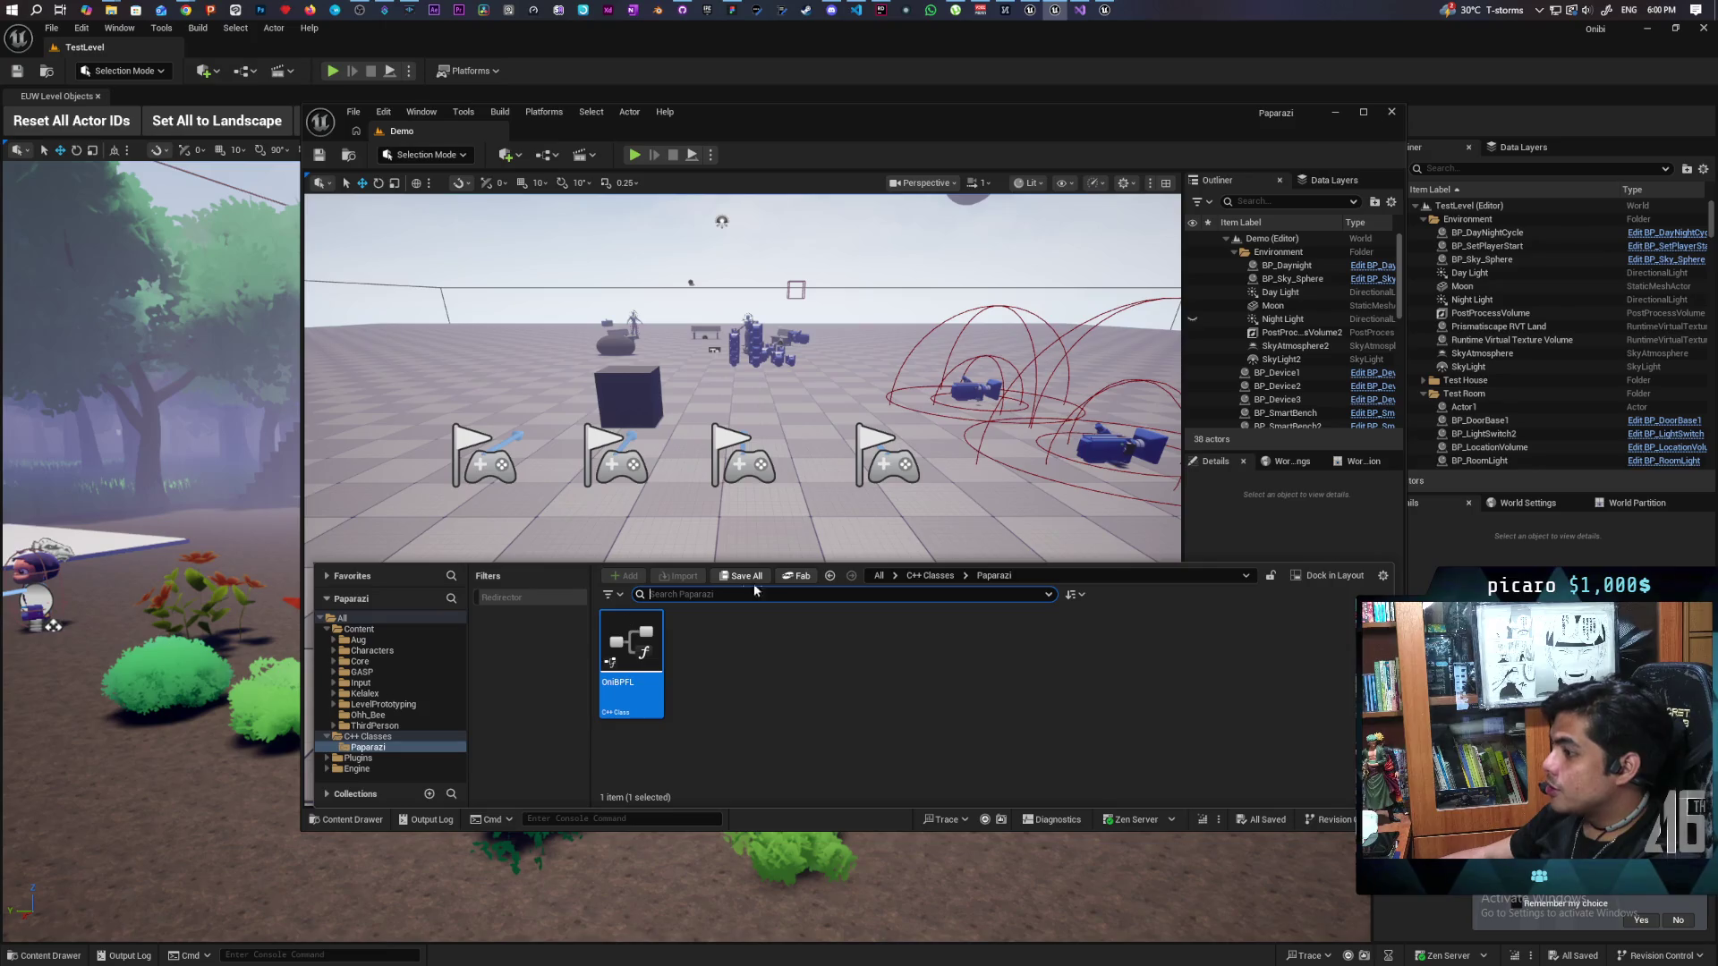
pyautogui.click(879, 576)
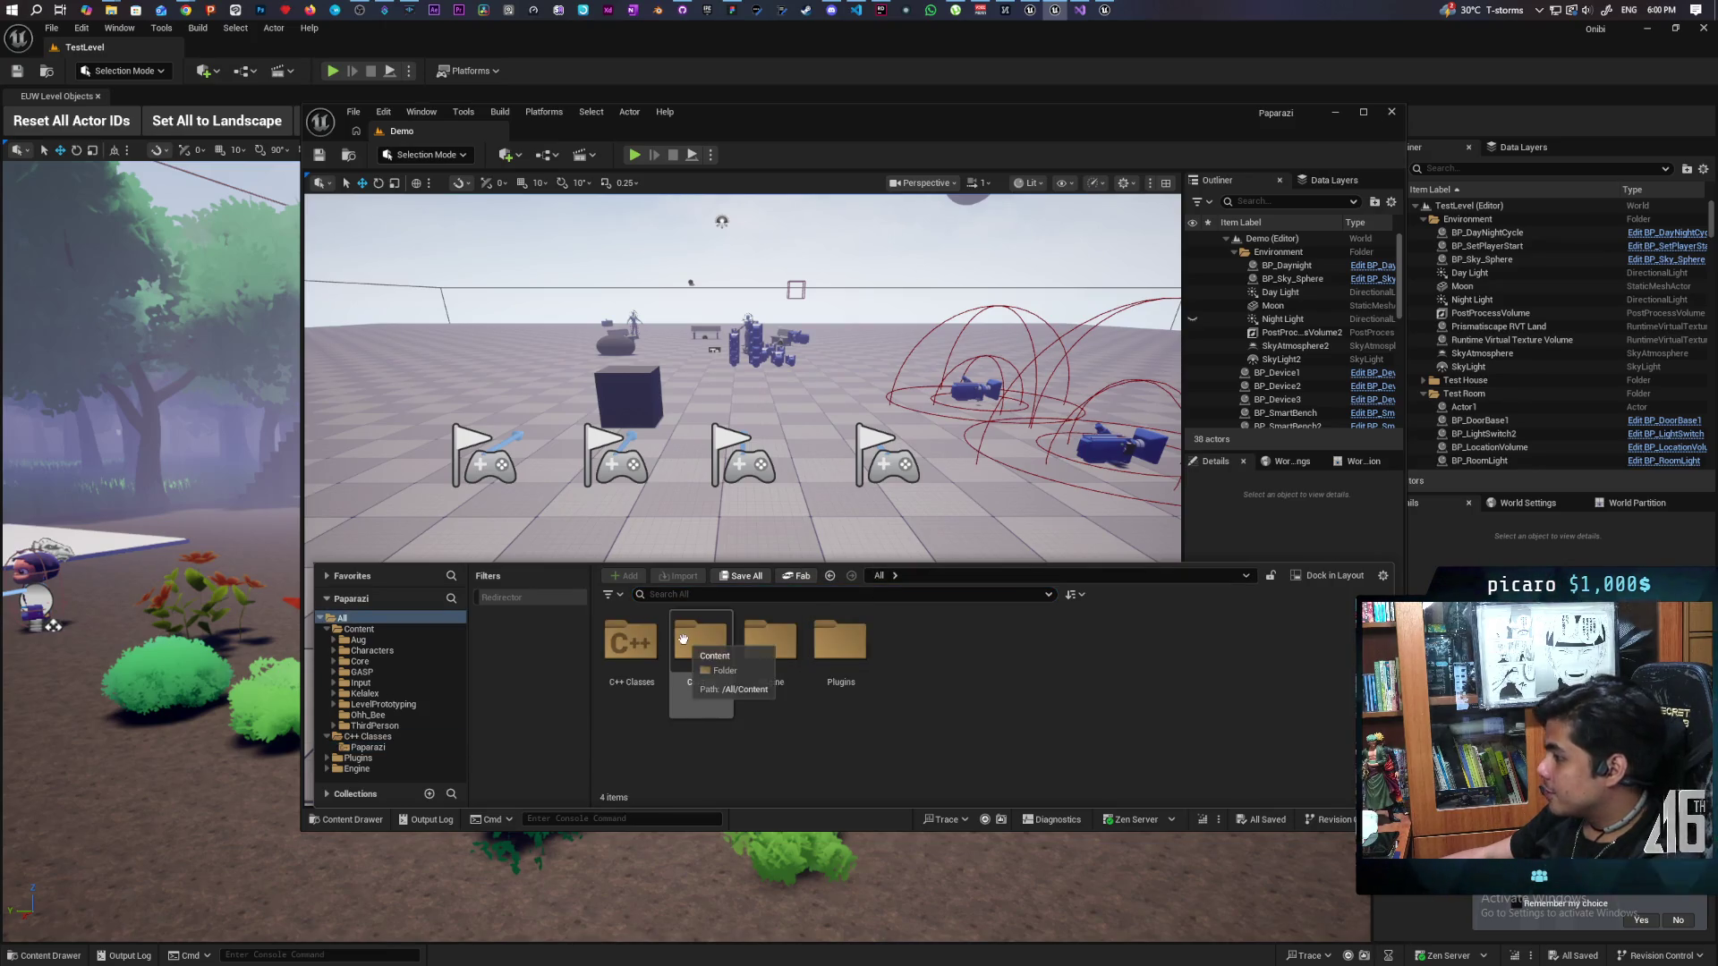
pyautogui.doubleClick(683, 638)
pyautogui.doubleClick(703, 637)
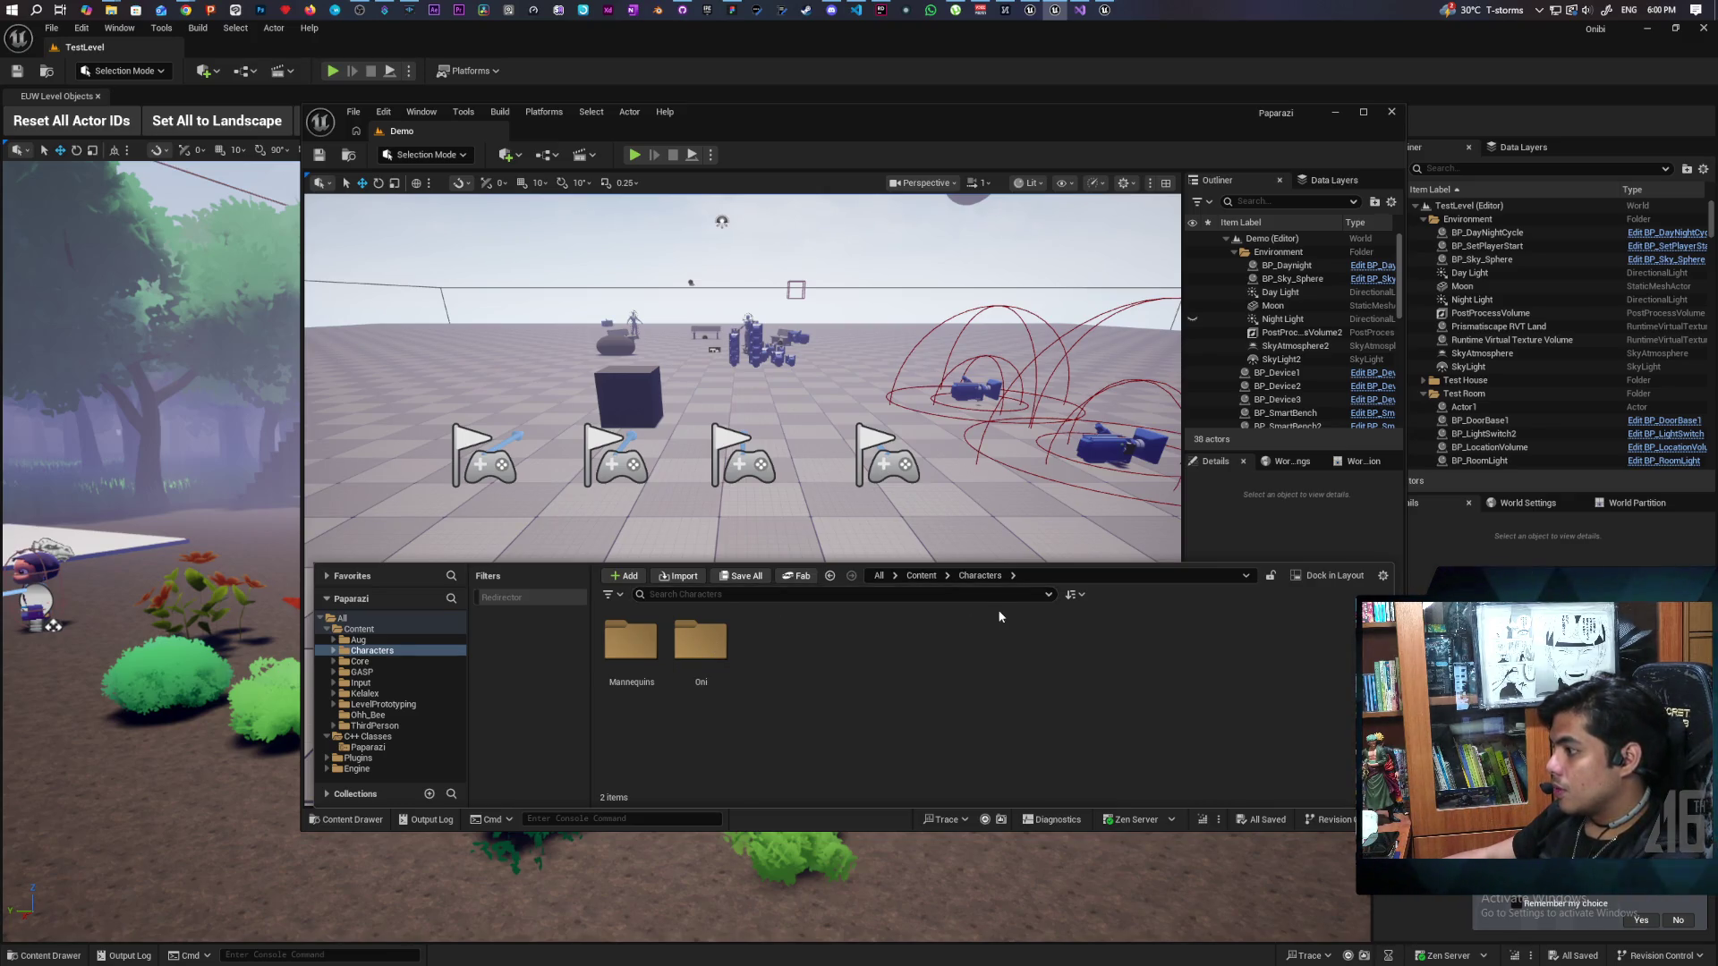
pyautogui.click(922, 576)
pyautogui.doubleClick(1199, 657)
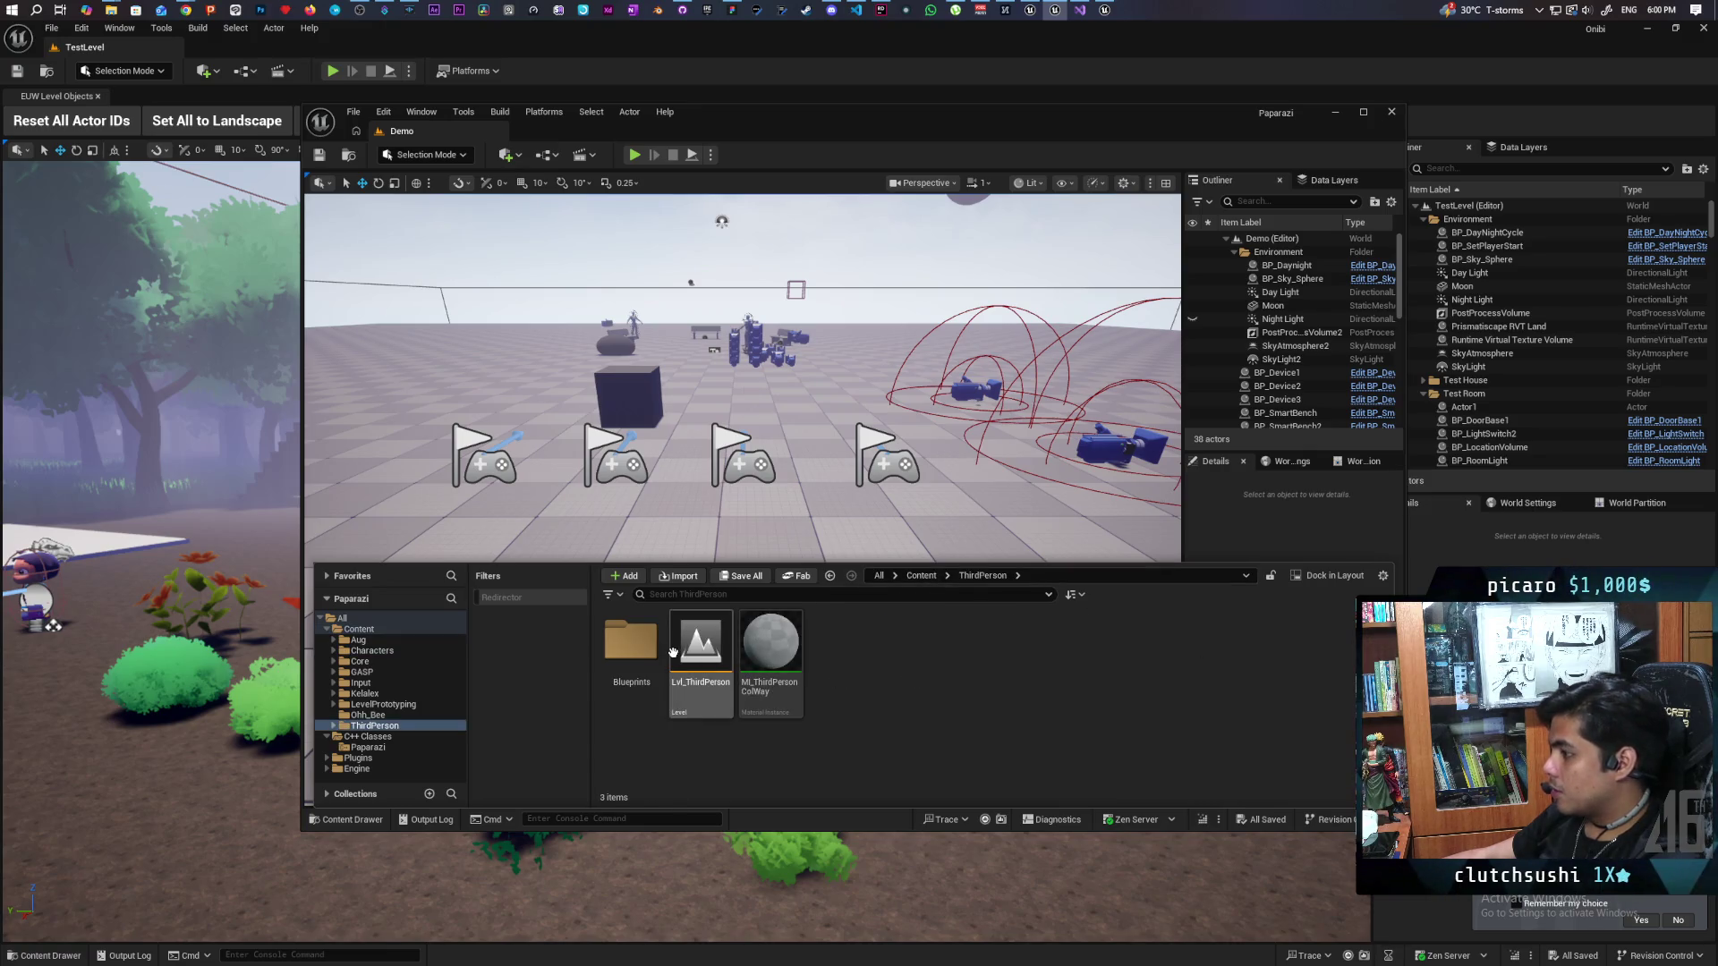
pyautogui.doubleClick(637, 653)
pyautogui.doubleClick(634, 640)
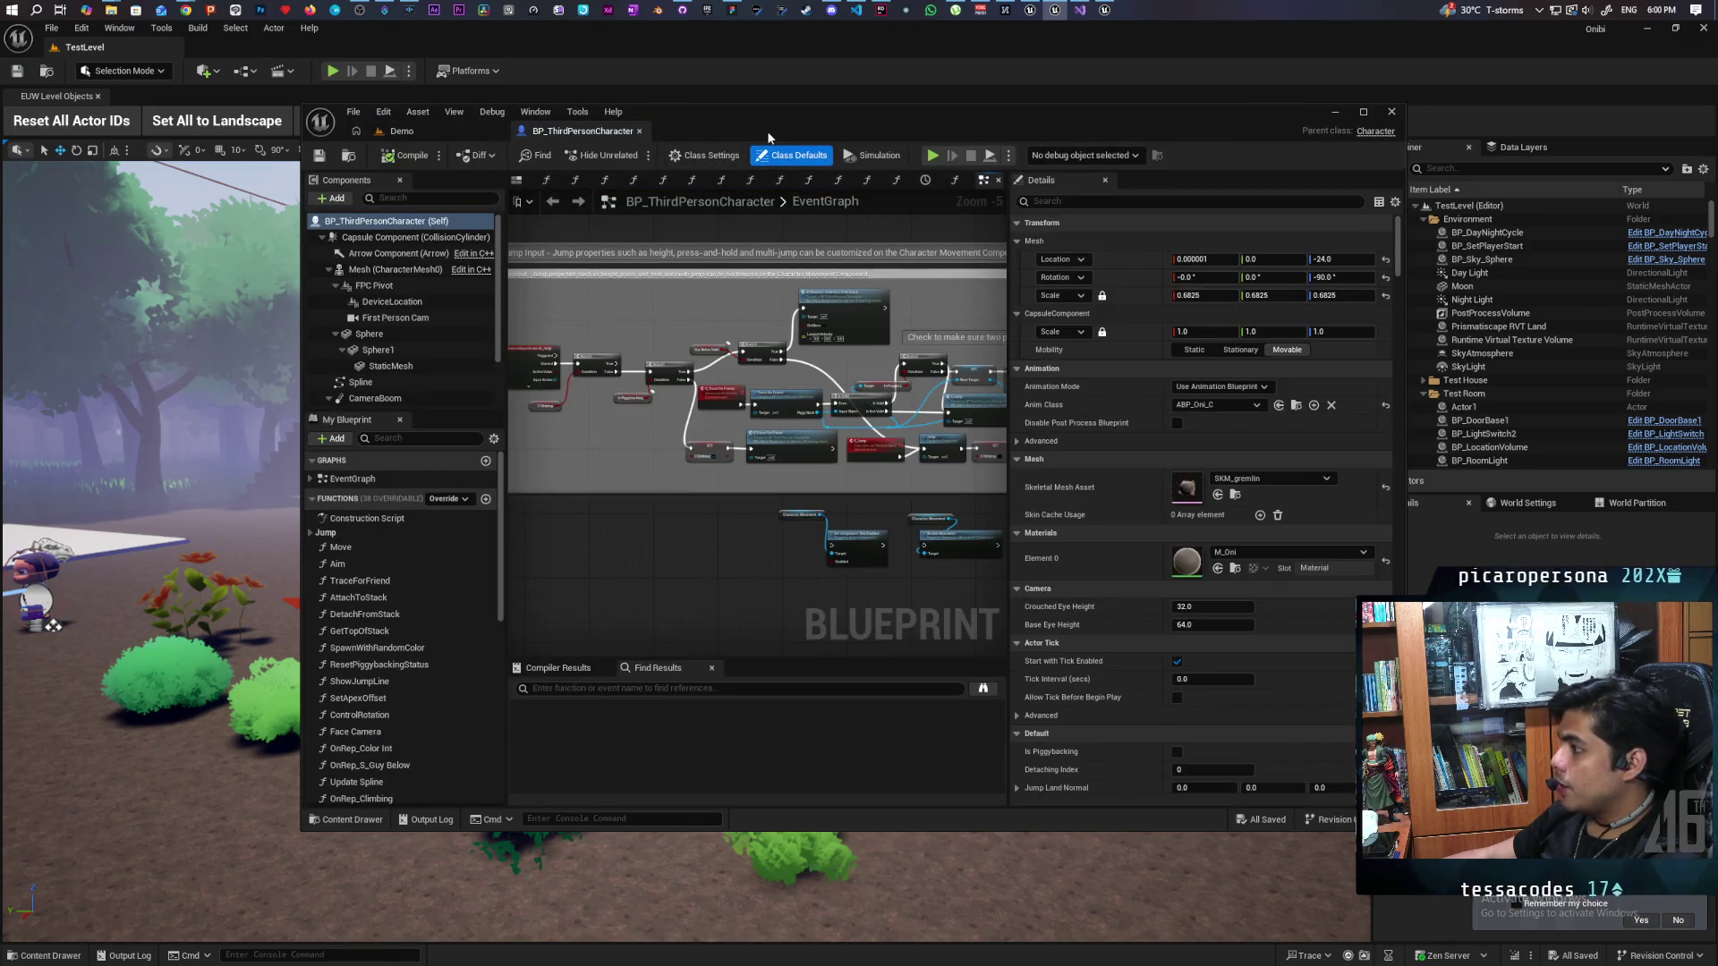
# Step: Search 'event tick' on empty EventGraph space and place the Event Tick node
pyautogui.scroll(-5, 915, 553)
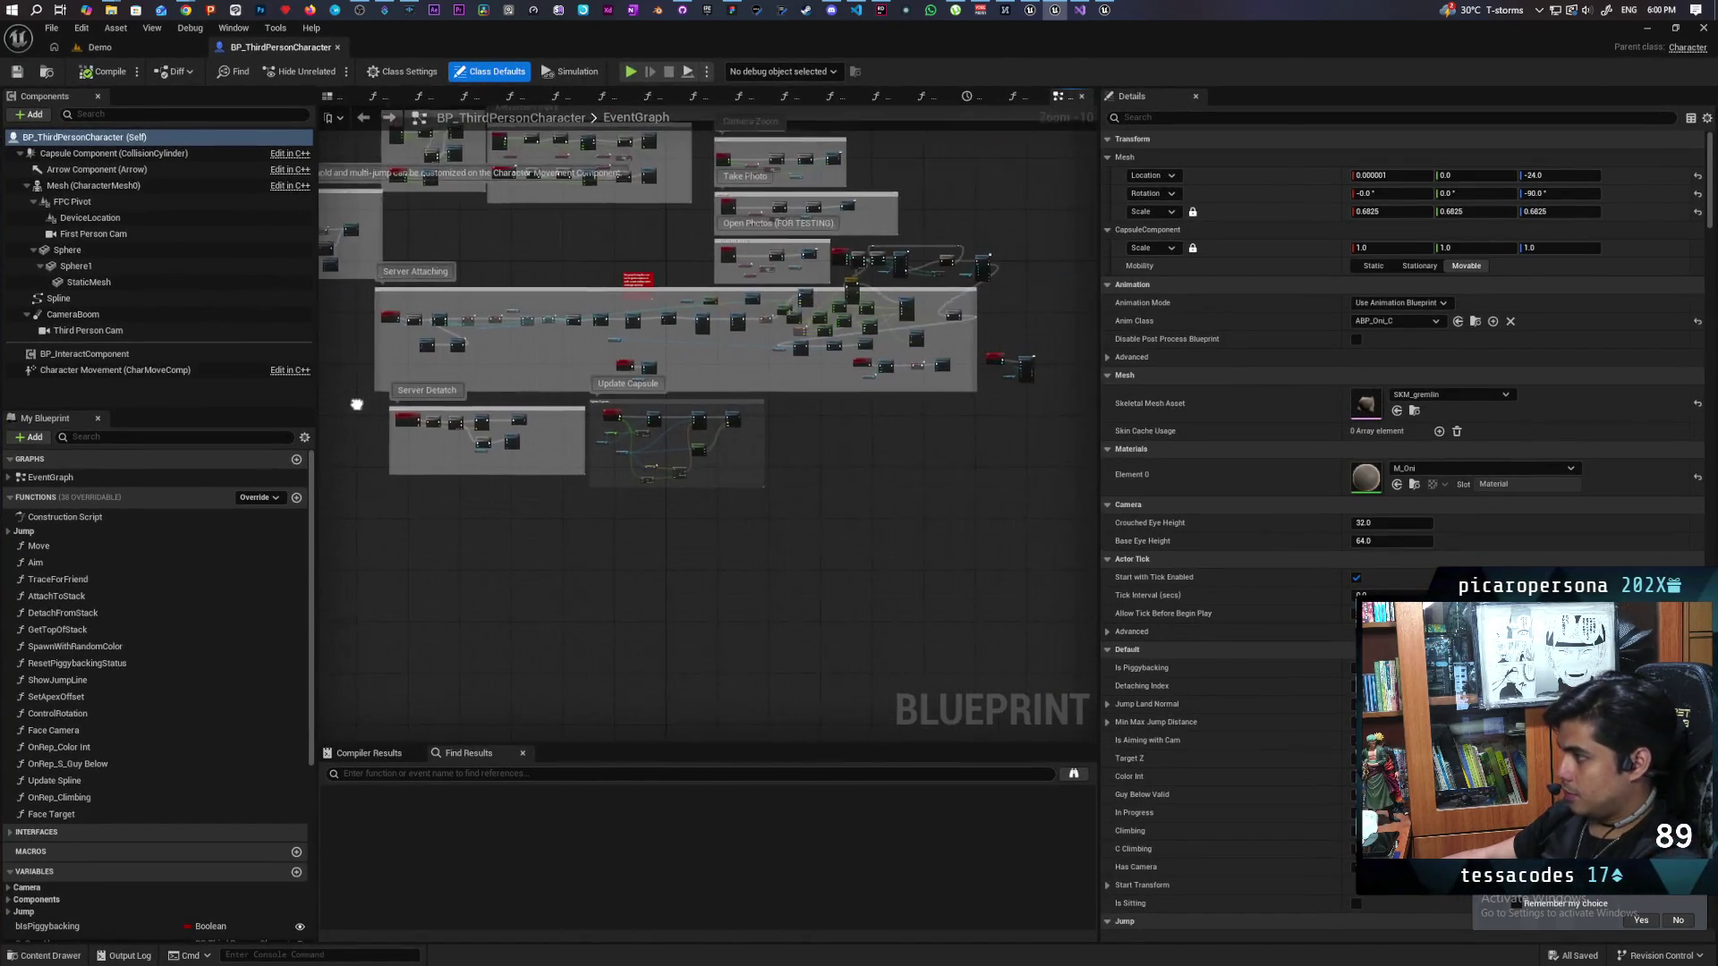
pyautogui.scroll(8, 683, 446)
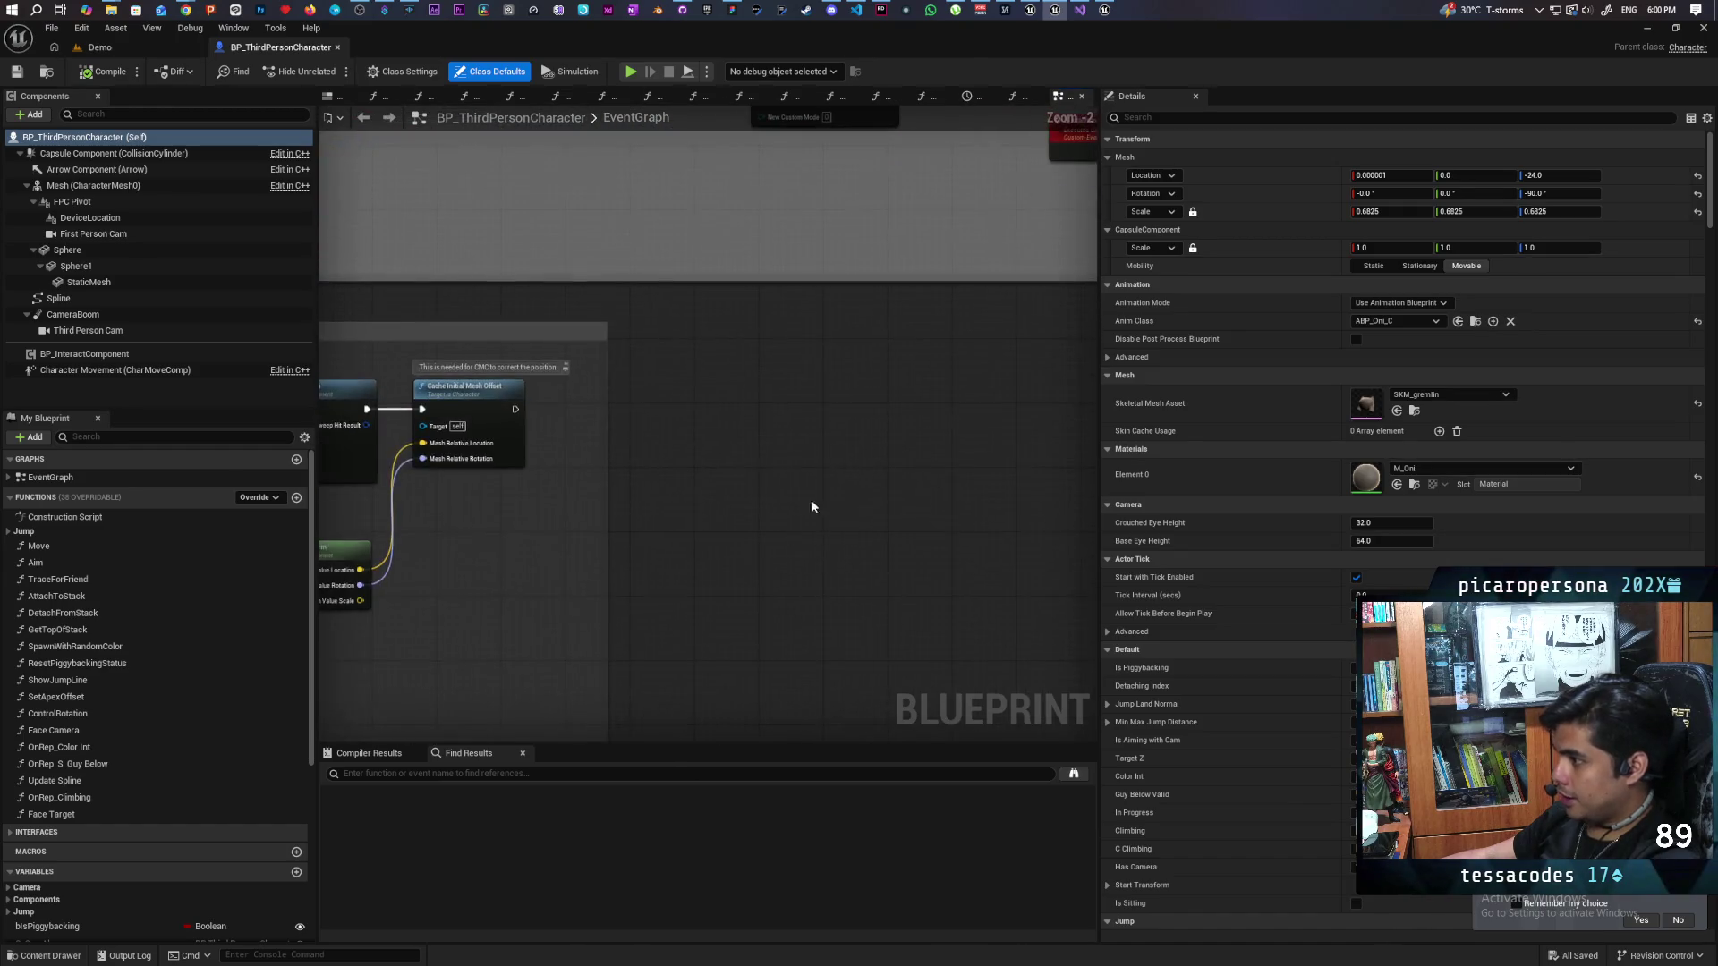
pyautogui.rightClick(784, 450)
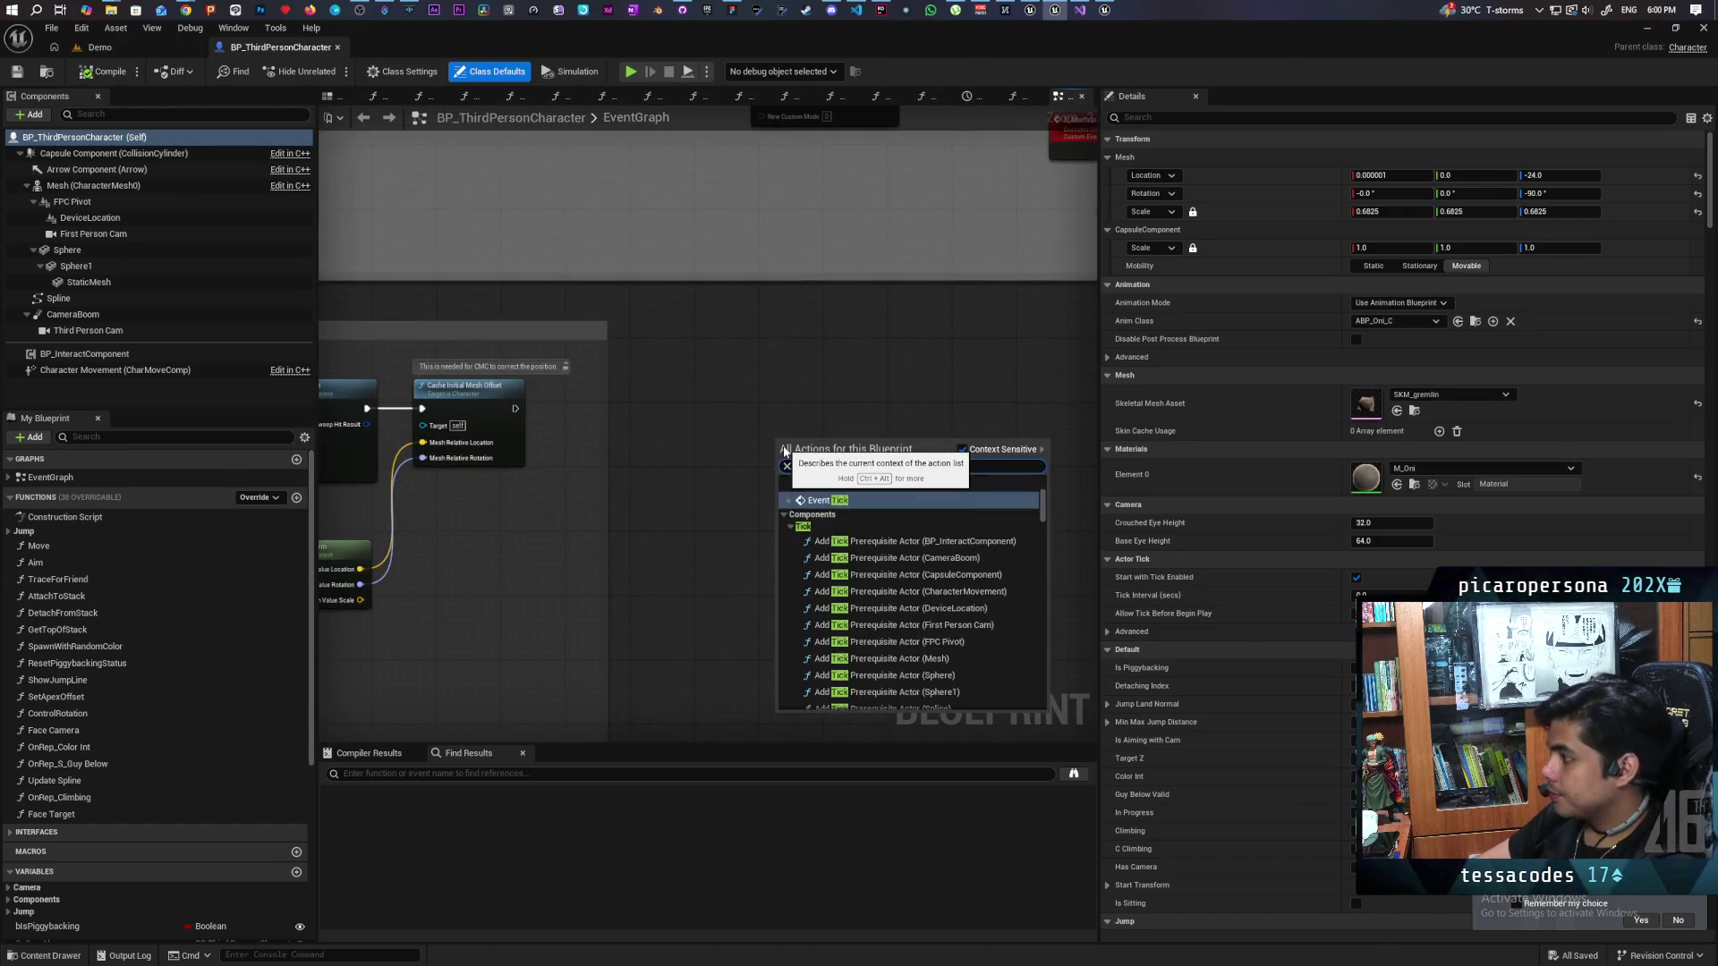
pyautogui.press('Escape')
pyautogui.write('event tick')
pyautogui.press('Return')
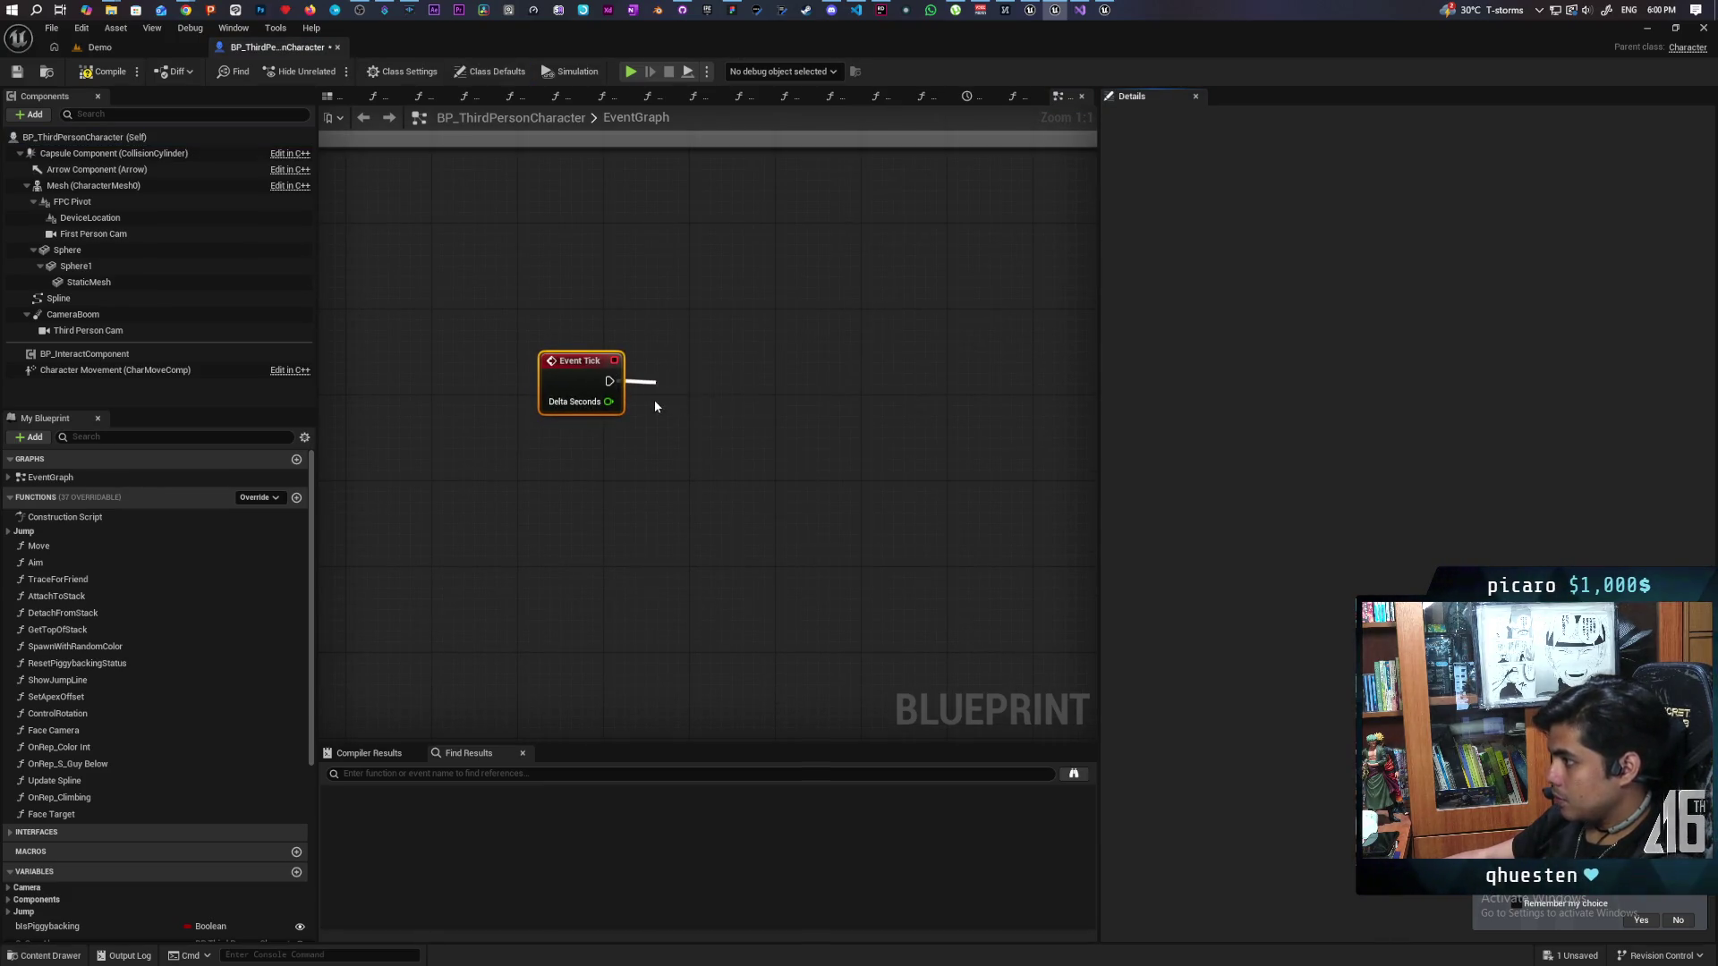
# Step: Add a Switch Has Authority node off Event Tick and place a Tick Anims node
pyautogui.moveTo(609, 381); pyautogui.dragTo(655, 407)
pyautogui.write('has author')
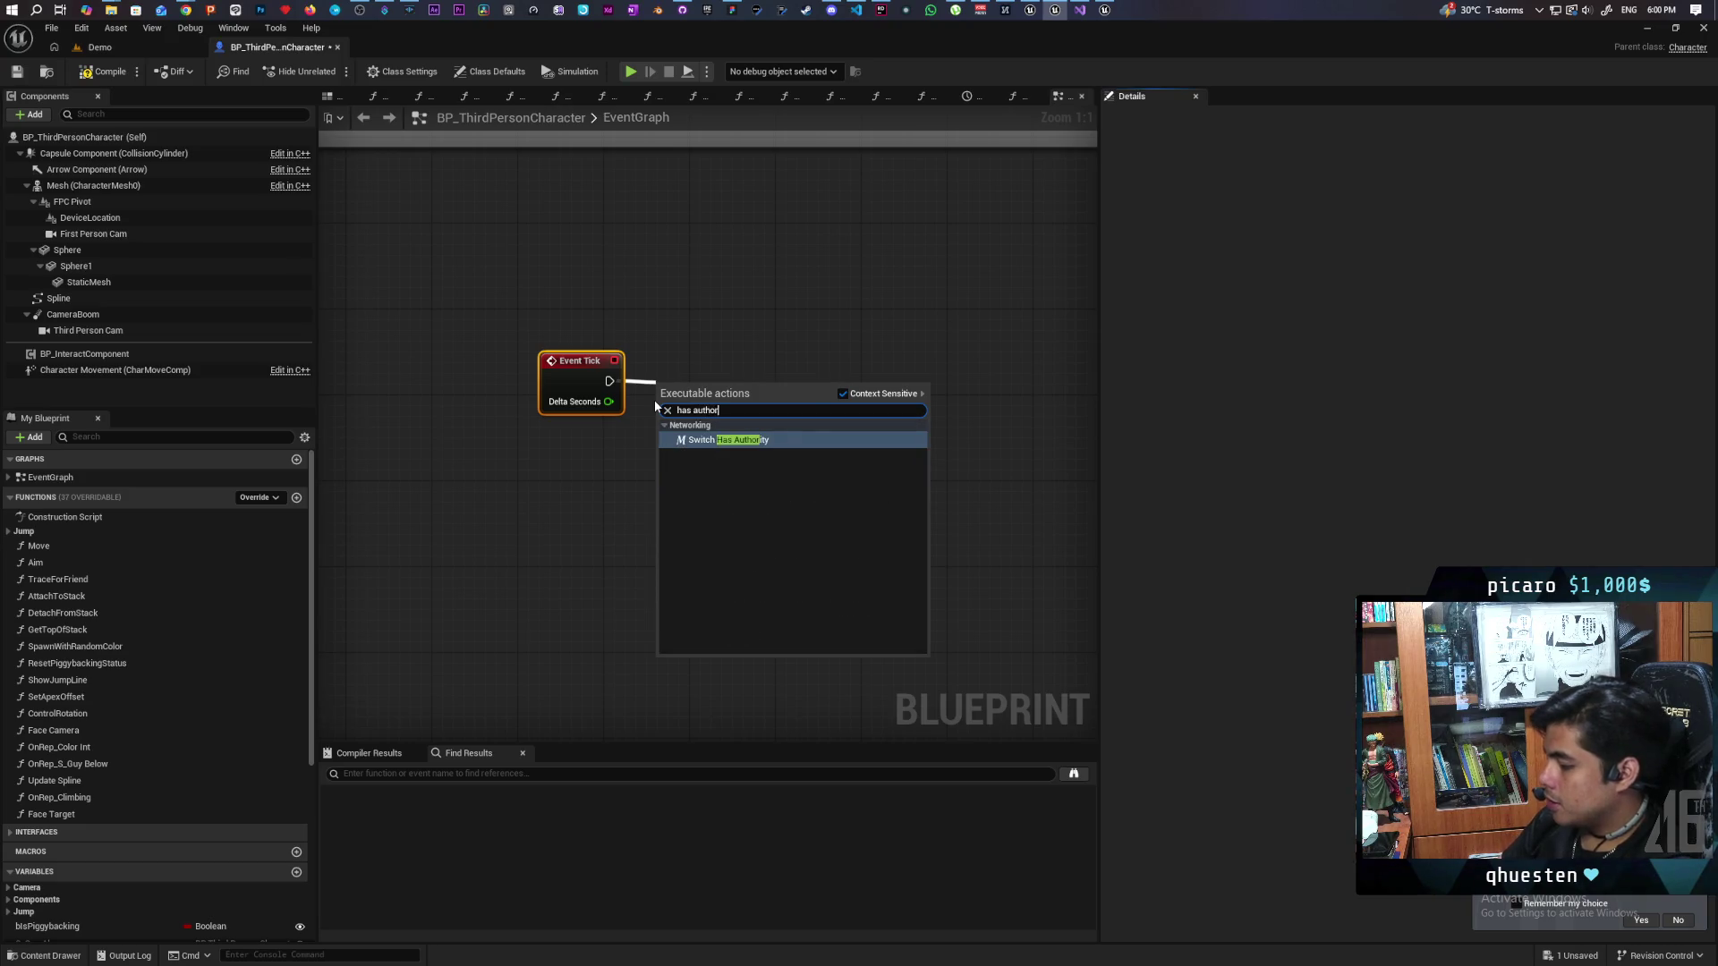
pyautogui.press('Return')
pyautogui.moveTo(685, 400); pyautogui.dragTo(687, 380)
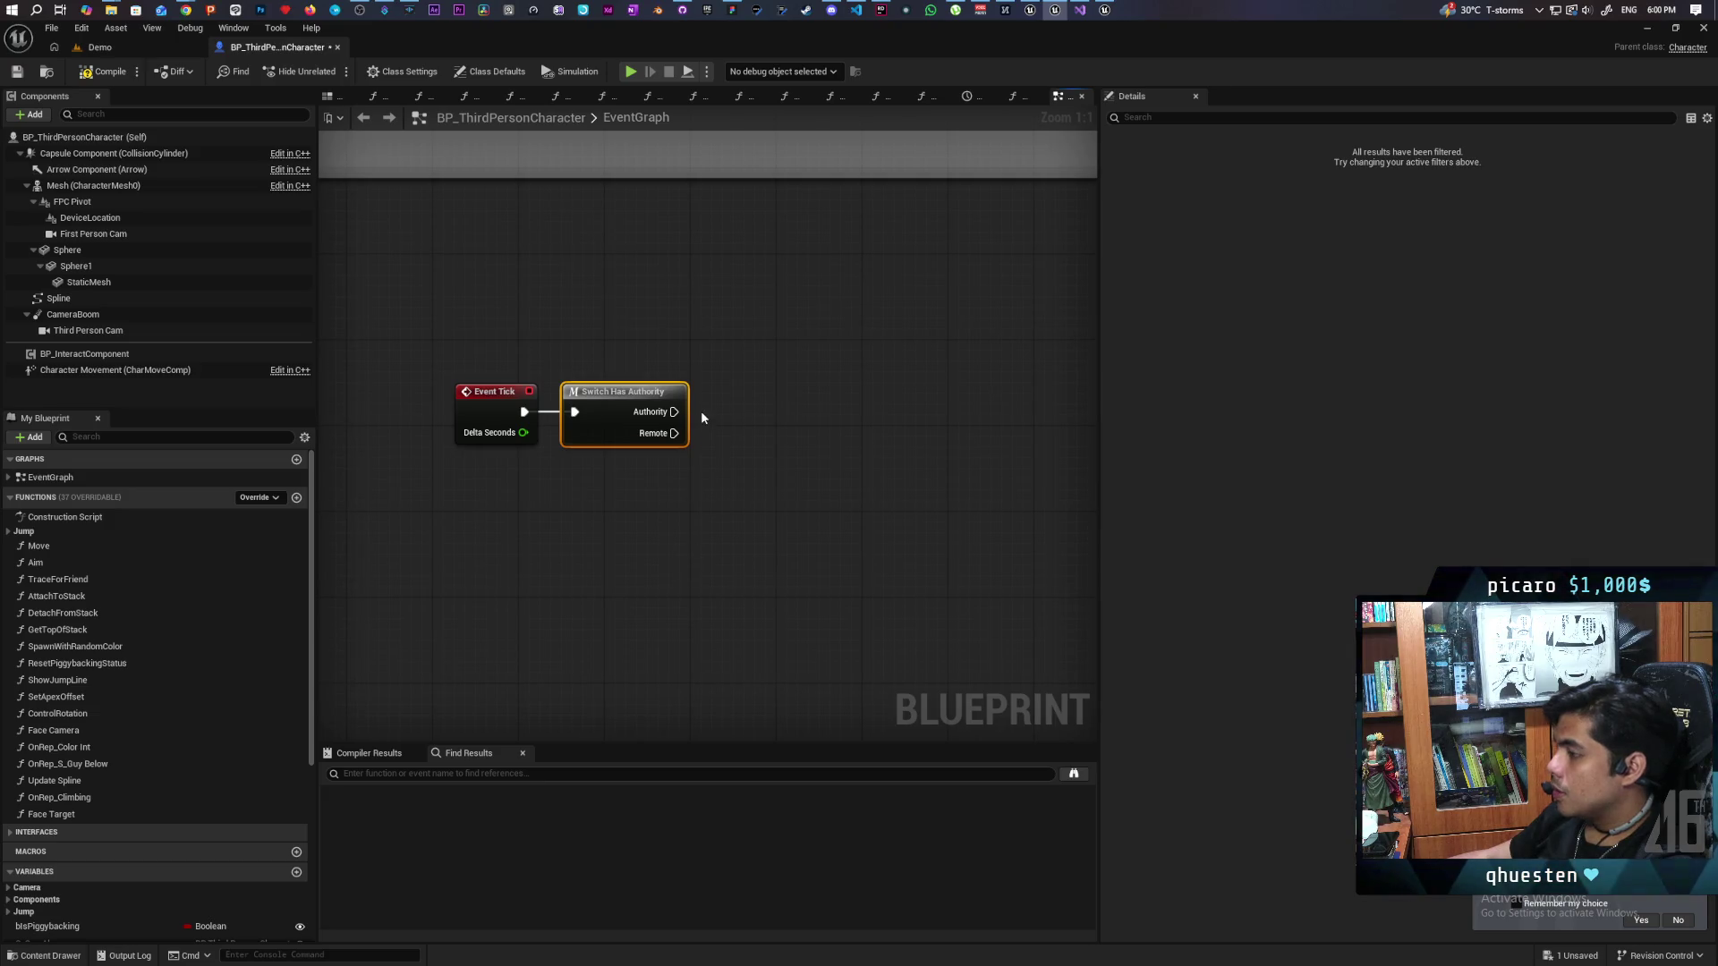
pyautogui.rightClick(706, 418)
pyautogui.write('tick')
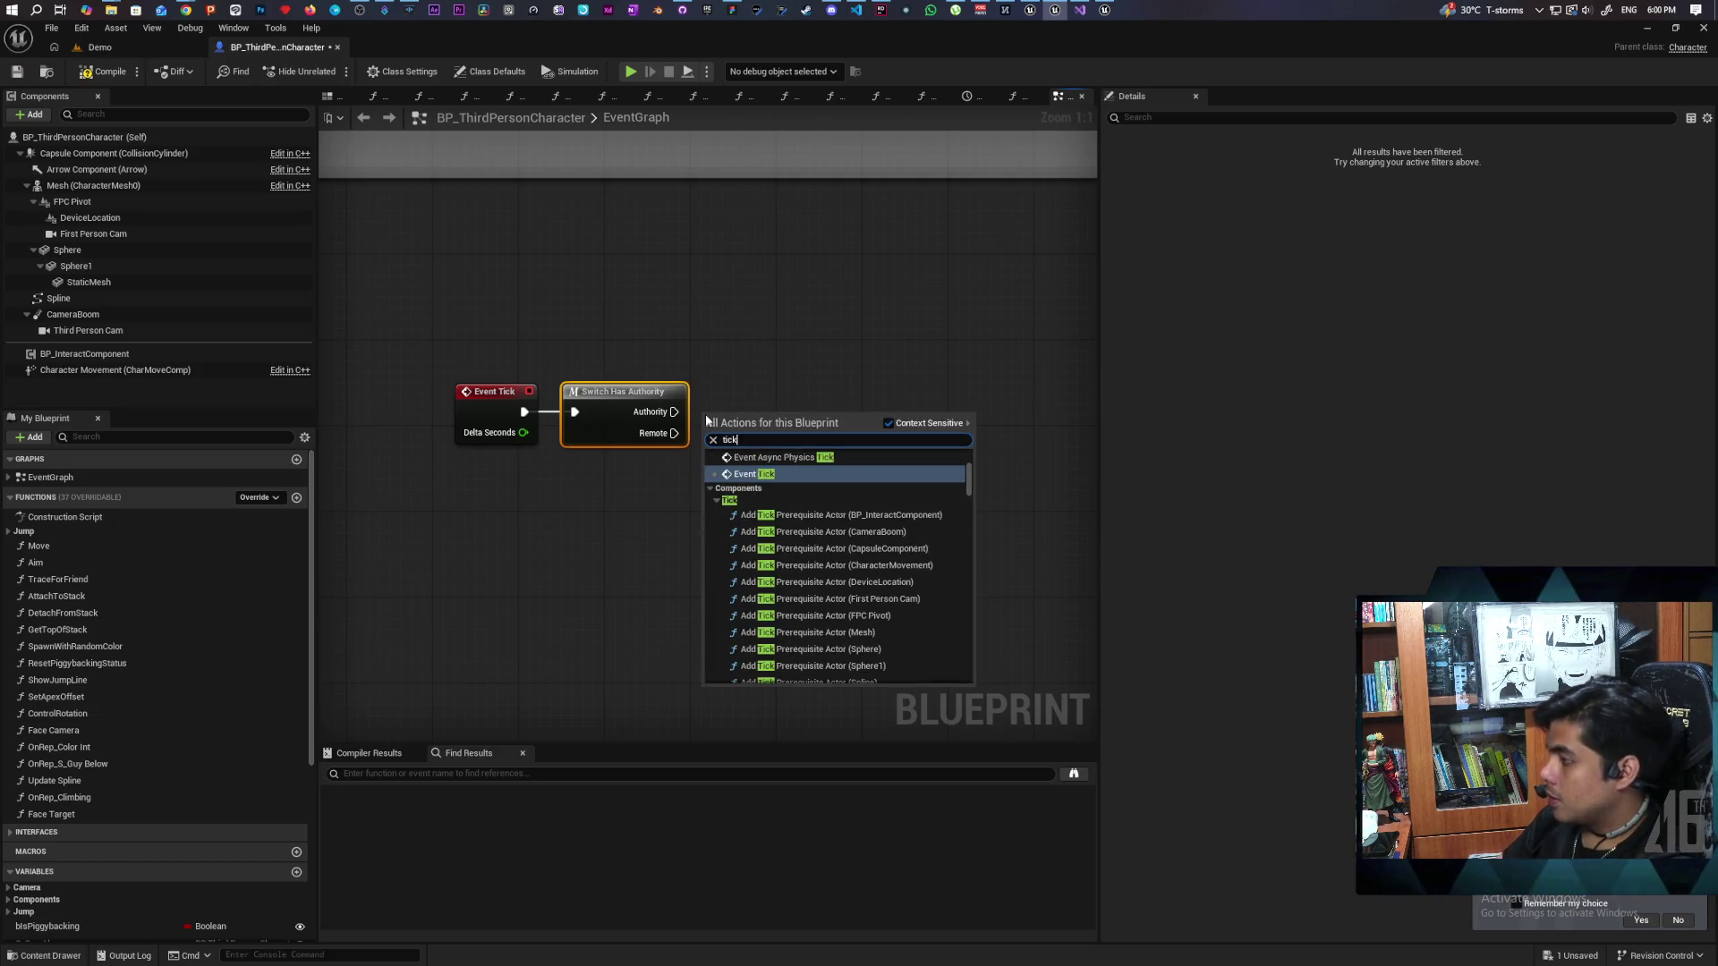
pyautogui.write(' a')
pyautogui.press('Return')
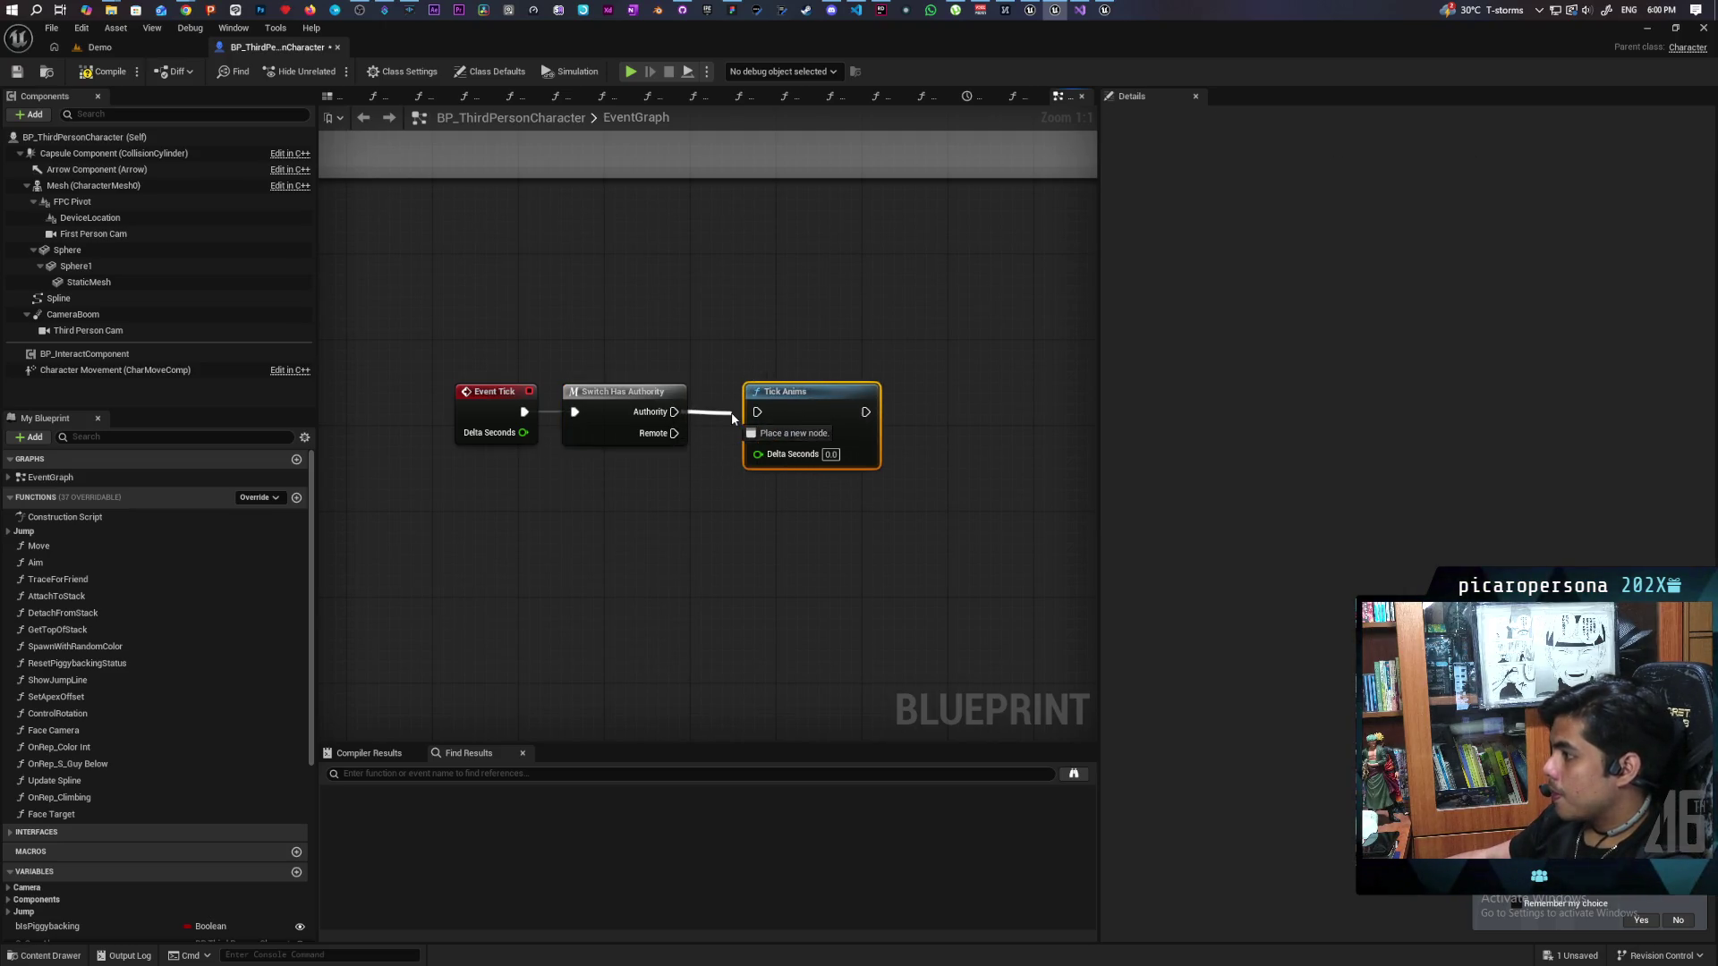
# Step: Feed Self and Delta Seconds into Tick Anims, save, and return to the Demo level
pyautogui.moveTo(765, 434)
pyautogui.mouseDown()
pyautogui.moveTo(693, 537)
pyautogui.moveTo(629, 522)
pyautogui.mouseUp()
pyautogui.write('self')
pyautogui.press('Return')
pyautogui.moveTo(524, 433); pyautogui.dragTo(760, 453)
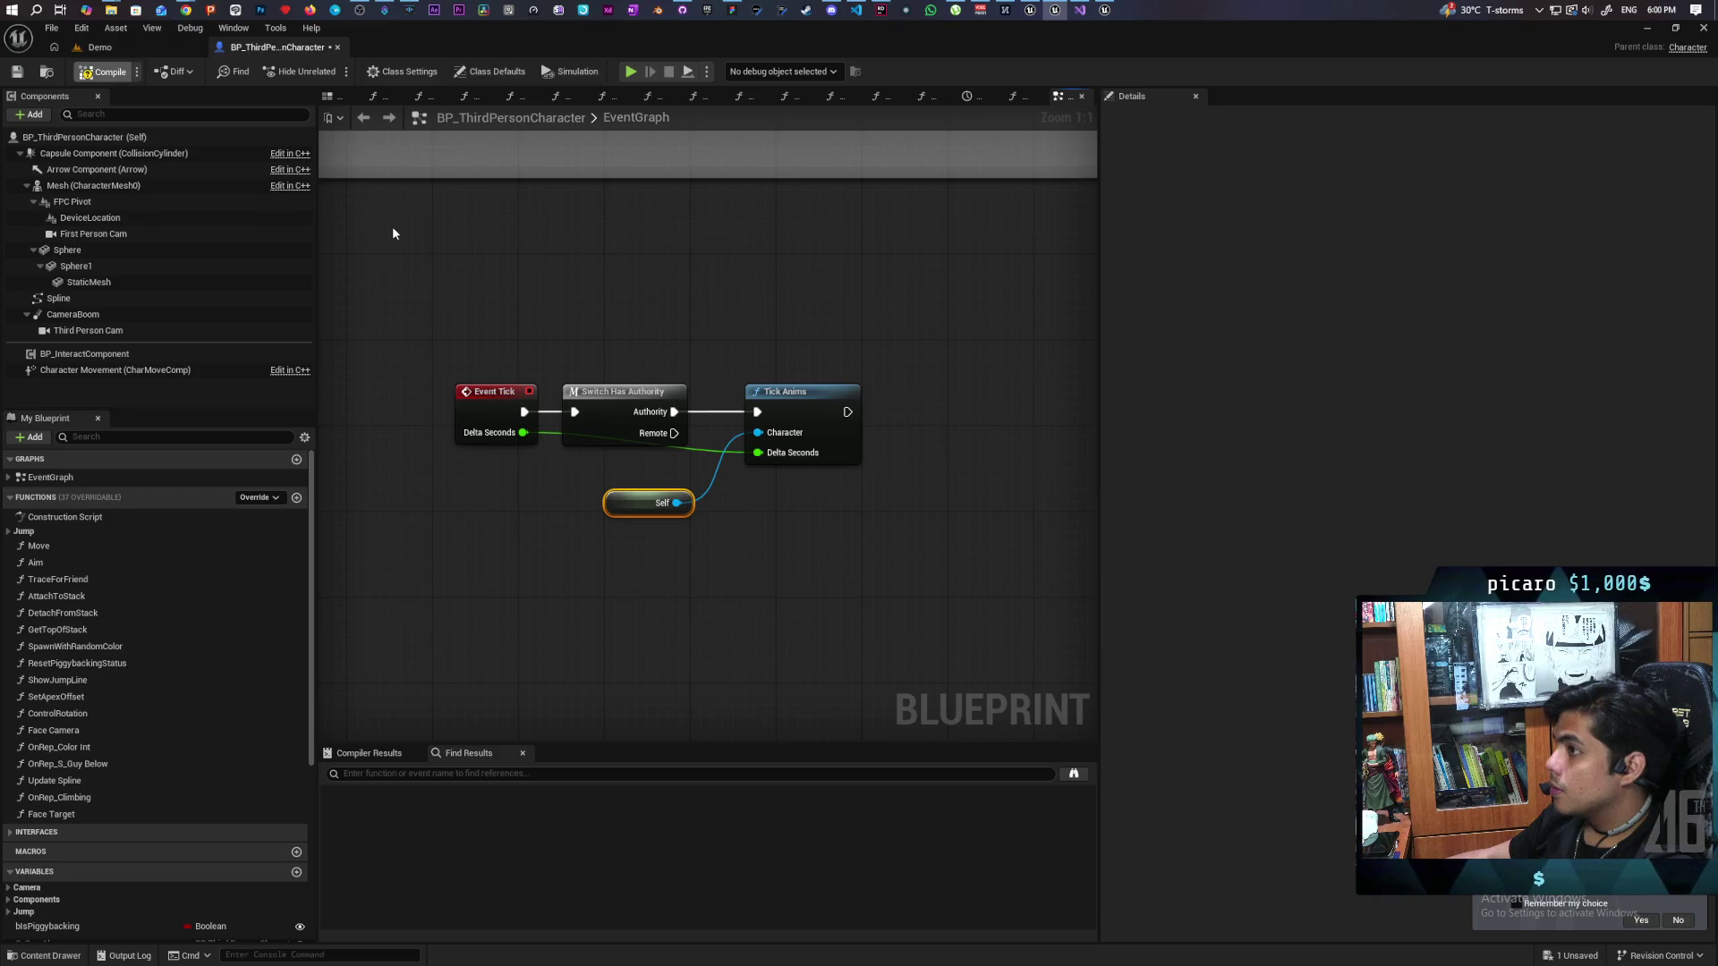
pyautogui.hotkey('ctrl', 's')
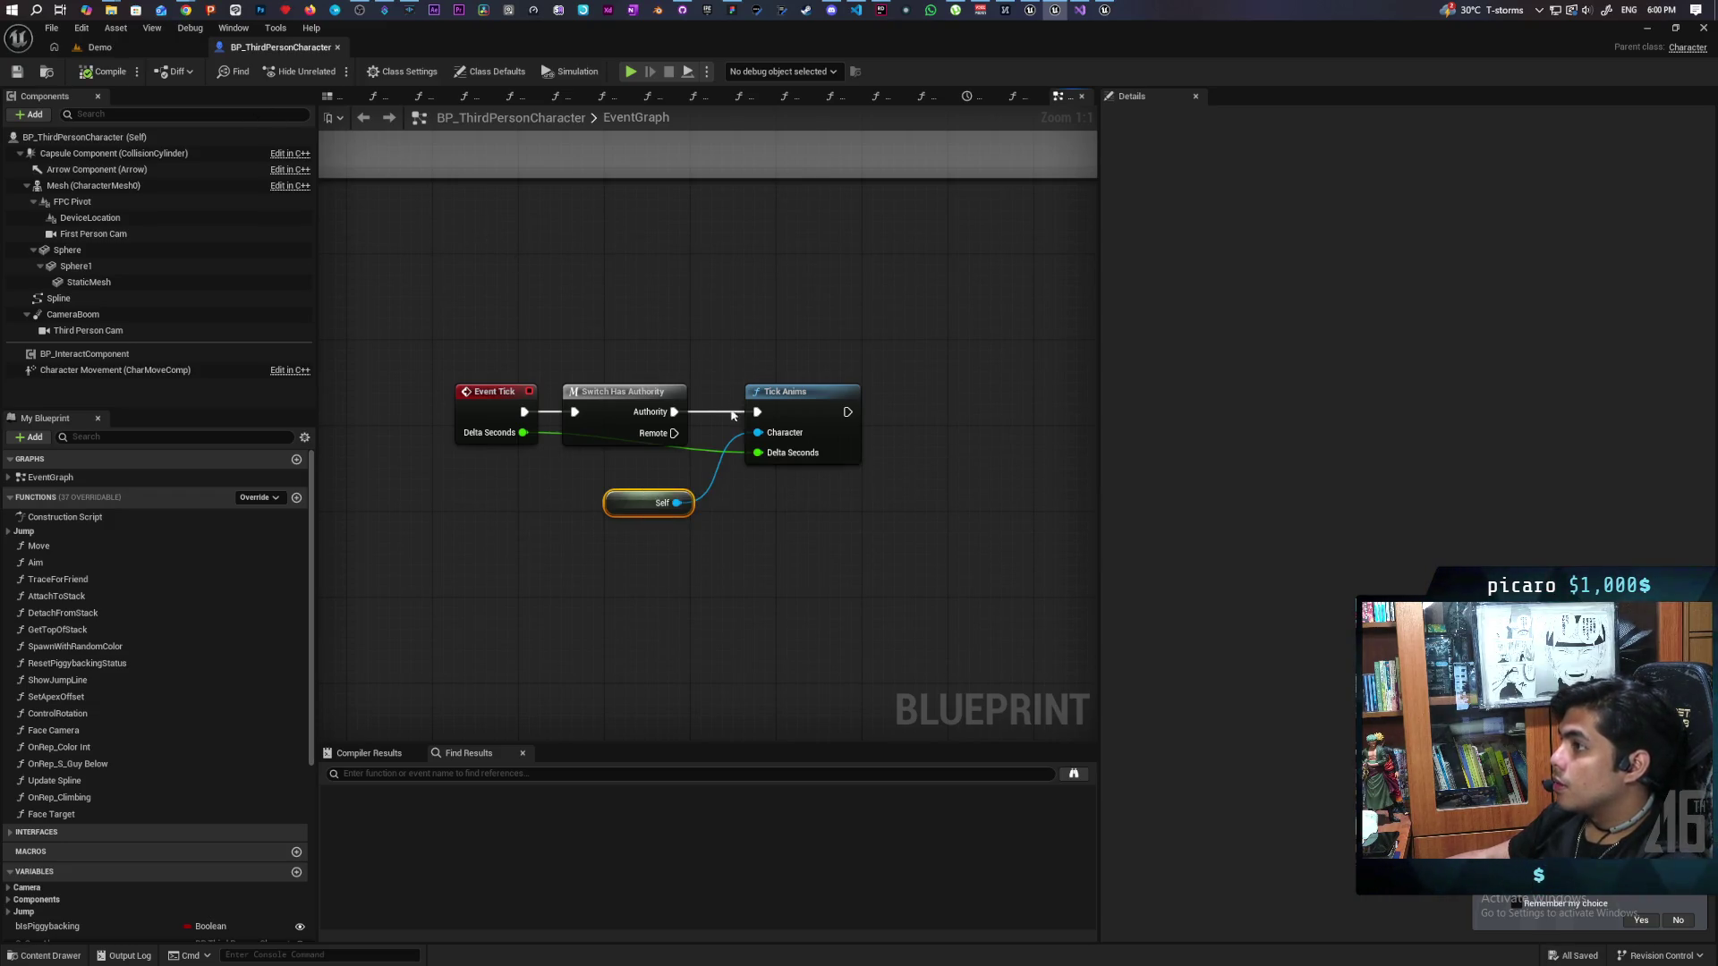
pyautogui.click(99, 46)
pyautogui.moveTo(564, 44)
pyautogui.mouseDown()
pyautogui.moveTo(984, 114)
pyautogui.moveTo(1170, 61)
pyautogui.moveTo(1151, 51)
pyautogui.mouseUp()
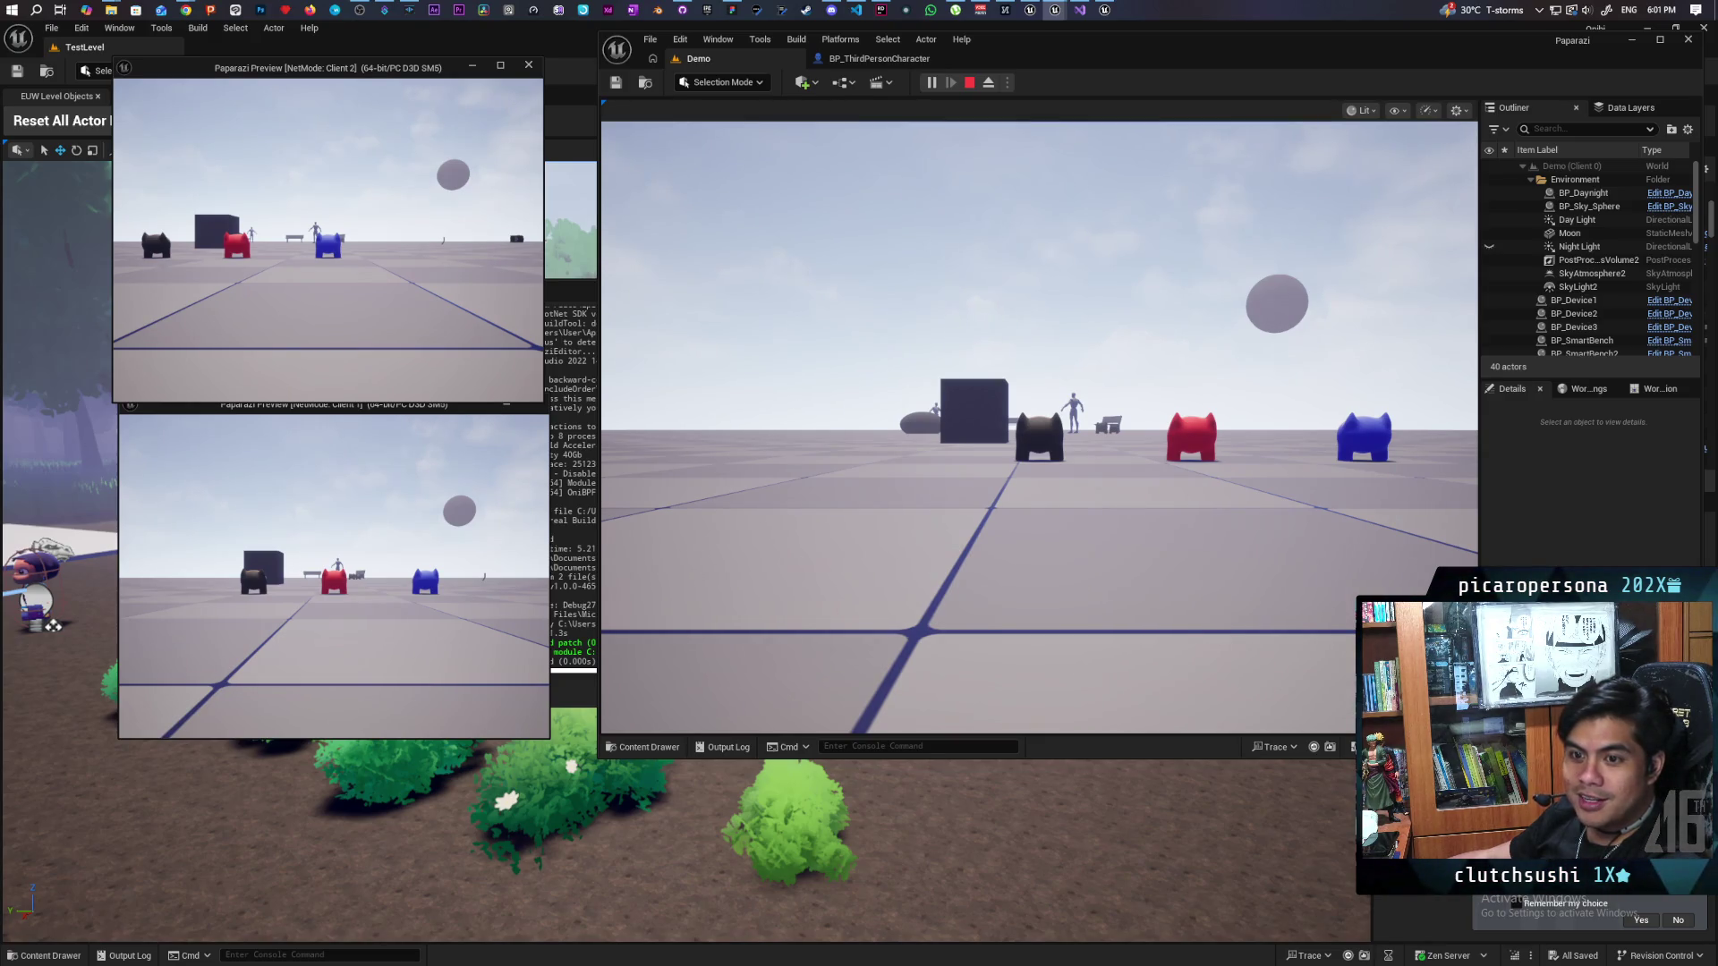
# Step: In Client 2, walk the blue player up to the red one and jump on its head
pyautogui.click(537, 252)
pyautogui.press('w')
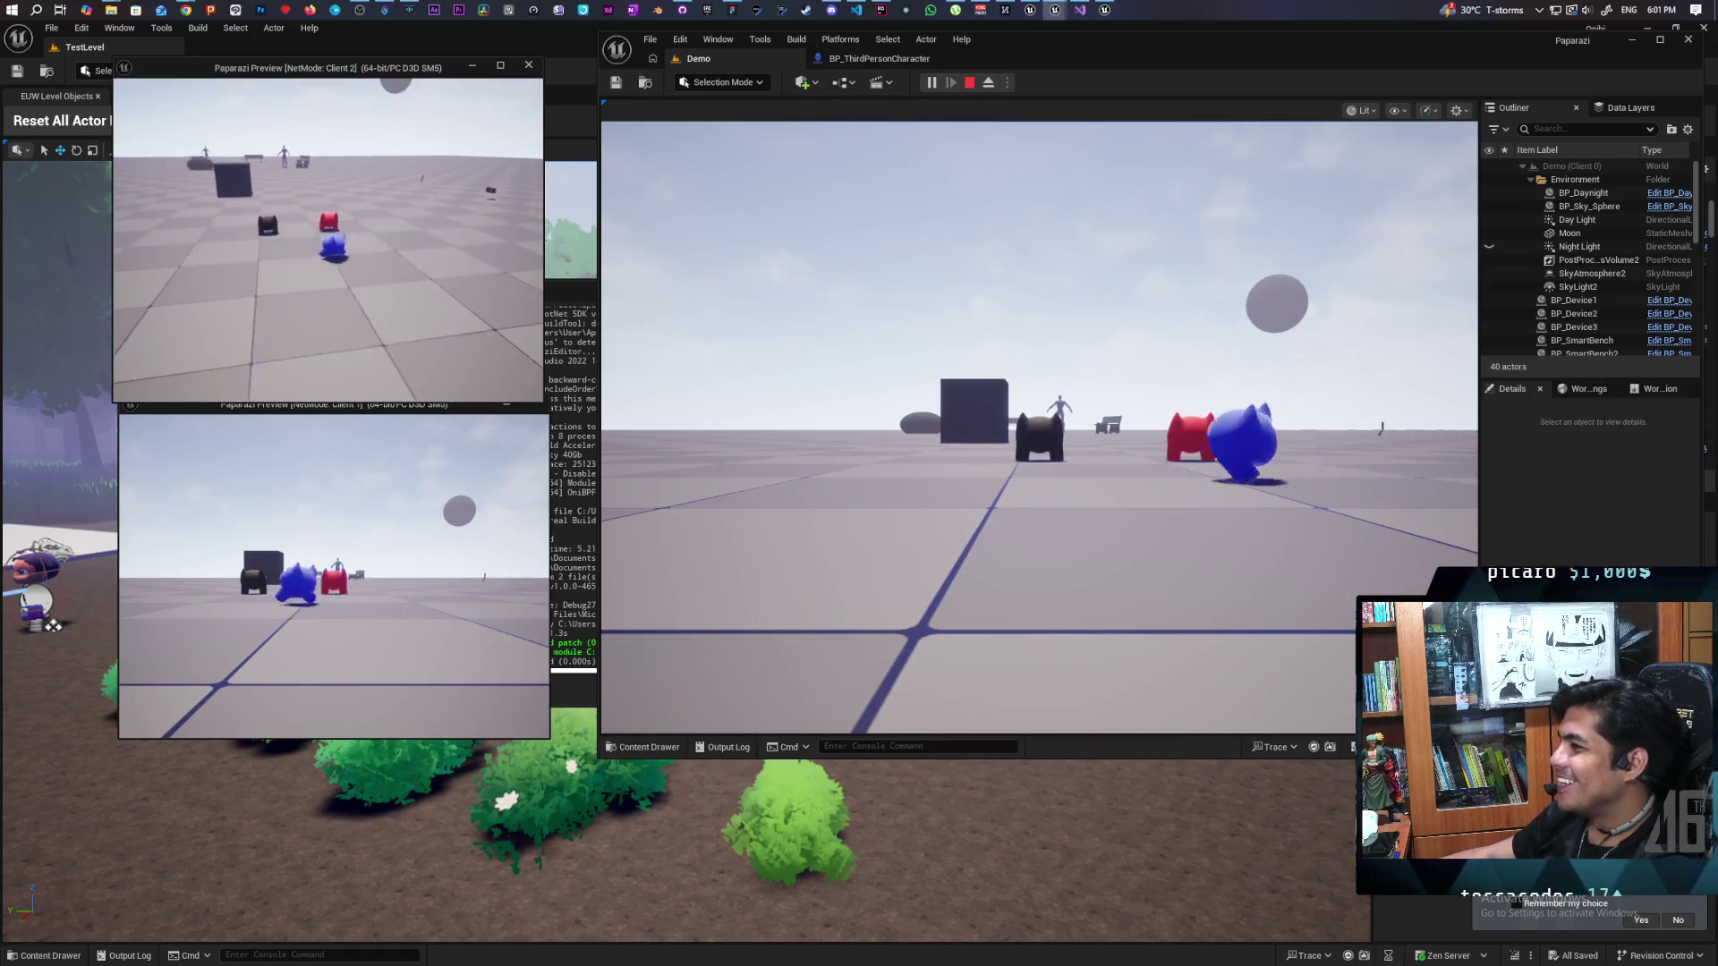
pyautogui.press('d')
pyautogui.press('a')
pyautogui.press('w')
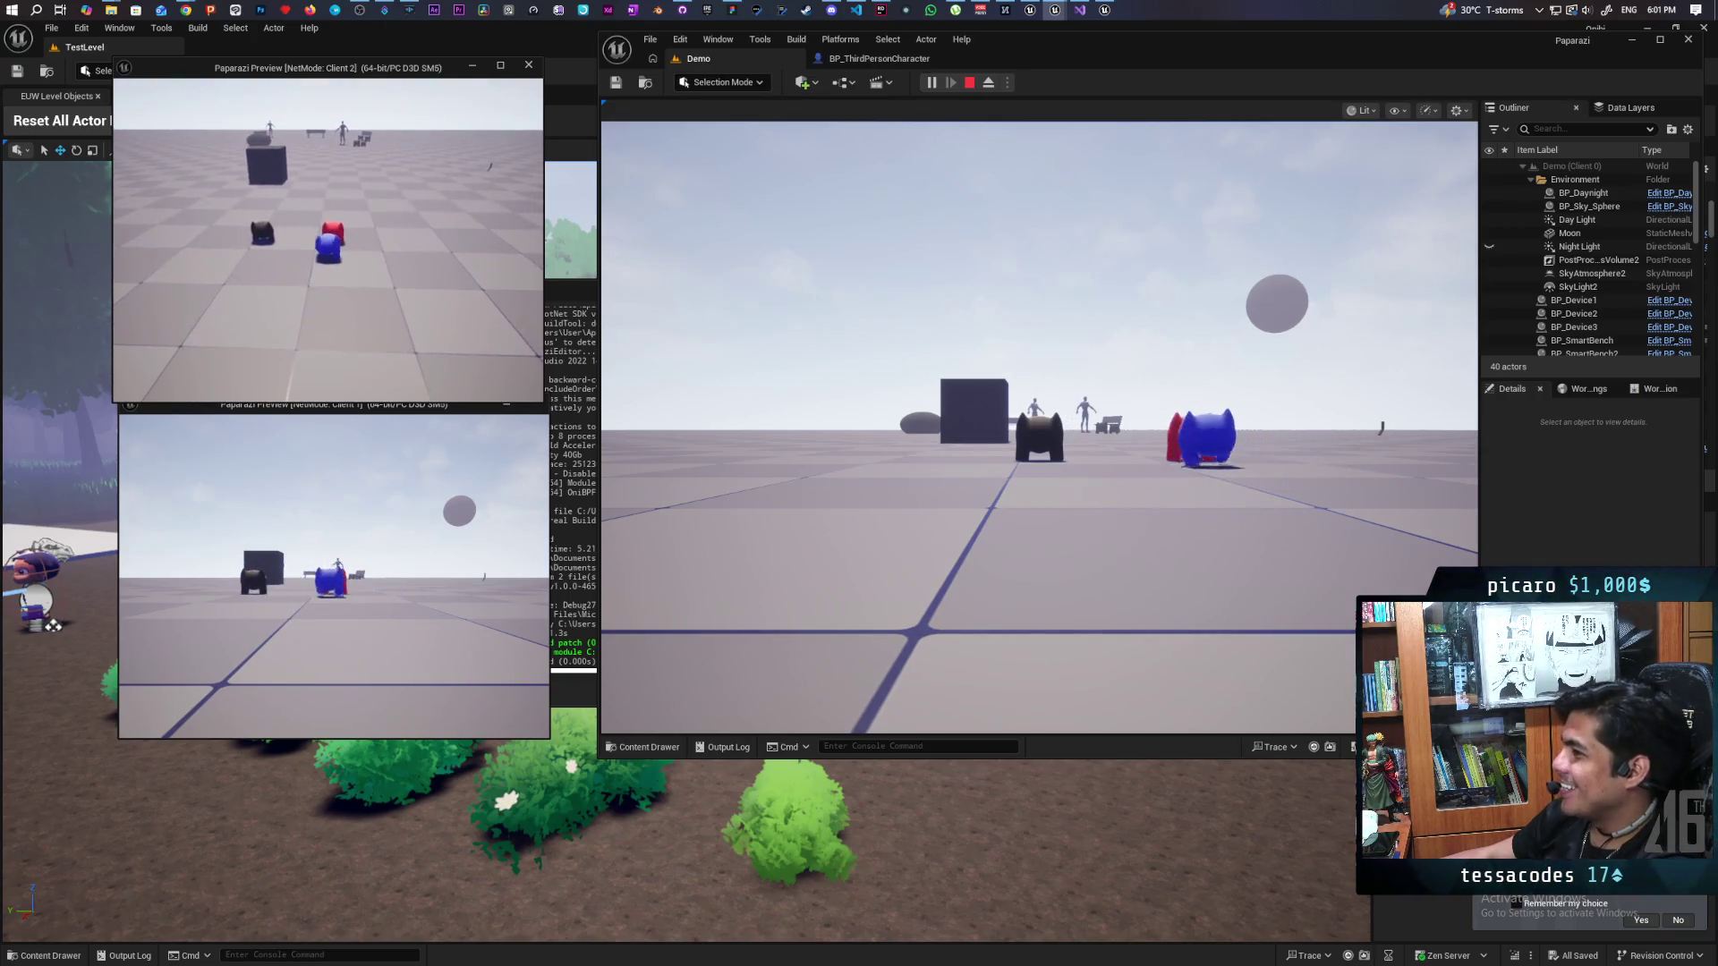
pyautogui.press('space')
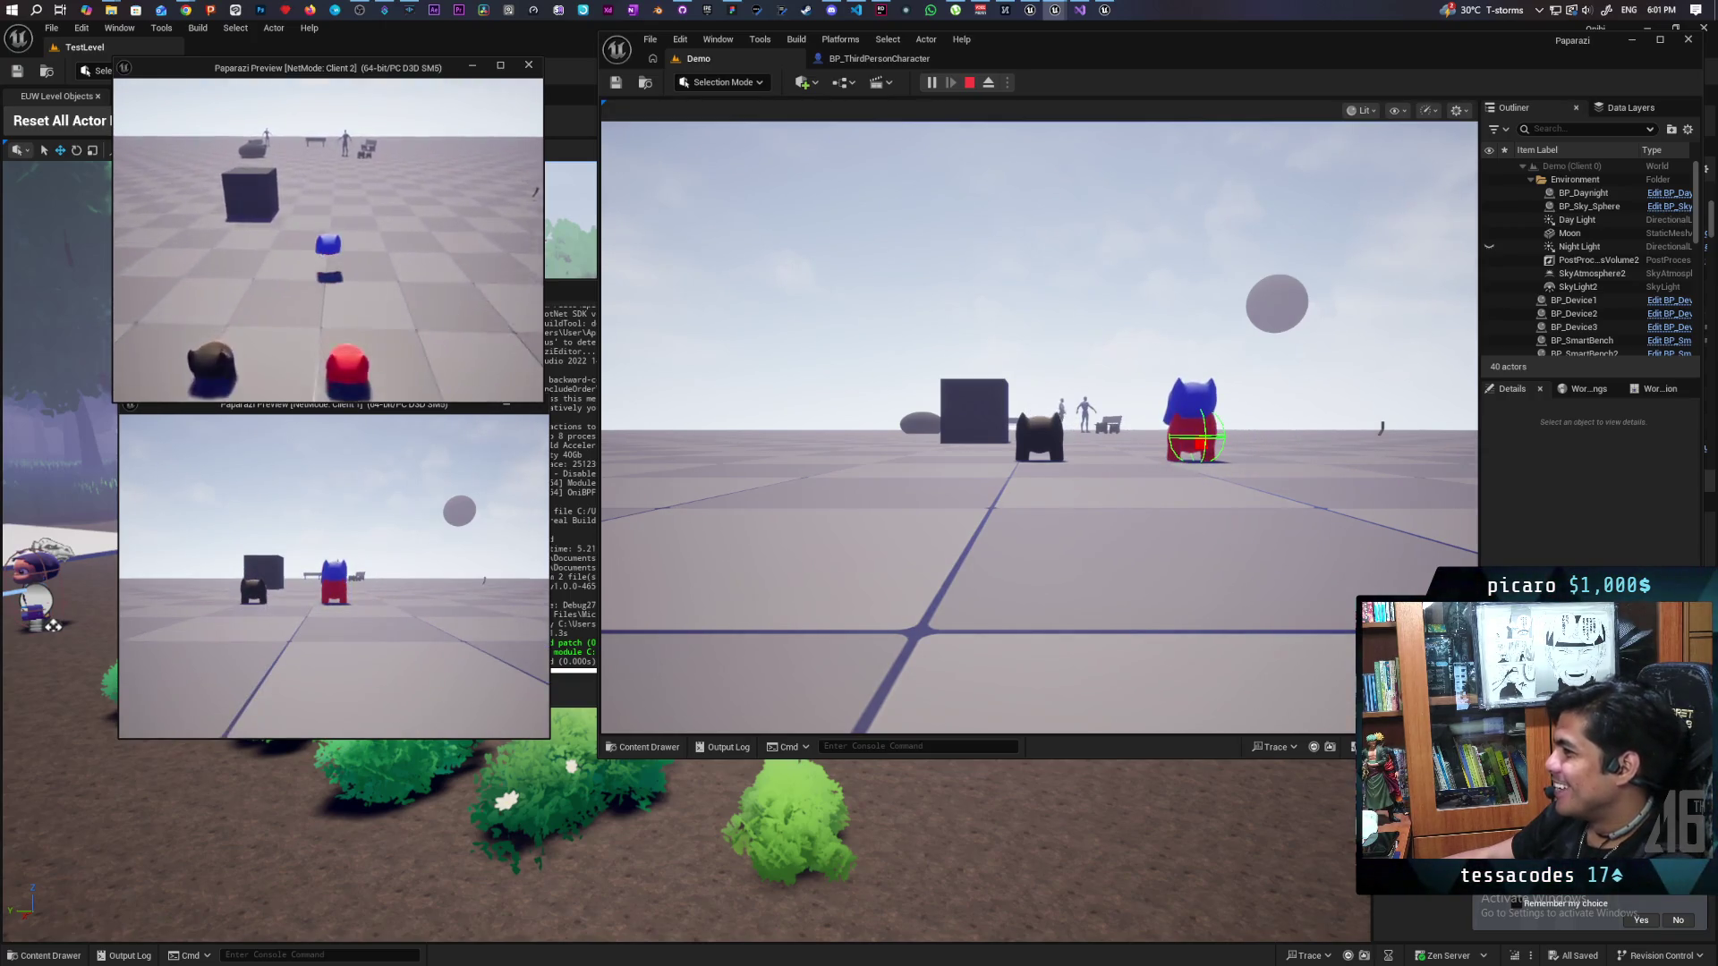
pyautogui.press('w')
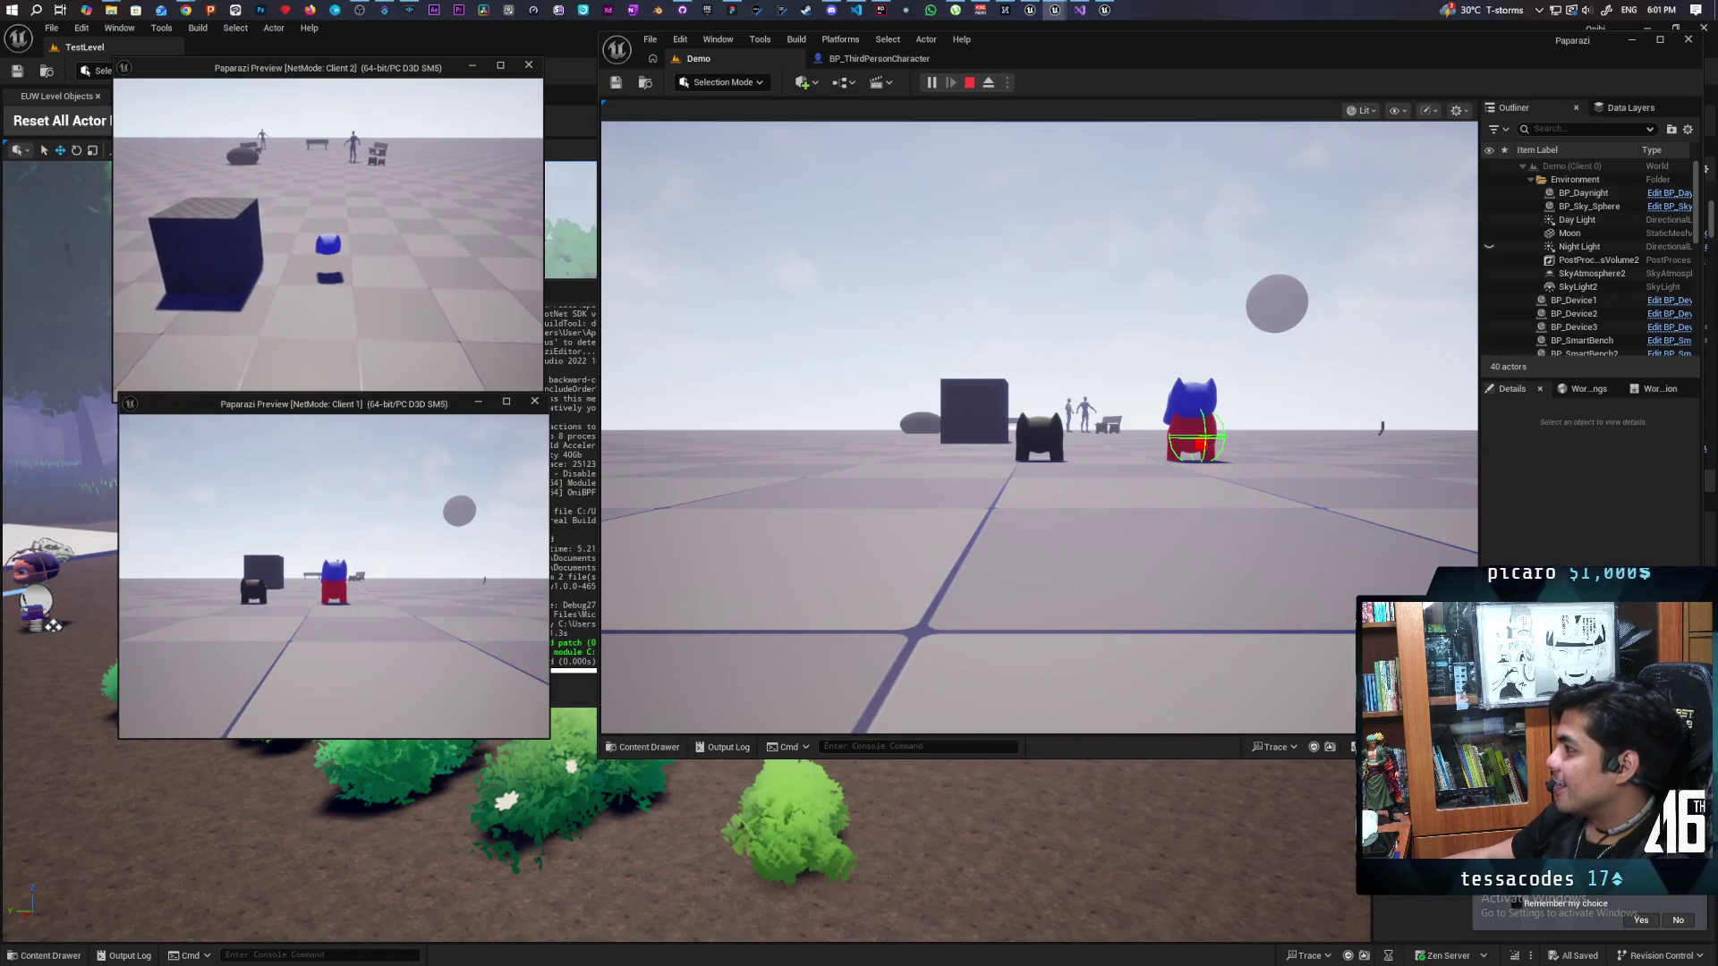
# Step: Run the red character up beside the blue one in Client 1, then stop play
pyautogui.click(1038, 430)
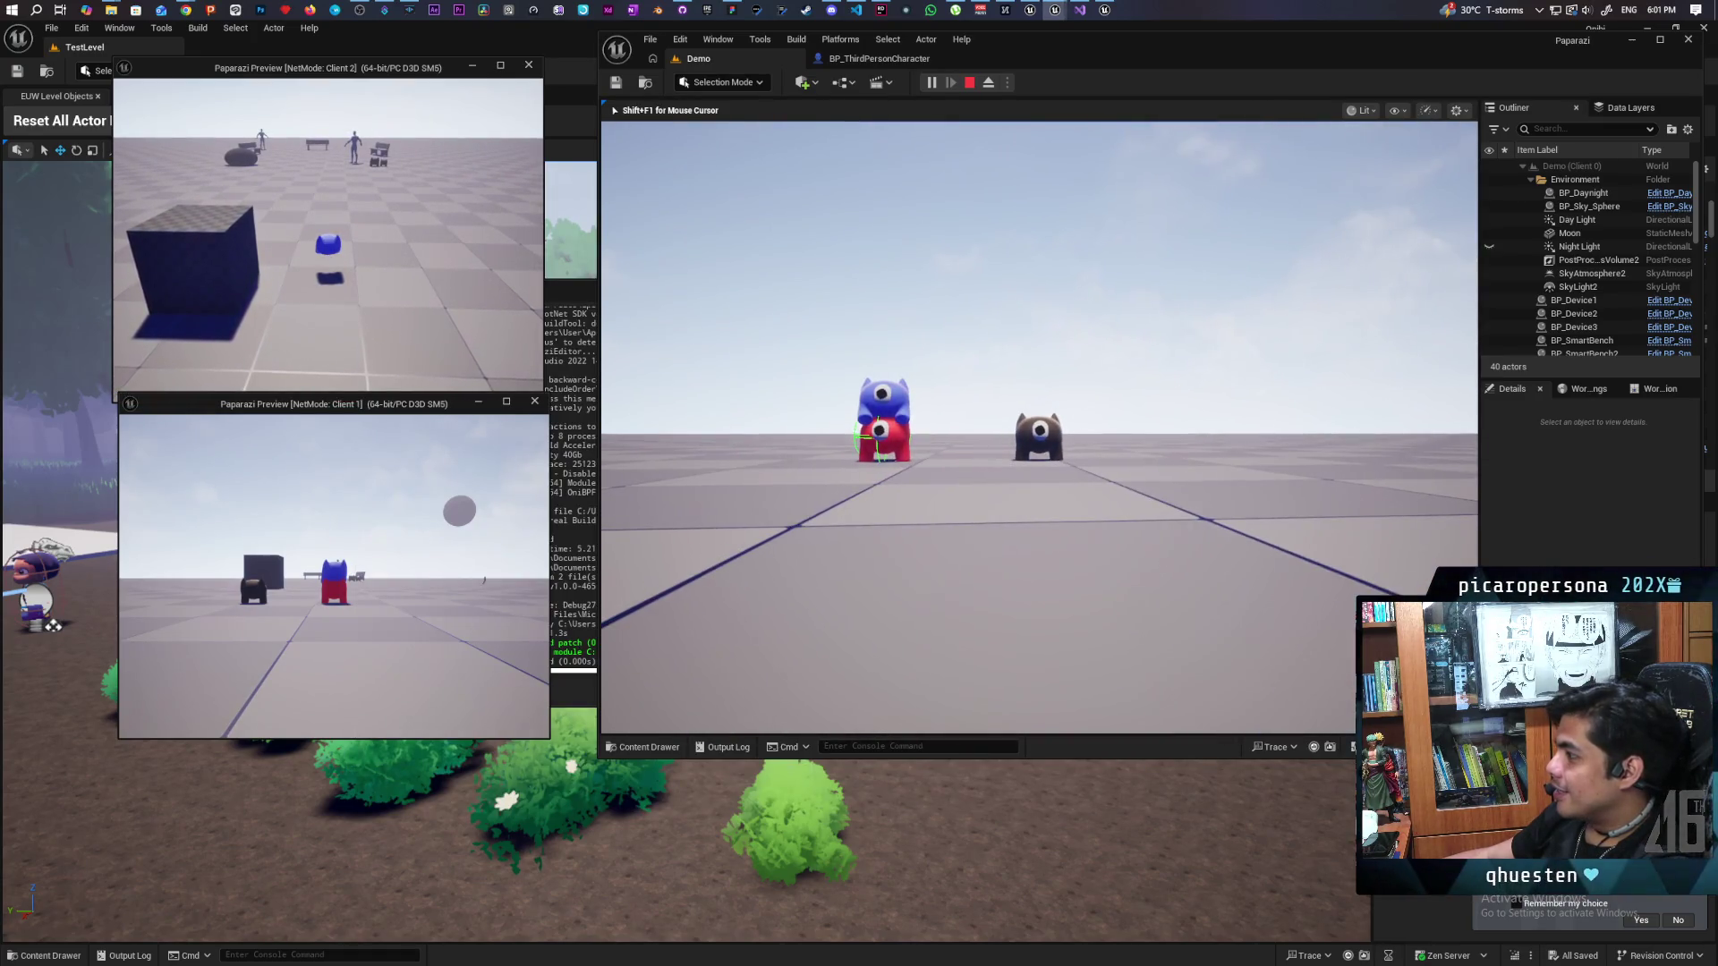
pyautogui.press('w')
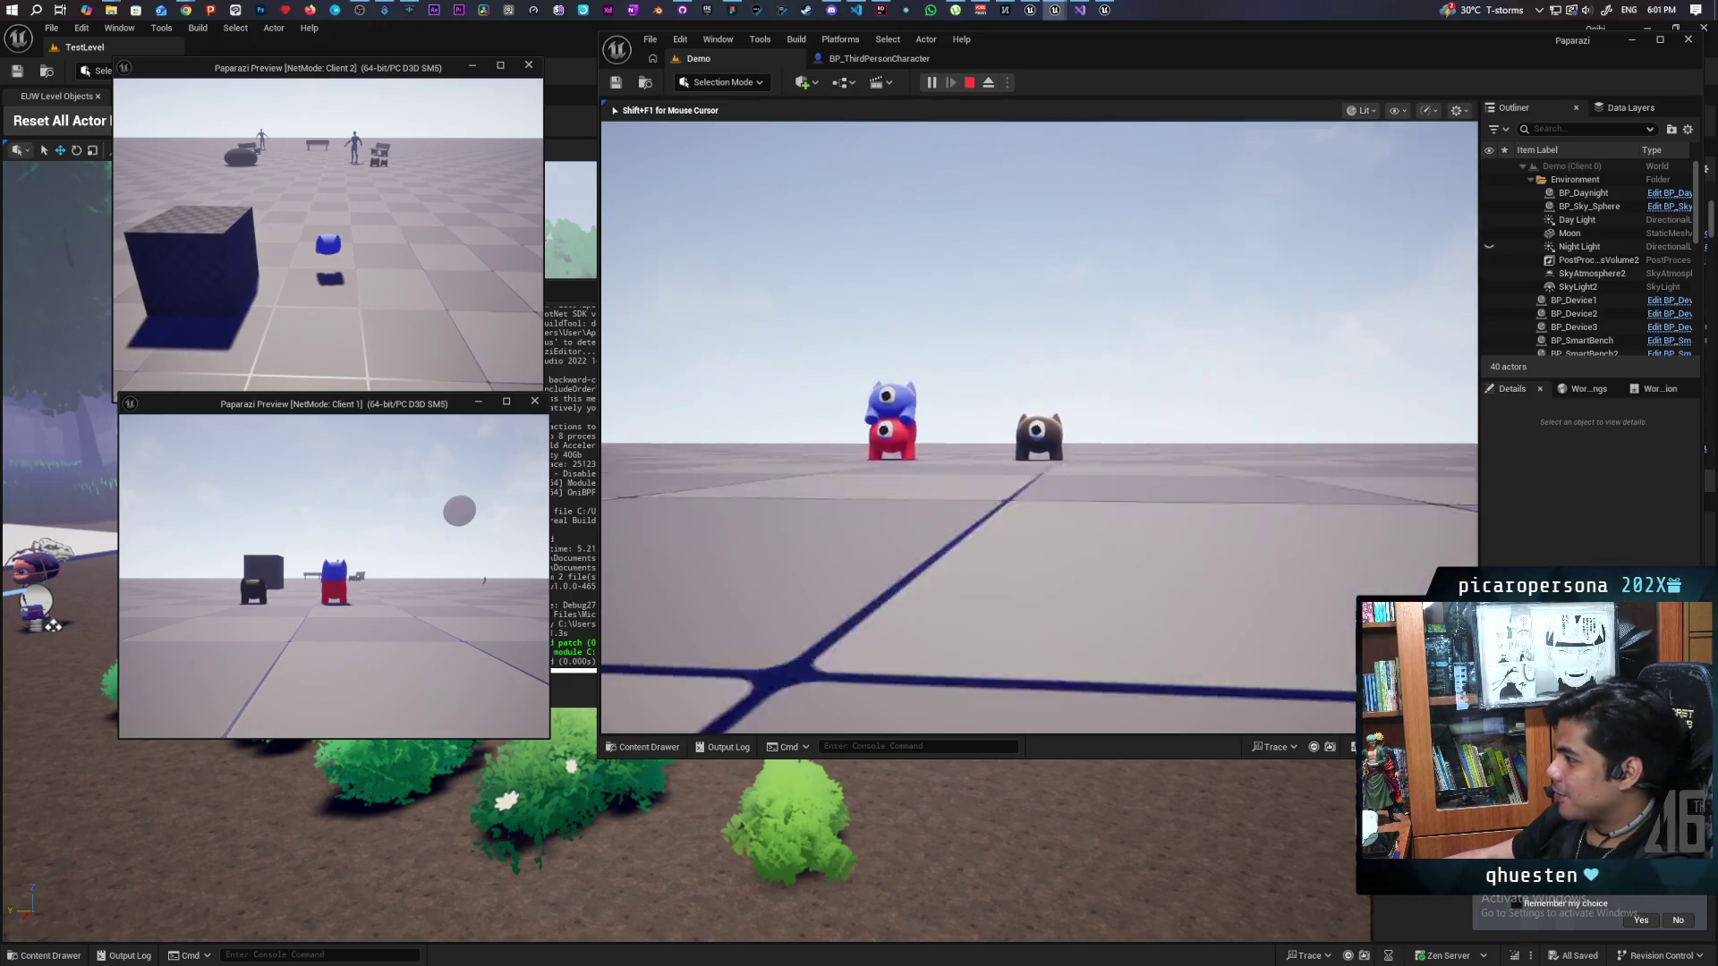
pyautogui.moveTo(1039, 428)
pyautogui.moveTo(807, 442)
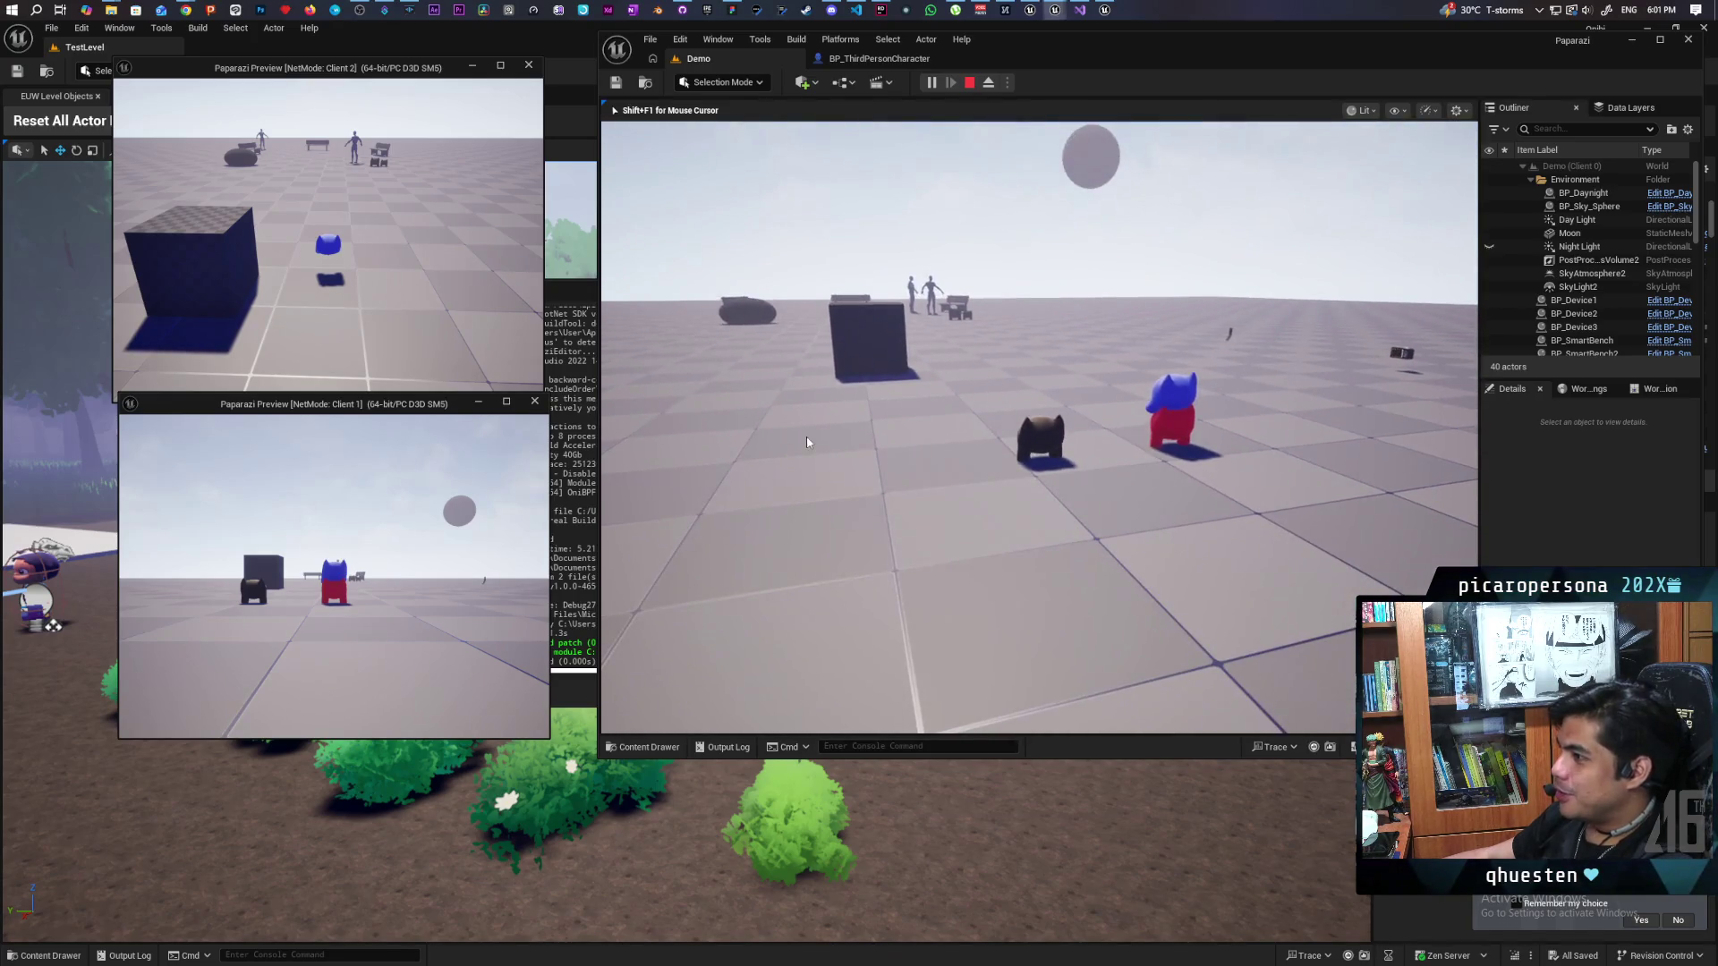
pyautogui.hotkey('alt', 'Tab')
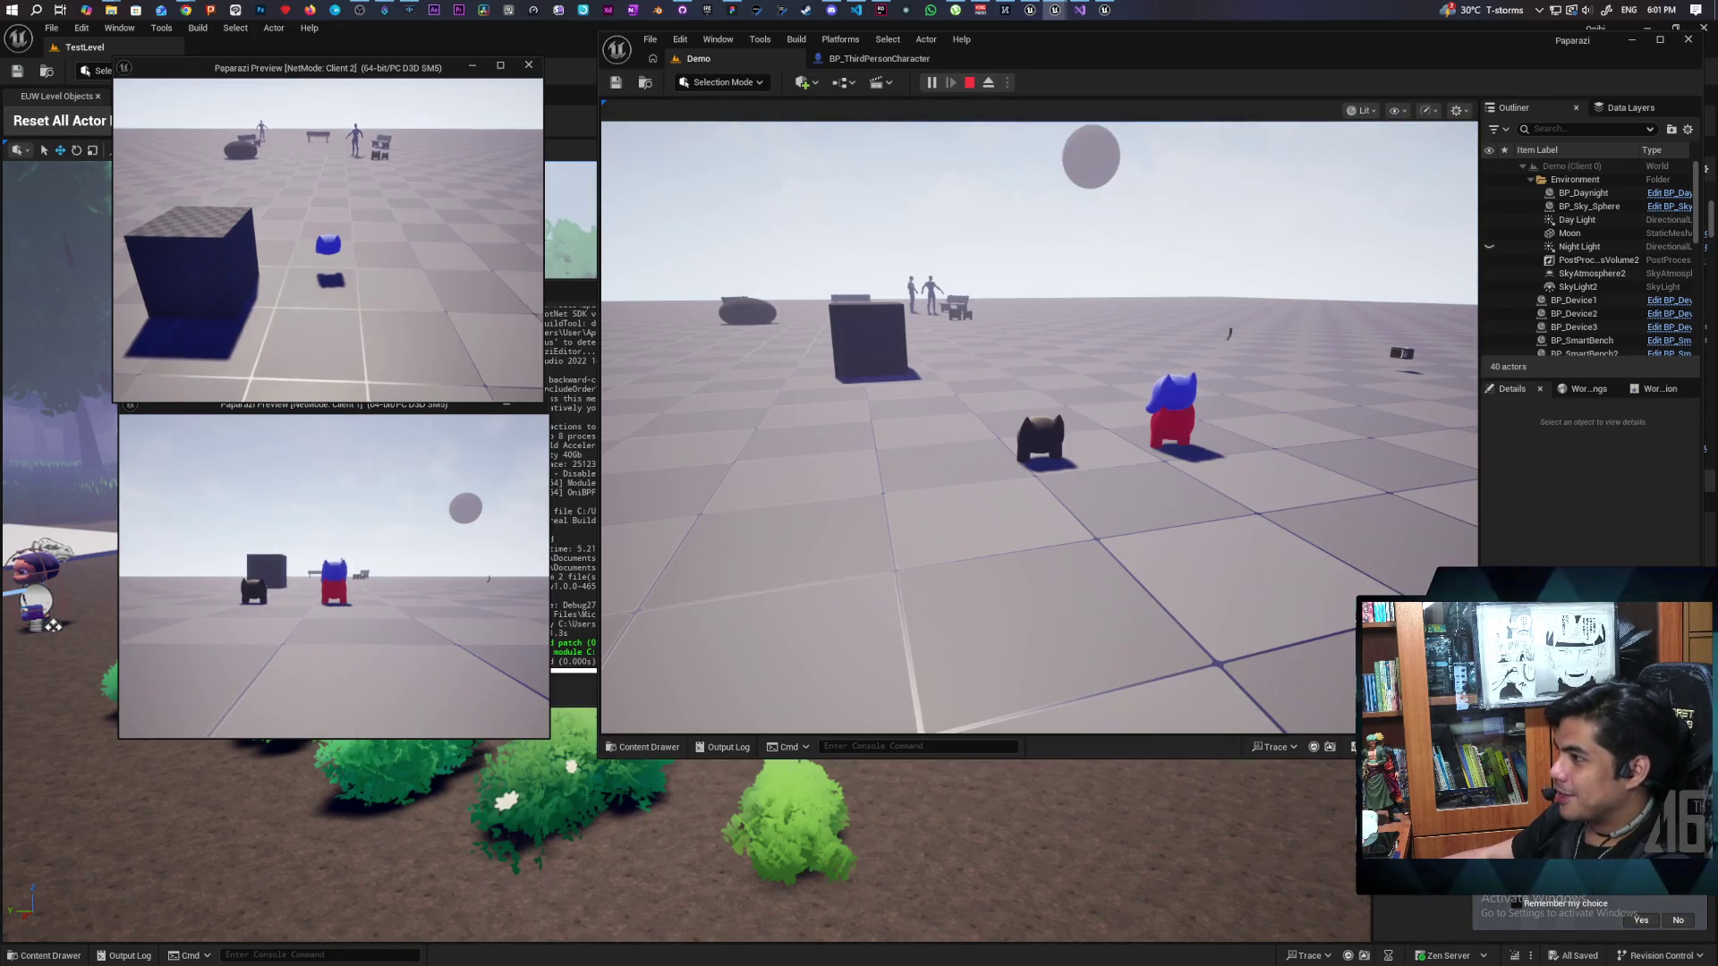
pyautogui.hotkey('alt', 'Tab')
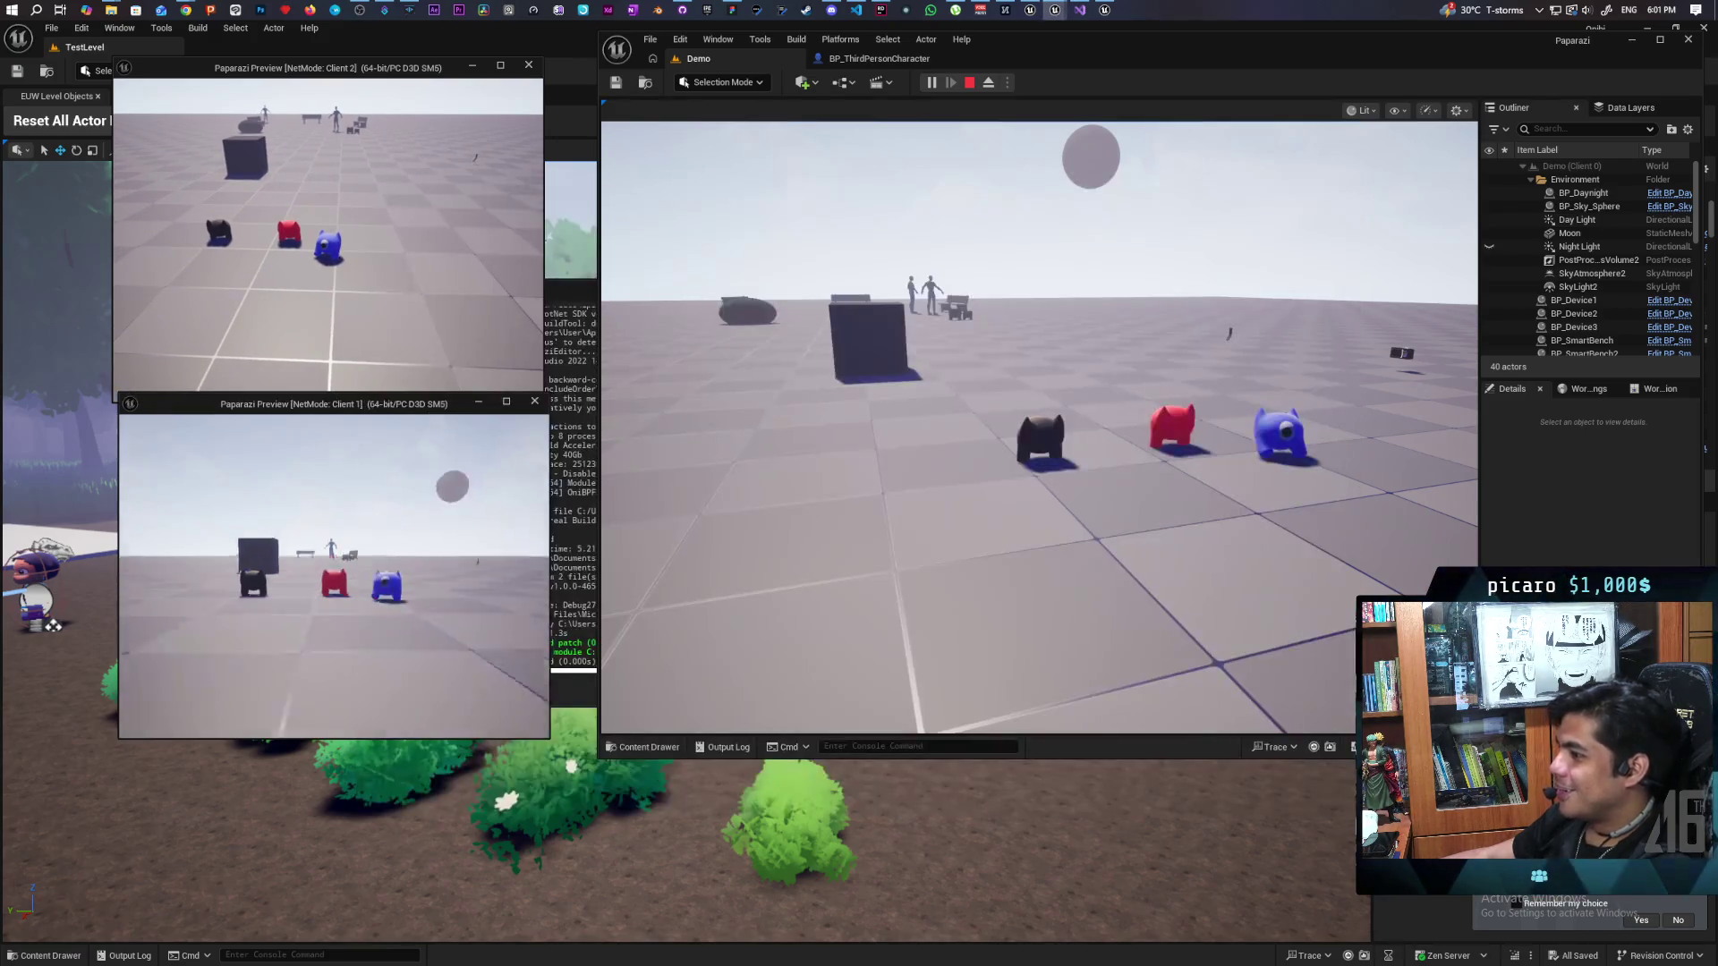
pyautogui.press('w')
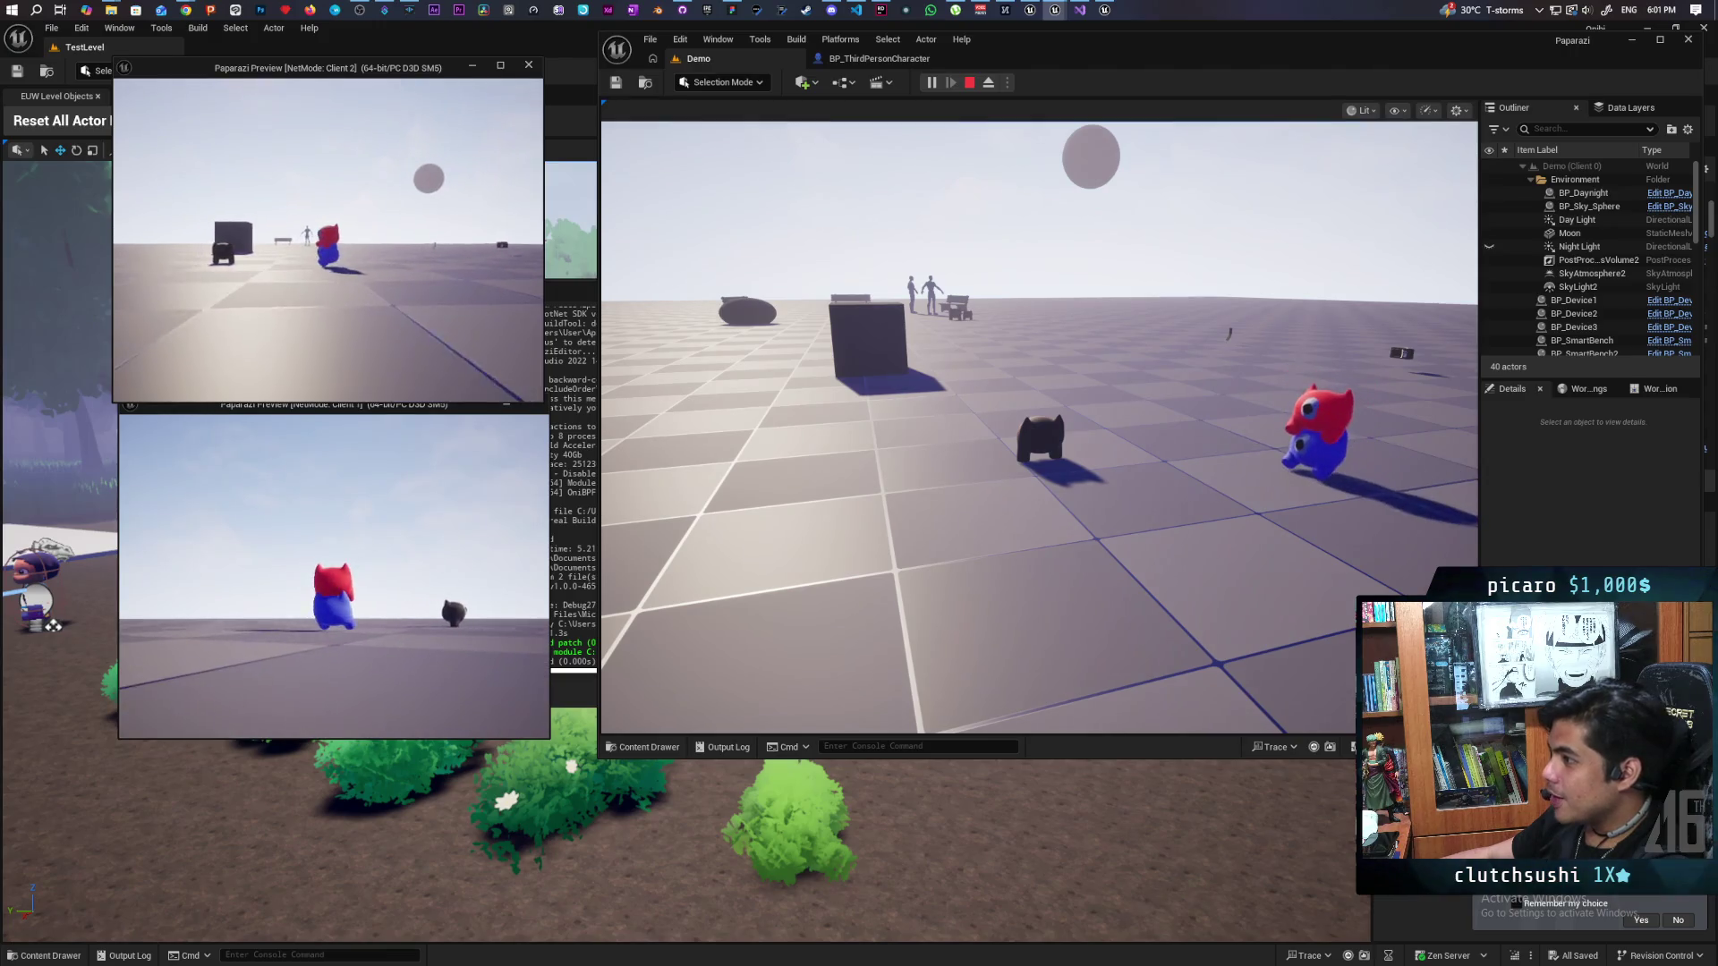
pyautogui.hotkey('alt', 'Tab')
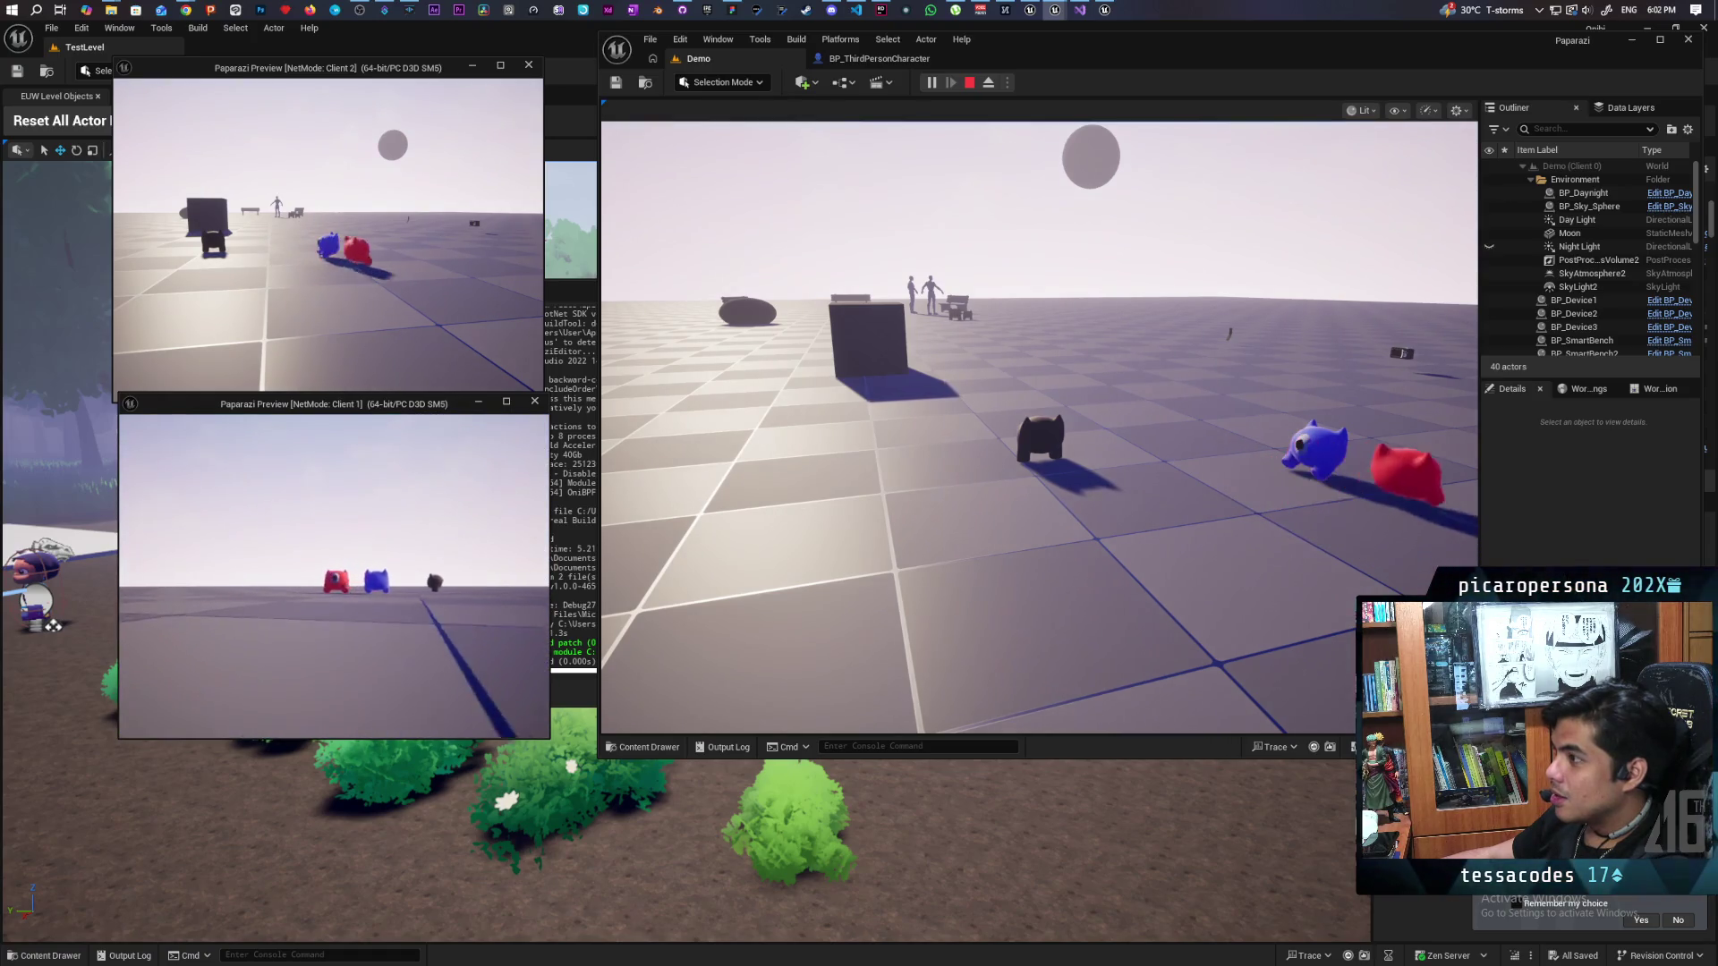
pyautogui.click(969, 83)
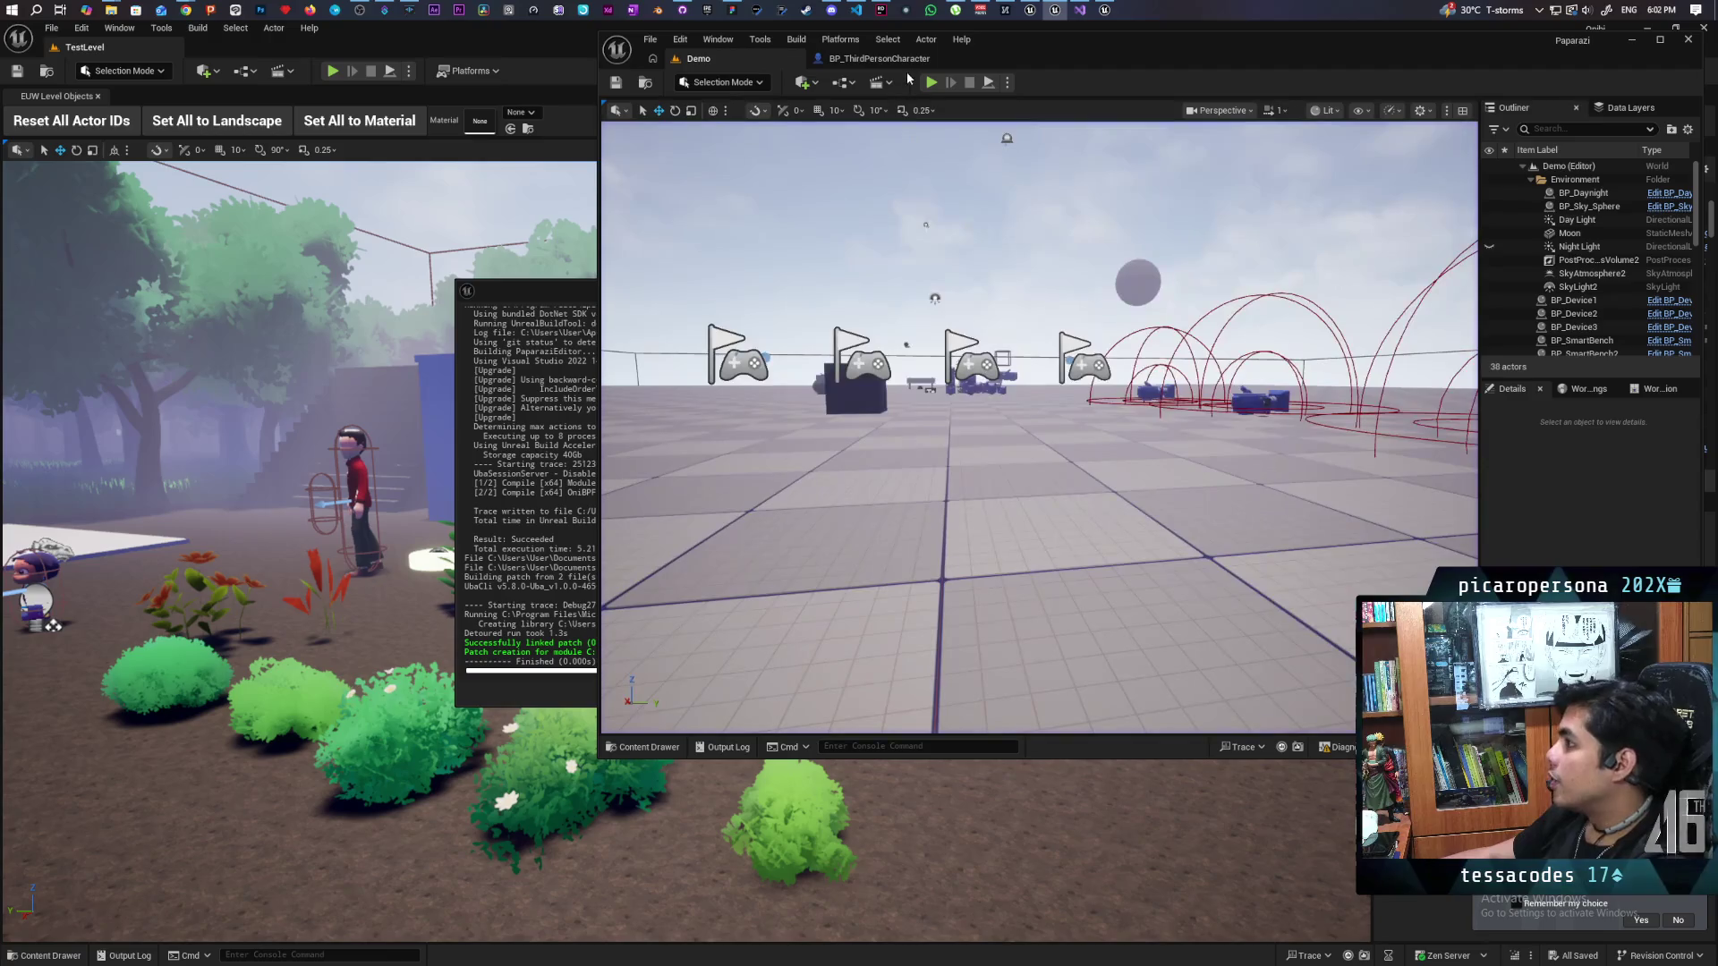
# Step: In AttachToStack, wire the entry to SET Is Sitting first and move MC Play Montage lower
pyautogui.click(880, 58)
pyautogui.scroll(-3, 844, 437)
pyautogui.scroll(4, 845, 437)
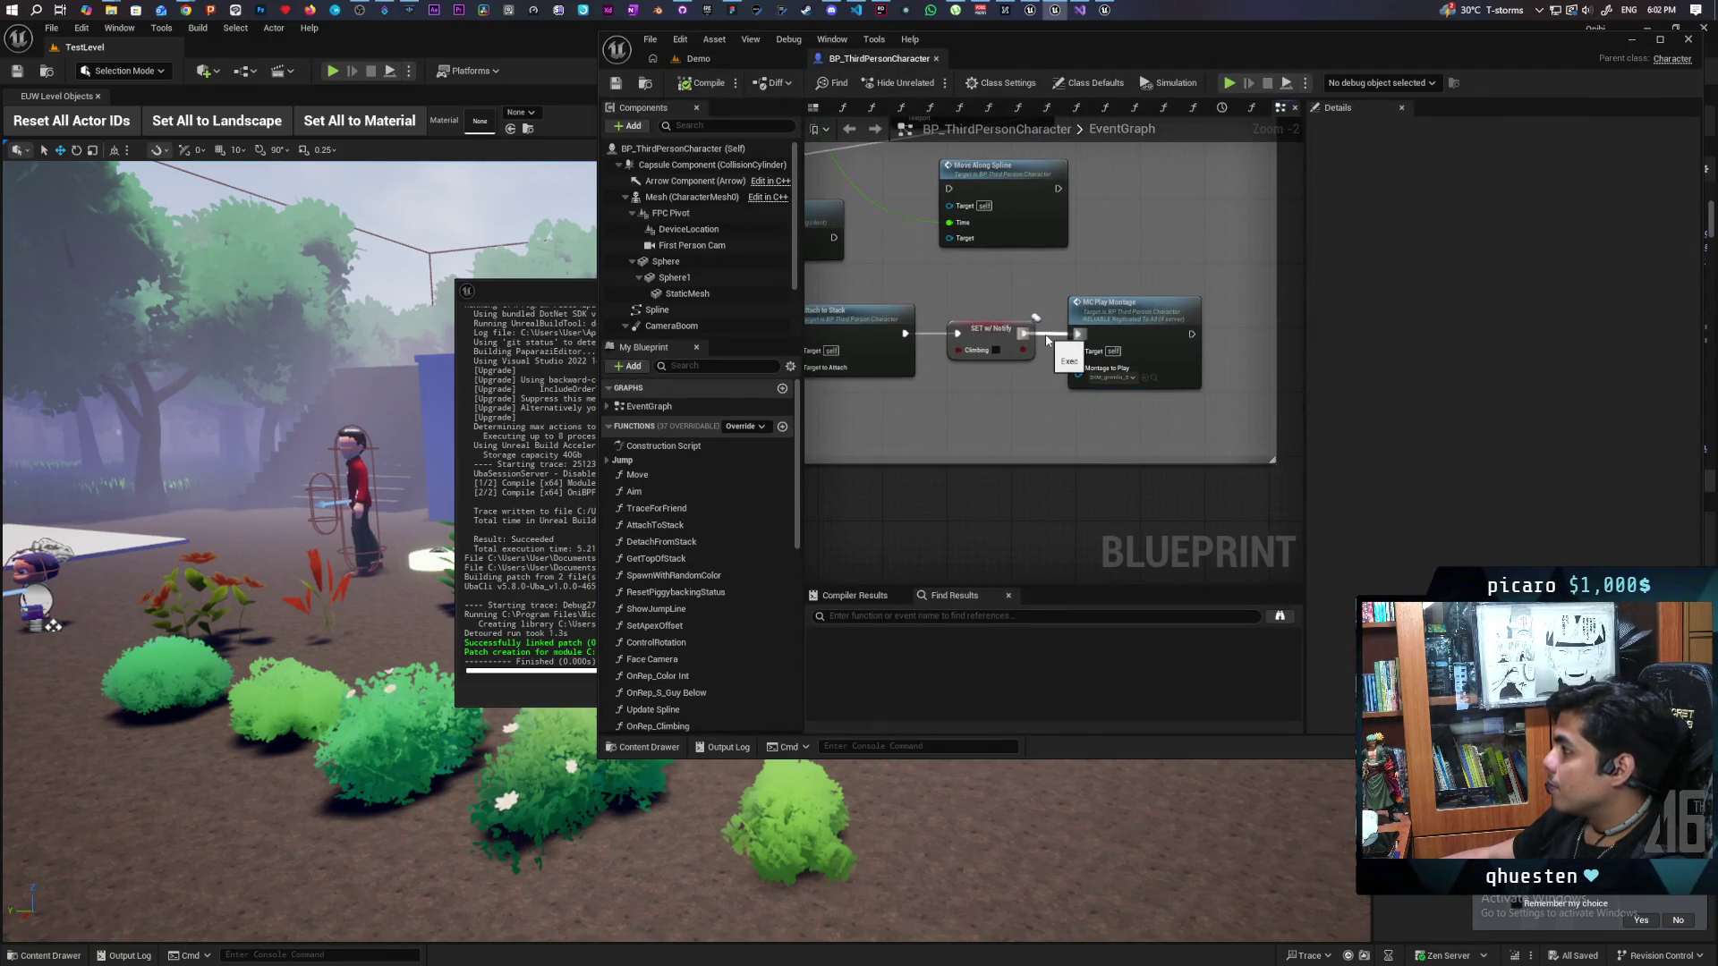
pyautogui.doubleClick(983, 325)
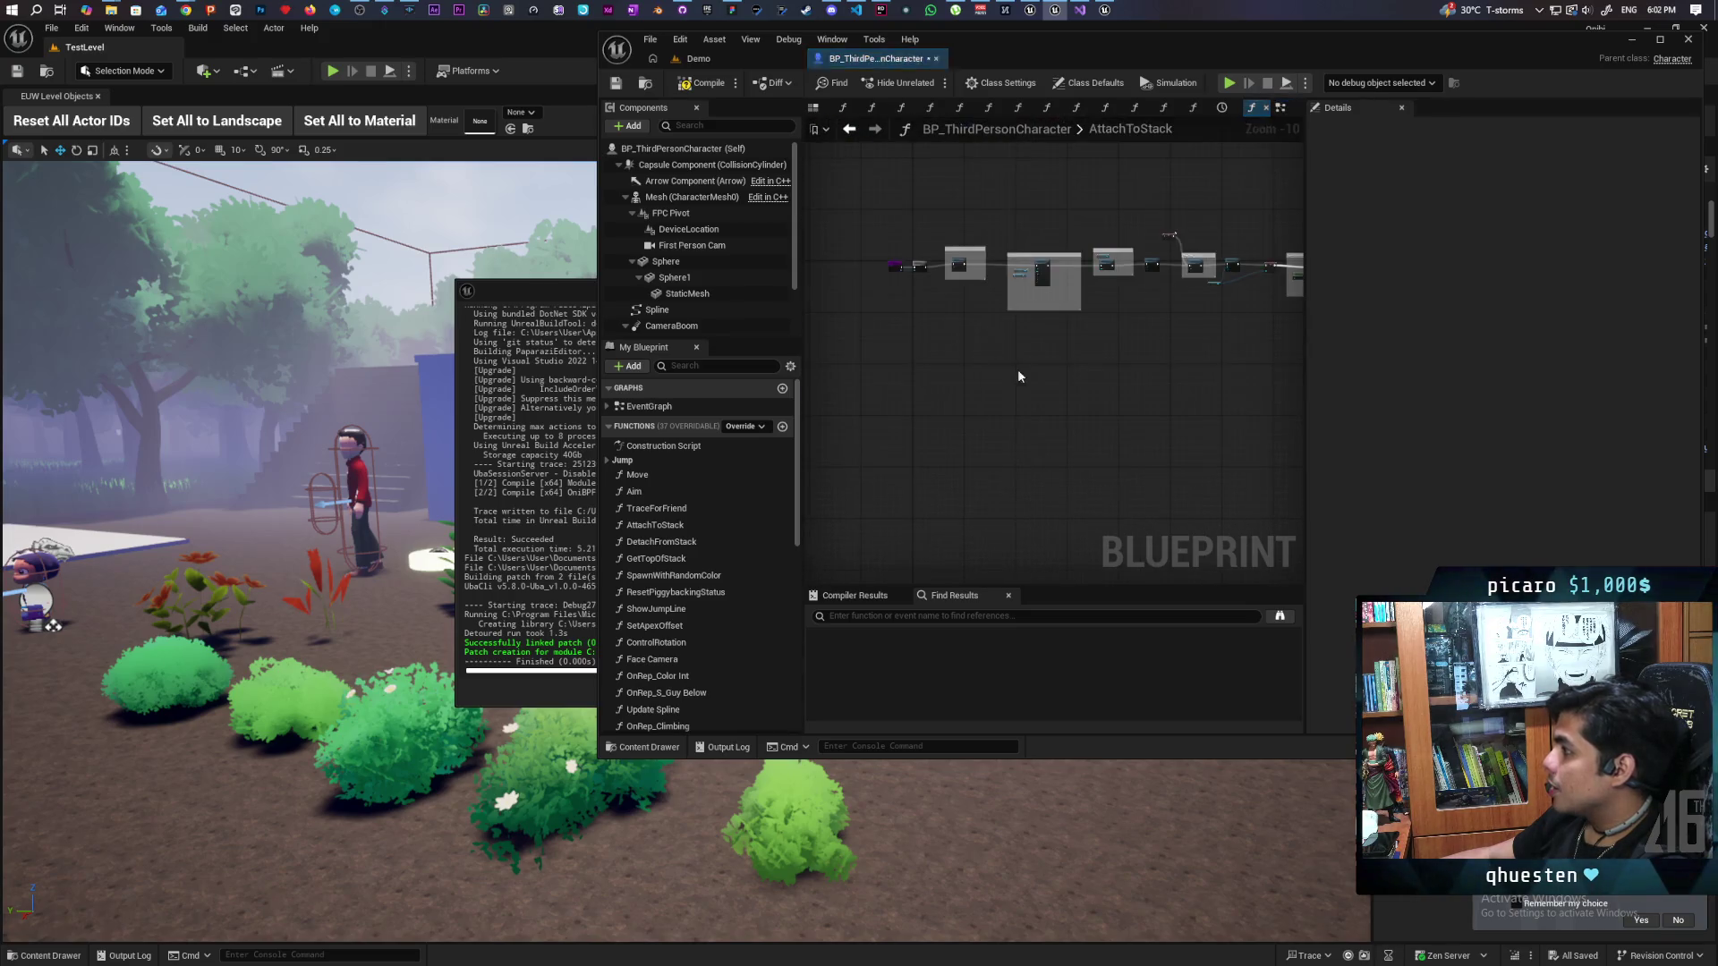
pyautogui.scroll(3, 970, 388)
pyautogui.scroll(2, 1070, 460)
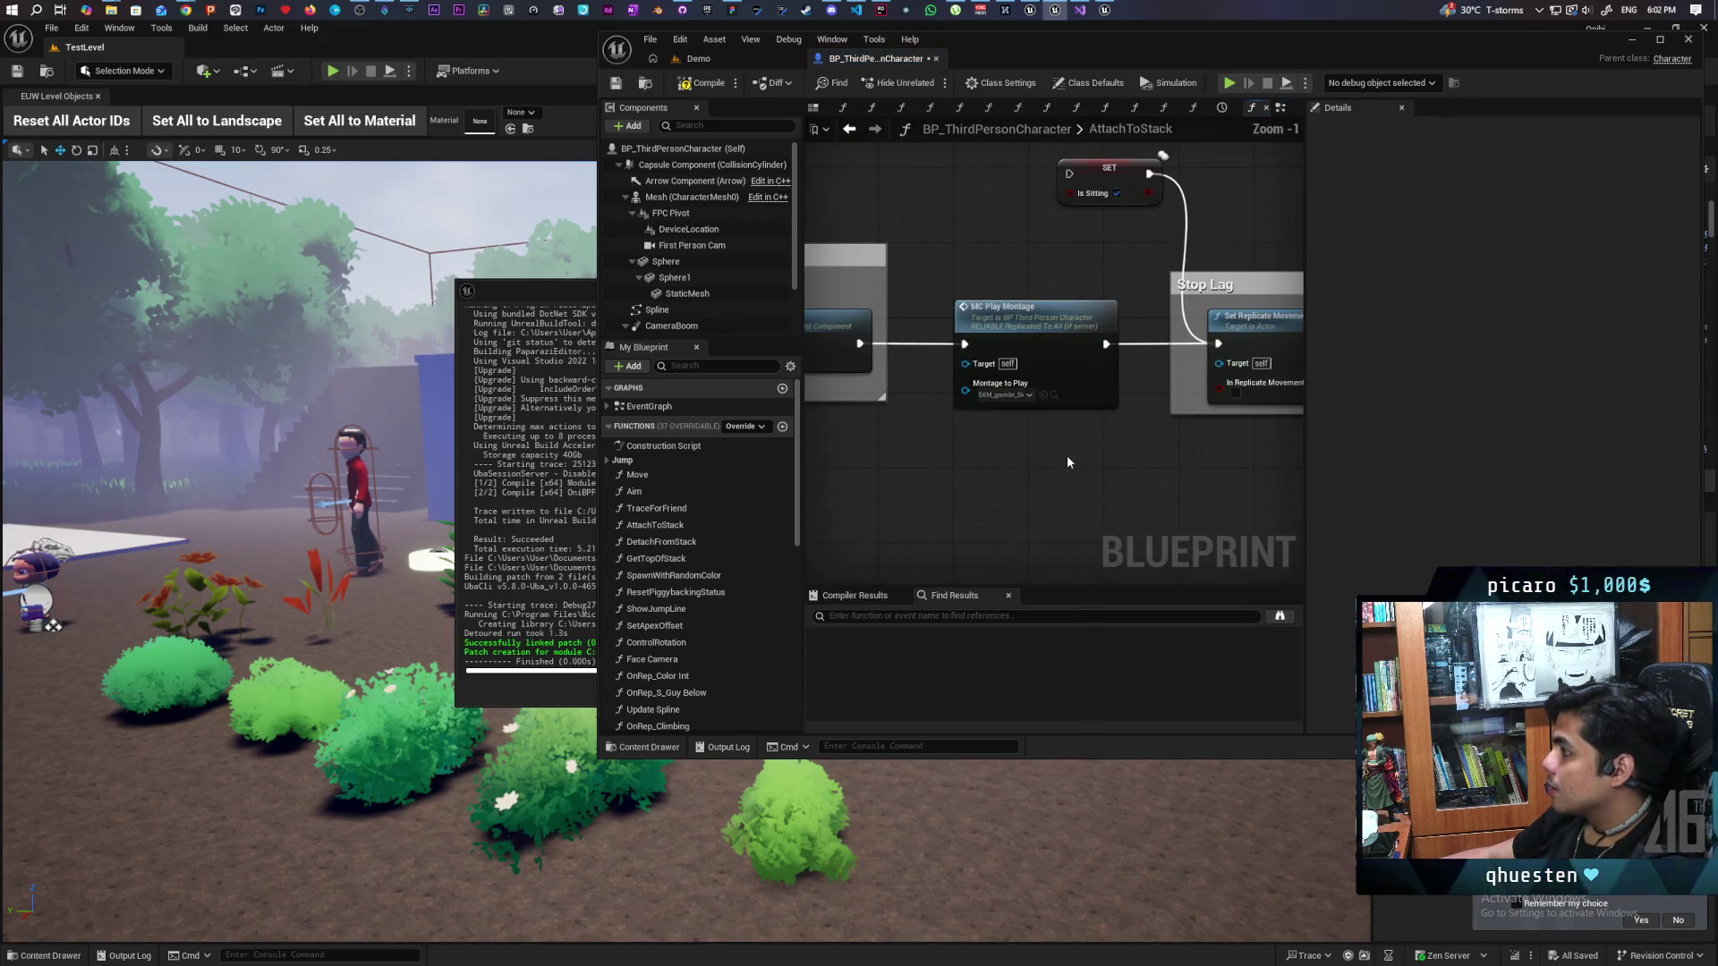
pyautogui.moveTo(839, 397); pyautogui.dragTo(1049, 224)
pyautogui.moveTo(1008, 394); pyautogui.dragTo(1008, 432)
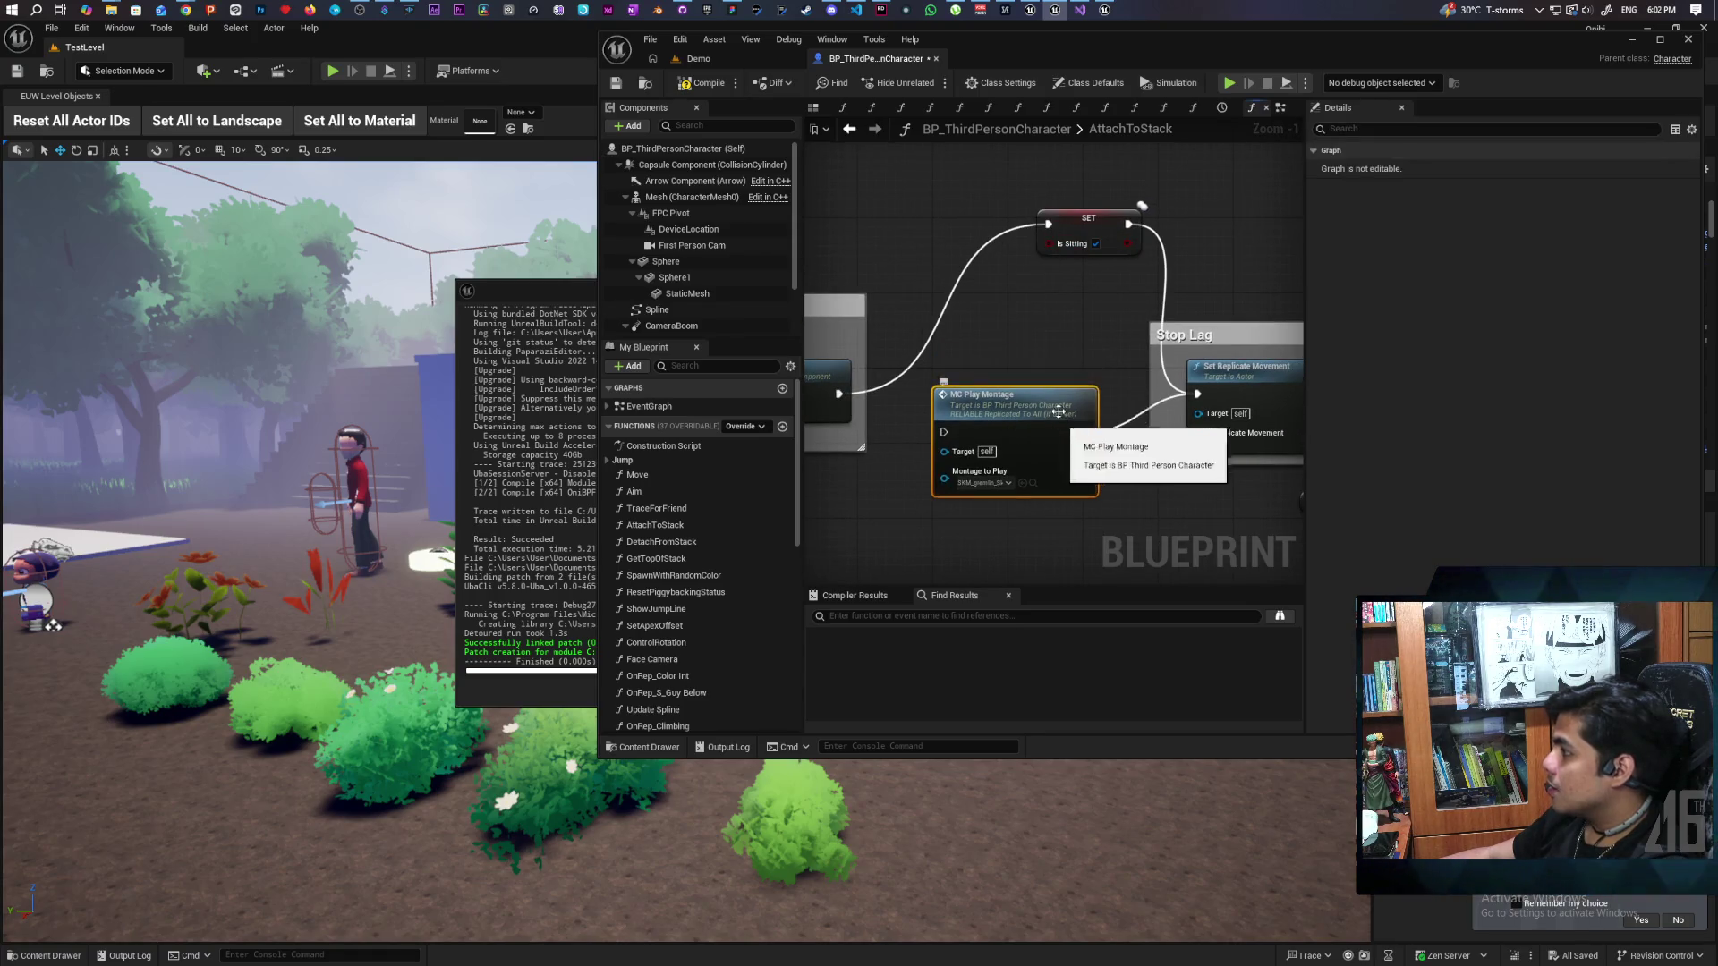
# Step: Save the blueprint and start a two-client play test of the Demo level
pyautogui.hotkey('ctrl', 'shift', 's')
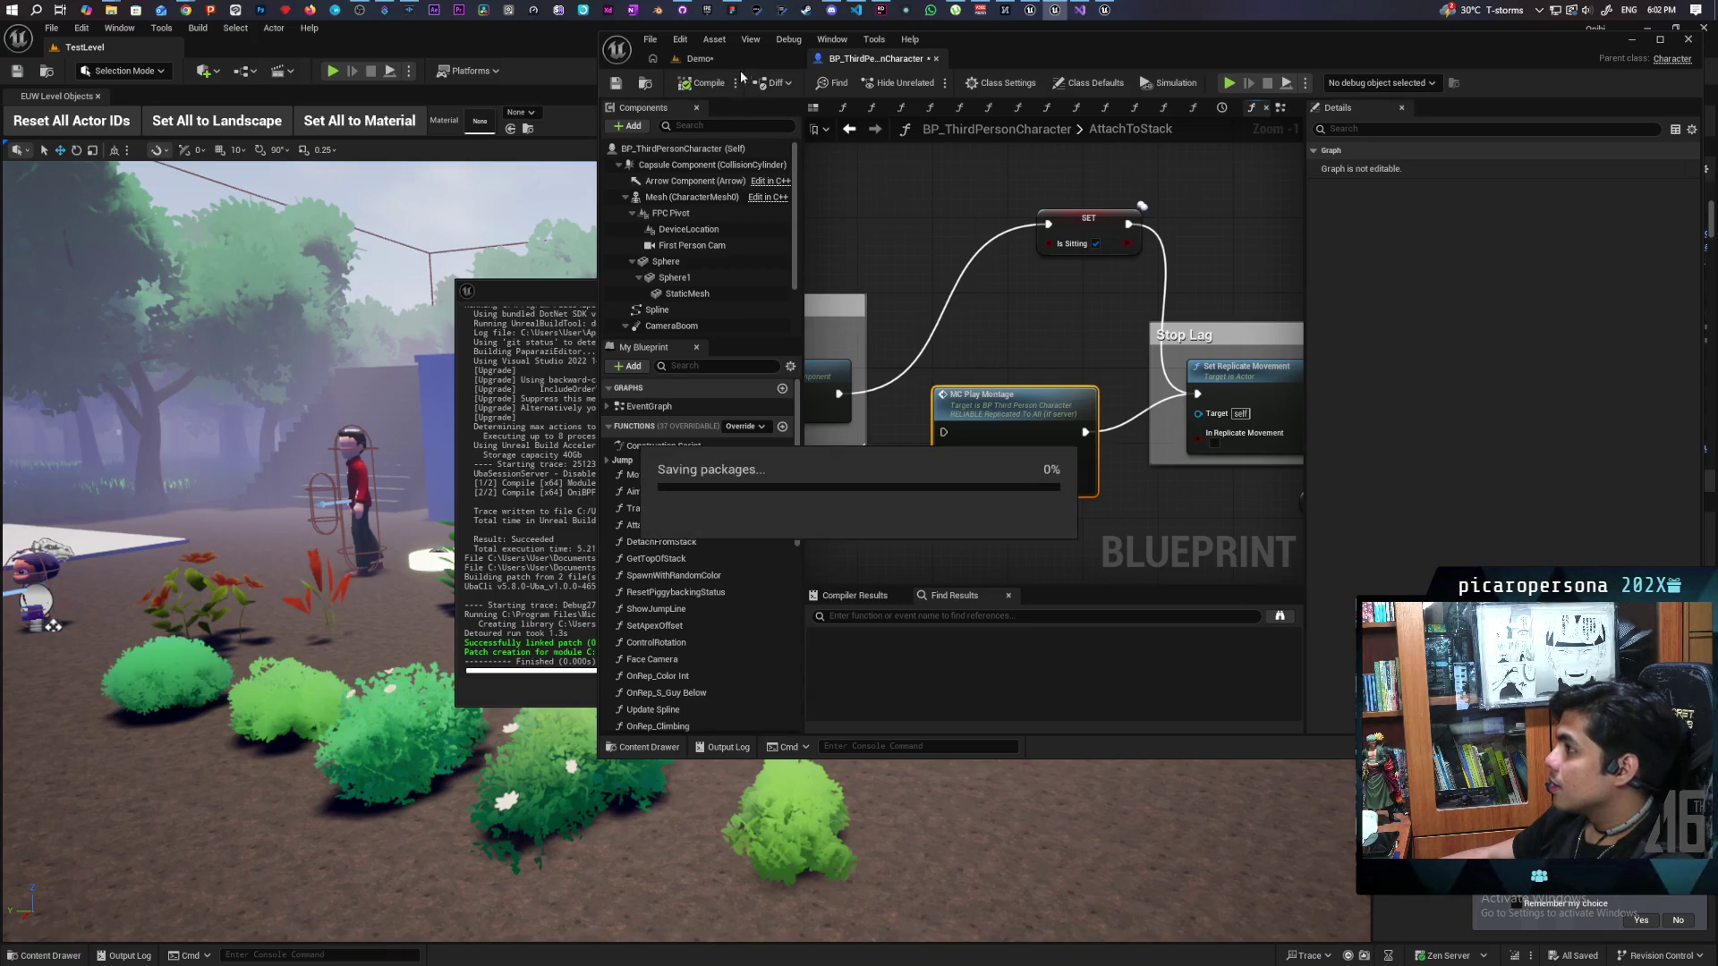
pyautogui.click(739, 56)
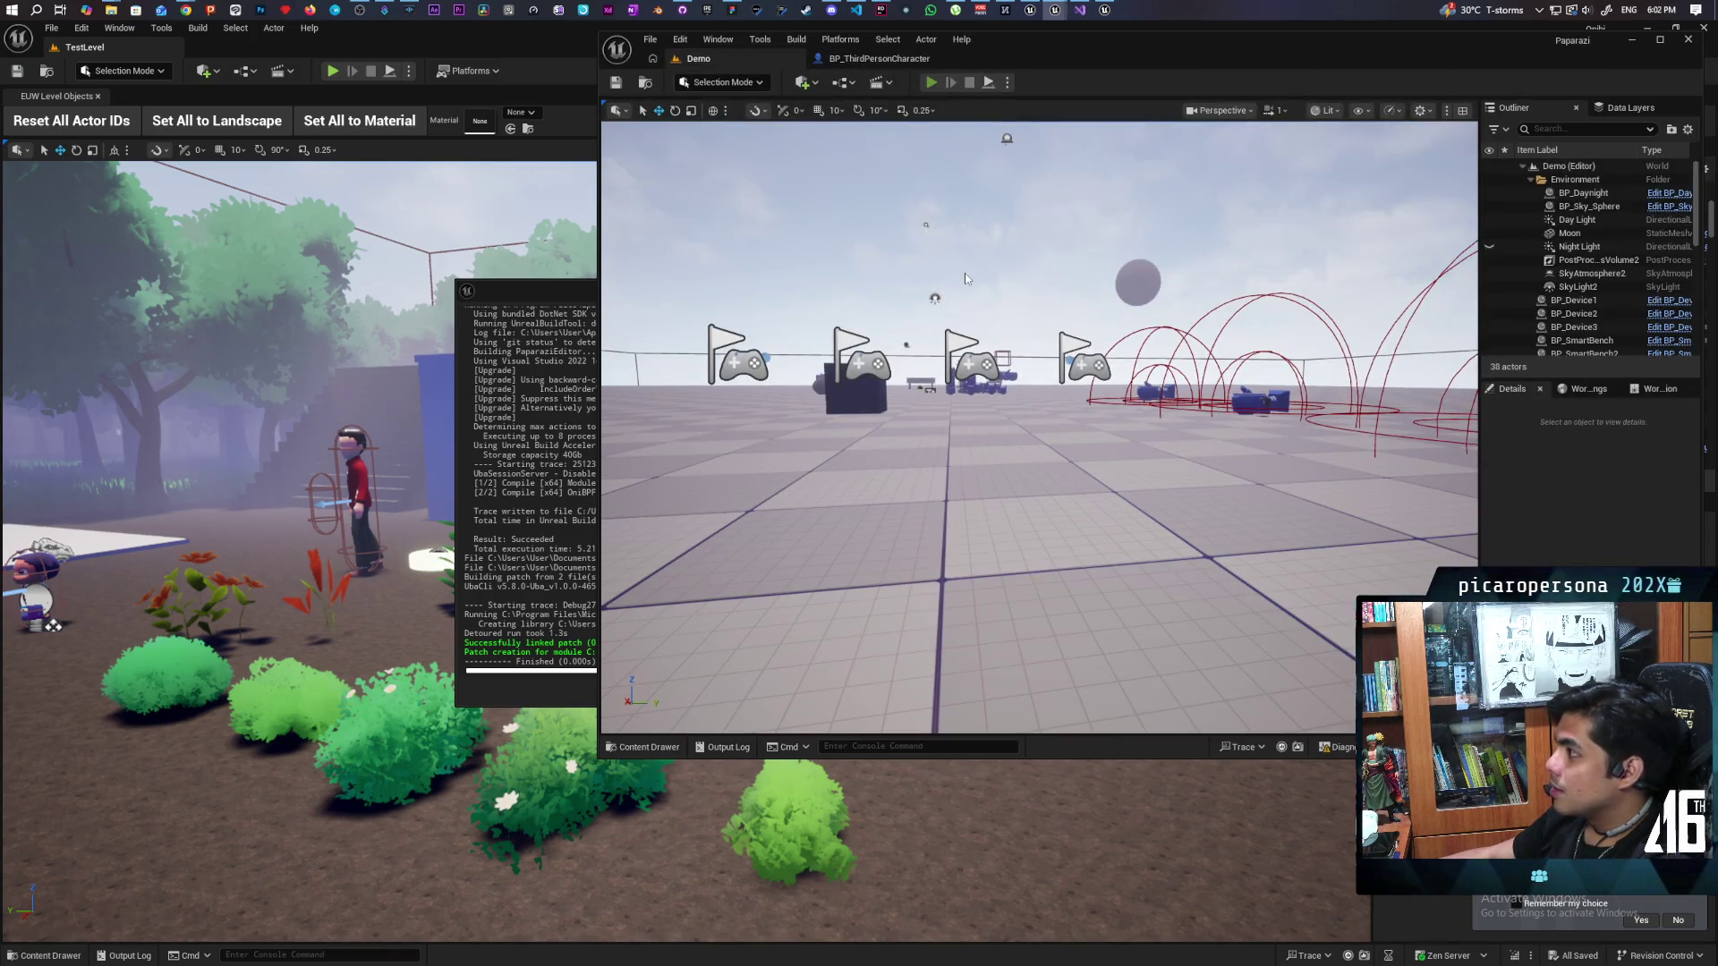
pyautogui.hotkey('alt', 'p')
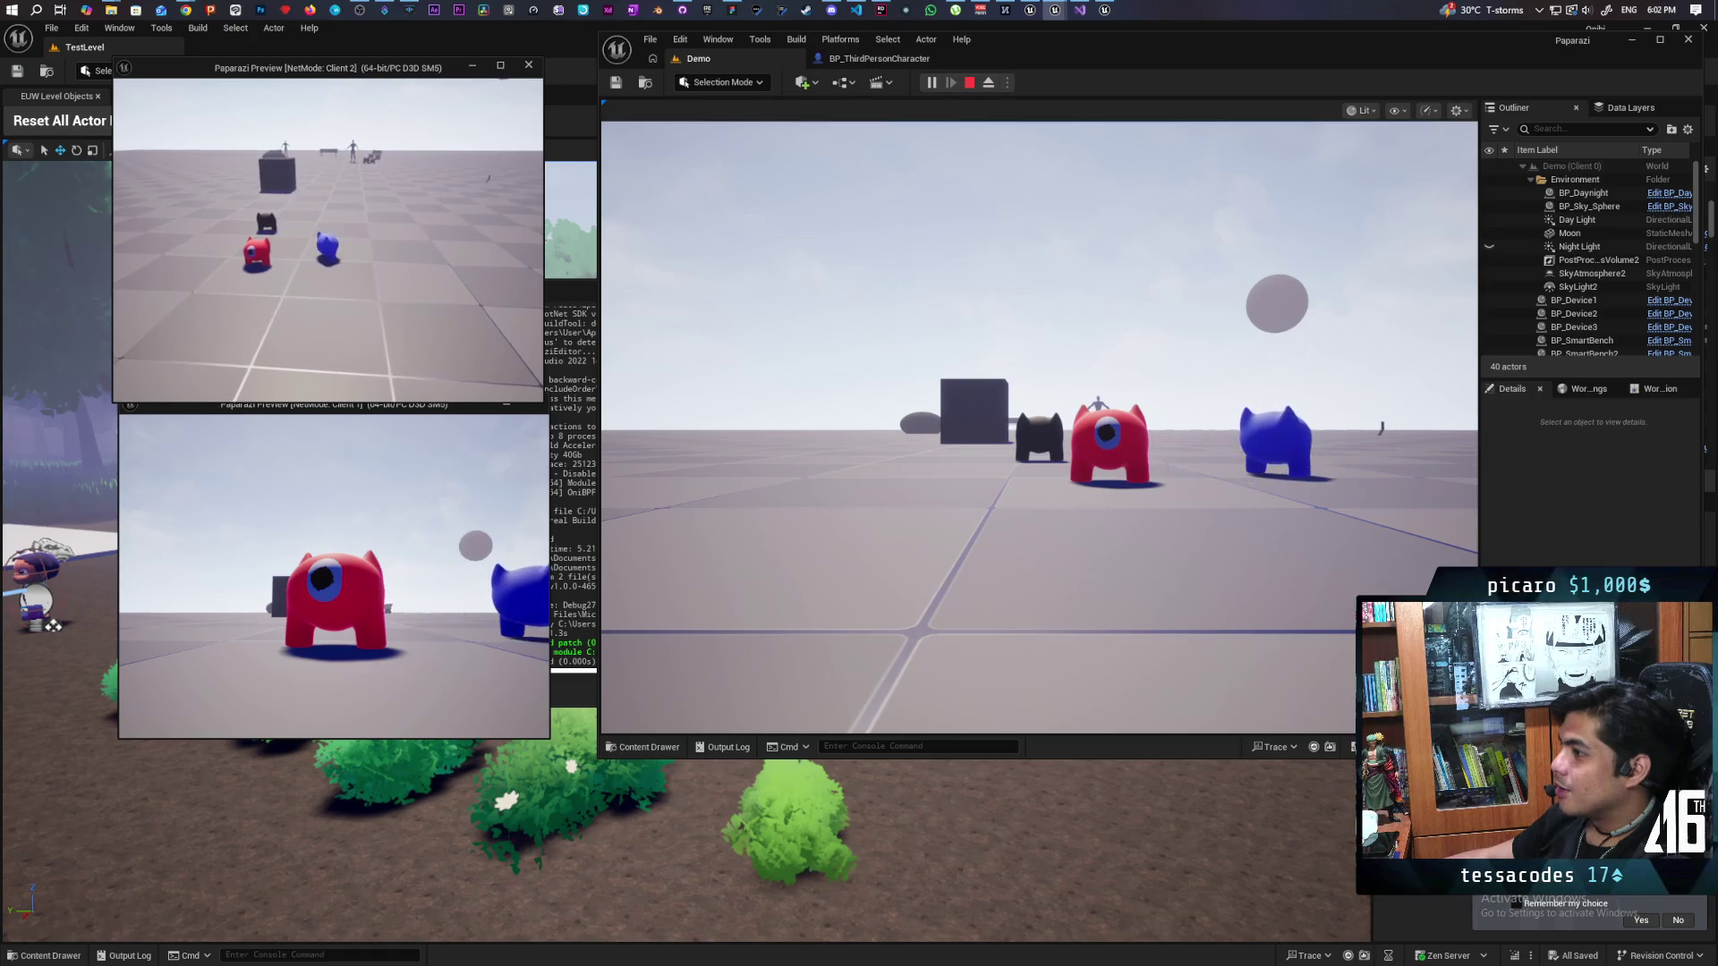
# Step: In Client 1, hop the red player onto the blue character, then end the session with Esc
pyautogui.click(325, 436)
pyautogui.press('w')
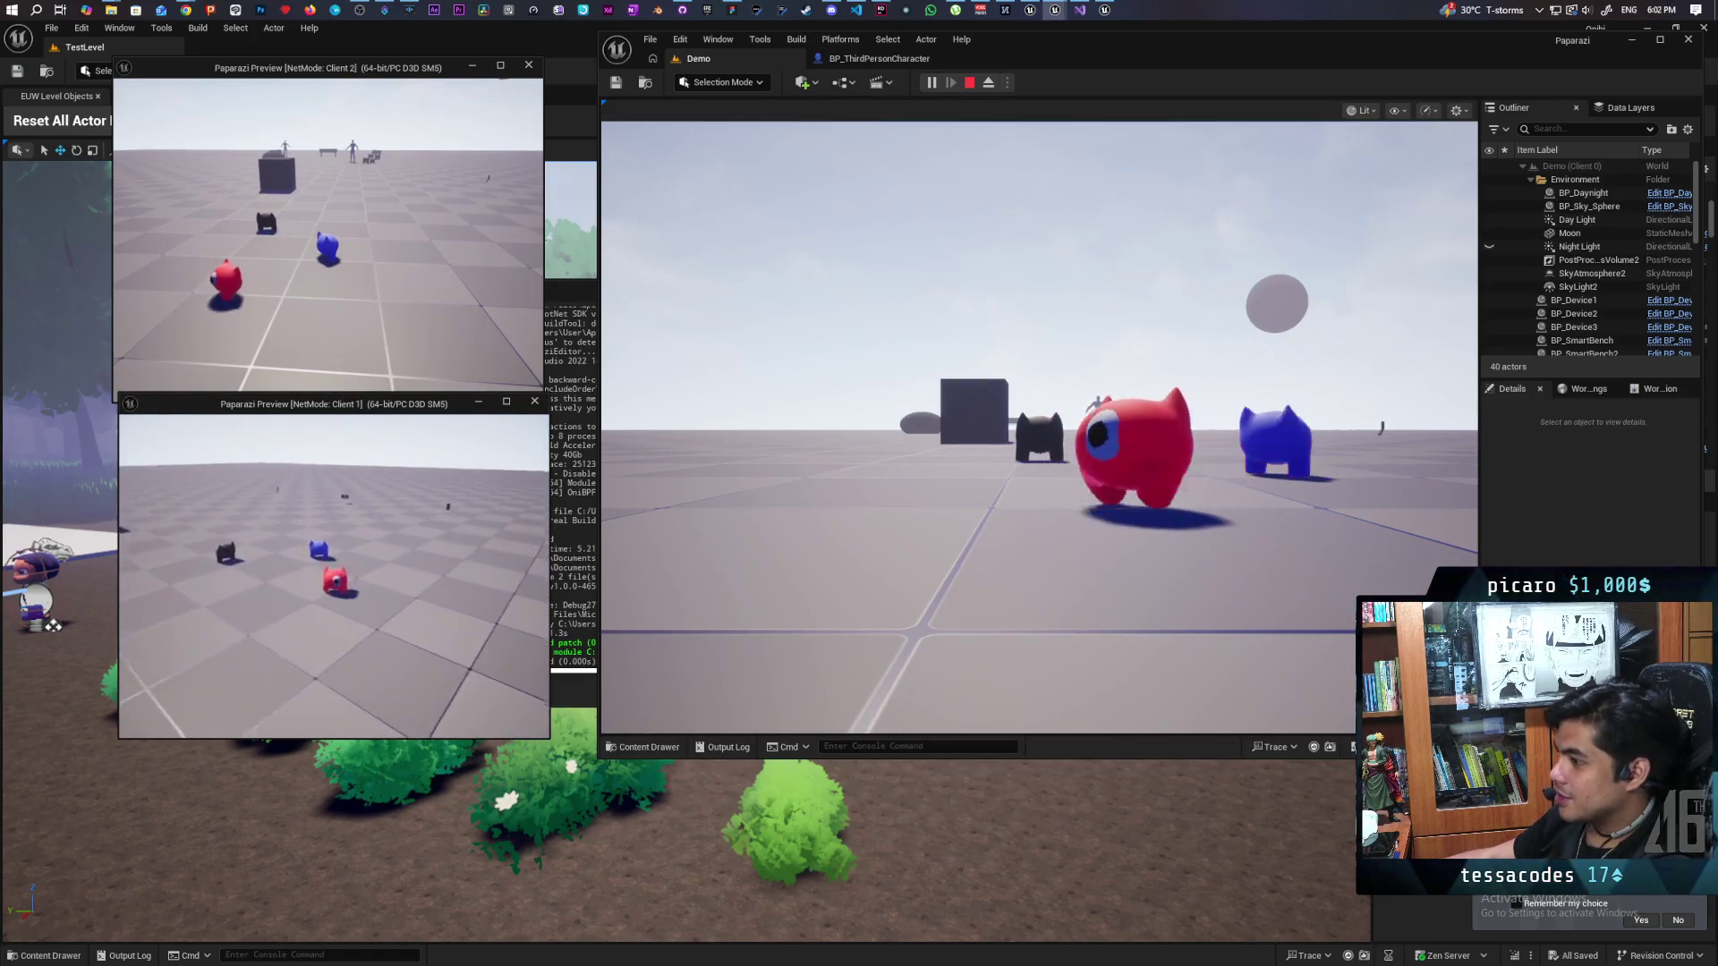
pyautogui.press('space')
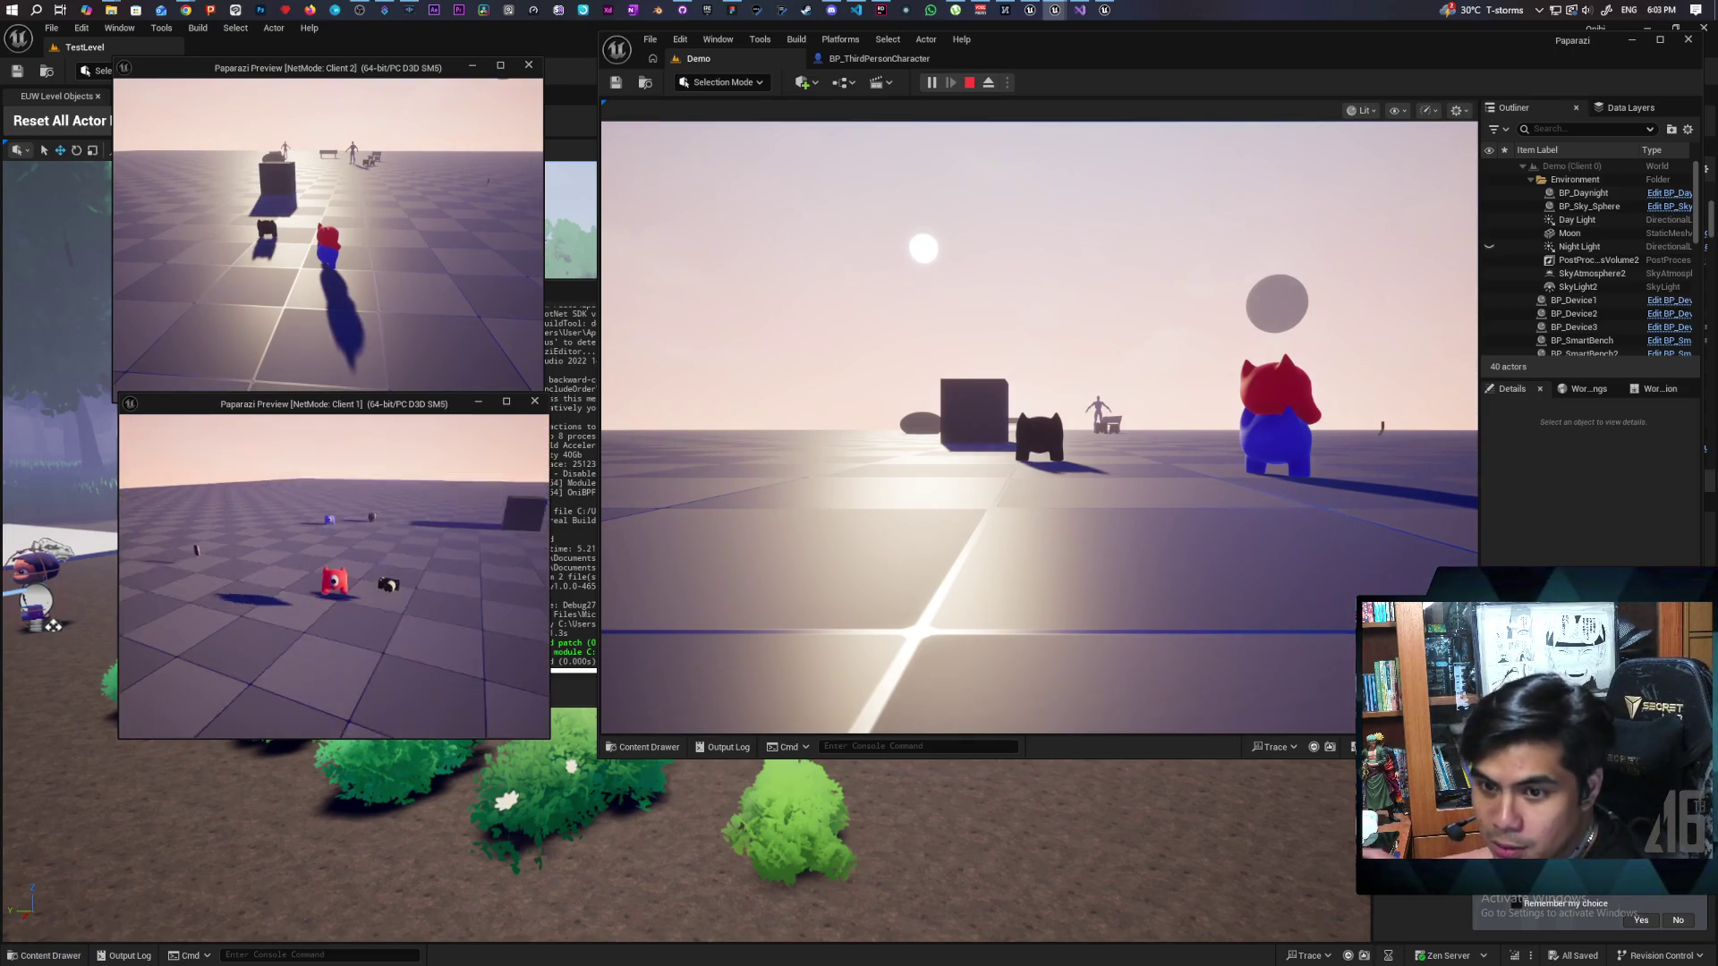
pyautogui.press('Escape')
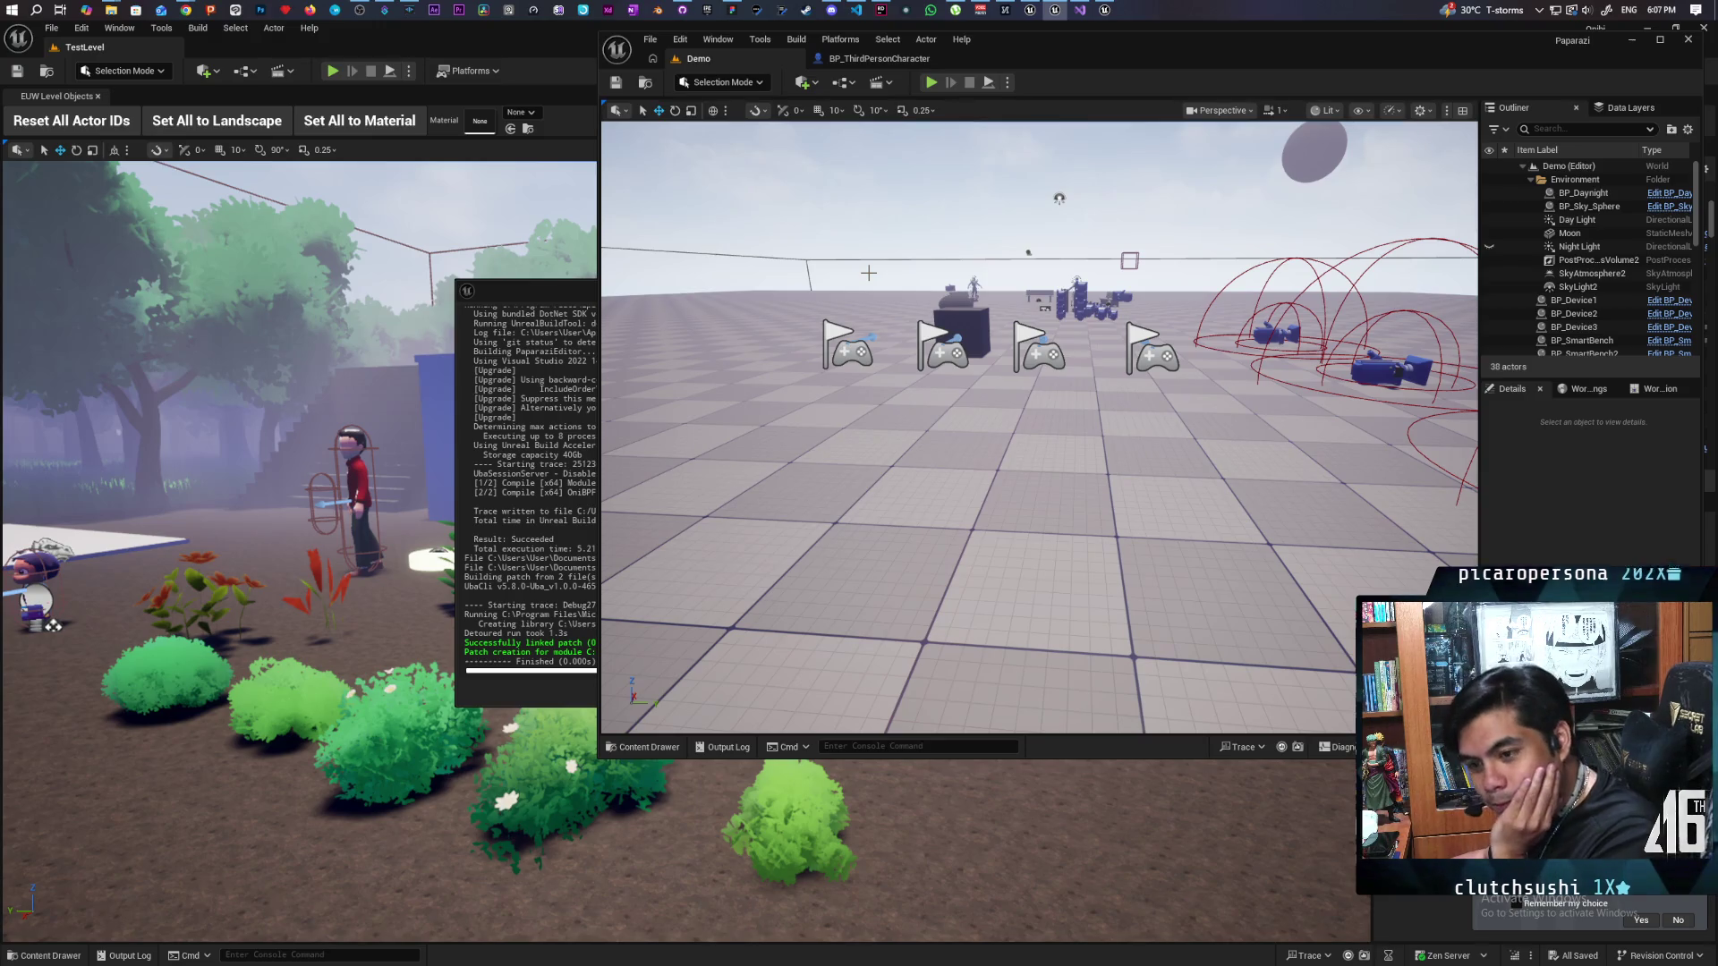
pyautogui.click(870, 59)
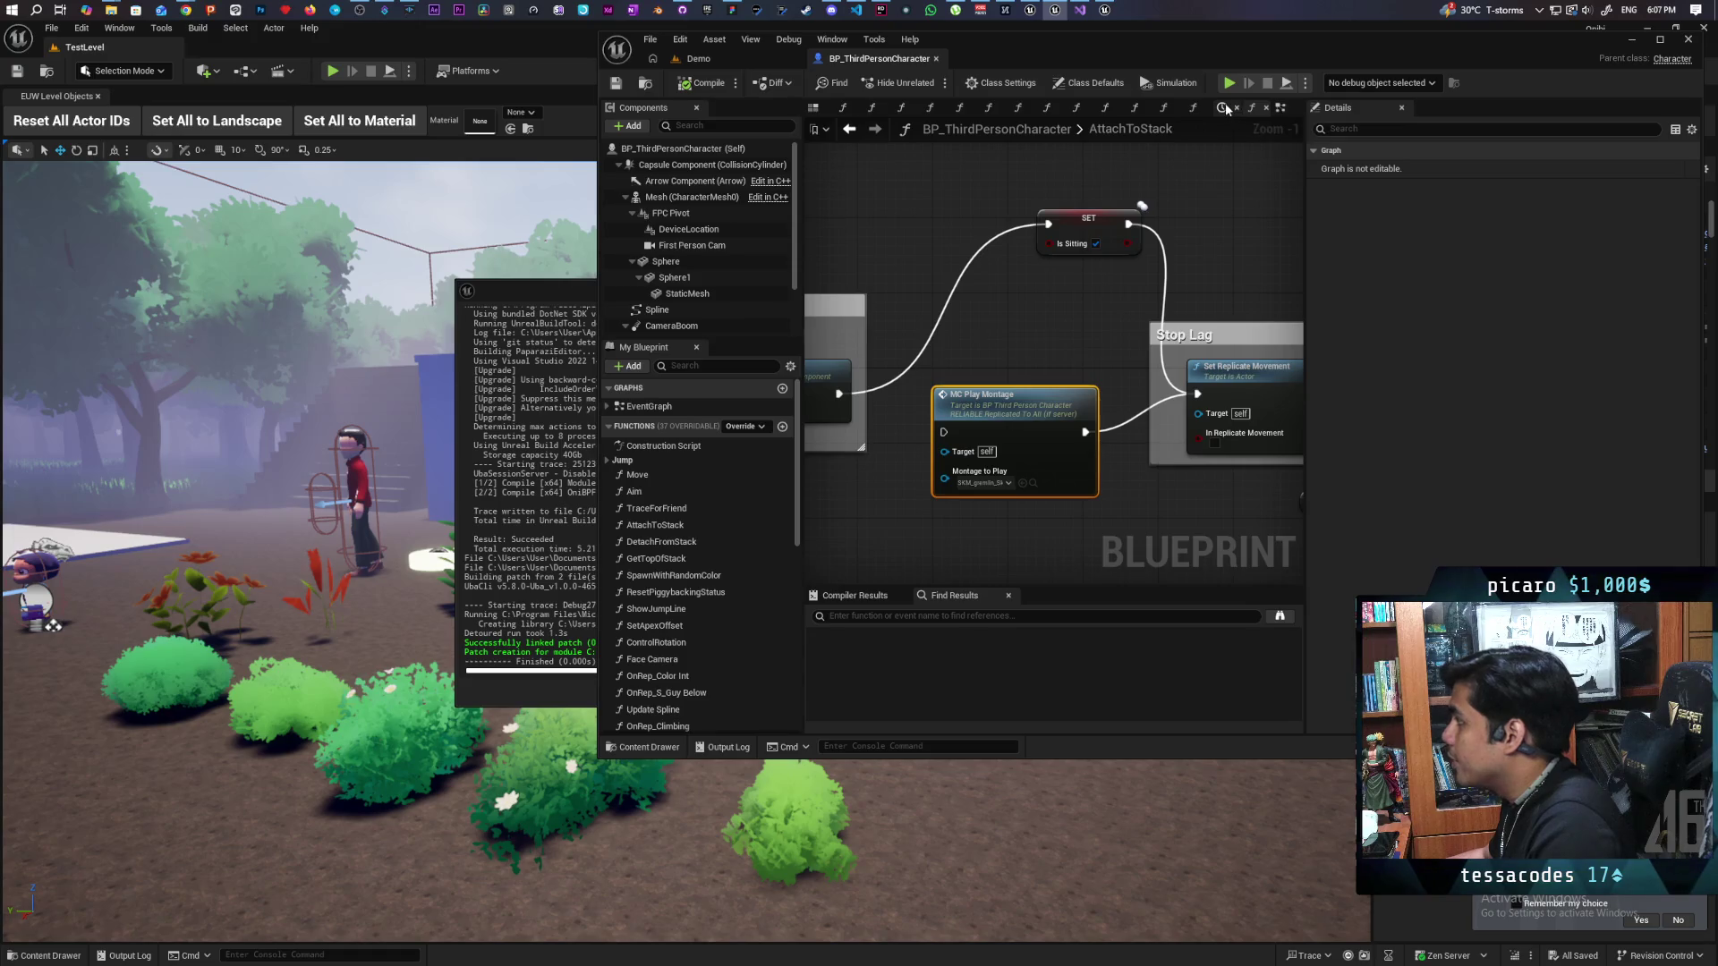
# Step: In the EventGraph, wire Branch True into Switch Has Authority and compile the blueprint
pyautogui.click(1281, 108)
pyautogui.moveTo(1020, 405)
pyautogui.mouseDown()
pyautogui.moveTo(1189, 217)
pyautogui.moveTo(1066, 422)
pyautogui.mouseUp()
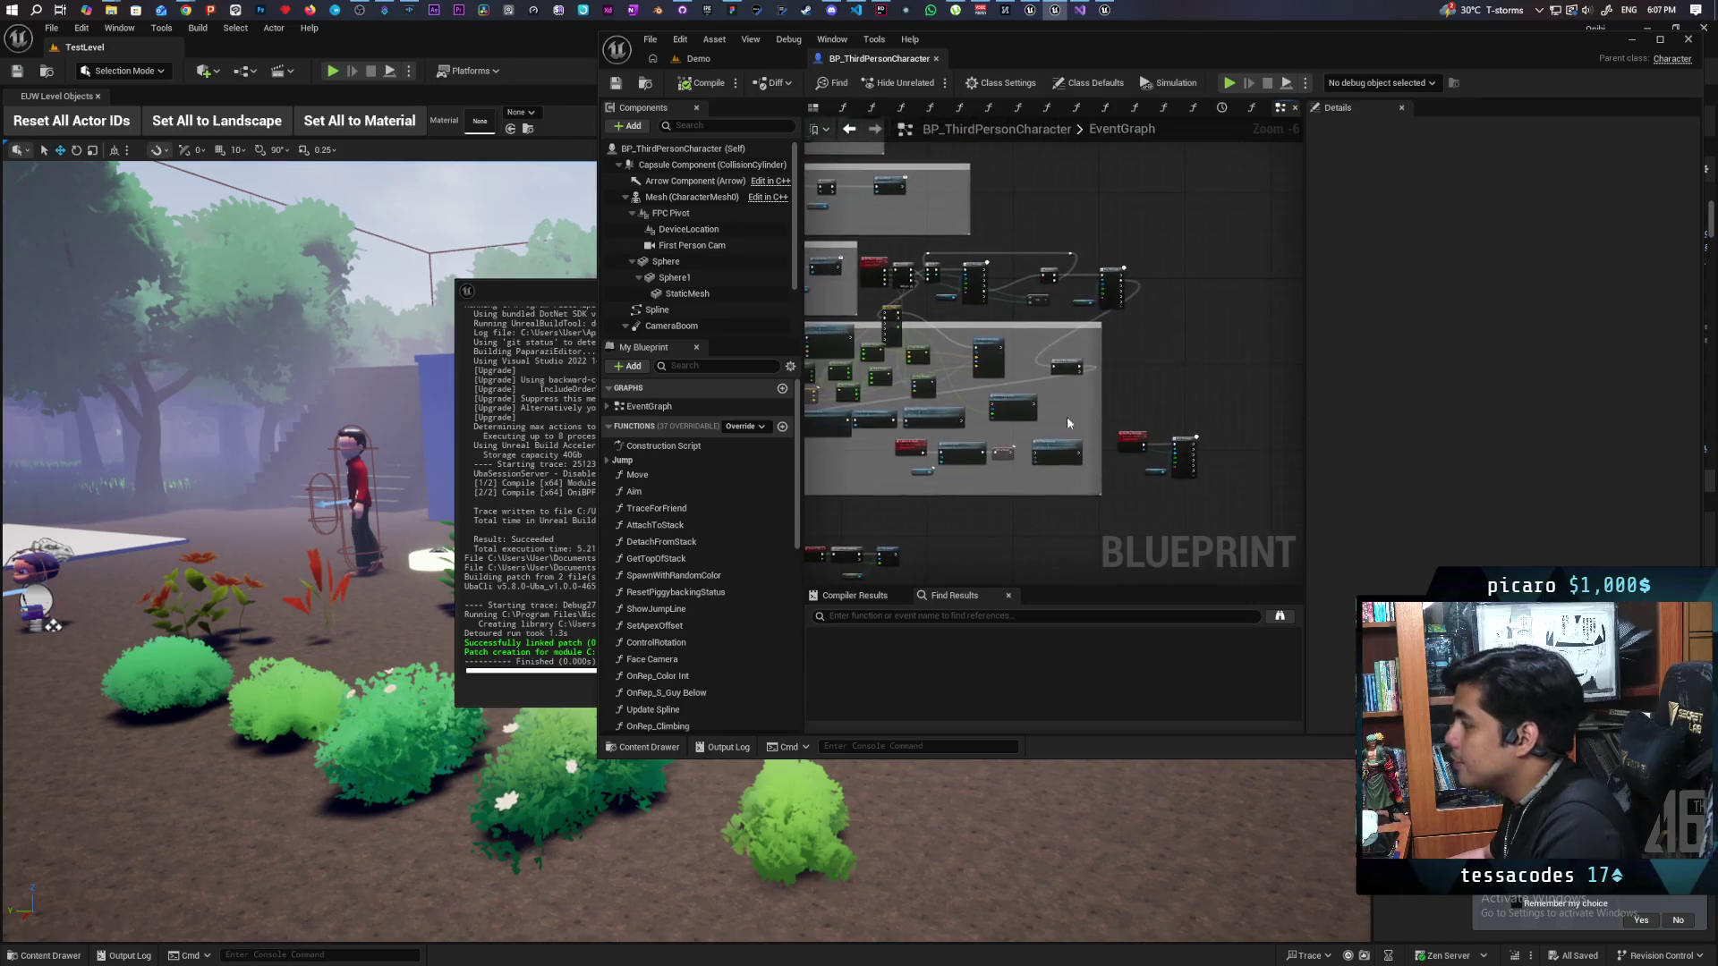
pyautogui.scroll(3, 1067, 416)
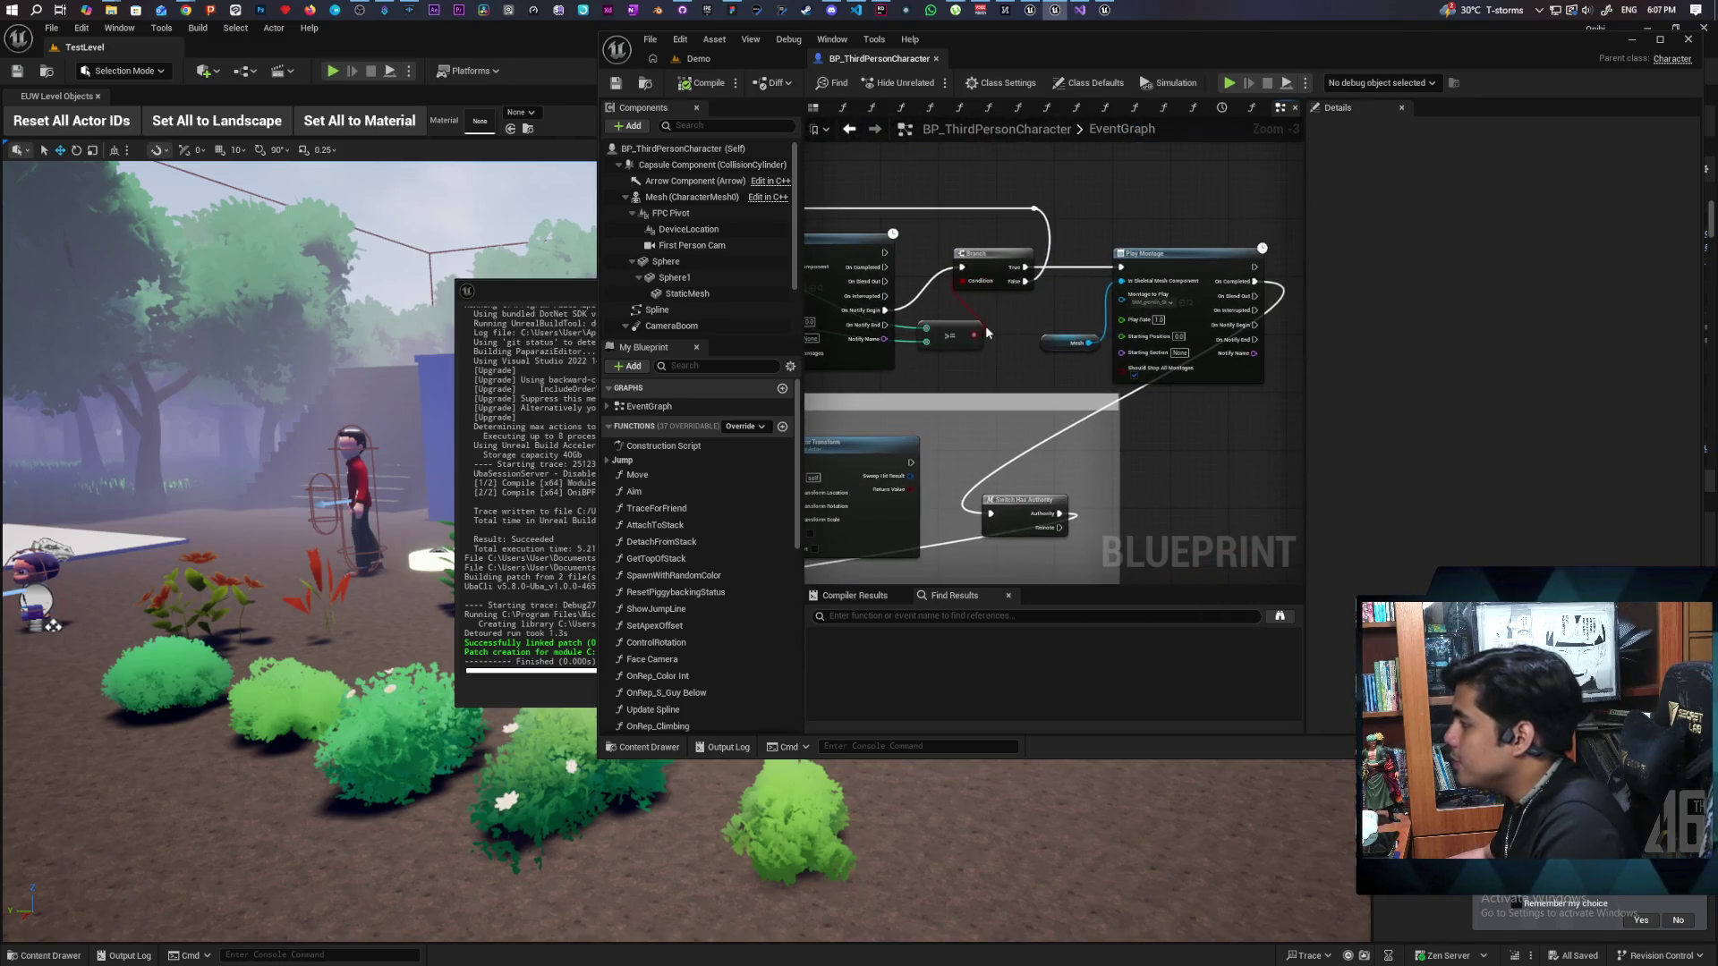
pyautogui.moveTo(1183, 437); pyautogui.dragTo(1150, 403)
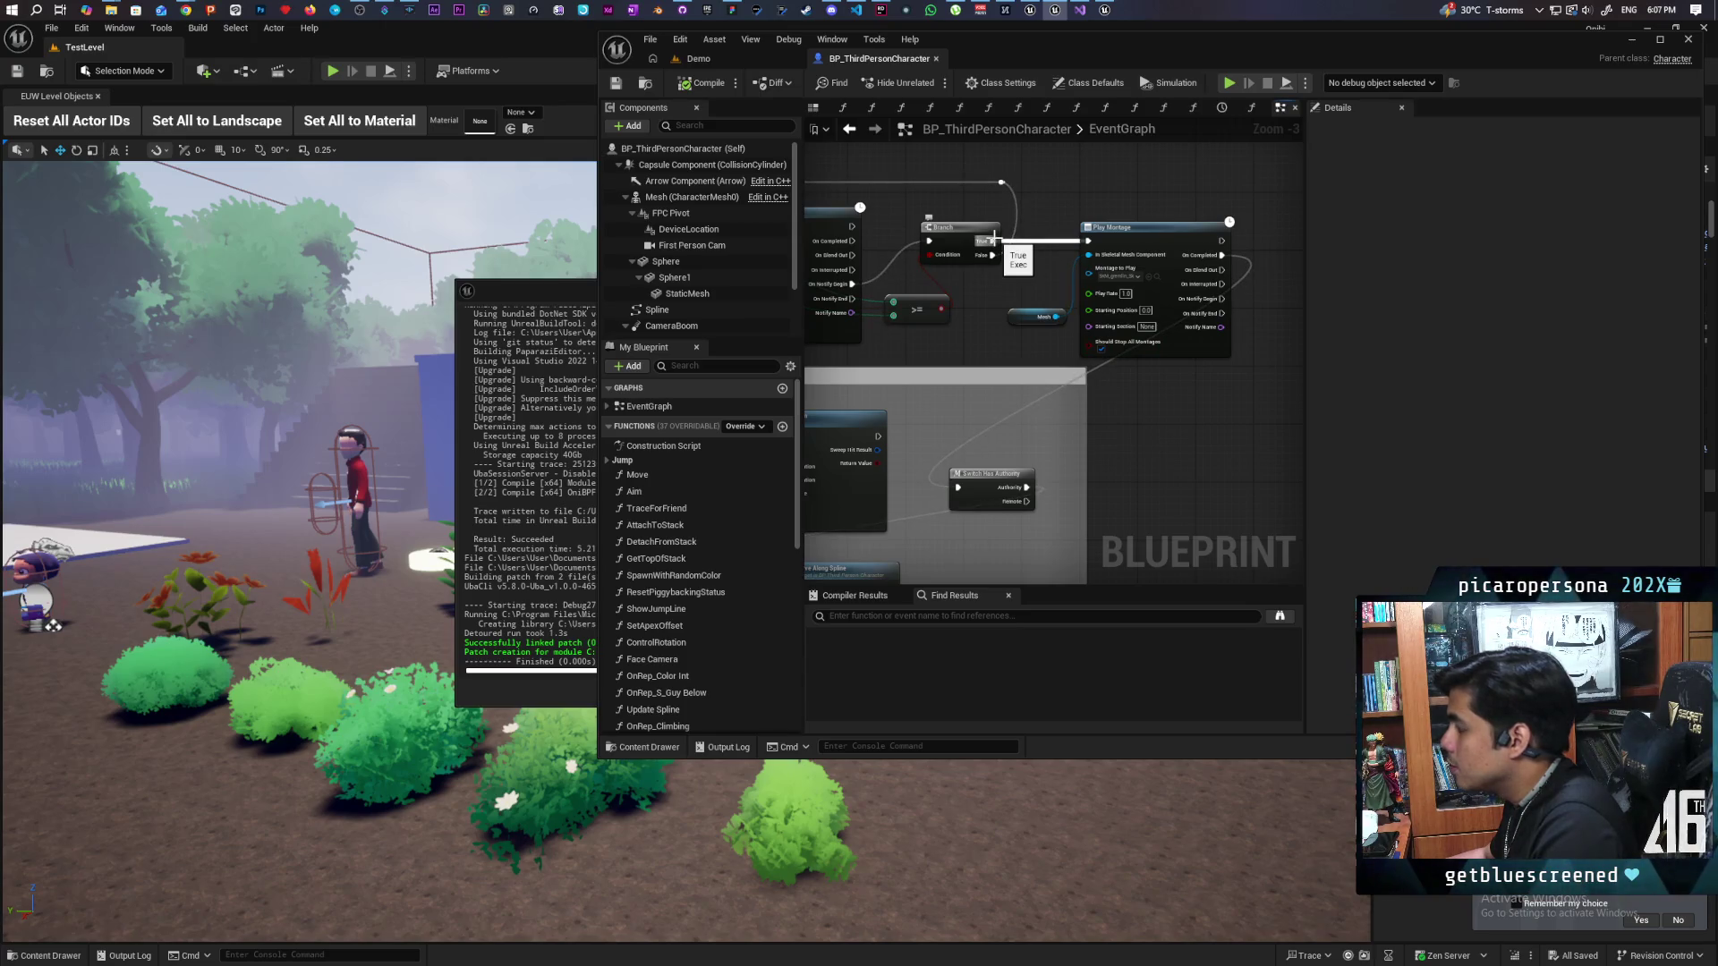
pyautogui.moveTo(993, 240)
pyautogui.mouseDown()
pyautogui.moveTo(1002, 407)
pyautogui.moveTo(958, 488)
pyautogui.mouseUp()
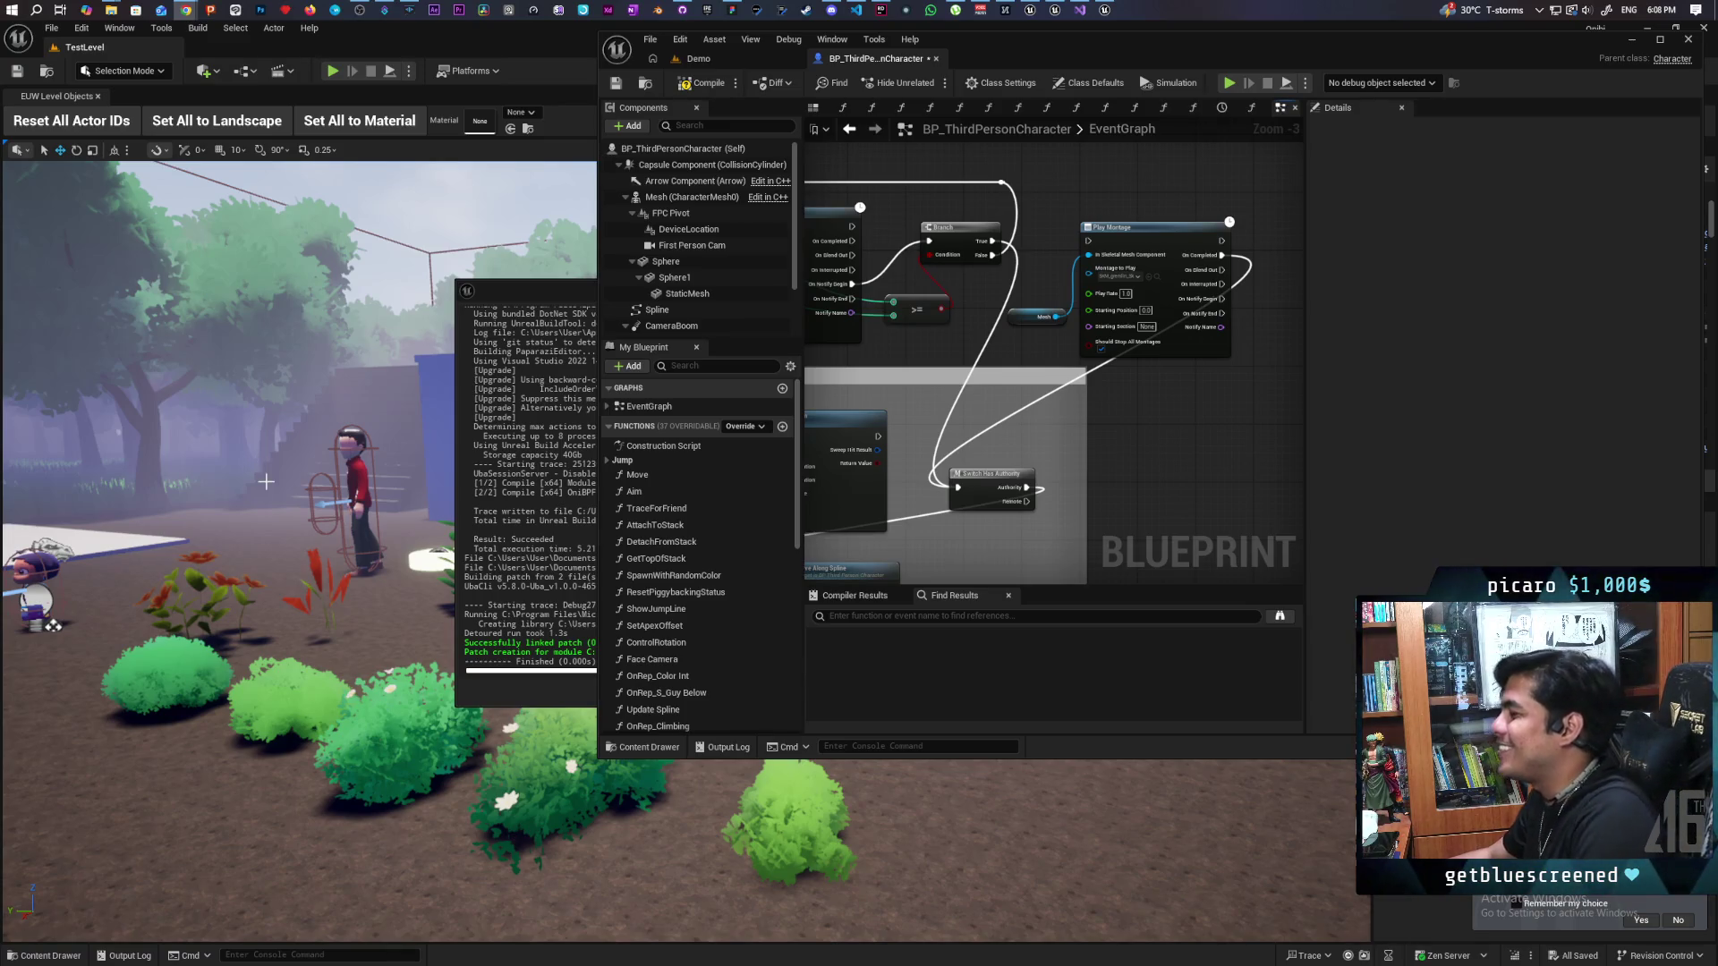
pyautogui.click(703, 83)
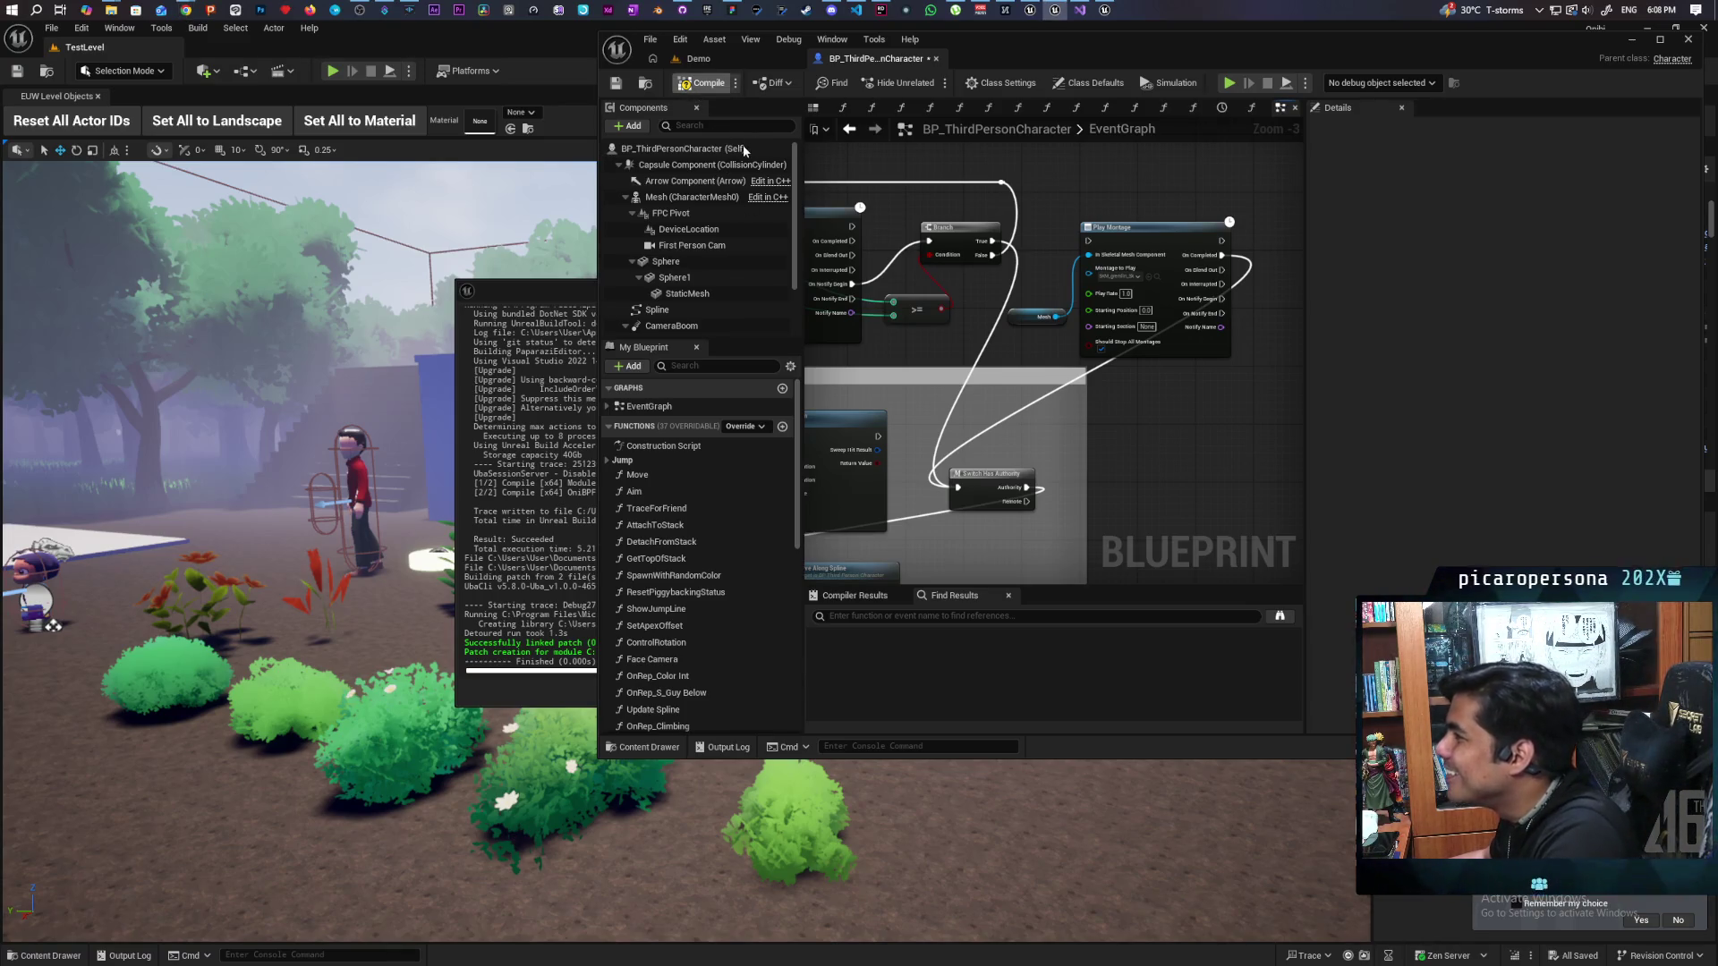
# Step: Save all unsaved changes from the Demo level with Ctrl+Shift+S
pyautogui.click(711, 60)
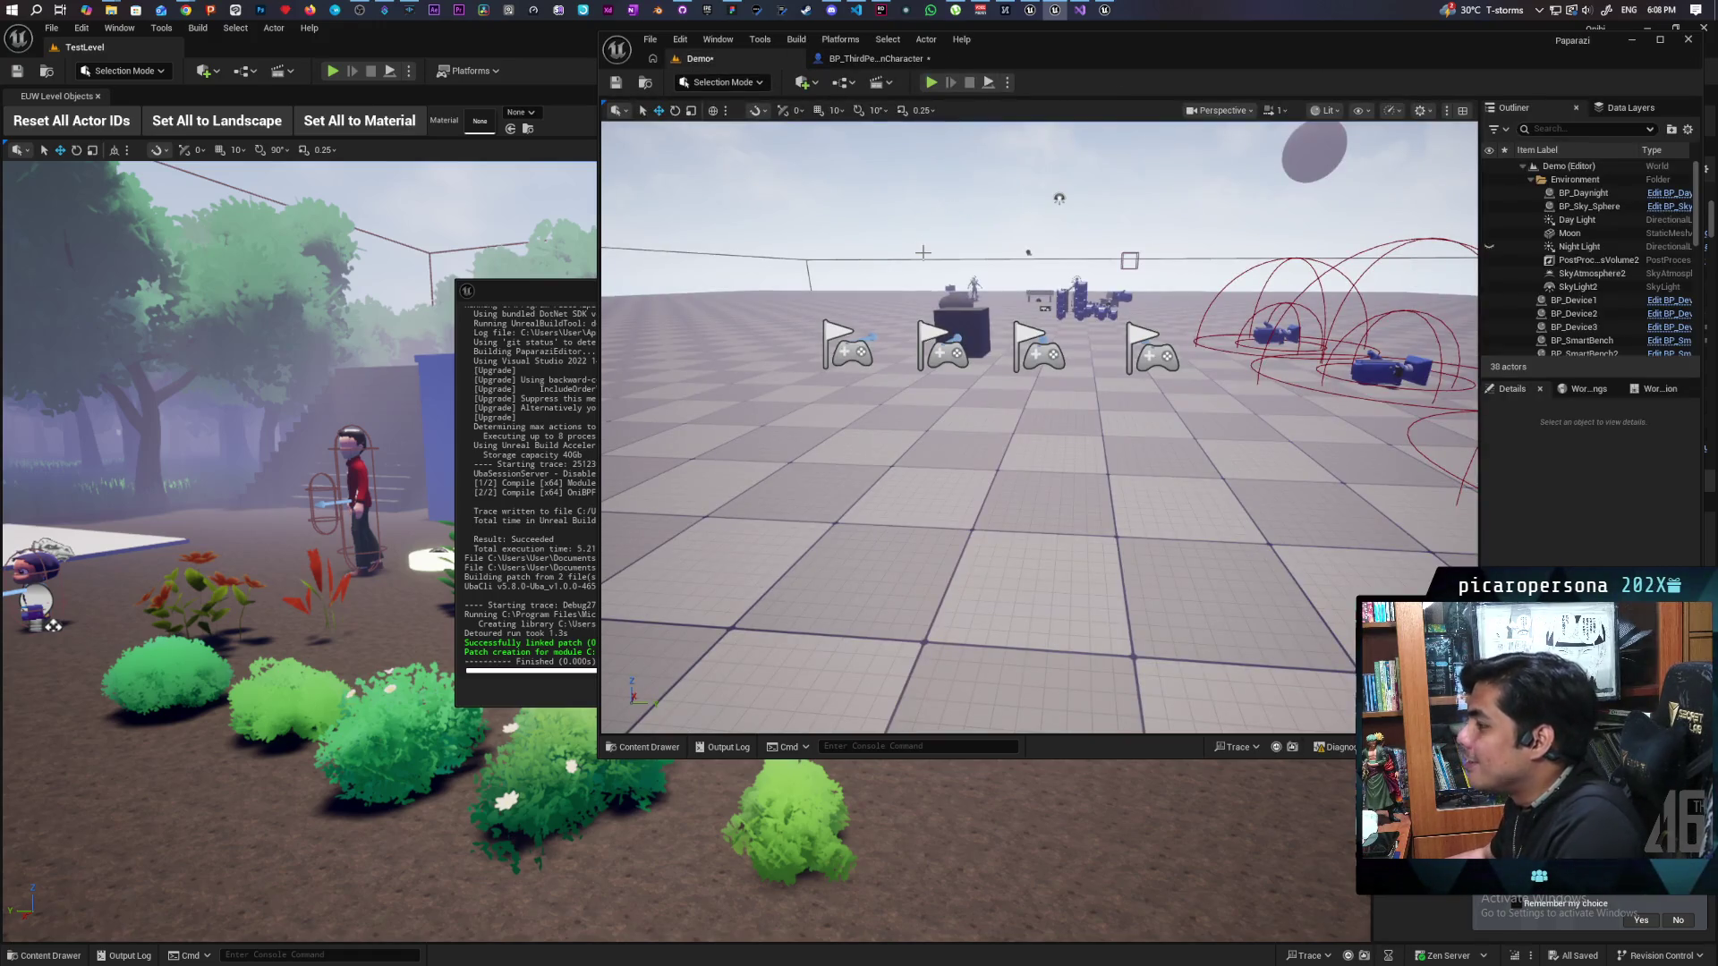
pyautogui.hotkey('ctrl', 'shift', 's')
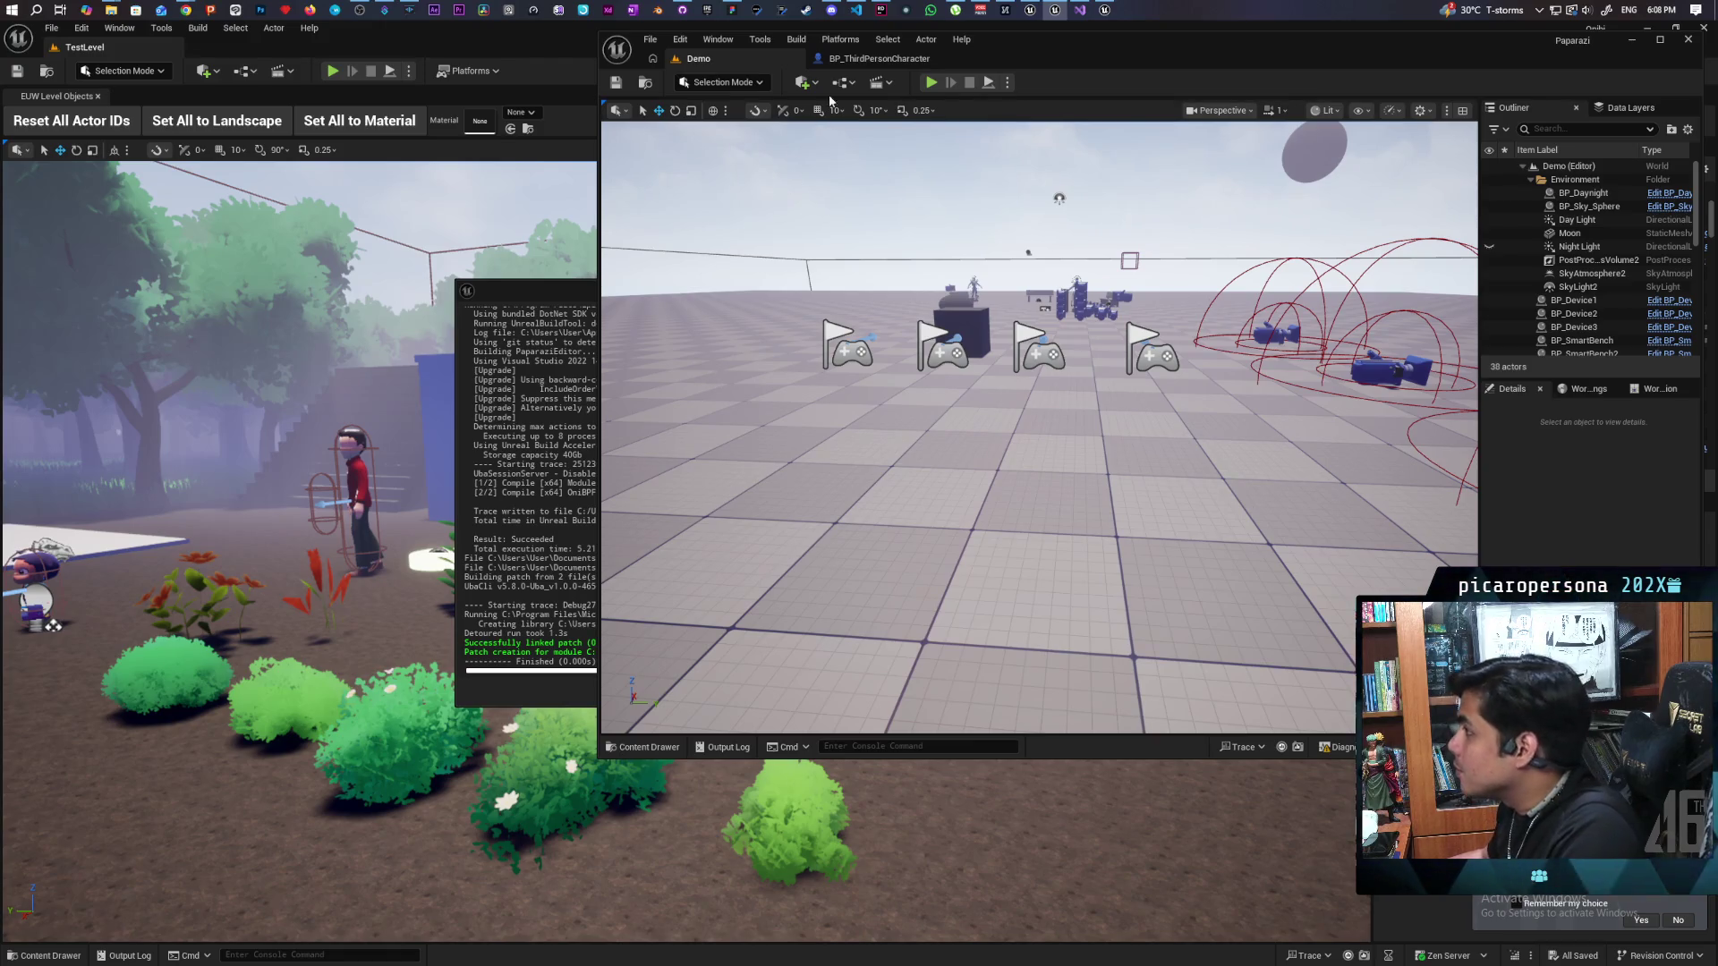
pyautogui.click(873, 59)
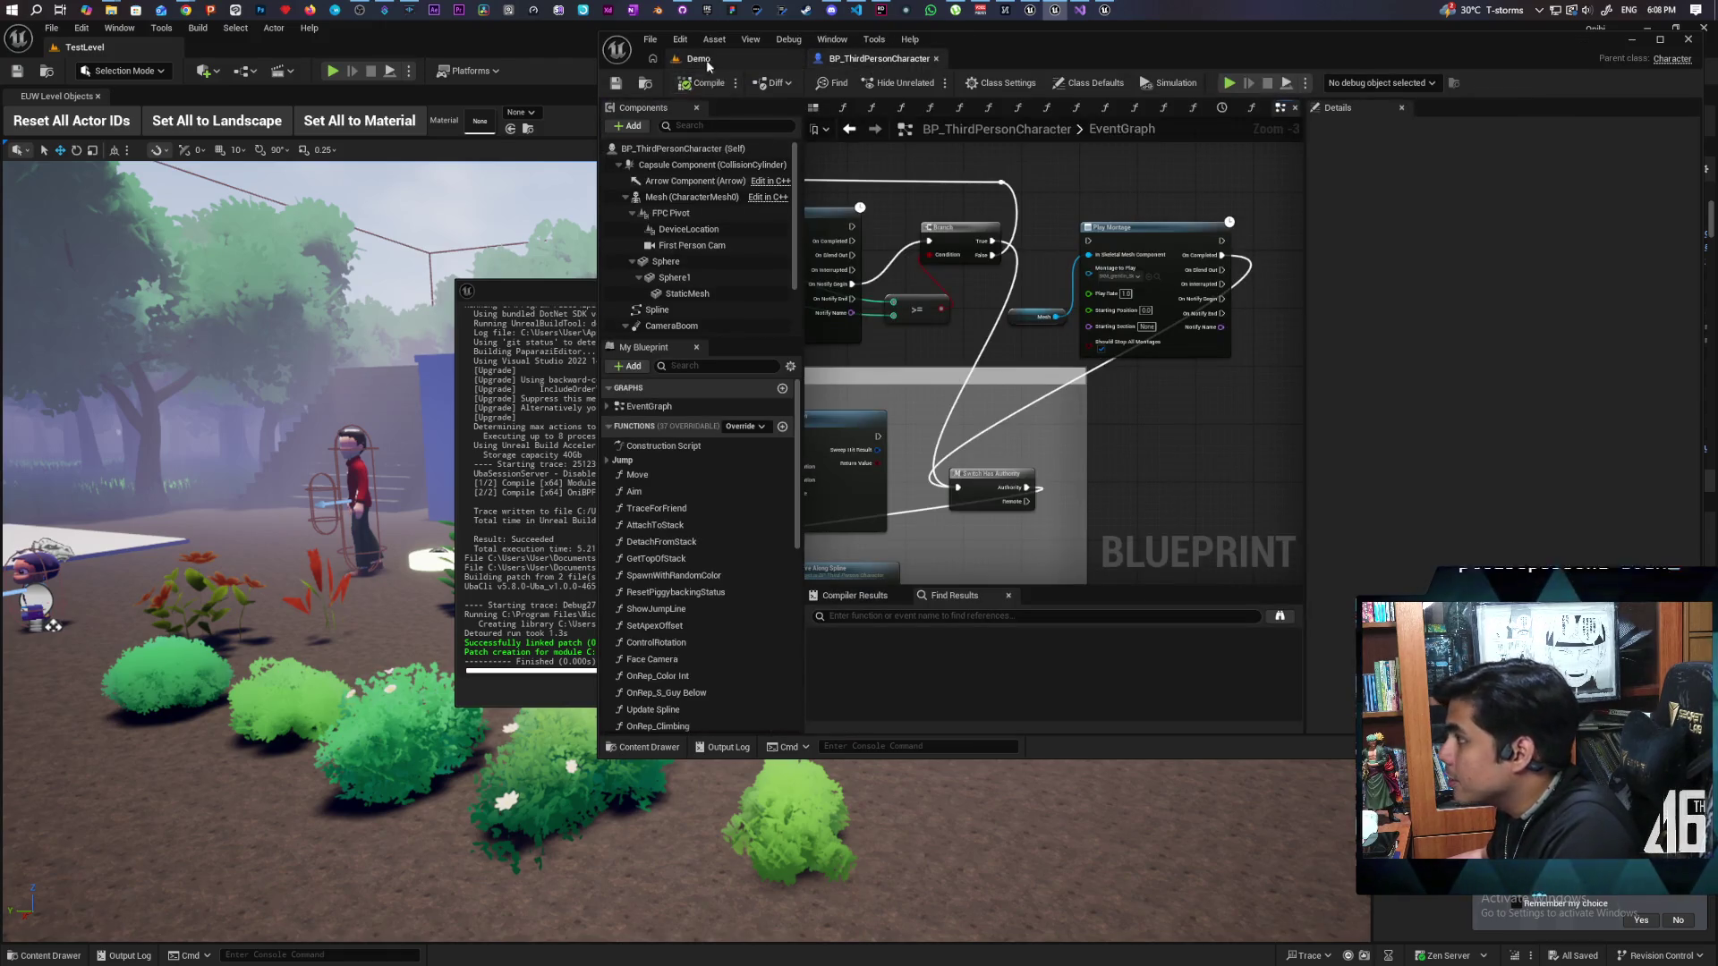
pyautogui.click(698, 58)
# Step: Play with two clients, walk the blue character onto the red one, and stop
pyautogui.click(930, 82)
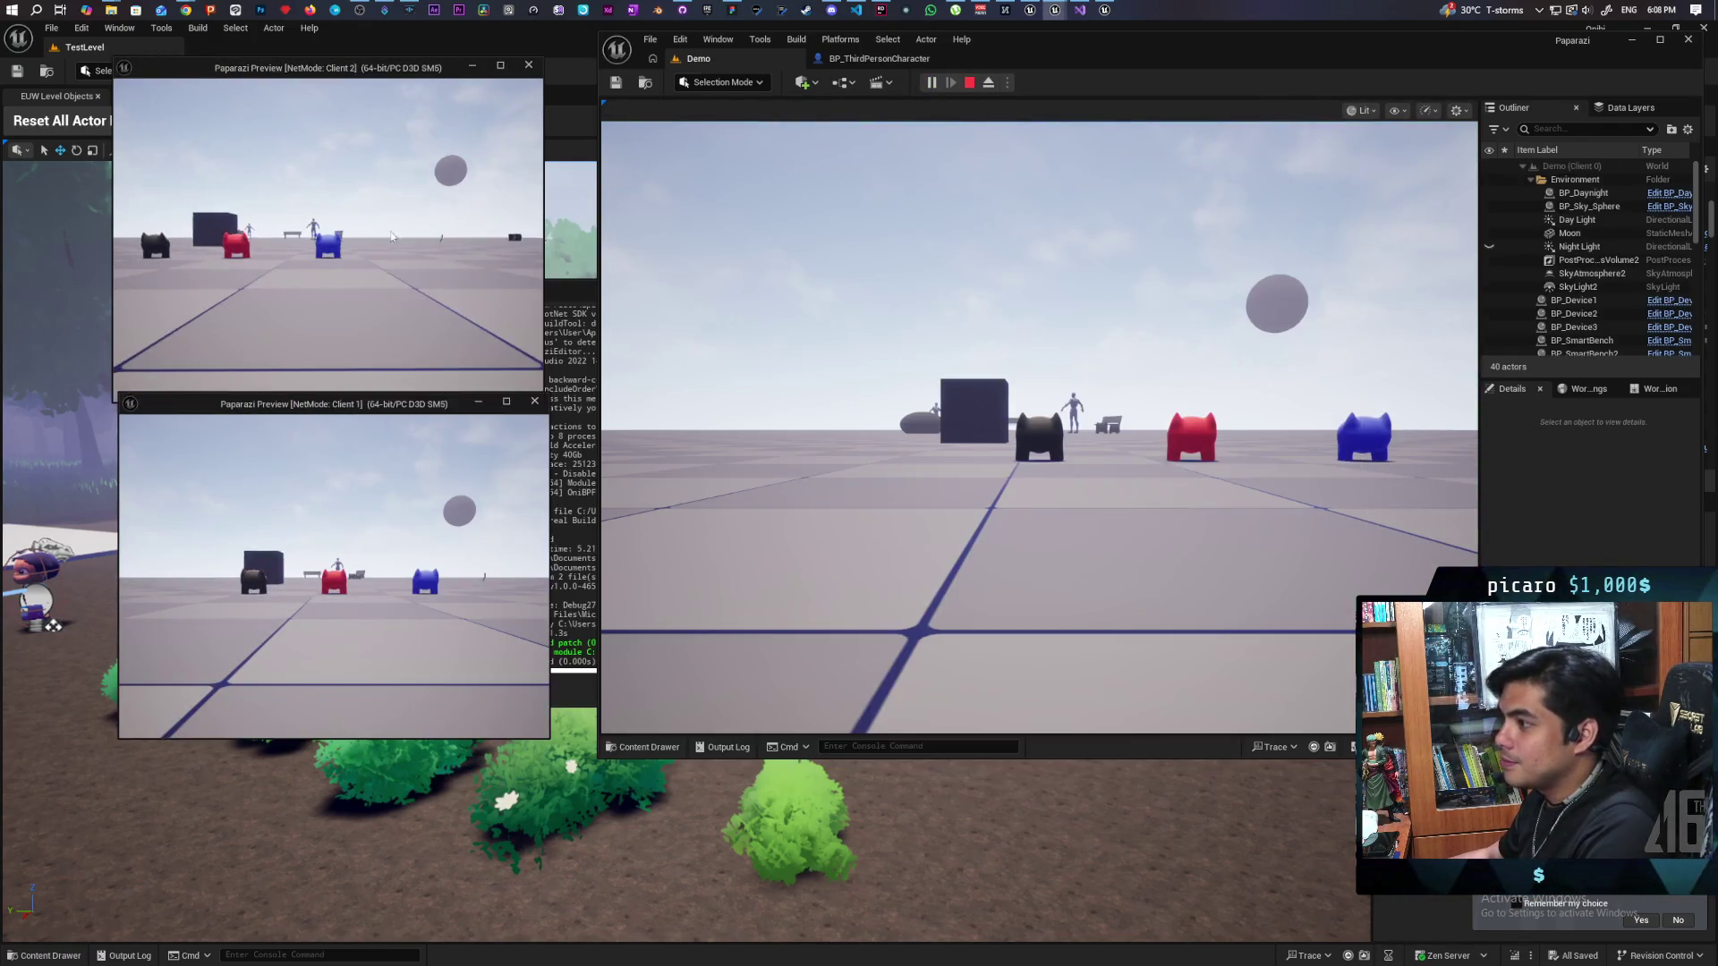
pyautogui.press('w')
pyautogui.press('a')
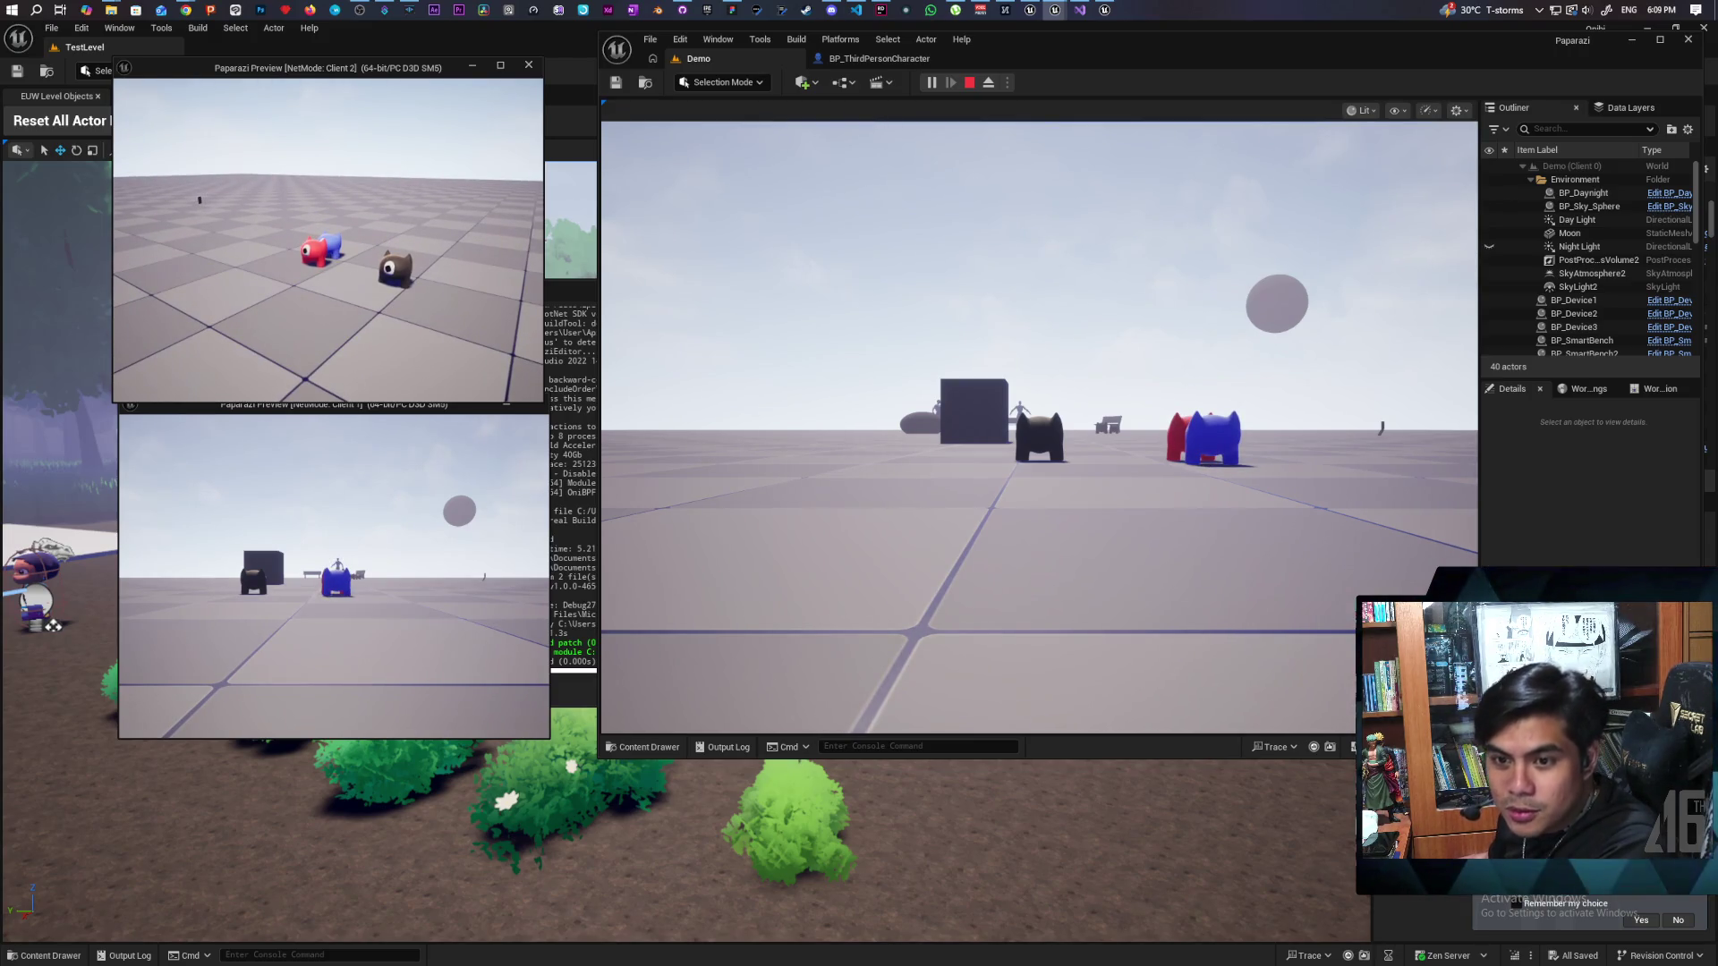
pyautogui.press('Escape')
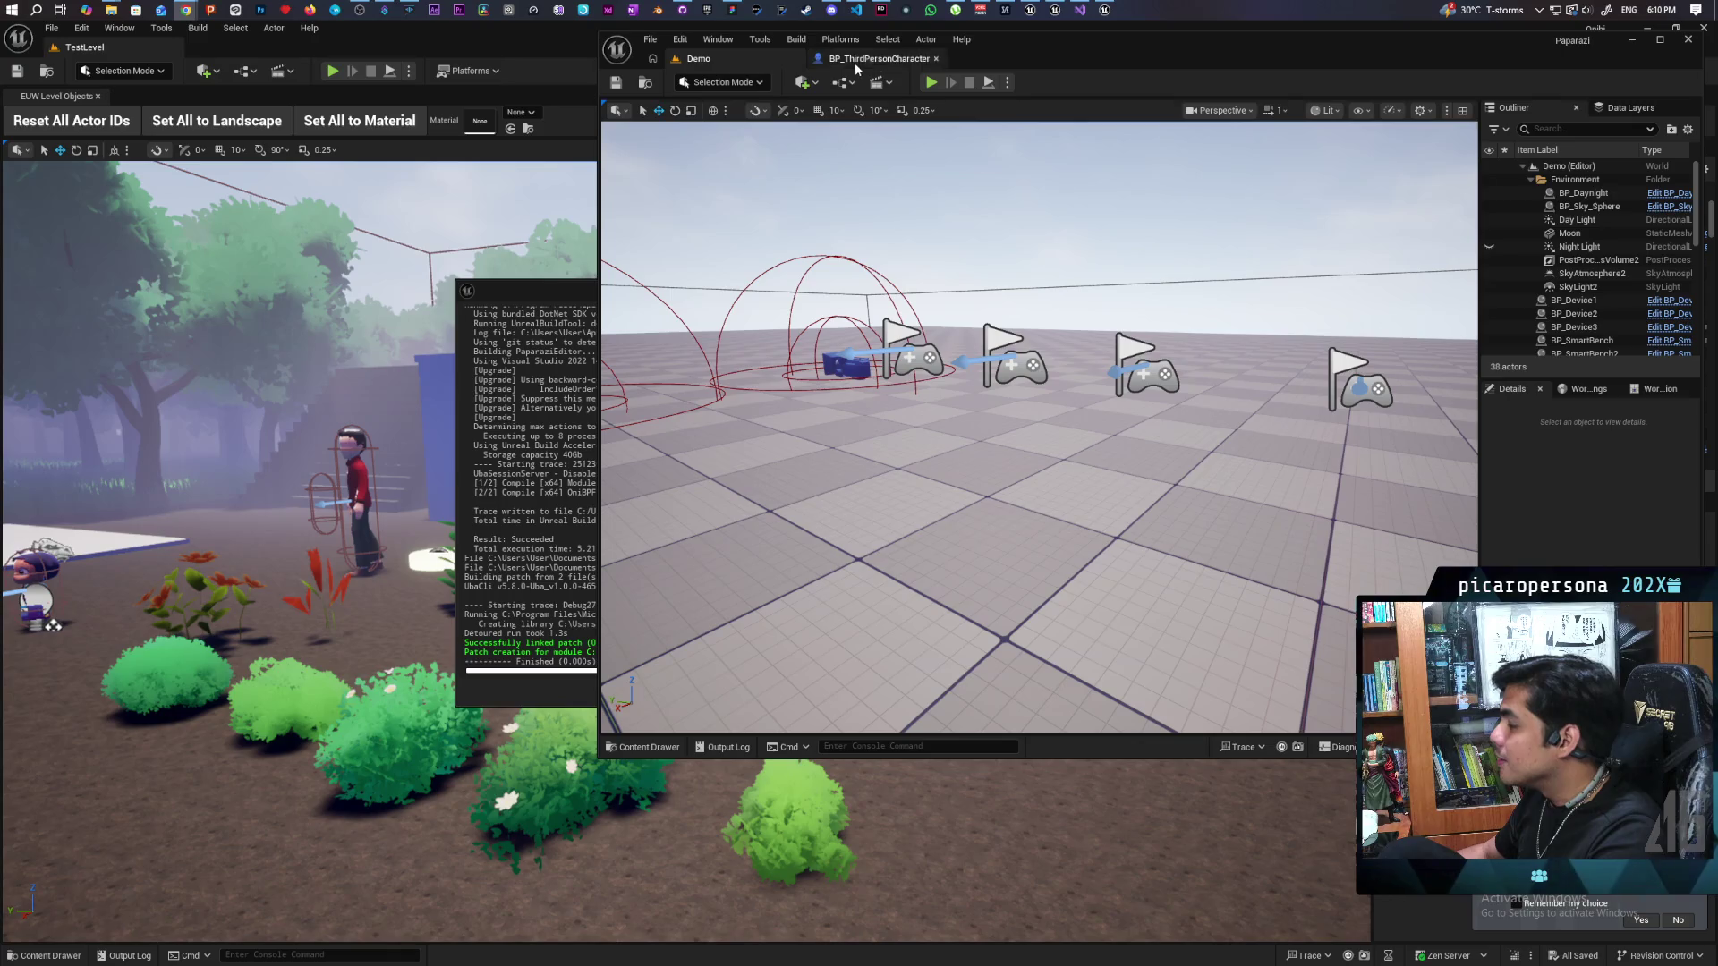
# Step: Start a two-client play, jump the blue character on top of the red one, then press Esc
pyautogui.click(934, 82)
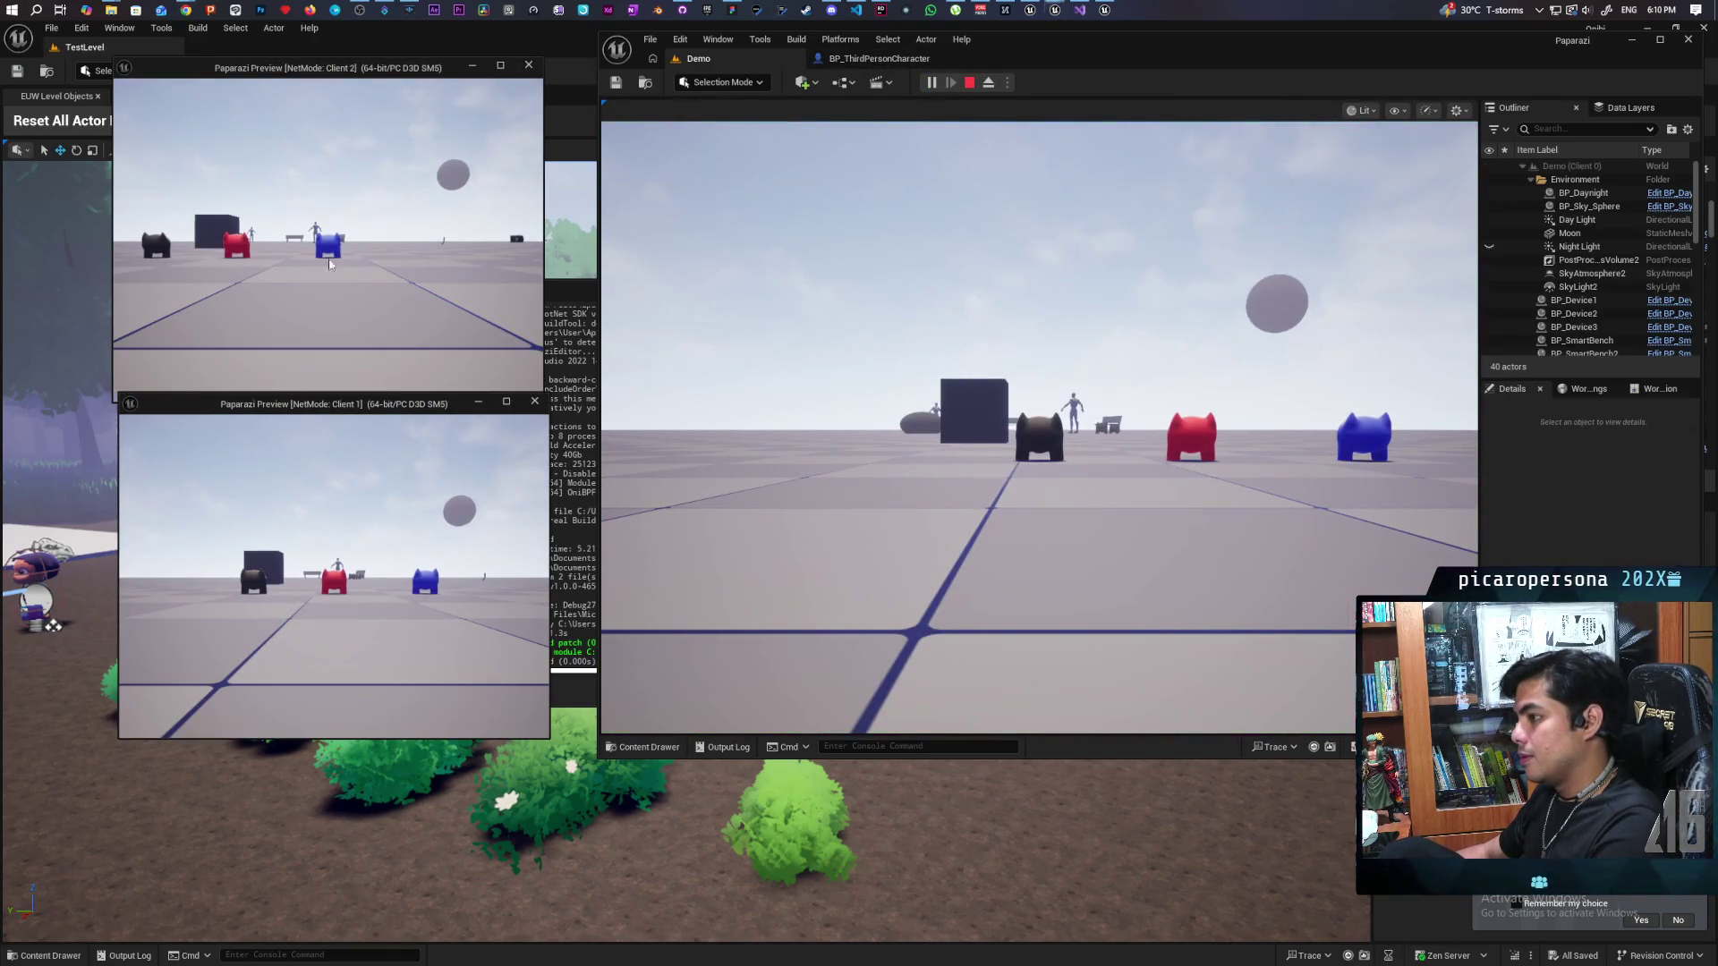
pyautogui.press('w')
pyautogui.press('d')
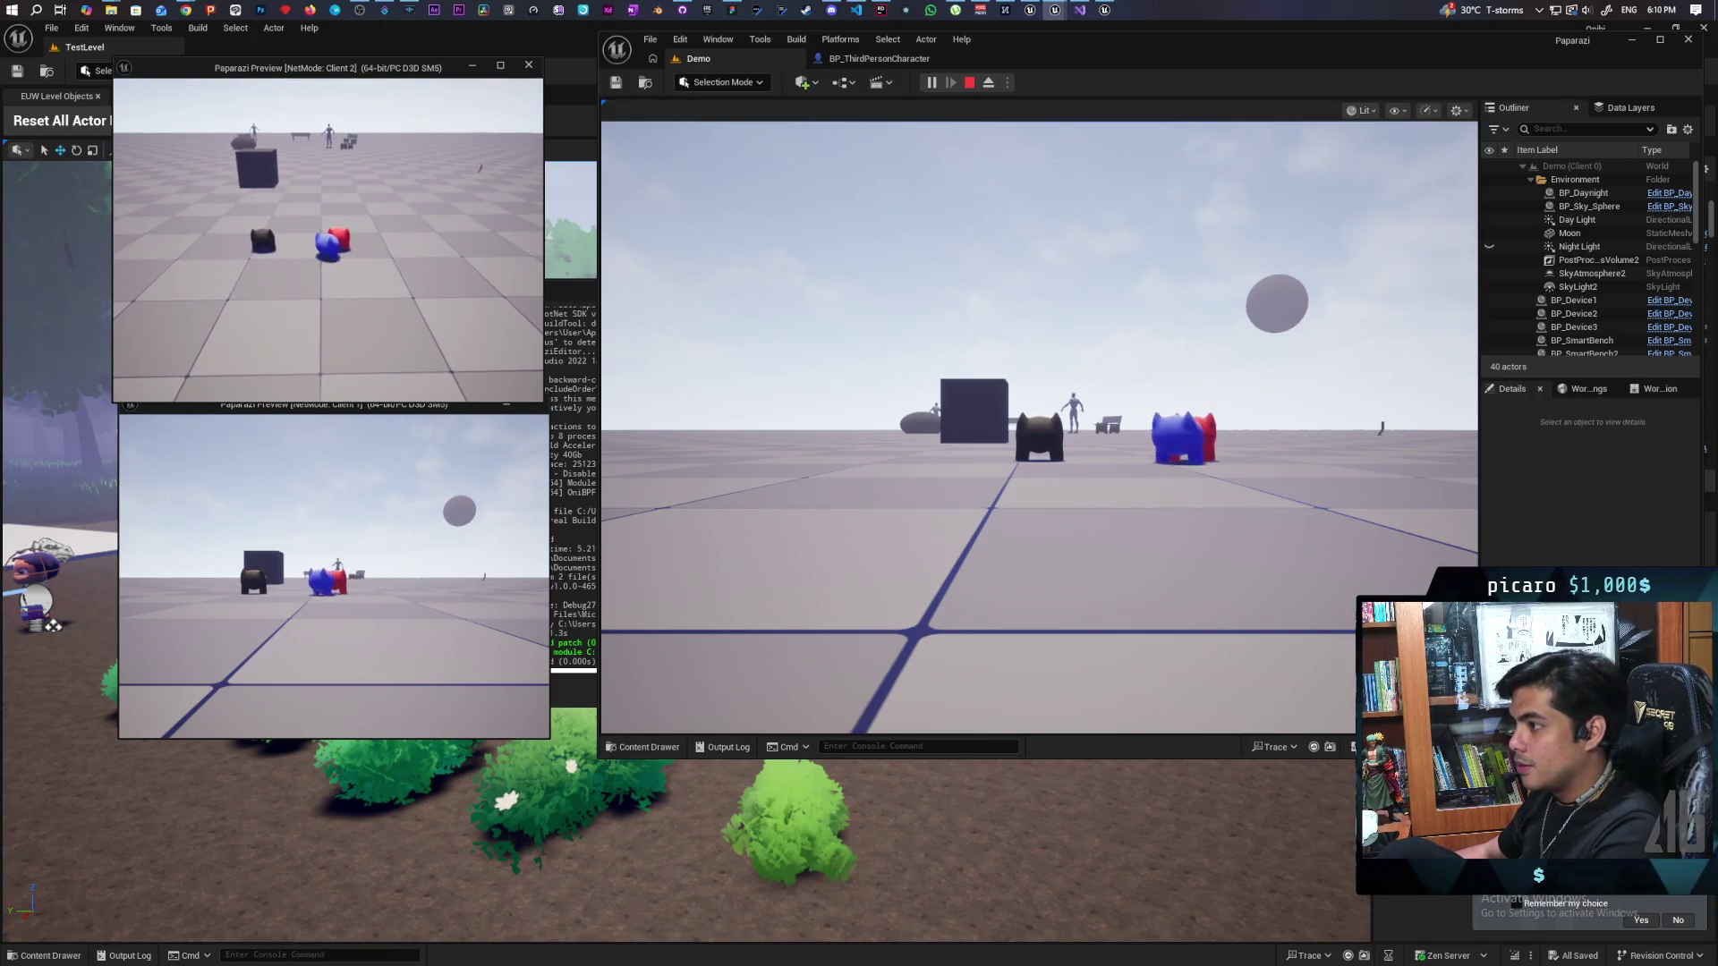
pyautogui.press('a')
pyautogui.press('space')
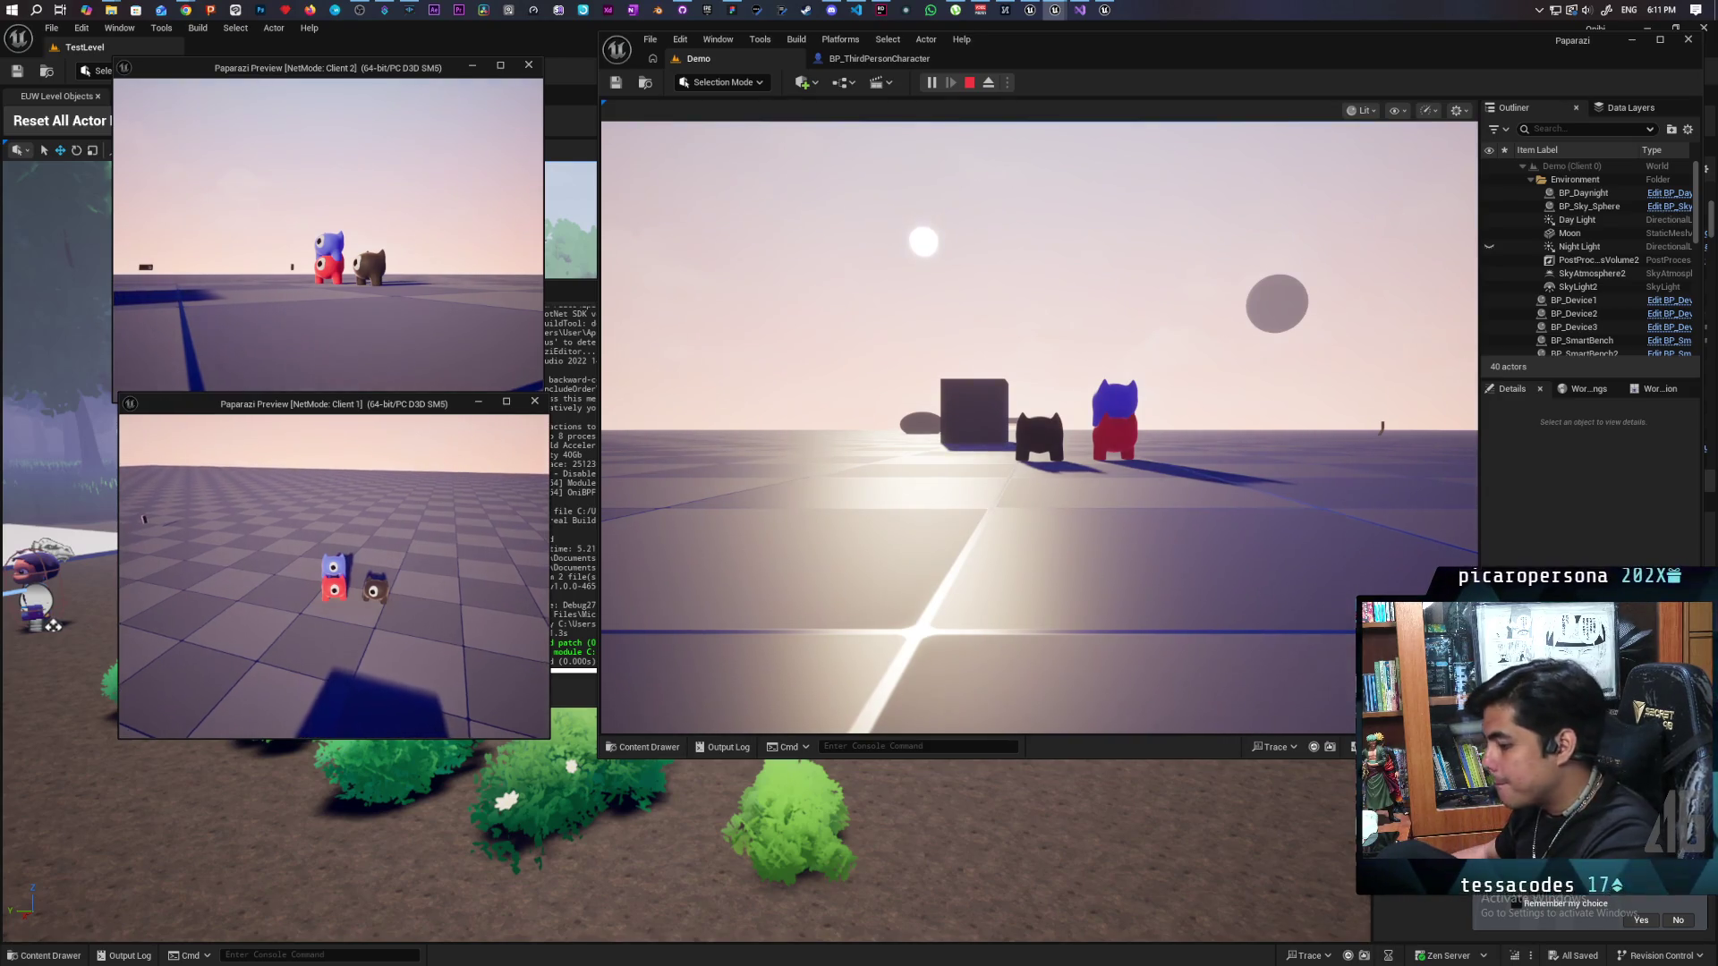
pyautogui.press('Escape')
# Step: Wire Branch True into Play Montage and save the character Blueprint
pyautogui.click(850, 63)
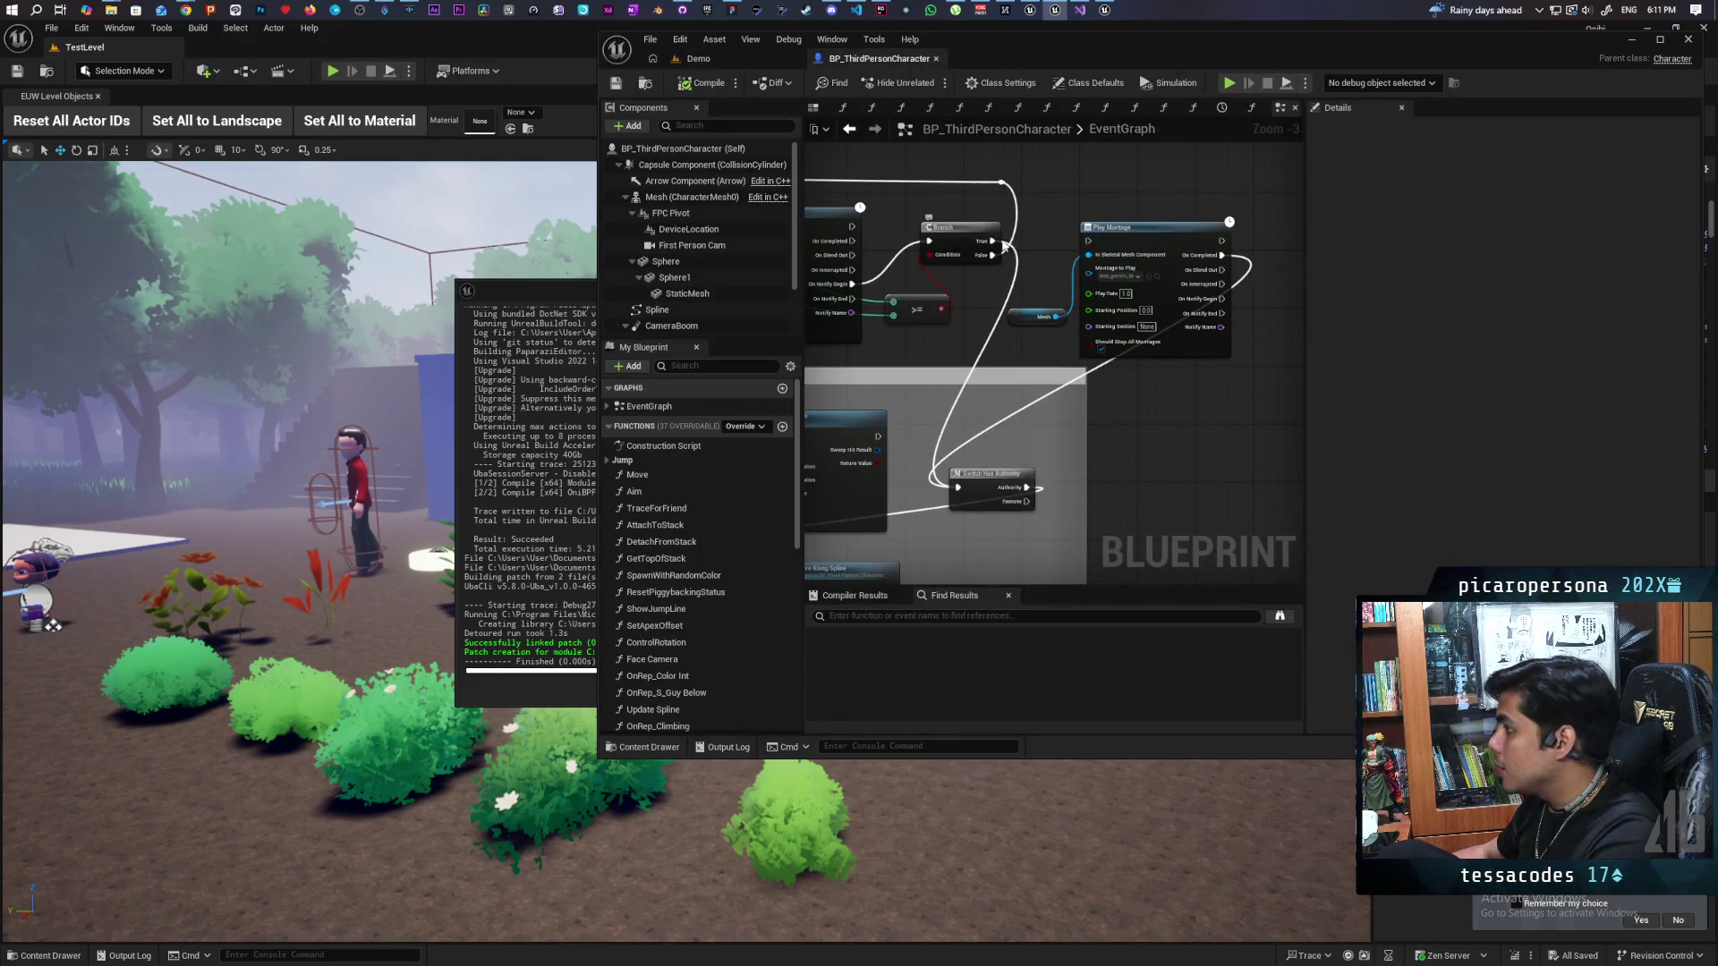
pyautogui.moveTo(998, 243); pyautogui.dragTo(1088, 241)
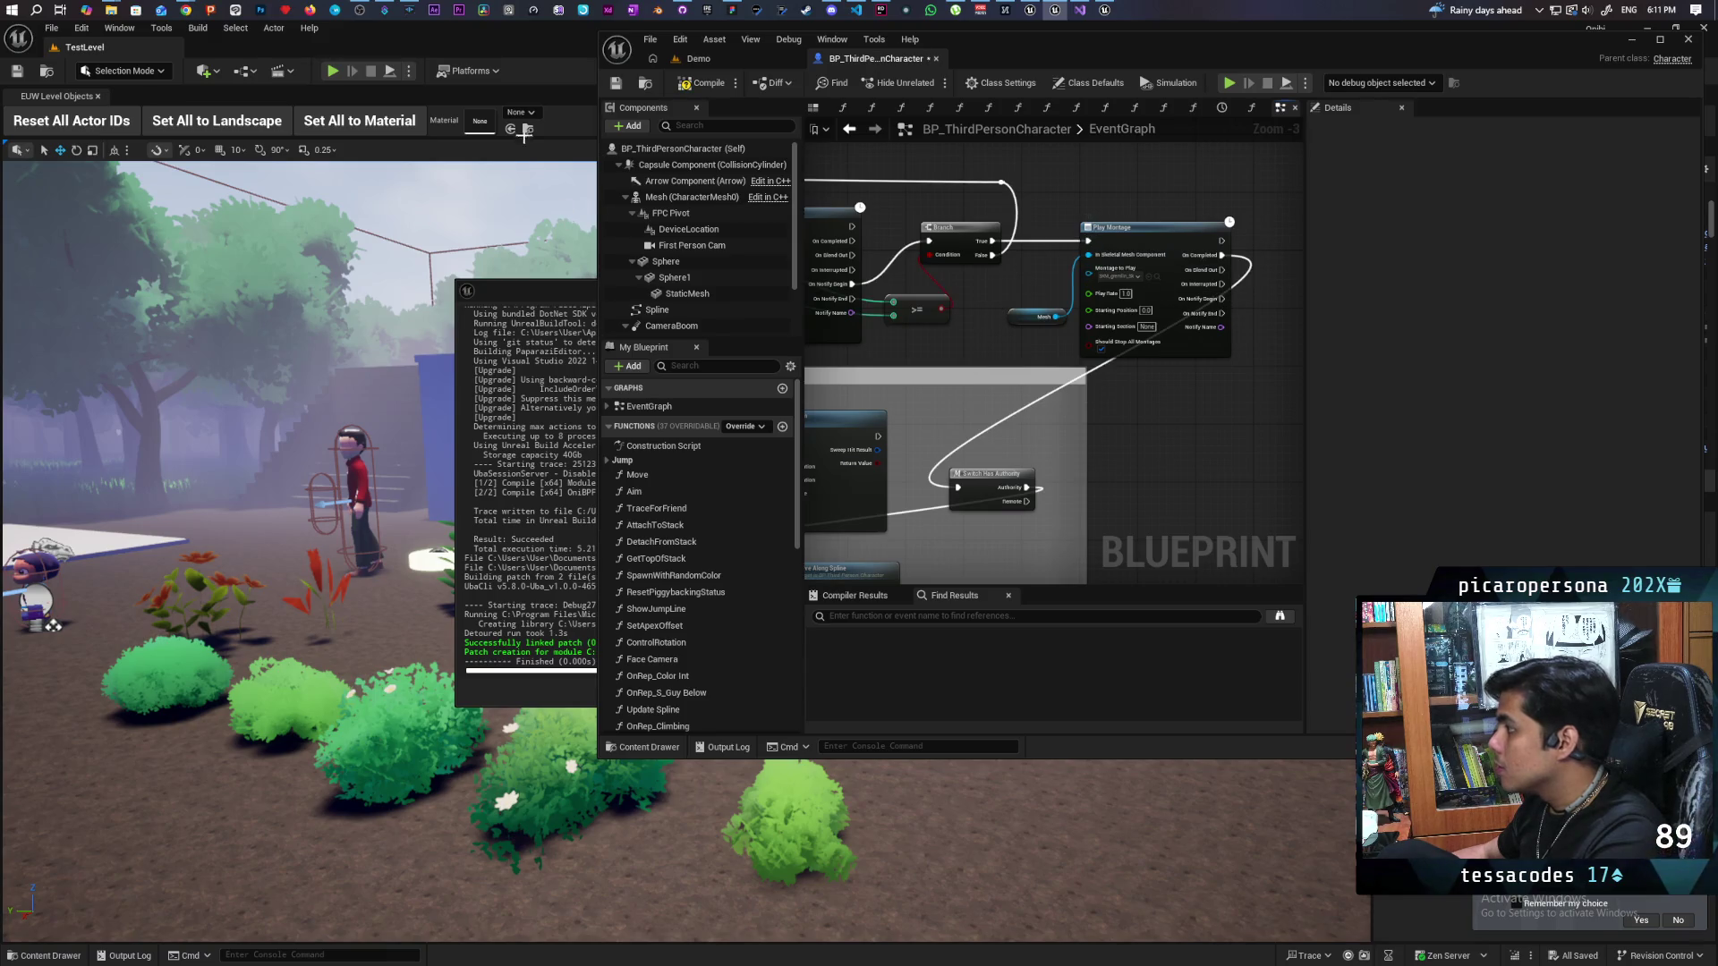
pyautogui.click(614, 85)
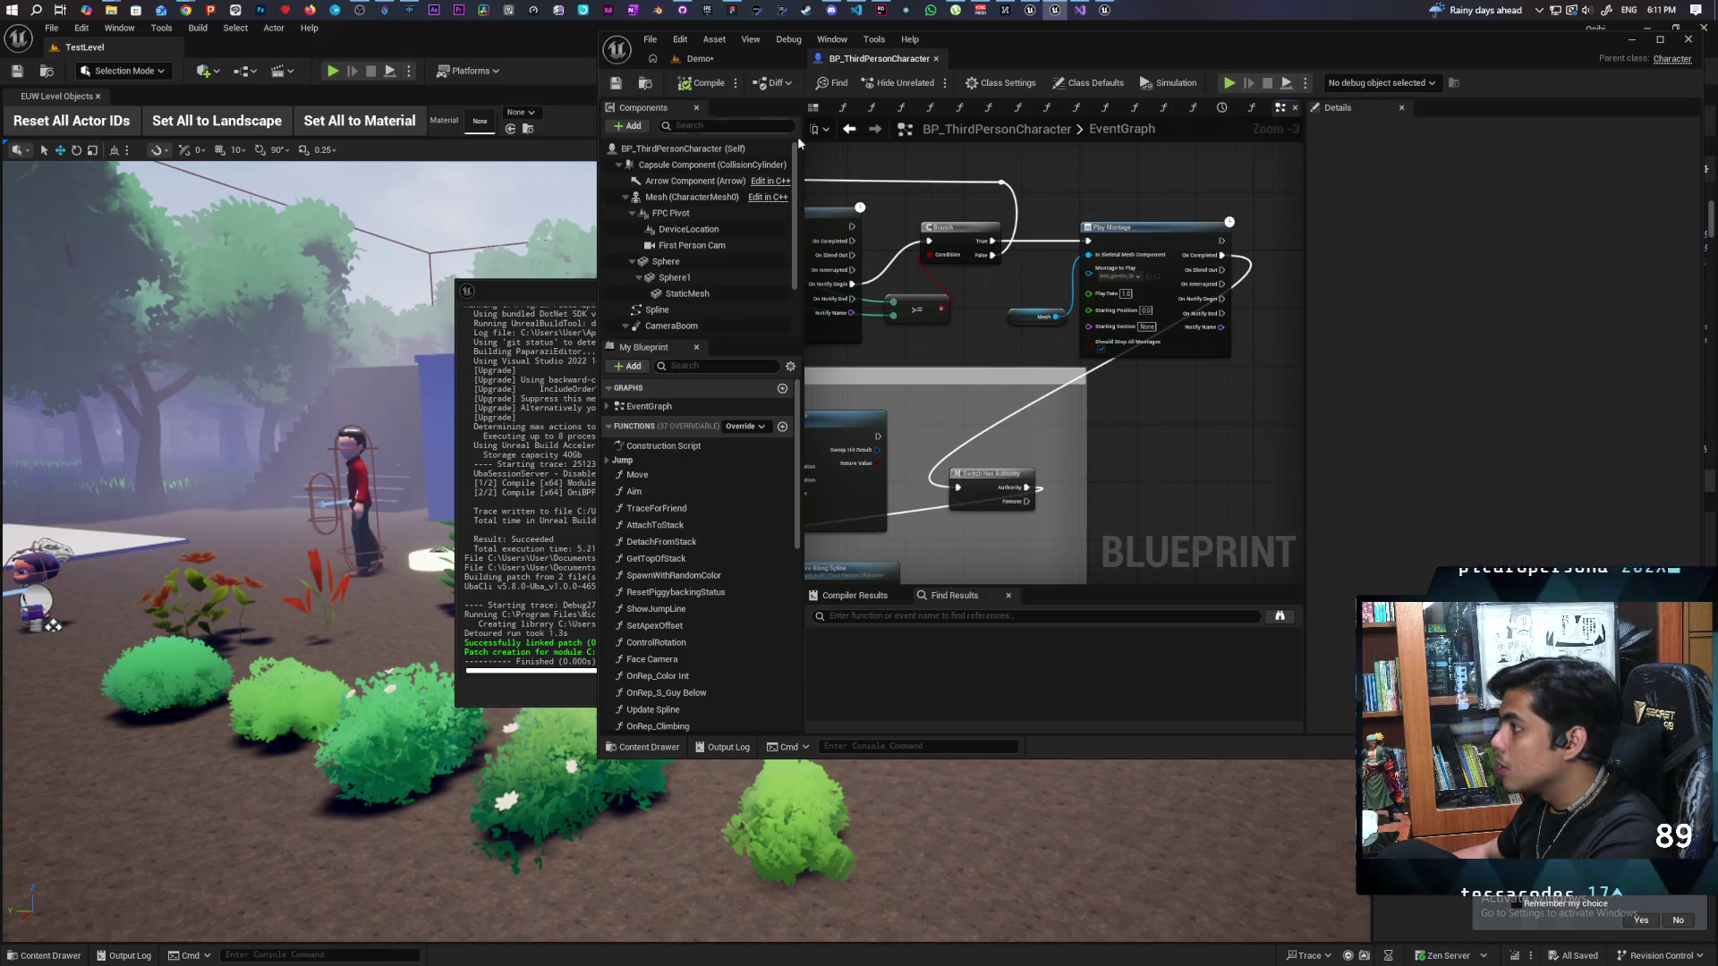
pyautogui.click(735, 59)
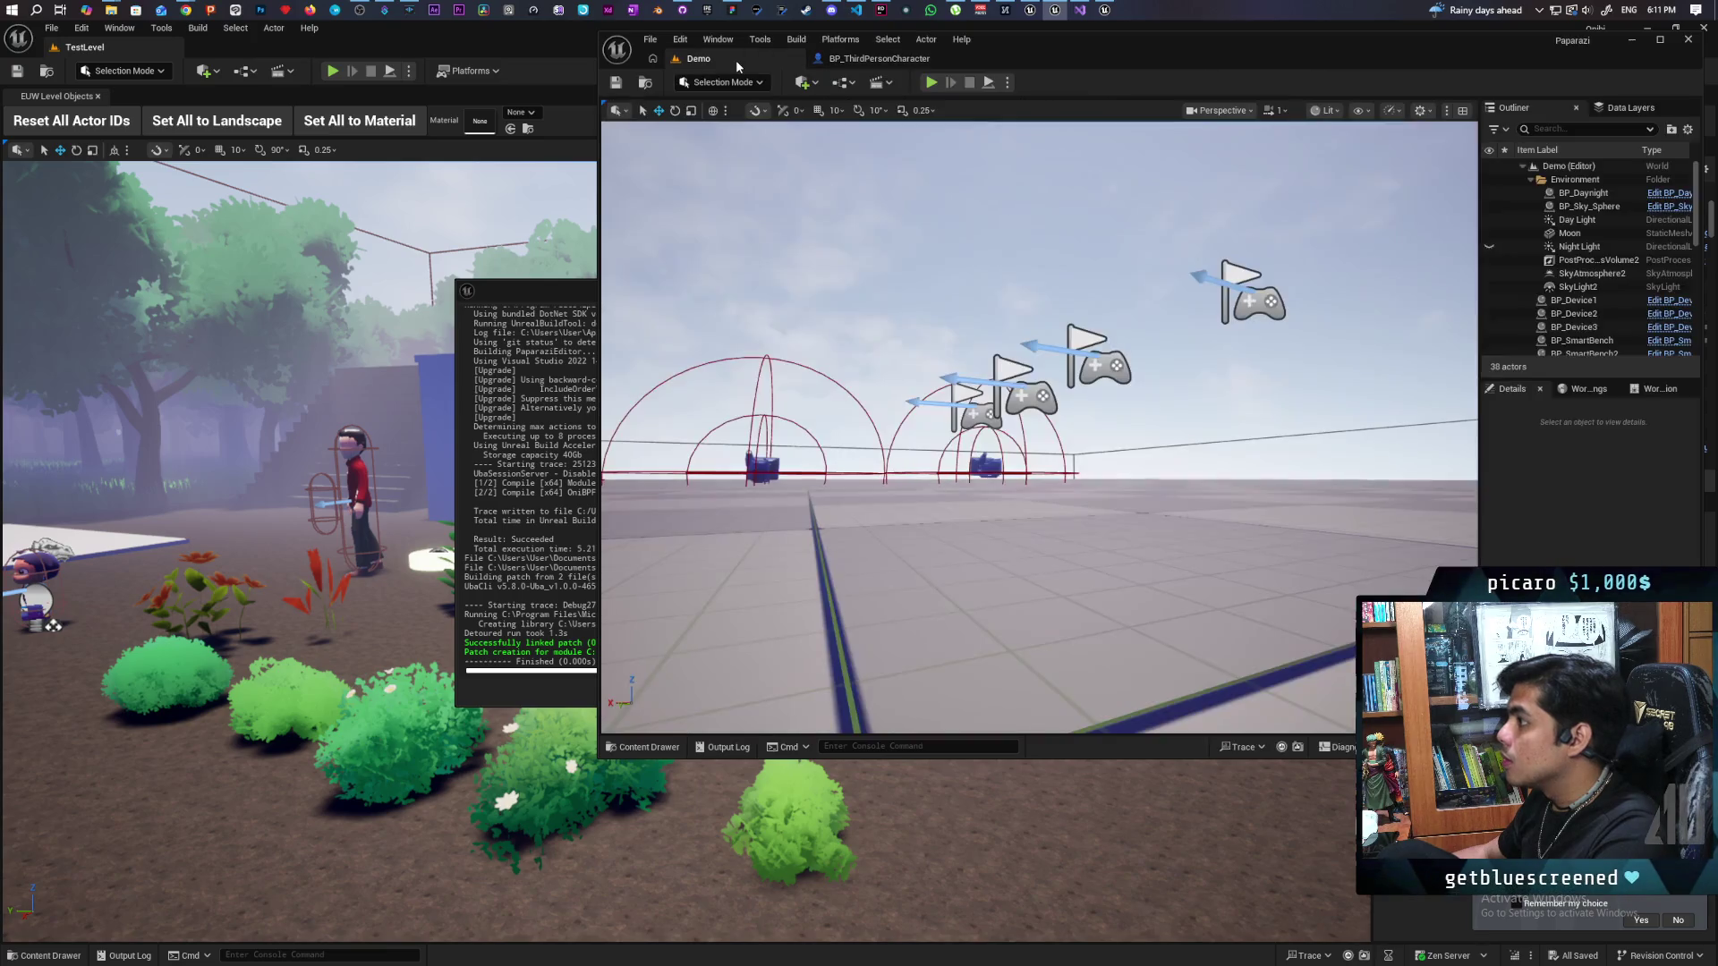
# Step: Start a two-client play and jump the blue character onto the red one twice
pyautogui.click(932, 82)
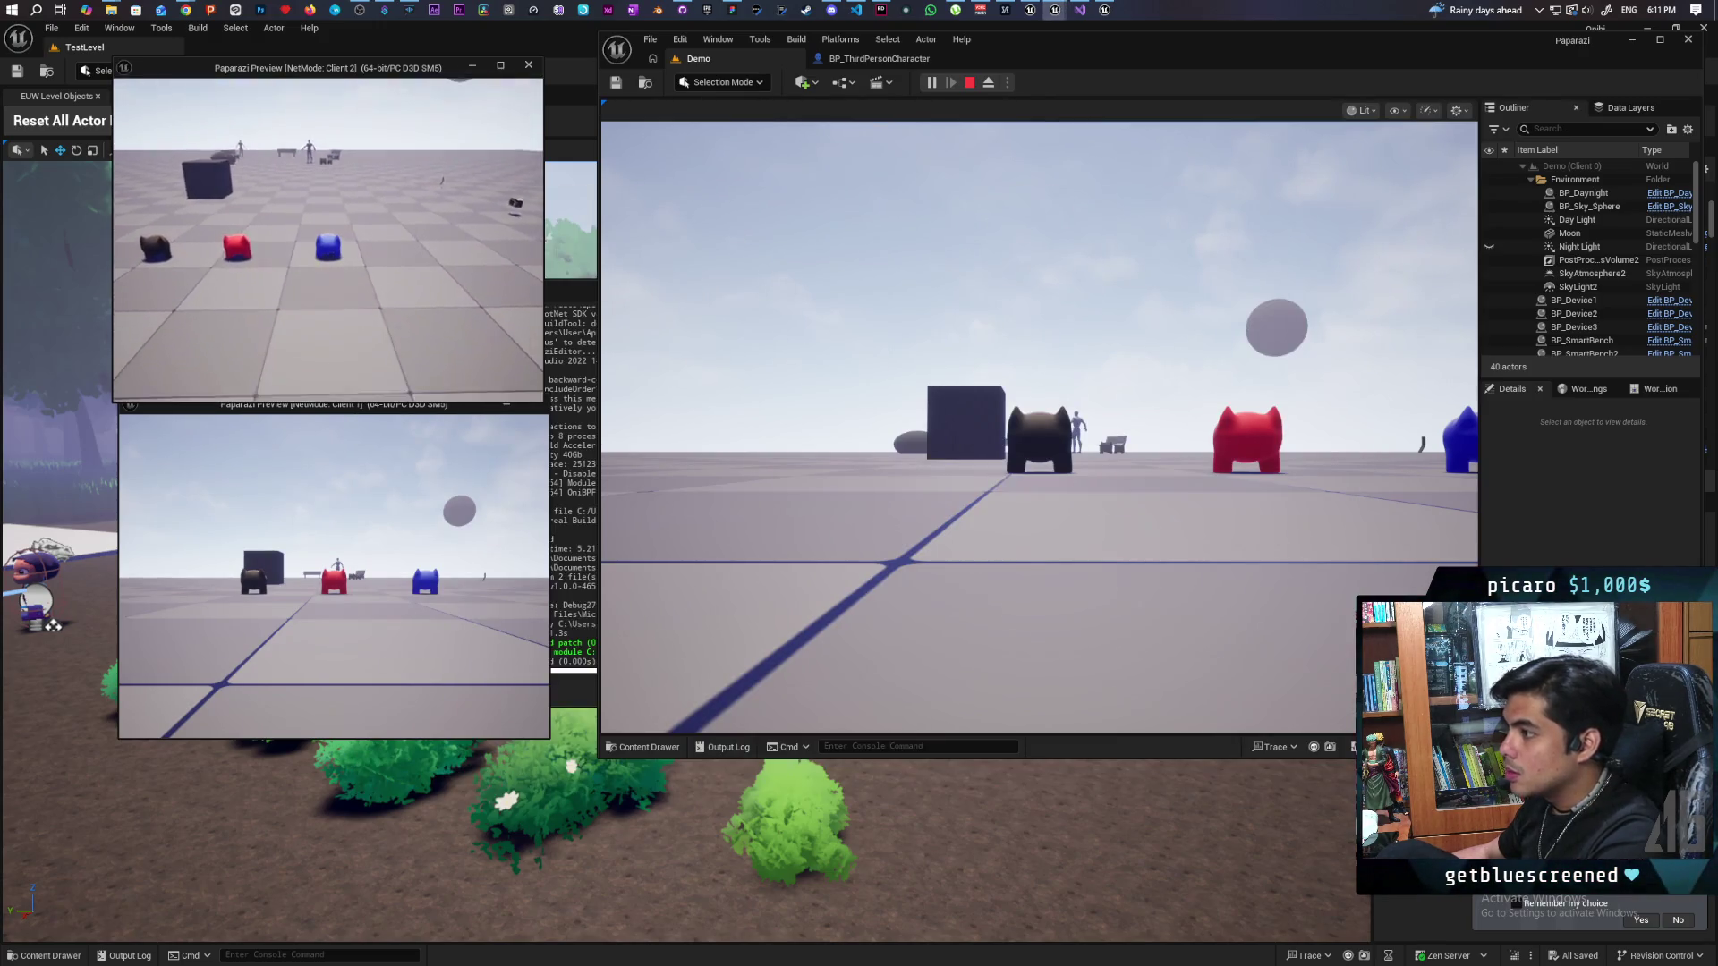
pyautogui.press('w')
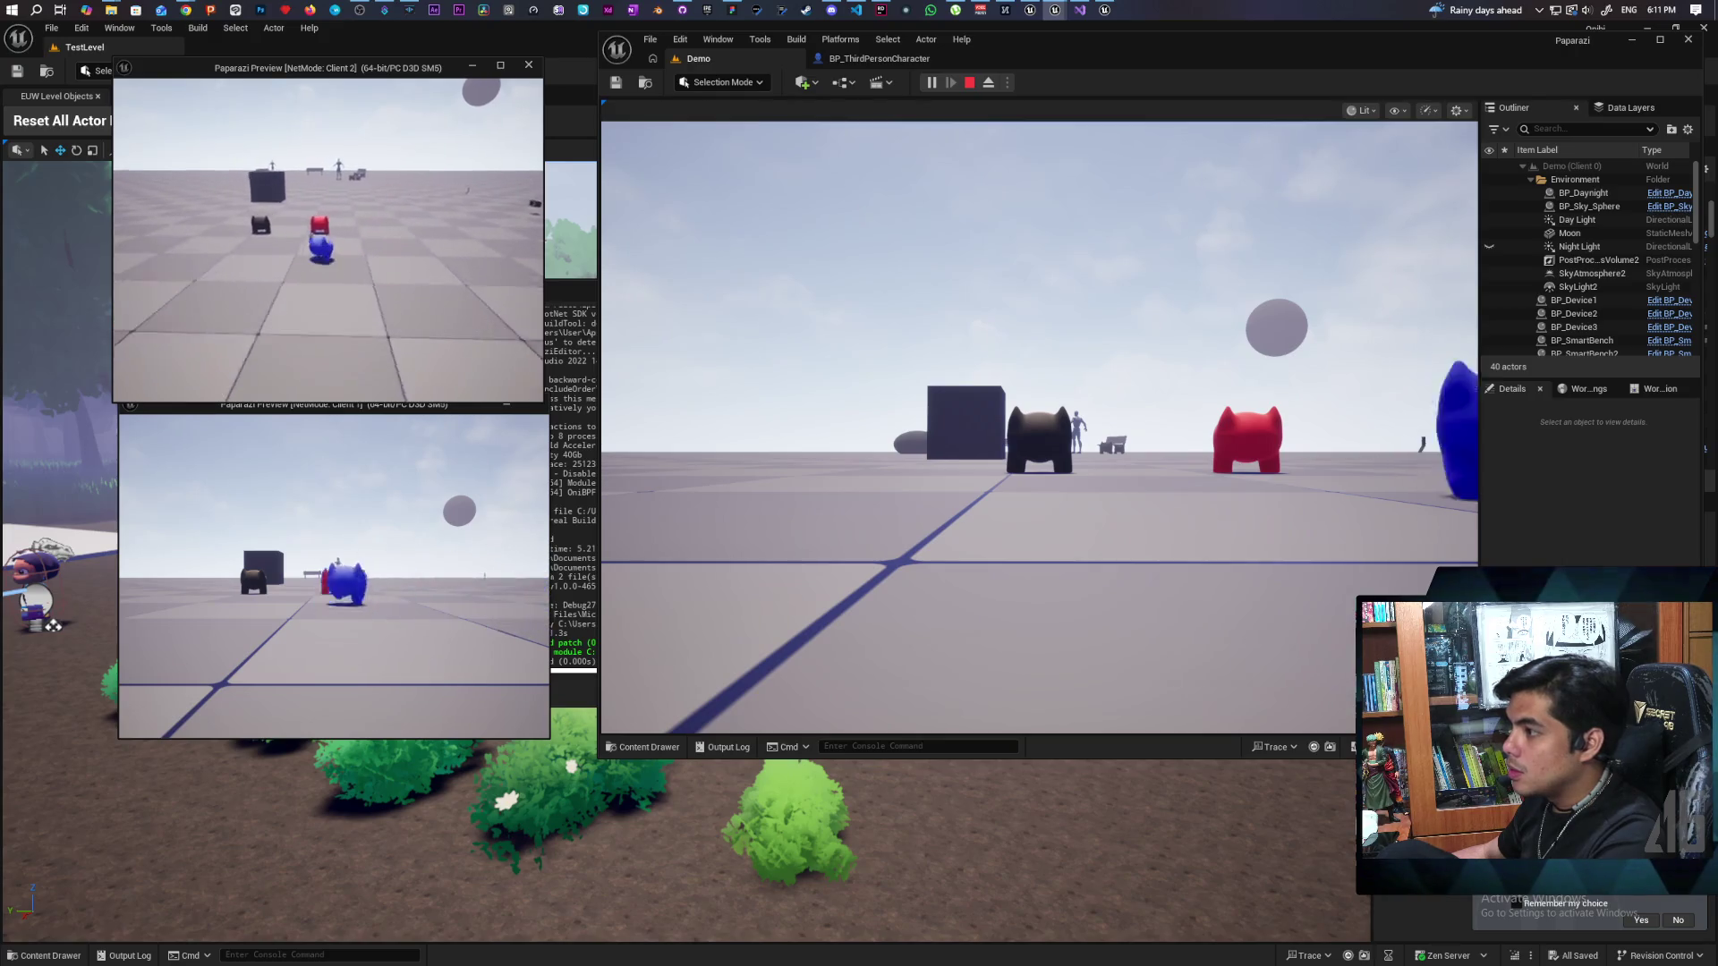
pyautogui.press('space')
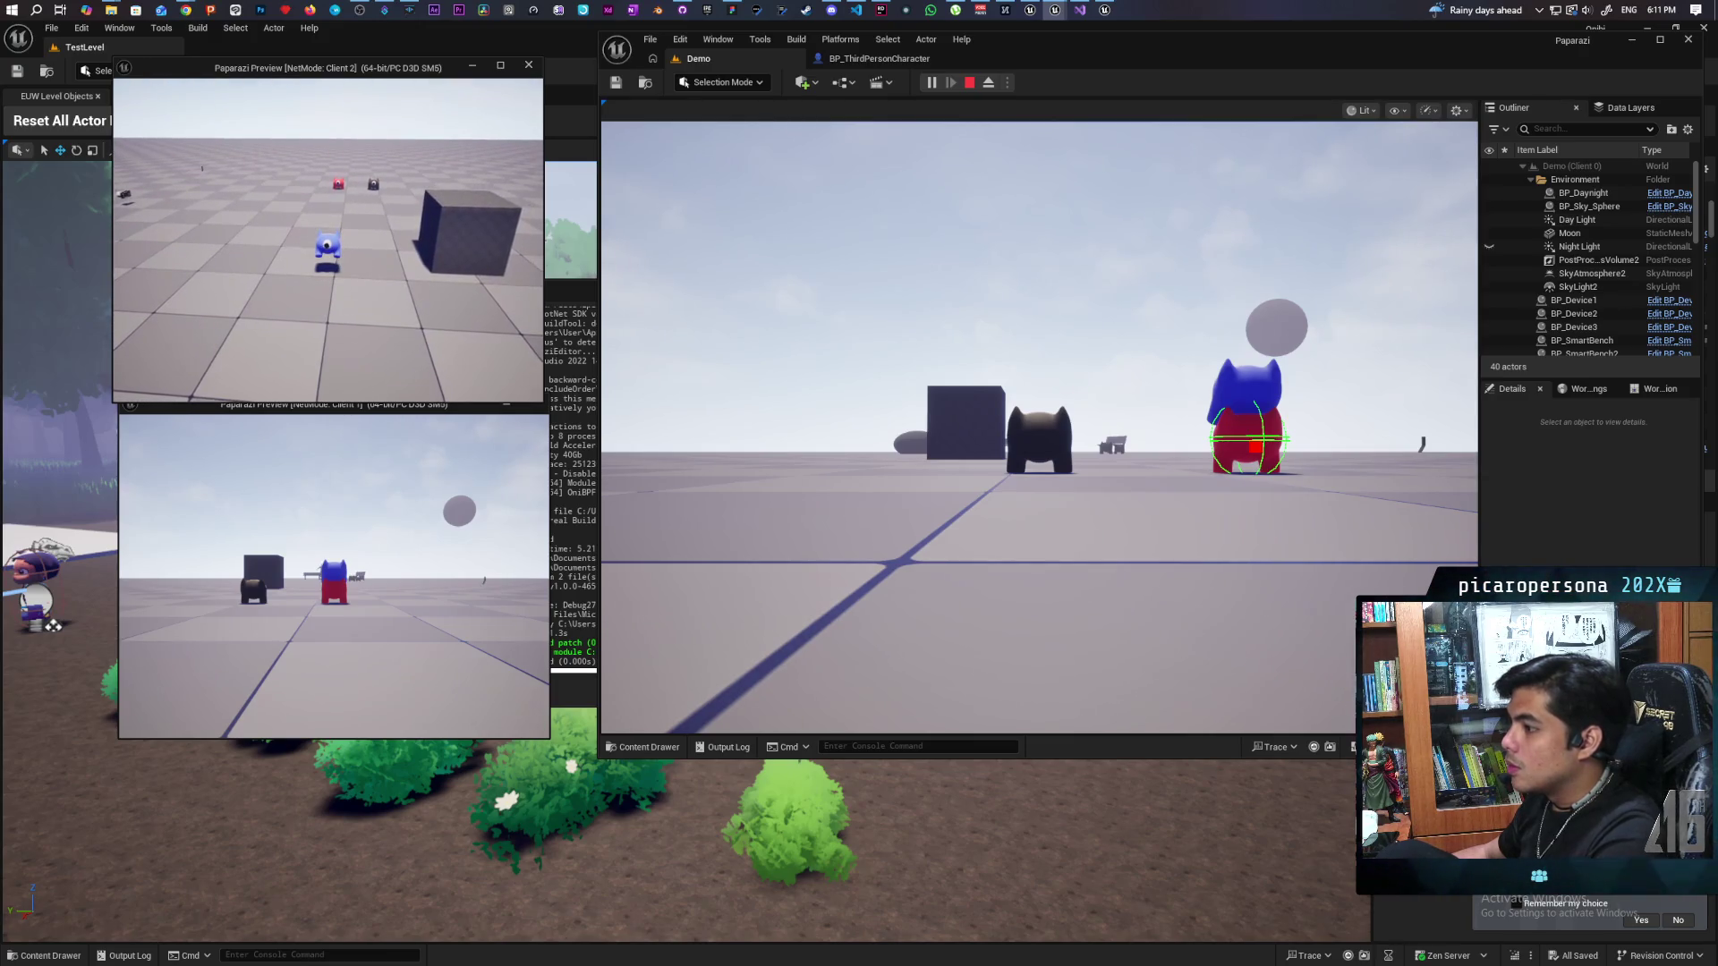
pyautogui.press('d')
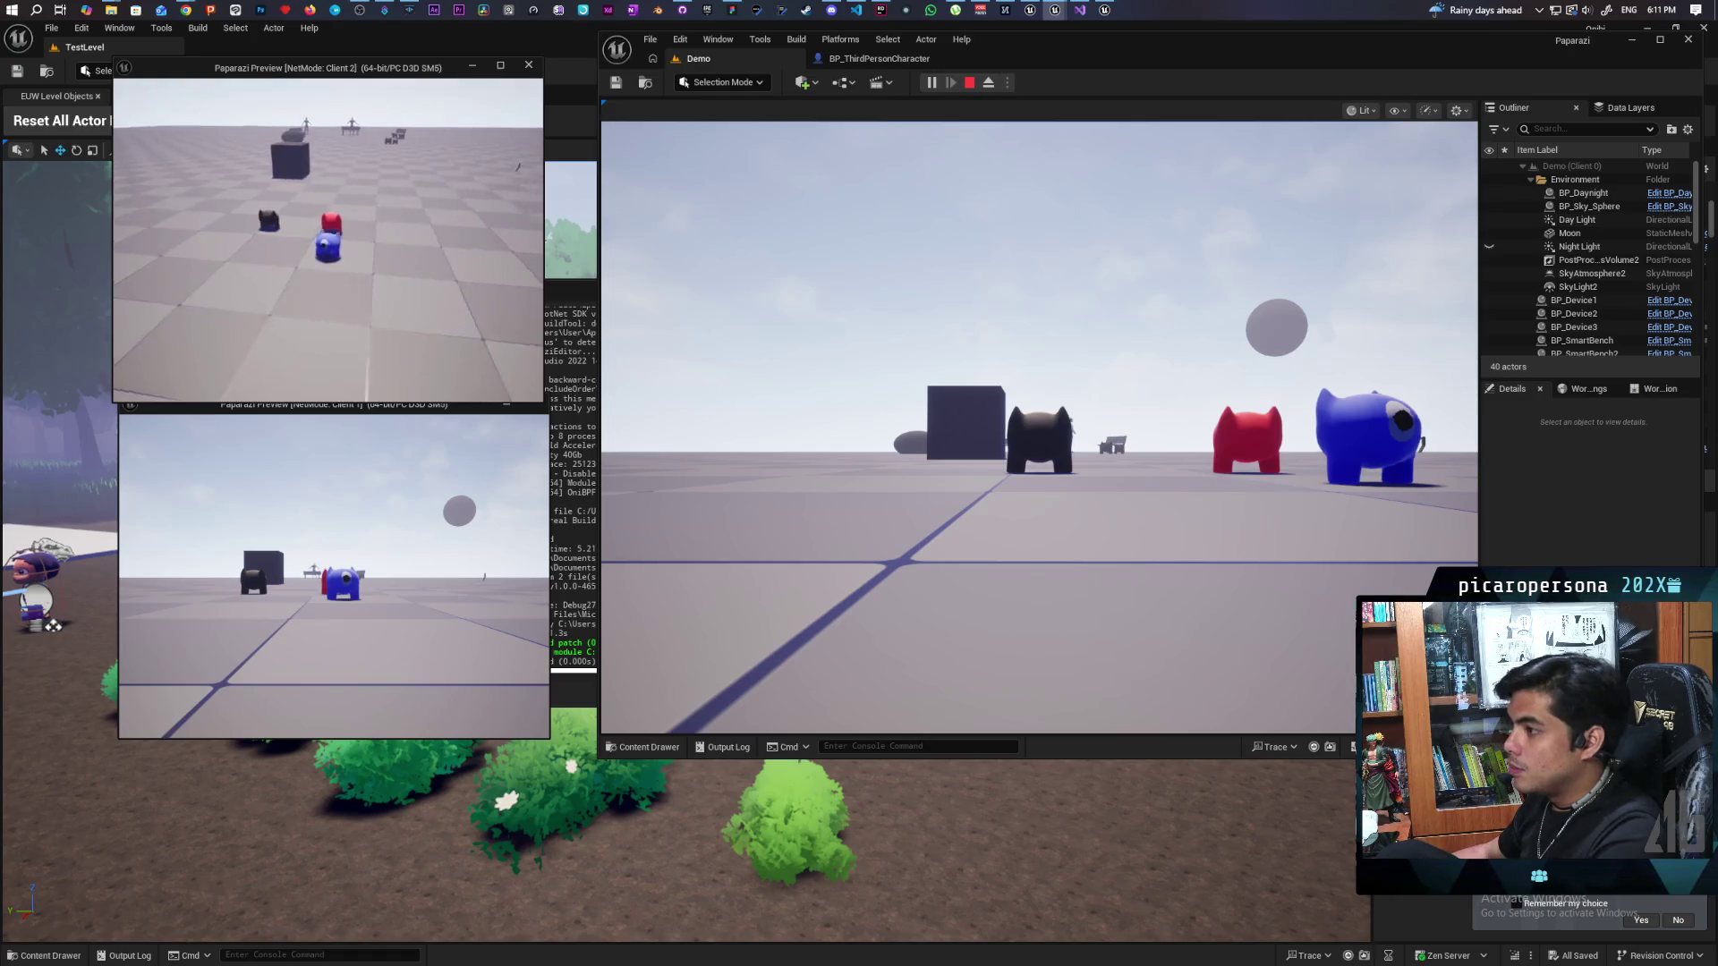
pyautogui.press('a')
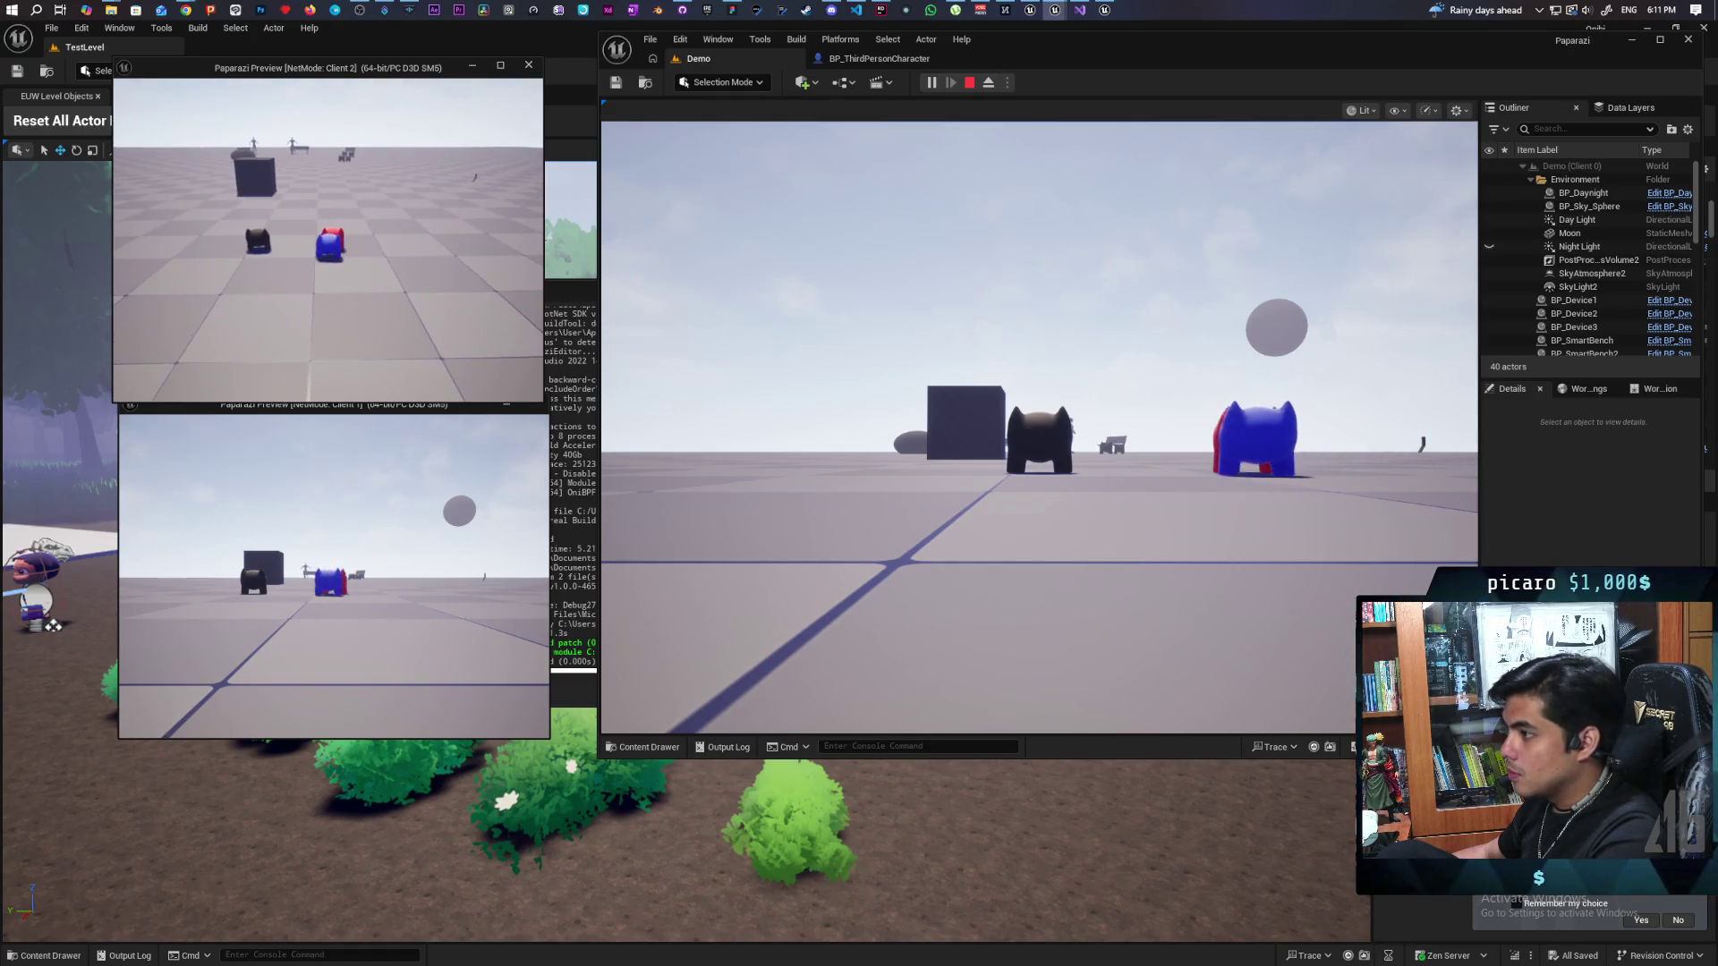
pyautogui.press('space')
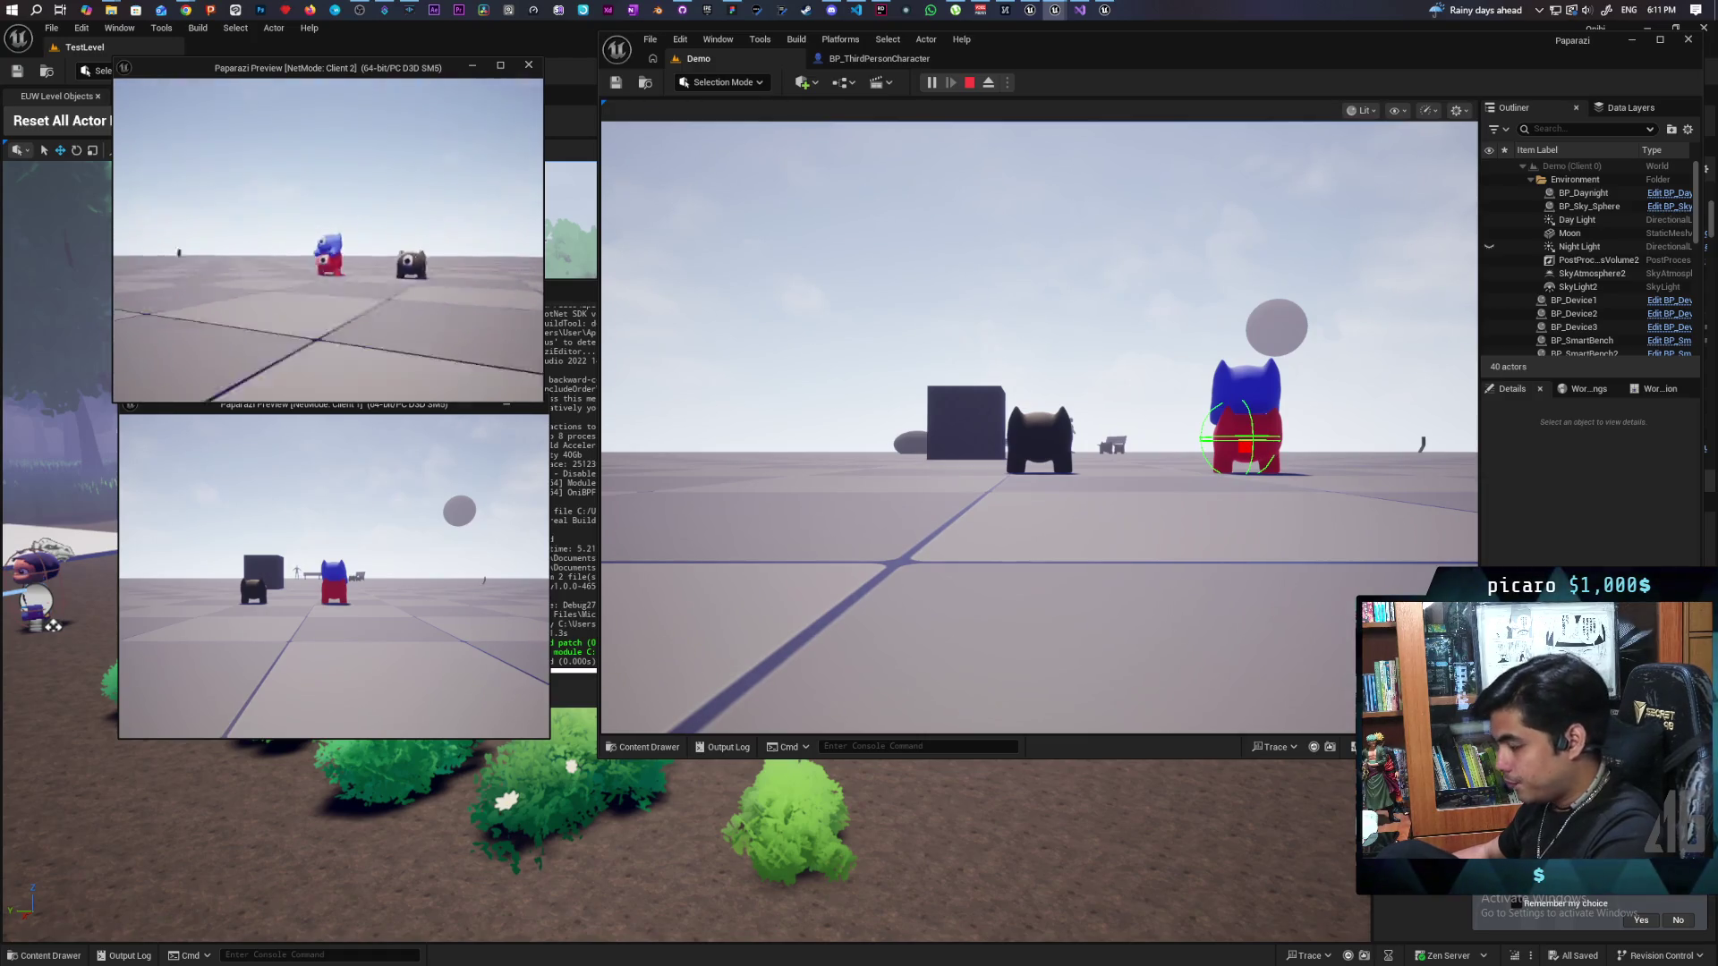
pyautogui.hotkey('alt', 'Tab')
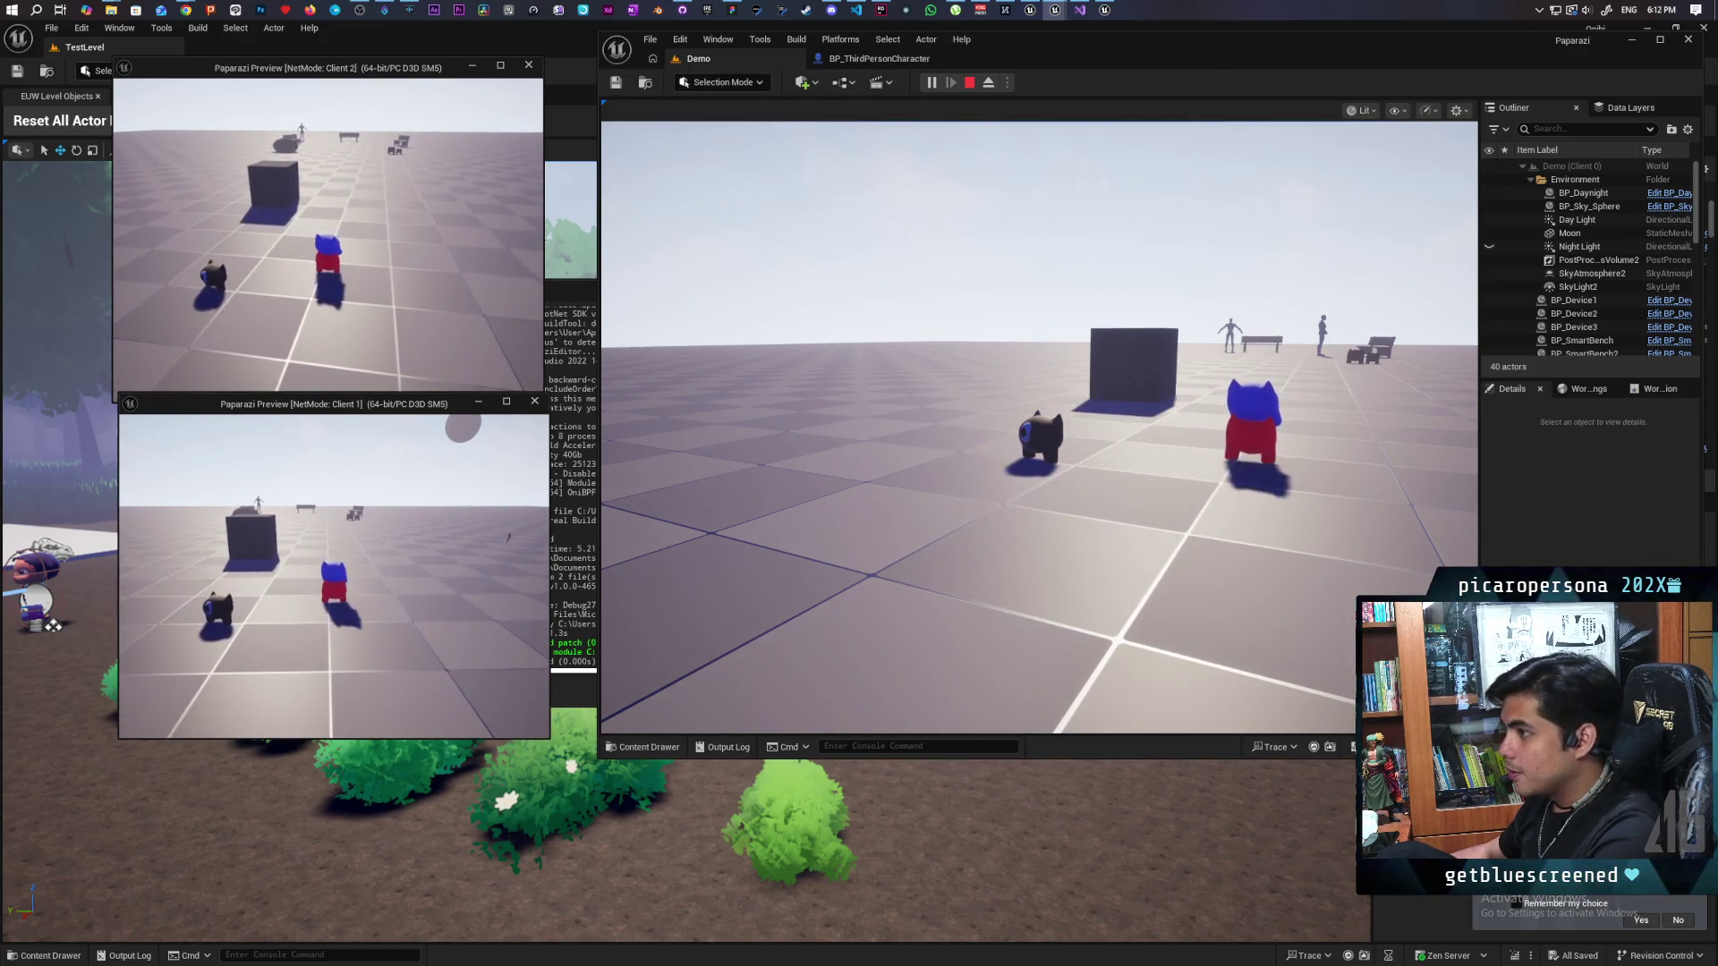
# Step: In Client 2, stack the blue character on the red one again, drop off, and end play
pyautogui.click(398, 331)
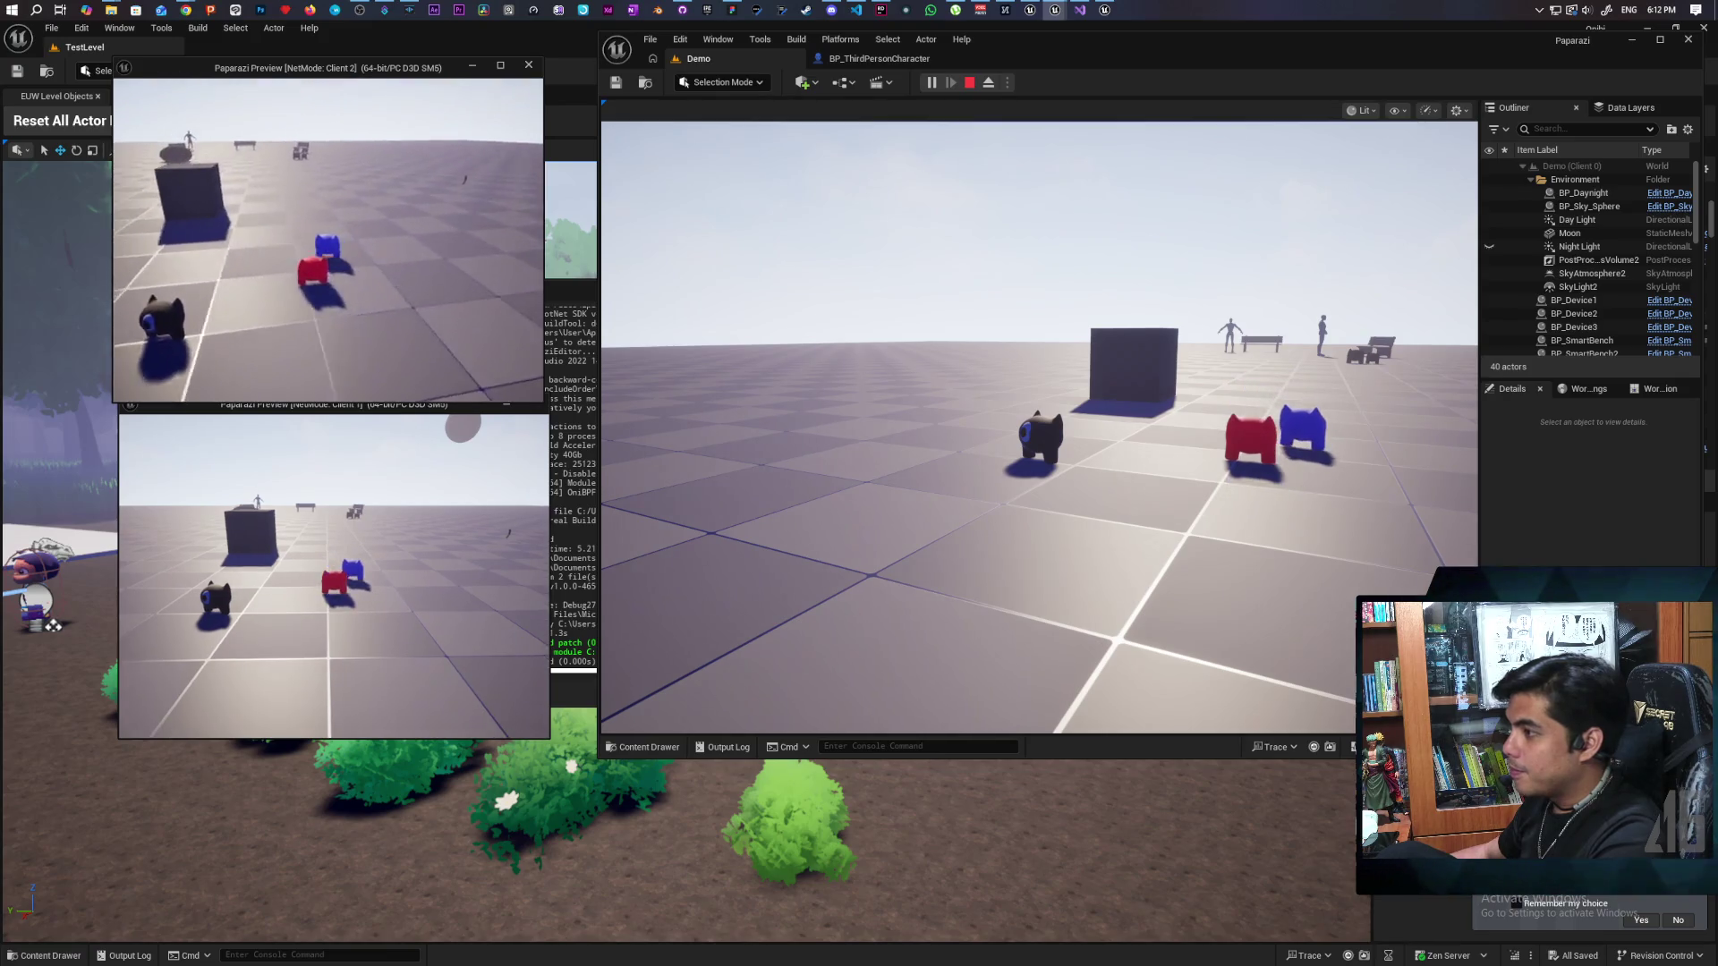
pyautogui.press('w')
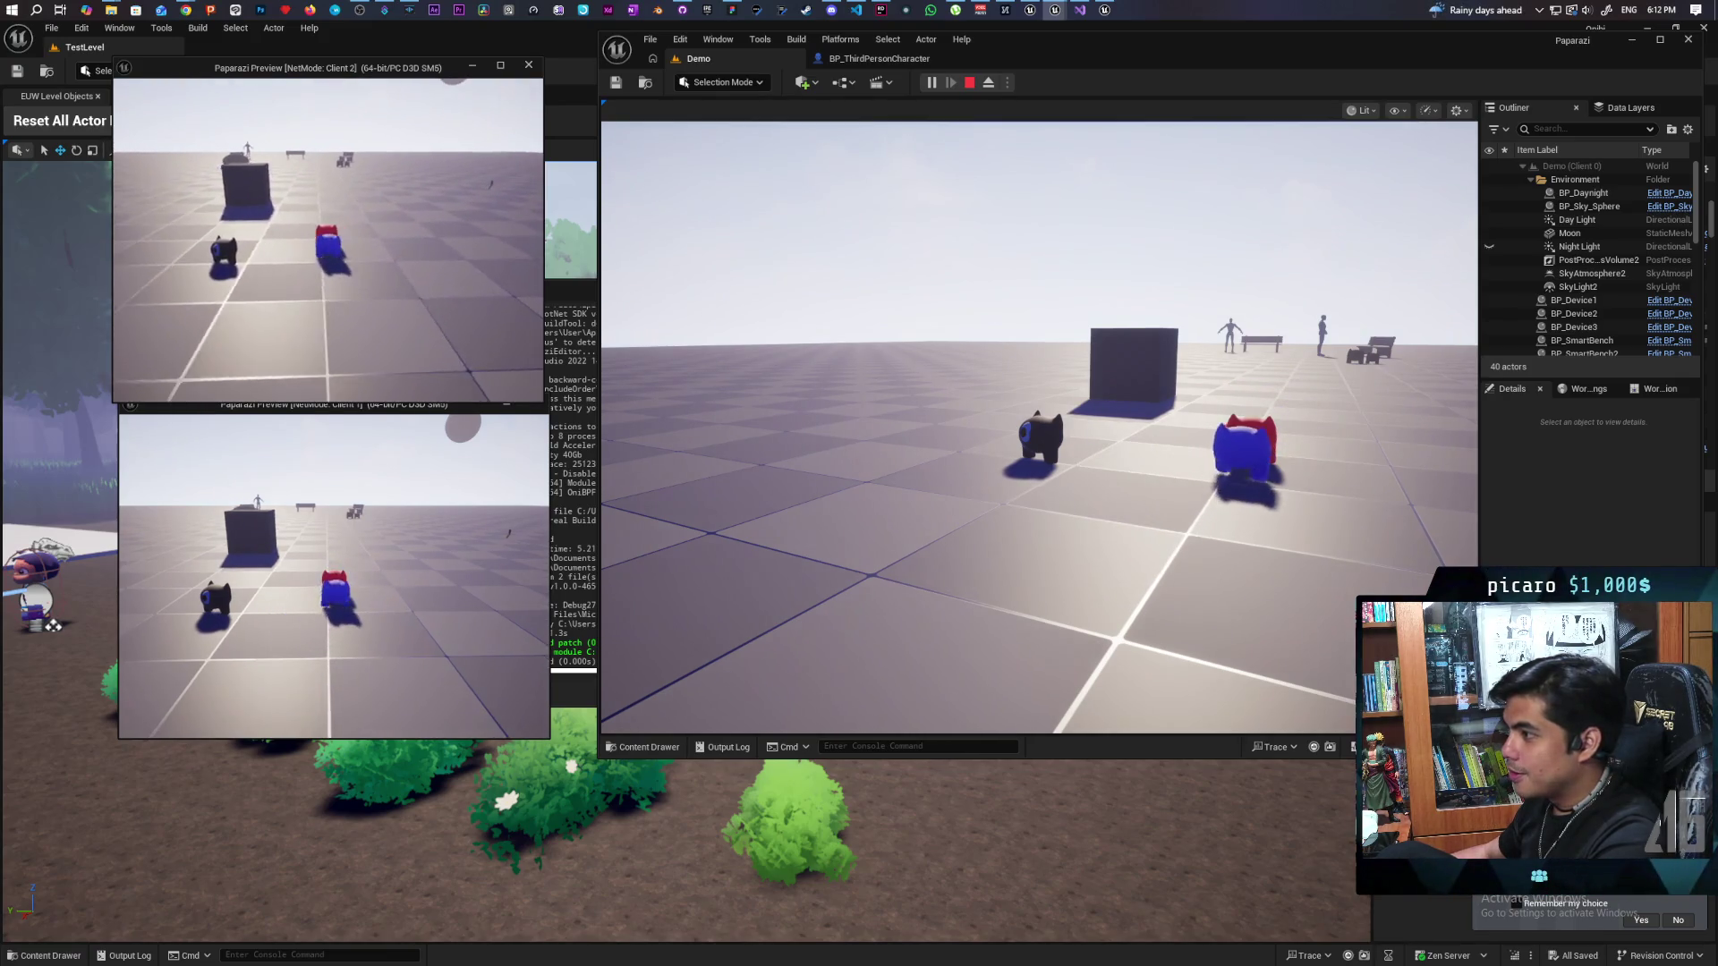
pyautogui.press('space')
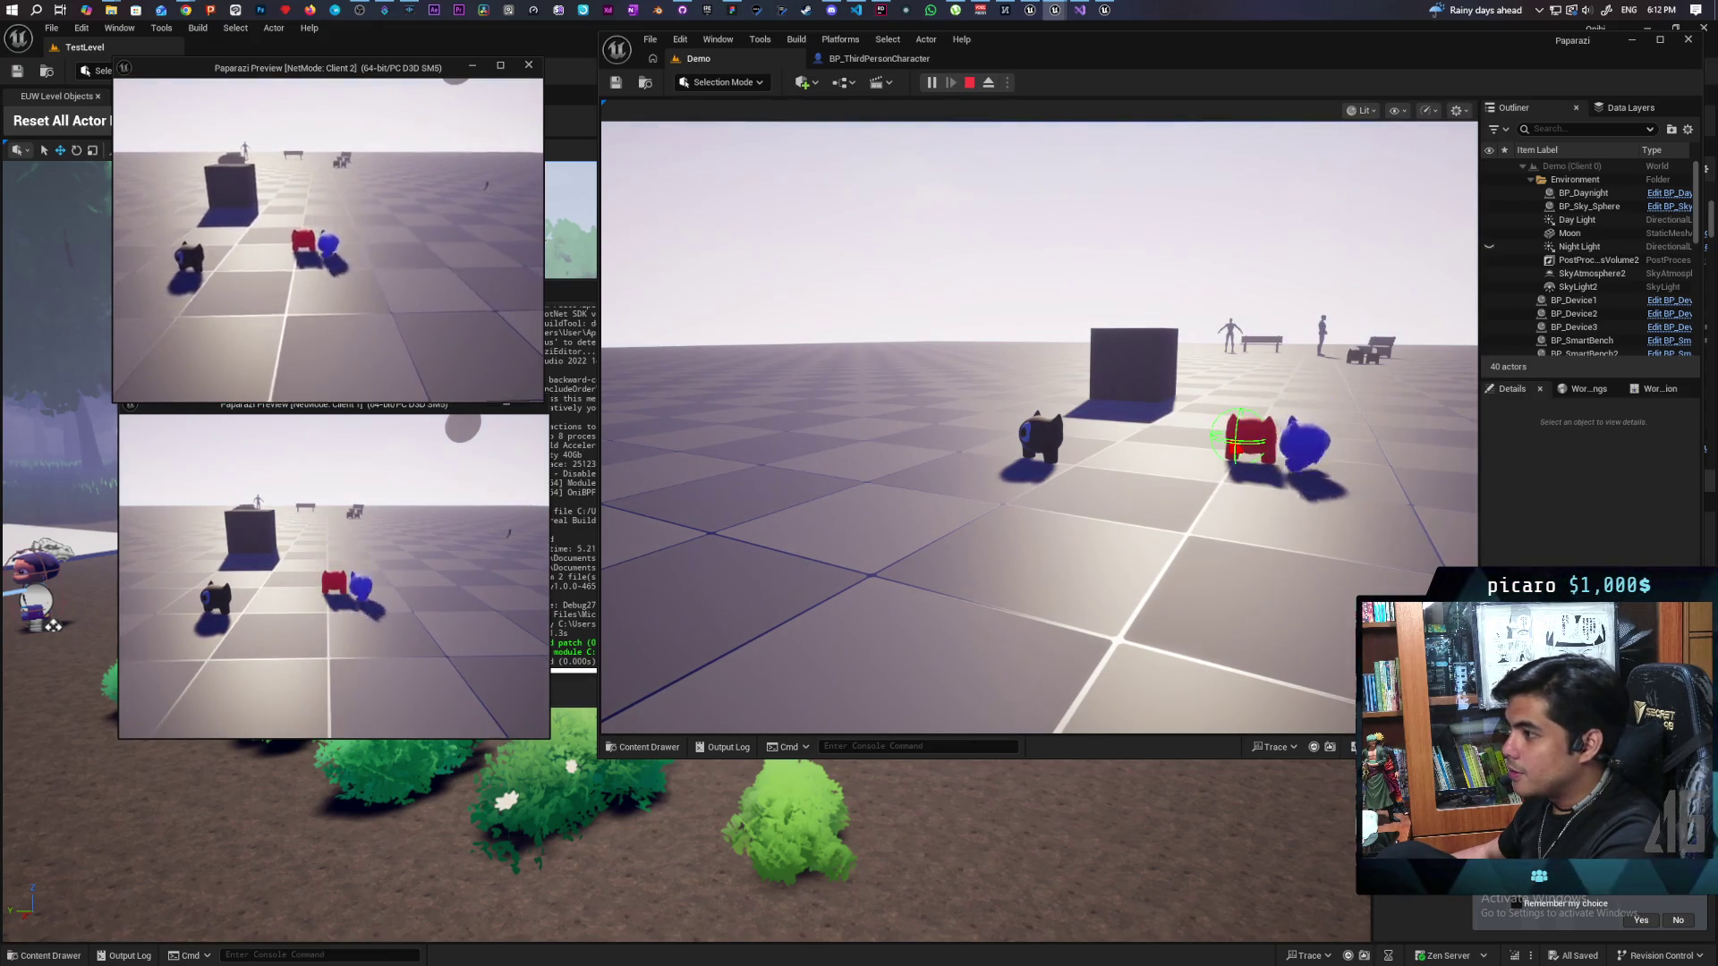
pyautogui.press('s')
pyautogui.press('d')
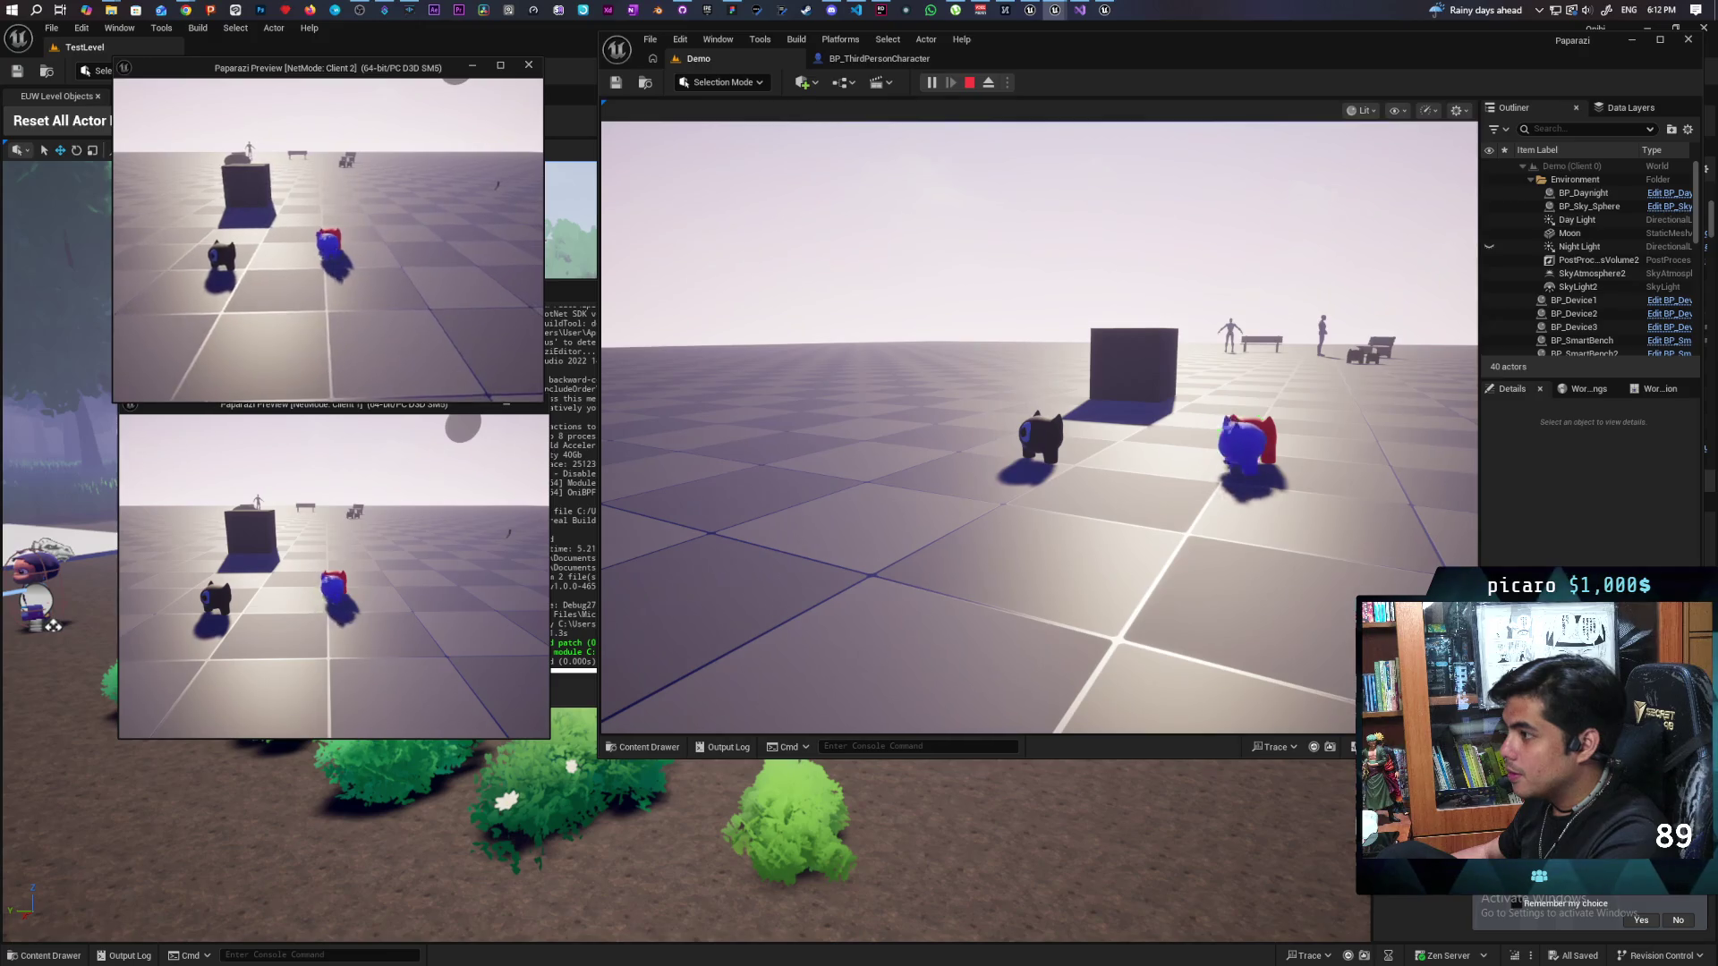
pyautogui.press('w')
pyautogui.press('space')
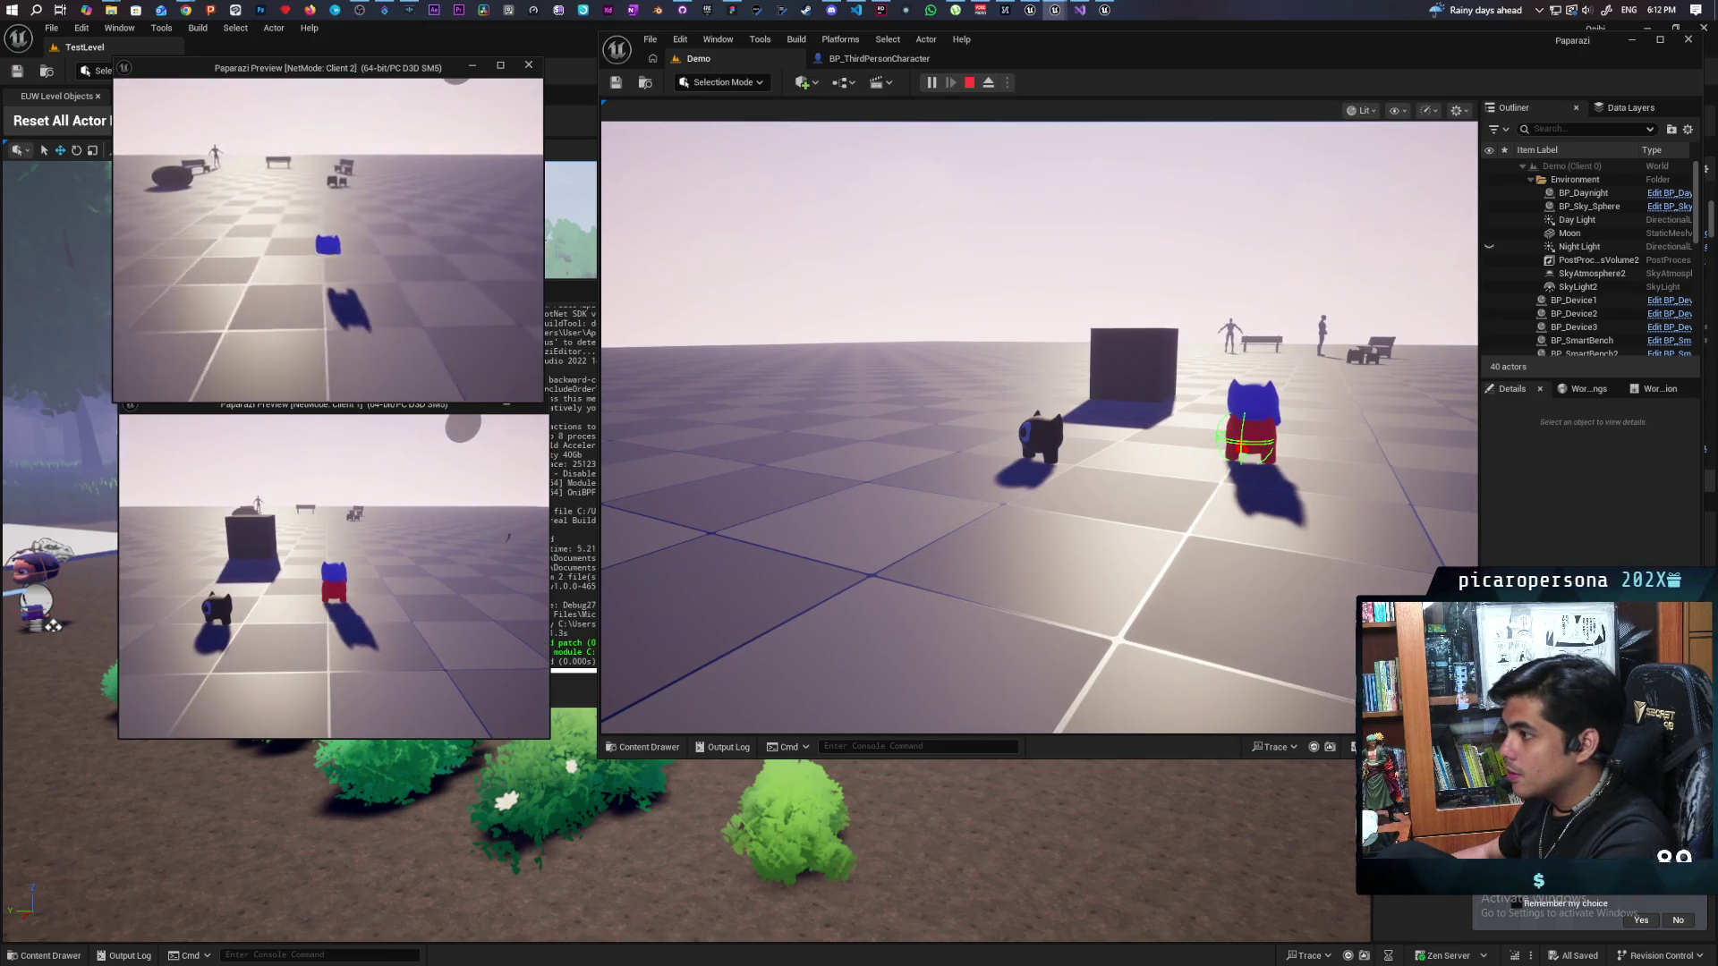
pyautogui.press('d')
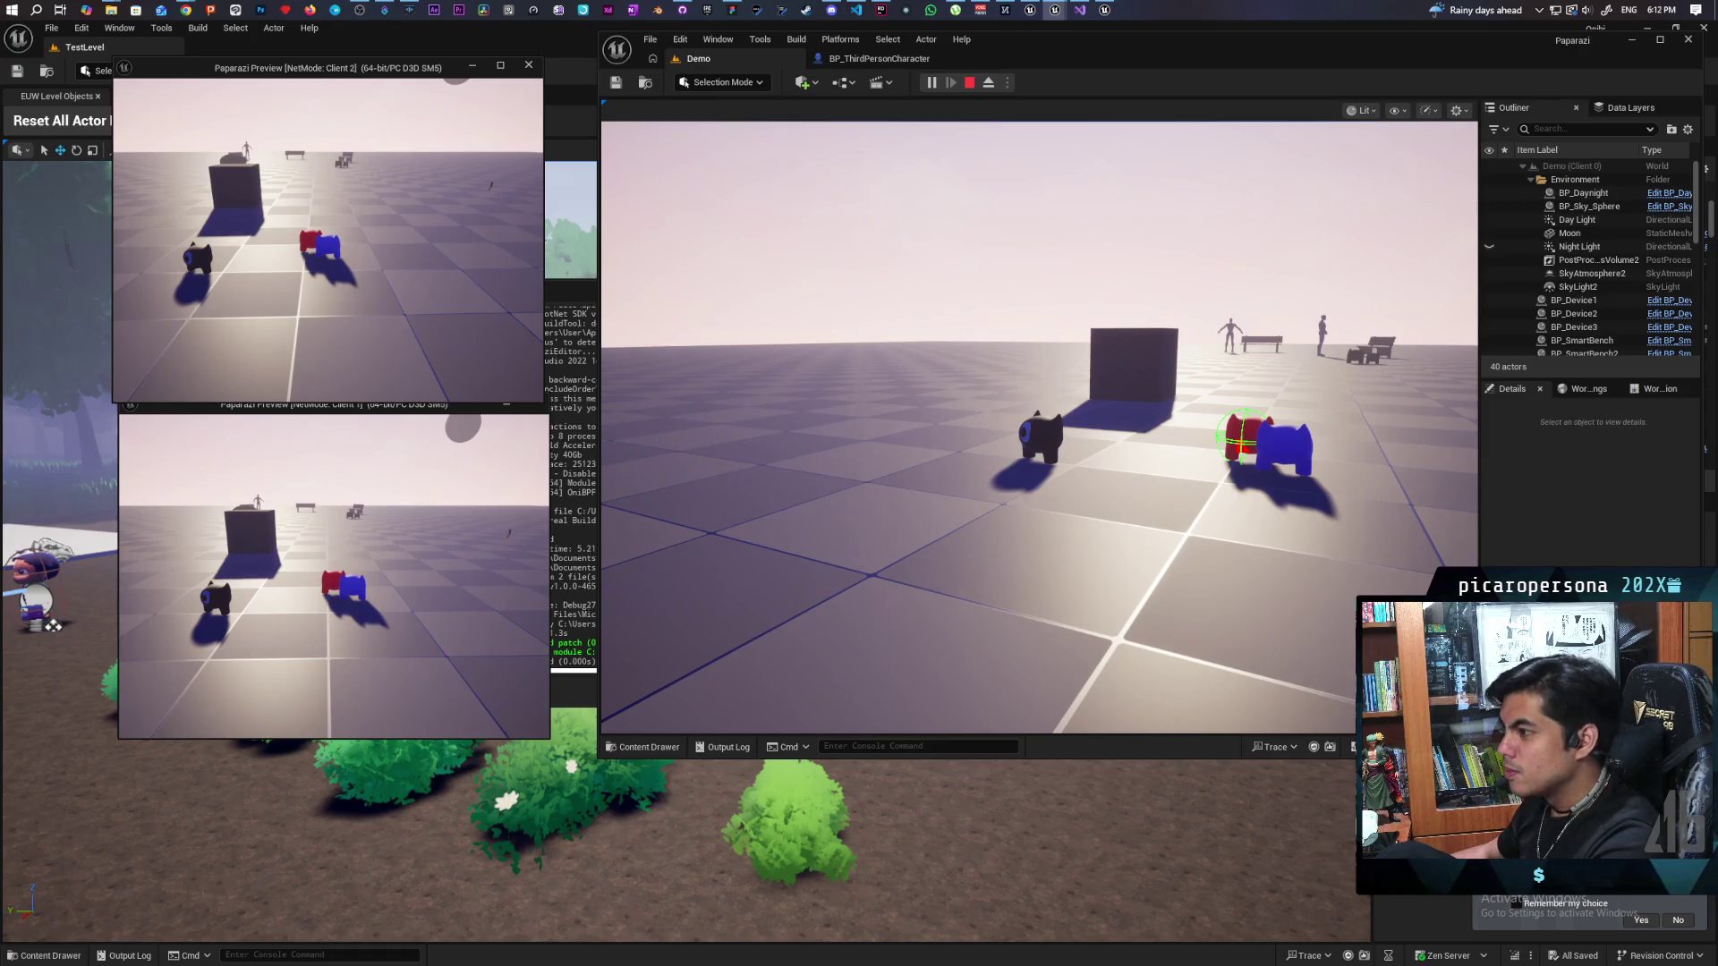
pyautogui.press('Escape')
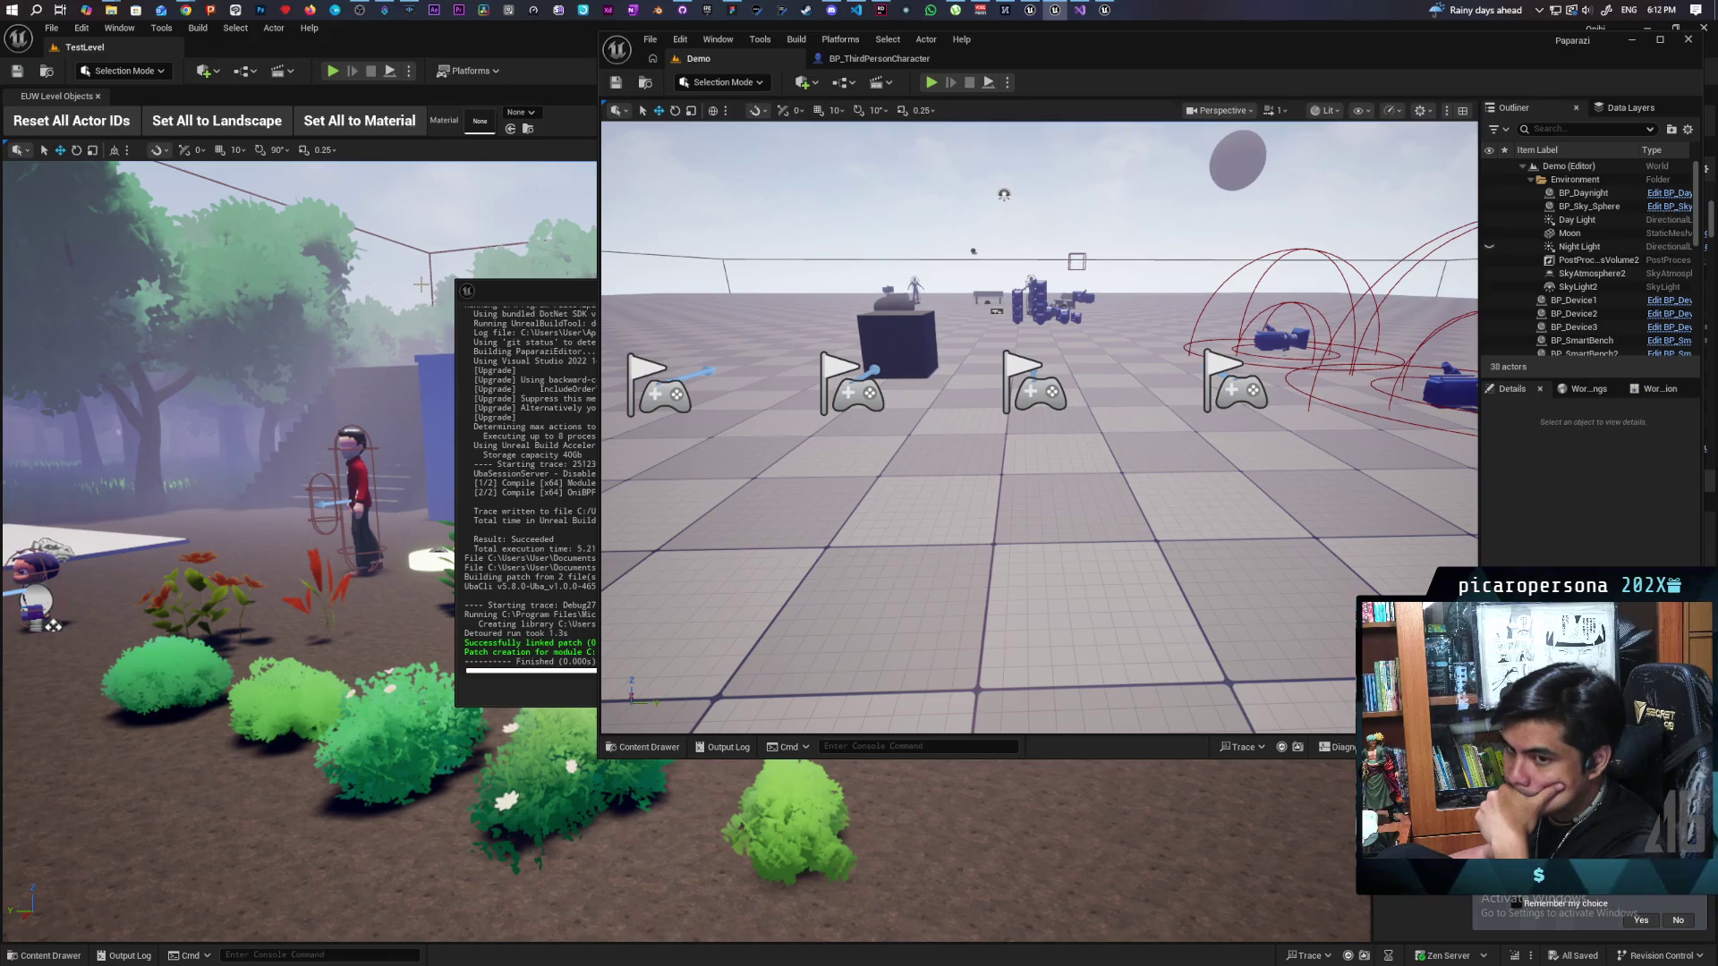
# Step: Maximize the BP_ThirdPersonCharacter editor and zoom the EventGraph to the Update Capsule area
pyautogui.click(896, 58)
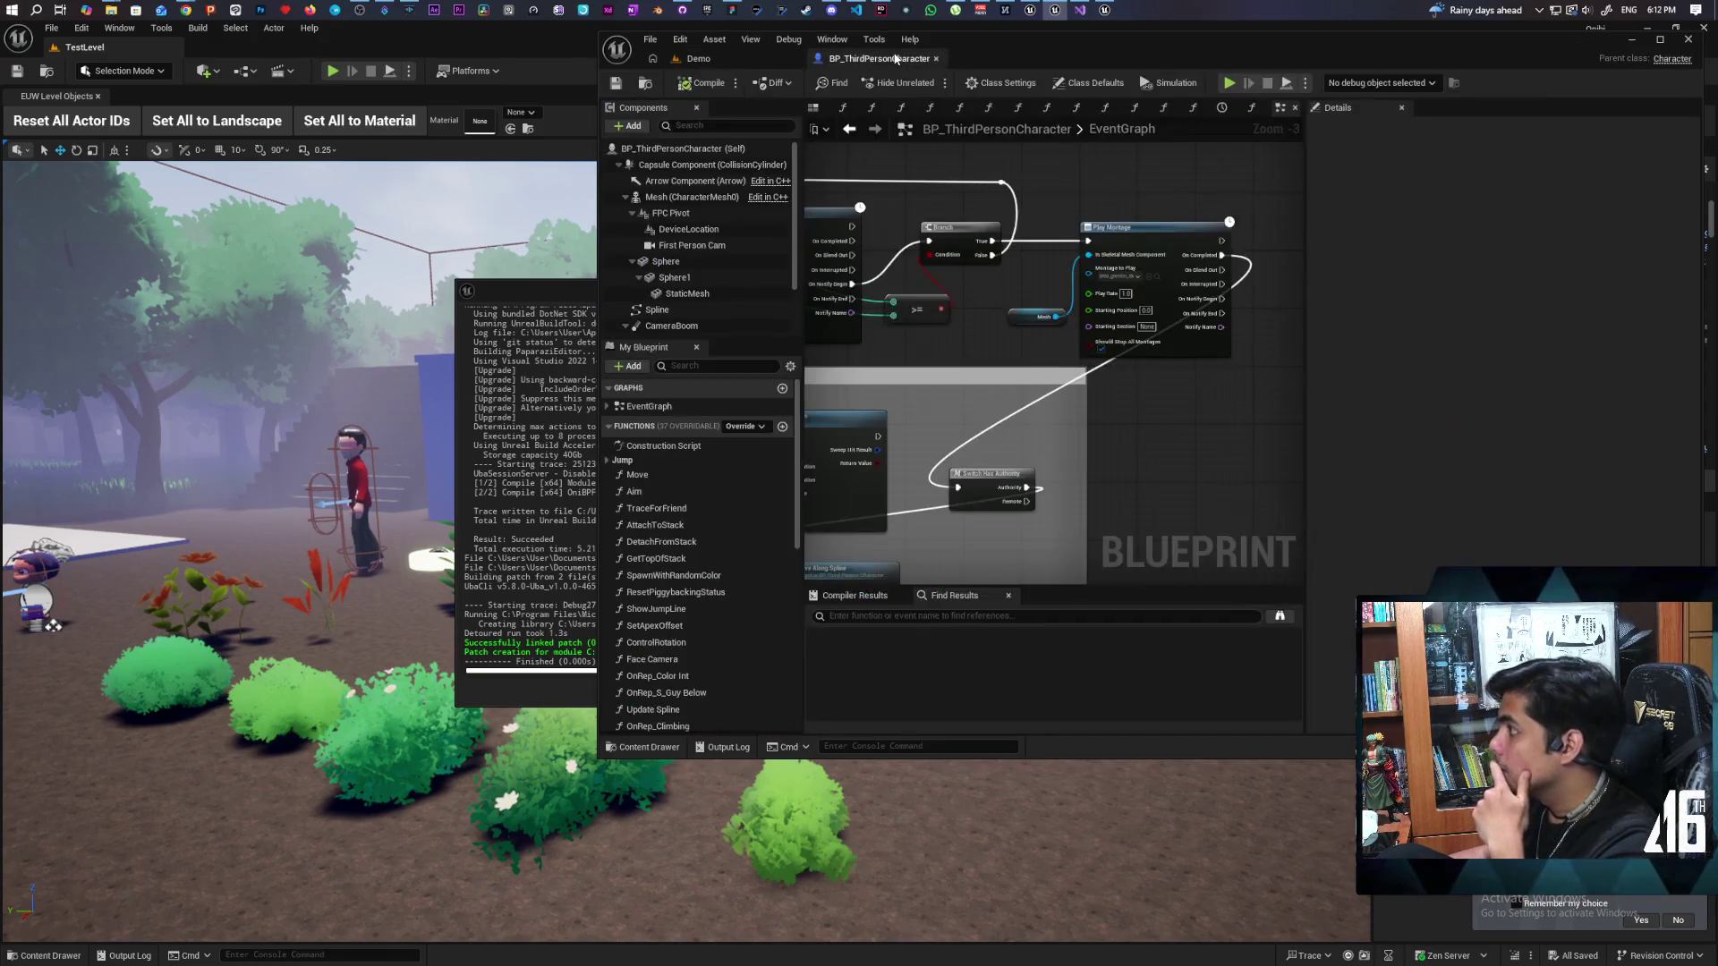
pyautogui.doubleClick(1023, 46)
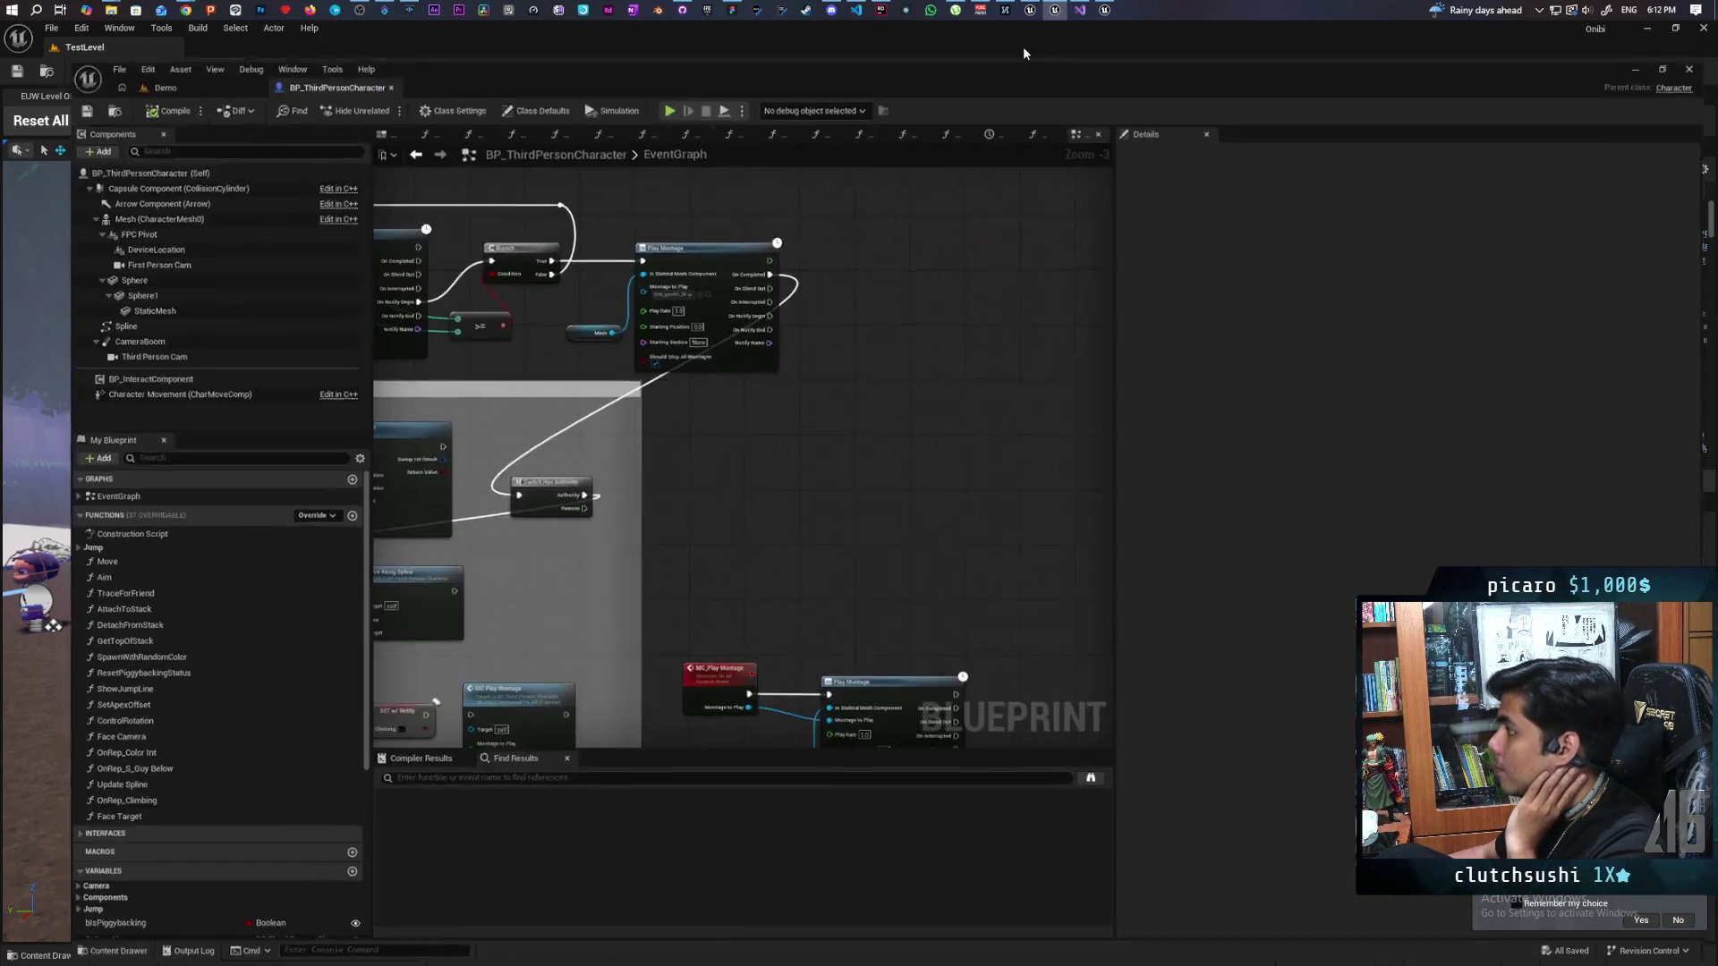
pyautogui.scroll(-5, 850, 400)
pyautogui.scroll(3, 671, 399)
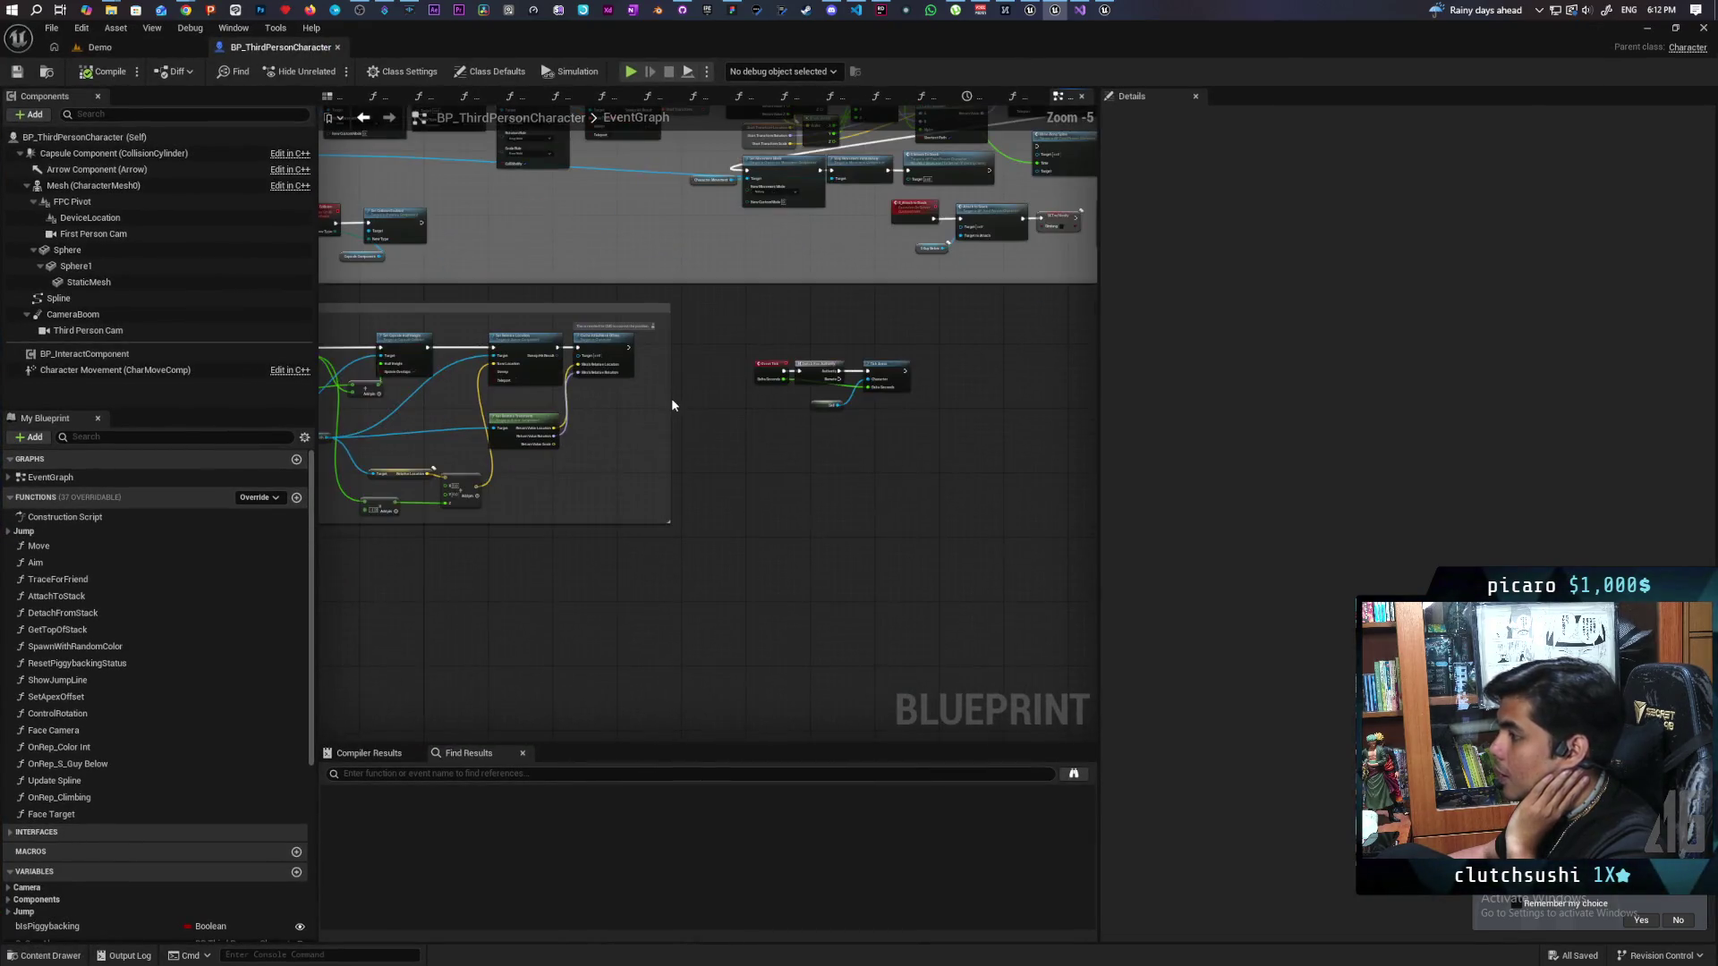
pyautogui.scroll(2, 830, 447)
pyautogui.write('collision')
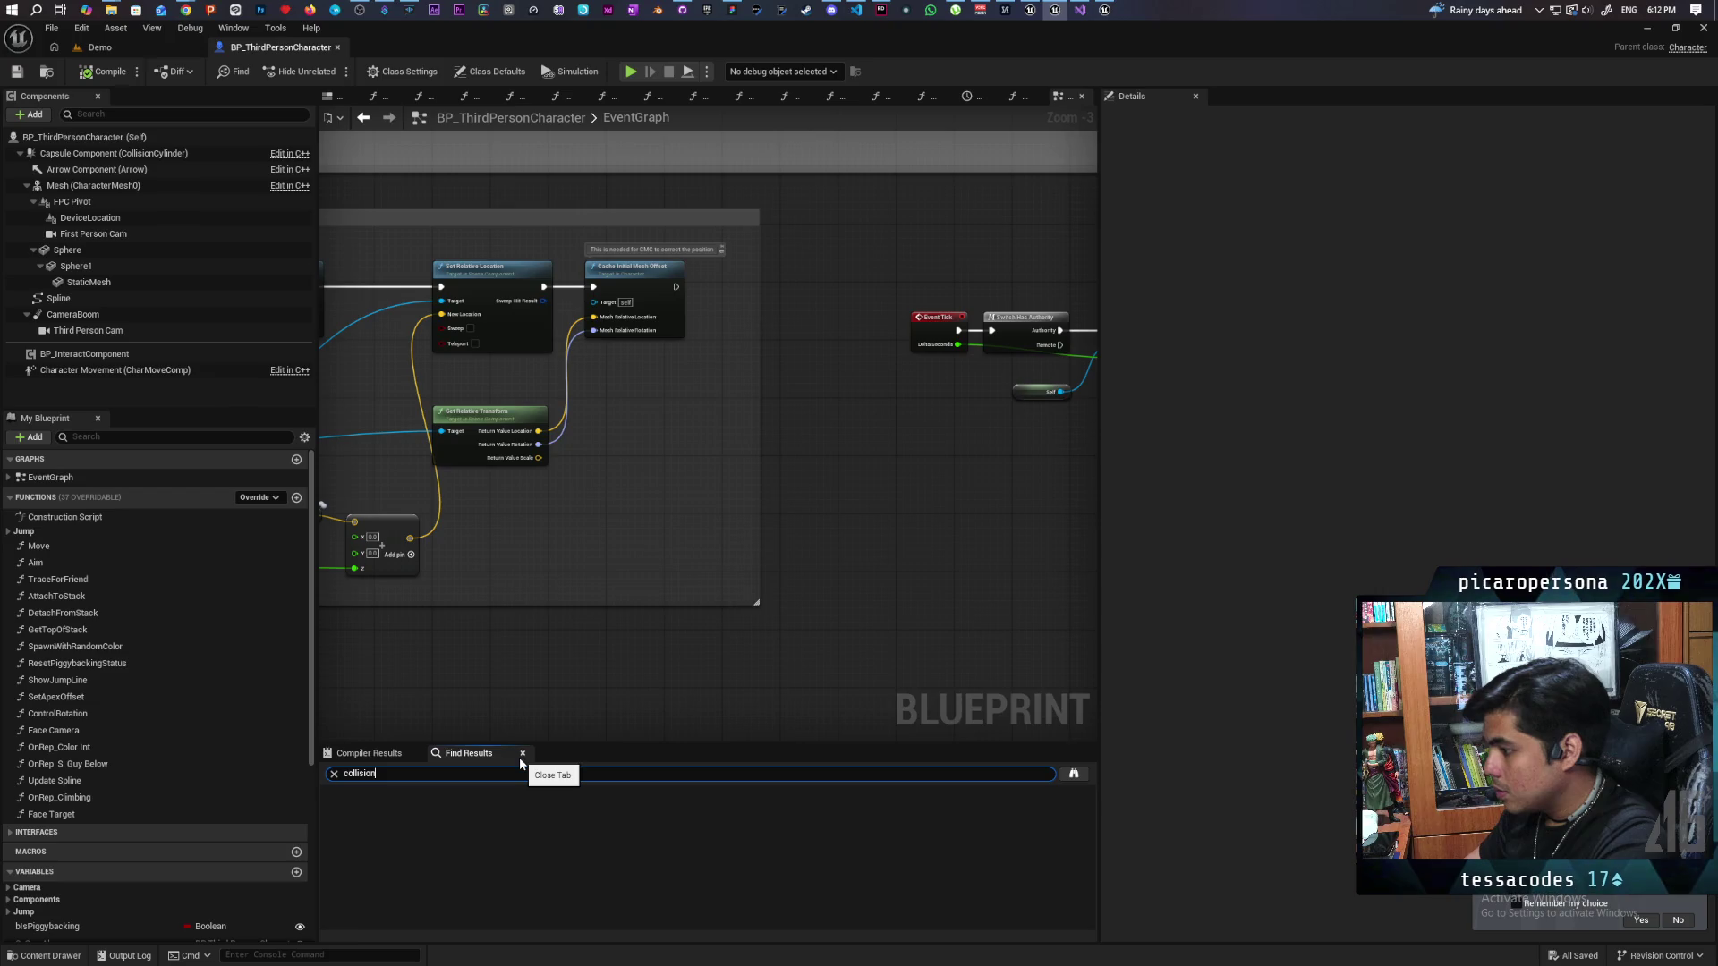
# Step: Search for 'collision', jump to Set Collision Enabled, and select the nearby movement nodes
pyautogui.press('Return')
pyautogui.click(400, 810)
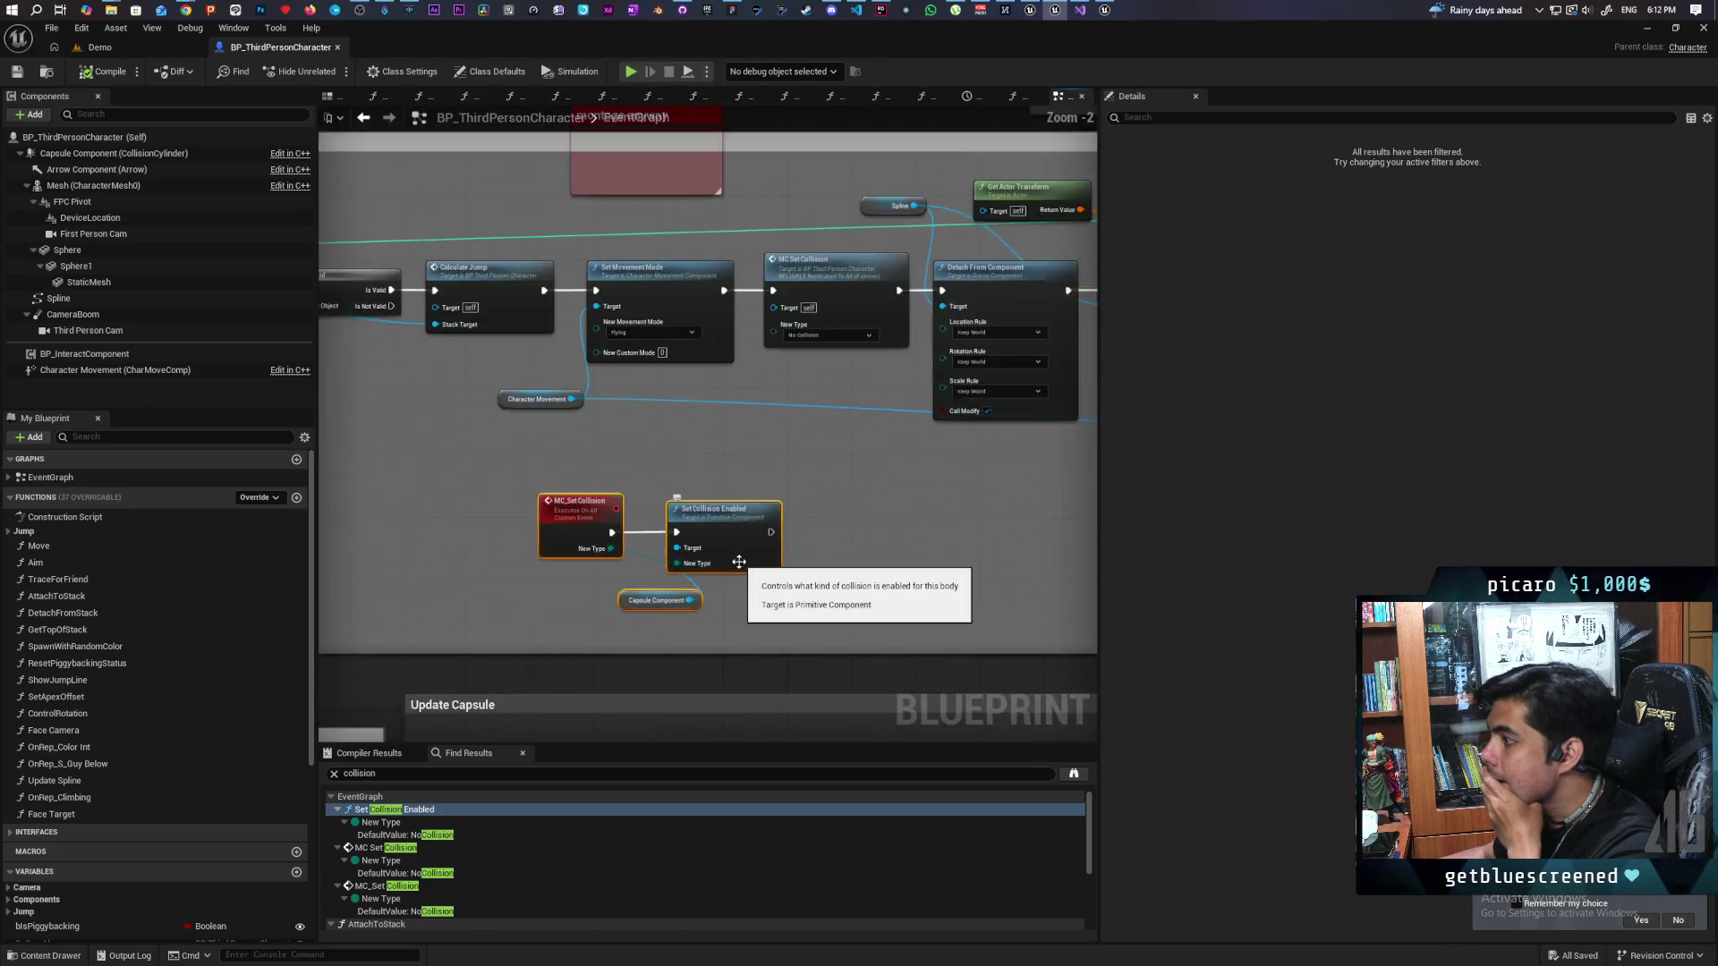
pyautogui.scroll(-6, 740, 561)
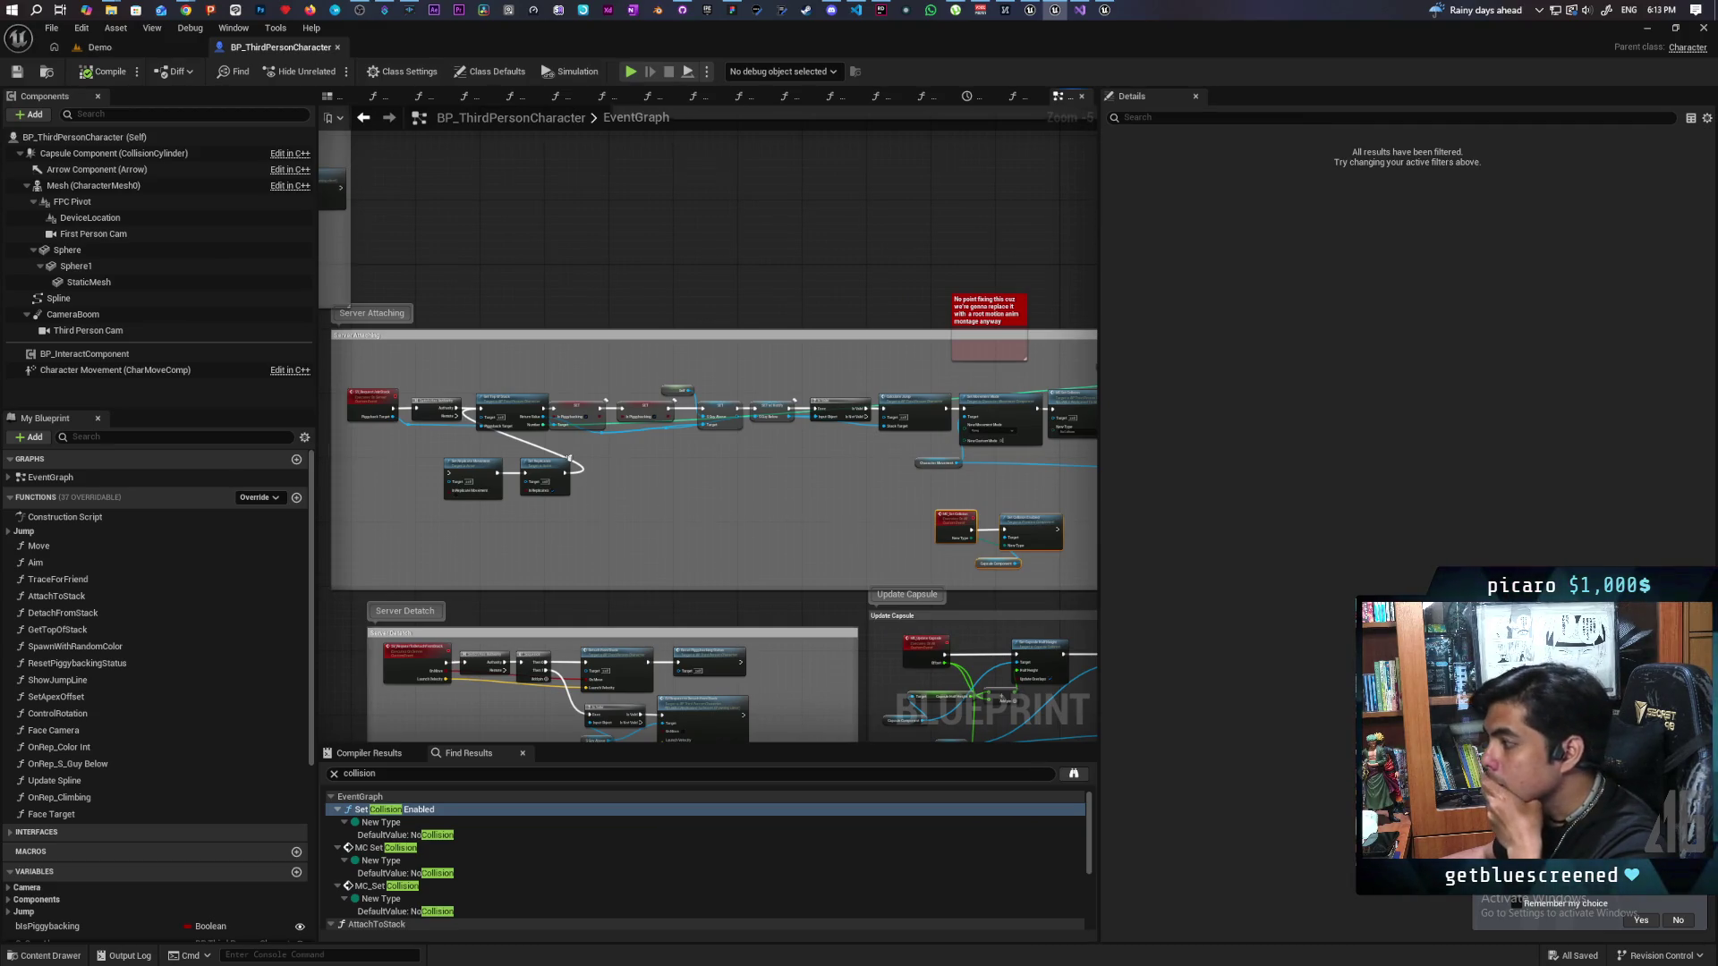
pyautogui.scroll(3, 668, 528)
pyautogui.moveTo(729, 498); pyautogui.dragTo(683, 516)
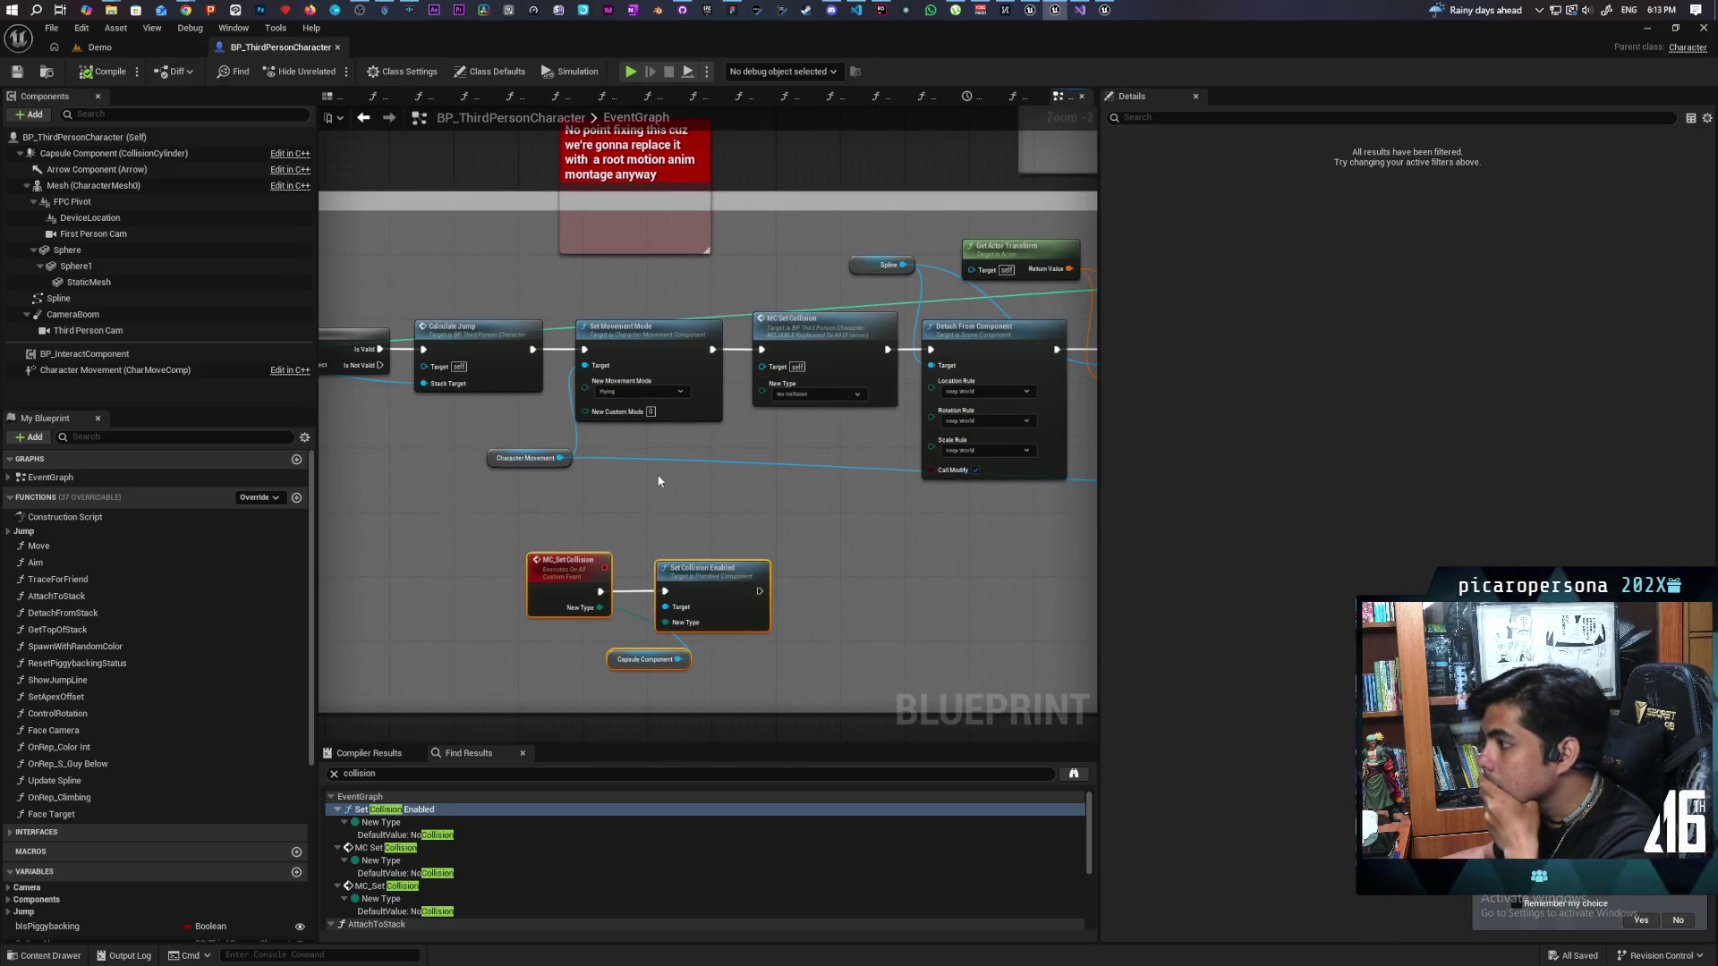
pyautogui.moveTo(542, 479); pyautogui.dragTo(687, 417)
# Step: Select the MC Set Collision node and follow the node chain beyond it
pyautogui.scroll(1, 725, 428)
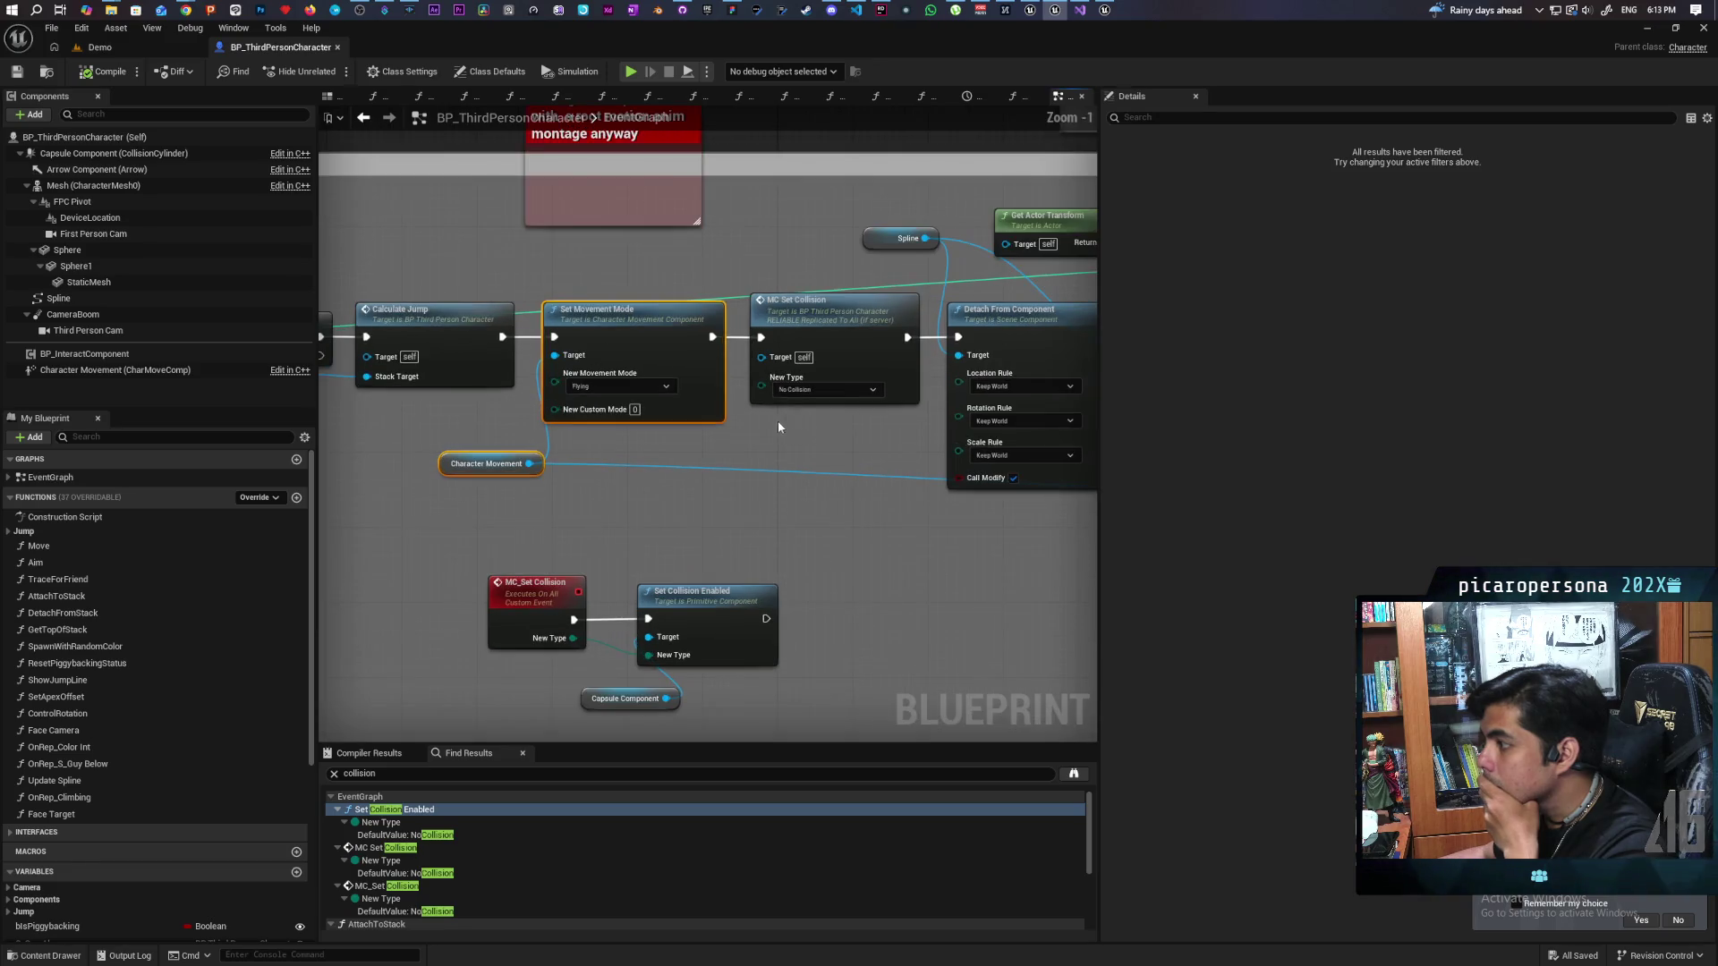
pyautogui.moveTo(859, 268); pyautogui.dragTo(857, 265)
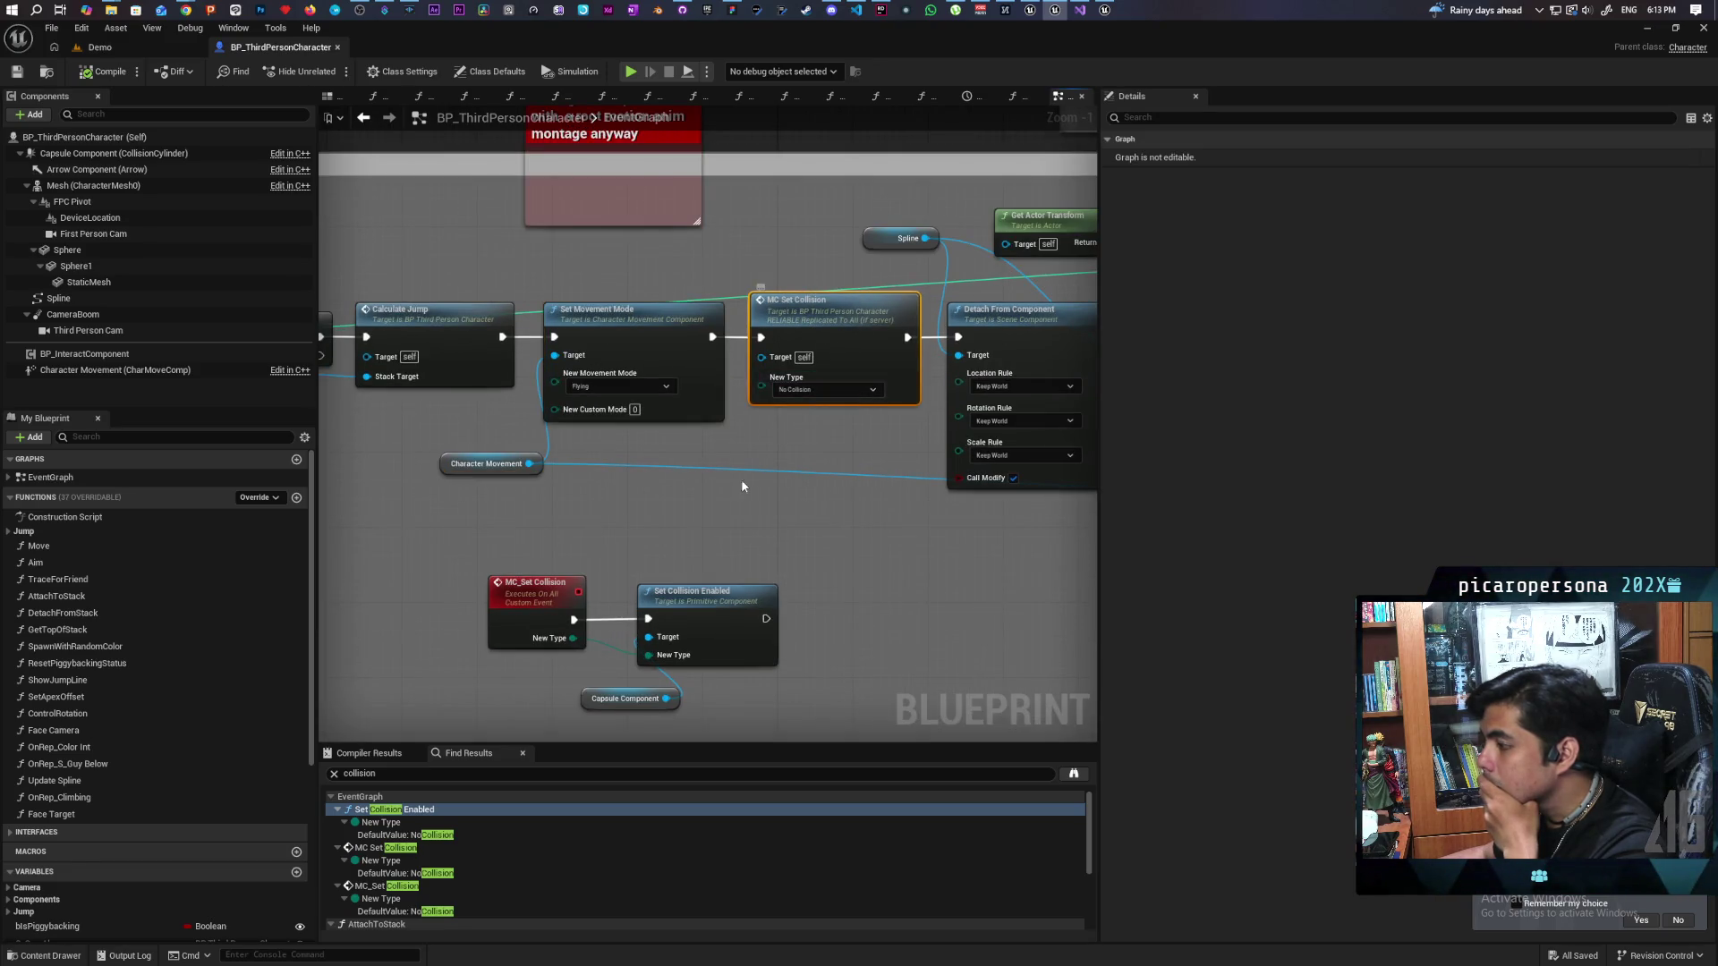
pyautogui.scroll(-3, 710, 490)
pyautogui.scroll(4, 710, 489)
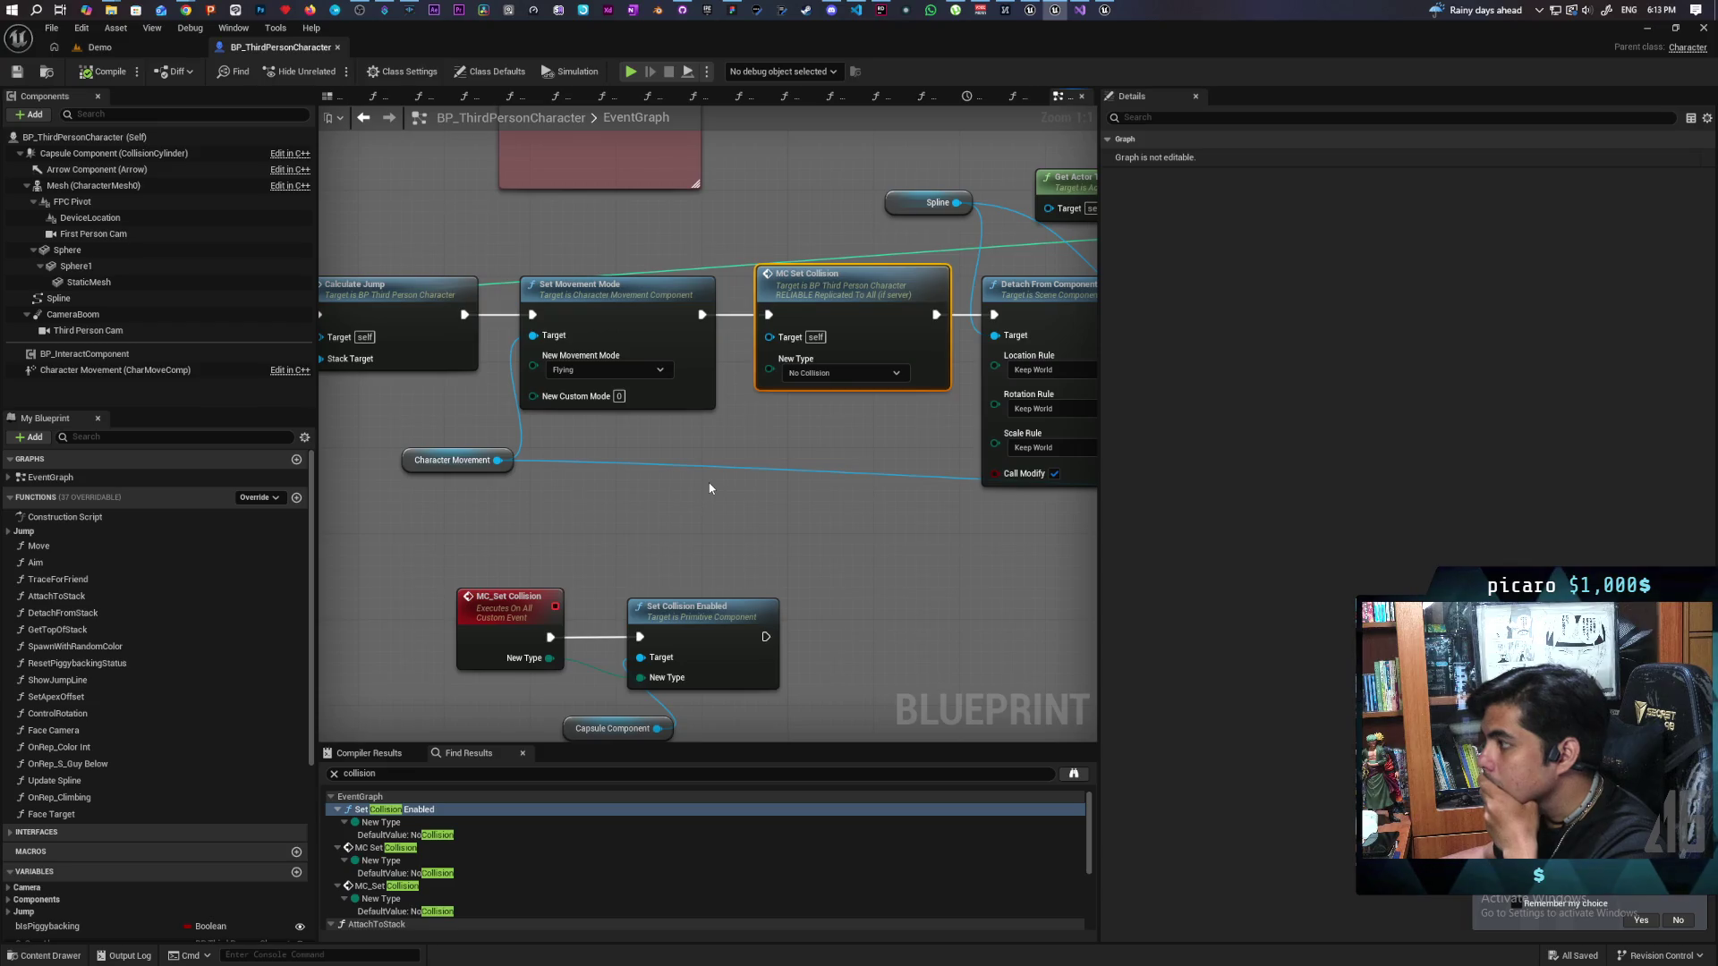
pyautogui.scroll(-1, 710, 488)
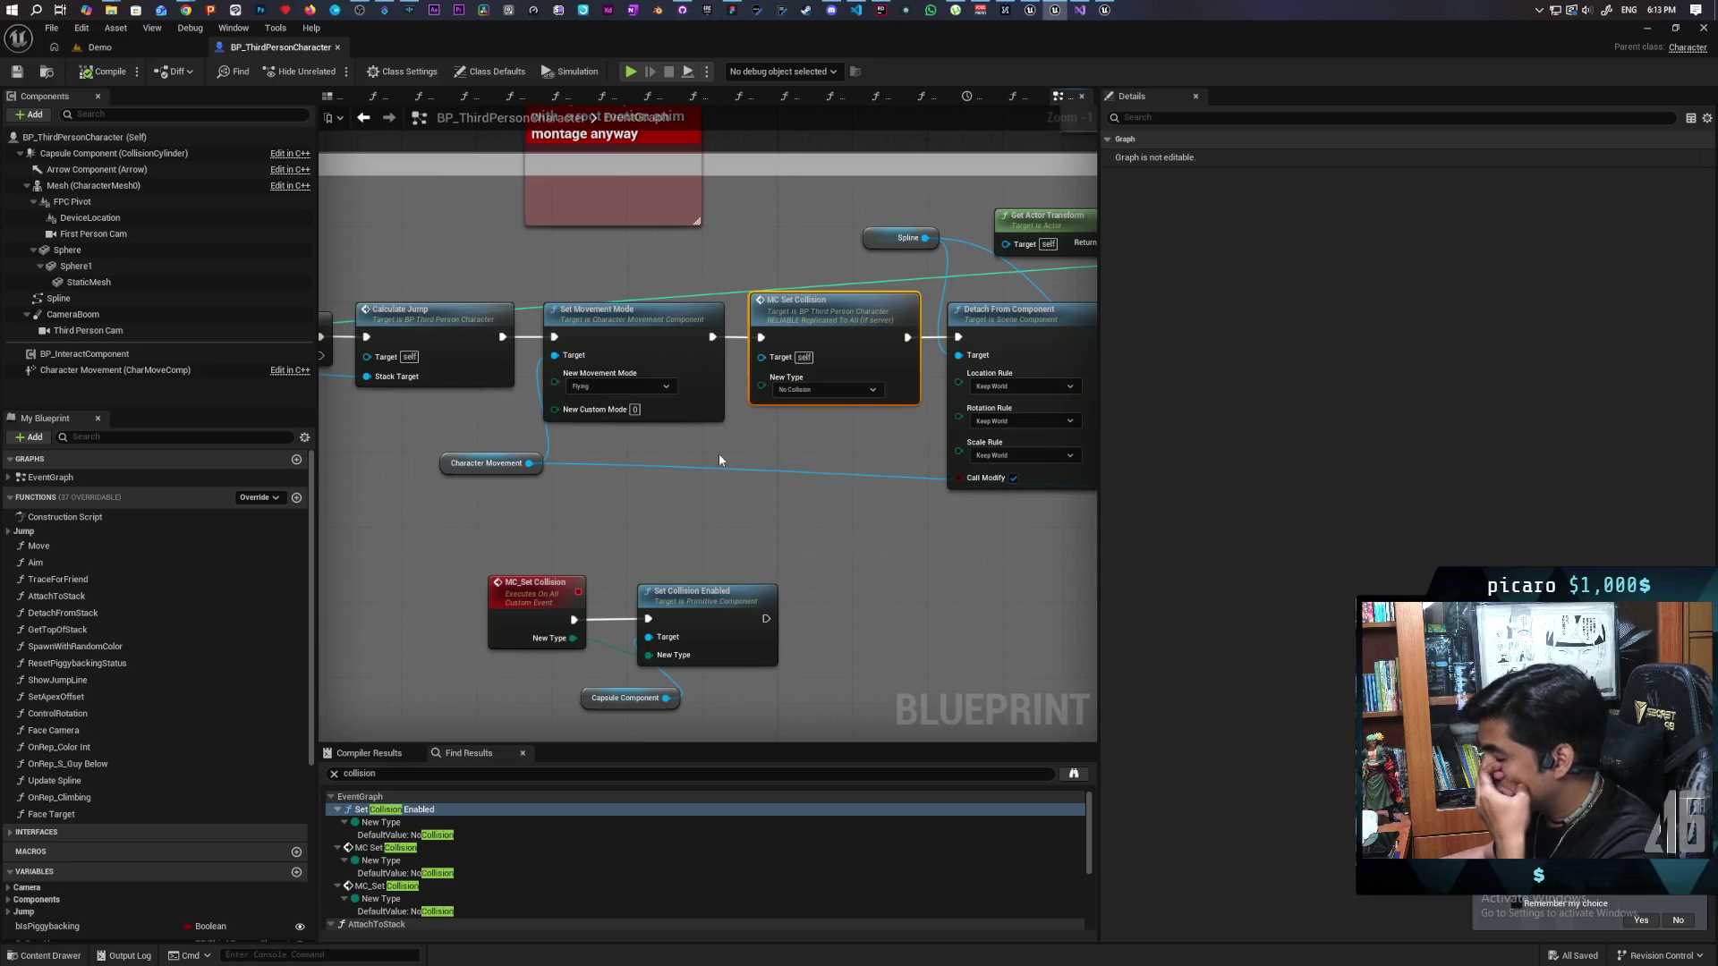
pyautogui.scroll(-2, 719, 460)
pyautogui.moveTo(822, 529); pyautogui.dragTo(626, 506)
pyautogui.scroll(-2, 419, 857)
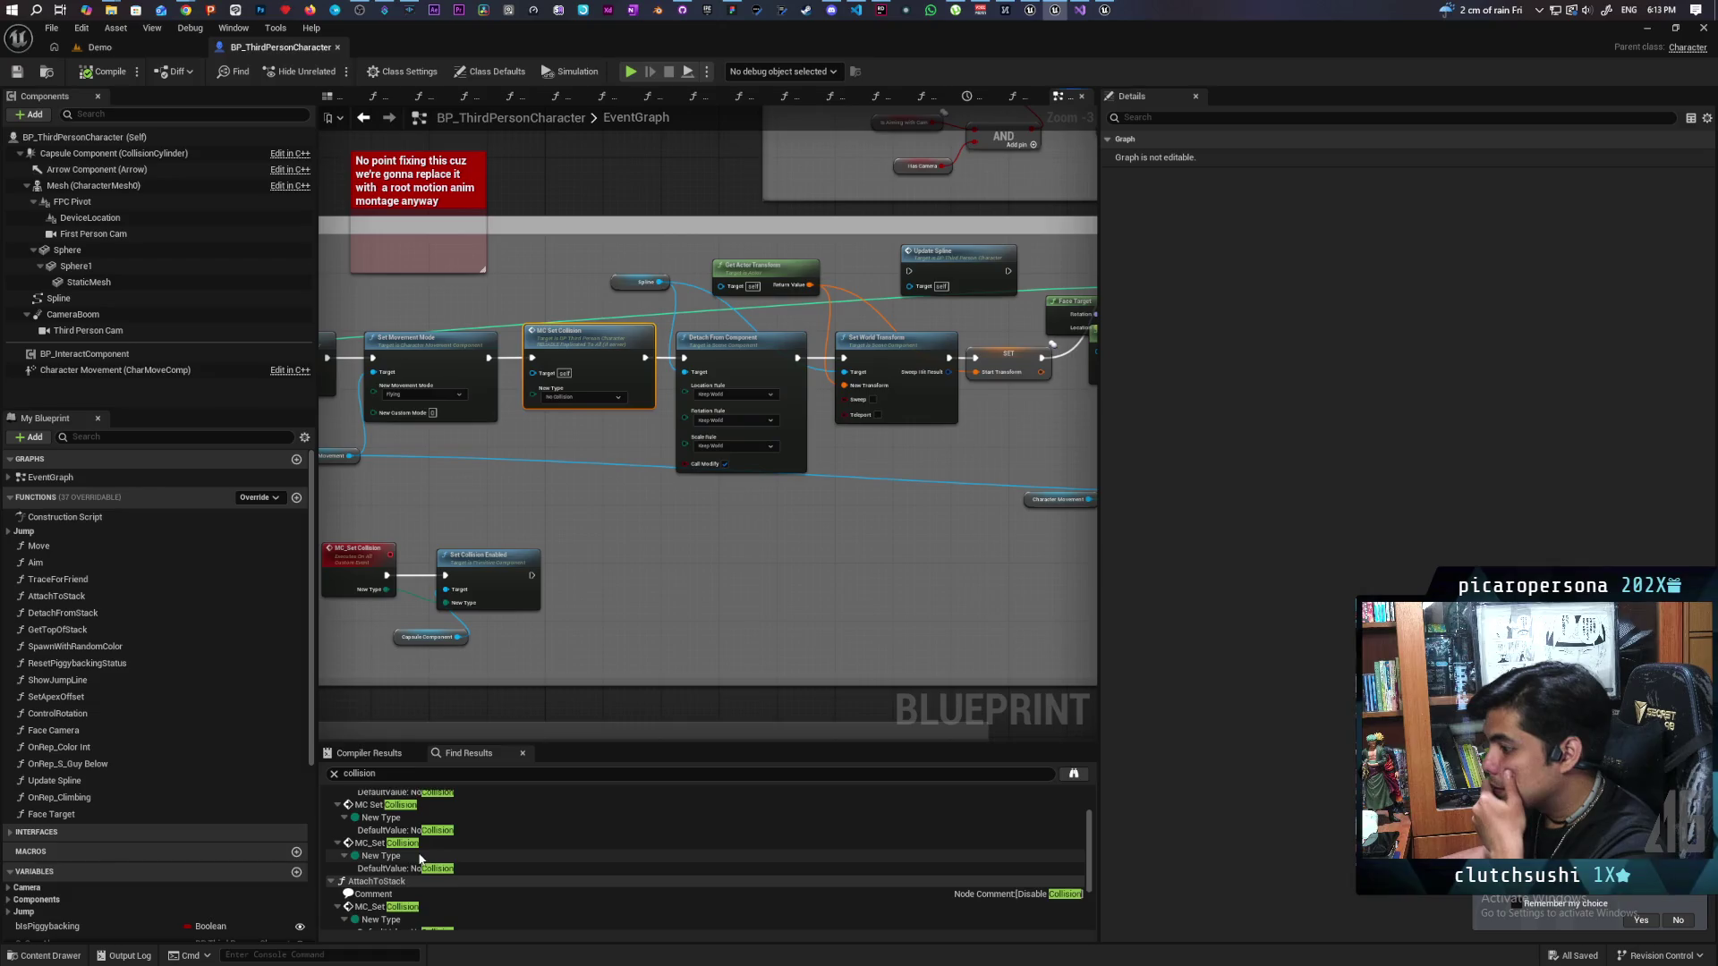
pyautogui.scroll(-2, 419, 857)
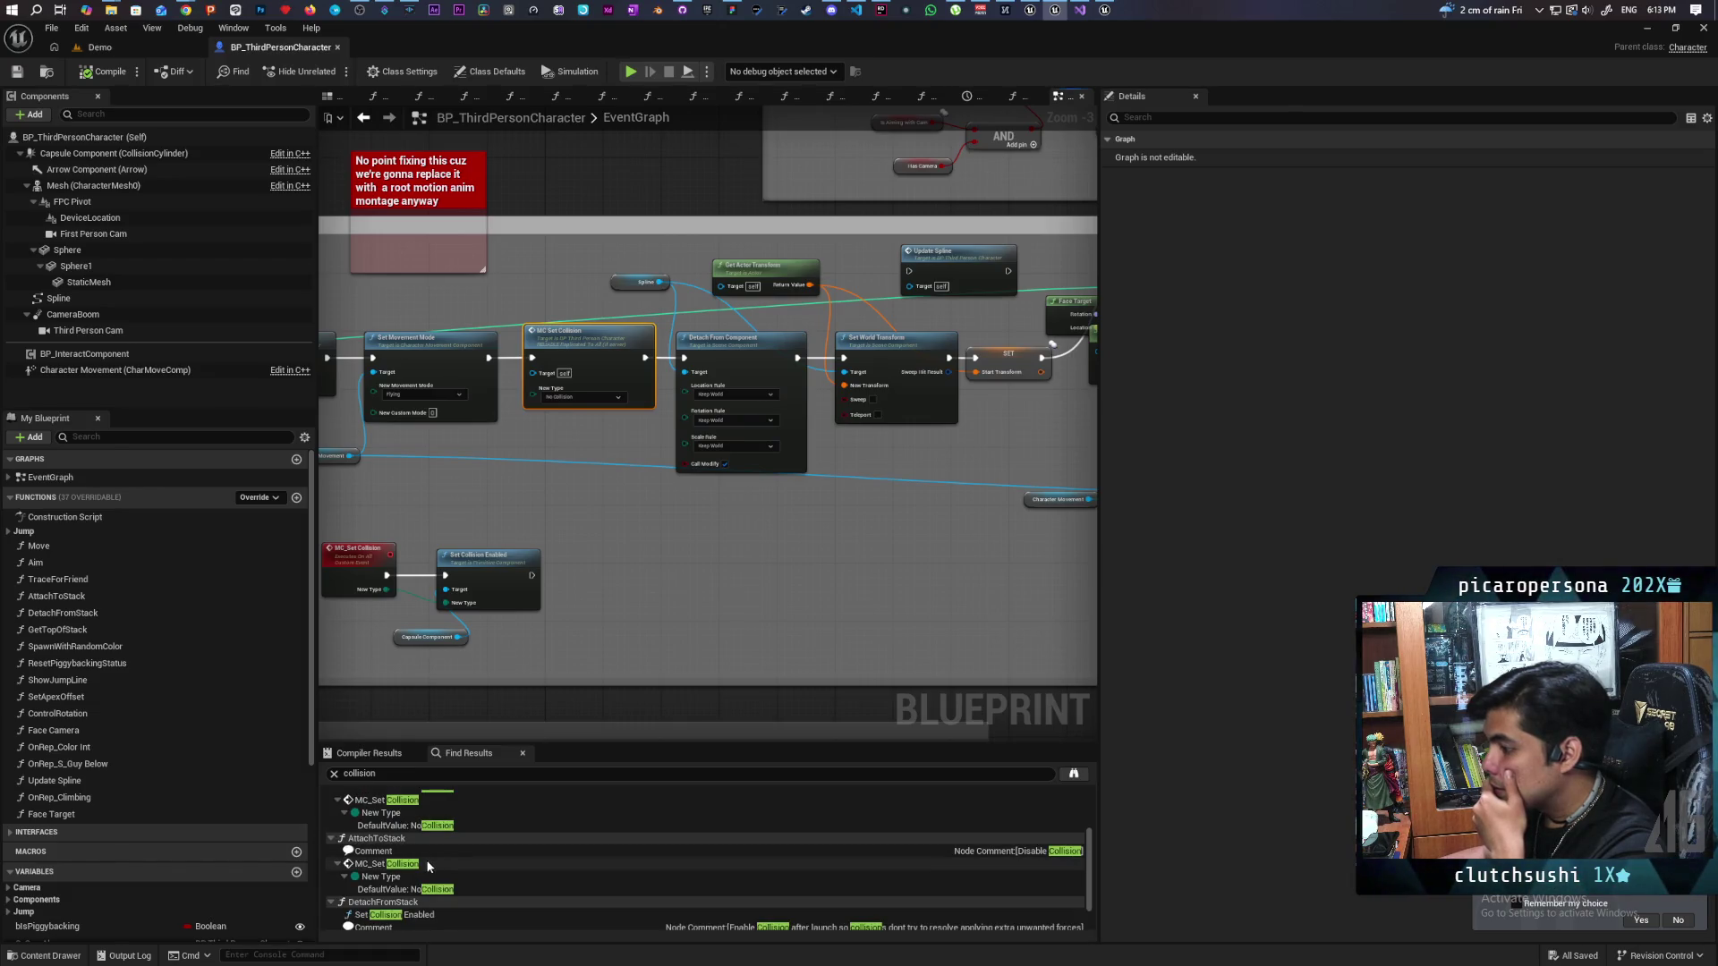
pyautogui.click(429, 867)
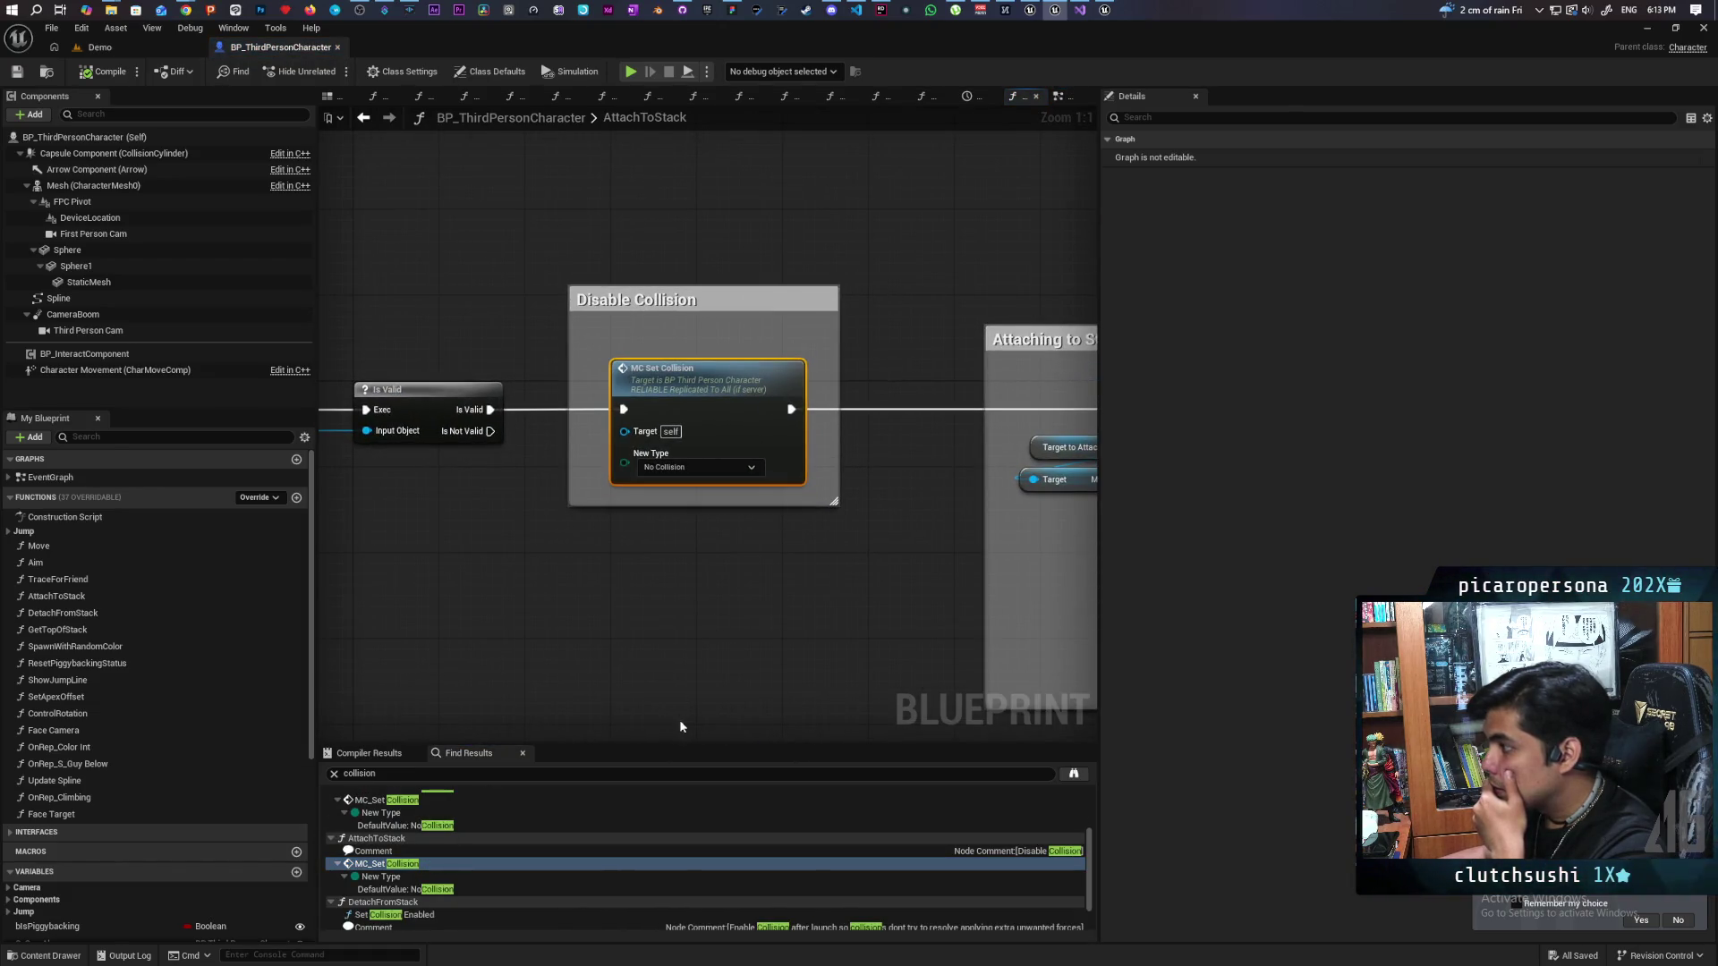
pyautogui.scroll(-4, 677, 657)
pyautogui.scroll(2, 676, 656)
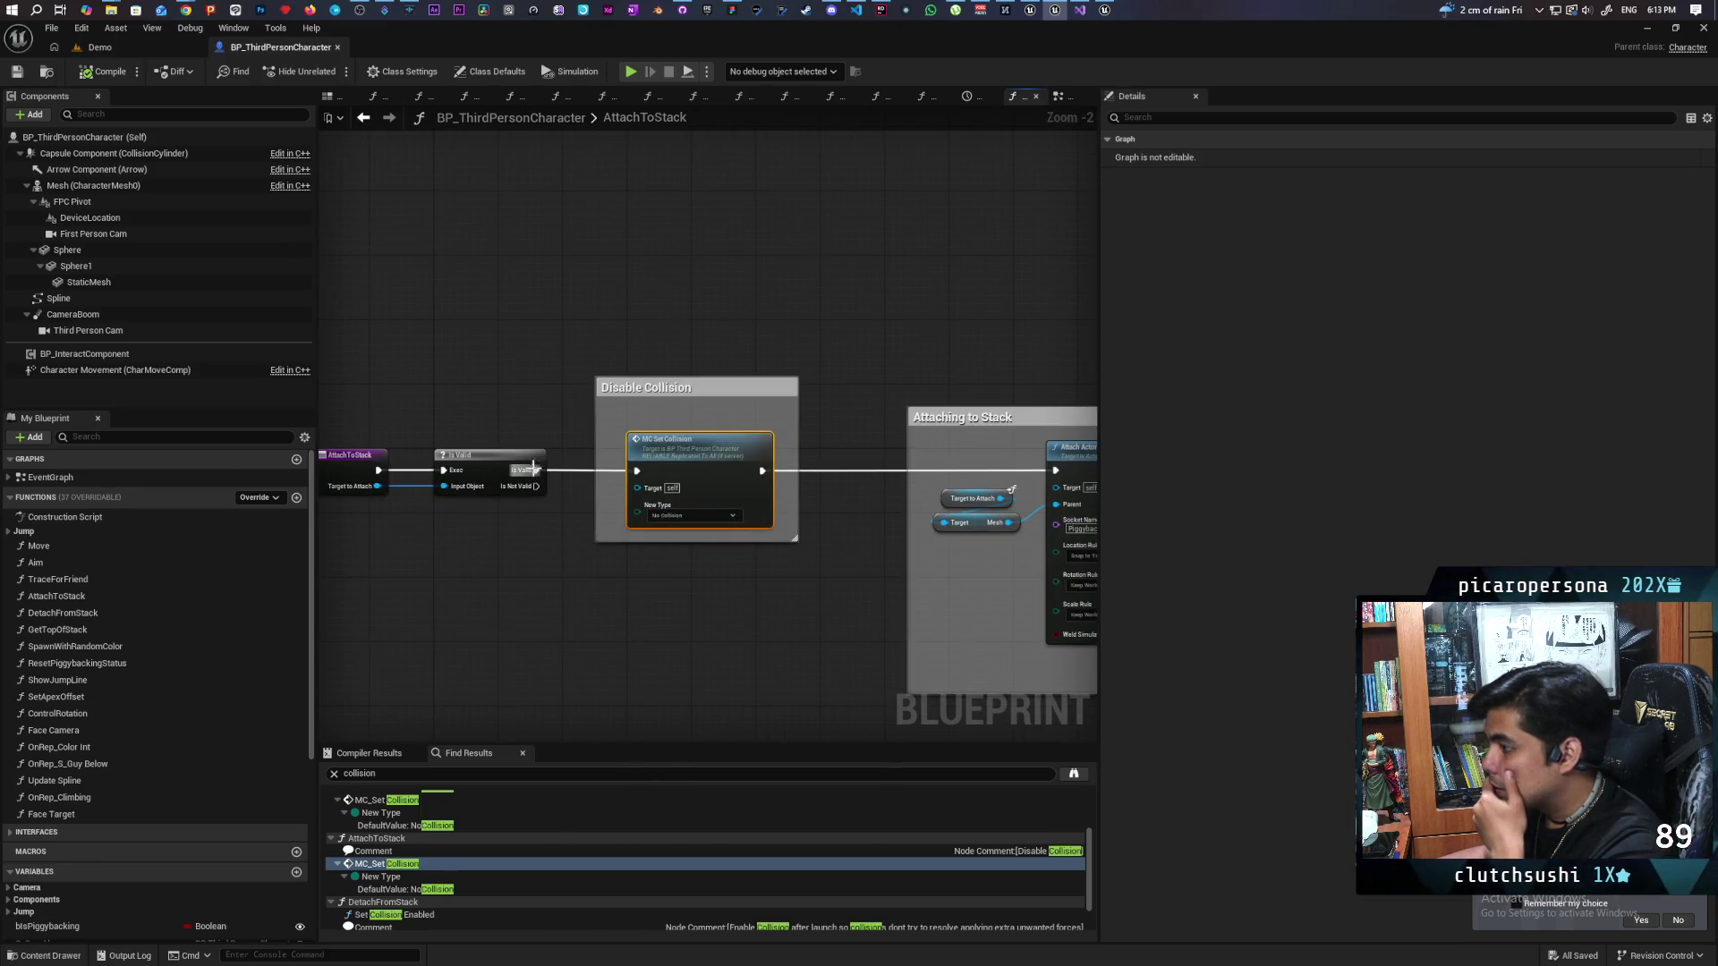
pyautogui.moveTo(532, 471)
pyautogui.mouseDown()
pyautogui.moveTo(816, 489)
pyautogui.moveTo(553, 467)
pyautogui.mouseUp()
pyautogui.click(563, 433)
pyautogui.moveTo(699, 640); pyautogui.dragTo(450, 624)
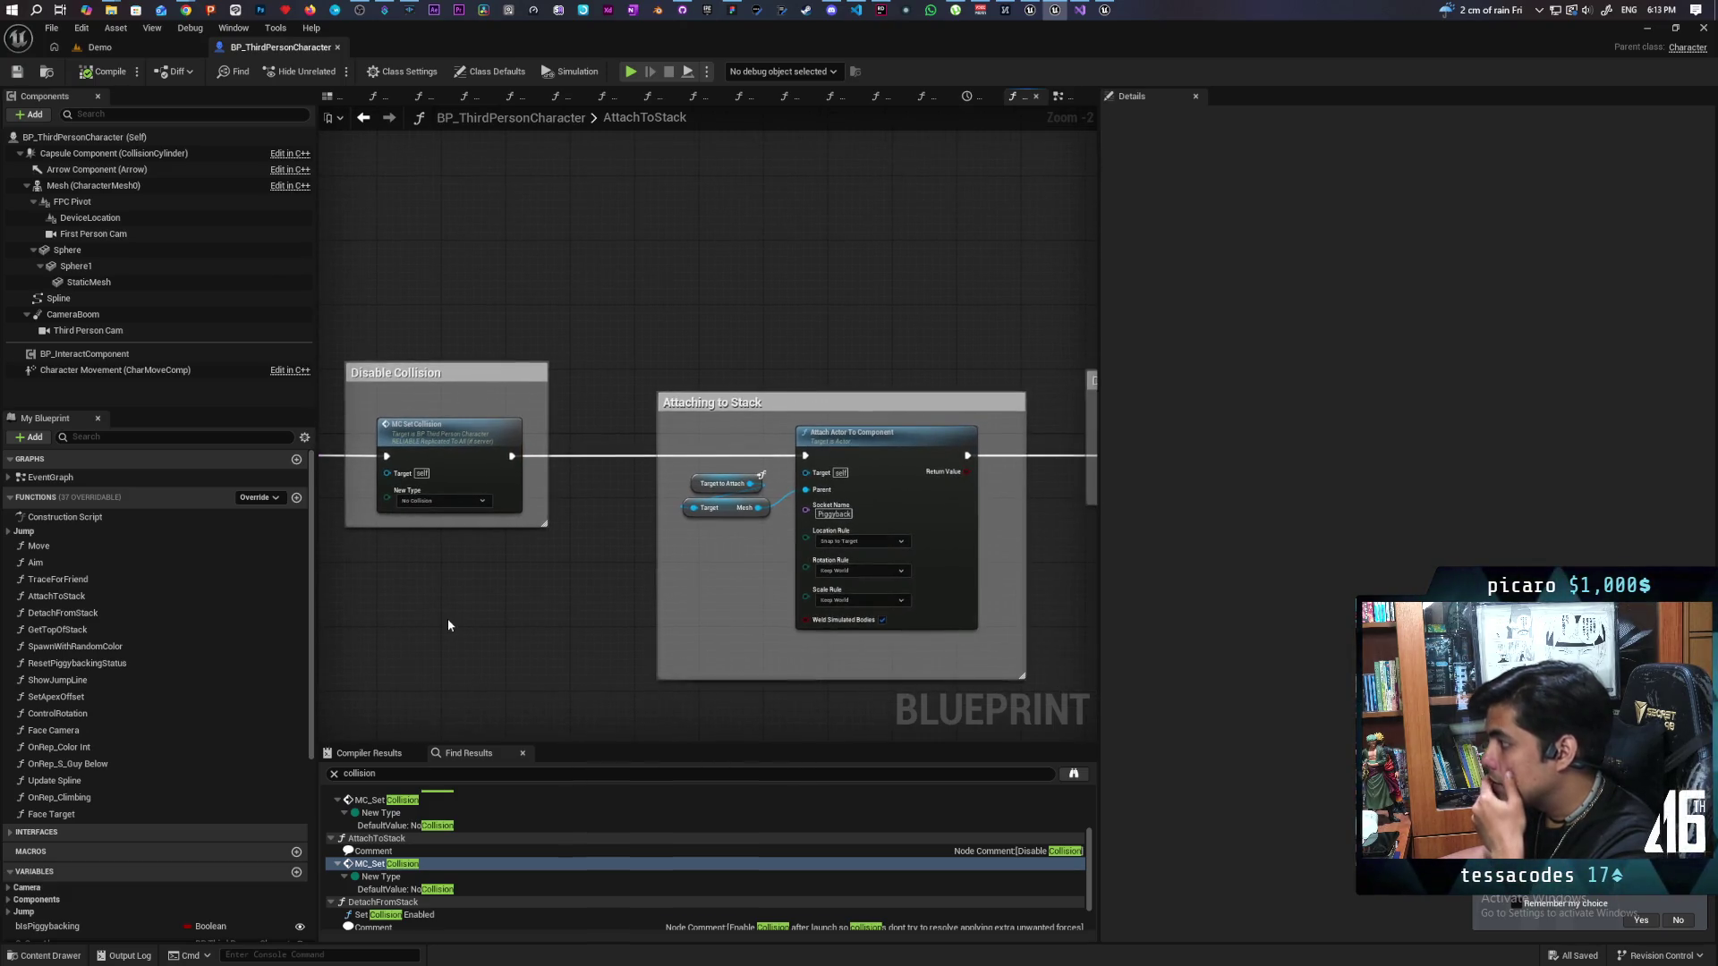
pyautogui.moveTo(438, 329); pyautogui.dragTo(488, 579)
pyautogui.scroll(-4, 528, 572)
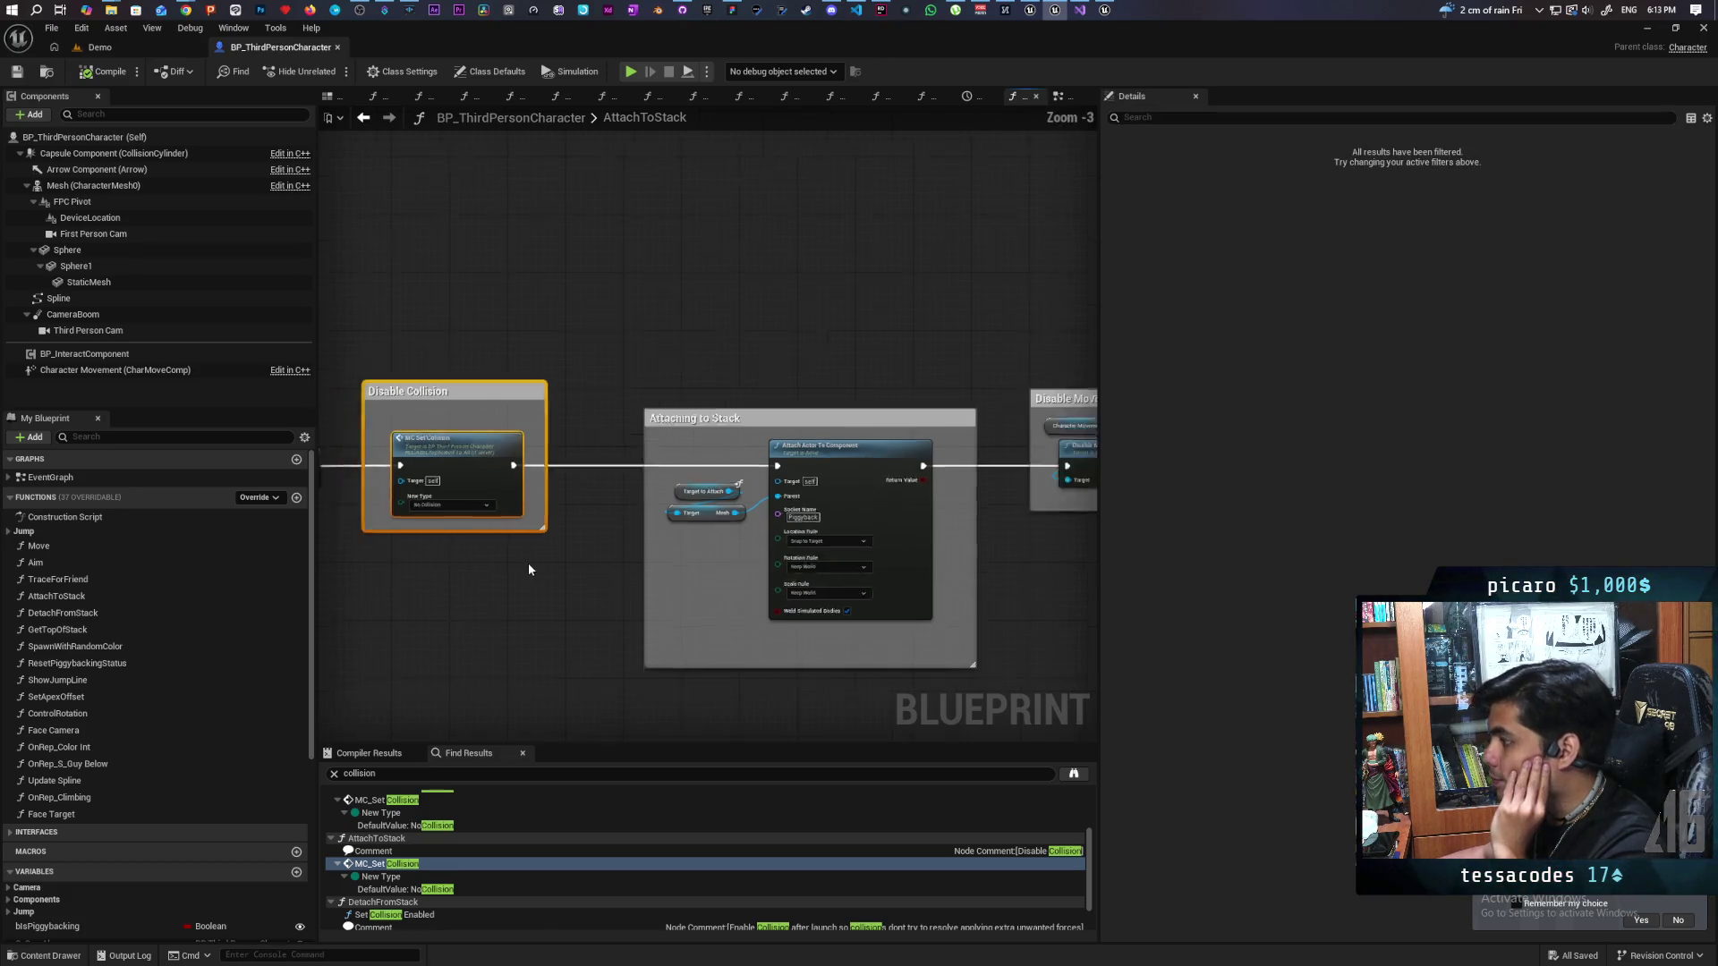
pyautogui.scroll(3, 531, 577)
pyautogui.moveTo(1043, 591)
pyautogui.mouseDown()
pyautogui.moveTo(593, 561)
pyautogui.moveTo(787, 548)
pyautogui.moveTo(775, 595)
pyautogui.moveTo(625, 561)
pyautogui.mouseUp()
pyautogui.moveTo(624, 561)
pyautogui.mouseDown()
pyautogui.moveTo(326, 567)
pyautogui.moveTo(748, 587)
pyautogui.mouseUp()
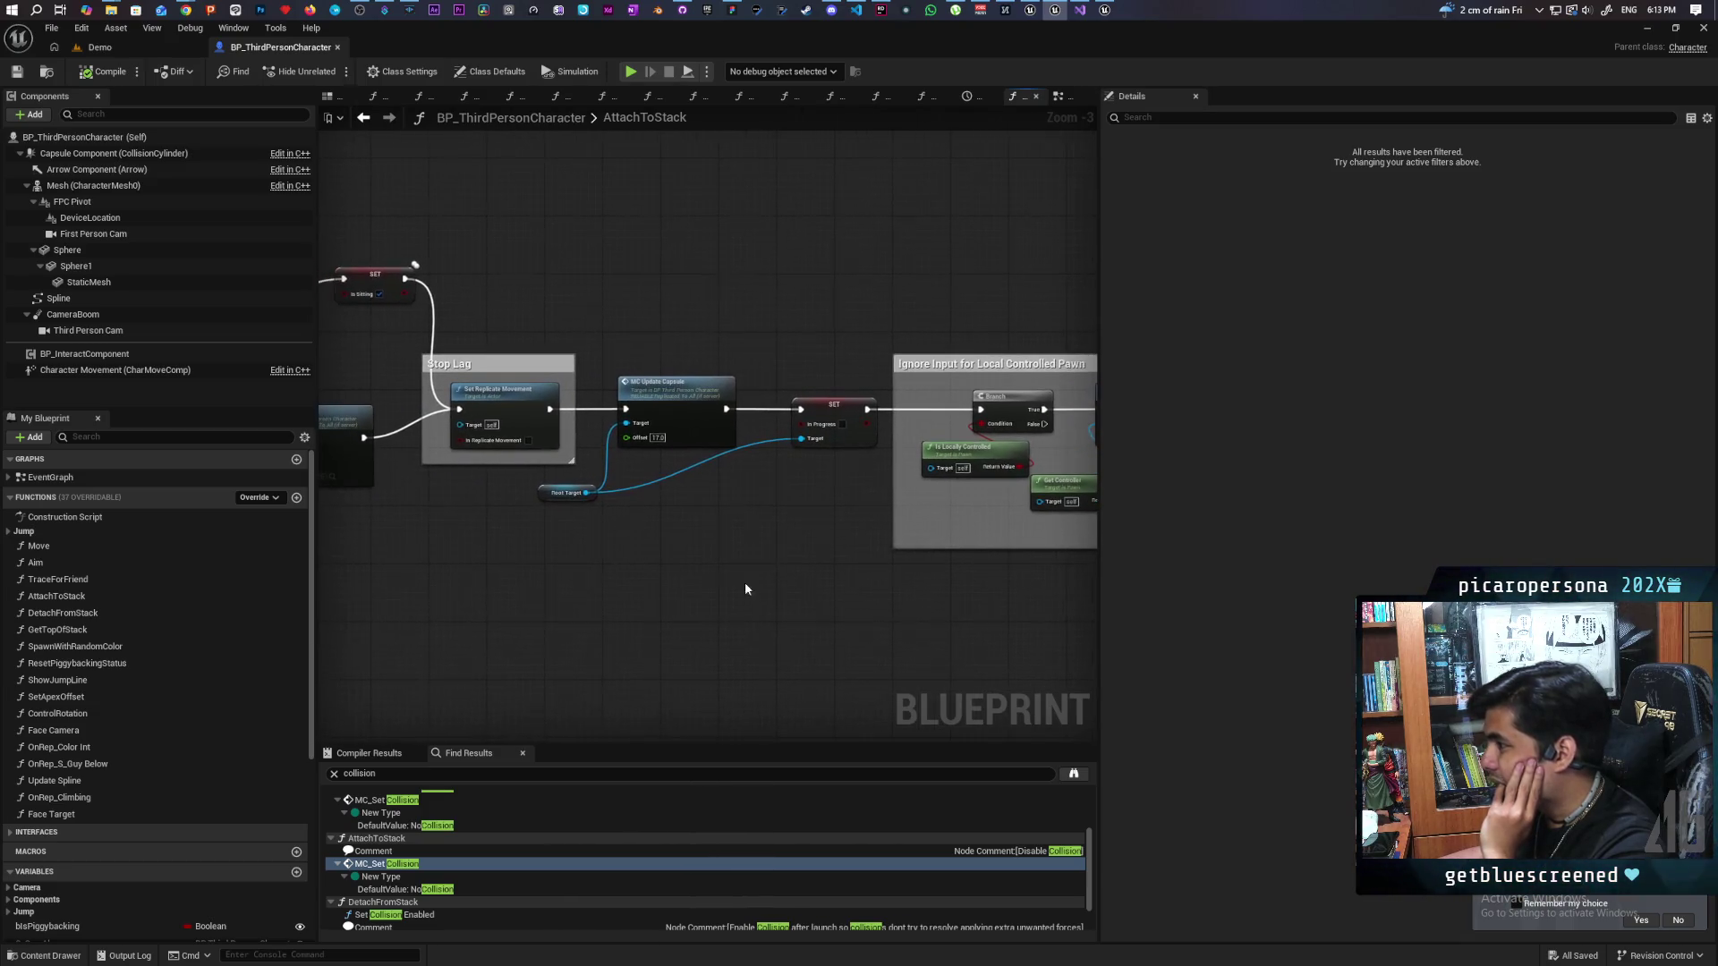
pyautogui.moveTo(649, 355); pyautogui.dragTo(697, 519)
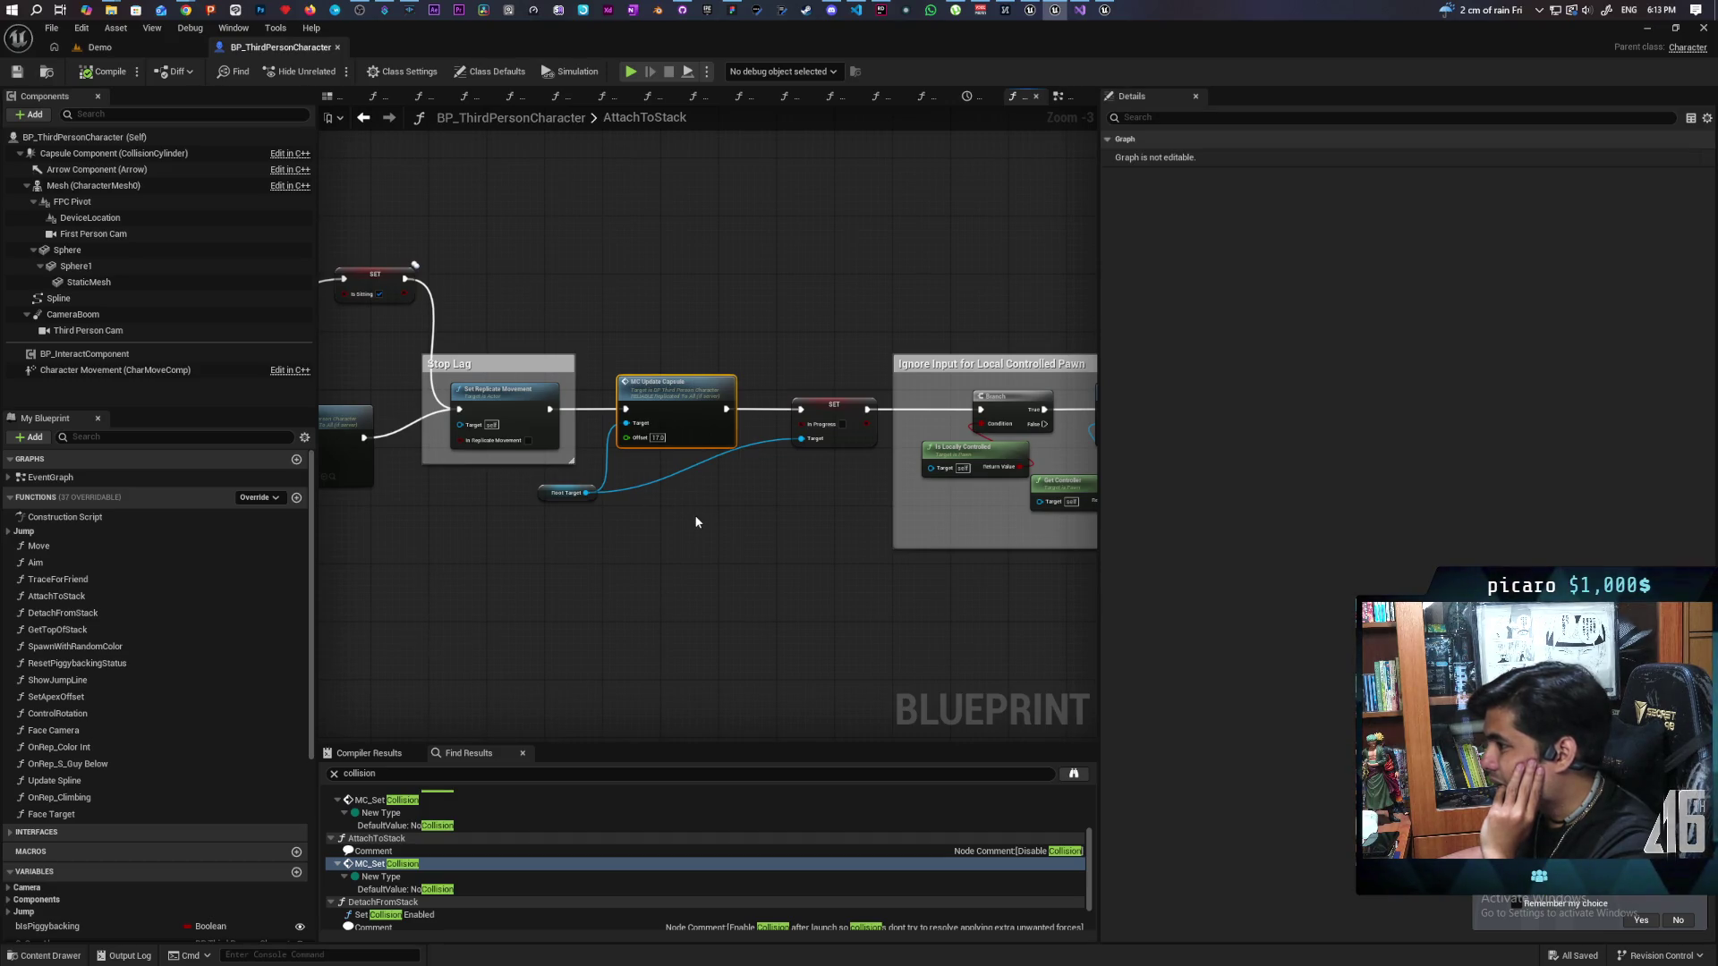
pyautogui.moveTo(660, 529); pyautogui.dragTo(721, 540)
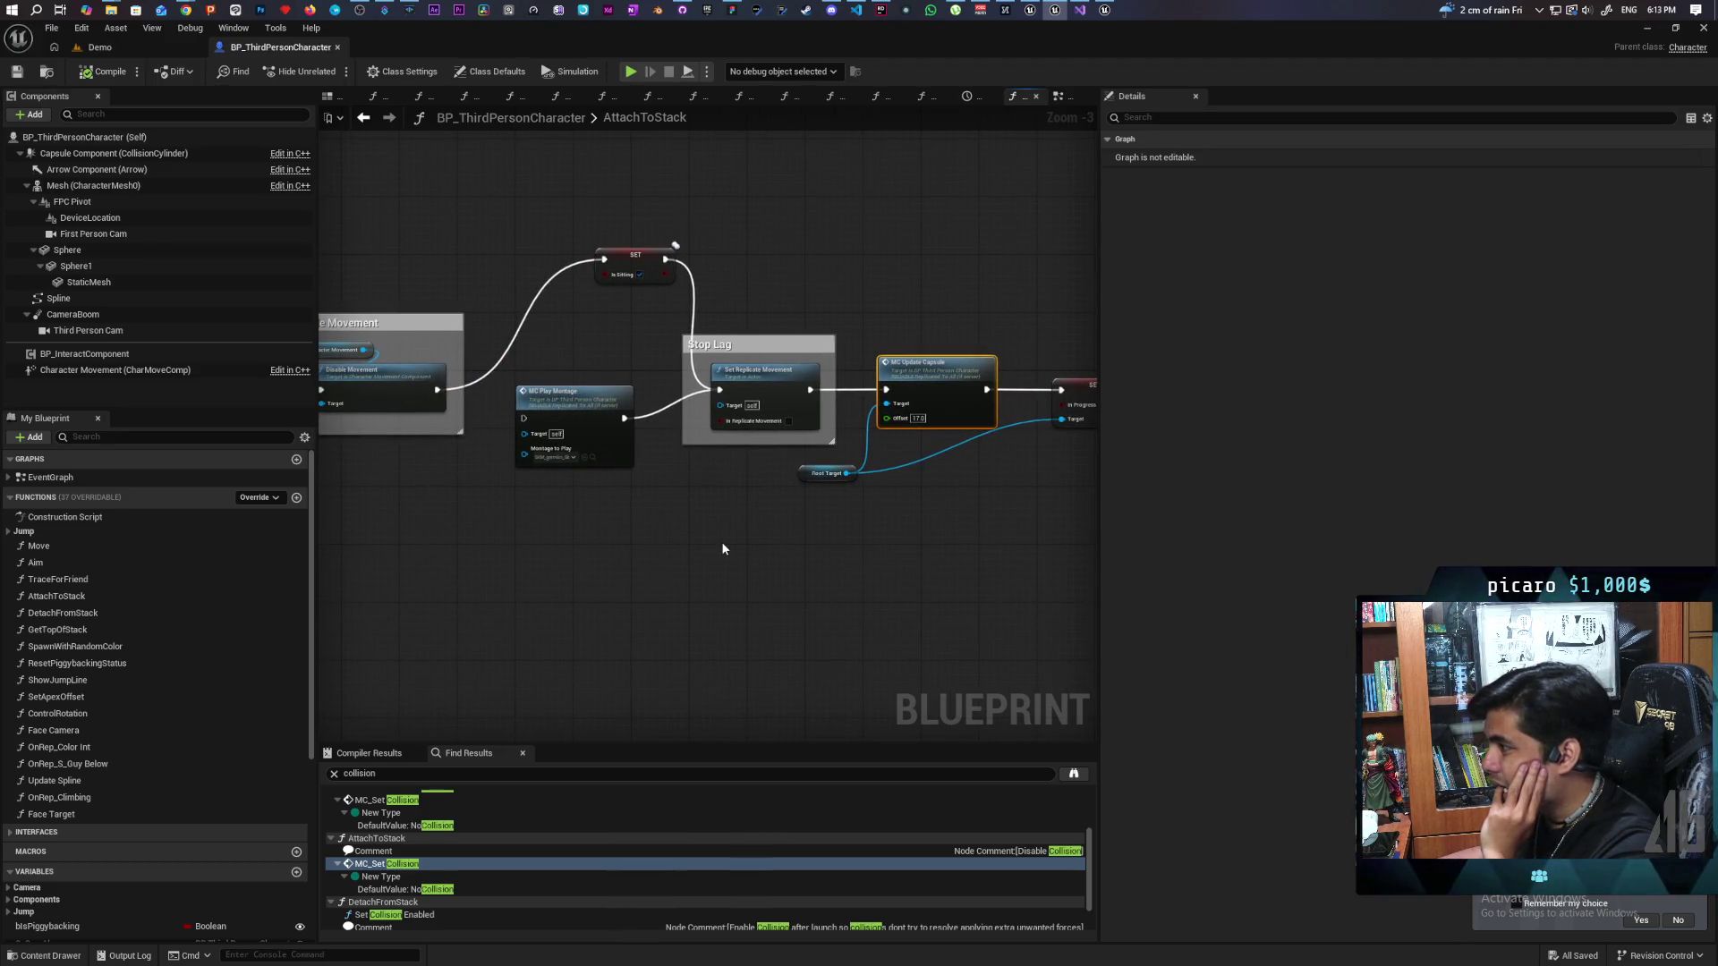
pyautogui.moveTo(713, 541)
pyautogui.mouseDown()
pyautogui.moveTo(582, 556)
pyautogui.moveTo(878, 567)
pyautogui.moveTo(614, 636)
pyautogui.mouseUp()
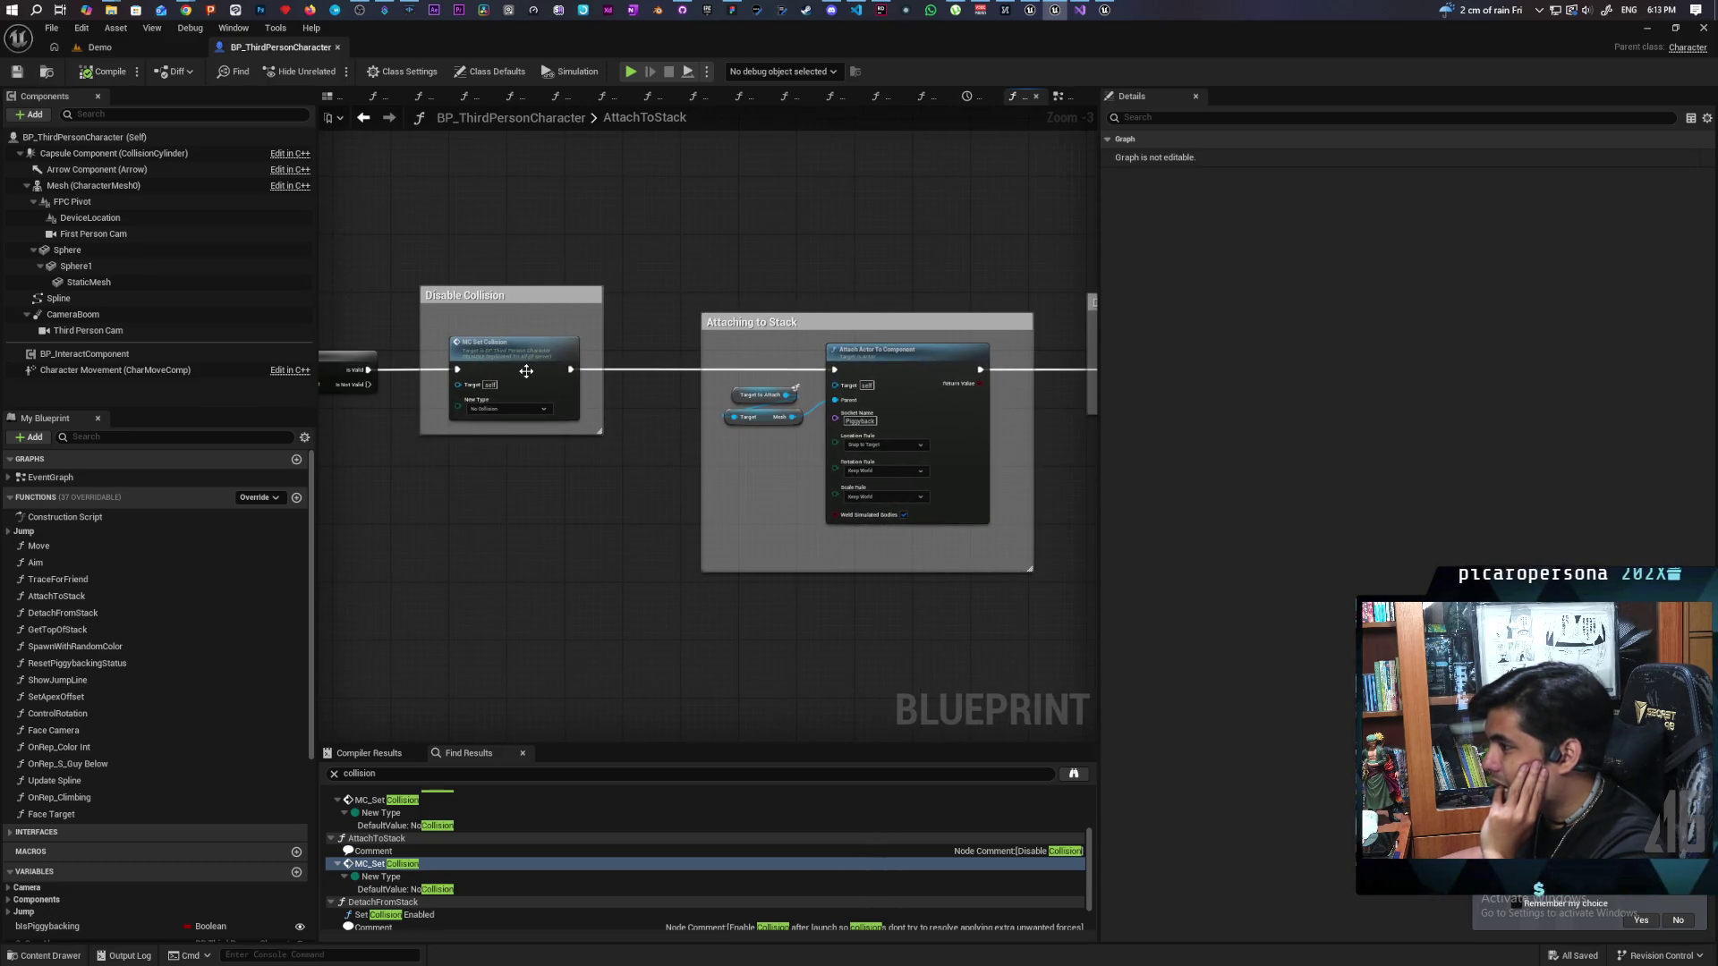
pyautogui.moveTo(185, 10)
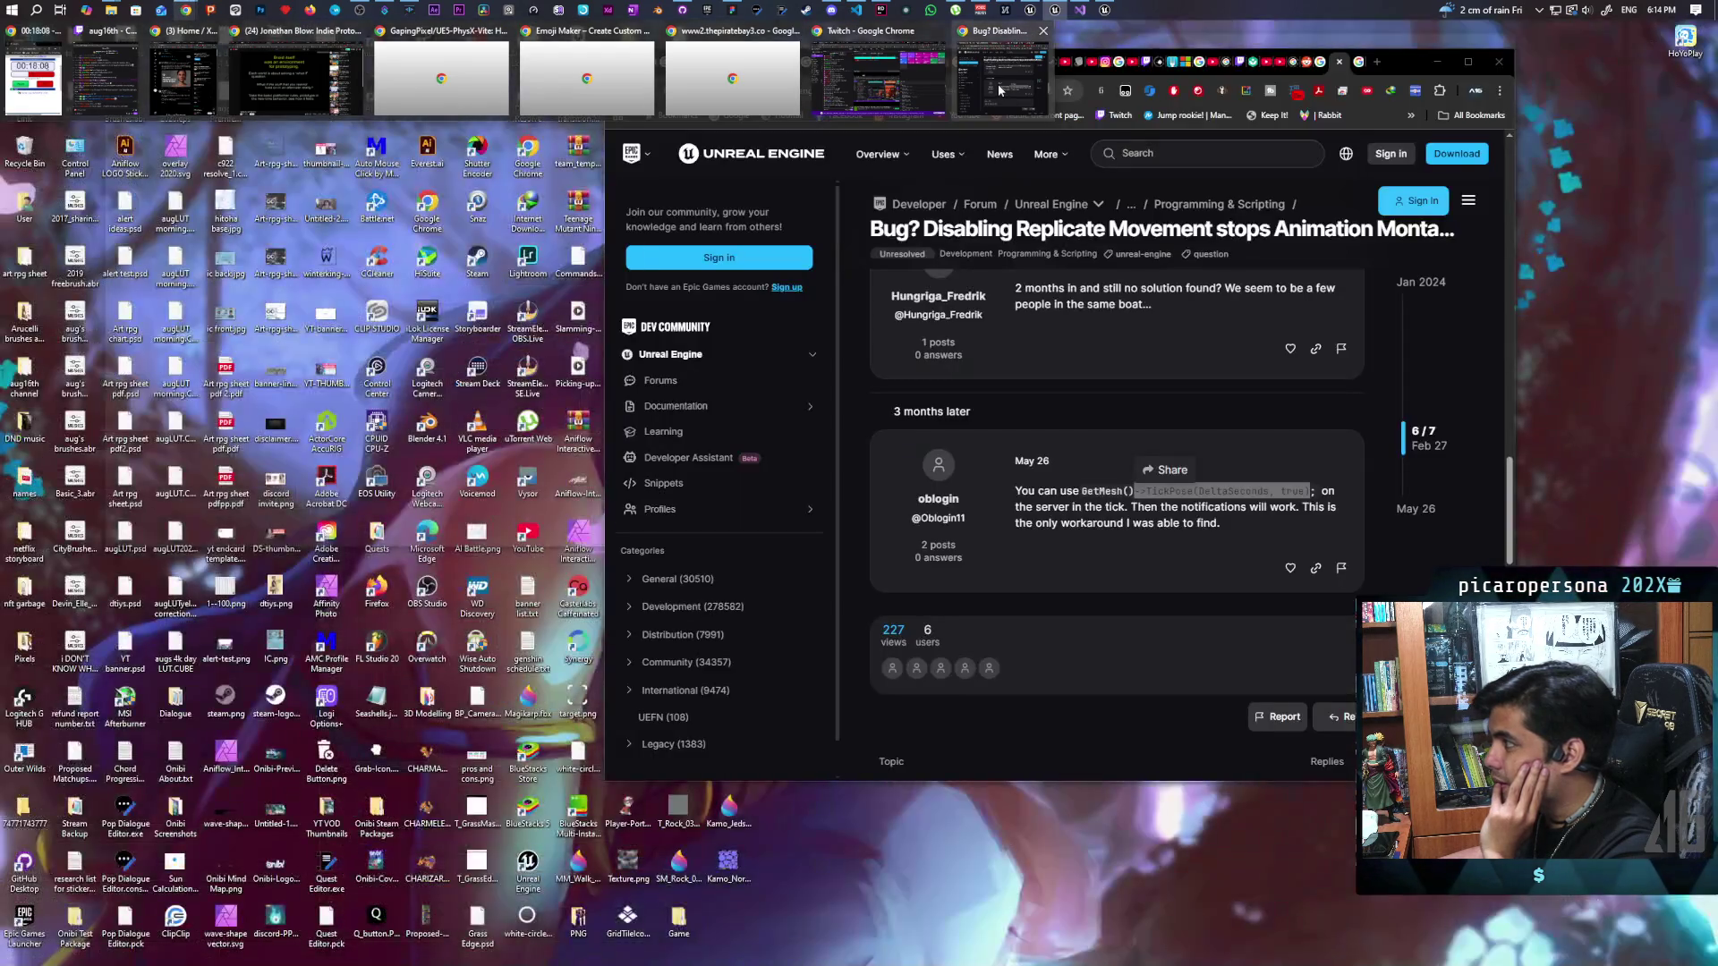
# Step: Search Google for 'set collision not updating on client ue5' from the forum thread window
pyautogui.click(998, 89)
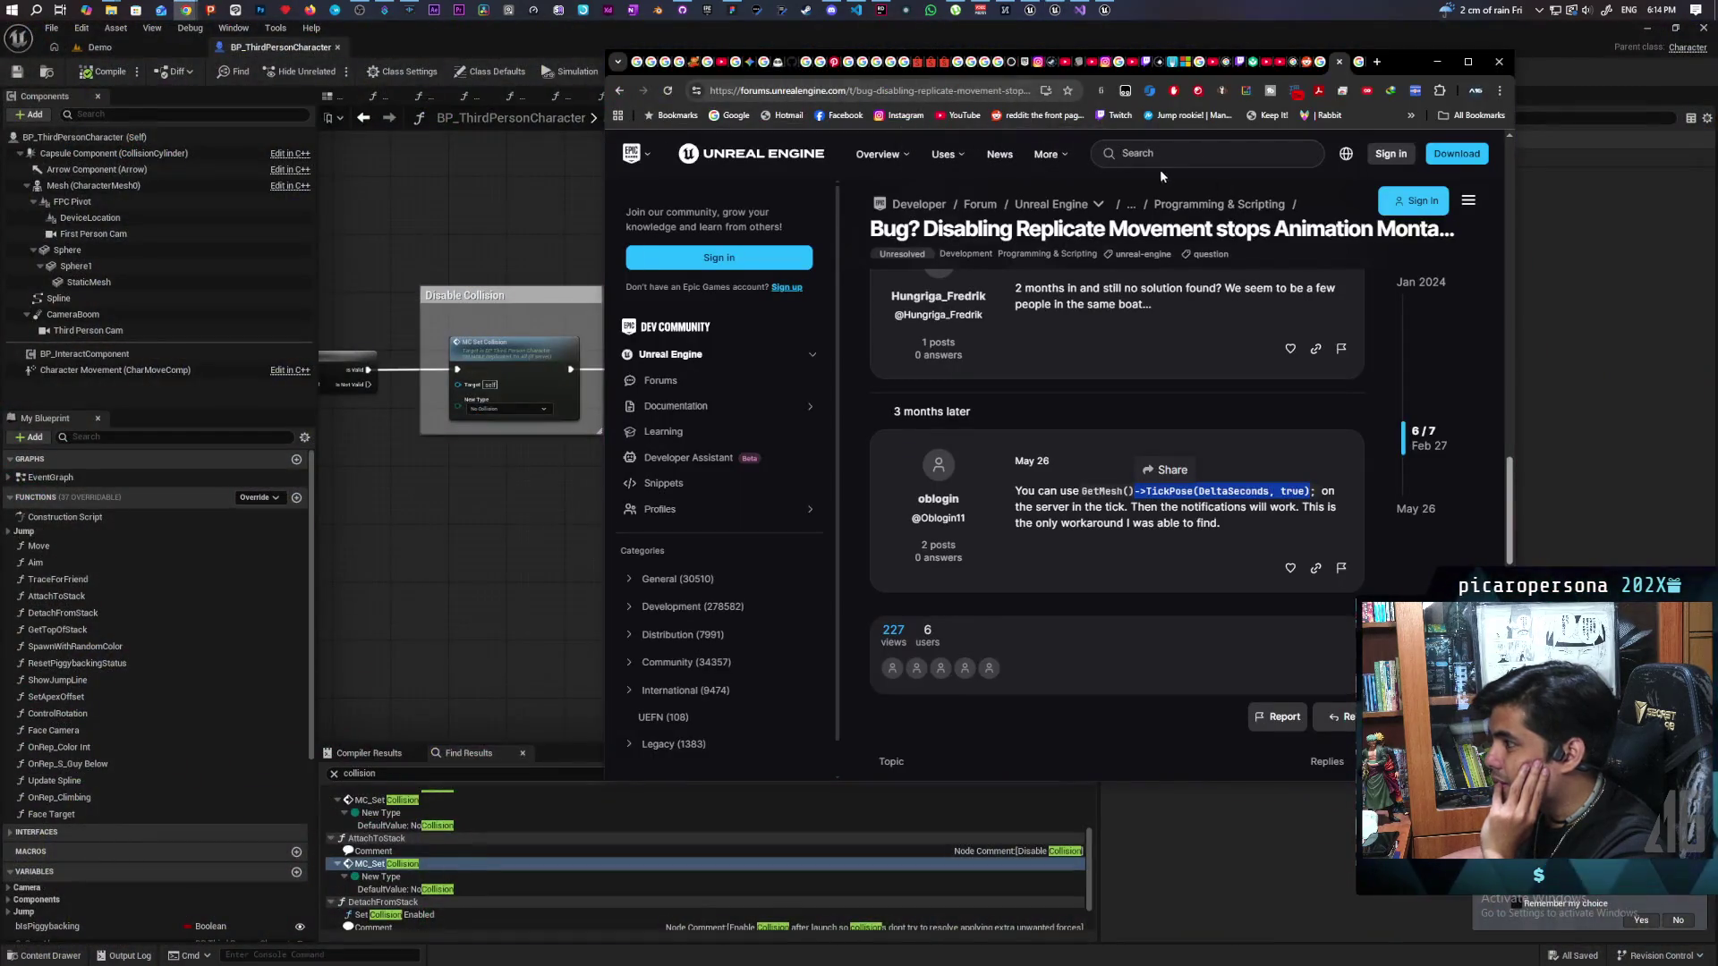
pyautogui.click(1028, 99)
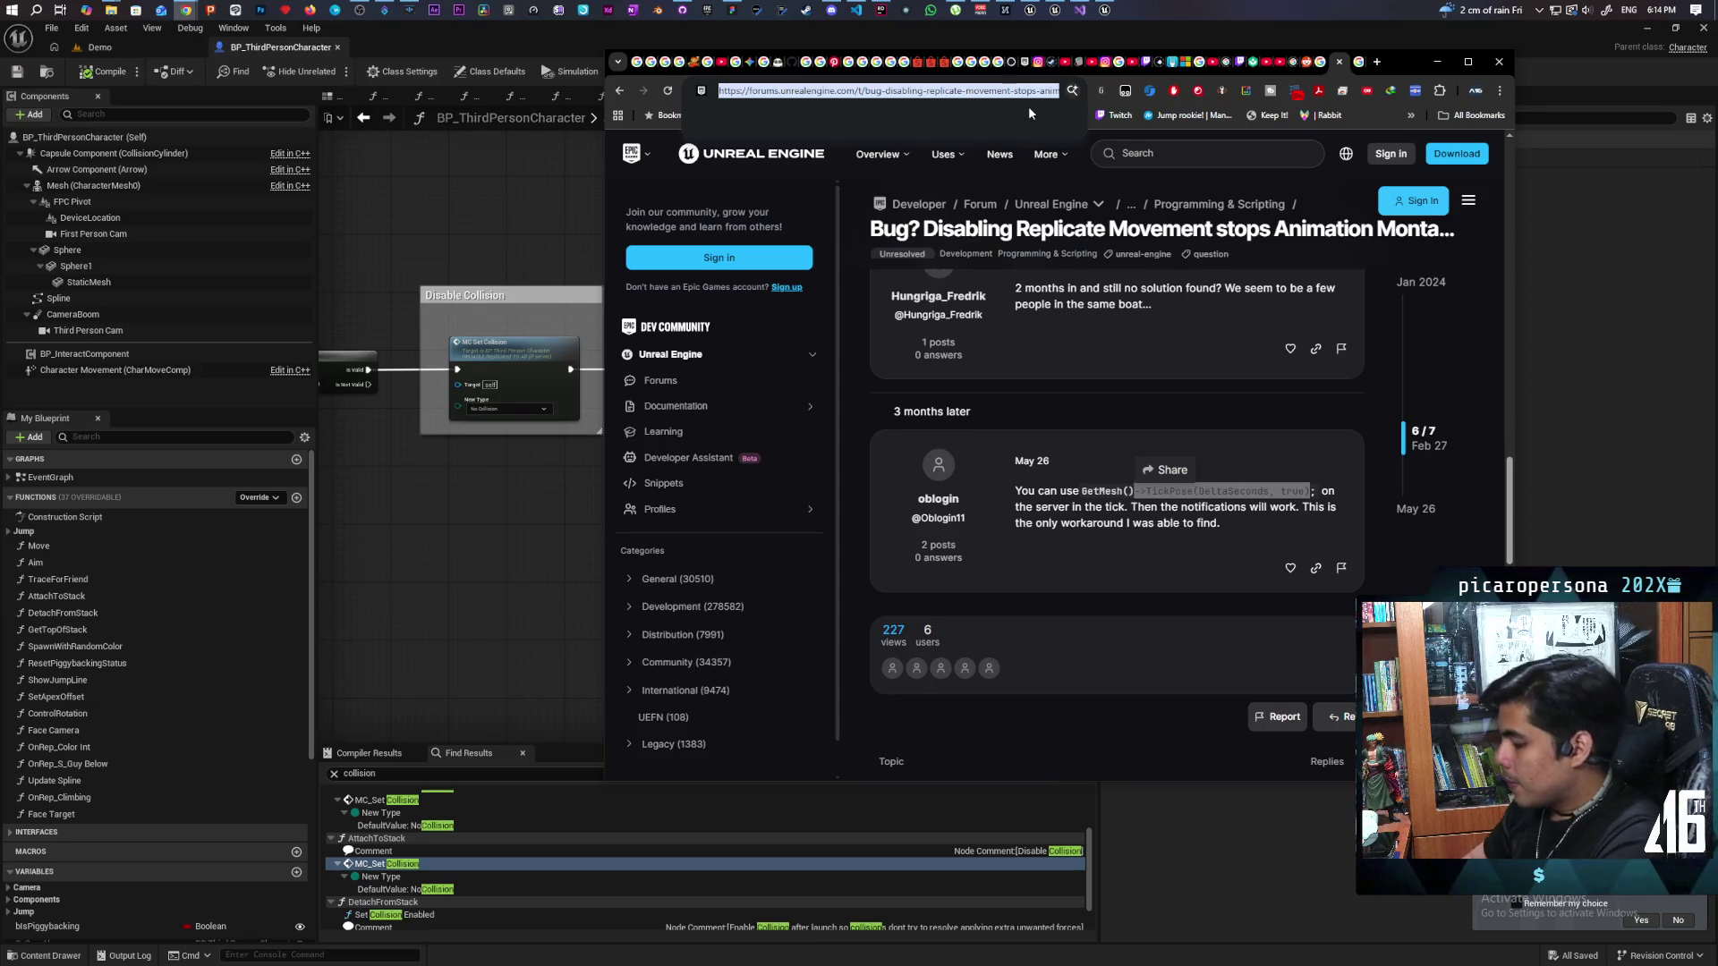
pyautogui.write('set coll')
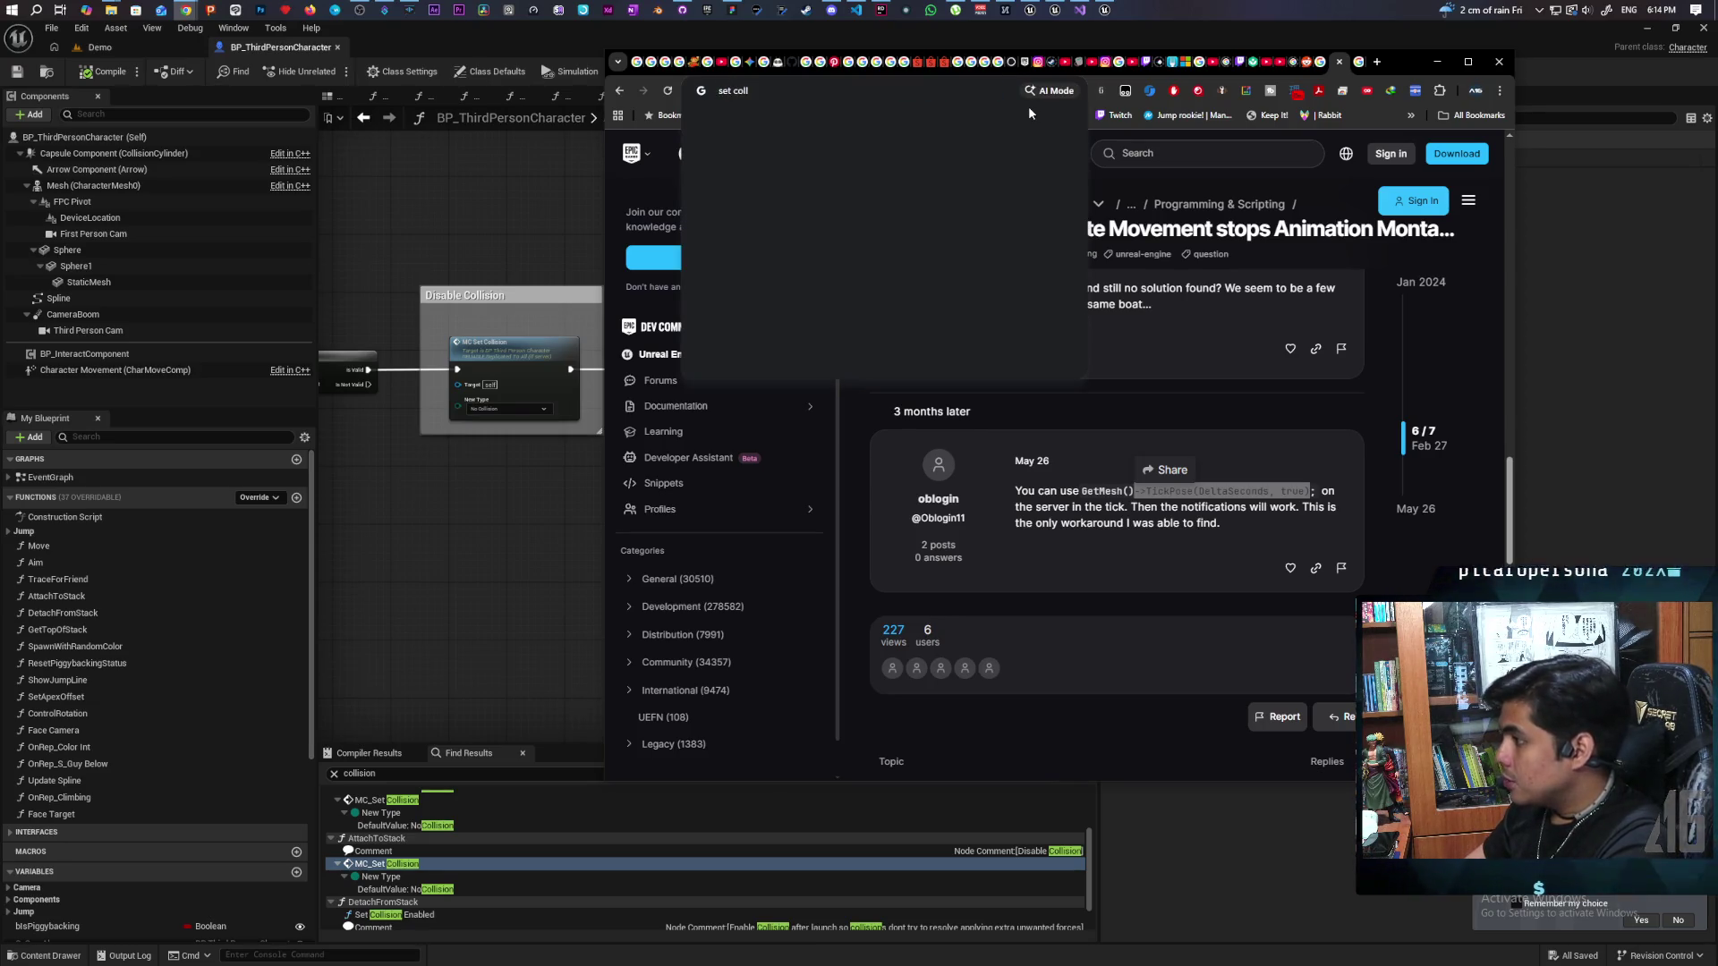
pyautogui.write('ision')
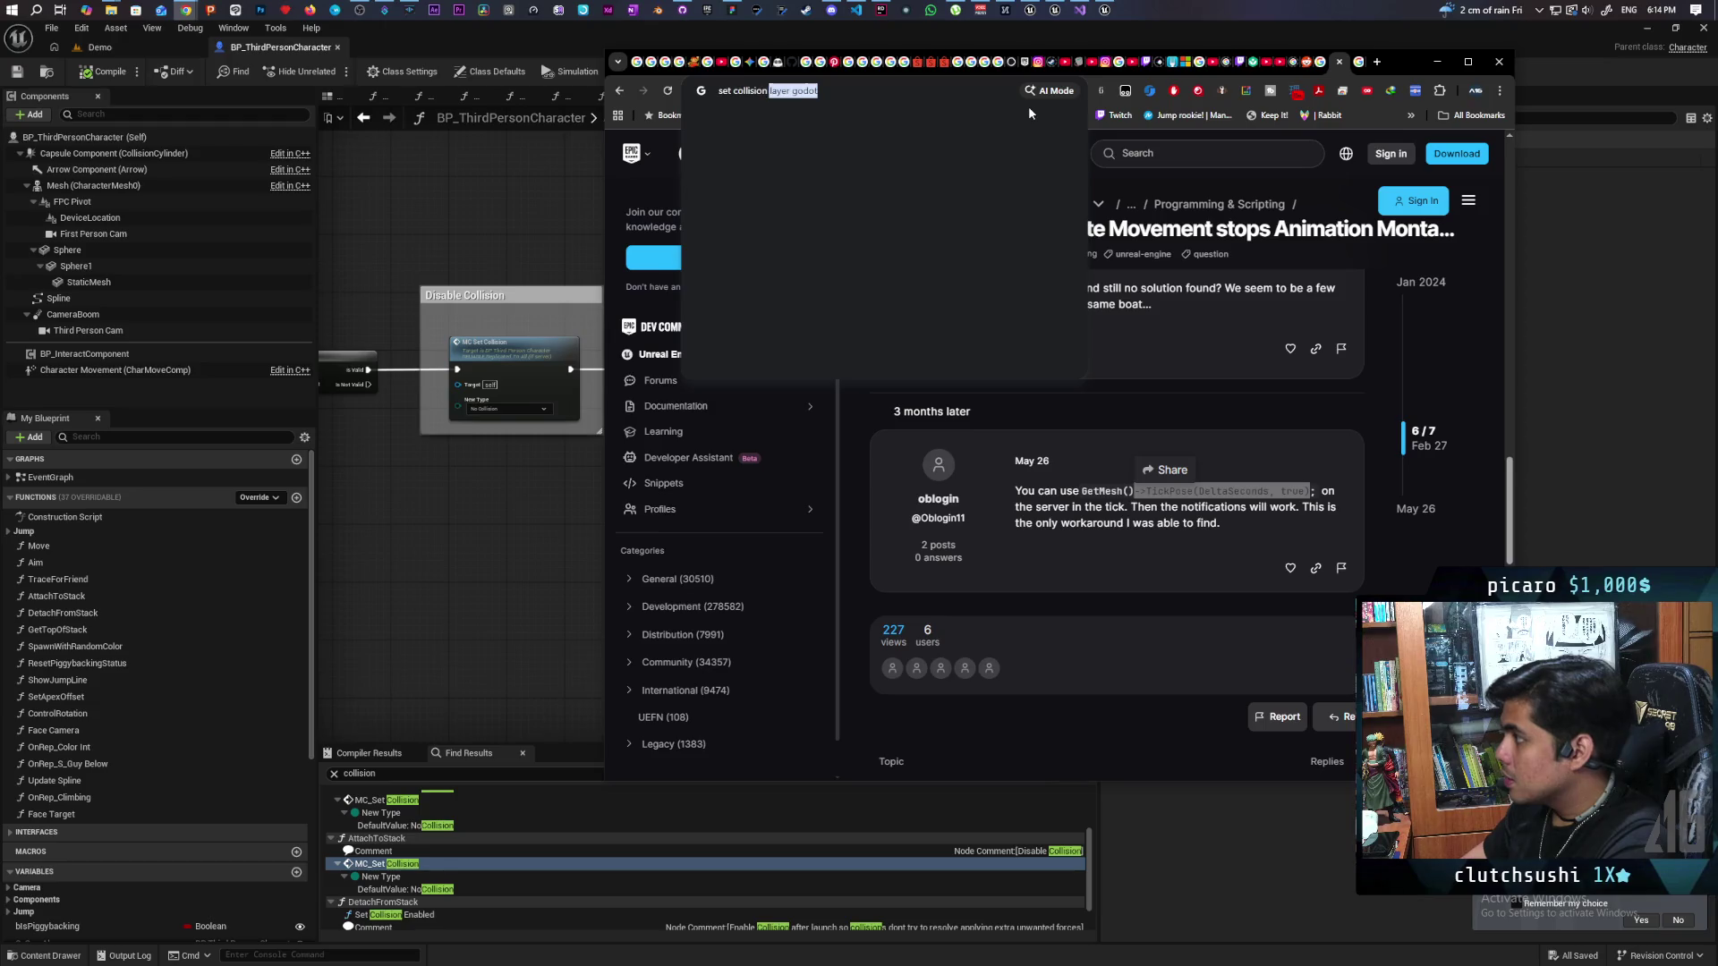
pyautogui.write(' not up')
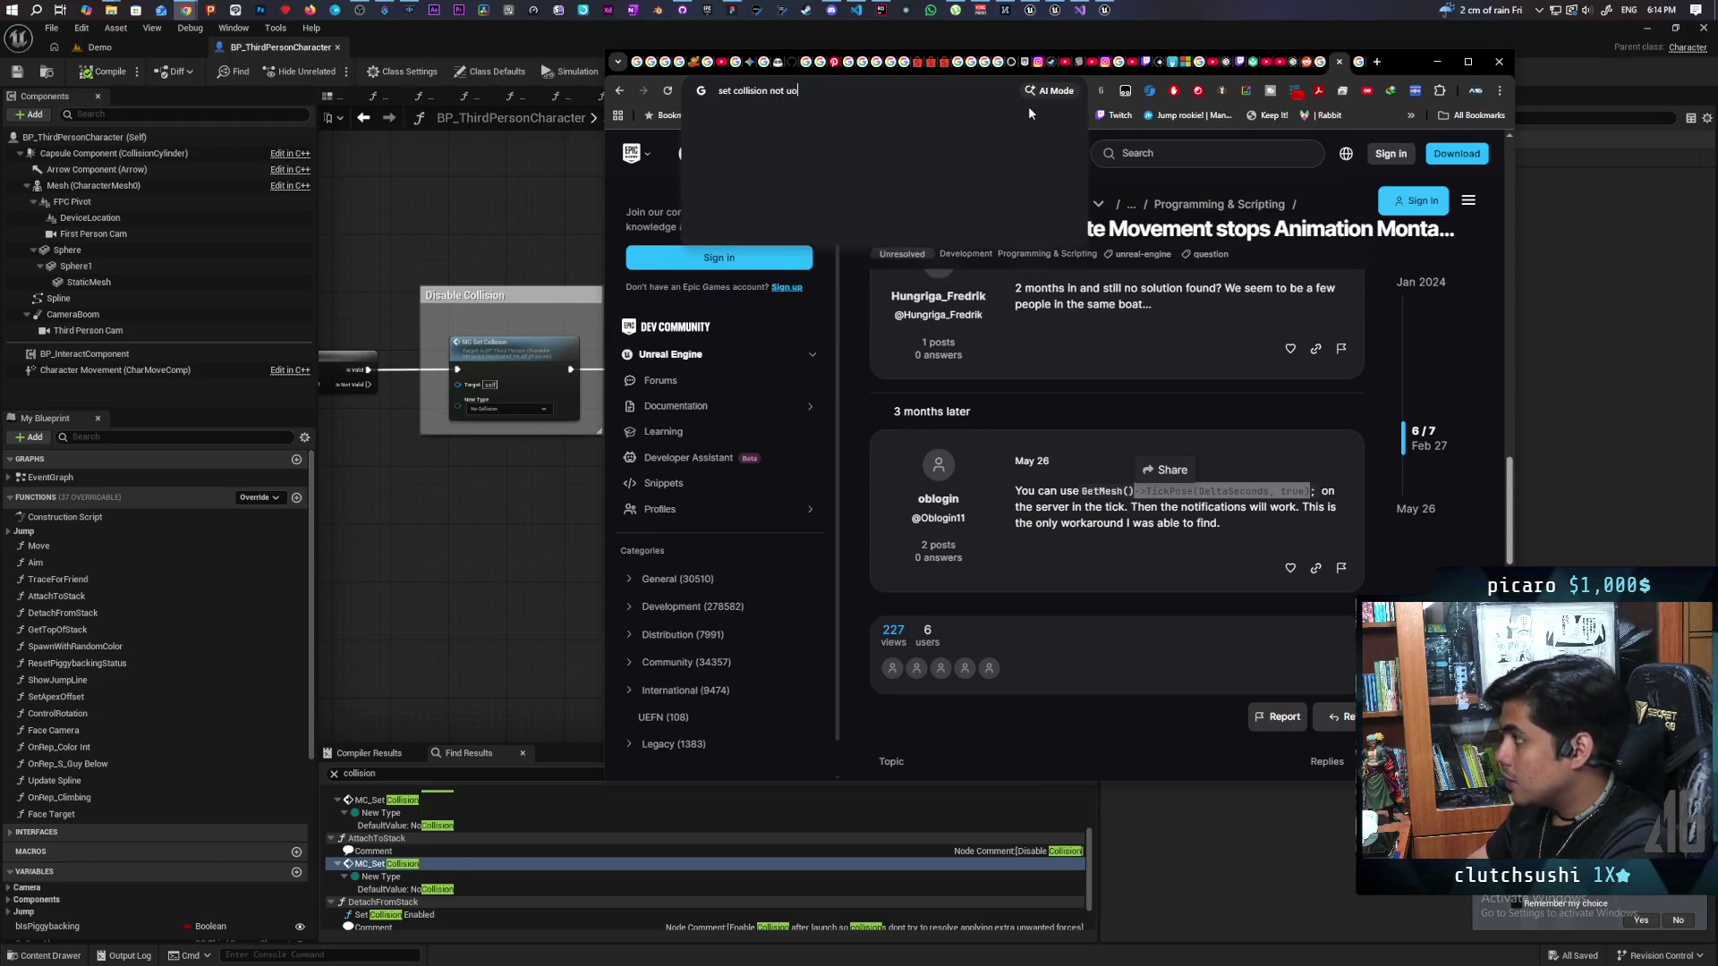
pyautogui.write('dating ')
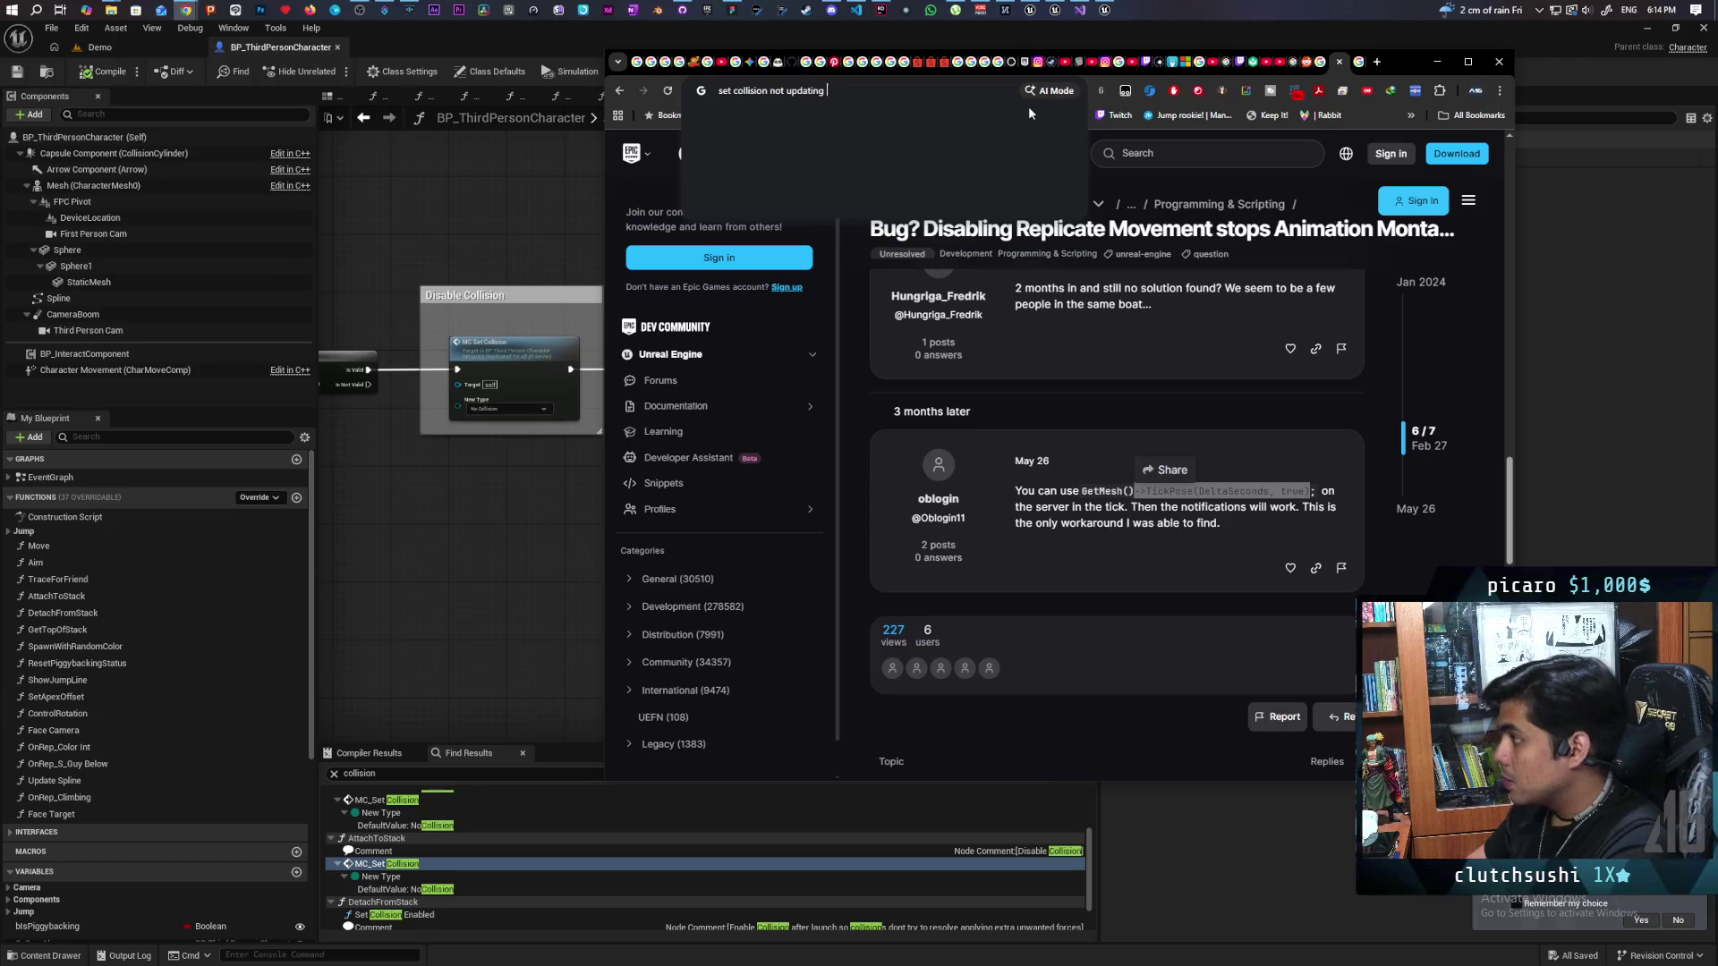
pyautogui.write('on client ue5')
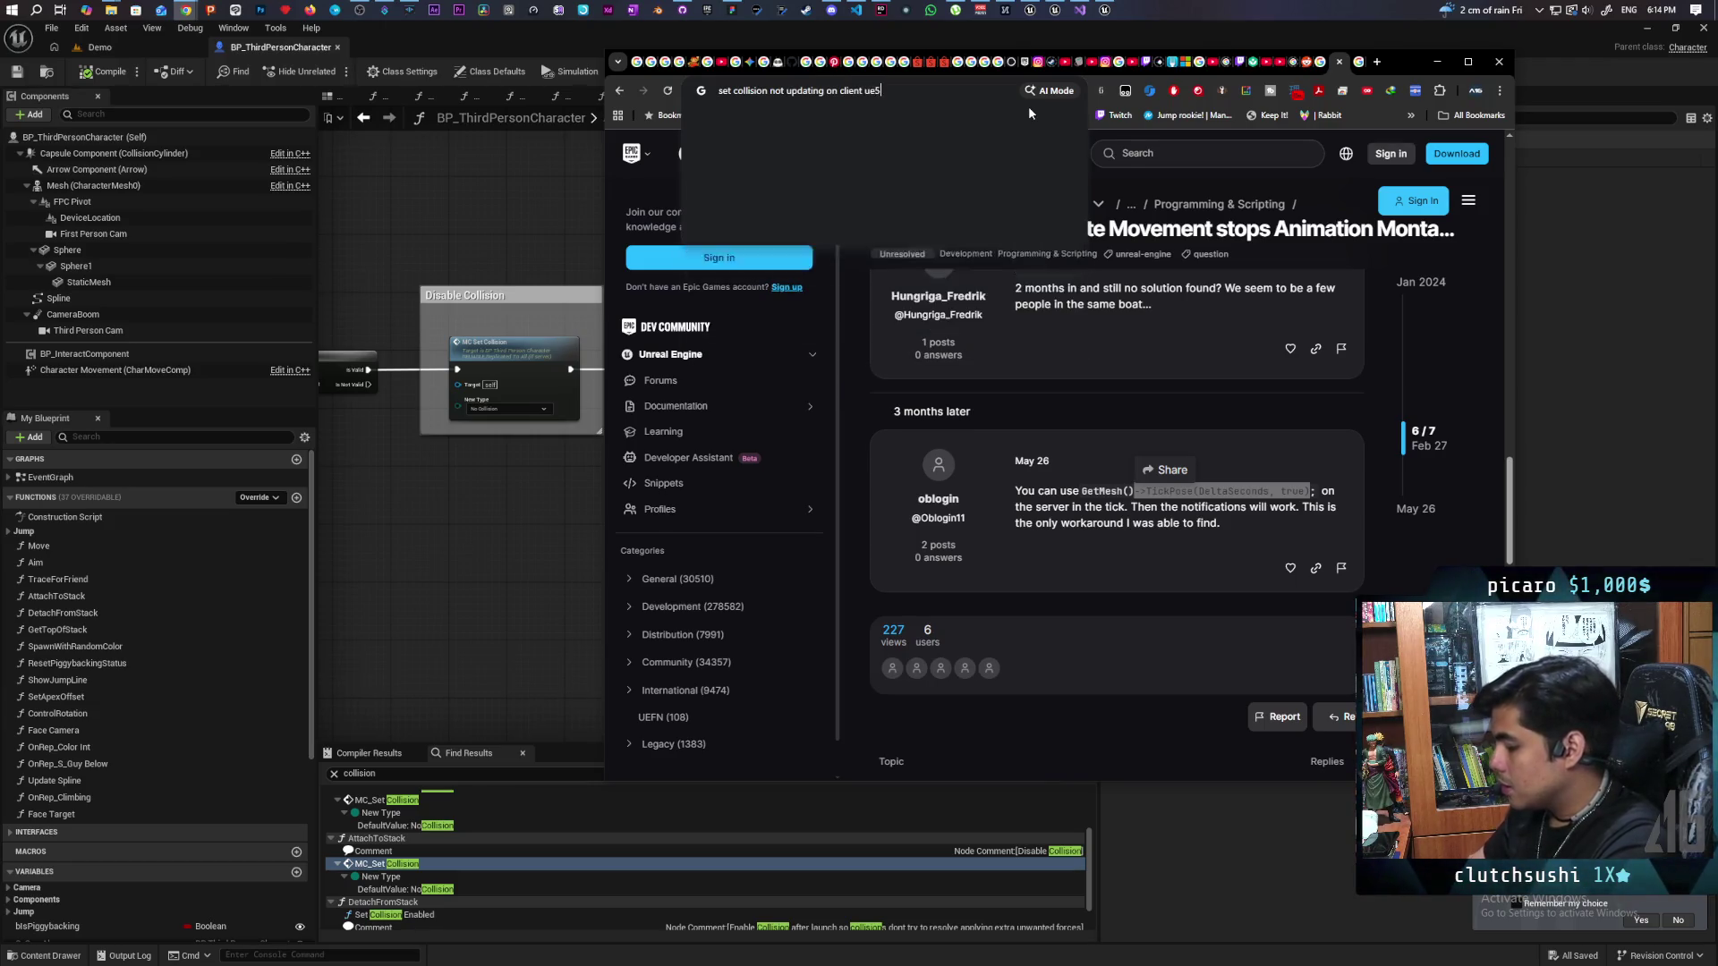
pyautogui.press('Return')
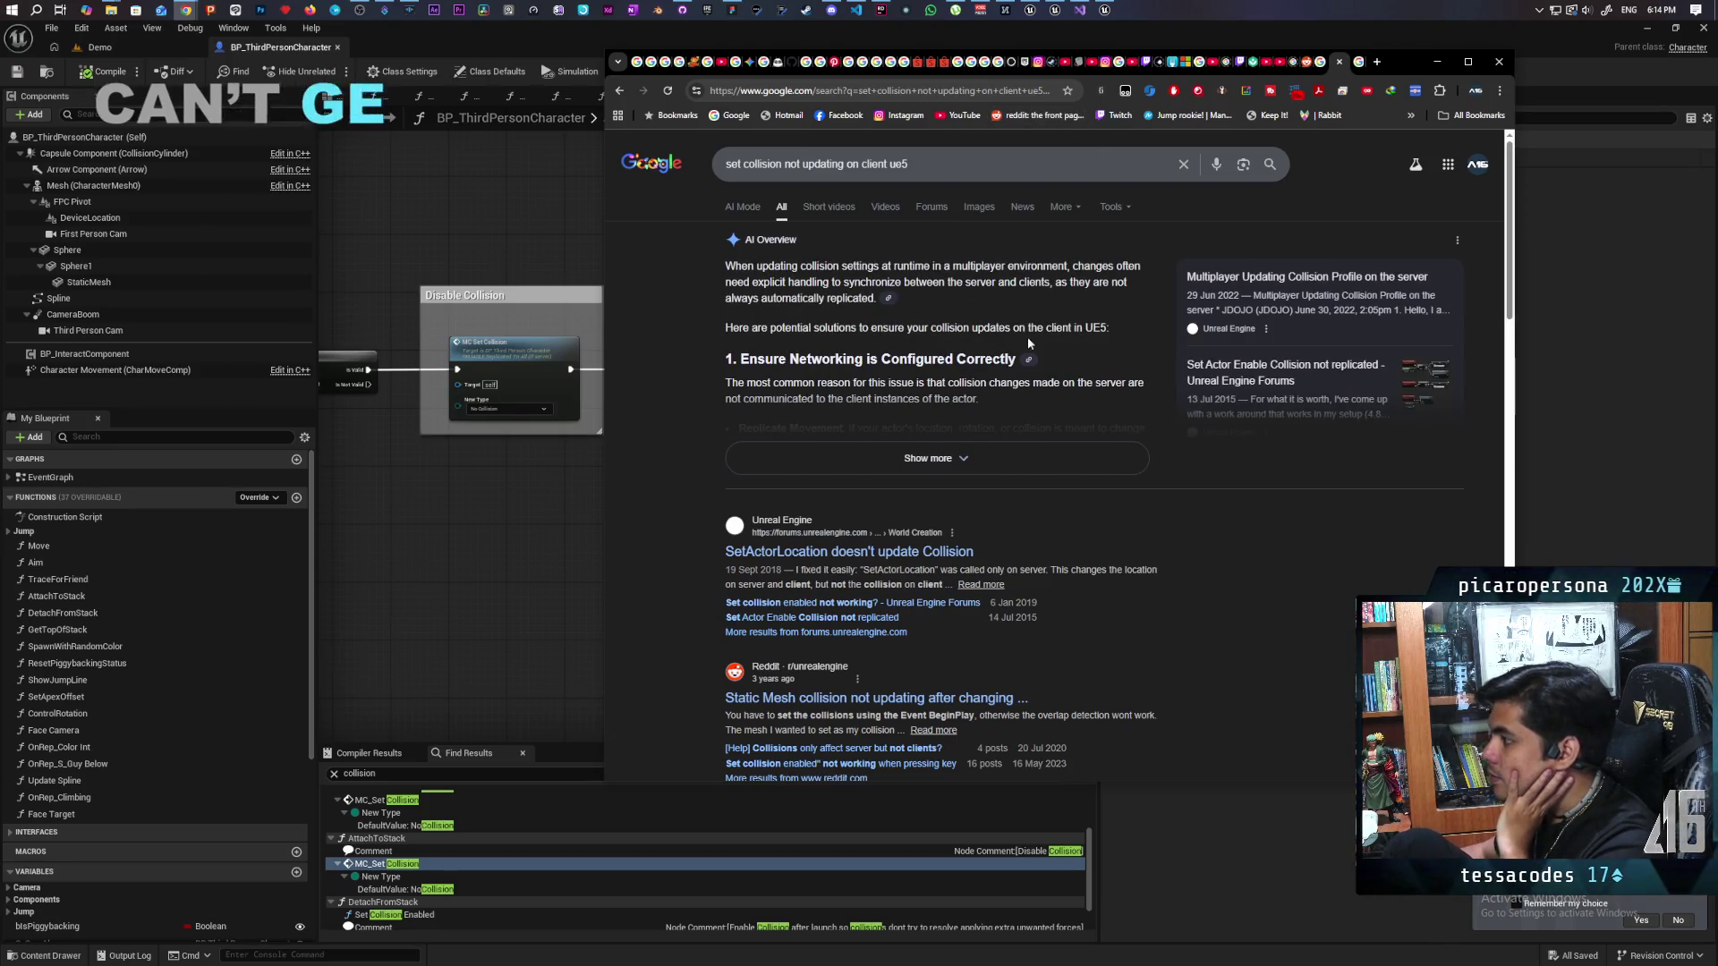
# Step: Skim the collision search results, then jump to the MC_Set Collision event in the EventGraph
pyautogui.scroll(-2, 973, 328)
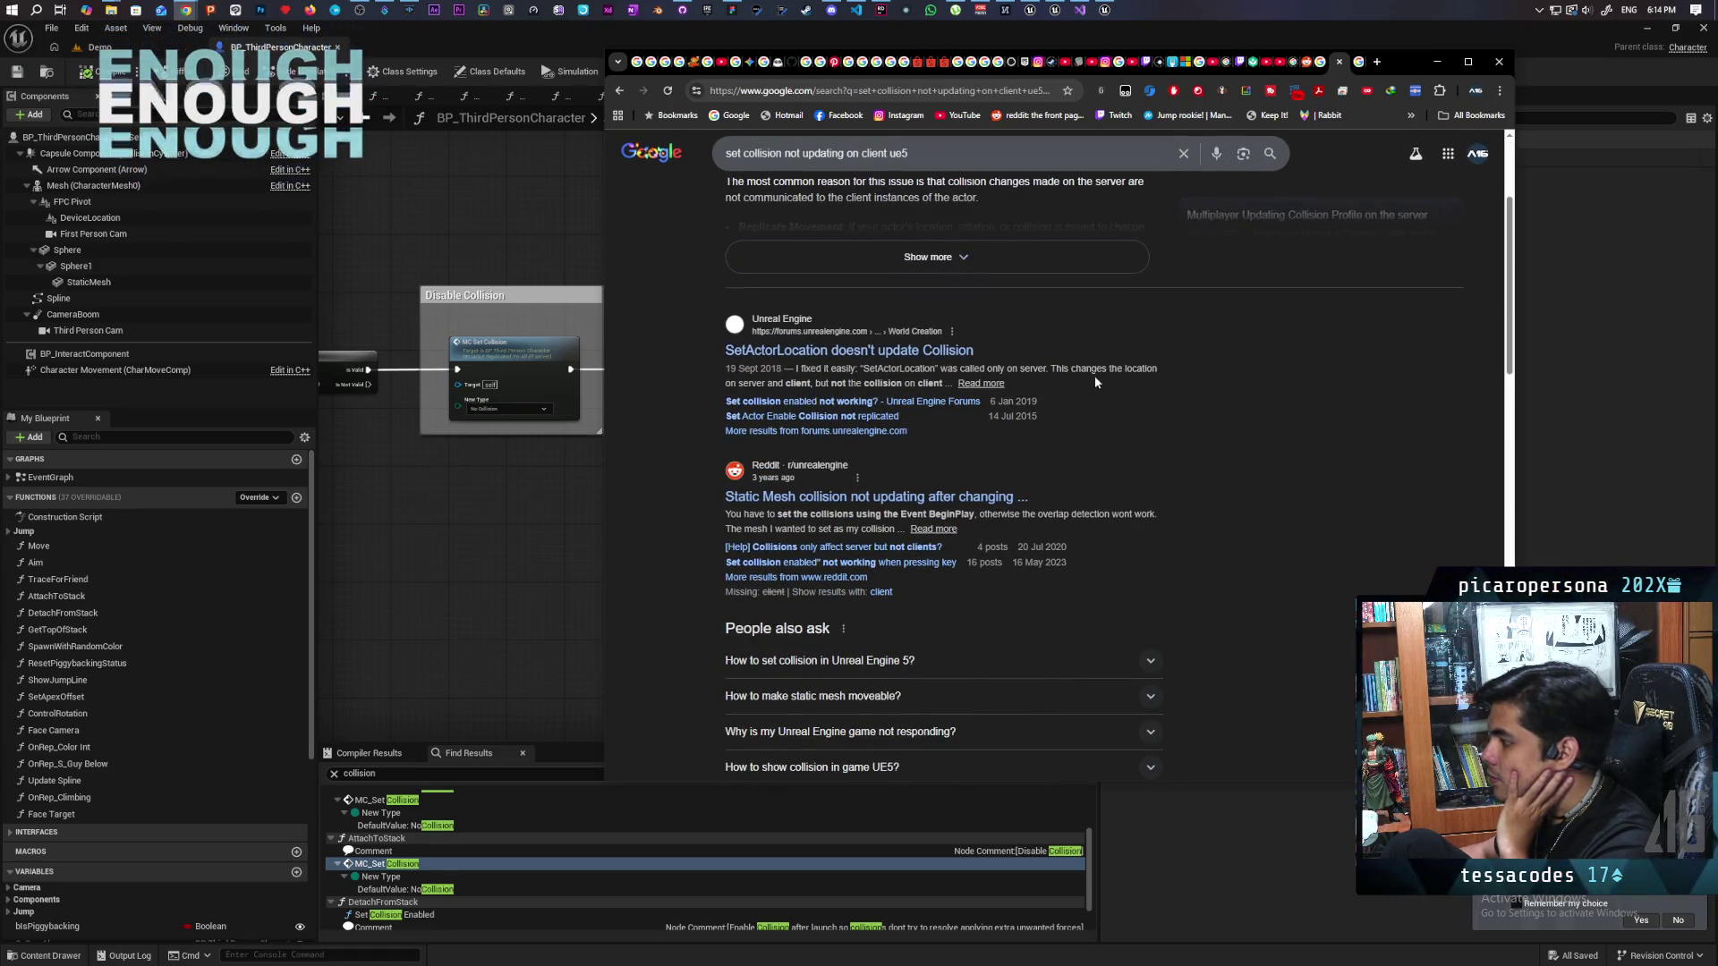
pyautogui.scroll(-1, 1133, 370)
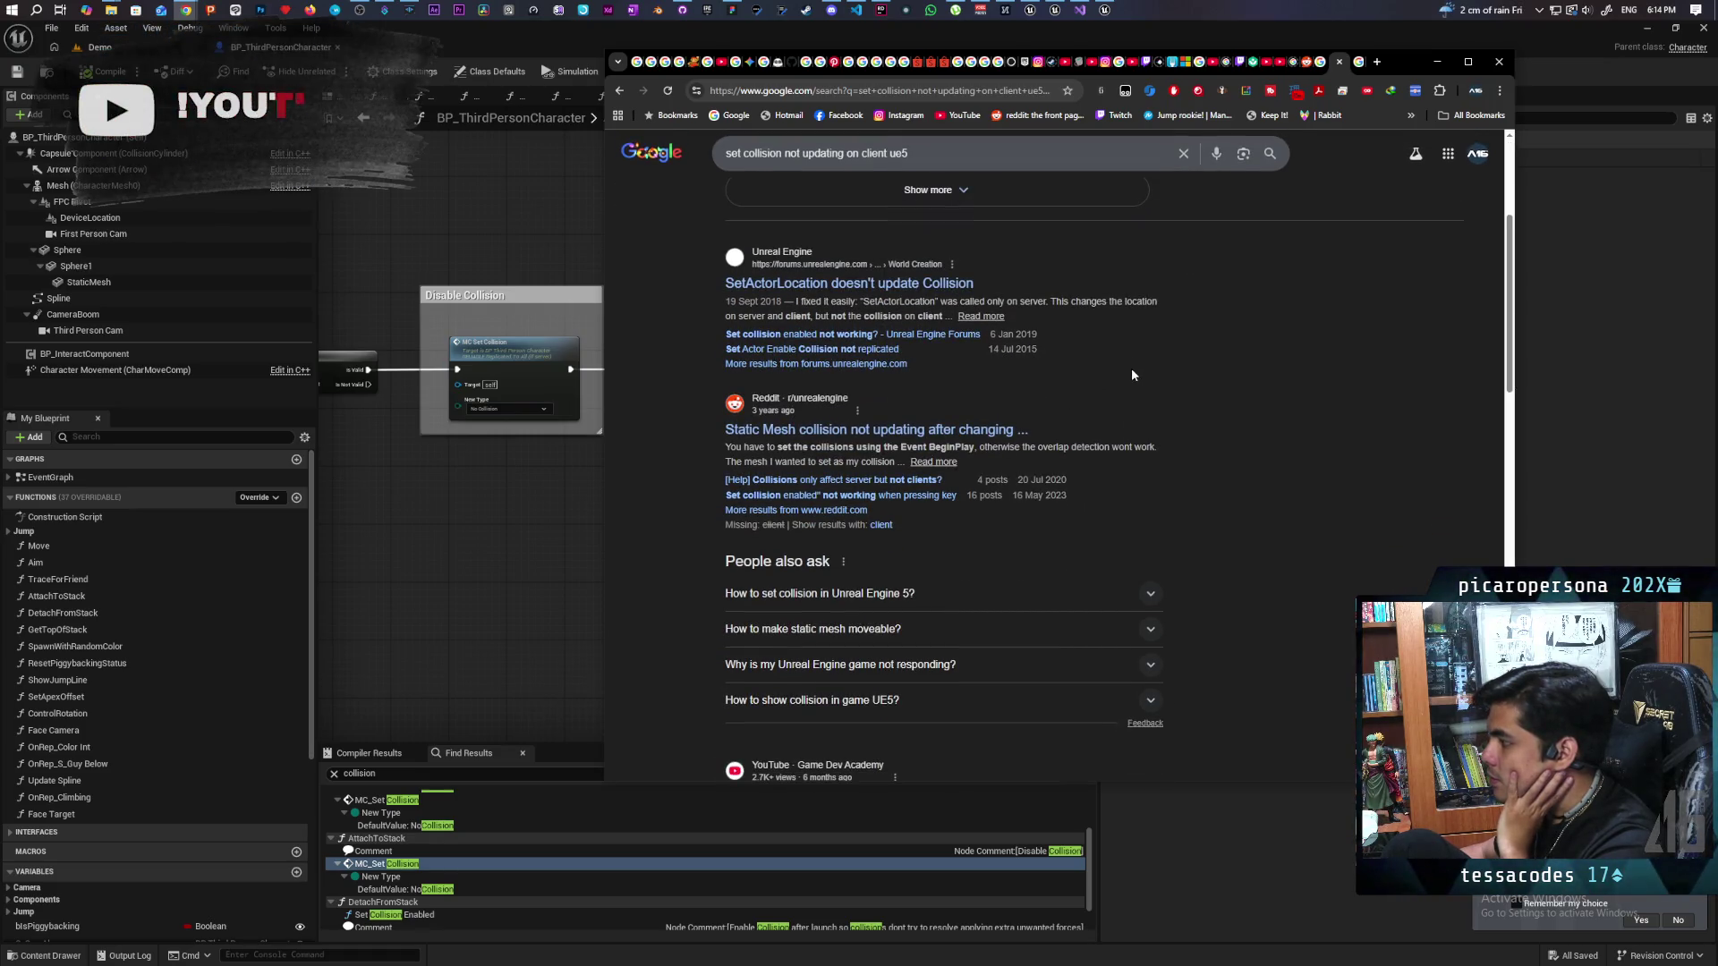
pyautogui.scroll(-1, 1132, 374)
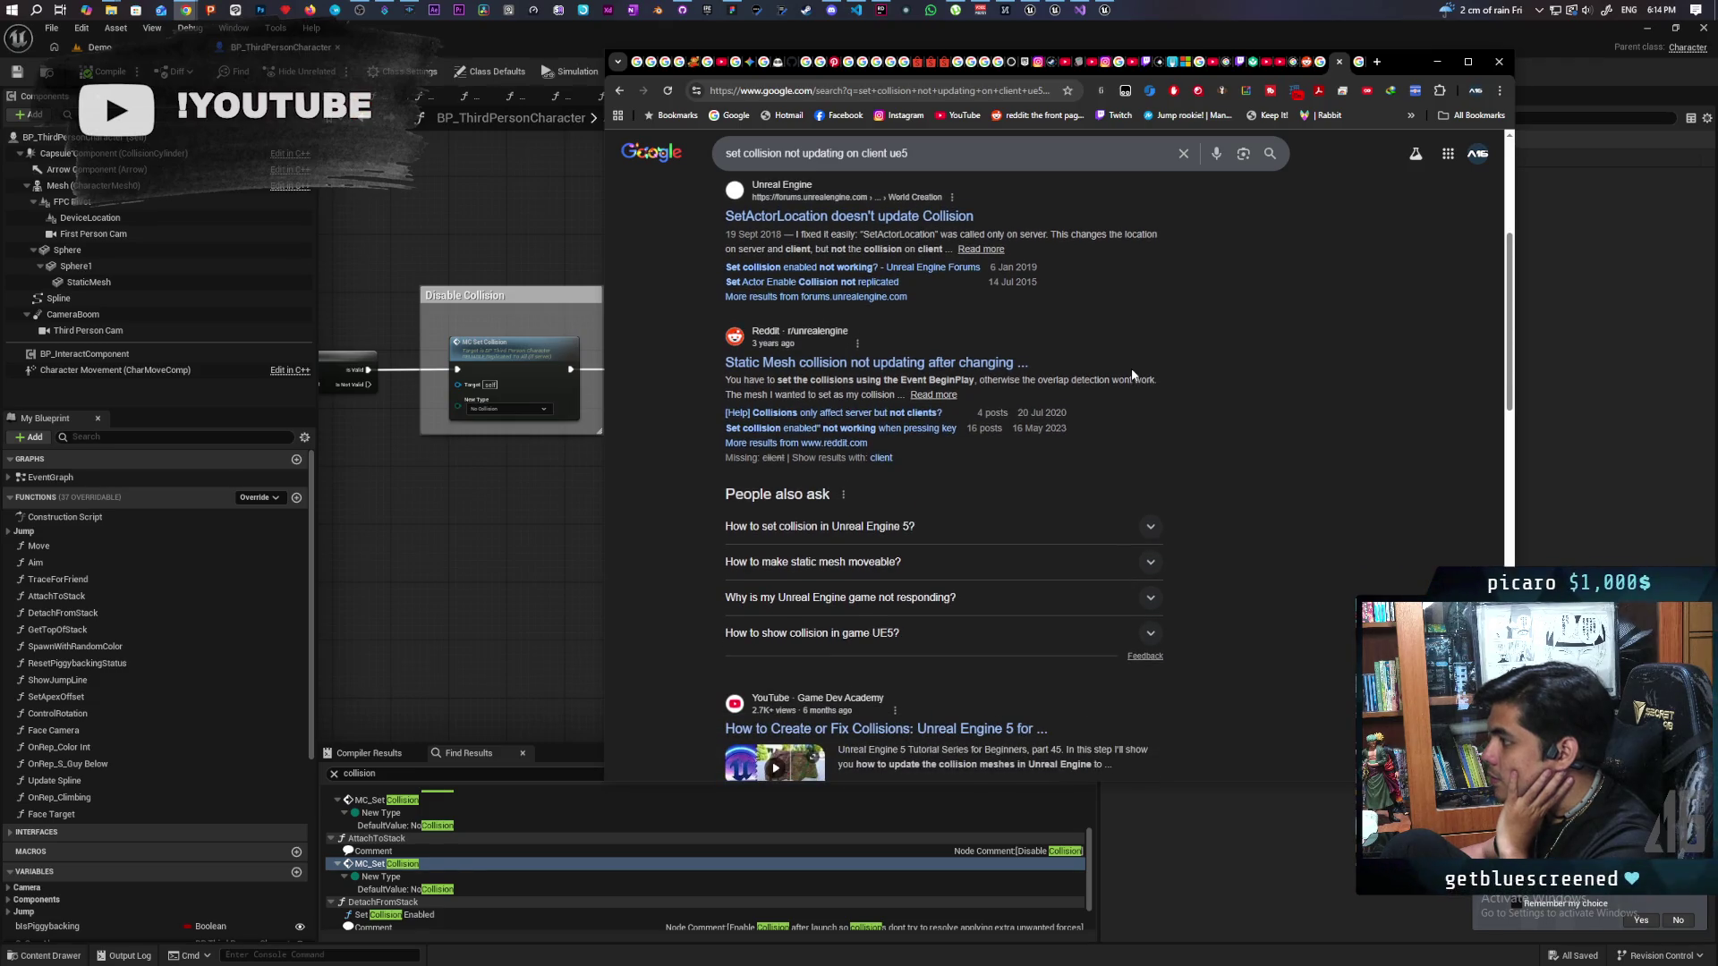
pyautogui.scroll(-4, 1132, 374)
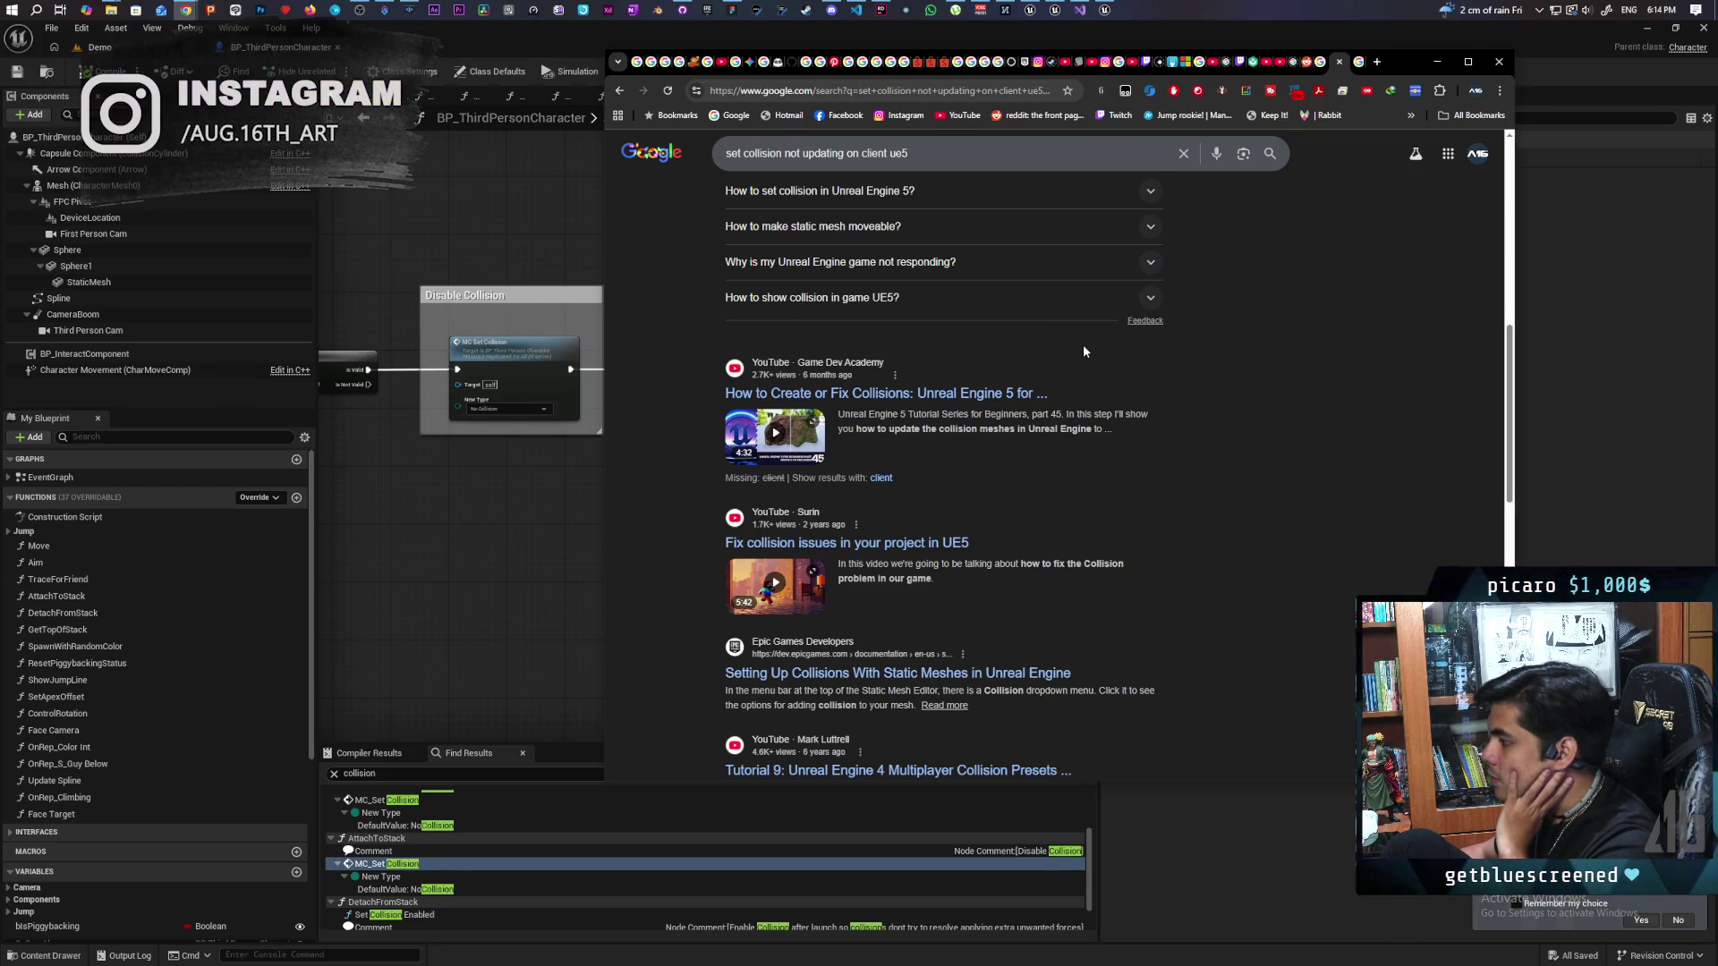
pyautogui.scroll(-1, 1084, 352)
pyautogui.scroll(-2, 1083, 350)
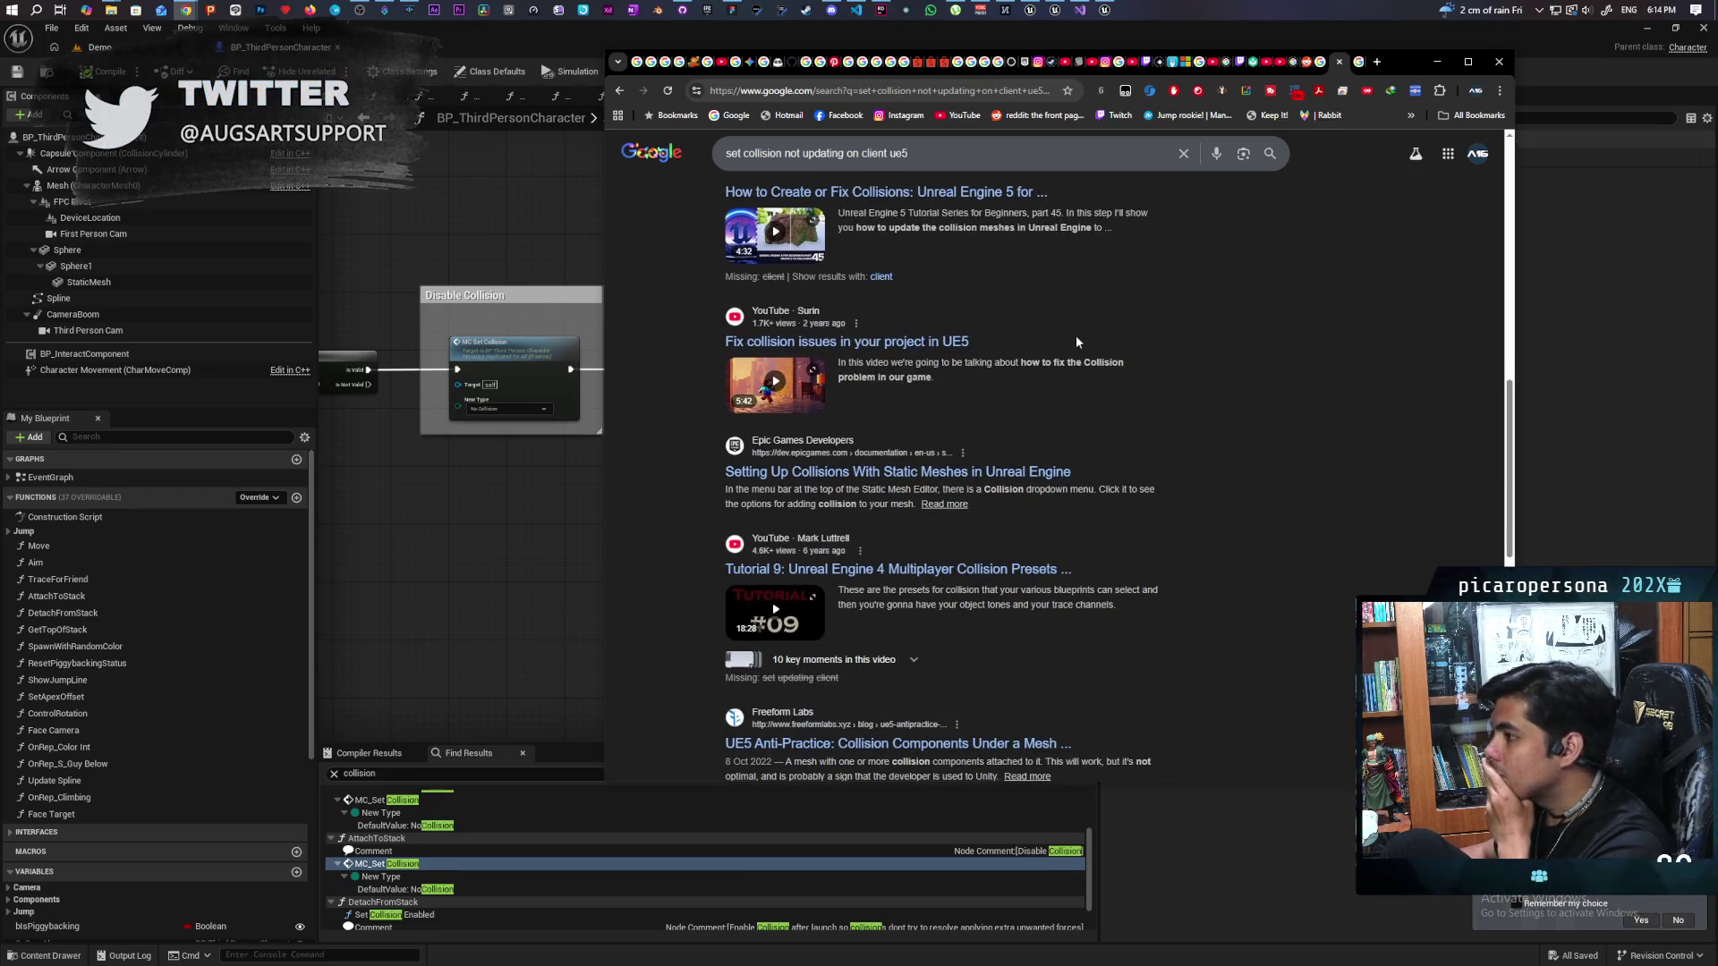
pyautogui.click(529, 362)
pyautogui.doubleClick(529, 362)
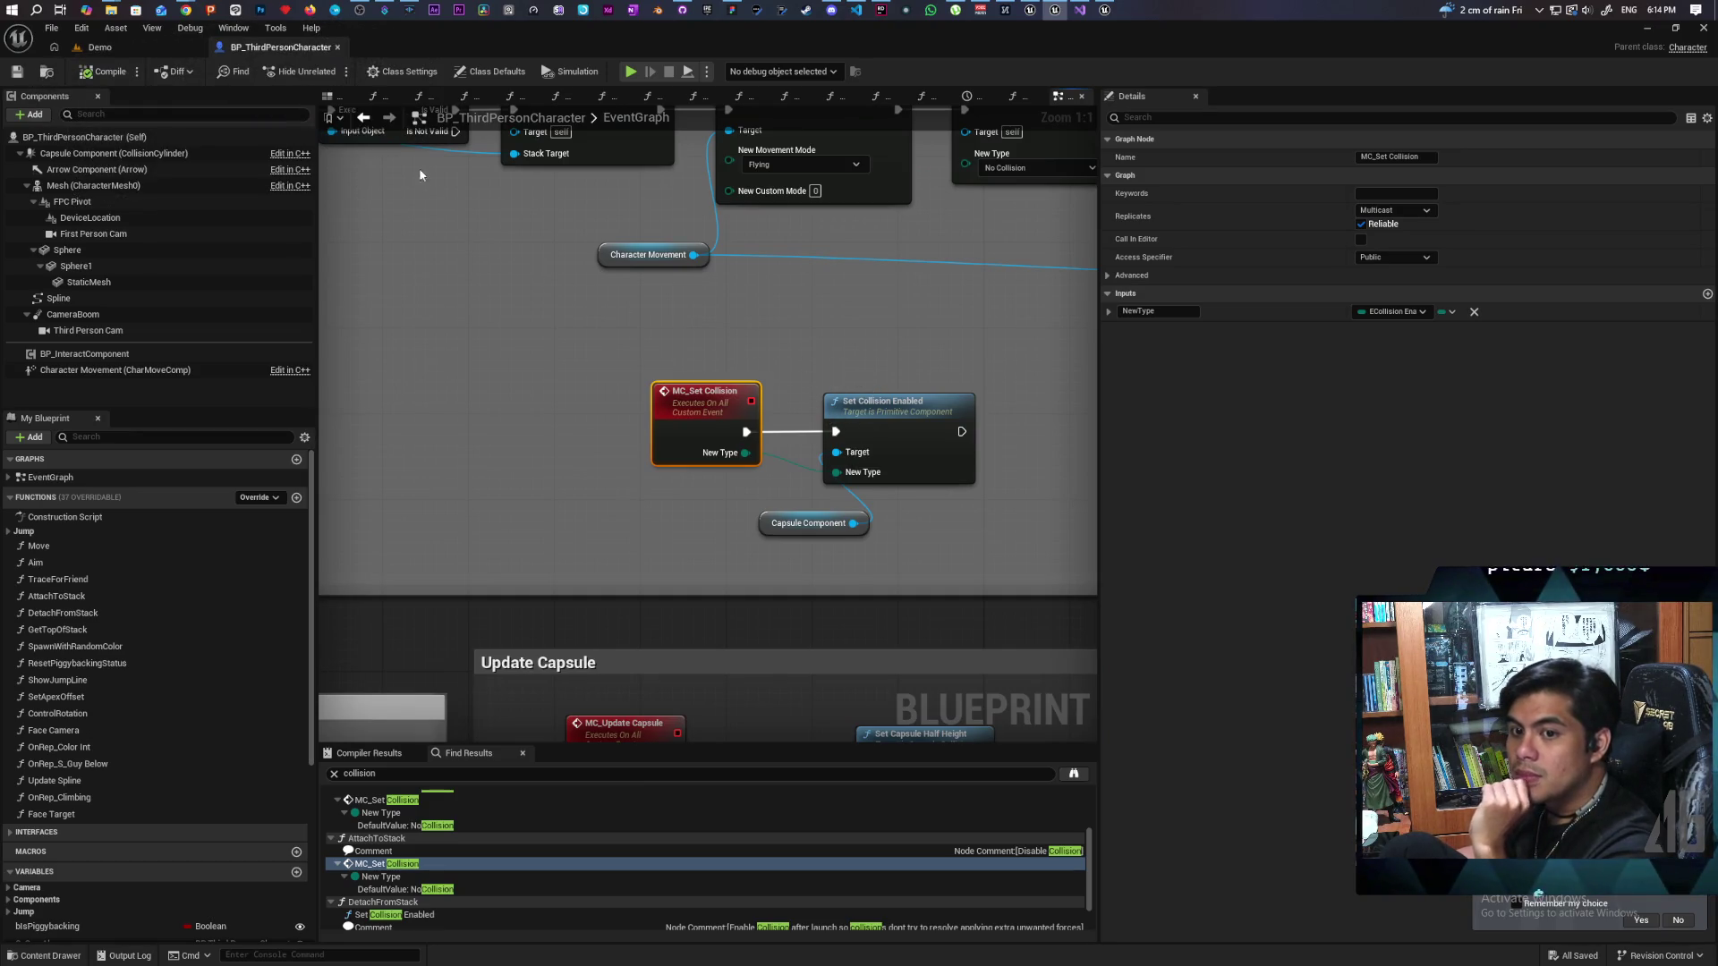
# Step: Refine the Google query to 'set collision enabled not updating on client ue5' and search again
pyautogui.moveTo(186, 10)
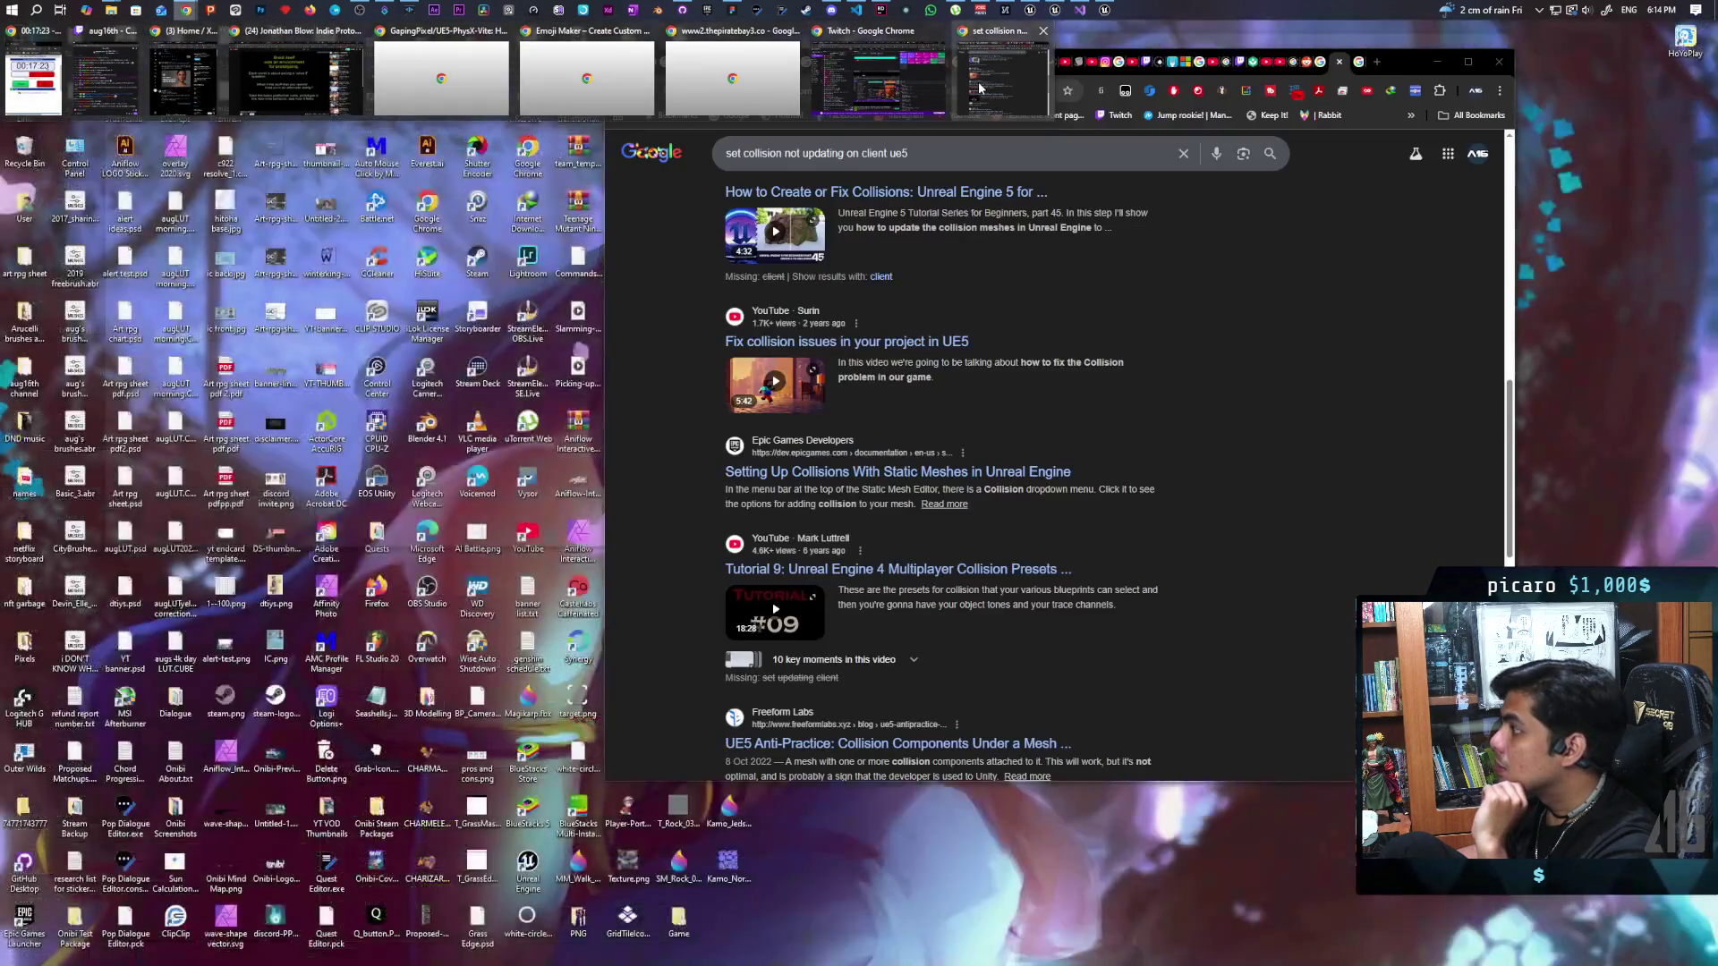
pyautogui.click(978, 88)
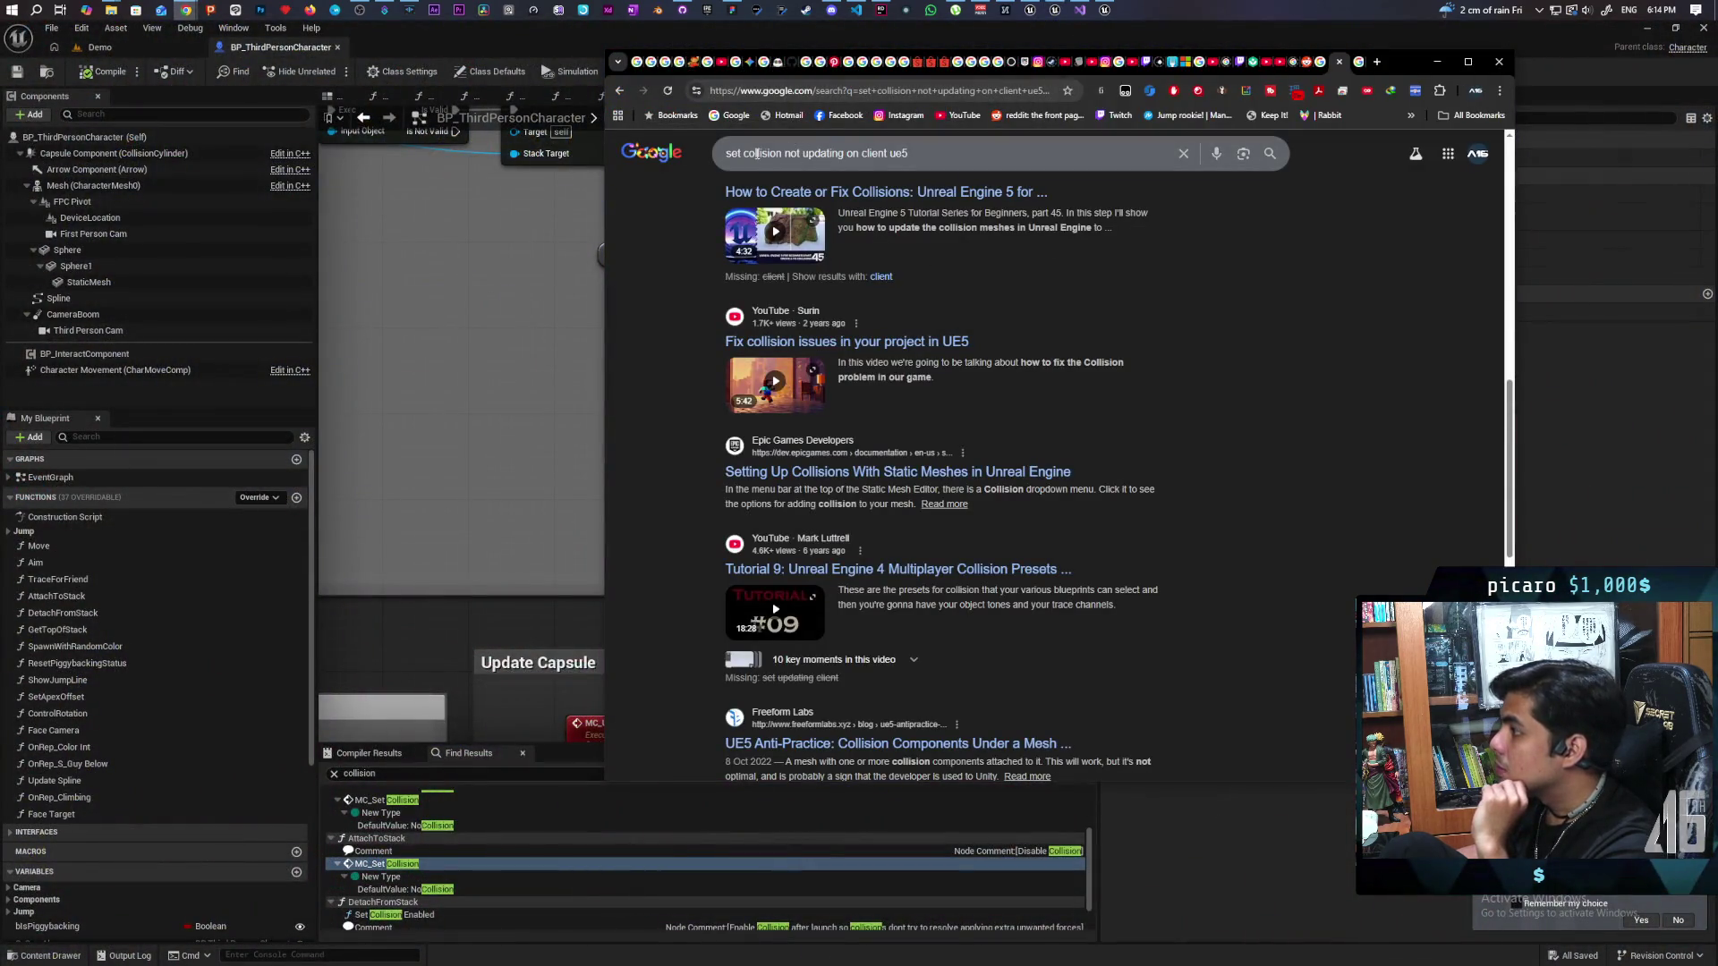
pyautogui.click(783, 158)
pyautogui.write('ena ')
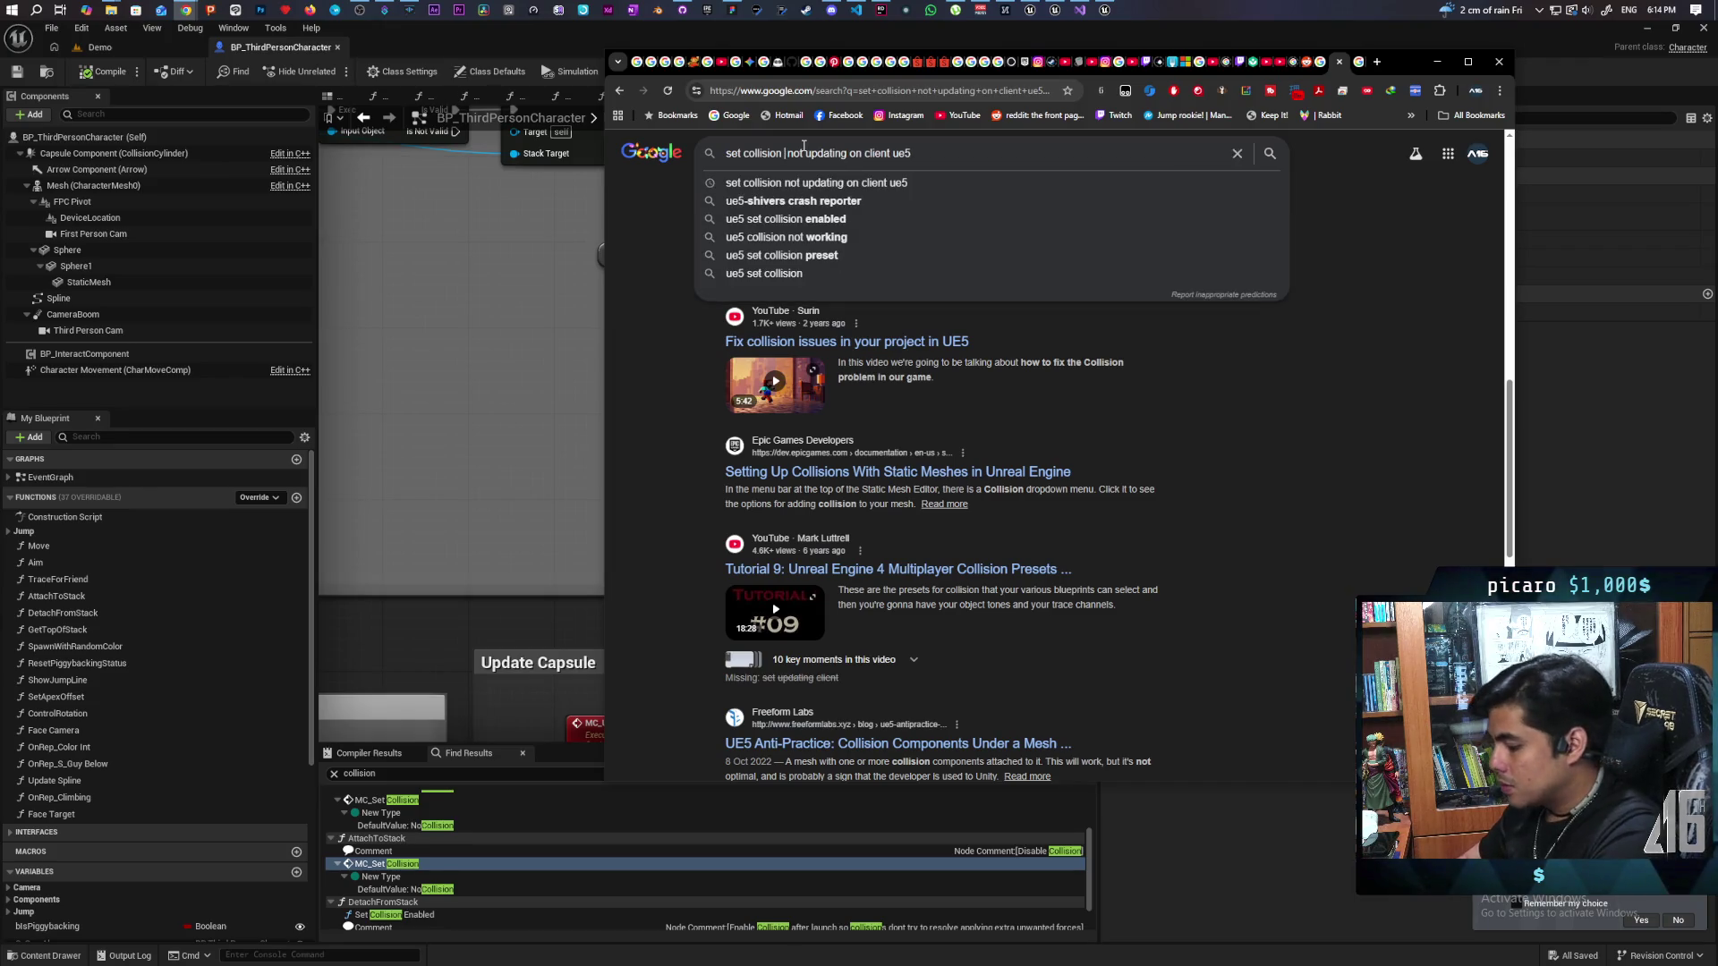
pyautogui.write('bled')
pyautogui.press('Return')
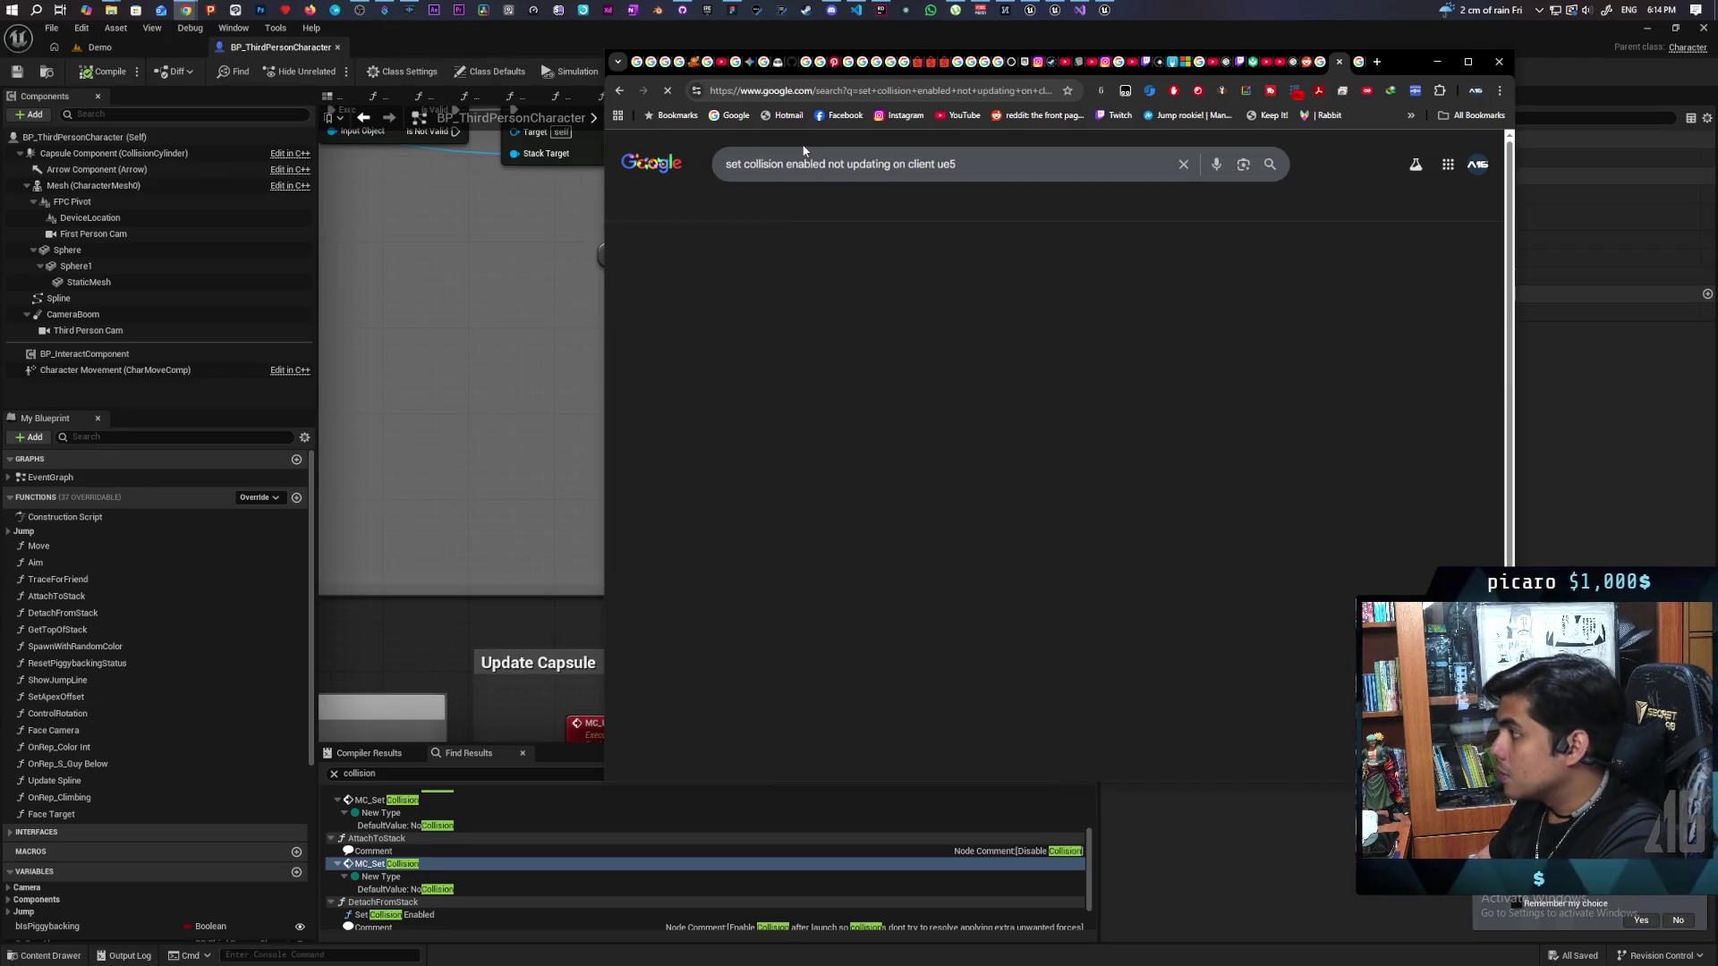
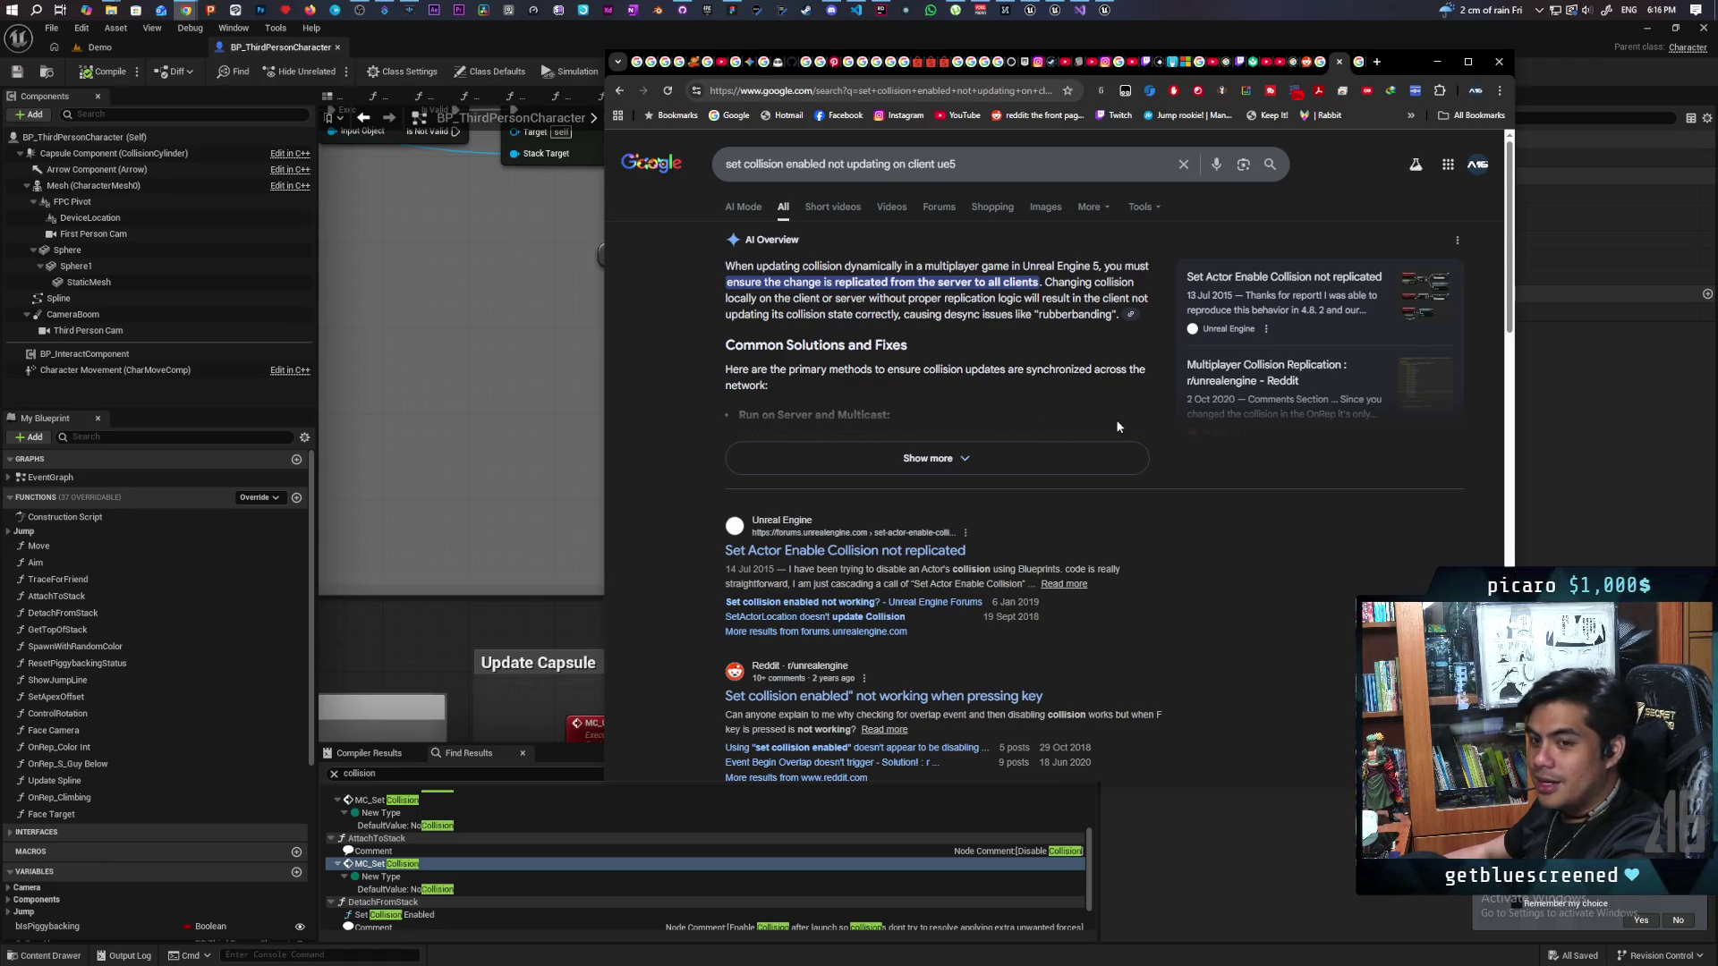
# Step: Scroll the 'set collision enabled not updating on client ue5' results and expand the AI Overview's full answer
pyautogui.scroll(-2, 1166, 356)
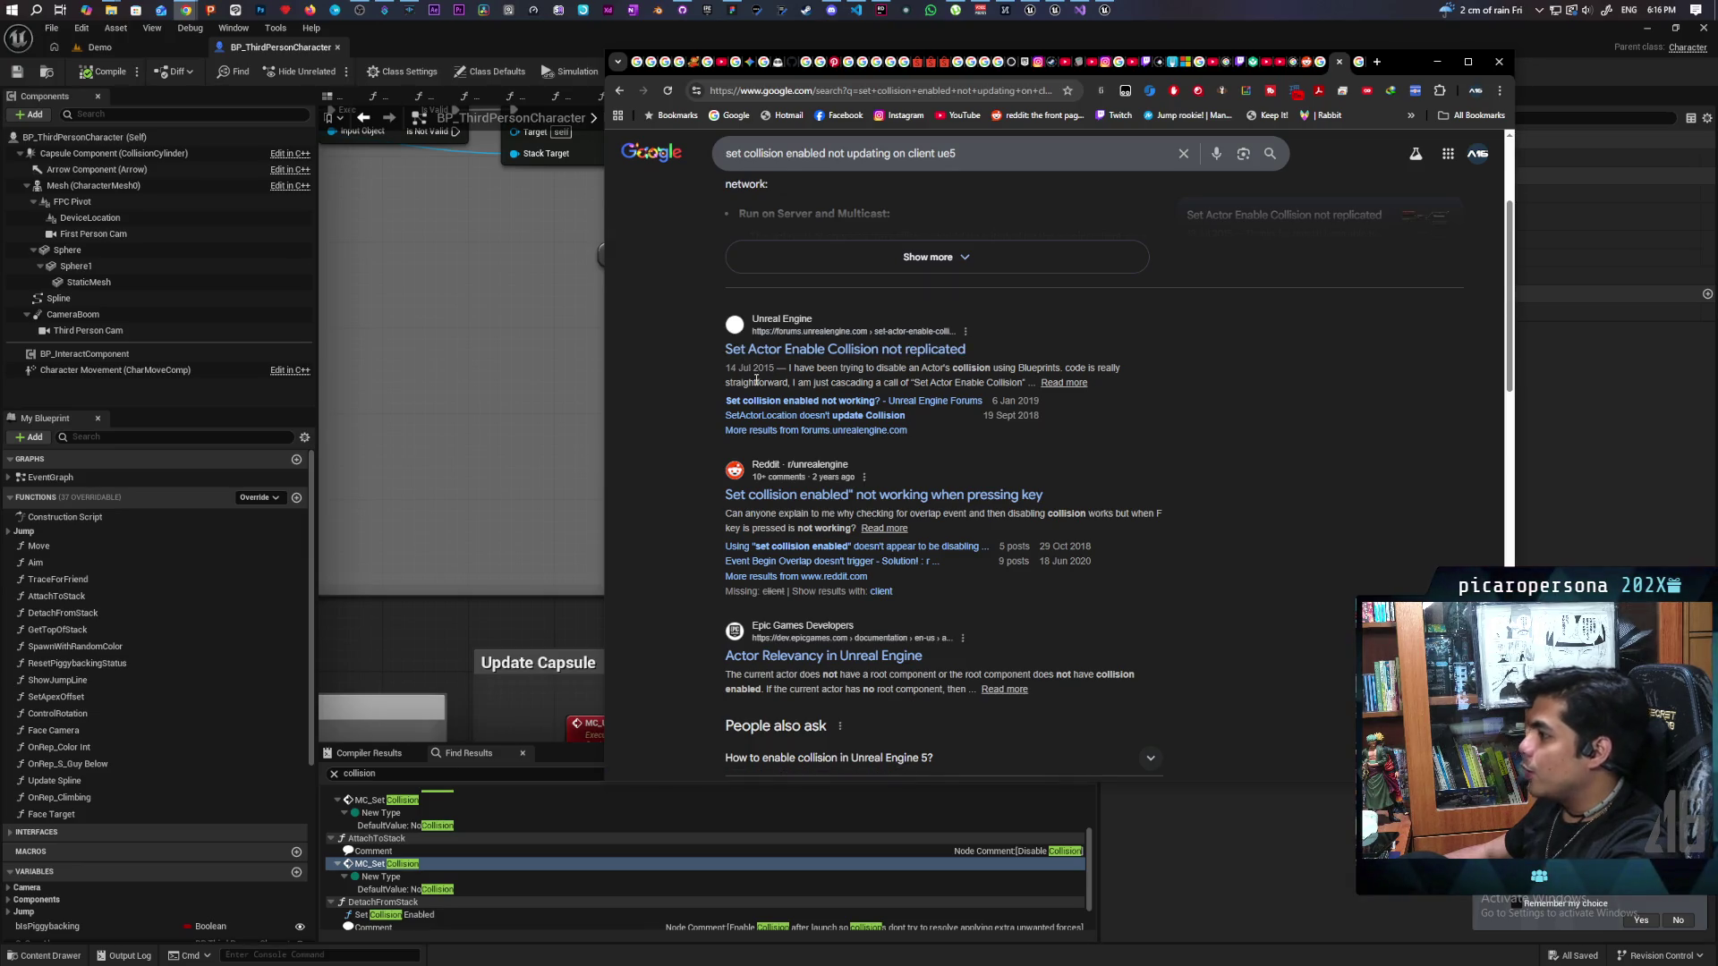
pyautogui.scroll(1, 876, 387)
pyautogui.scroll(2, 876, 387)
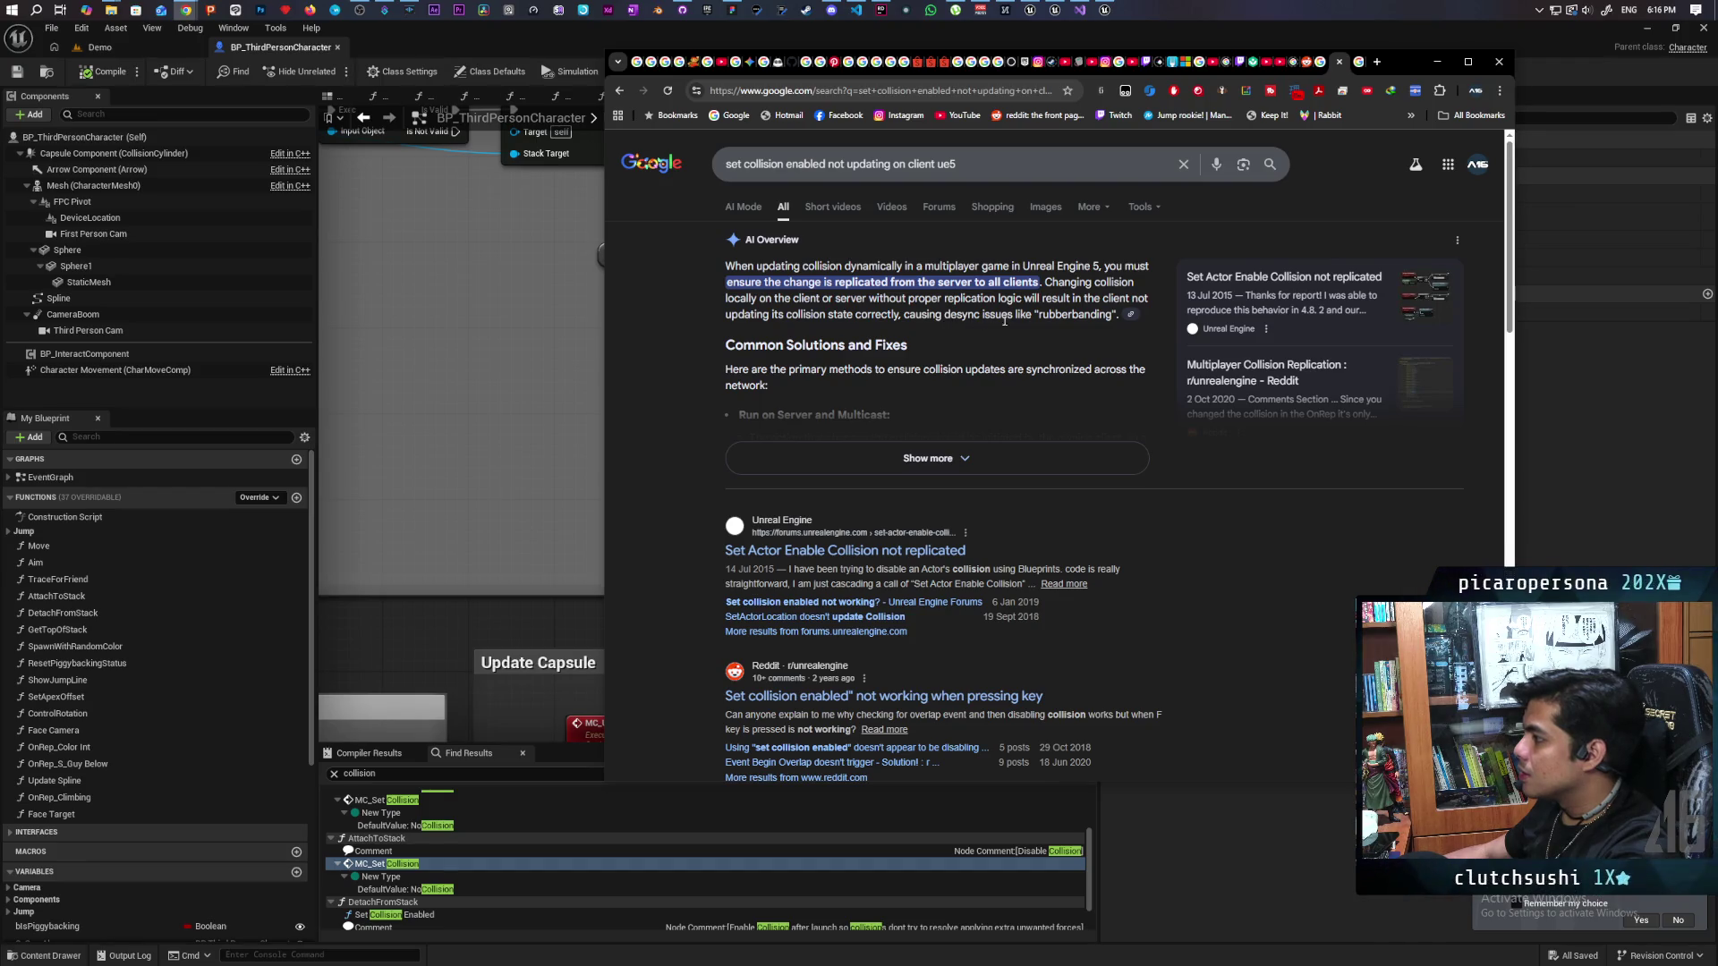
pyautogui.click(865, 457)
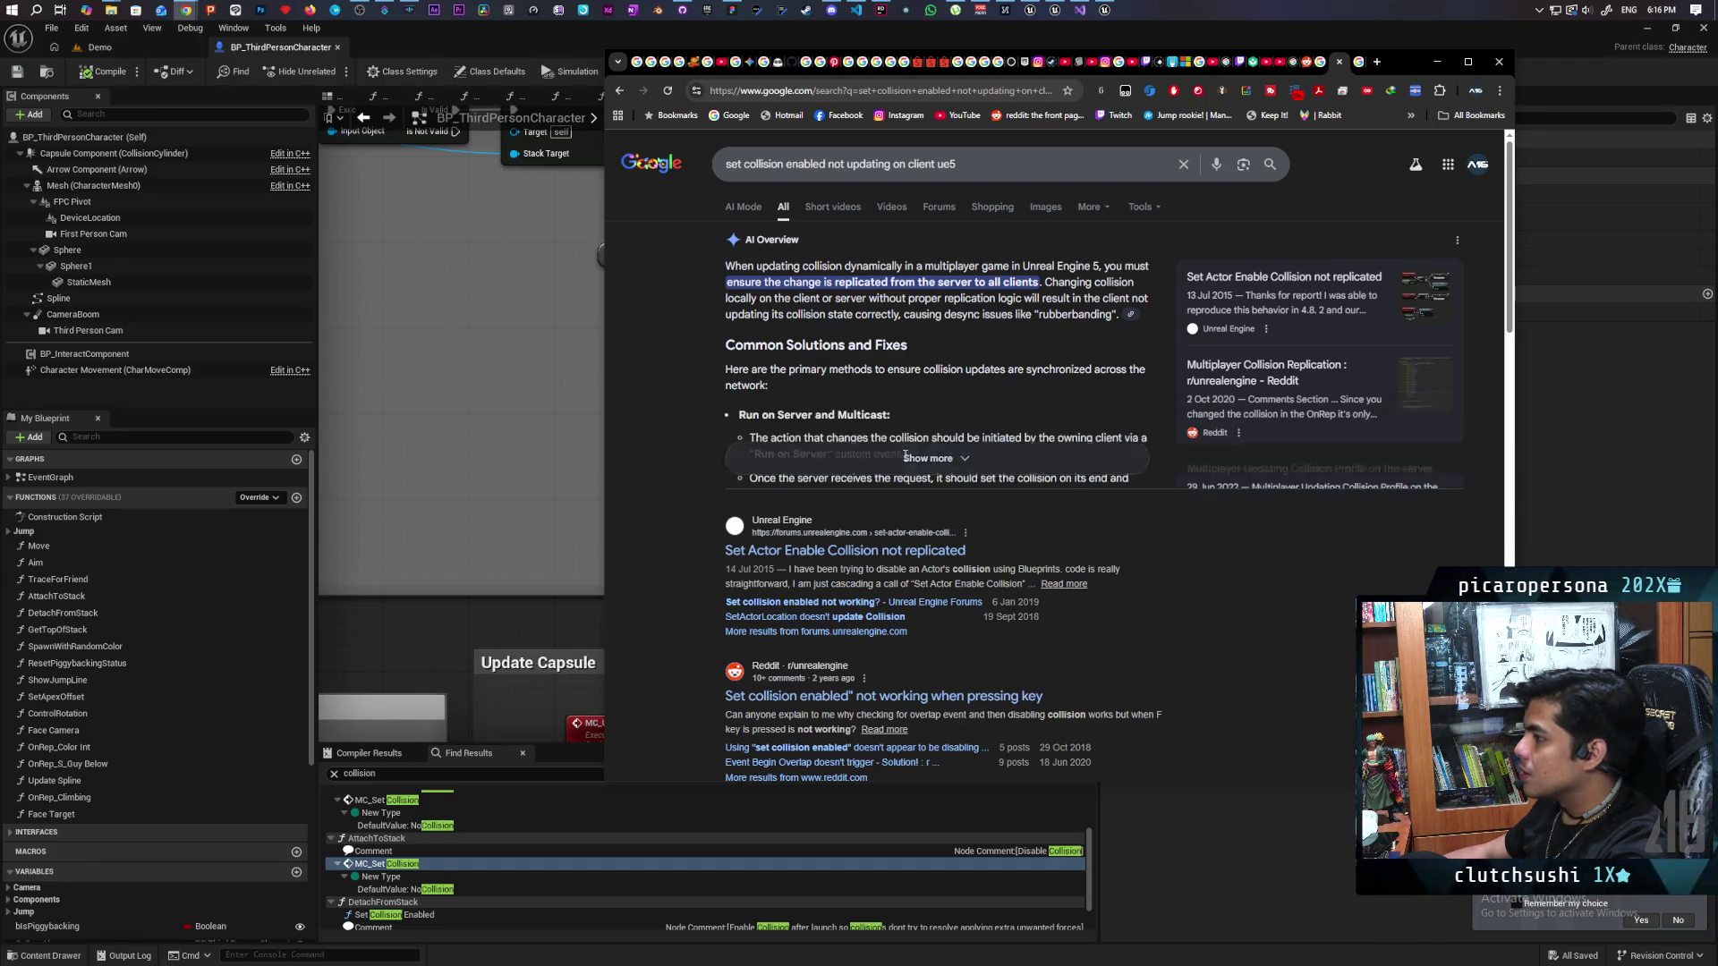
# Step: Read the AI Overview fixes: Run on Server/Multicast, RepNotify, component replication, no client-side physics
pyautogui.scroll(-2, 865, 358)
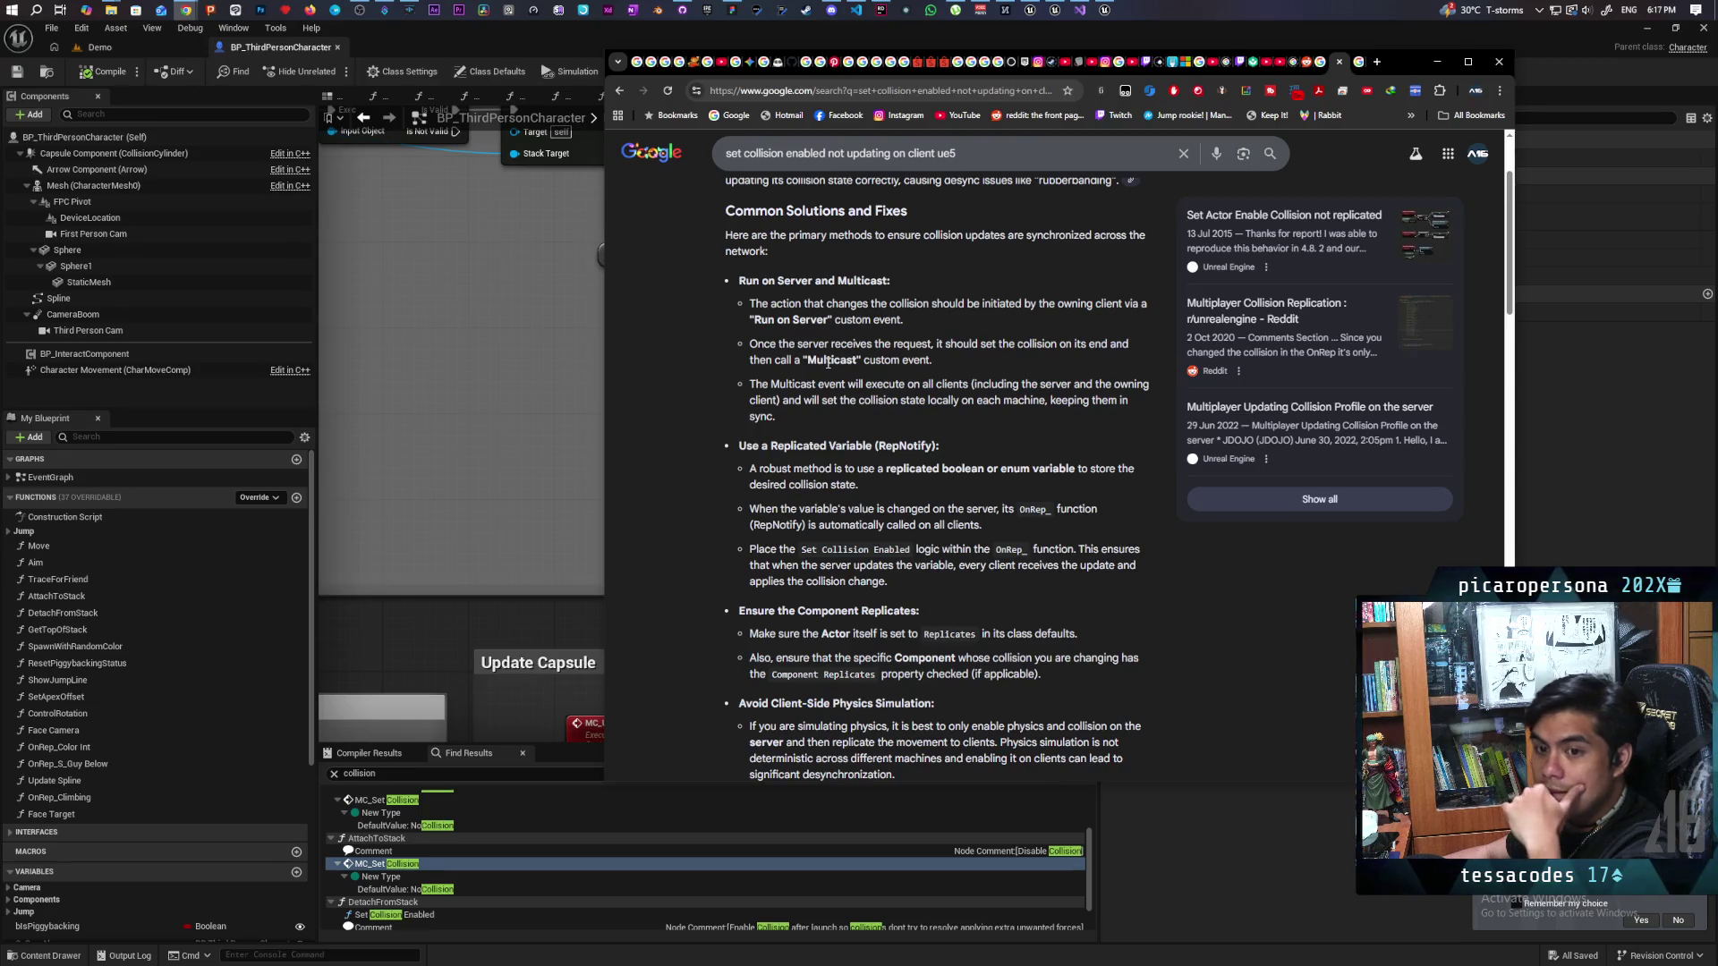
# Step: Duplicate the Set Collision Enabled and Capsule Component nodes and place the copy in the jump chain
pyautogui.click(544, 346)
pyautogui.moveTo(544, 346); pyautogui.dragTo(551, 491)
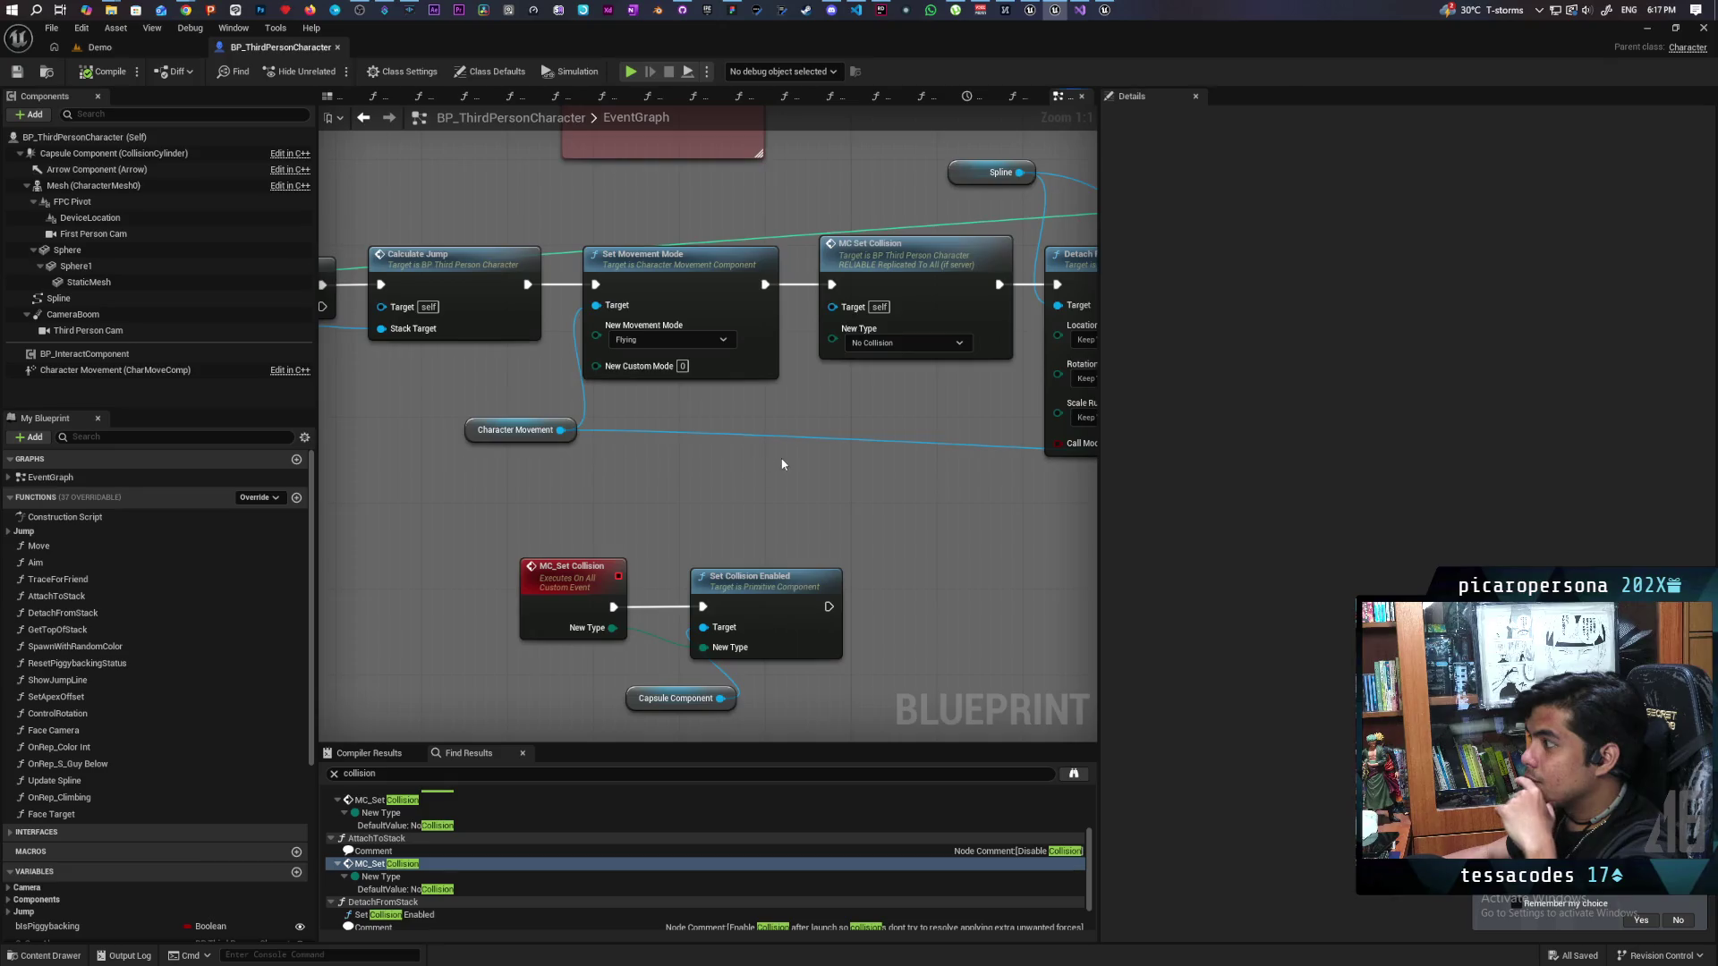
pyautogui.scroll(-2, 537, 453)
pyautogui.scroll(-3, 863, 468)
pyautogui.scroll(3, 858, 458)
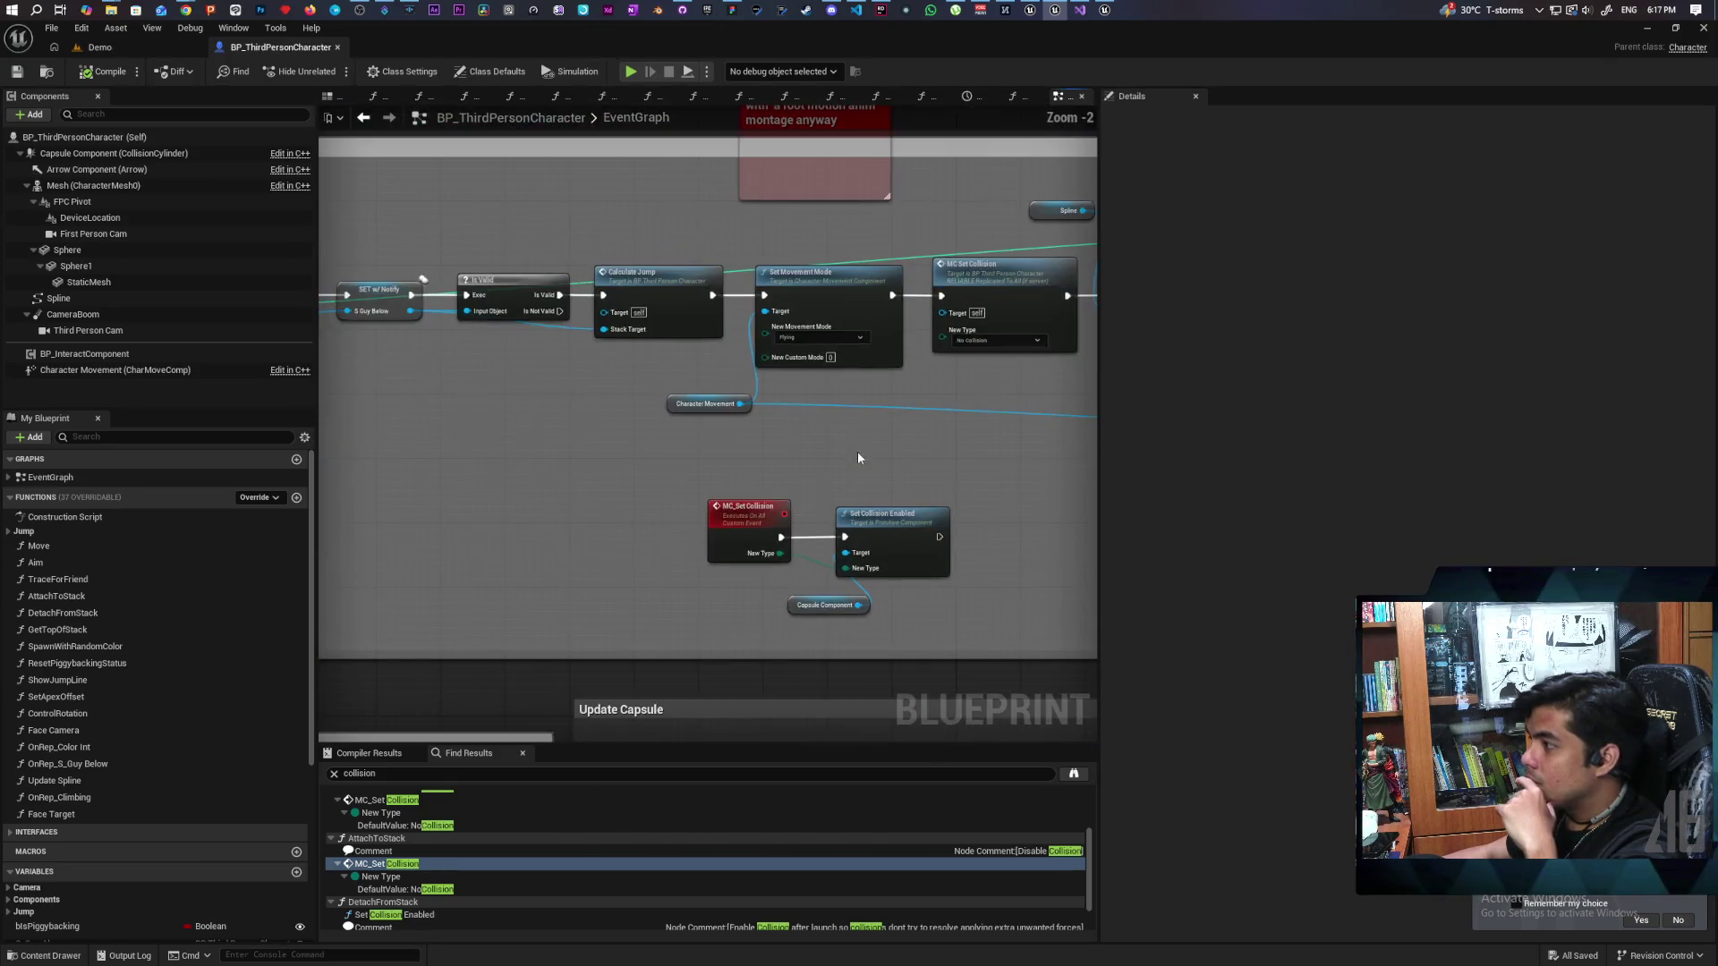
pyautogui.scroll(2, 694, 464)
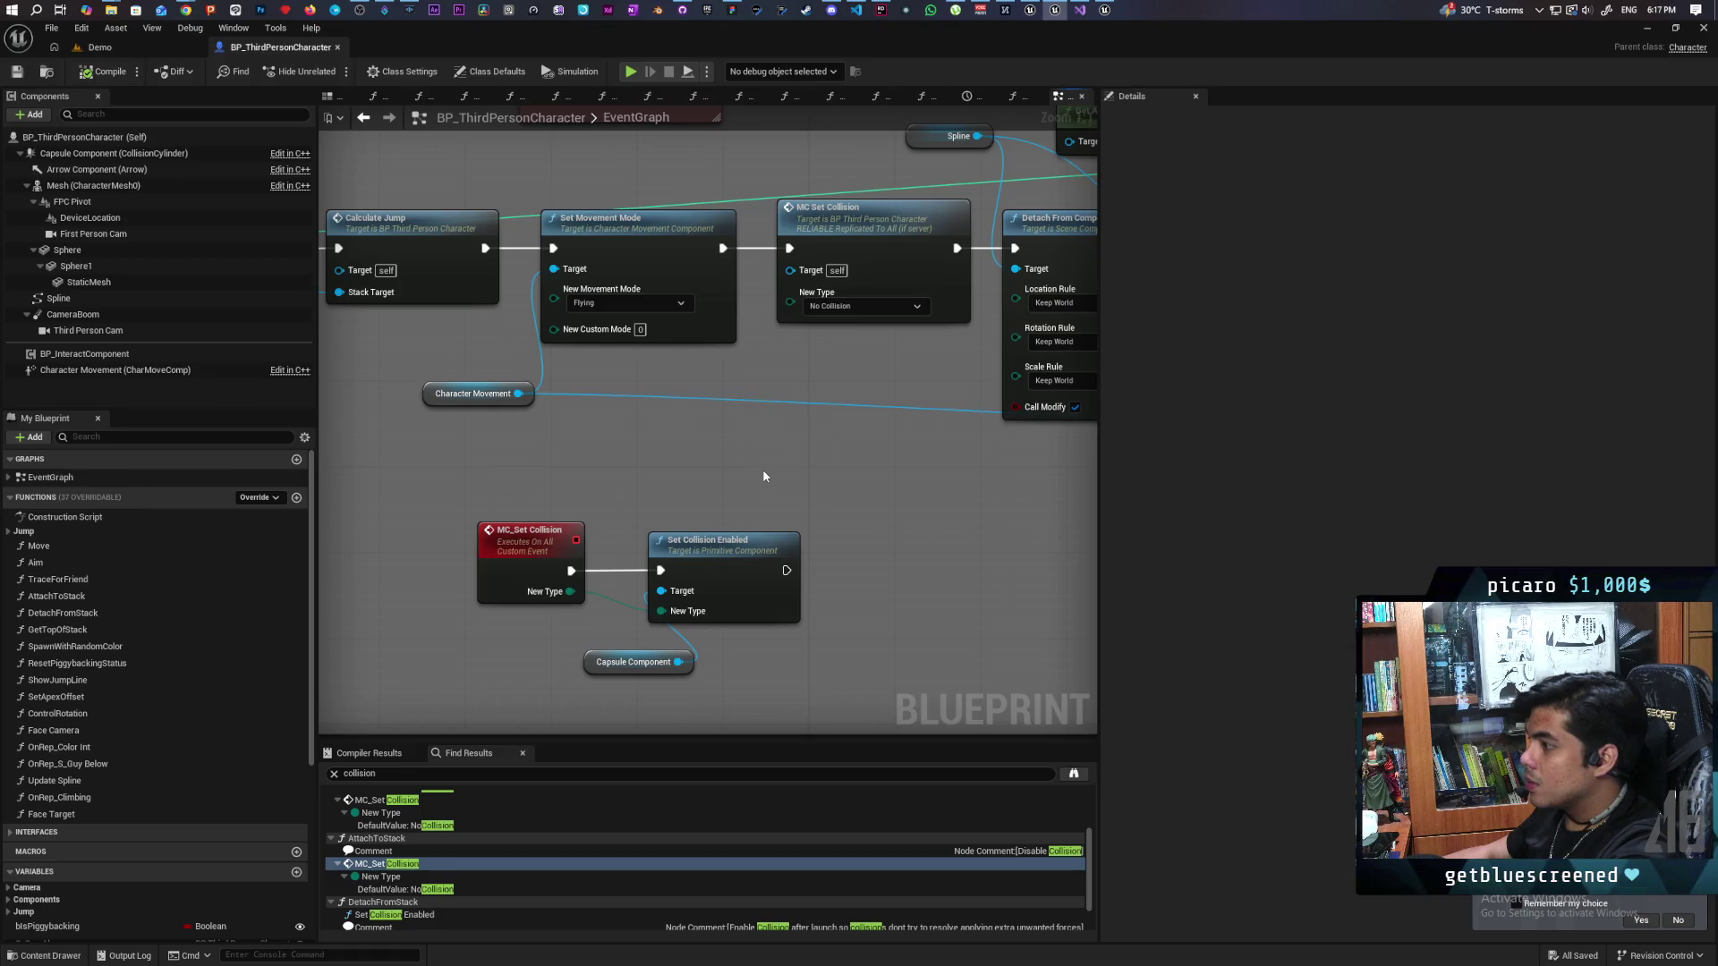
pyautogui.moveTo(851, 553); pyautogui.dragTo(634, 673)
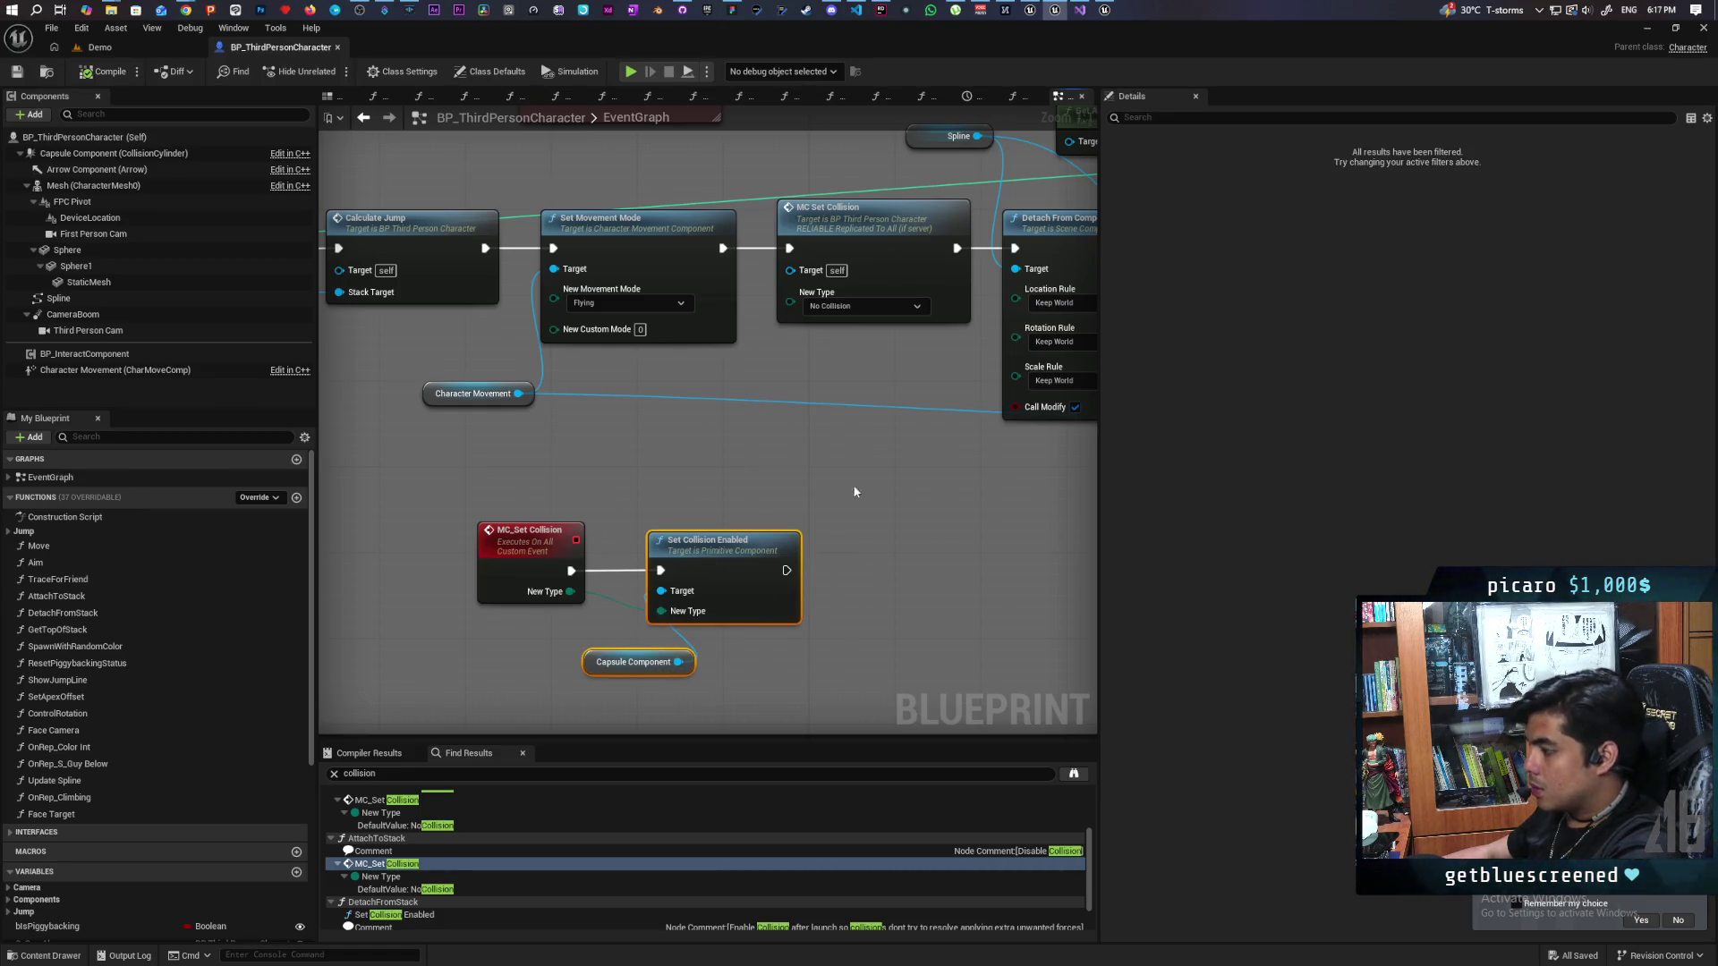
pyautogui.hotkey('ctrl', 'c')
pyautogui.hotkey('ctrl', 'v')
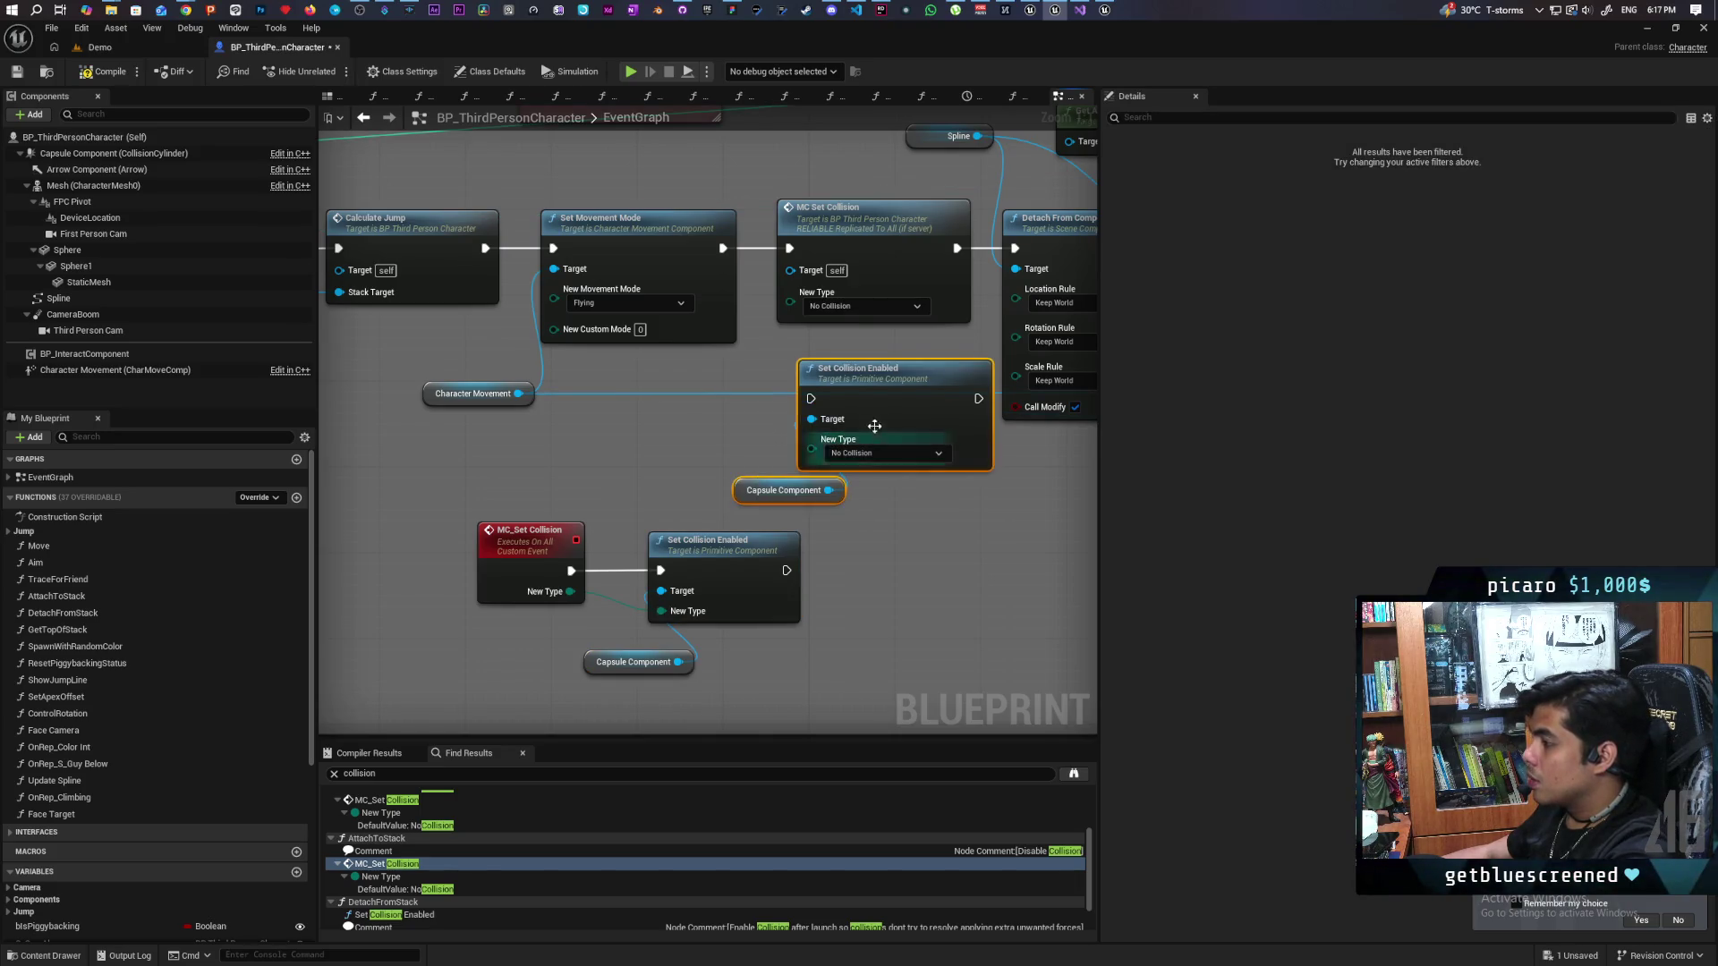
pyautogui.moveTo(895, 409); pyautogui.dragTo(807, 408)
# Step: Wire Set Movement Mode into the new Set Collision Enabled, then into MC Set Collision, and compile
pyautogui.moveTo(723, 248)
pyautogui.mouseDown()
pyautogui.moveTo(738, 329)
pyautogui.moveTo(725, 398)
pyautogui.mouseUp()
pyautogui.moveTo(892, 398)
pyautogui.mouseDown()
pyautogui.moveTo(787, 269)
pyautogui.moveTo(790, 248)
pyautogui.mouseUp()
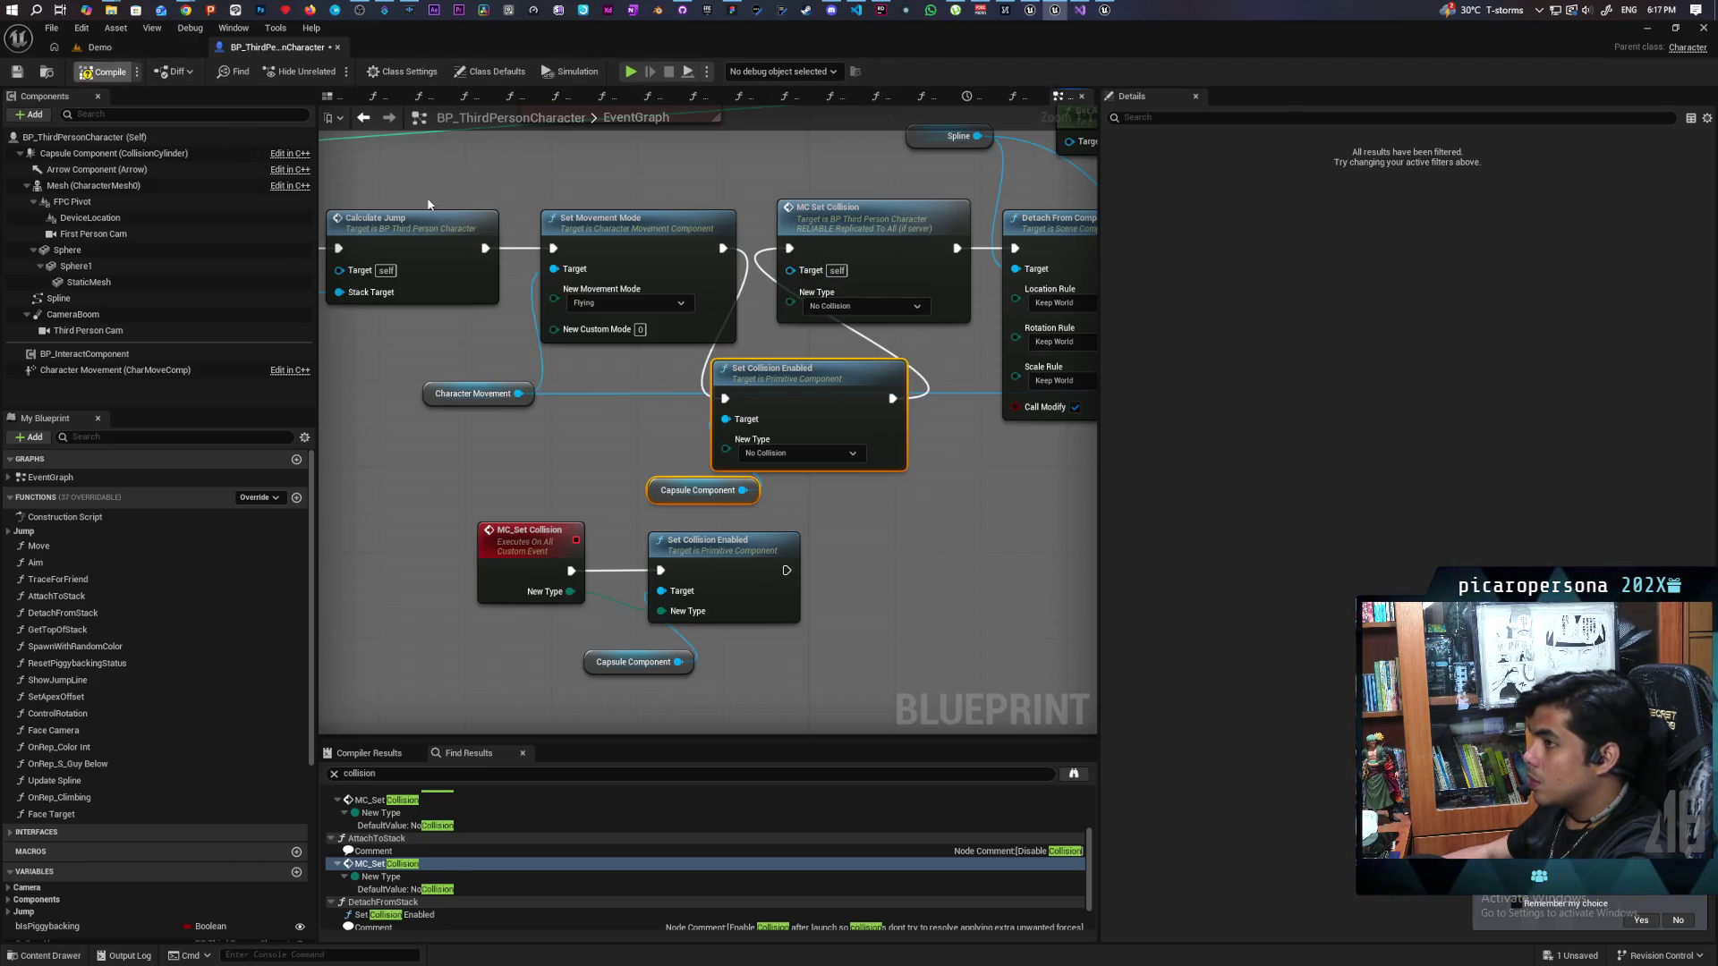
pyautogui.click(105, 72)
pyautogui.click(99, 47)
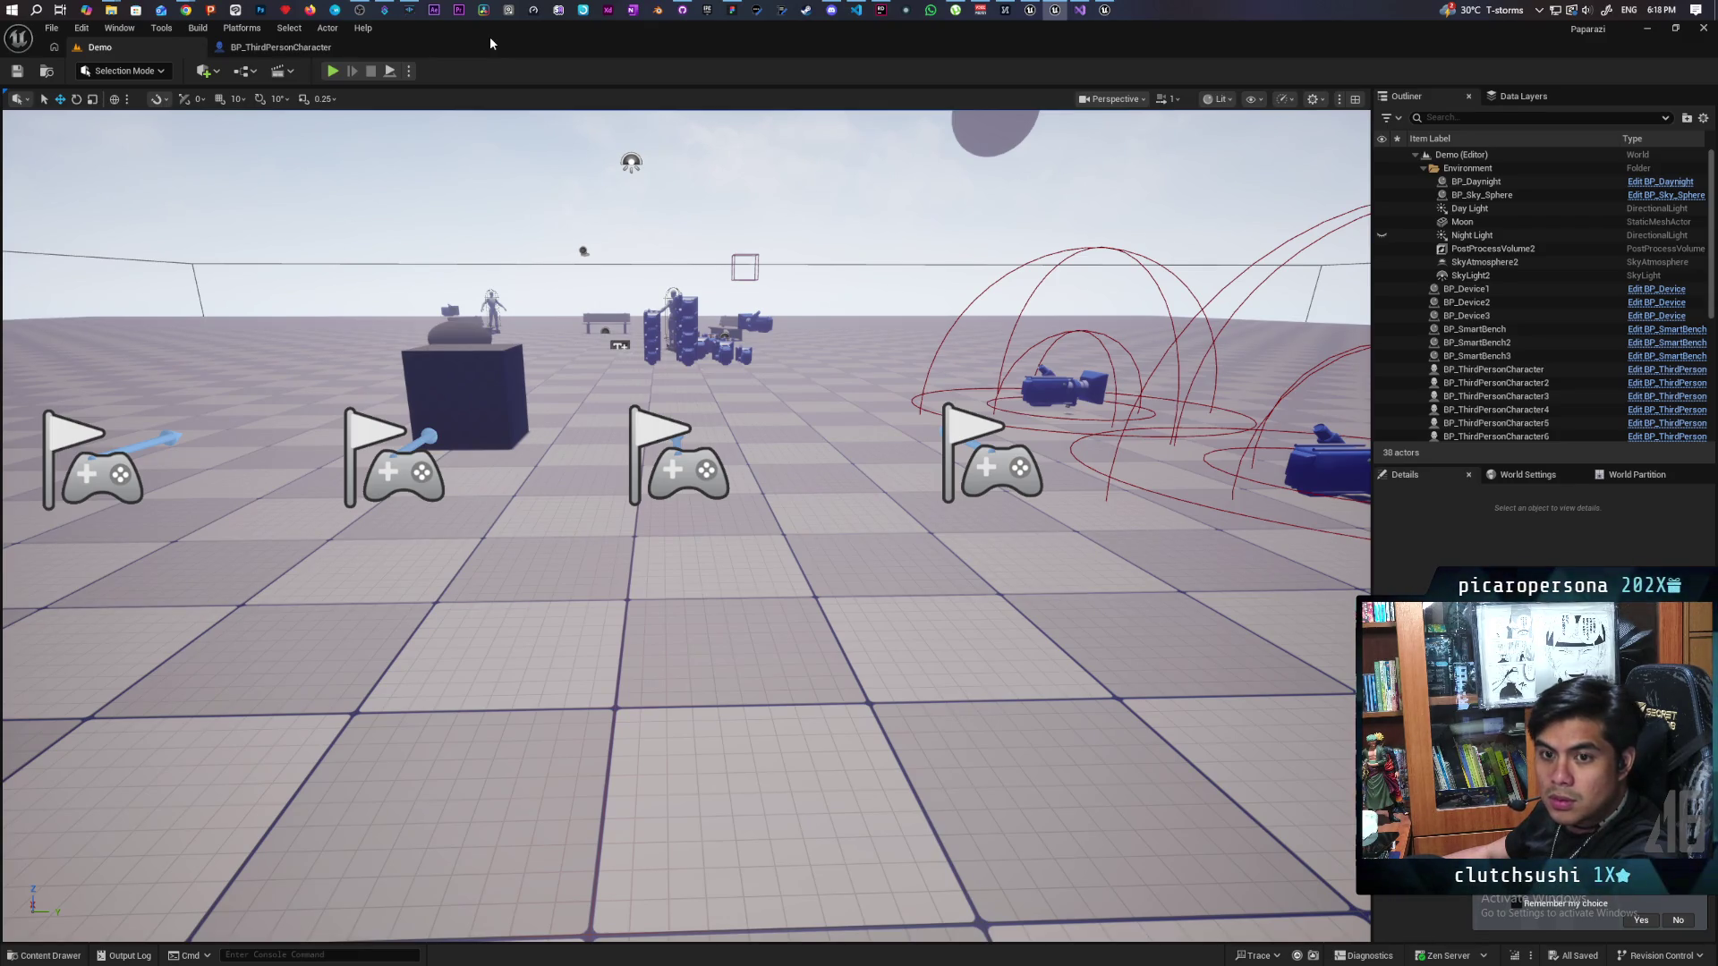
# Step: Float the Demo level editor window while the Live Coding patch builds and links
pyautogui.moveTo(490, 42)
pyautogui.mouseDown()
pyautogui.moveTo(1117, 84)
pyautogui.moveTo(1089, 51)
pyautogui.moveTo(1106, 56)
pyautogui.mouseUp()
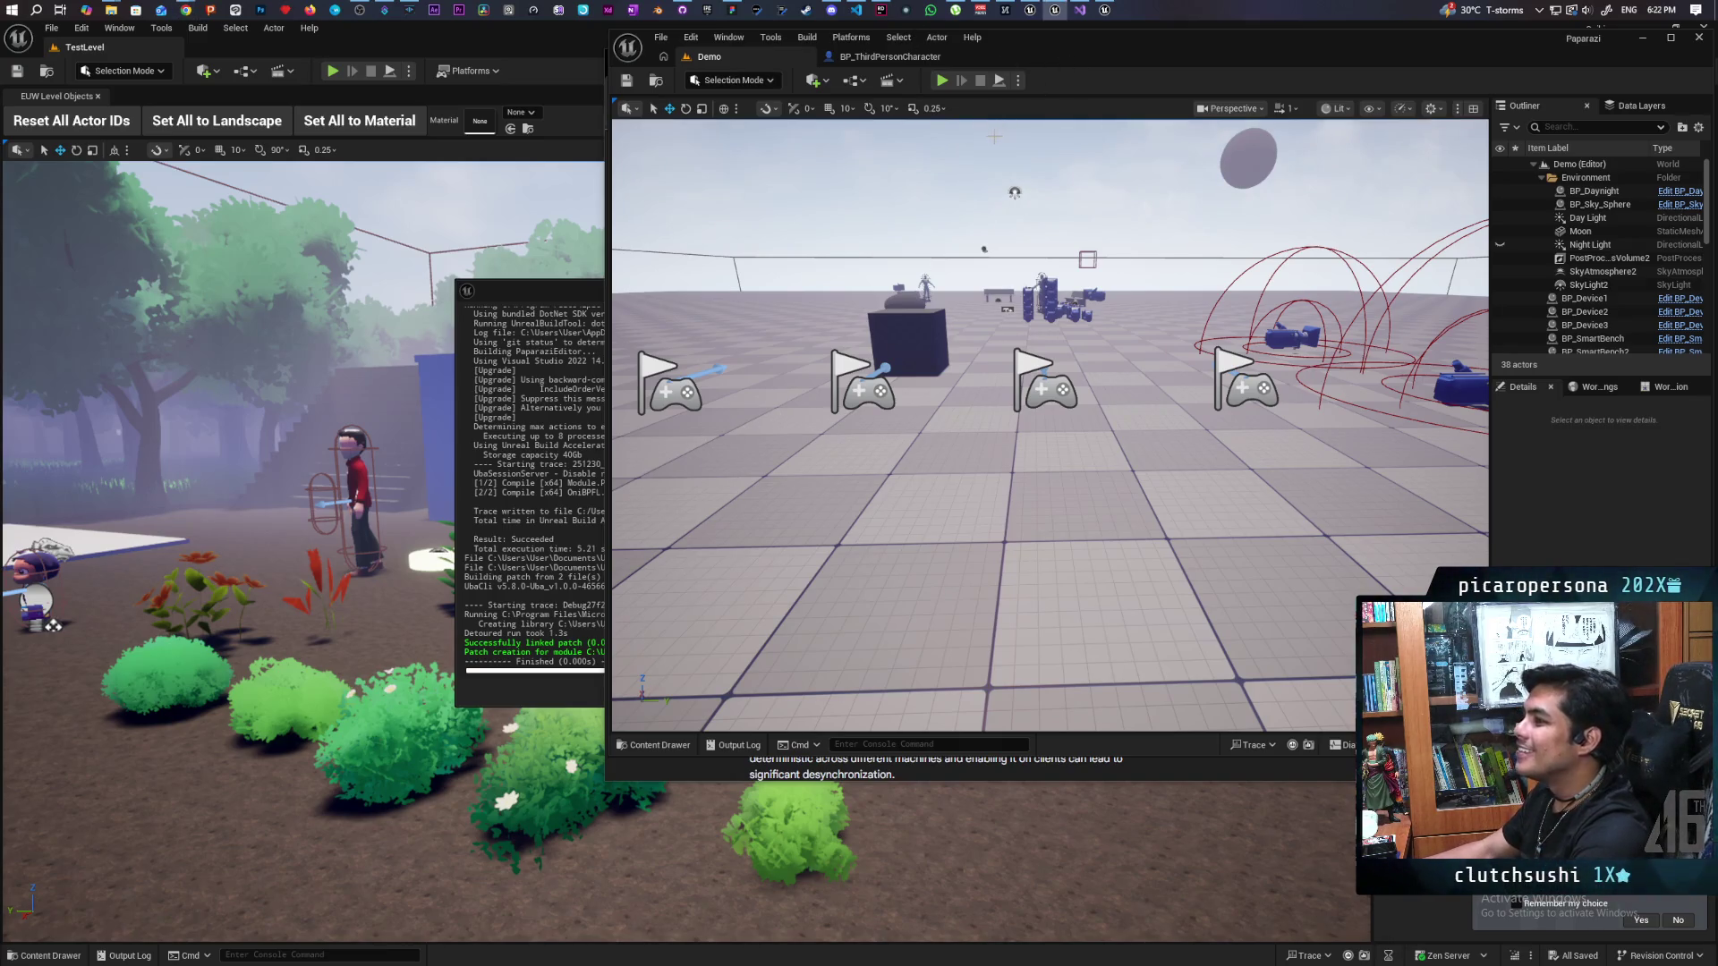
pyautogui.click(889, 57)
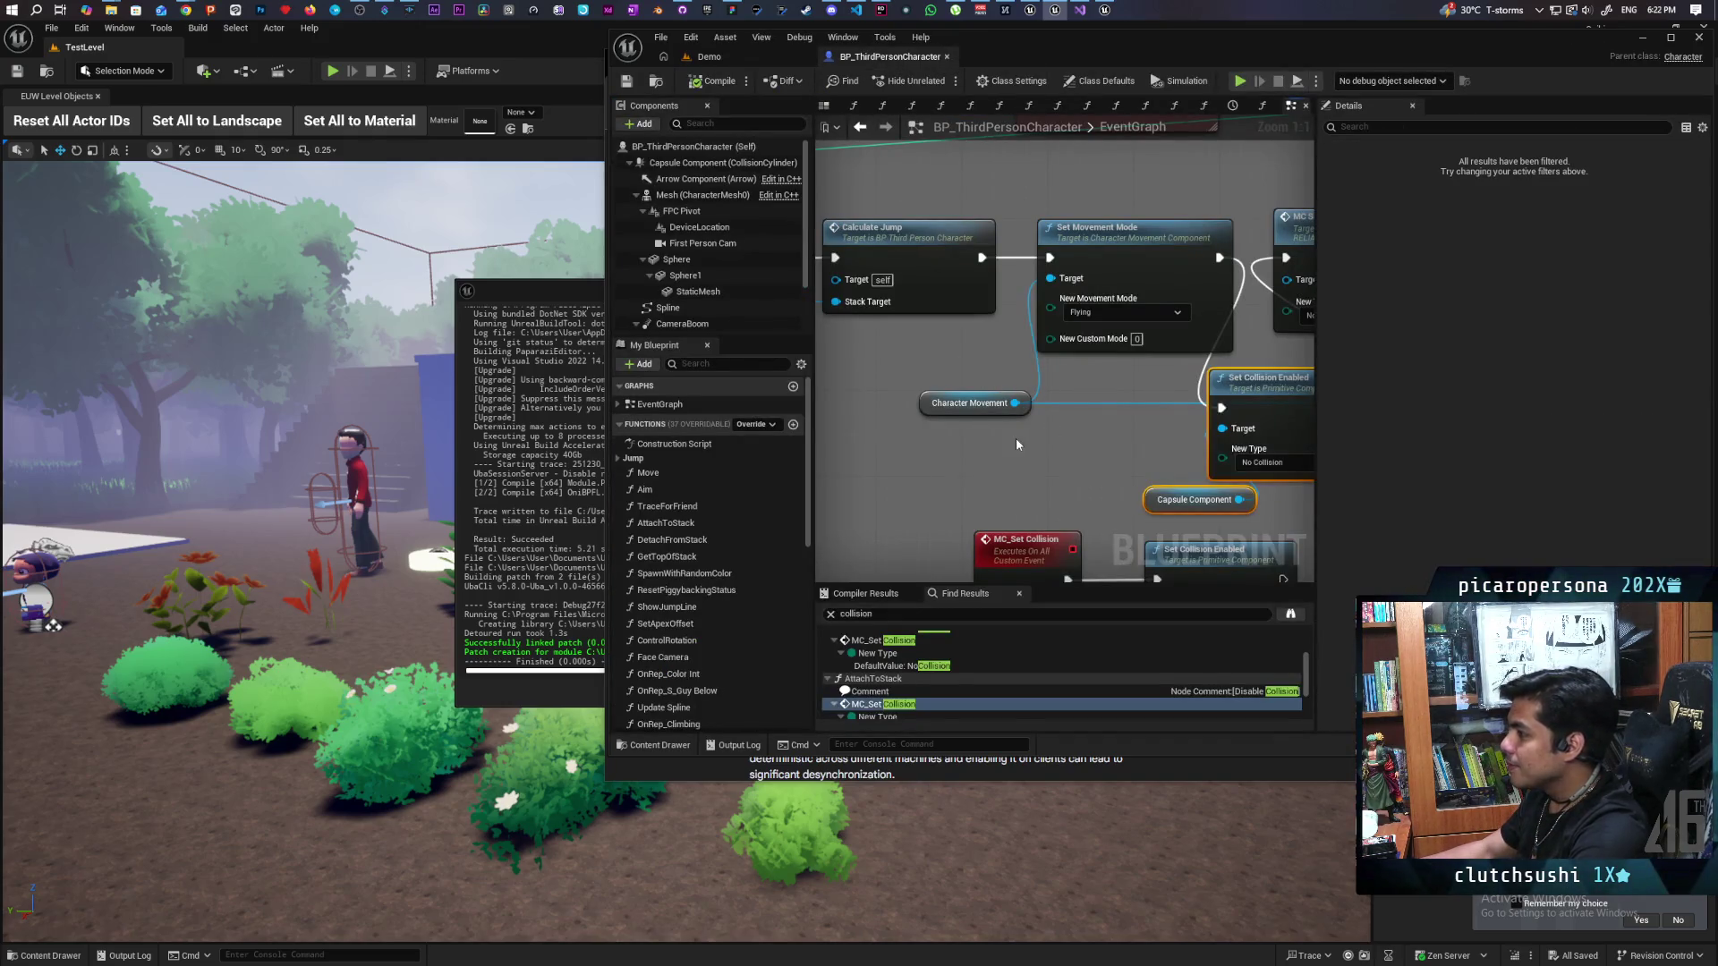
# Step: Start a multiplayer client test and jump the blue character onto the red one twice
pyautogui.click(709, 56)
pyautogui.click(942, 80)
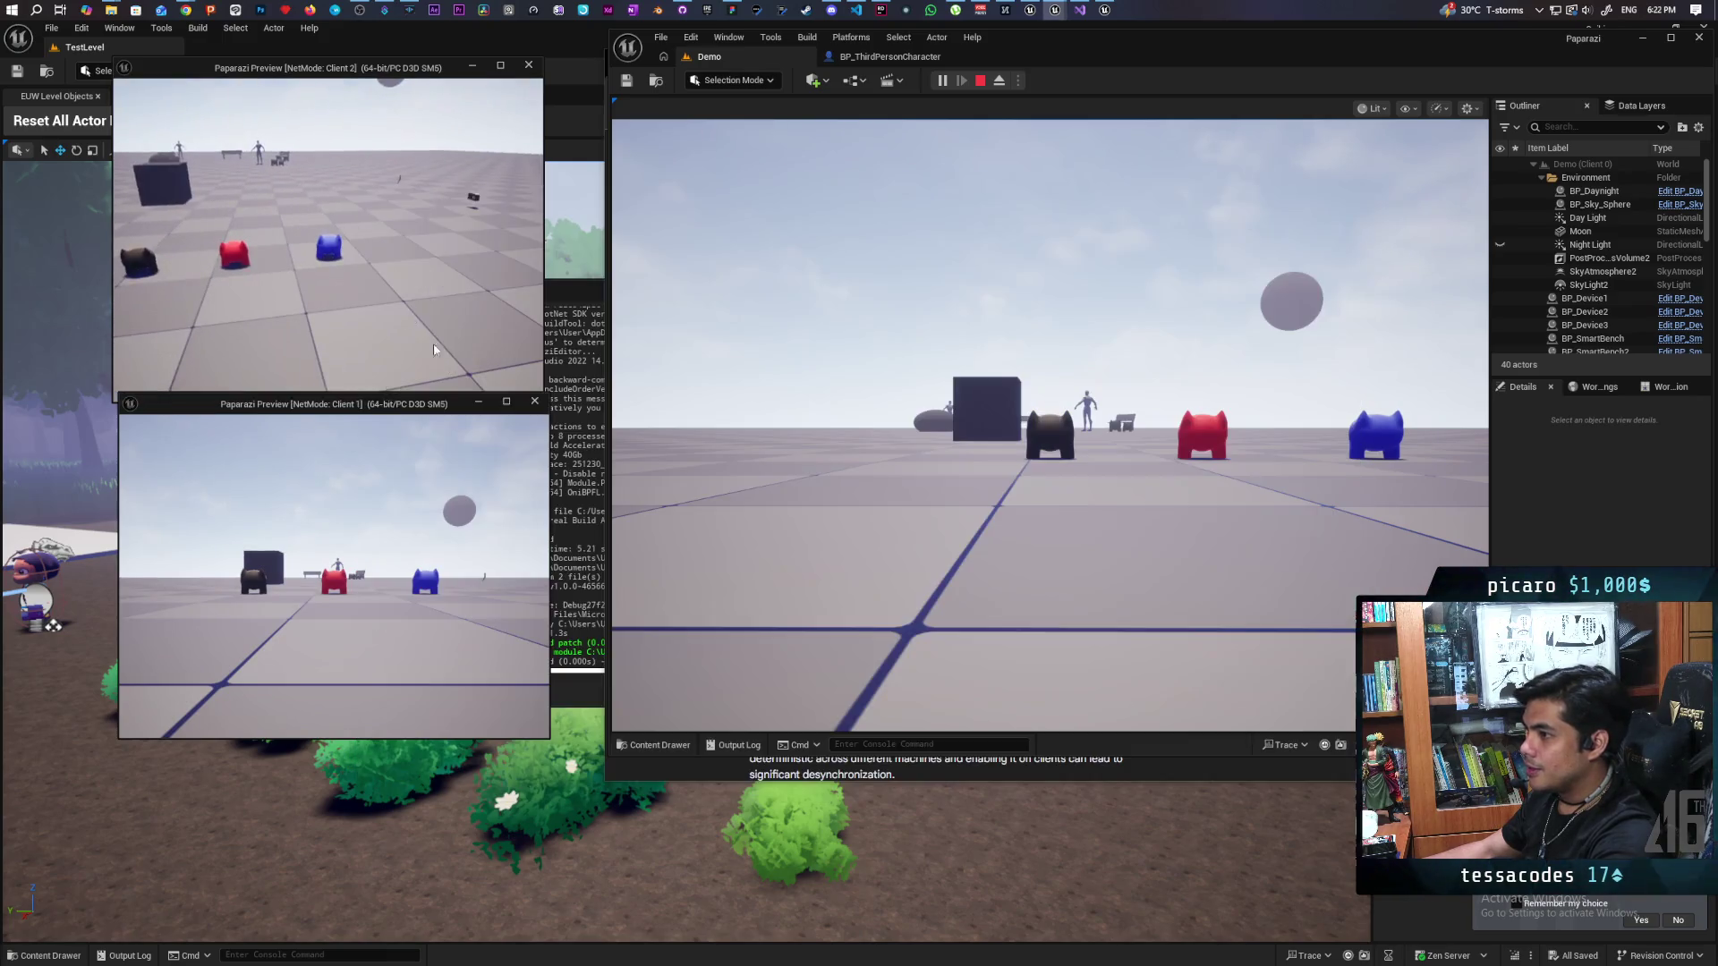
pyautogui.press('w')
pyautogui.press('w')
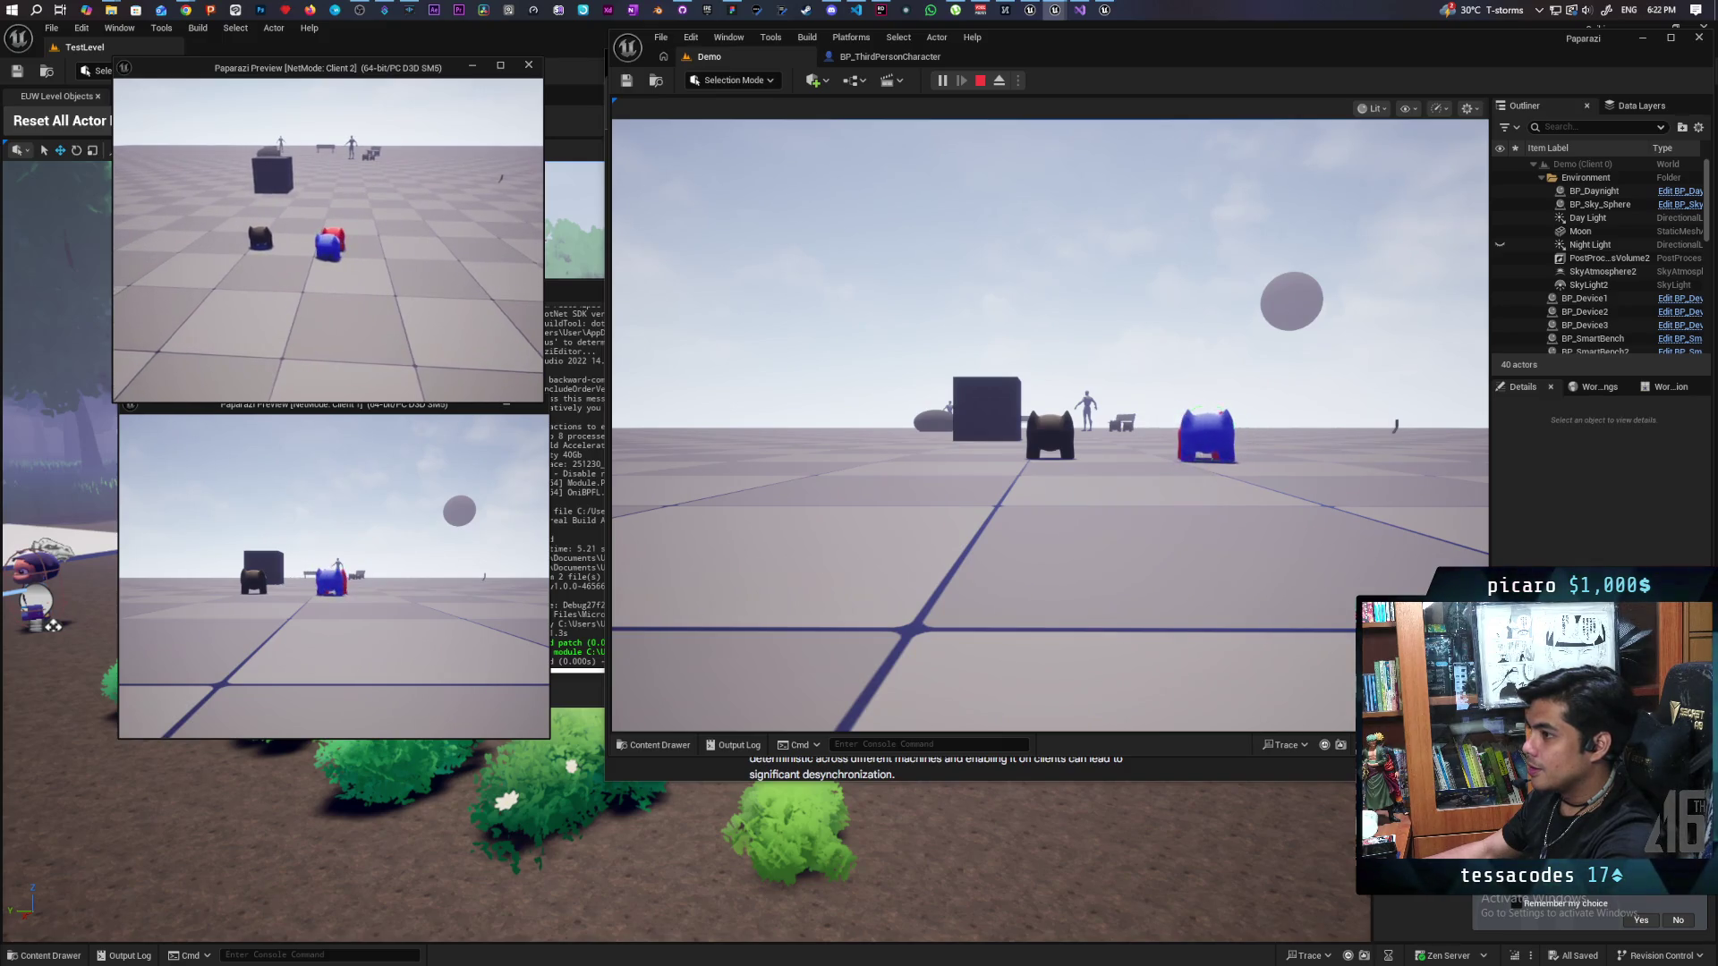
pyautogui.press('space')
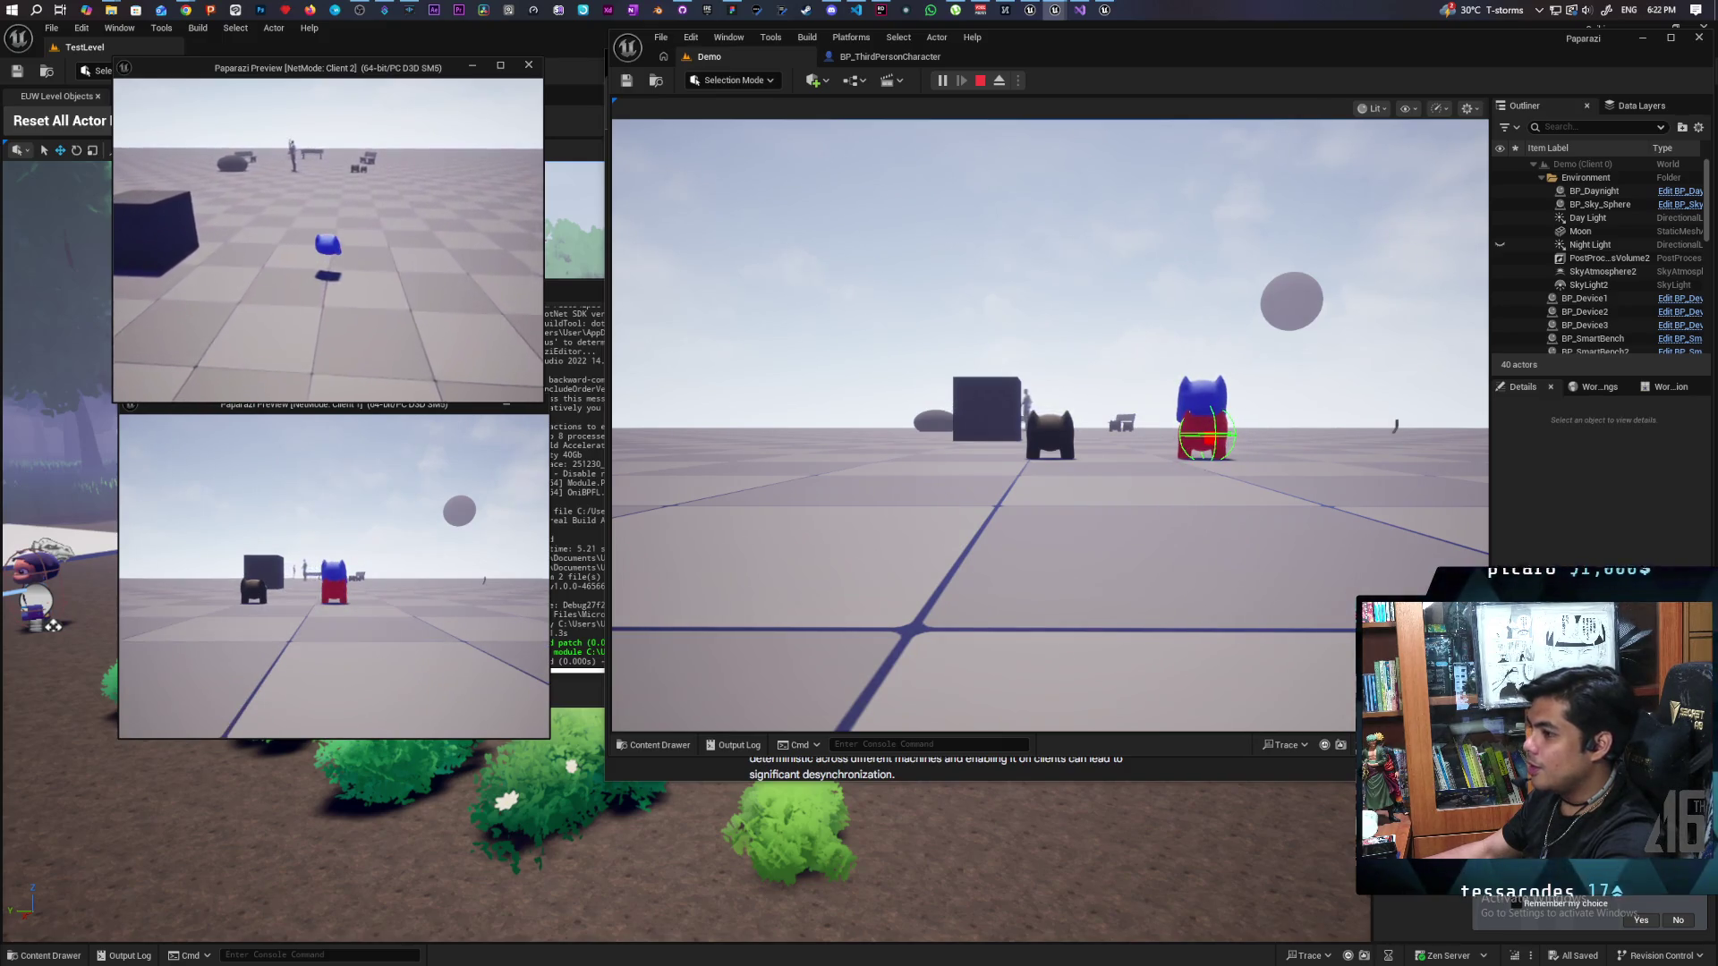
pyautogui.press('w')
pyautogui.press('w')
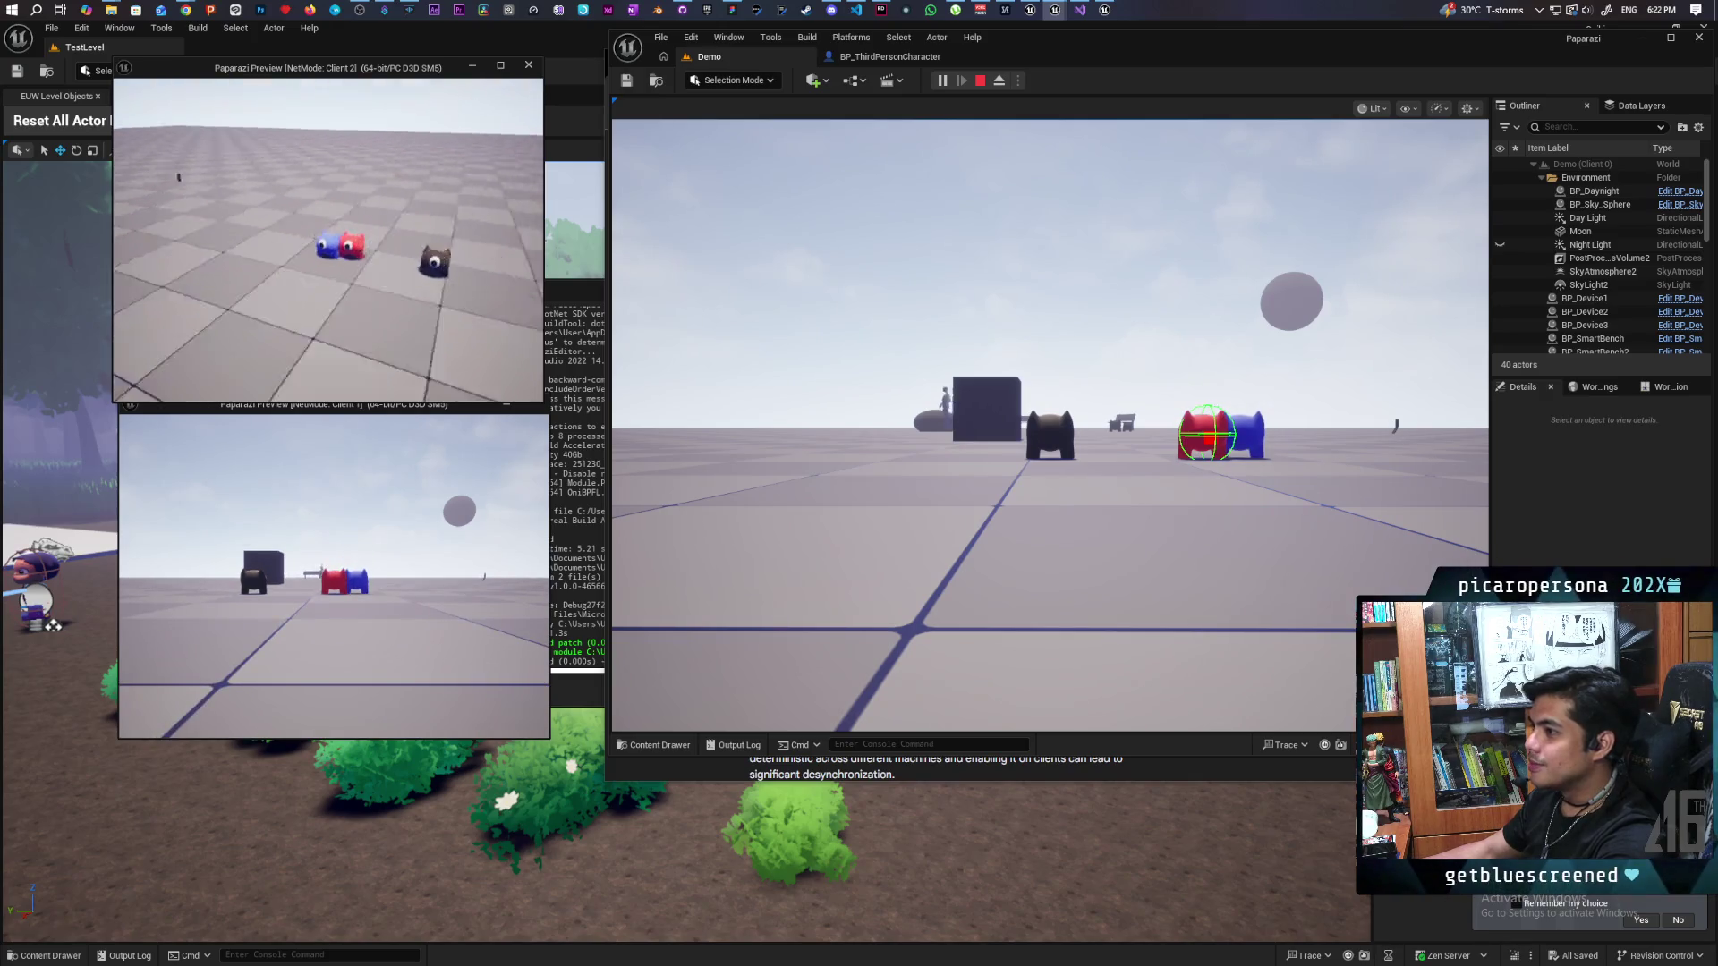
pyautogui.press('space')
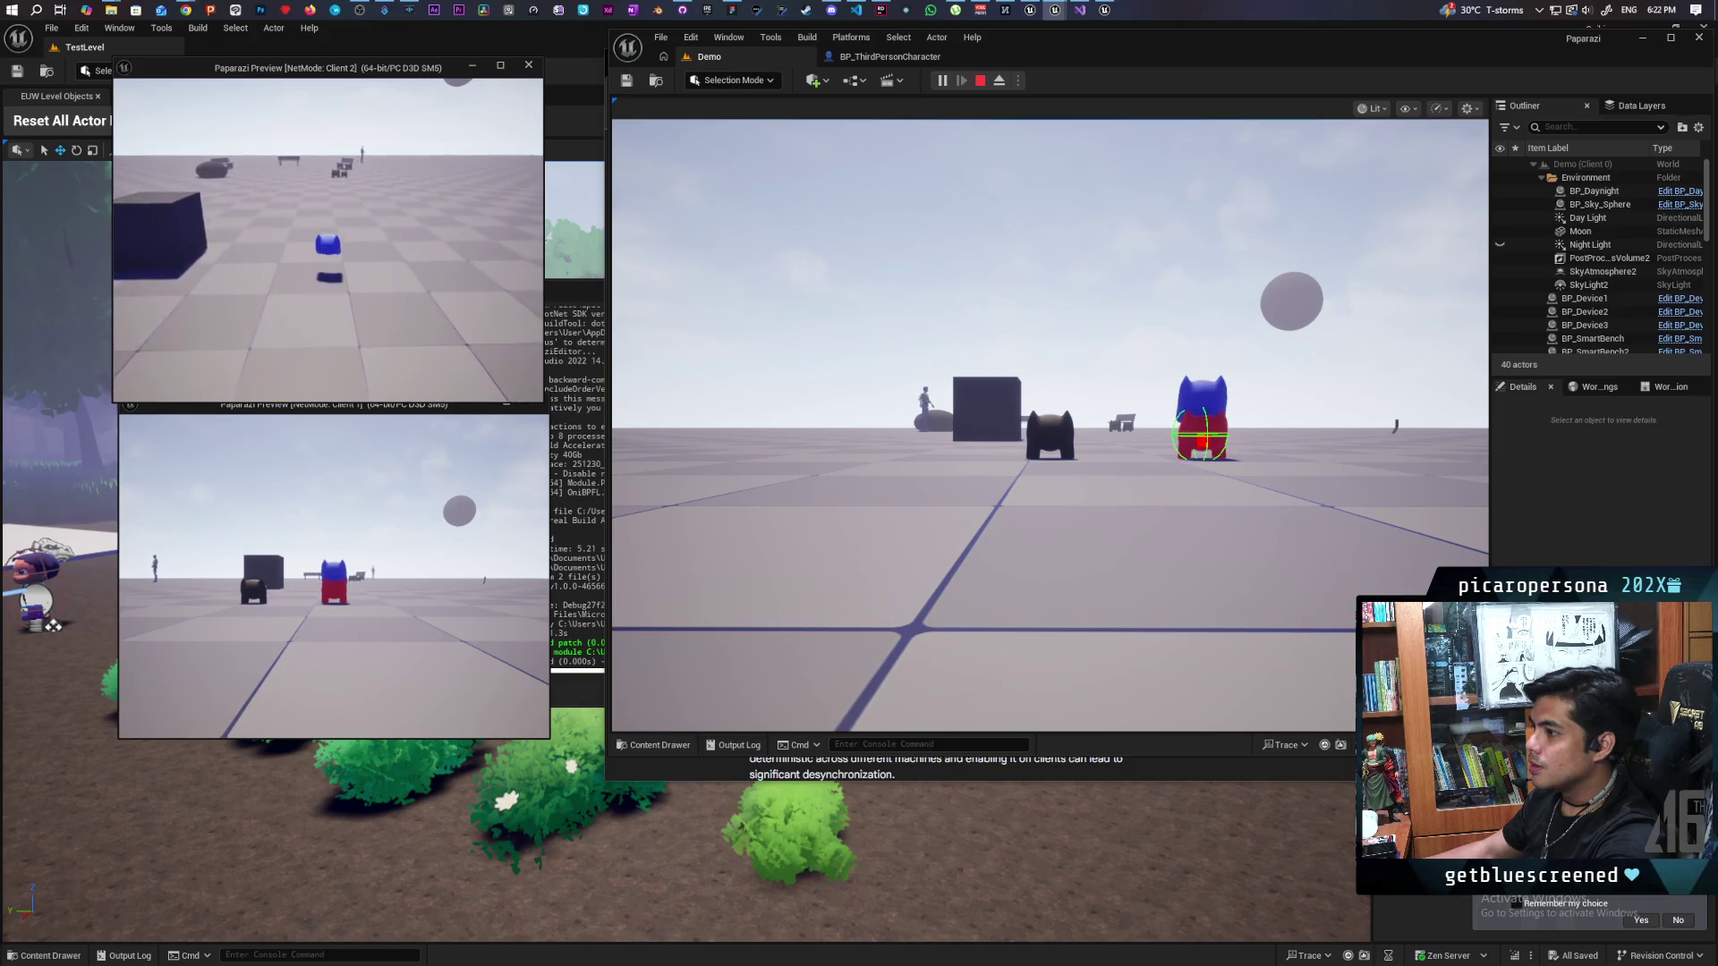
pyautogui.press('w')
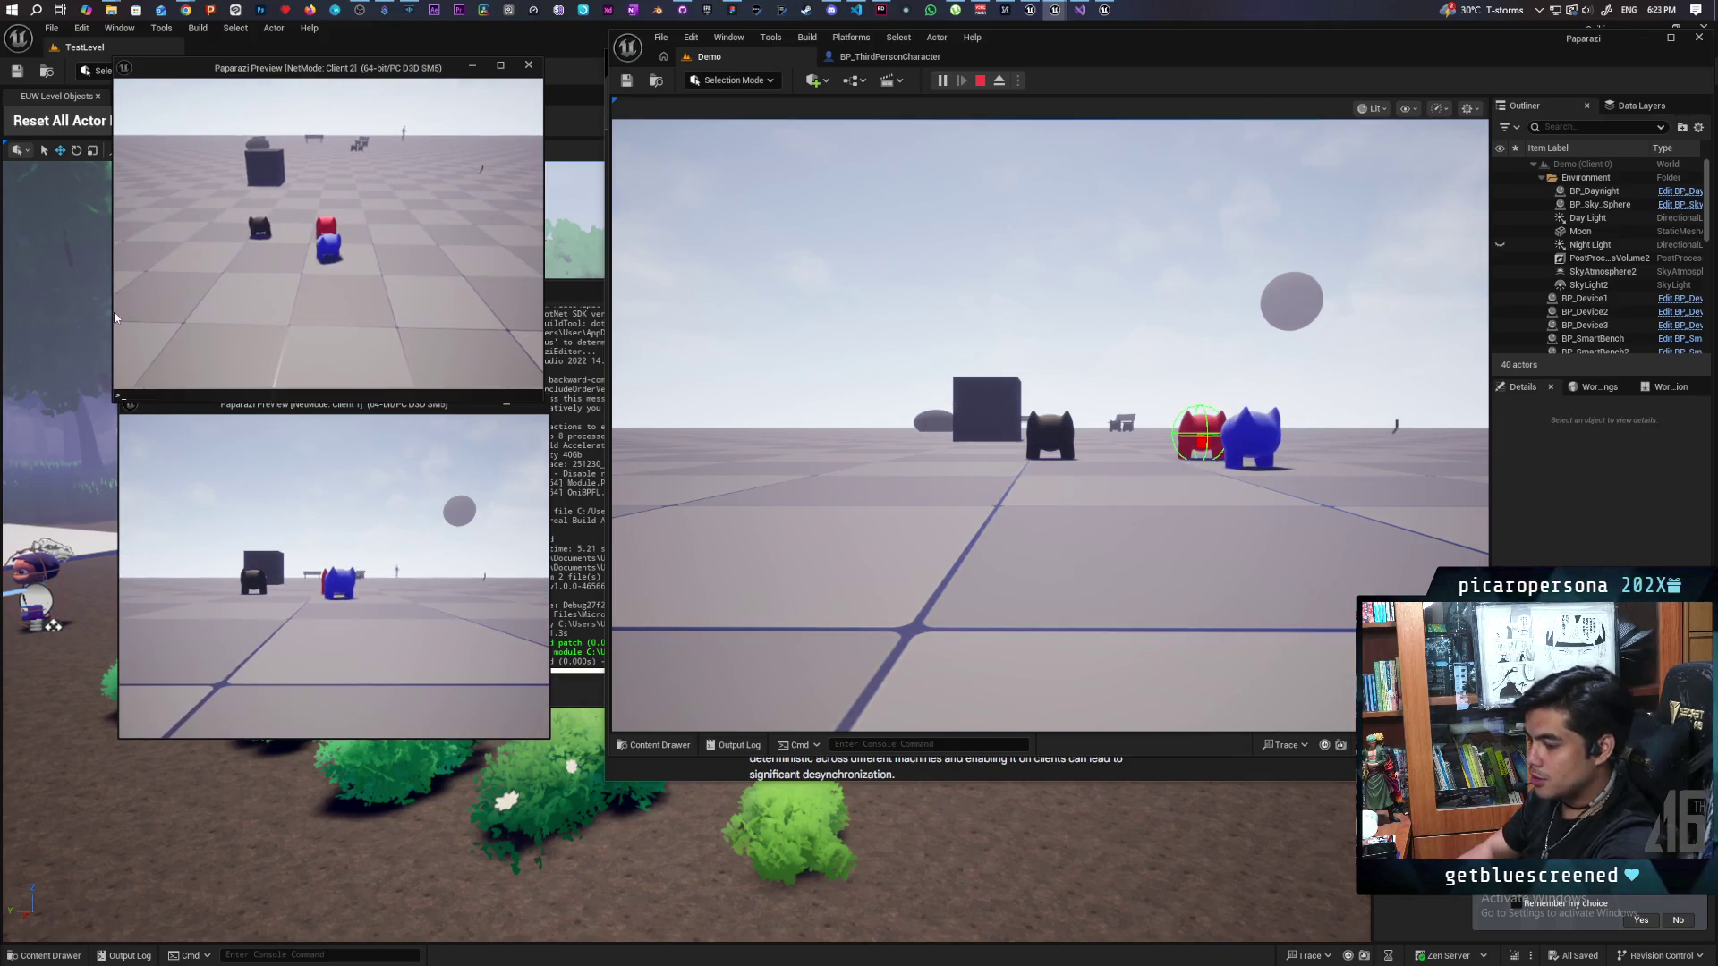
# Step: Run p.NetShowCorrections 1 in Client 2, land on the red character again, and stop play
pyautogui.press('`')
pyautogui.press('Up')
pyautogui.press('Up')
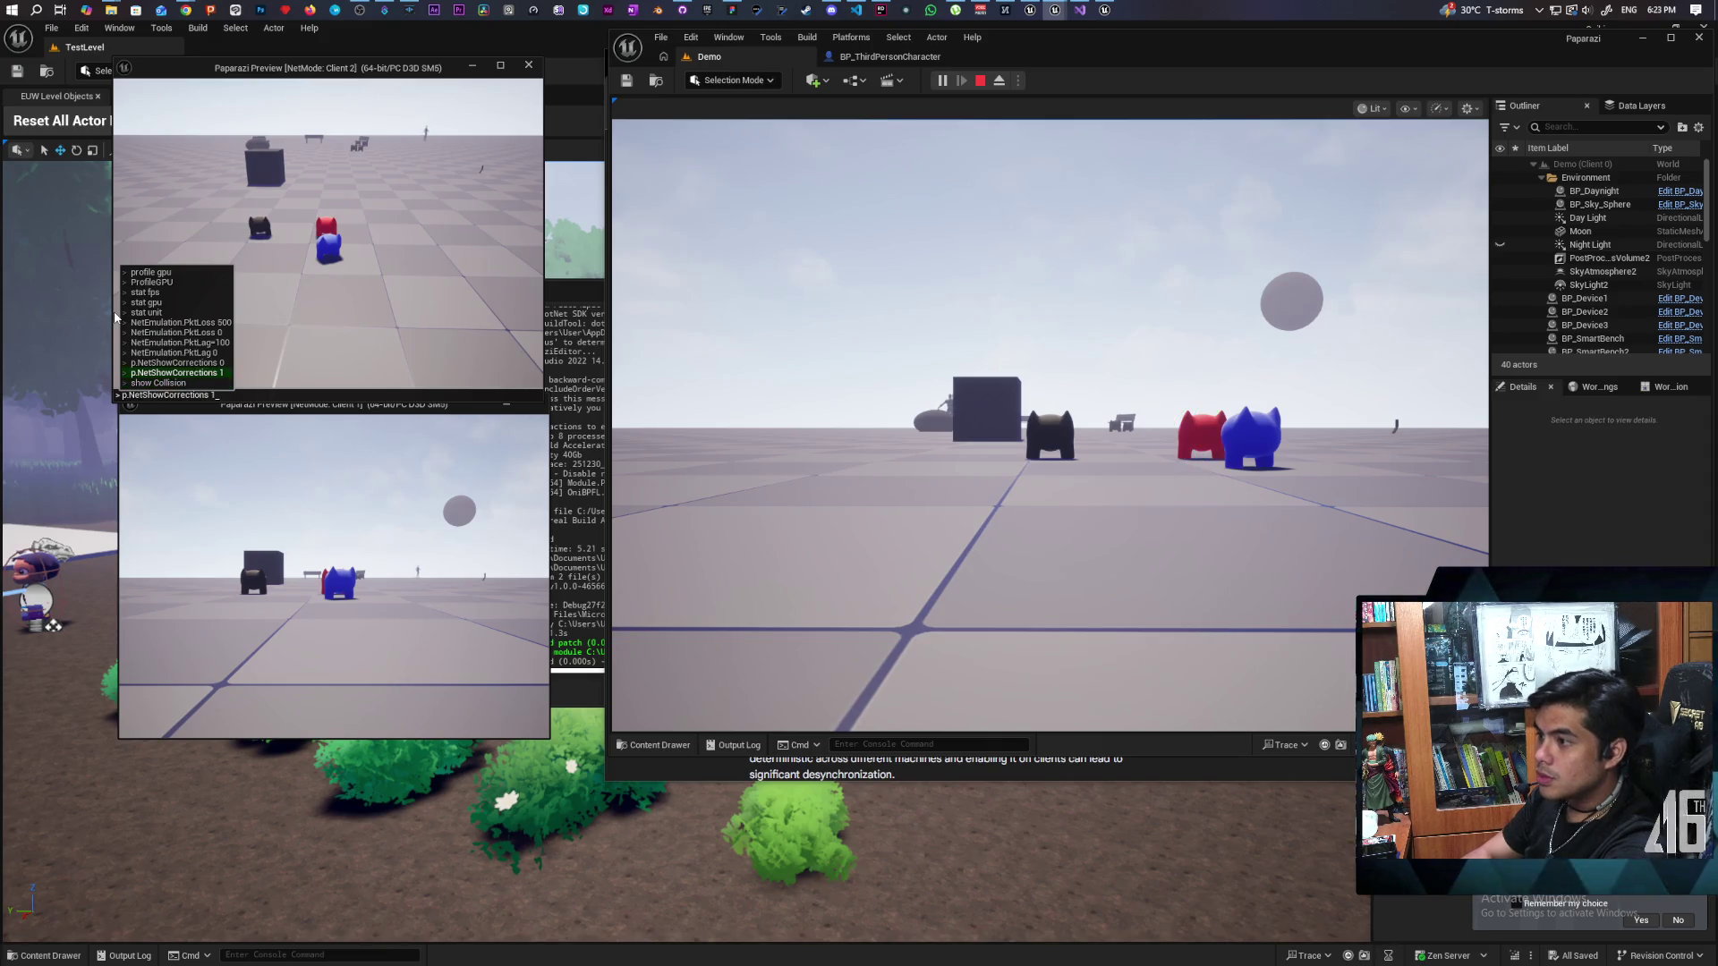
pyautogui.press('Return')
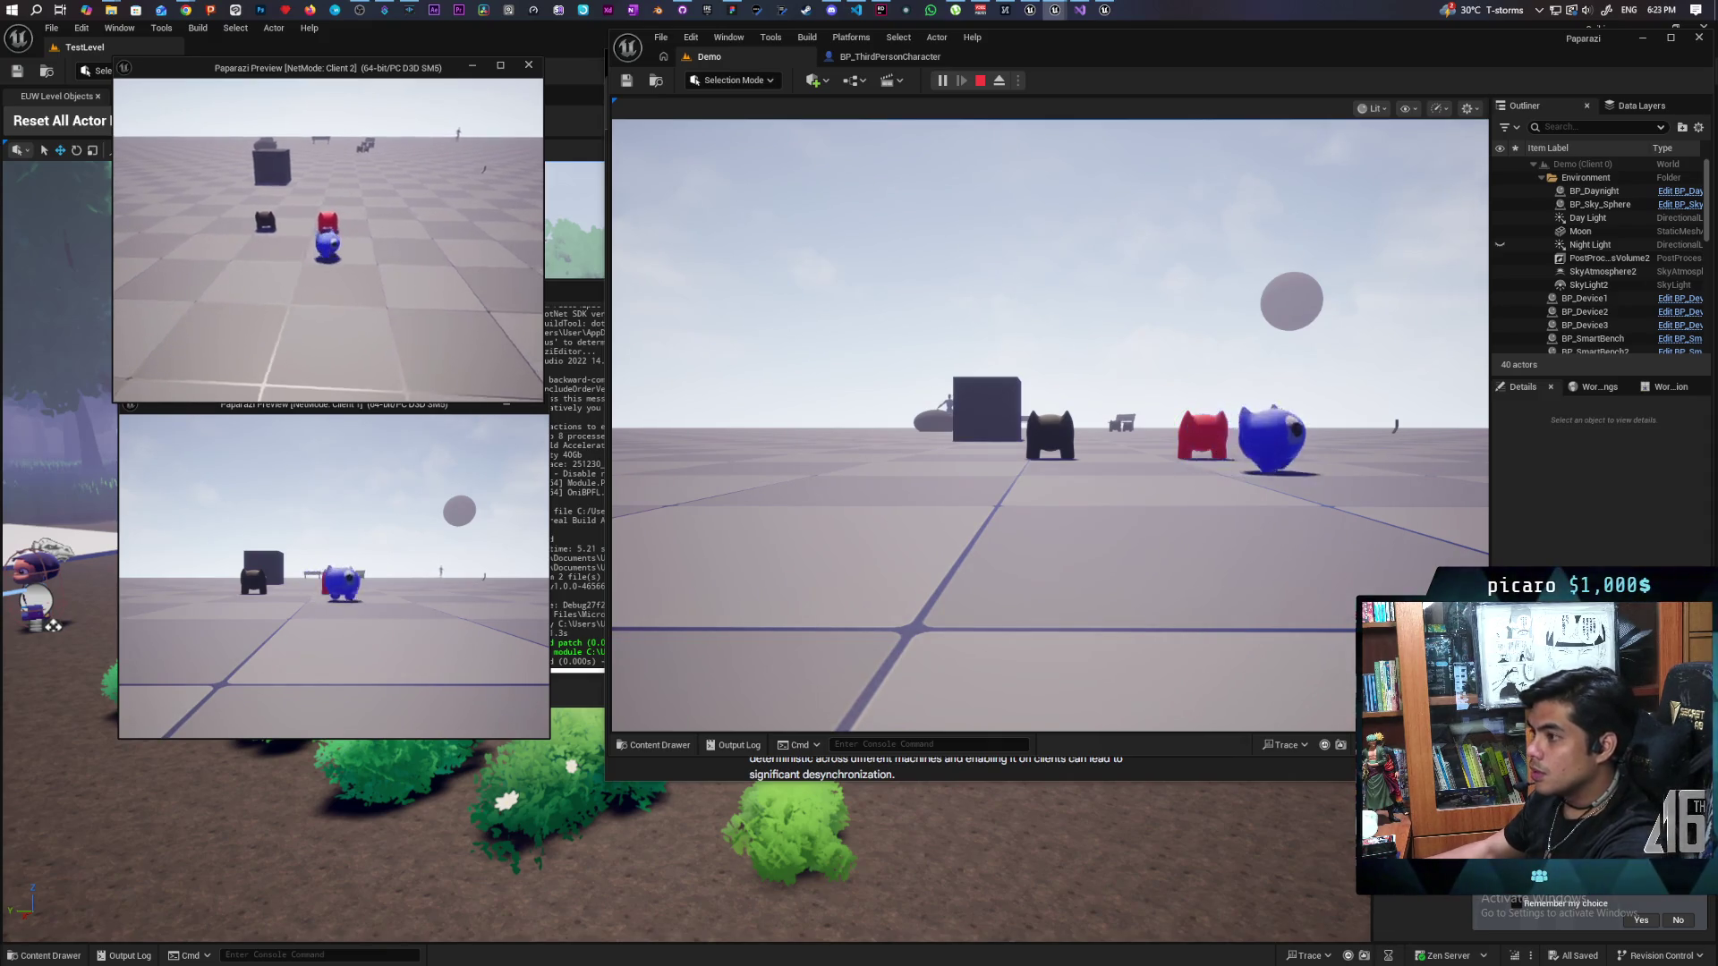
pyautogui.press('w')
pyautogui.press('space')
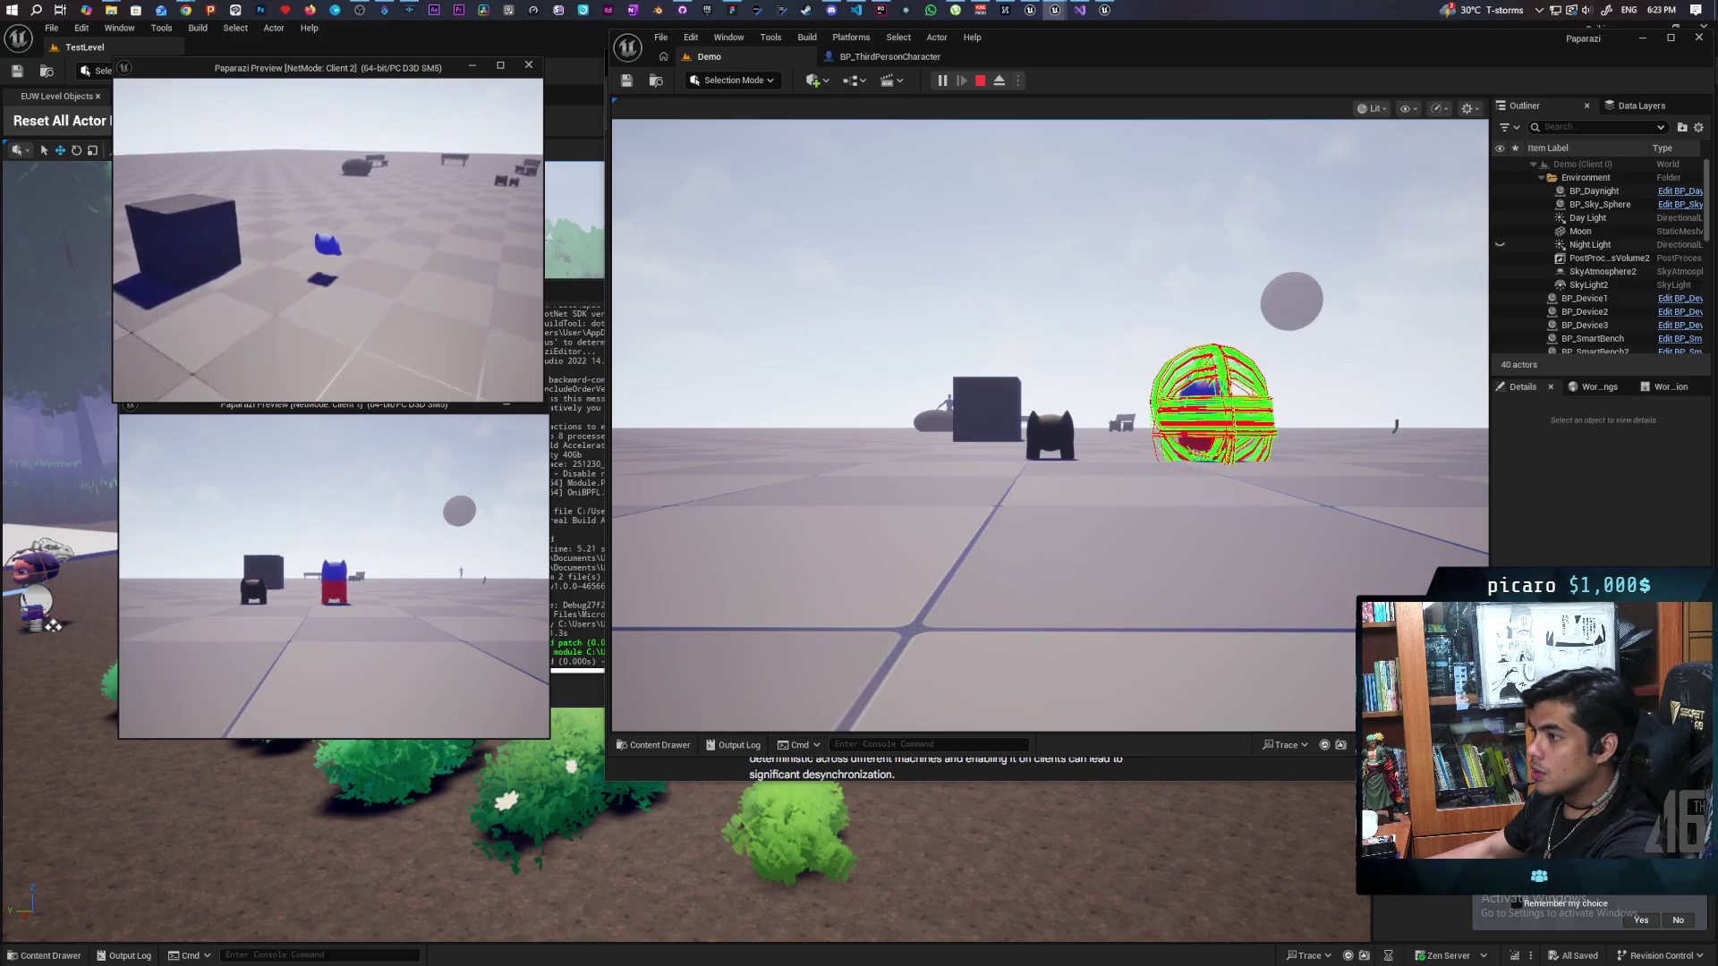
pyautogui.press('s')
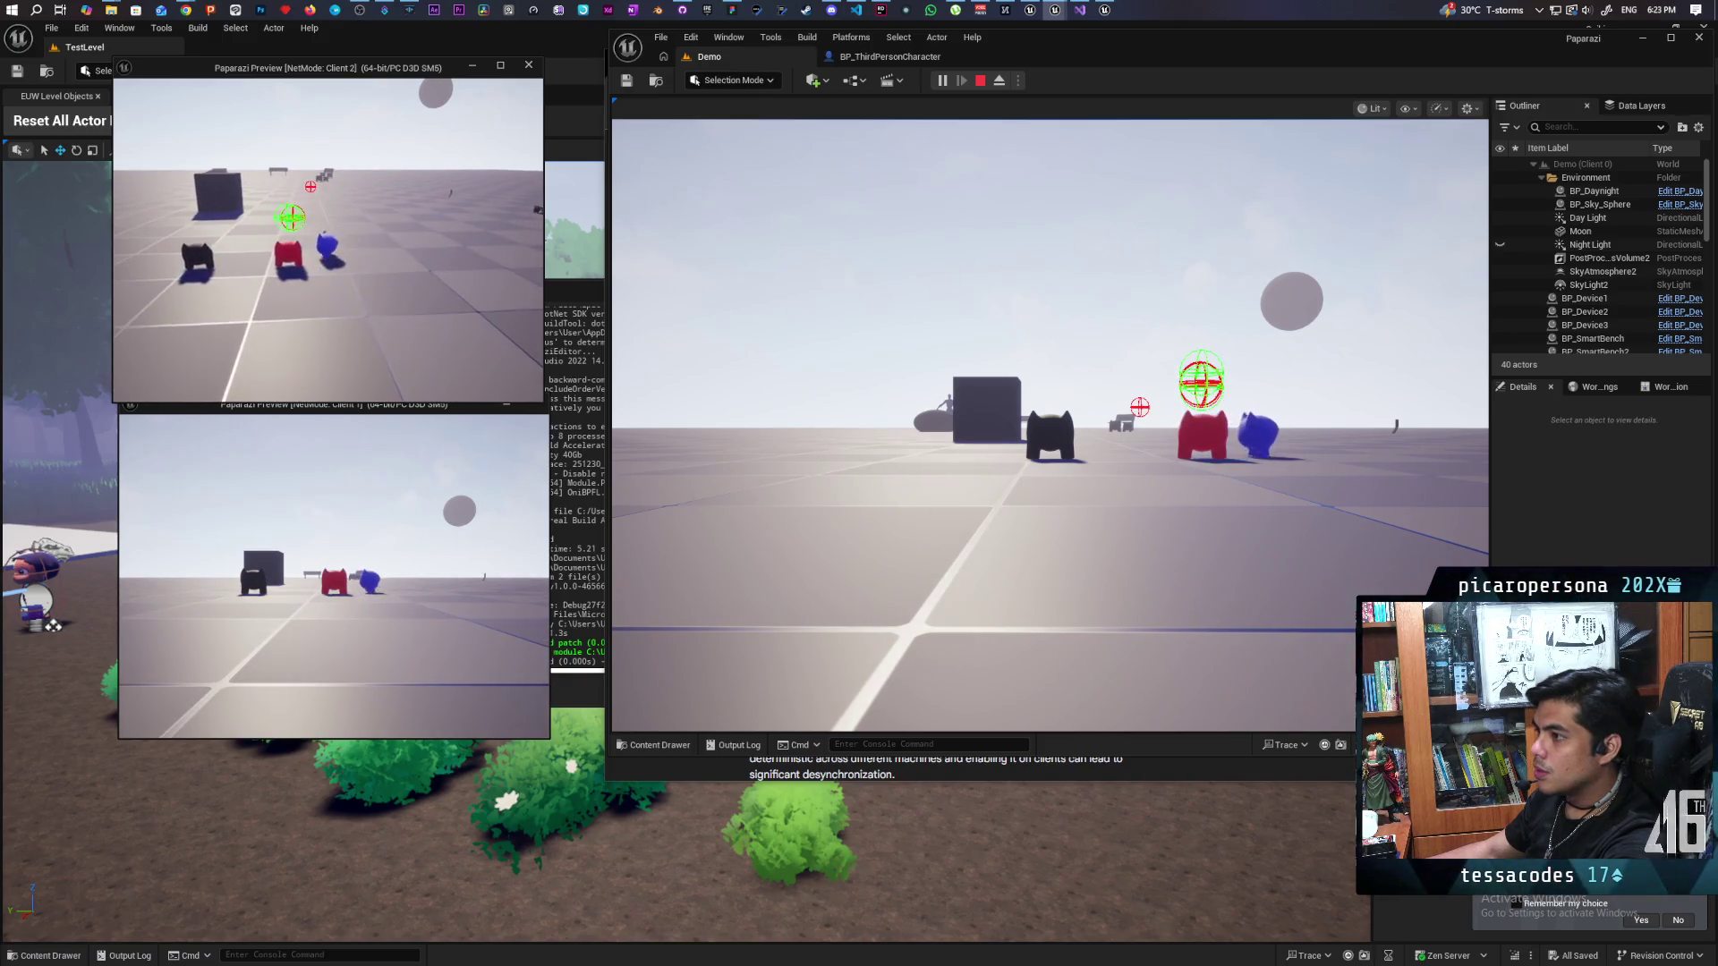
pyautogui.press('Escape')
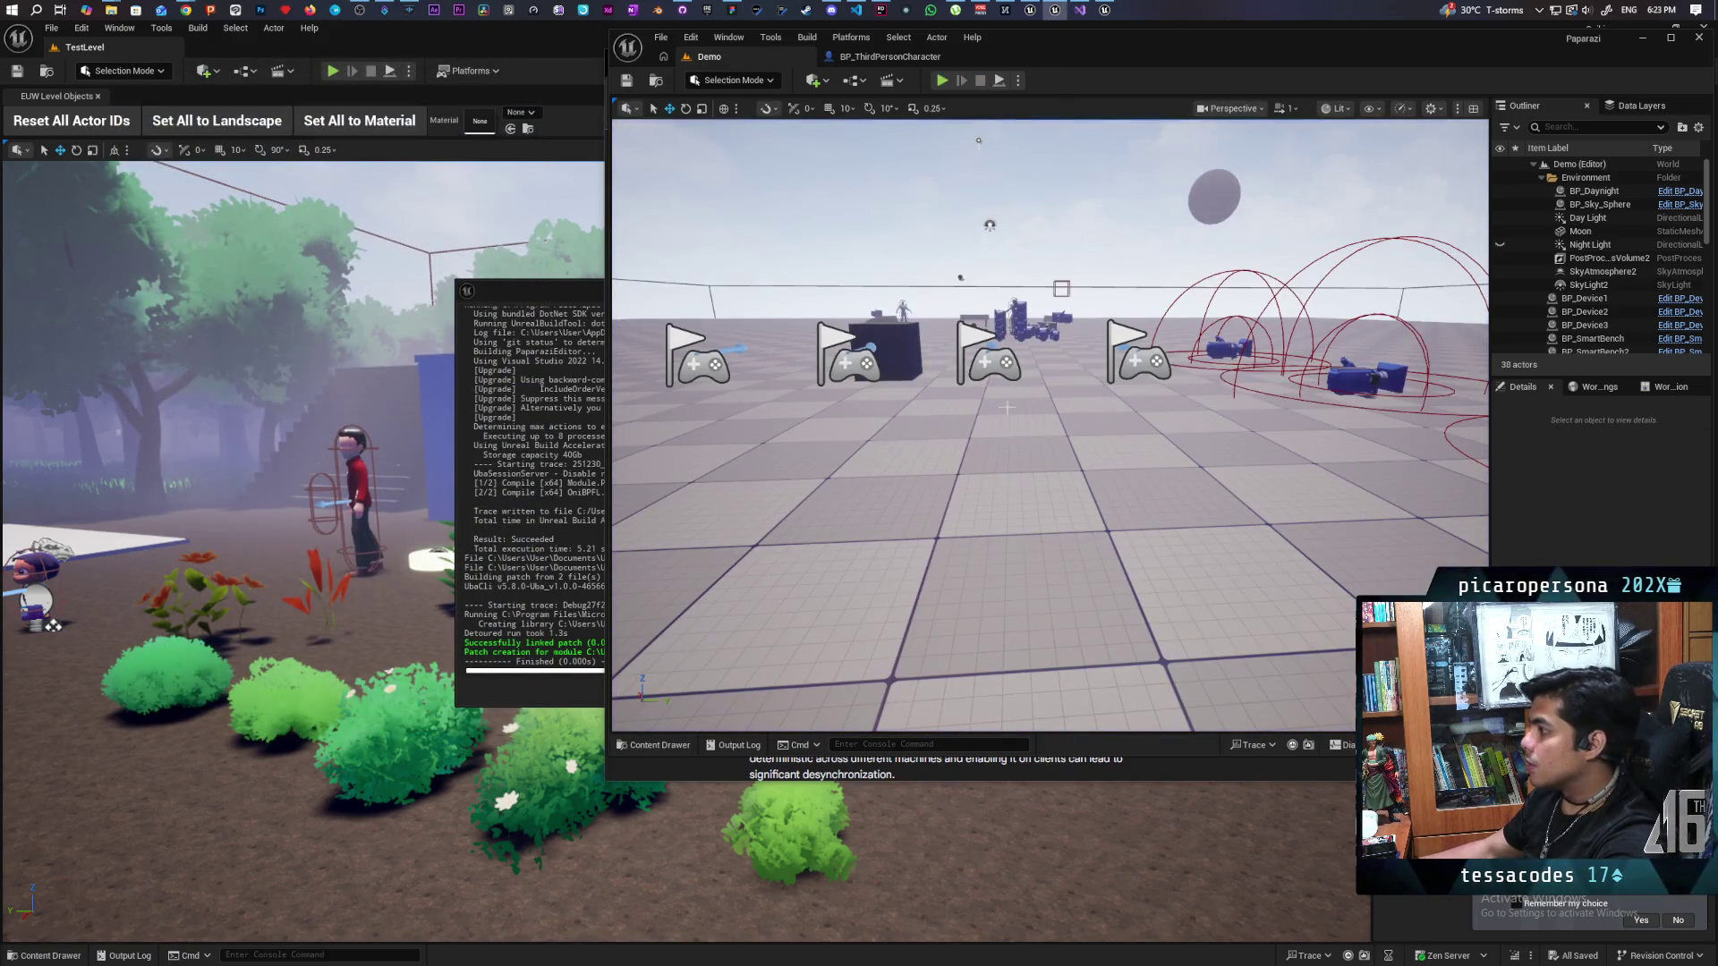
# Step: Fly the level viewport past the benches, devices and mannequin up over the player starts
pyautogui.press('w')
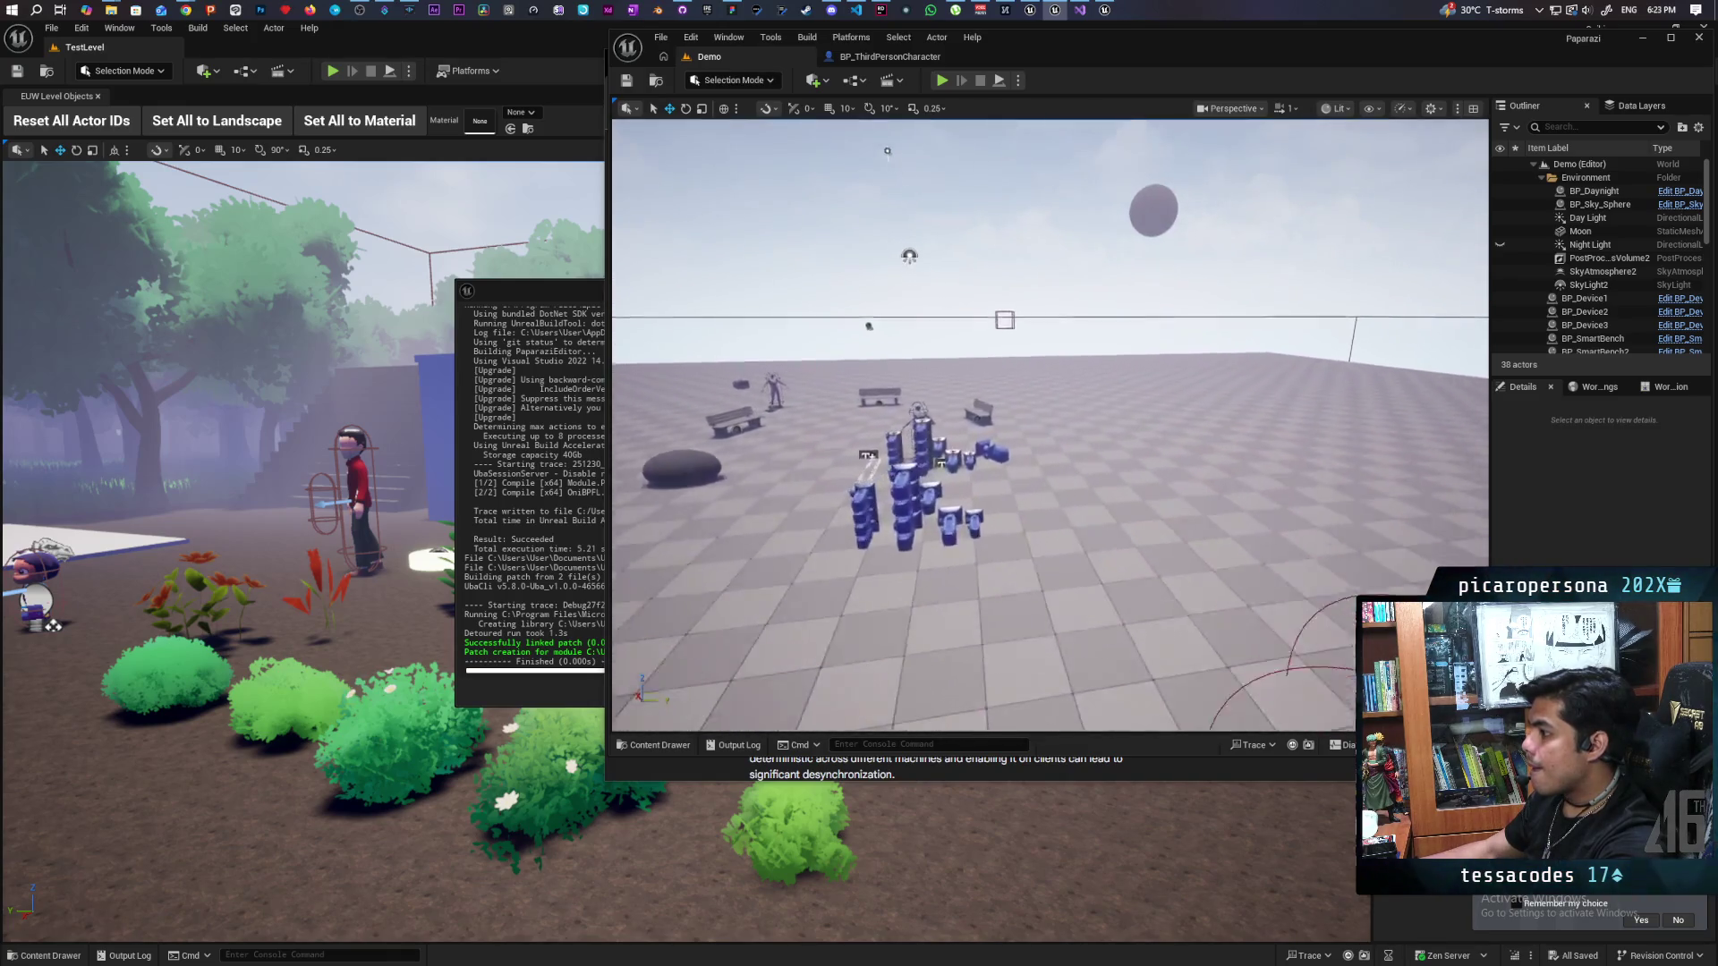
pyautogui.press('w')
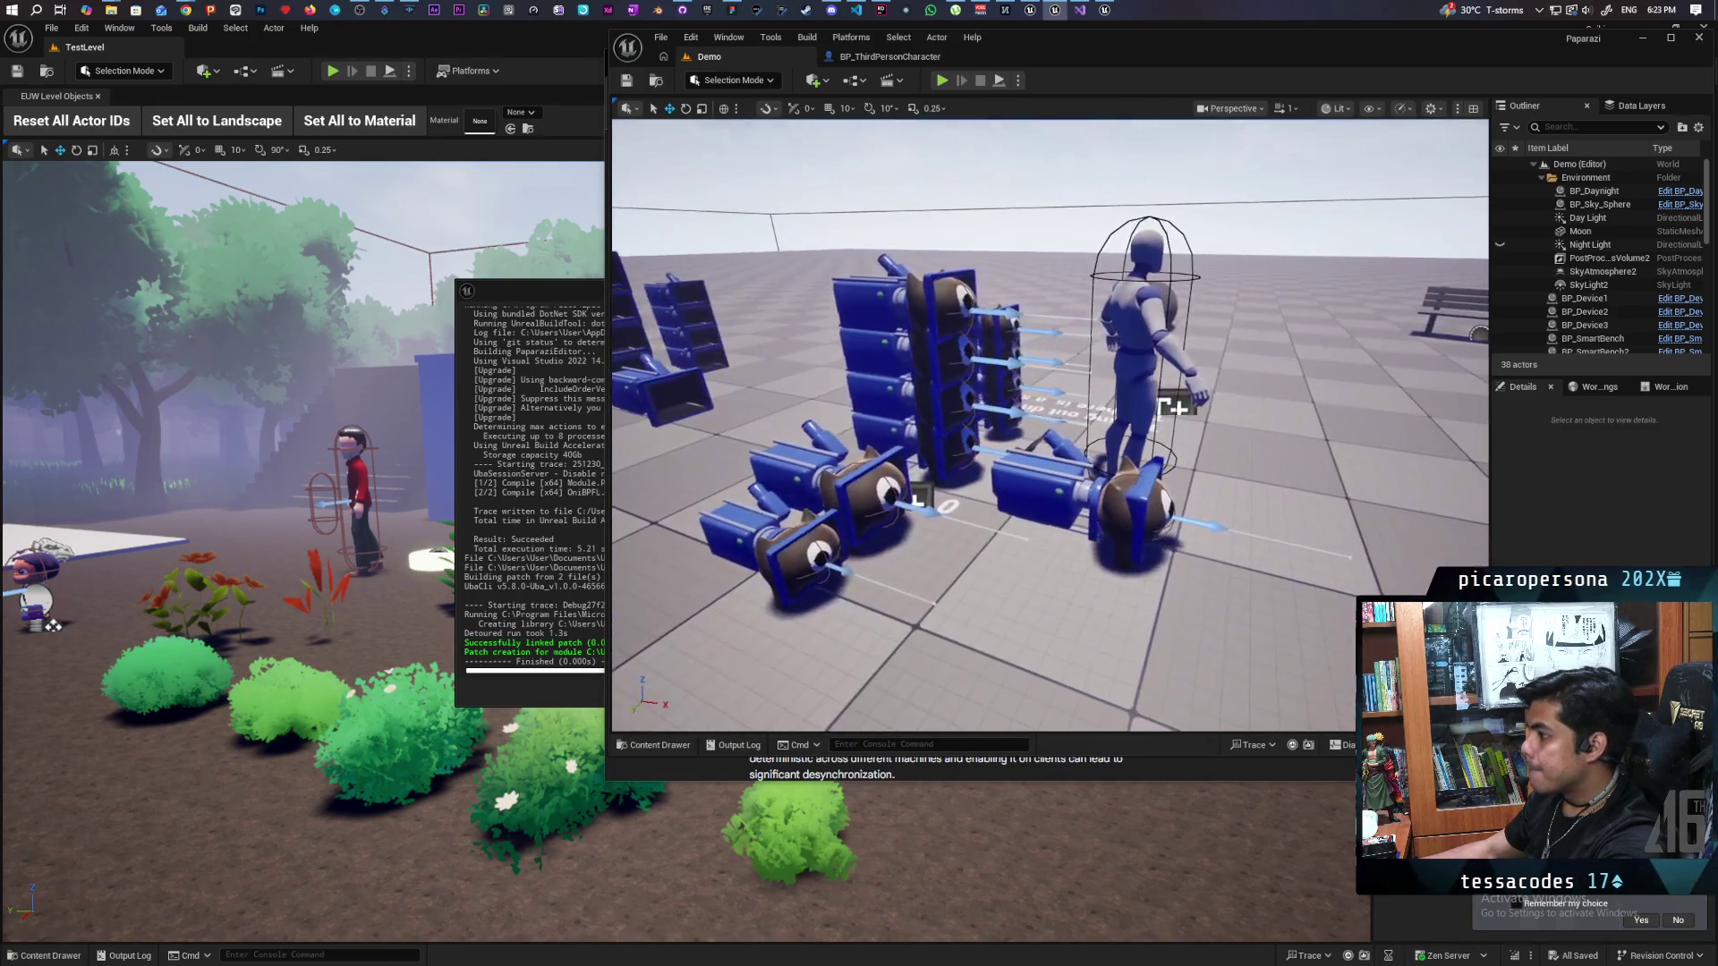
pyautogui.press('s')
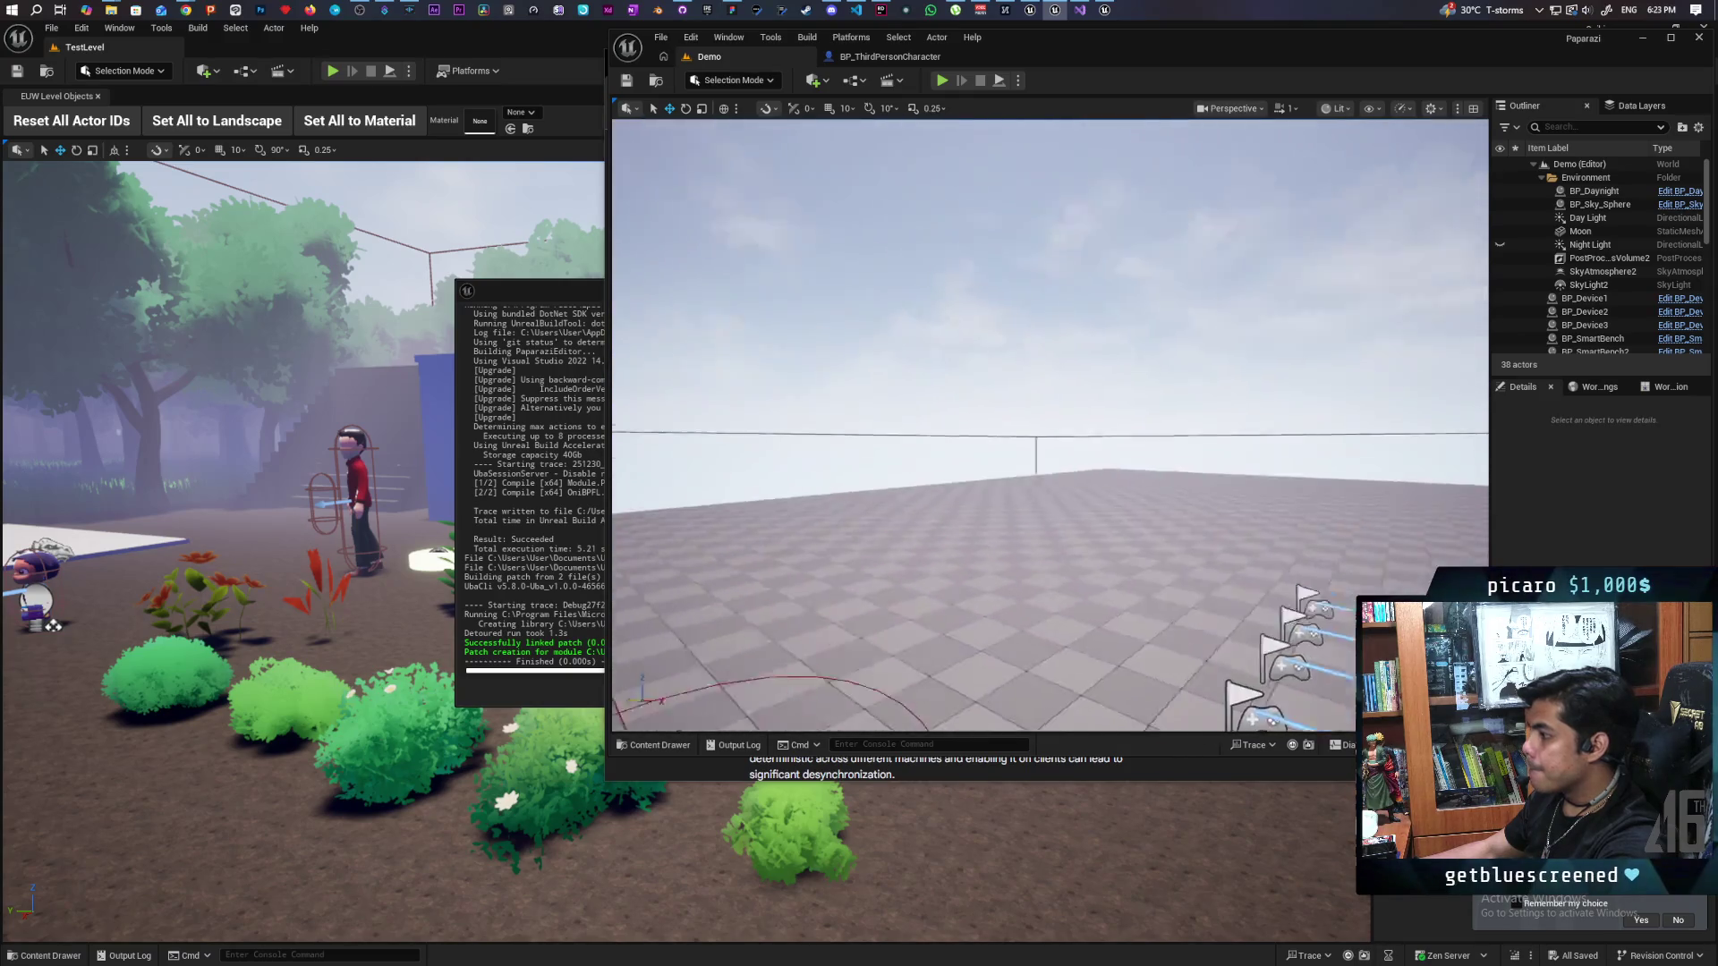
pyautogui.press('e')
pyautogui.moveTo(1068, 446)
pyautogui.mouseDown()
pyautogui.moveTo(1100, 394)
pyautogui.moveTo(1068, 446)
pyautogui.mouseUp()
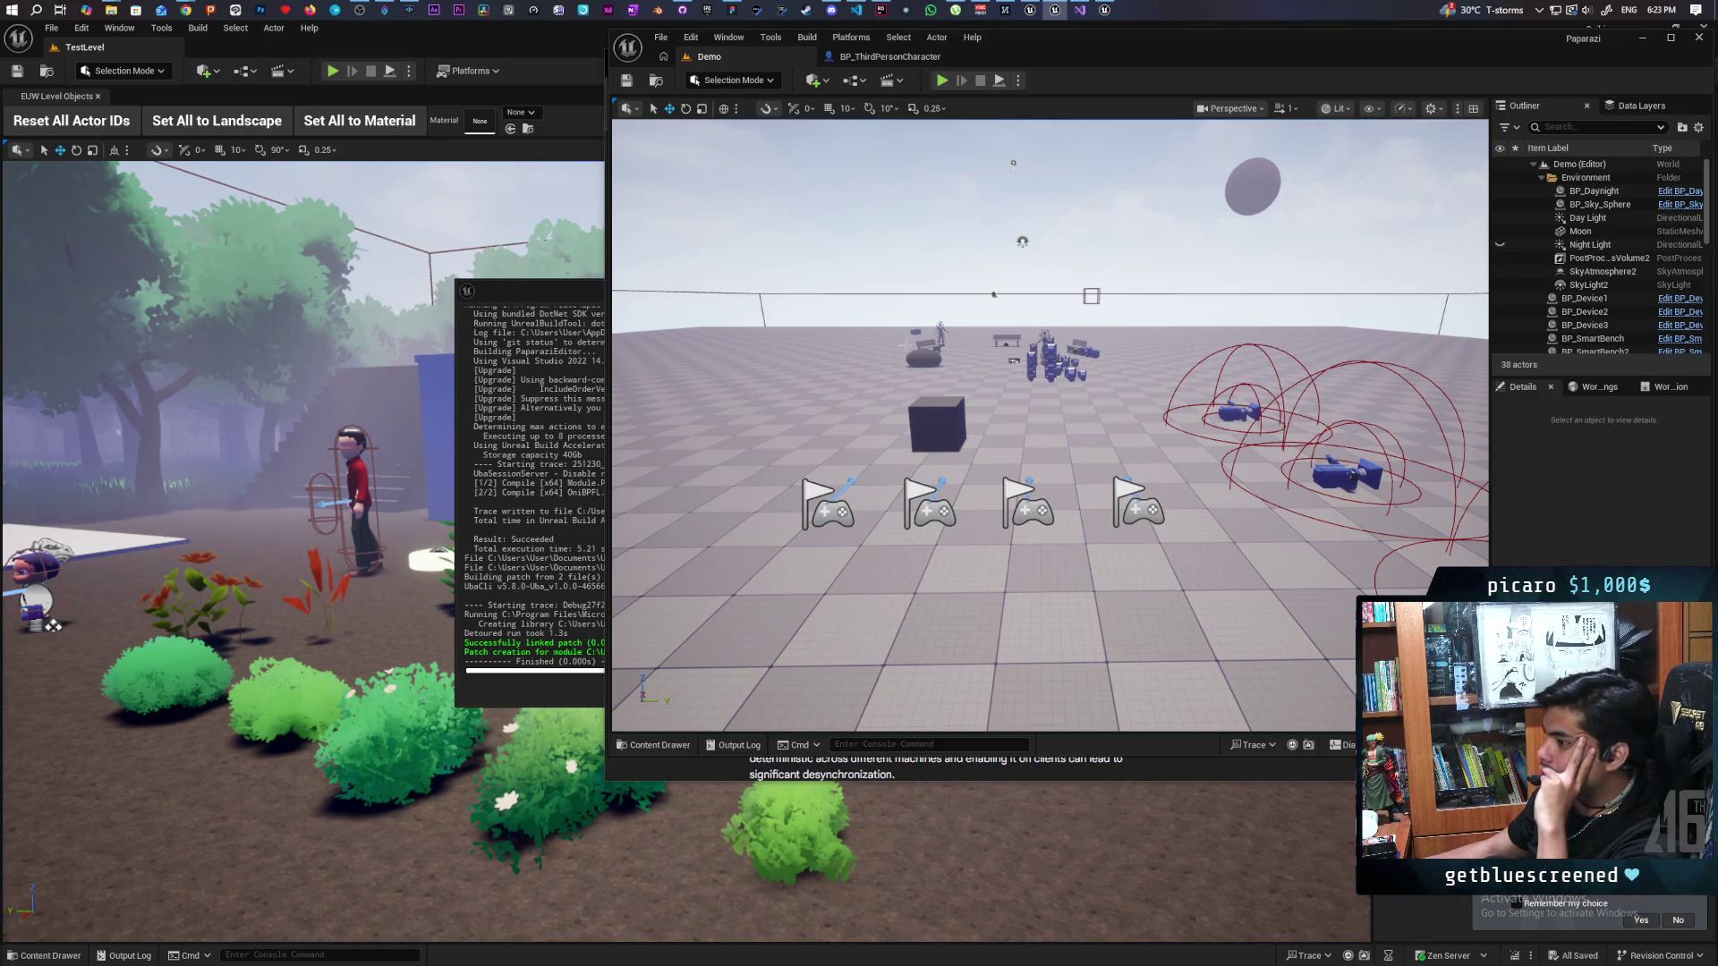
pyautogui.click(880, 57)
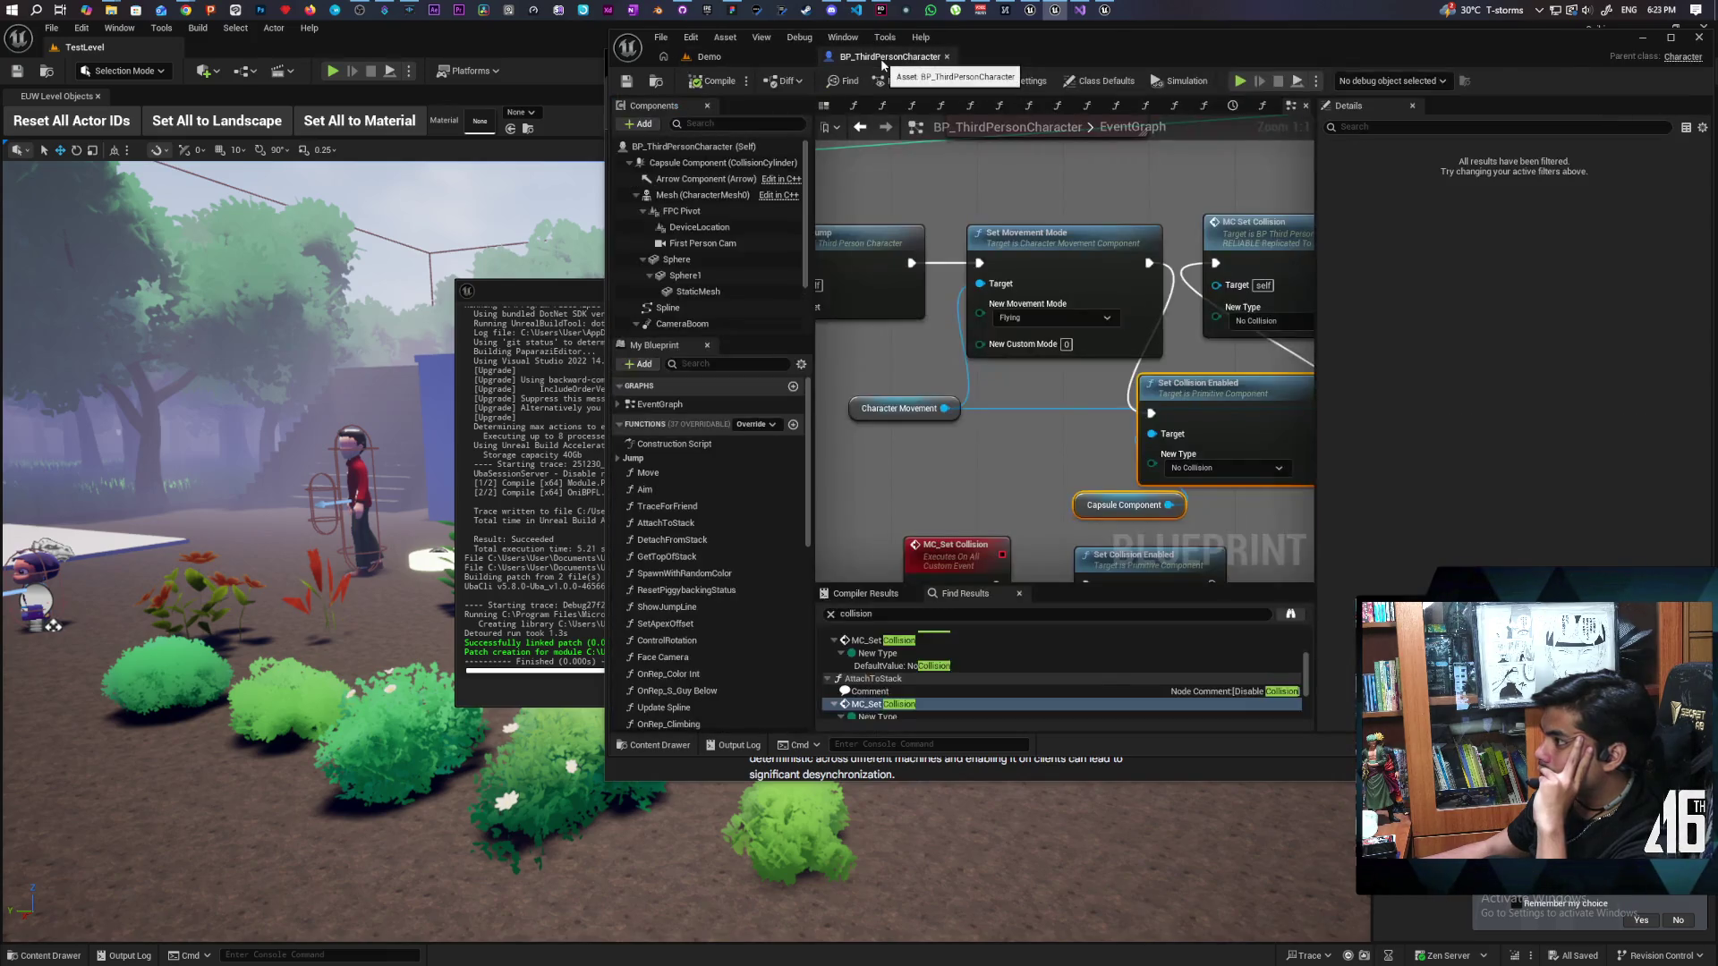
# Step: Move the Set Collision Enabled and Capsule Component nodes left and deselect them
pyautogui.scroll(-2, 1022, 419)
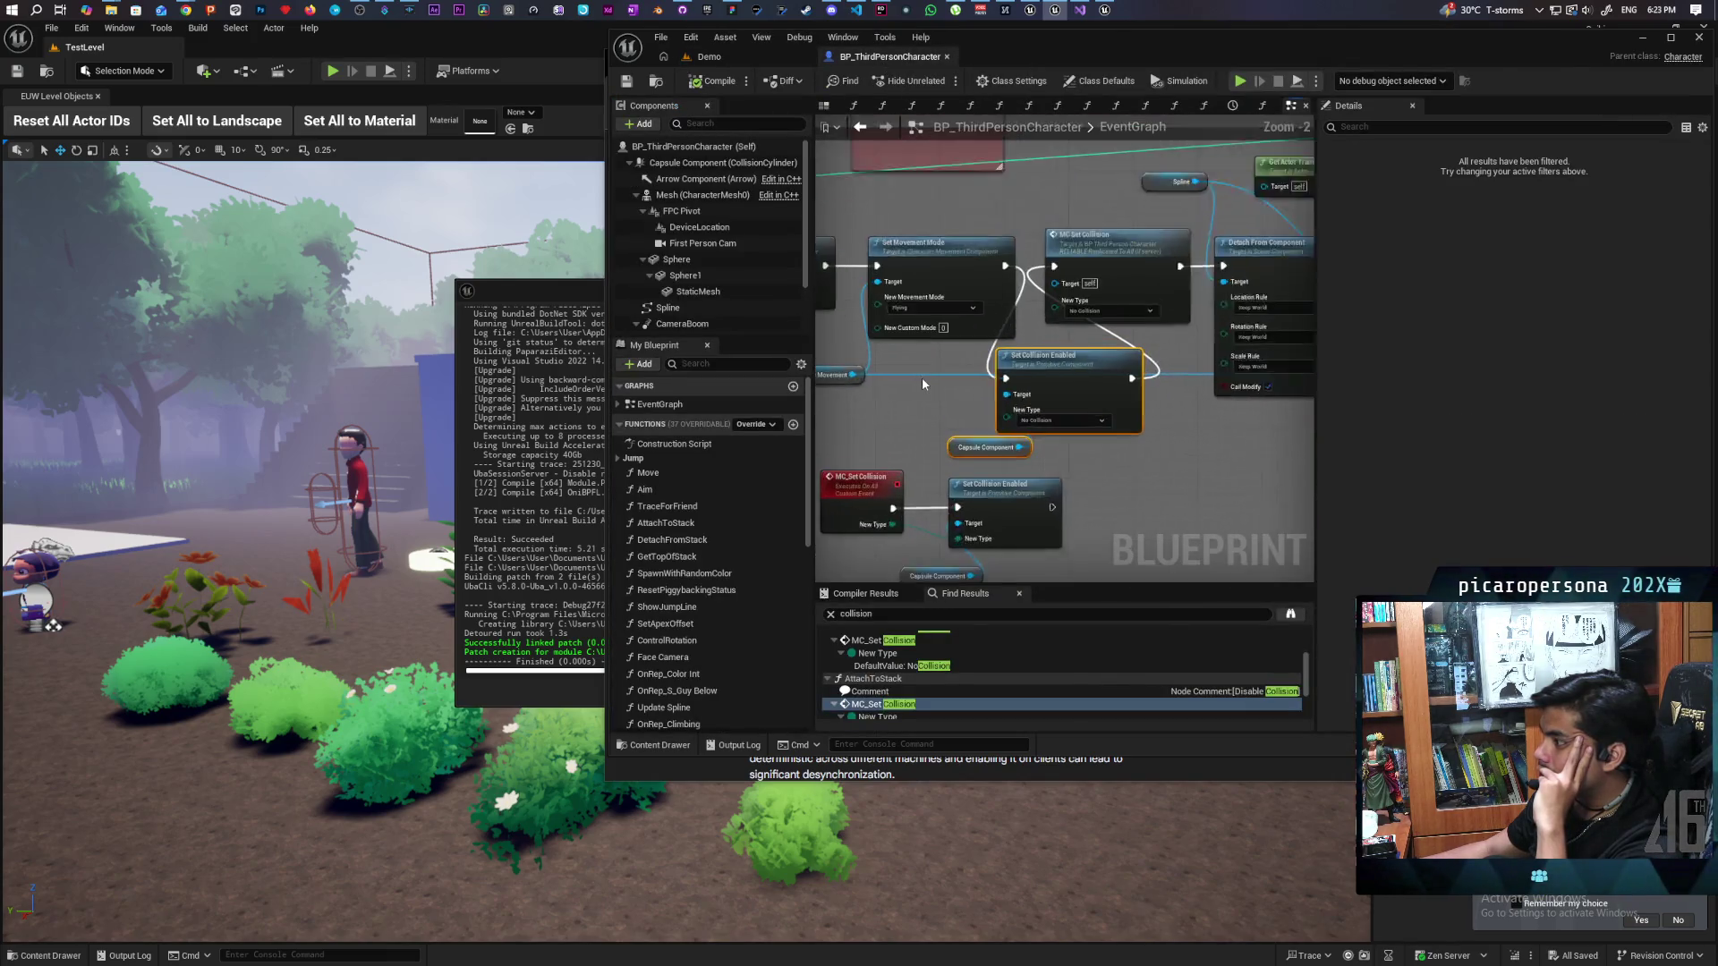
pyautogui.scroll(1, 984, 393)
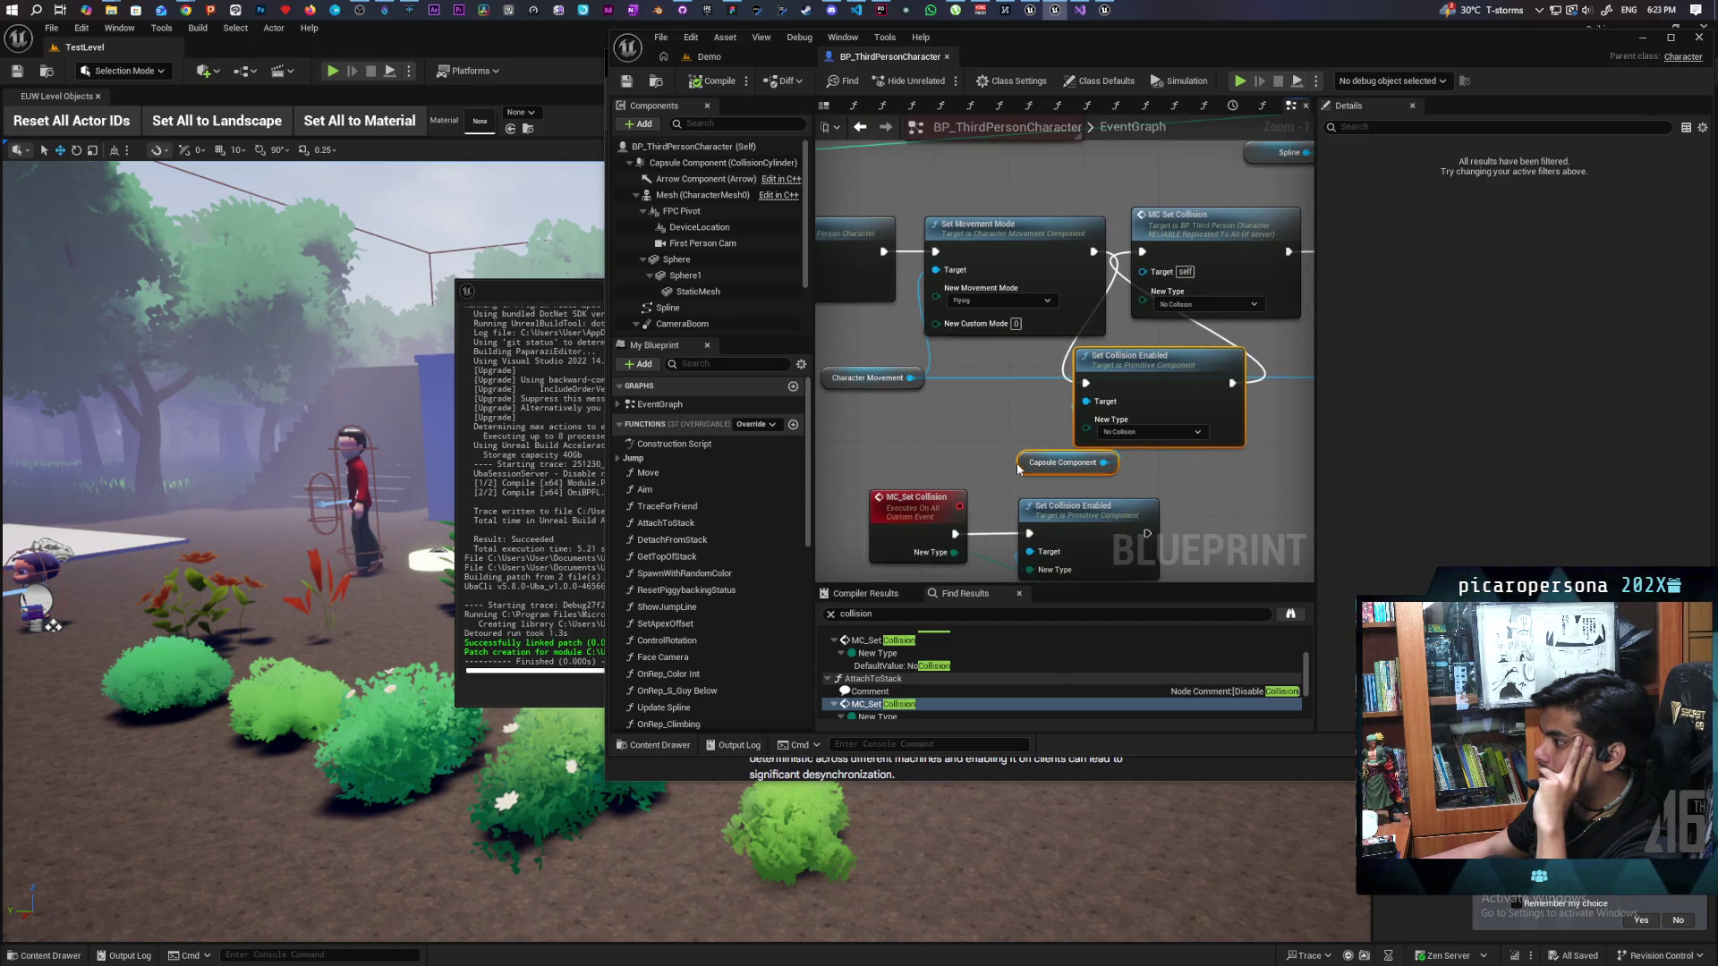
pyautogui.moveTo(1019, 465)
pyautogui.mouseDown()
pyautogui.moveTo(991, 466)
pyautogui.moveTo(1086, 469)
pyautogui.moveTo(1014, 422)
pyautogui.moveTo(991, 431)
pyautogui.mouseUp()
pyautogui.click(1049, 466)
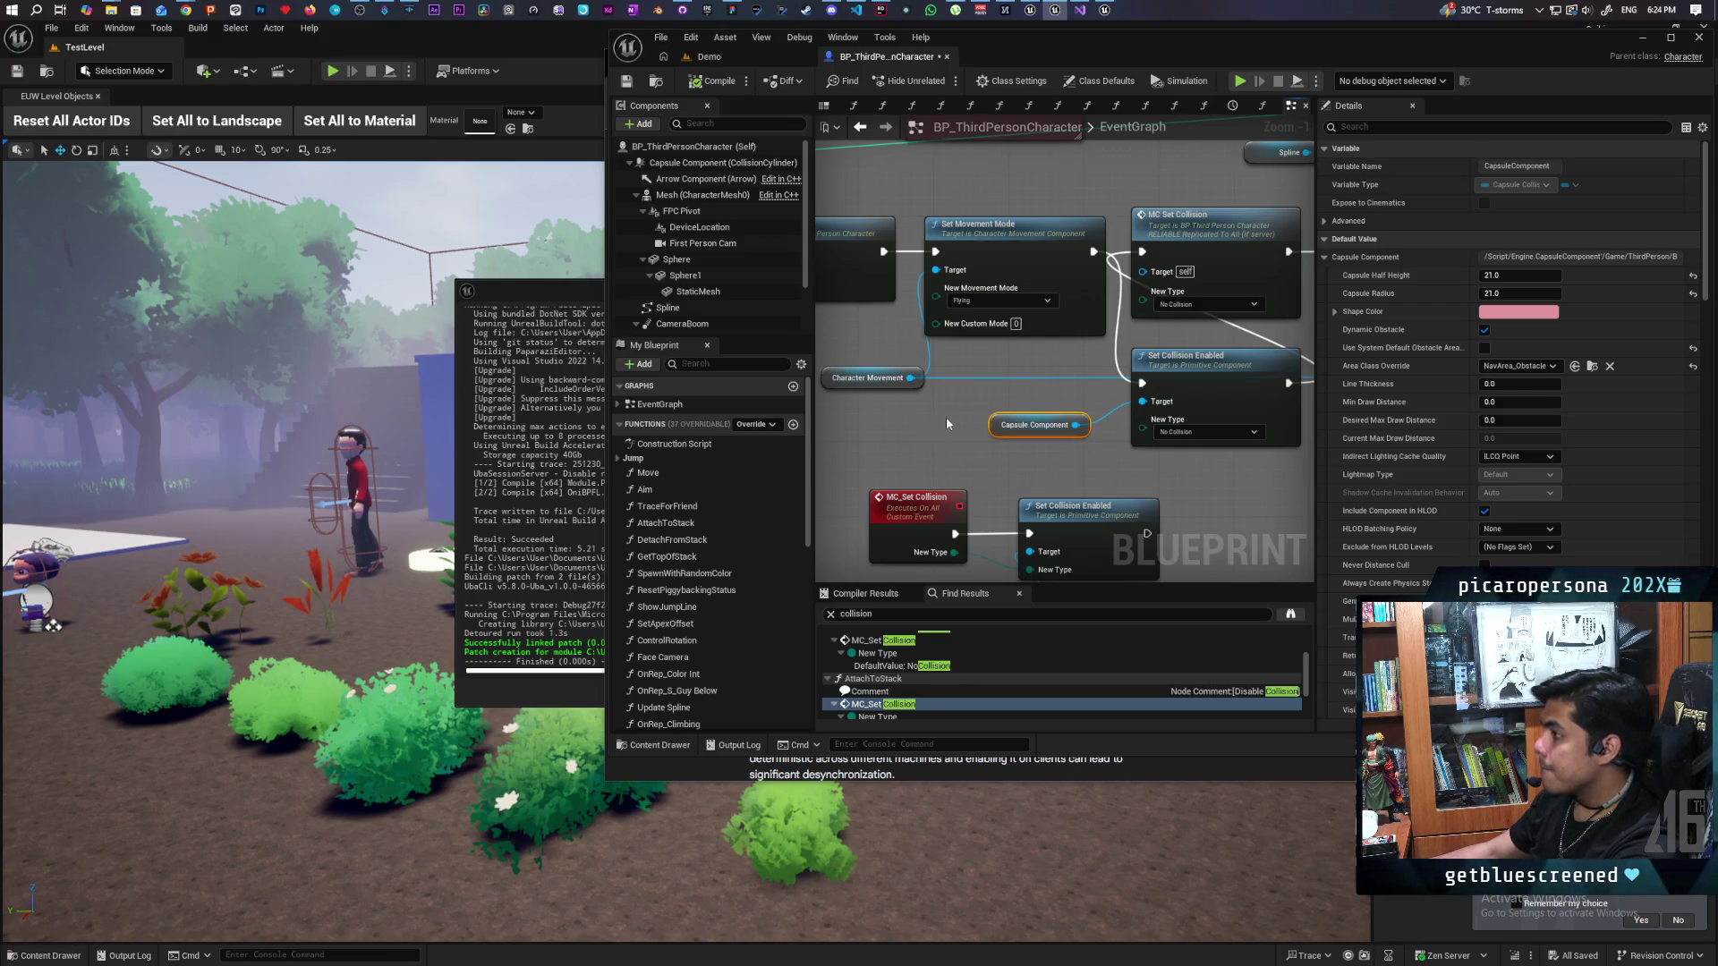
pyautogui.click(707, 56)
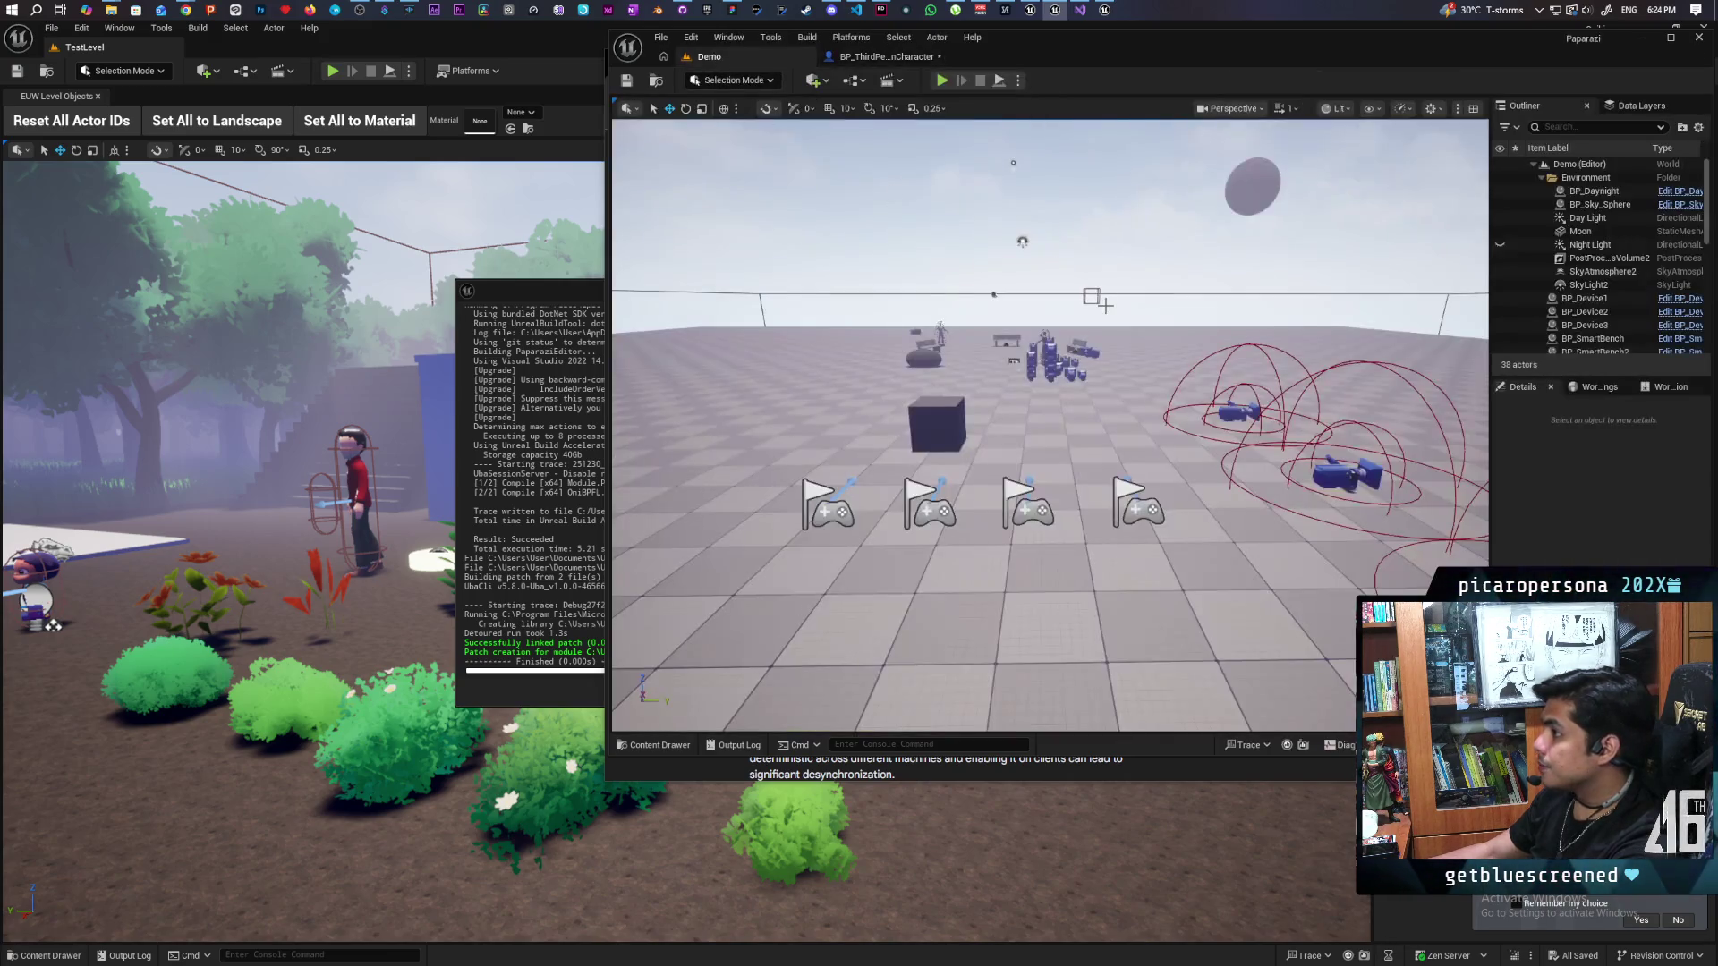
pyautogui.click(882, 53)
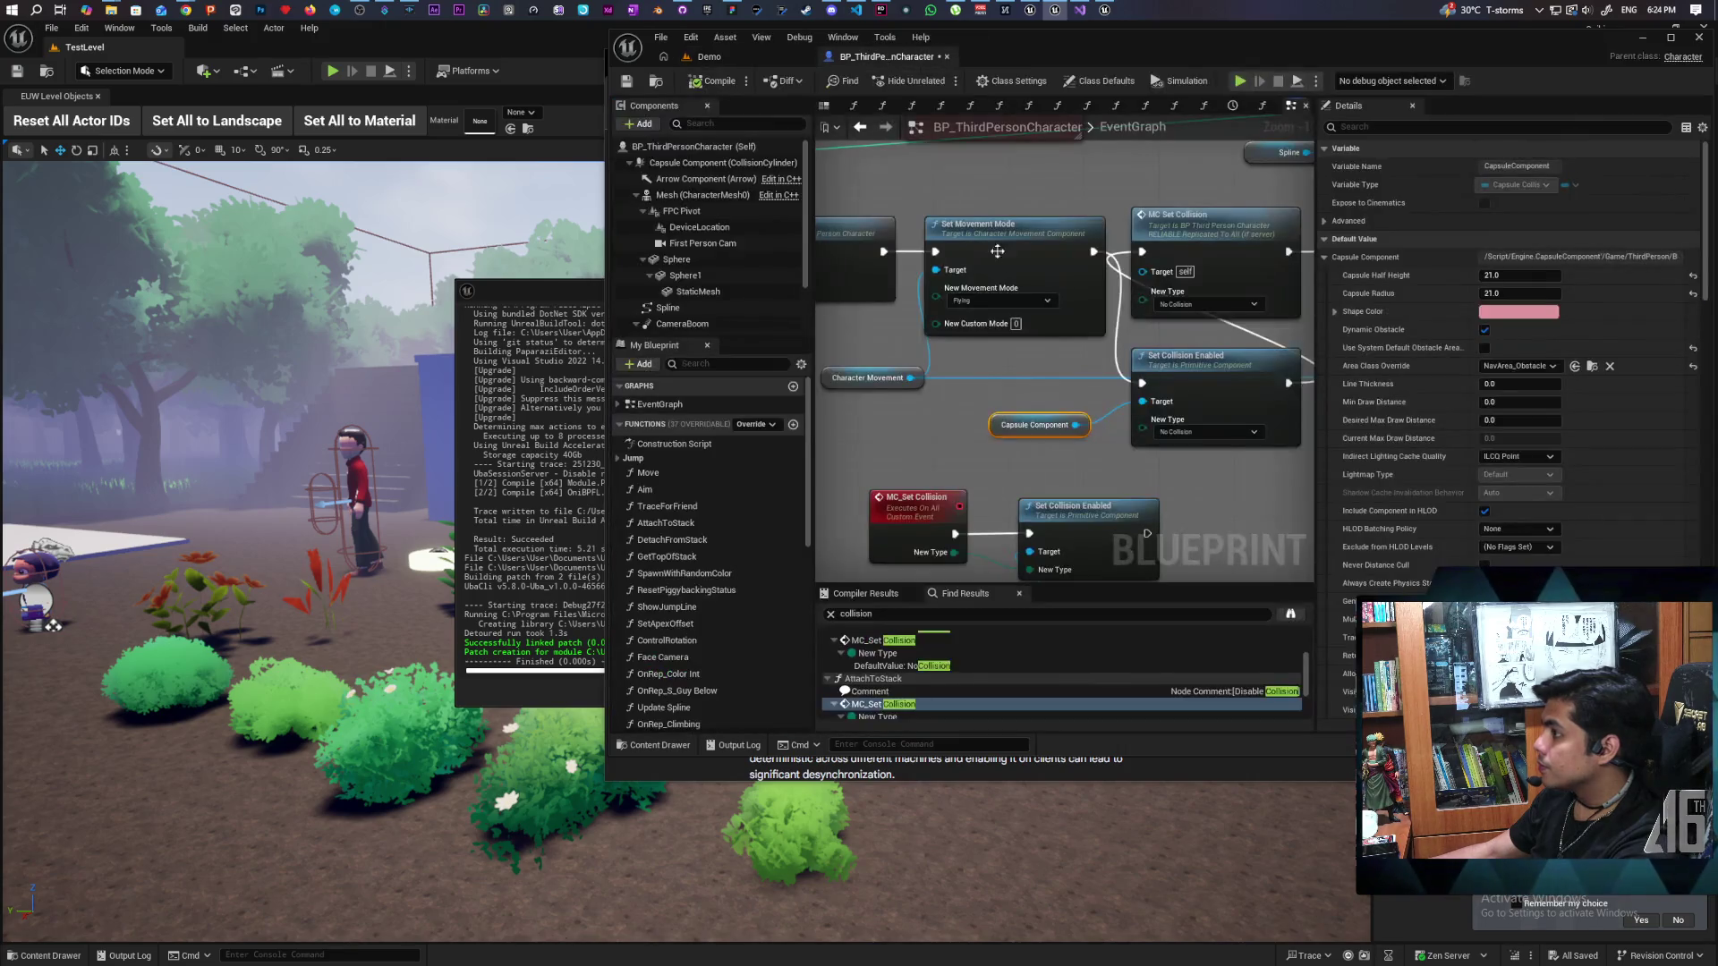